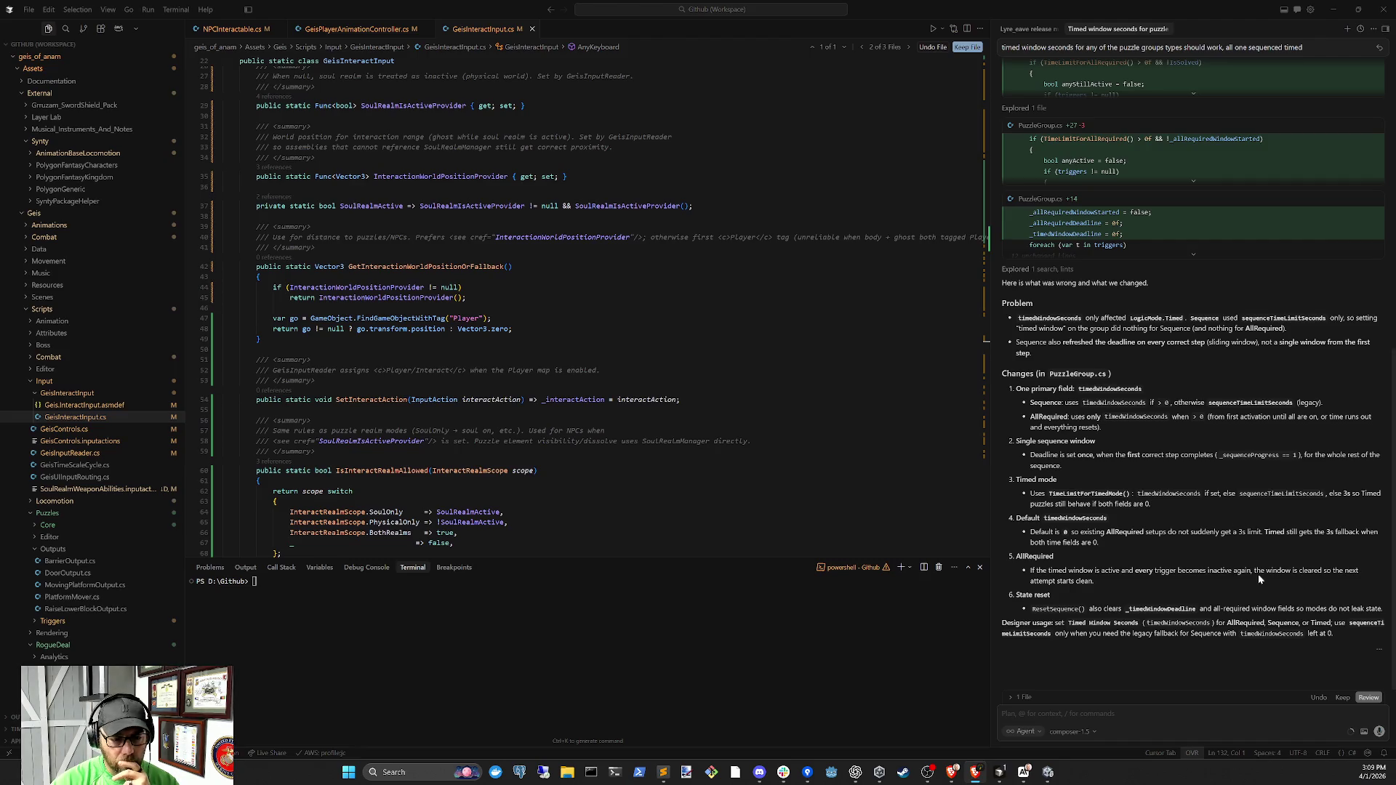
Recompile in Unity, clear the Console, and select the CS0136 anyStillActive error in PuzzleGroup.cs
{"action": "left_click", "coordinate": [1050, 773]}
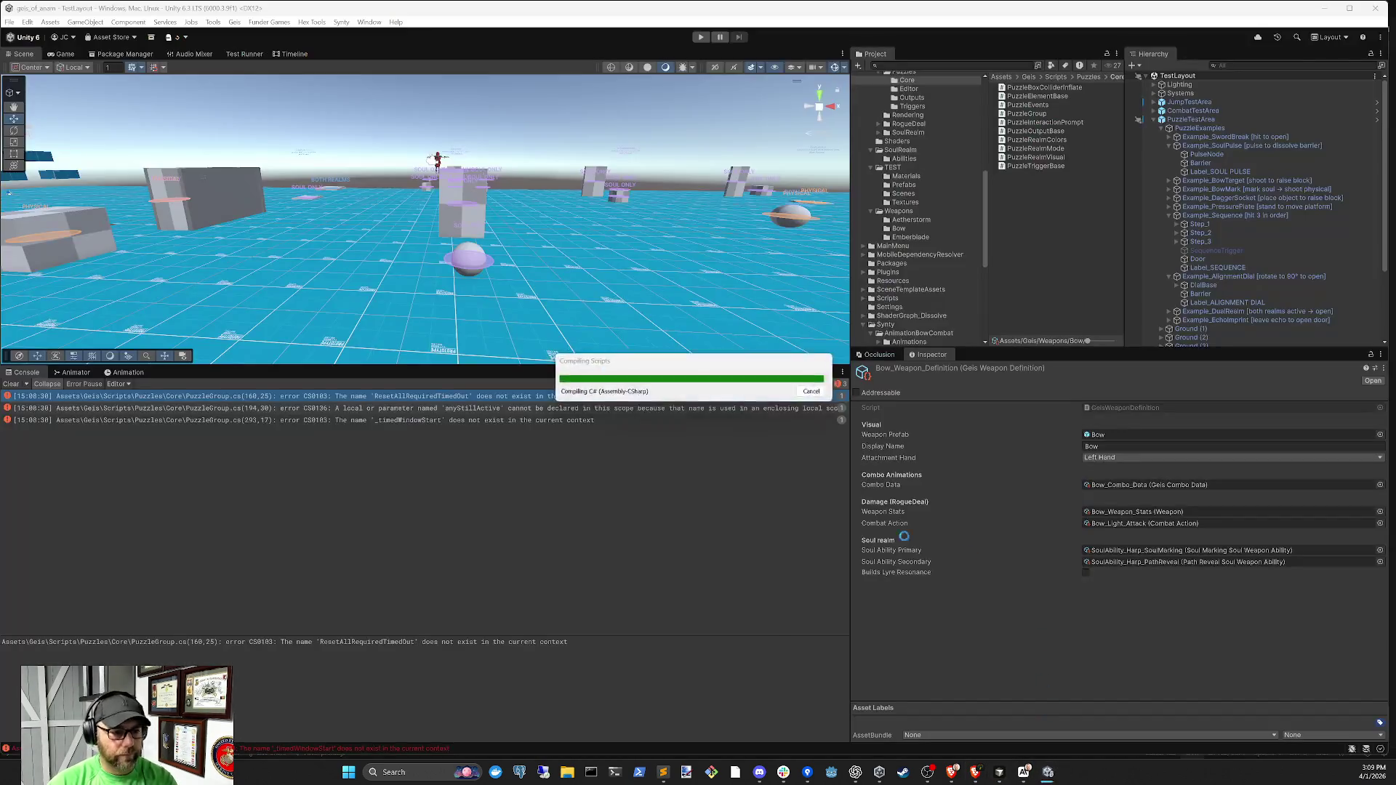
{"action": "left_click", "coordinate": [12, 384]}
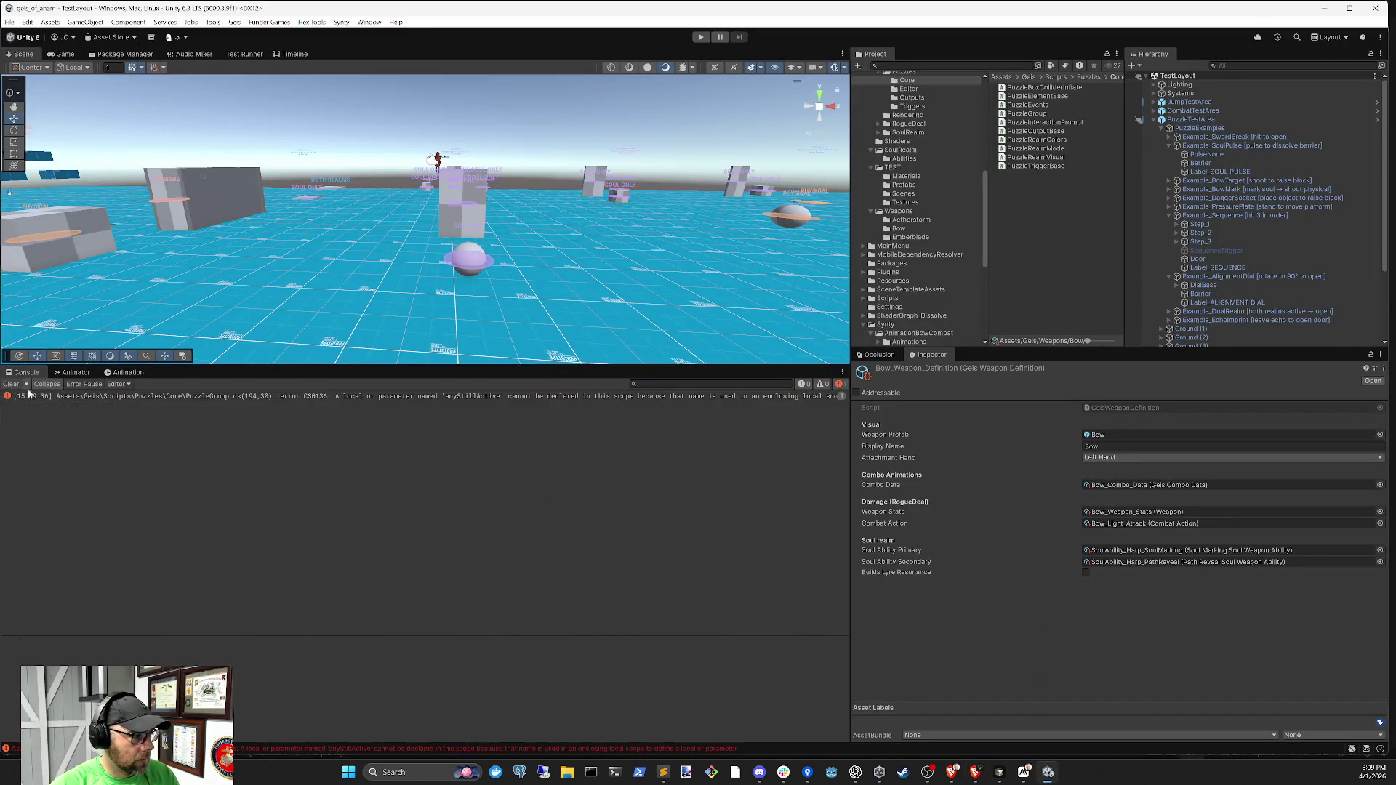
{"action": "left_click", "coordinate": [451, 397]}
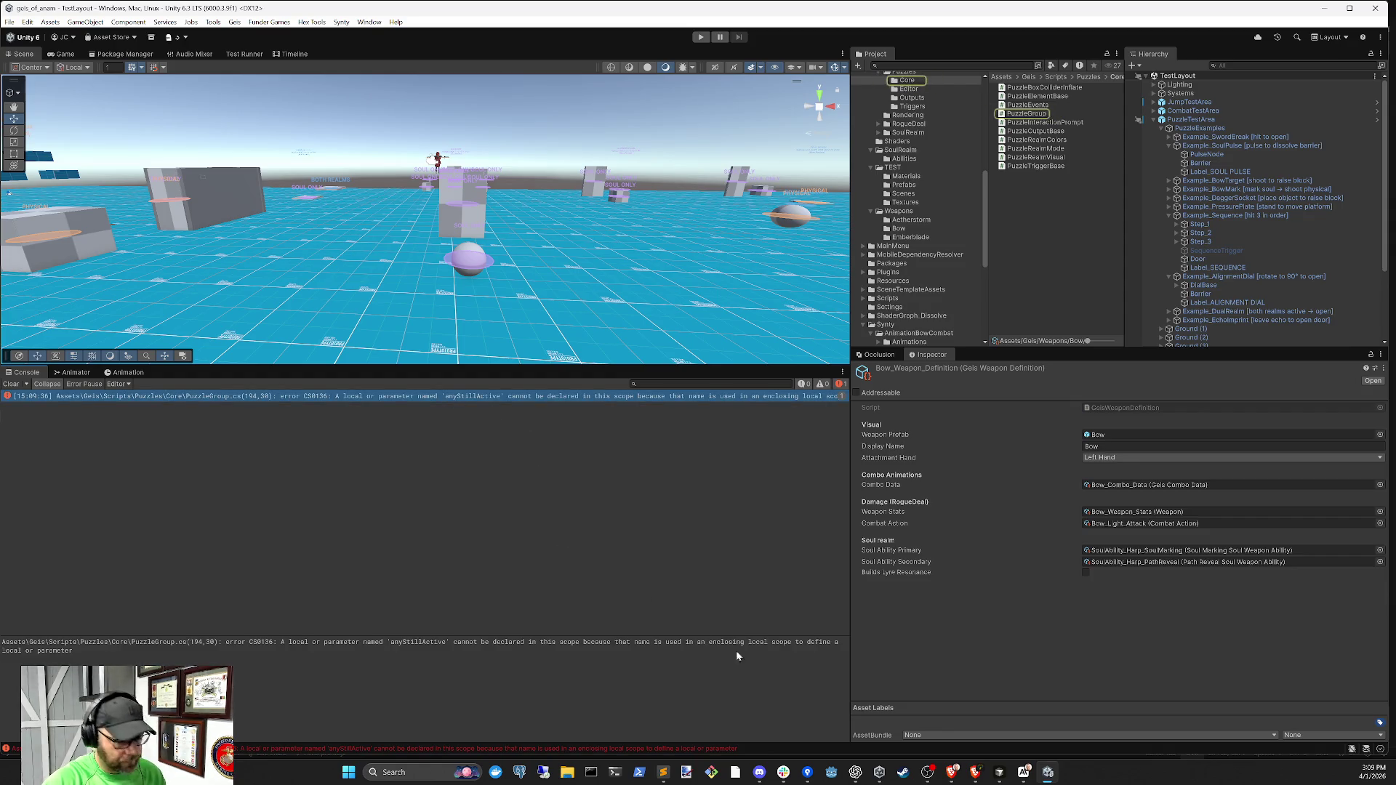
{"action": "left_click", "coordinate": [1000, 772]}
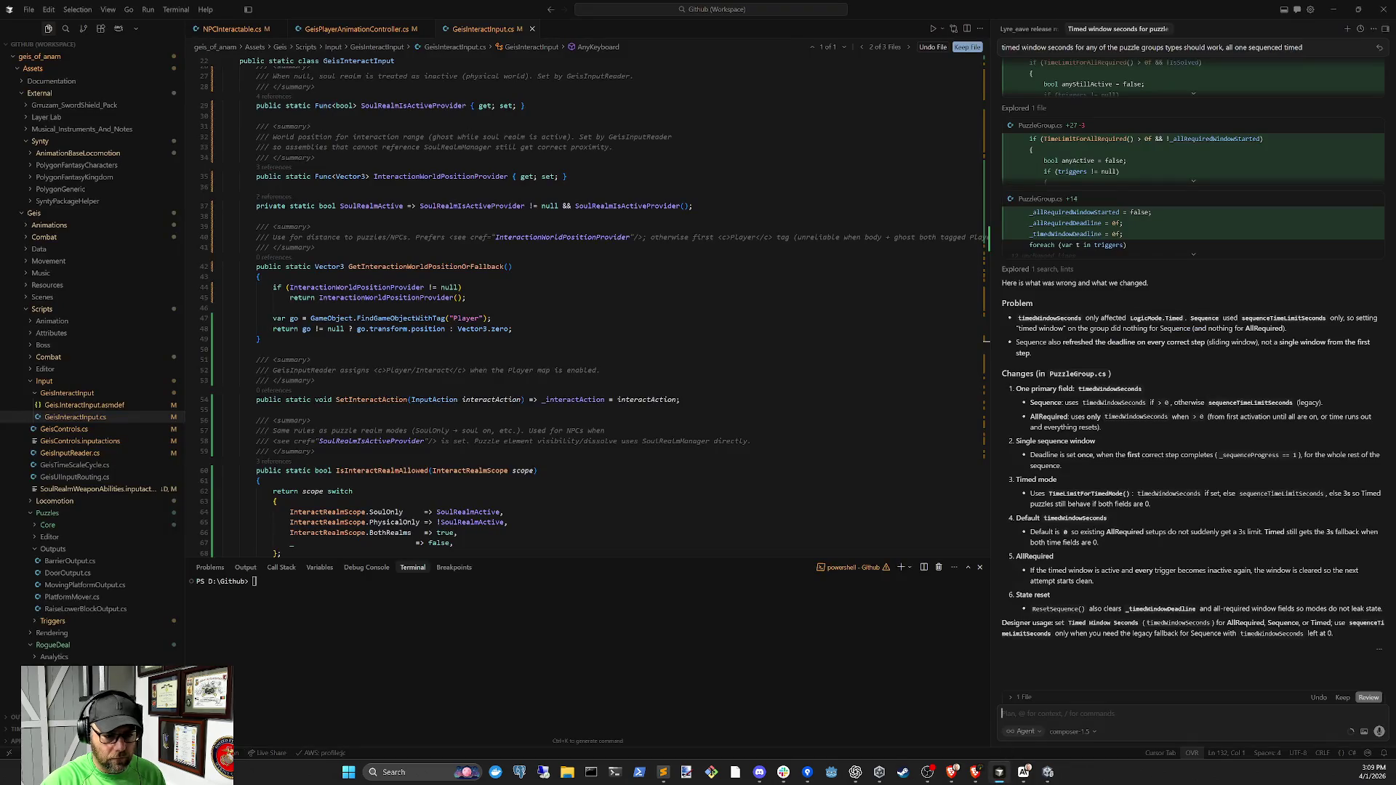
Send the CS0136 anyStillActive error to the Cursor agent and follow its PuzzleGroup.cs edit
{"action": "type", "text": "Assets\\Geis\\Scripts\\Puzzles\\Core\\PuzzleGroup.cs(194,30): error CS0136: A local or parameter named 'anyStillActive' cannot be declared in this scope because that name is used in an enclosing local scope to define a local or parameter"}
{"action": "key", "text": "Return"}
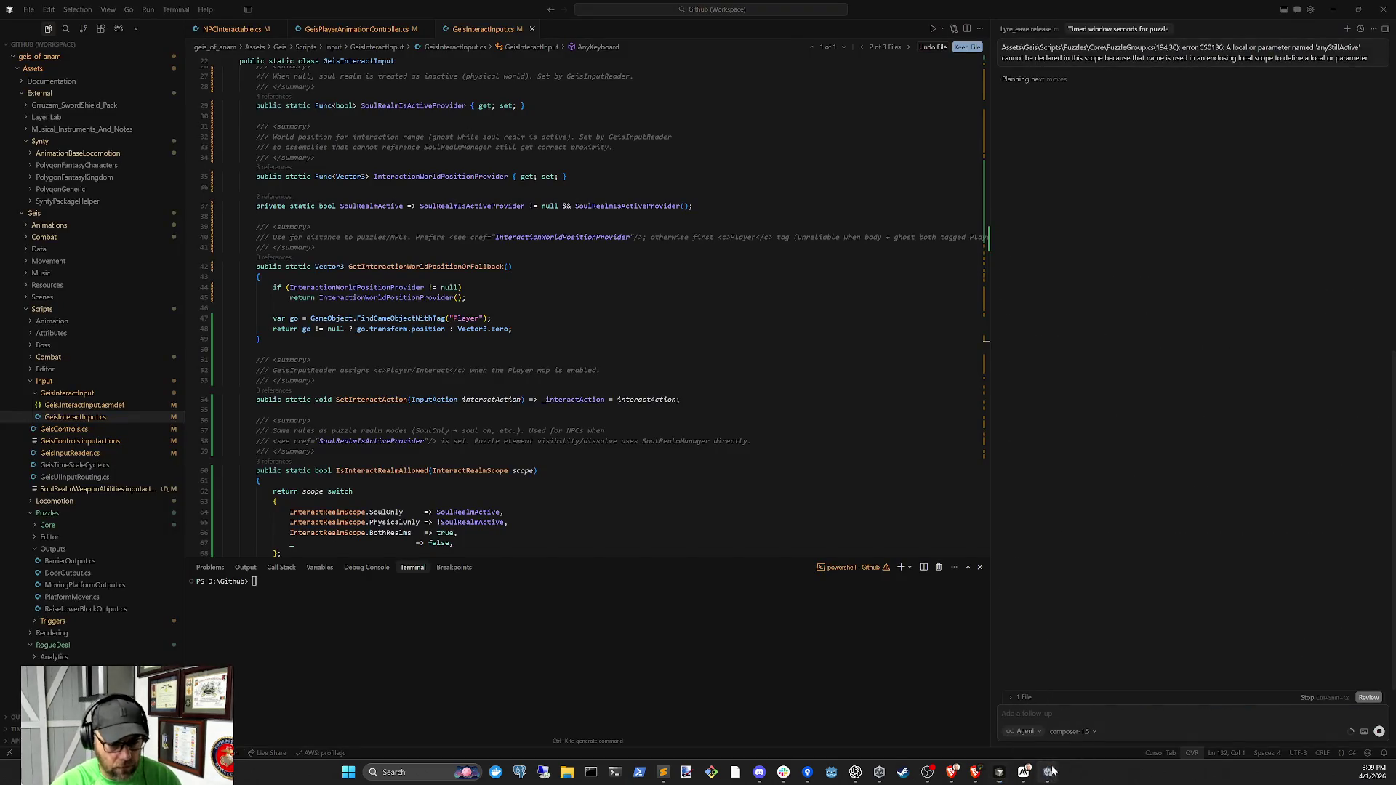
{"action": "left_click", "coordinate": [1048, 772]}
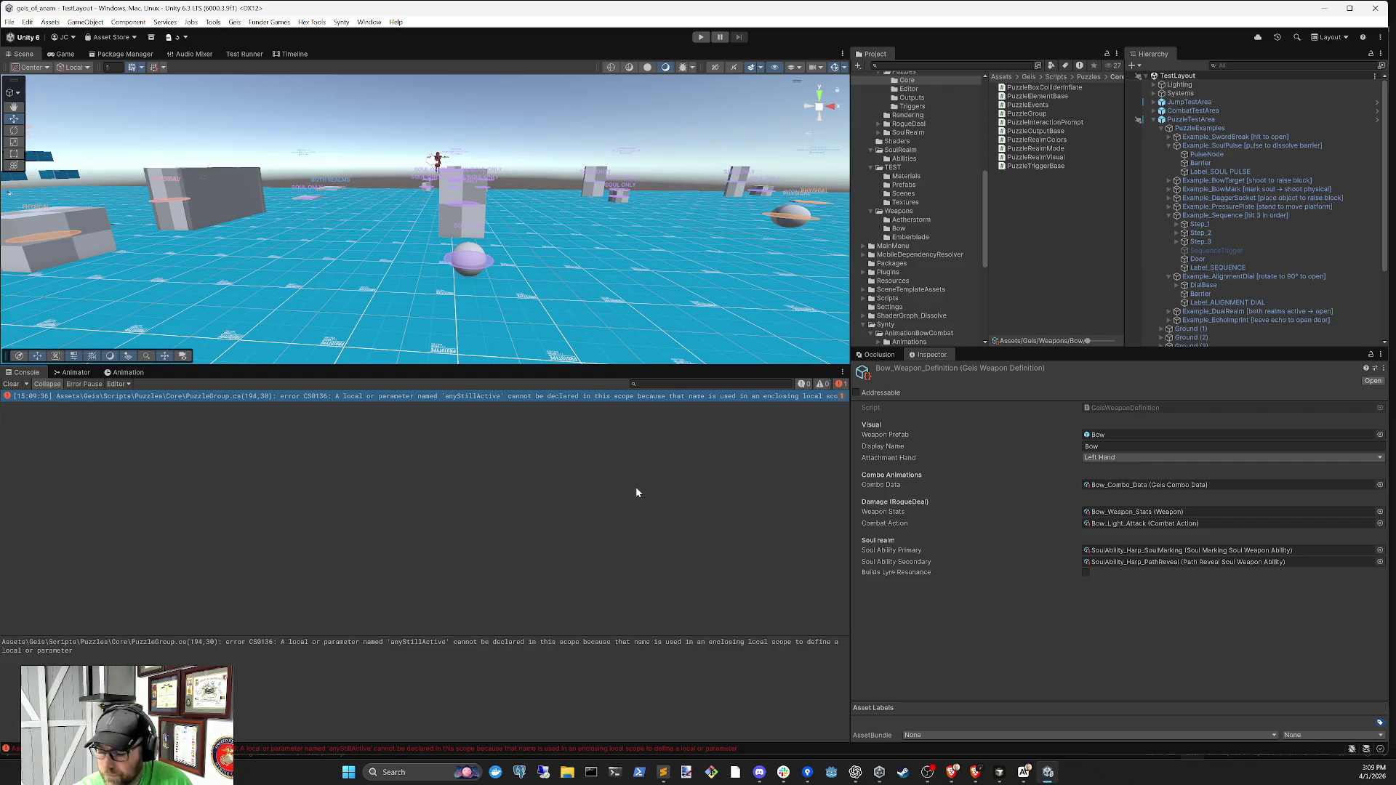
{"action": "left_click", "coordinate": [999, 772]}
{"action": "scroll", "coordinate": [1178, 291], "scroll_direction": "up", "scroll_amount": 3}
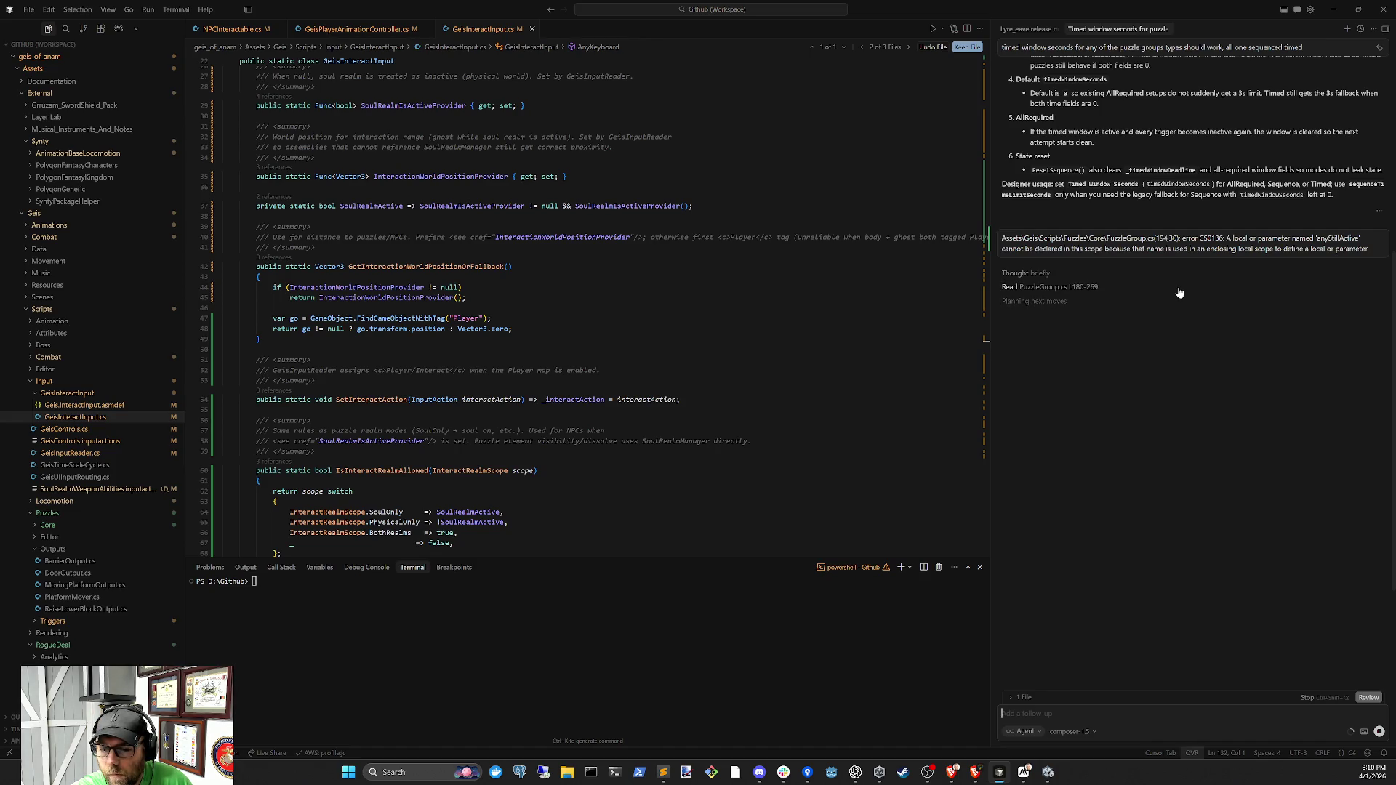
{"action": "scroll", "coordinate": [1171, 301], "scroll_direction": "down", "scroll_amount": 2}
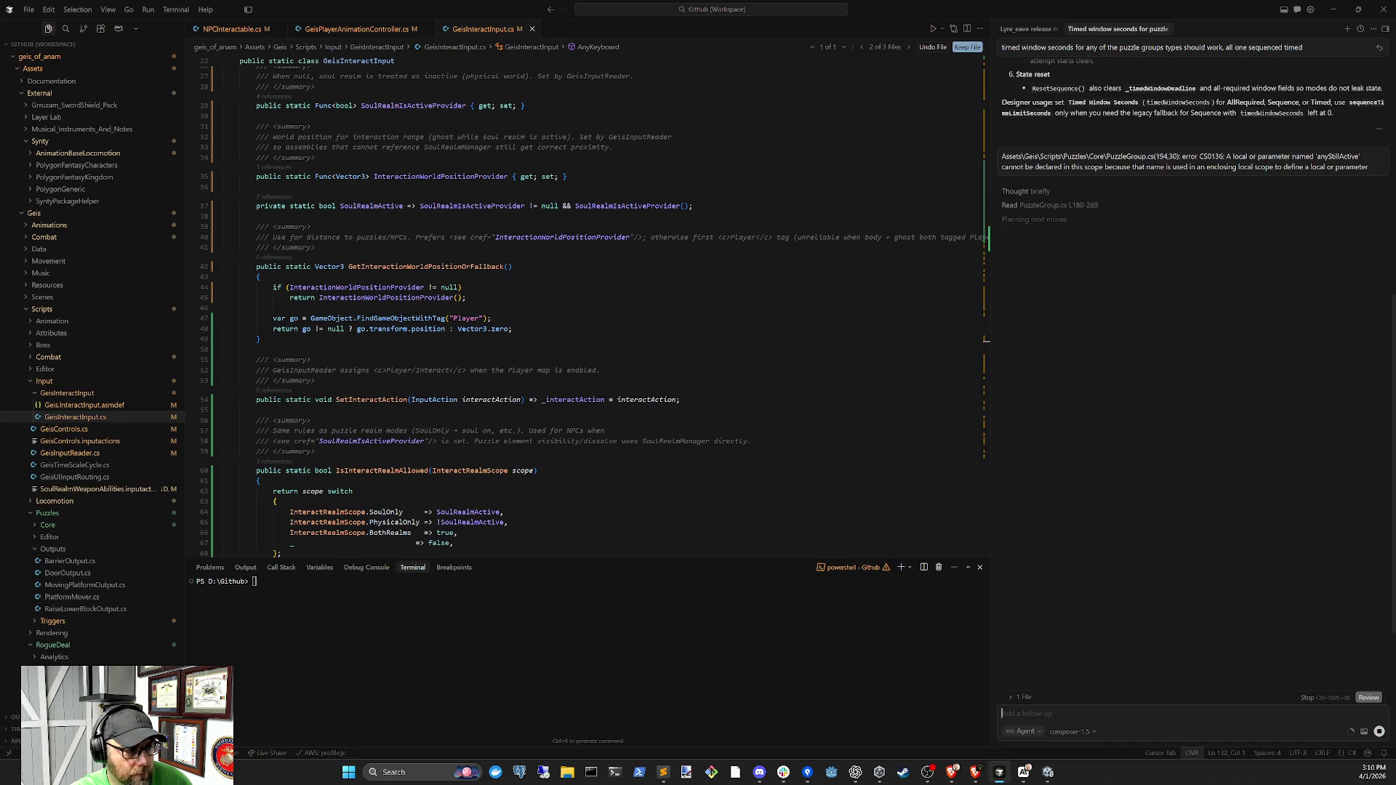
Clear Unity's console while the agent wraps the AllRequired case in braces
{"action": "left_click", "coordinate": [1048, 772]}
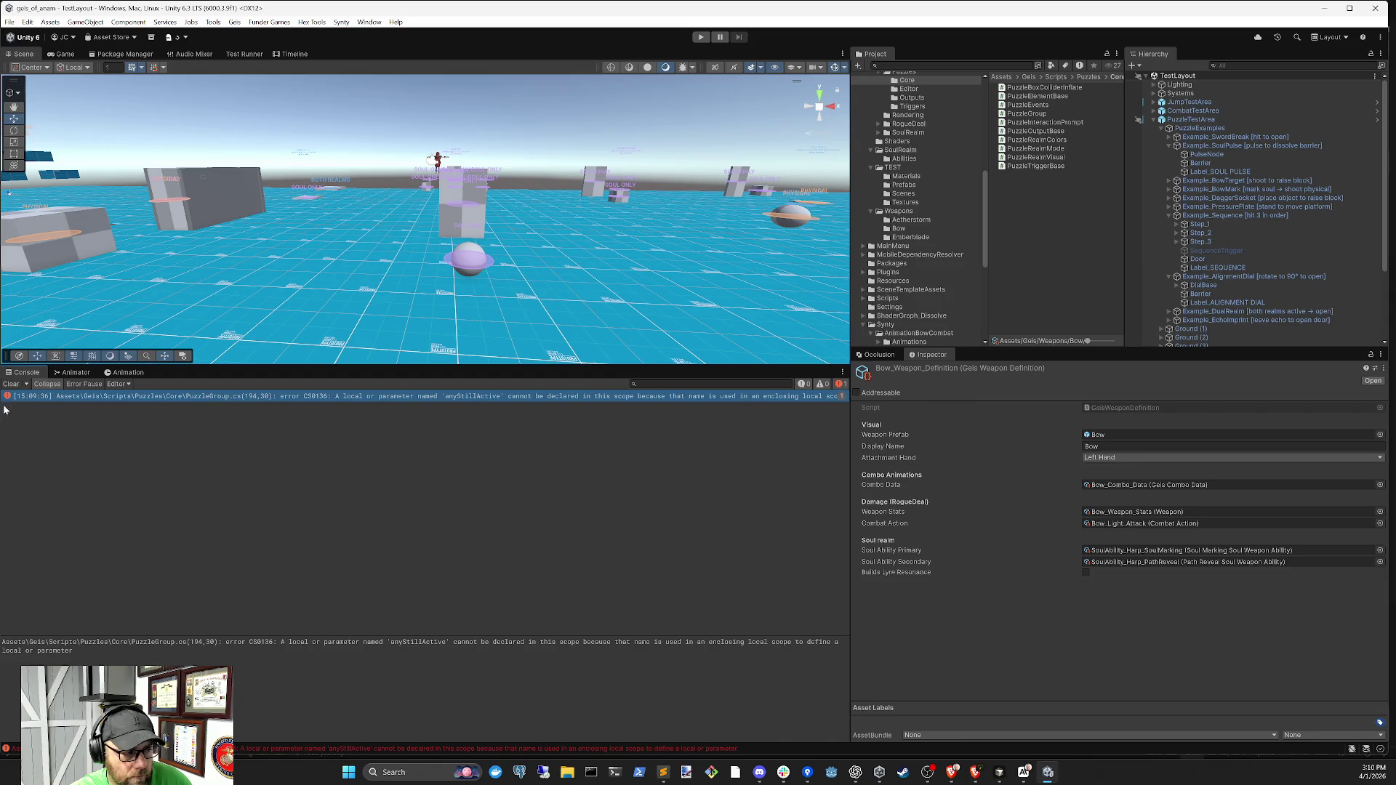
{"action": "left_click", "coordinate": [11, 384]}
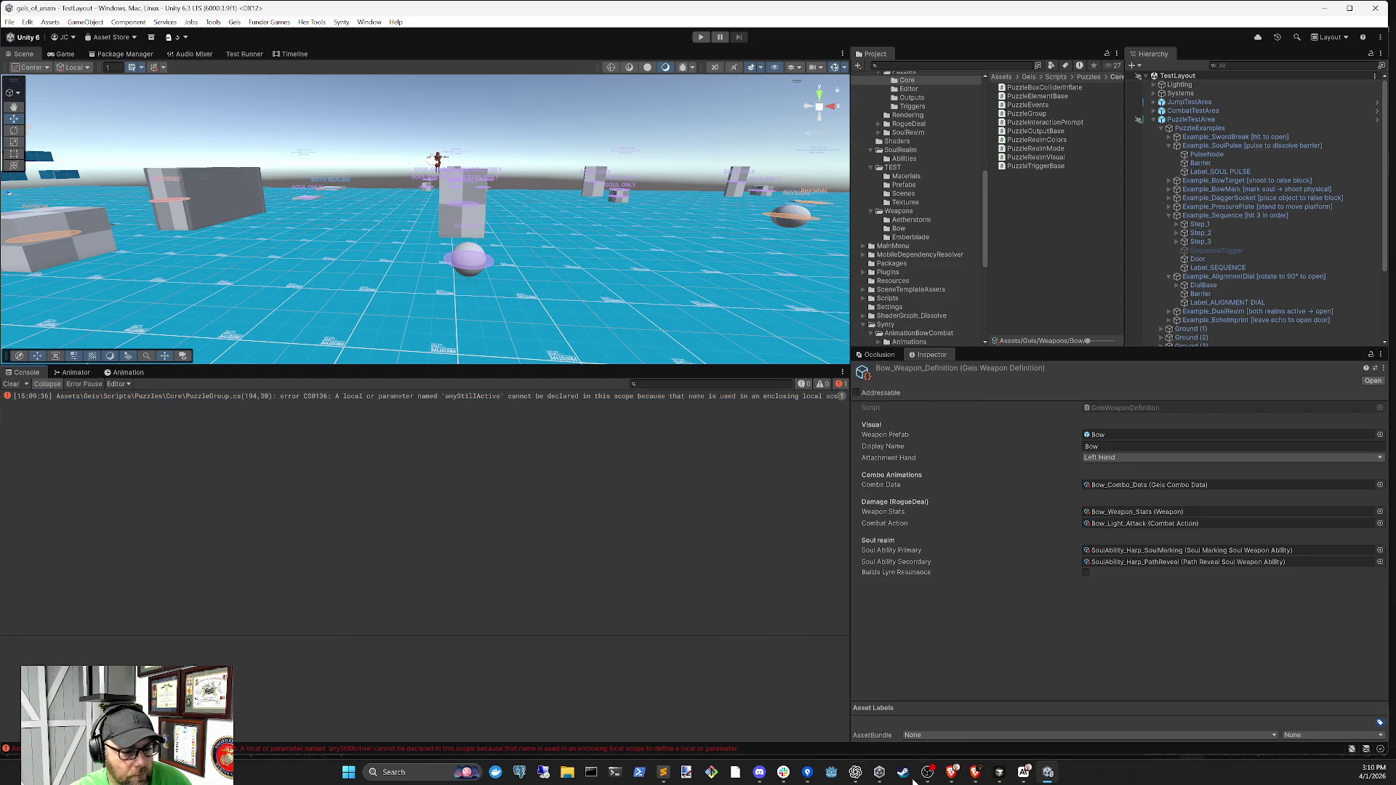
{"action": "left_click", "coordinate": [1000, 772]}
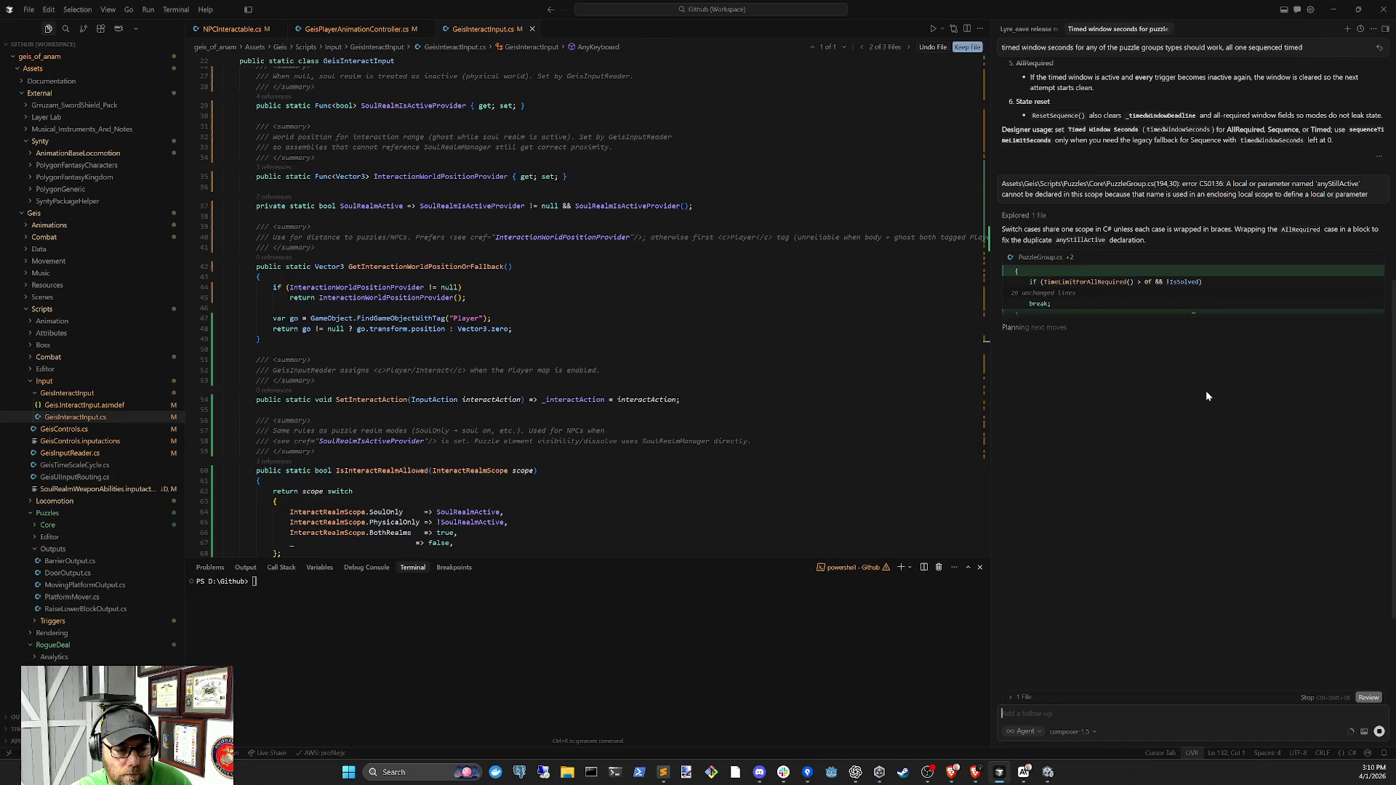
Let Unity recompile and clear the console warnings so only the error remains
{"action": "left_click", "coordinate": [1048, 772]}
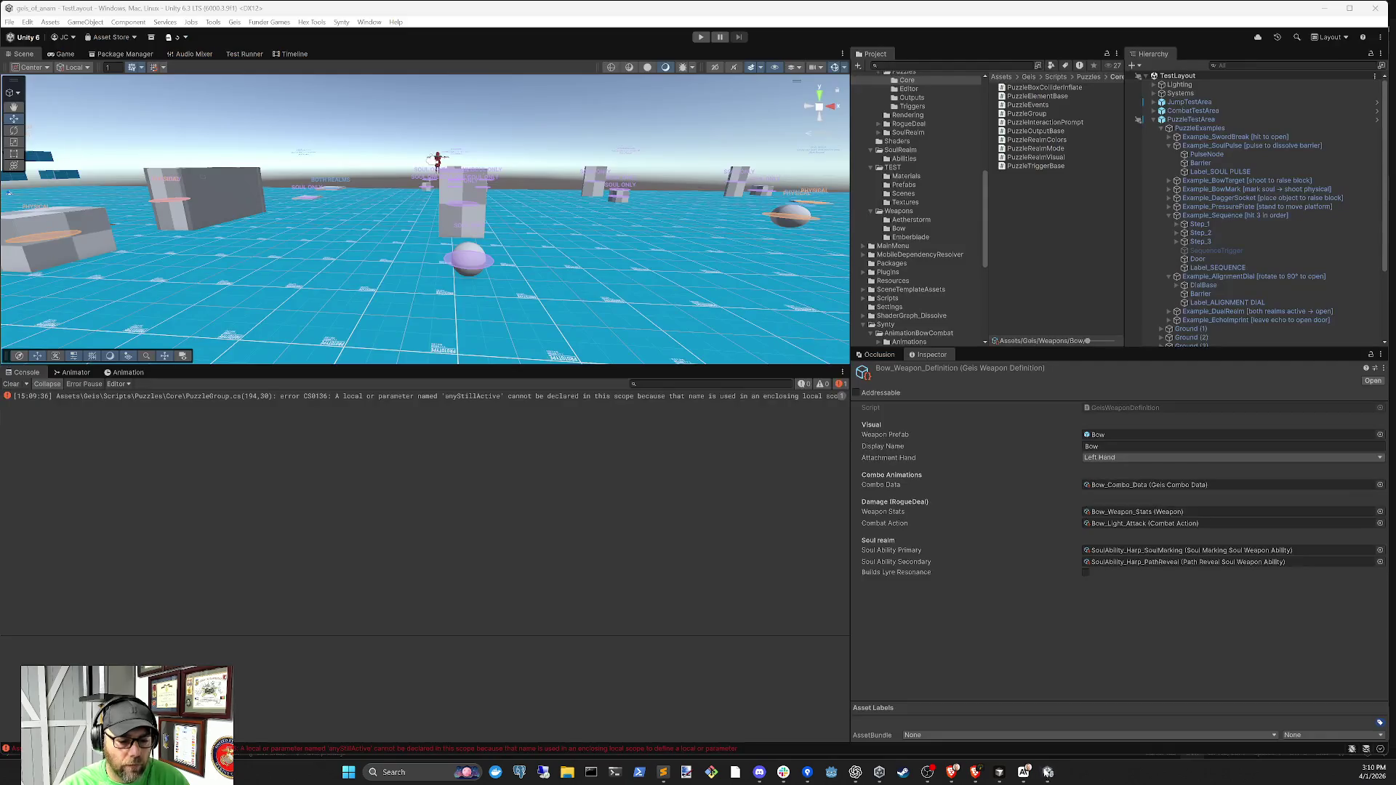
{"action": "left_click", "coordinate": [12, 384]}
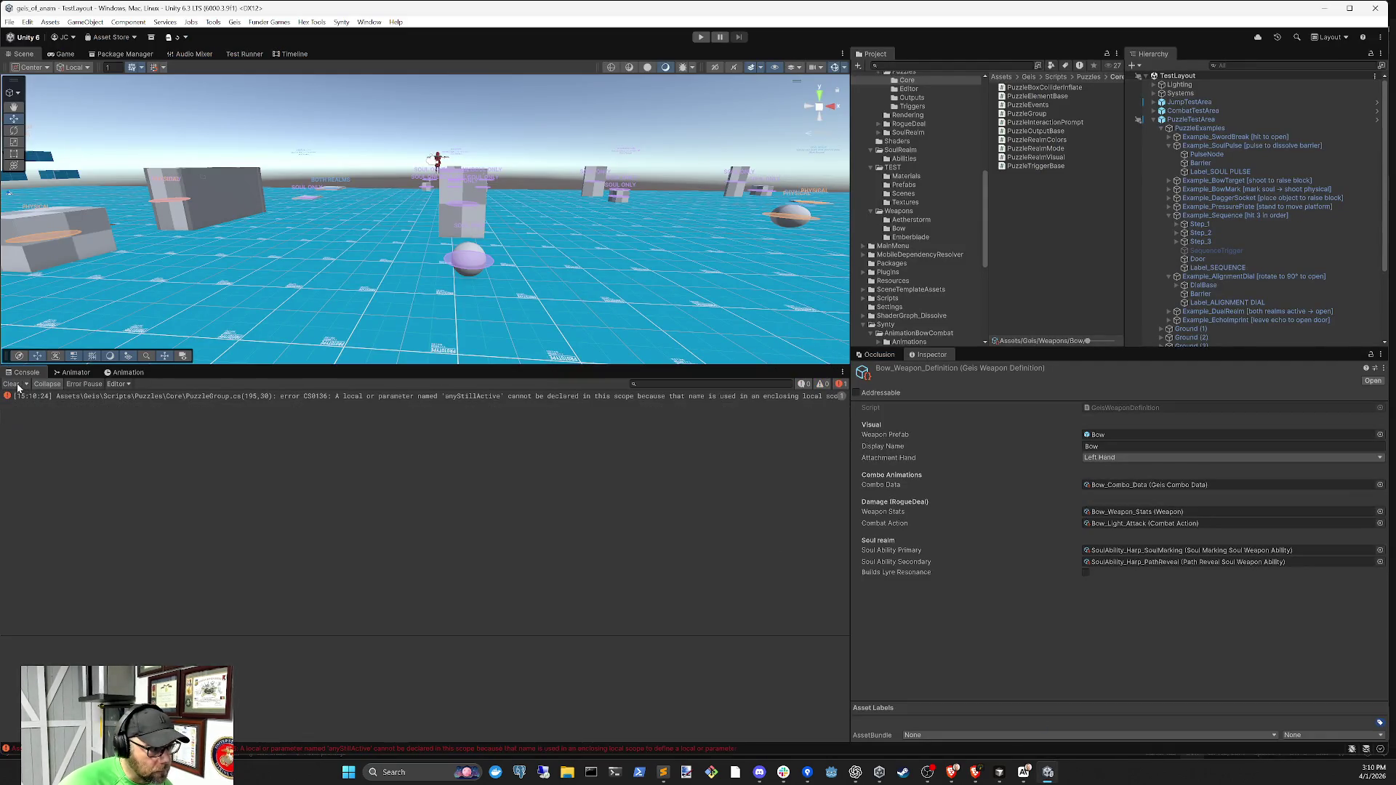
{"action": "left_click", "coordinate": [999, 772]}
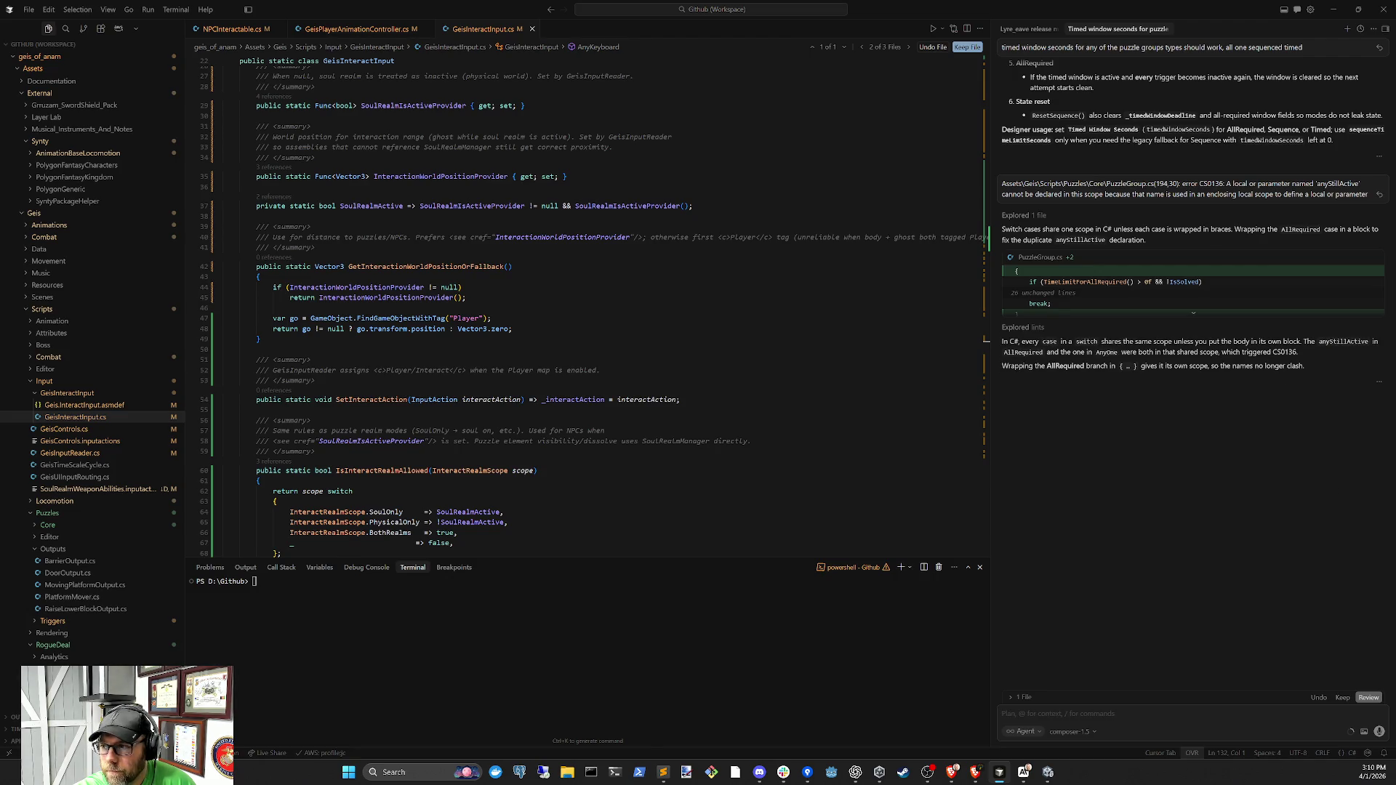
Keep the agent's PuzzleGroup.cs edits and check the anyStillActive error, now at line 195
{"action": "left_click", "coordinate": [975, 772]}
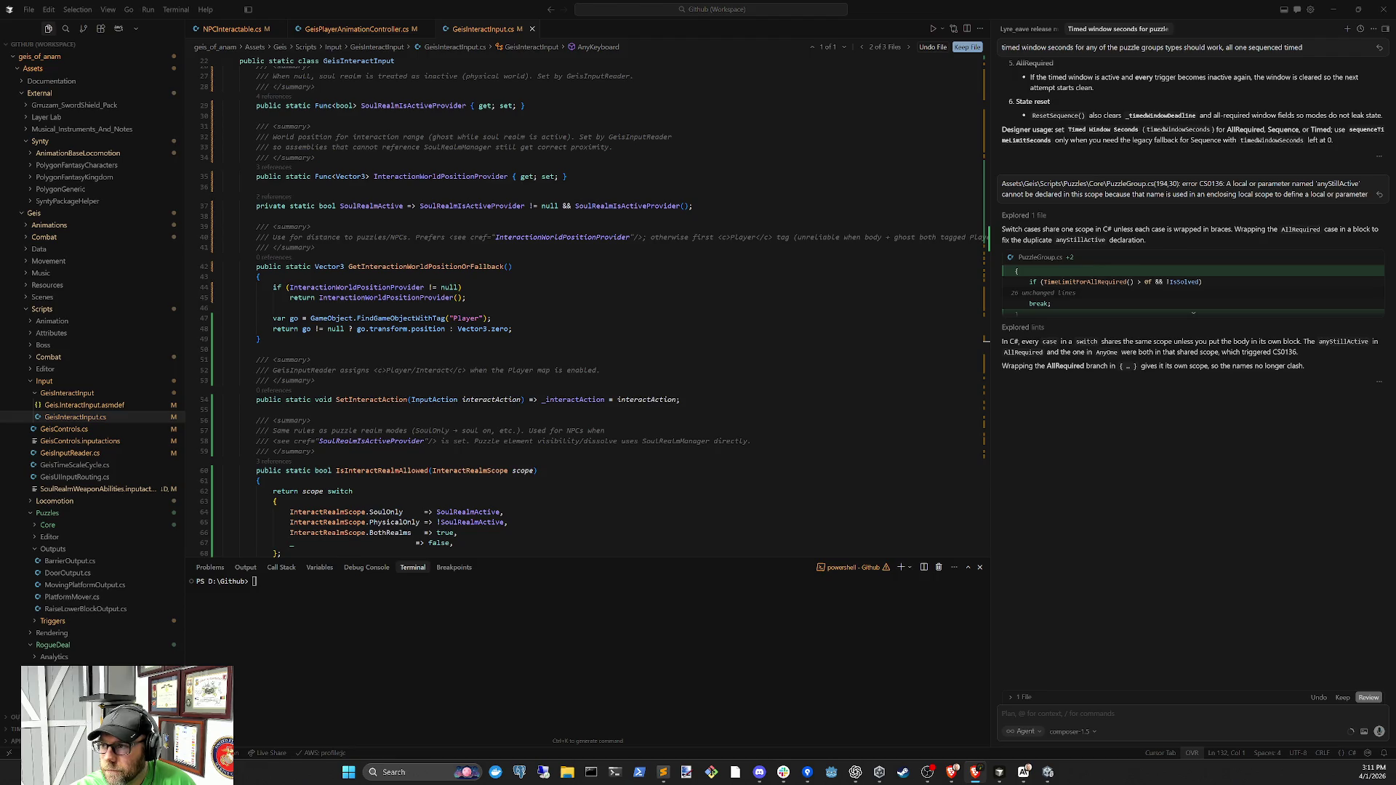
{"action": "left_click", "coordinate": [1342, 698]}
{"action": "left_click", "coordinate": [1041, 776]}
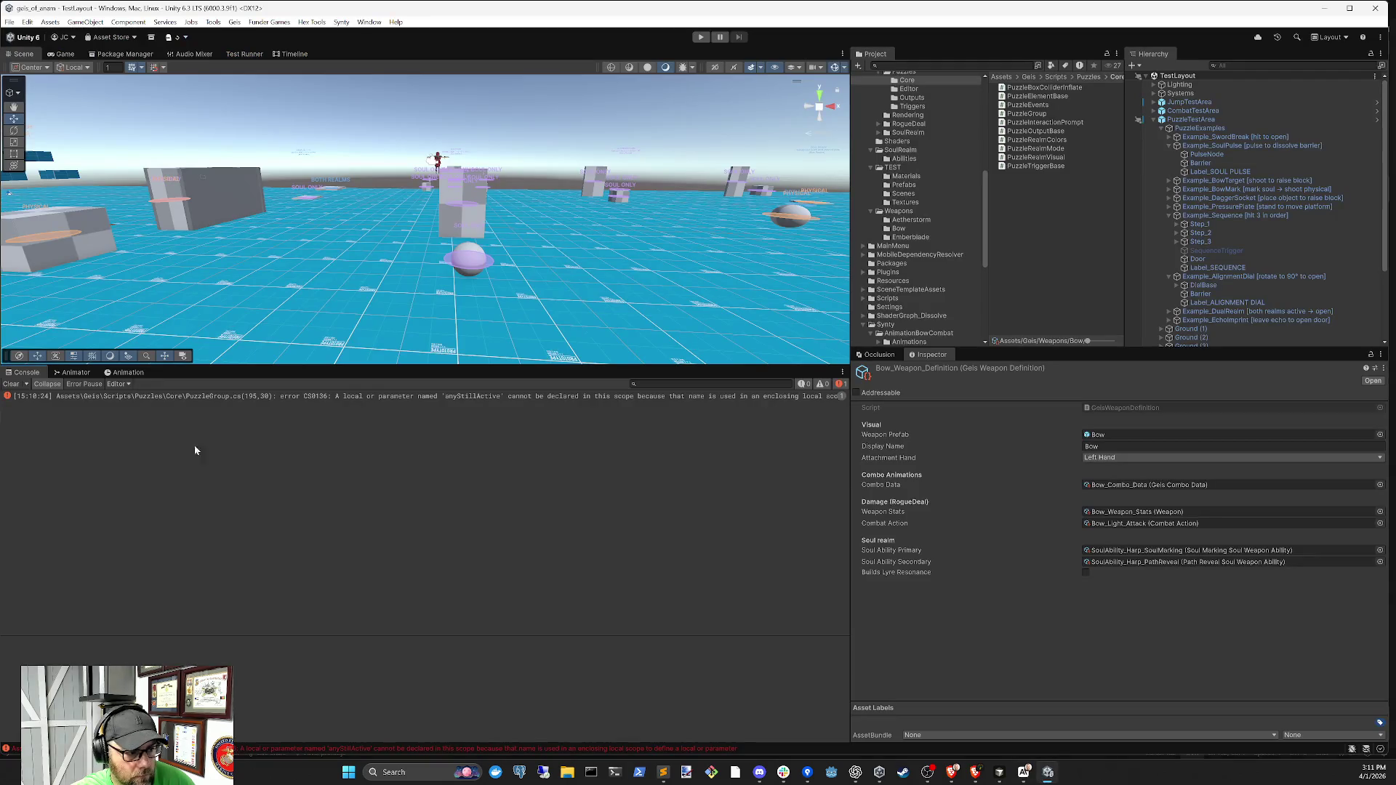
{"action": "left_click", "coordinate": [265, 398]}
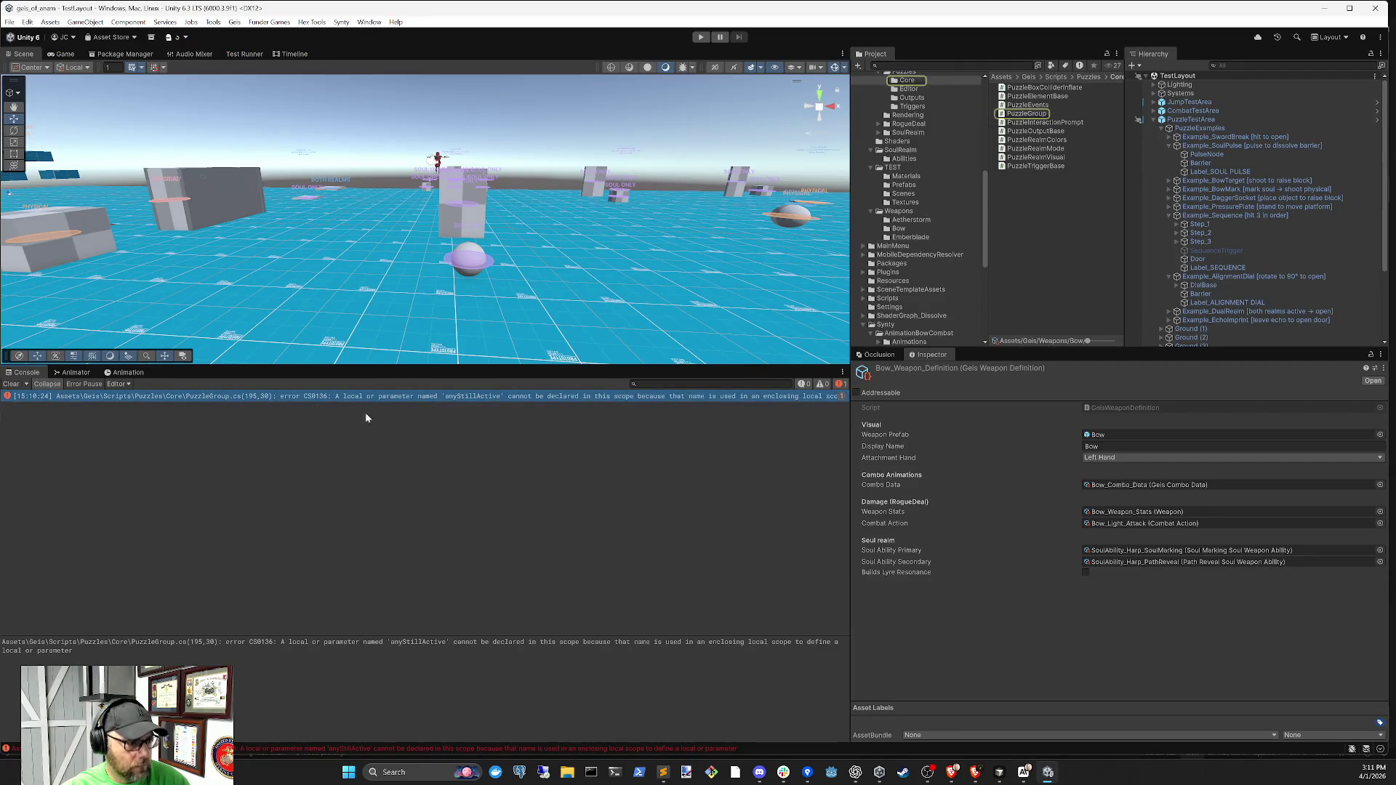
Send the line-195 CS0136 anyStillActive error to the Cursor agent
{"action": "left_click", "coordinate": [999, 772]}
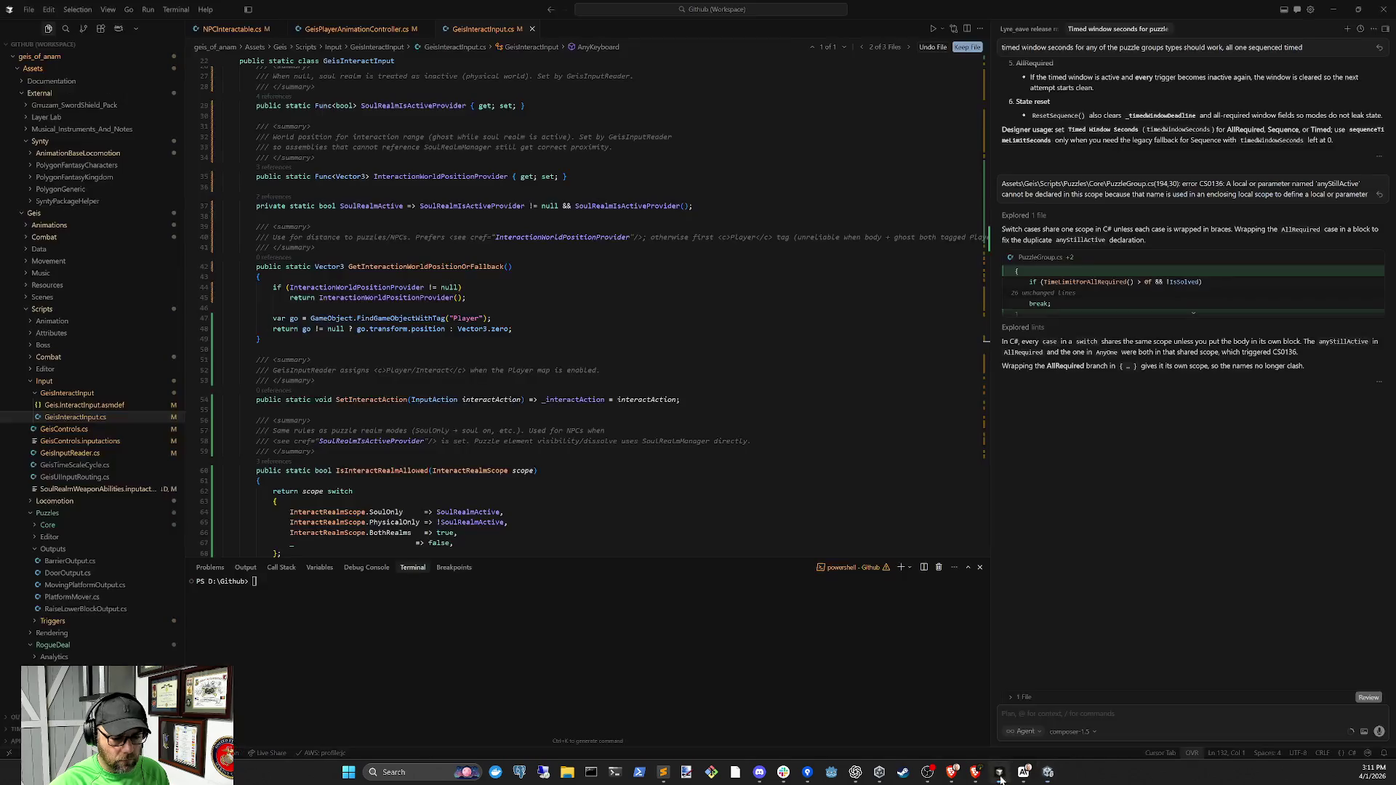
{"action": "type", "text": "Assets\\Geis\\Scripts\\Puzzles\\Core\\PuzzleGroup.cs(195,30): error CS0136: A local or parameter named 'anyStillActive' cannot be declared in this scope because that name is used in an enclosing local scope to define a local or parameter"}
{"action": "key", "text": "Return"}
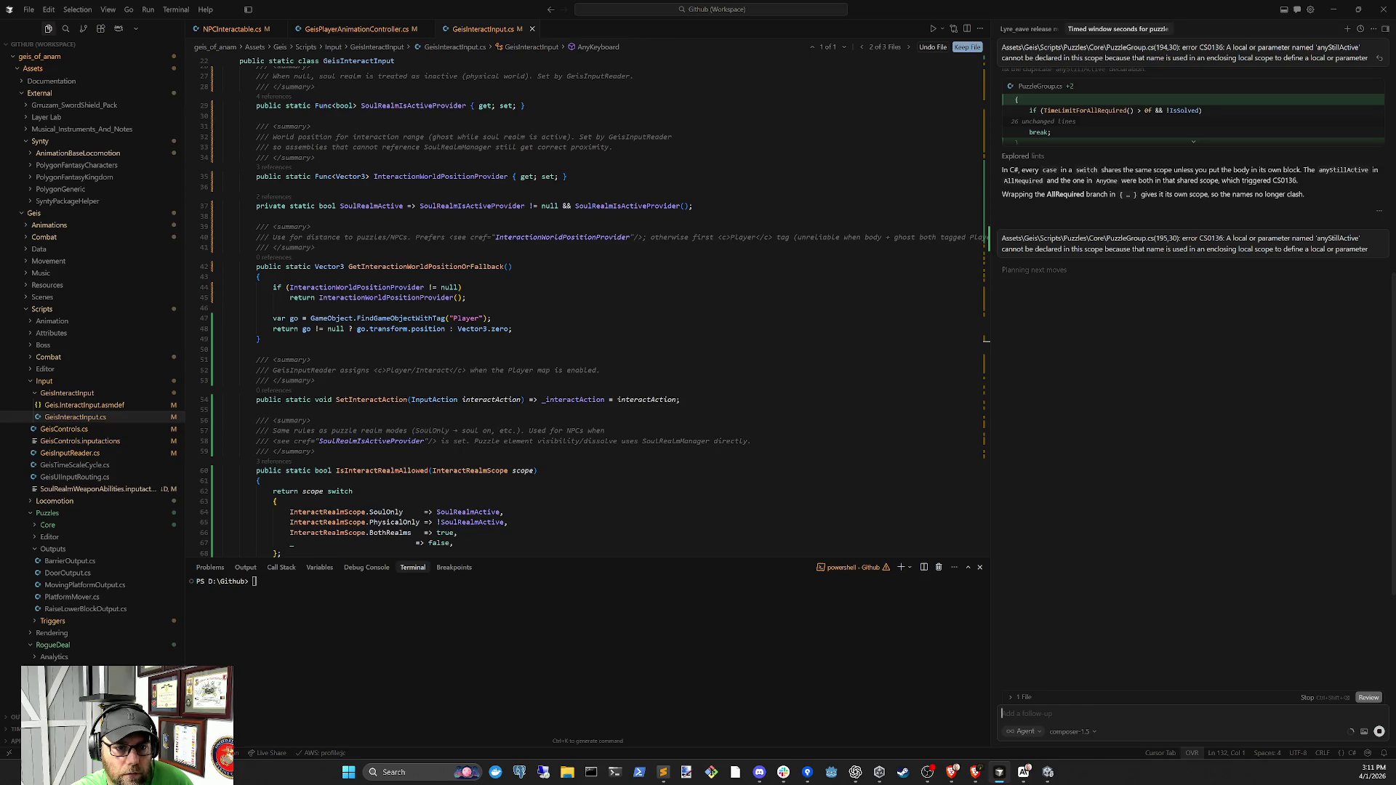
Review the agent's PuzzleGroup.cs diff wrapping AllRequired, then recheck the console error in Unity
{"action": "left_click_drag", "start_coordinate": [1099, 172], "coordinate": [1329, 177]}
{"action": "left_click", "coordinate": [1330, 179]}
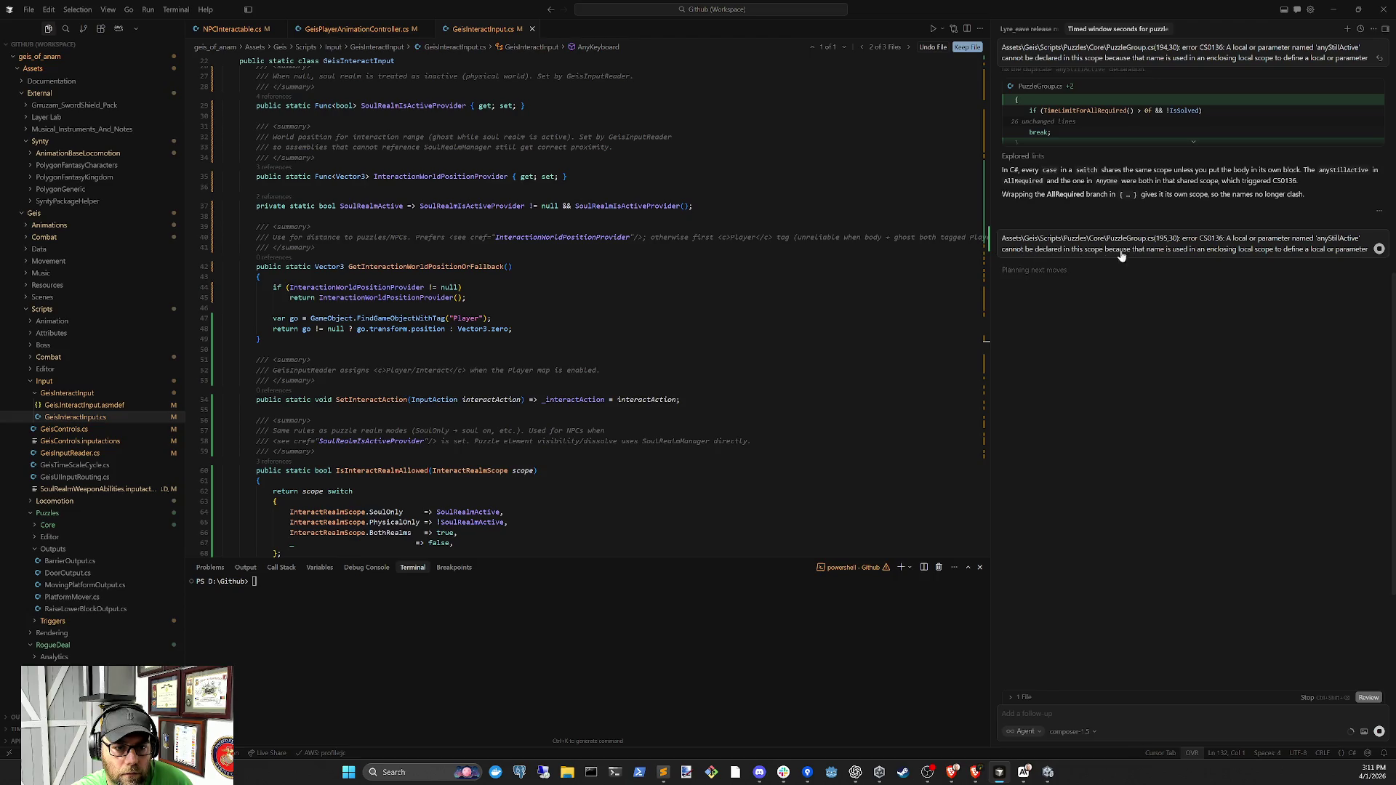
{"action": "scroll", "coordinate": [1151, 252], "scroll_direction": "up", "scroll_amount": 2}
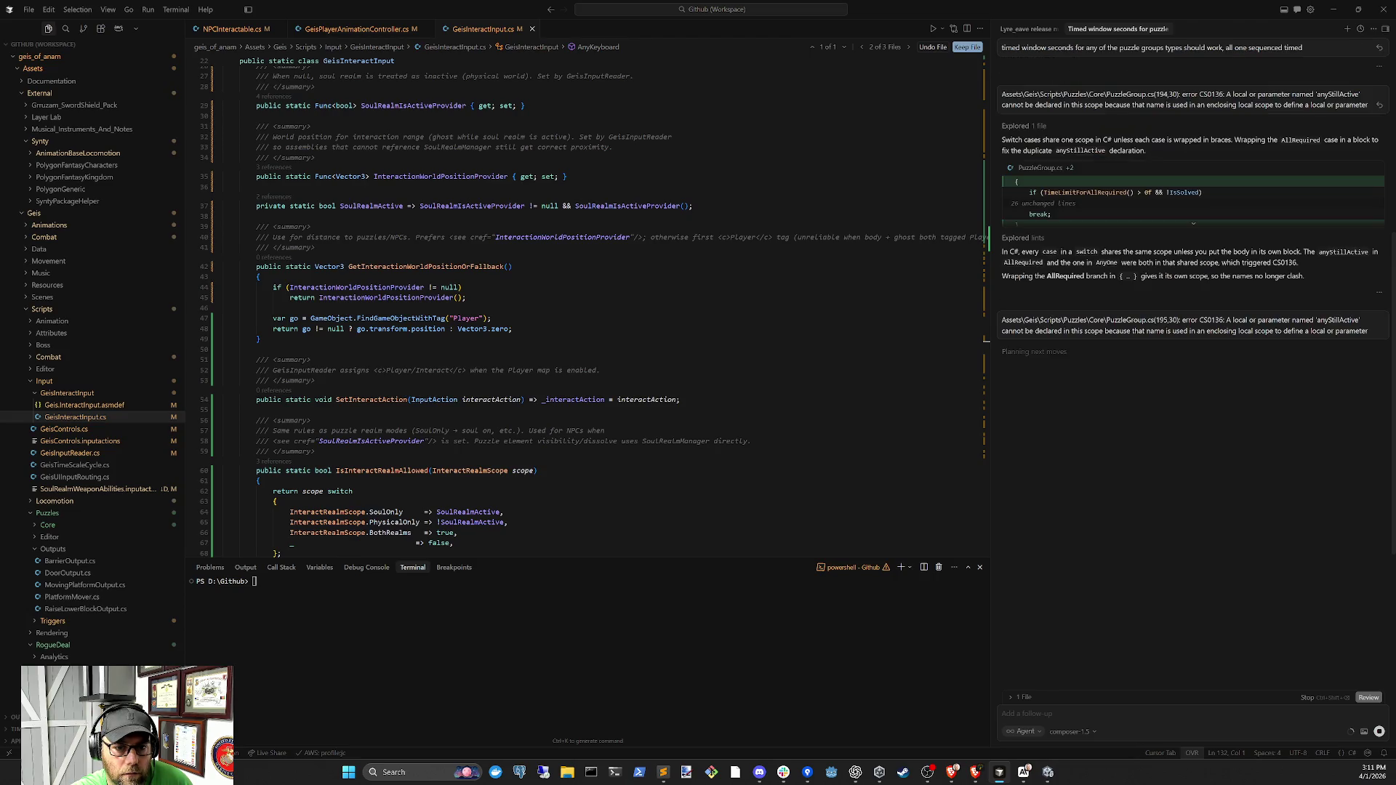
{"action": "left_click", "coordinate": [1192, 227]}
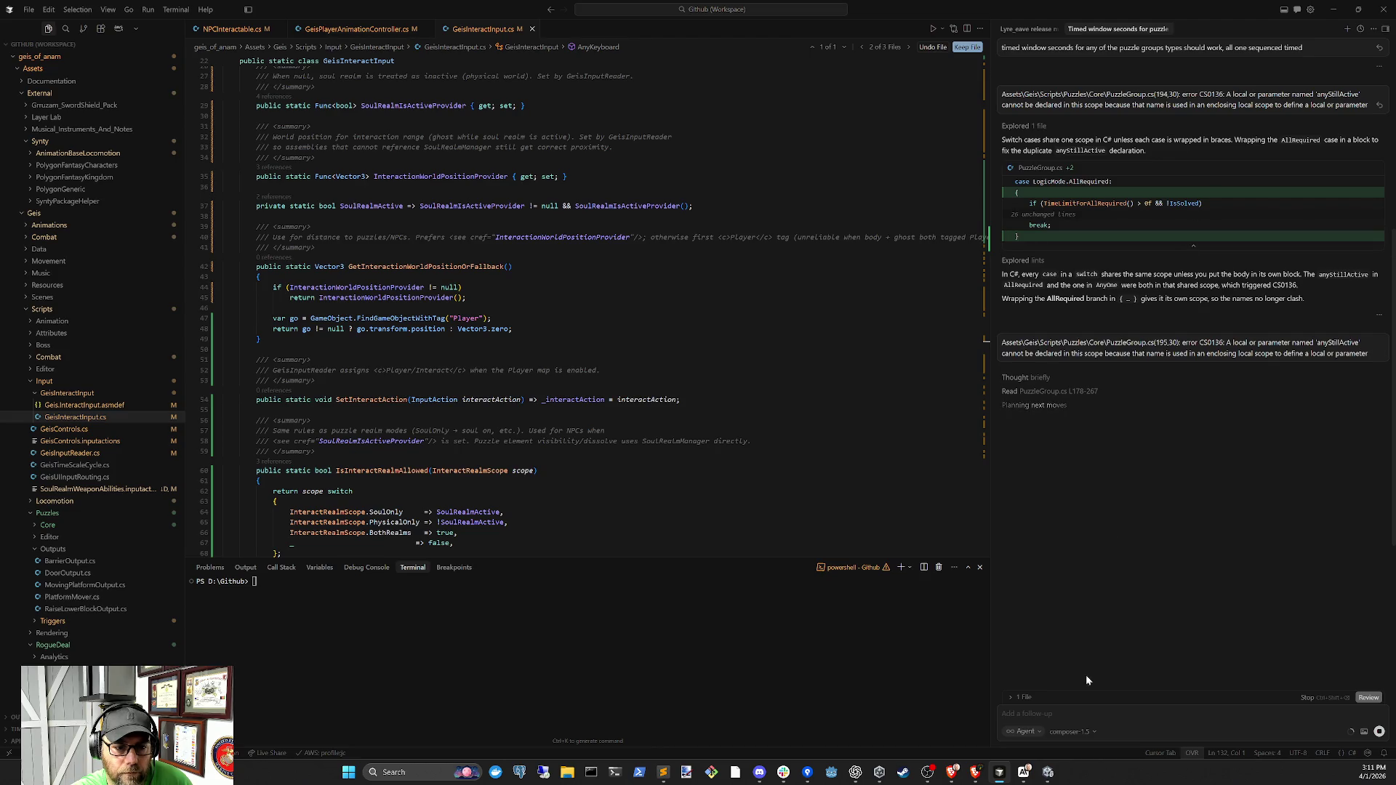
{"action": "left_click", "coordinate": [1048, 774]}
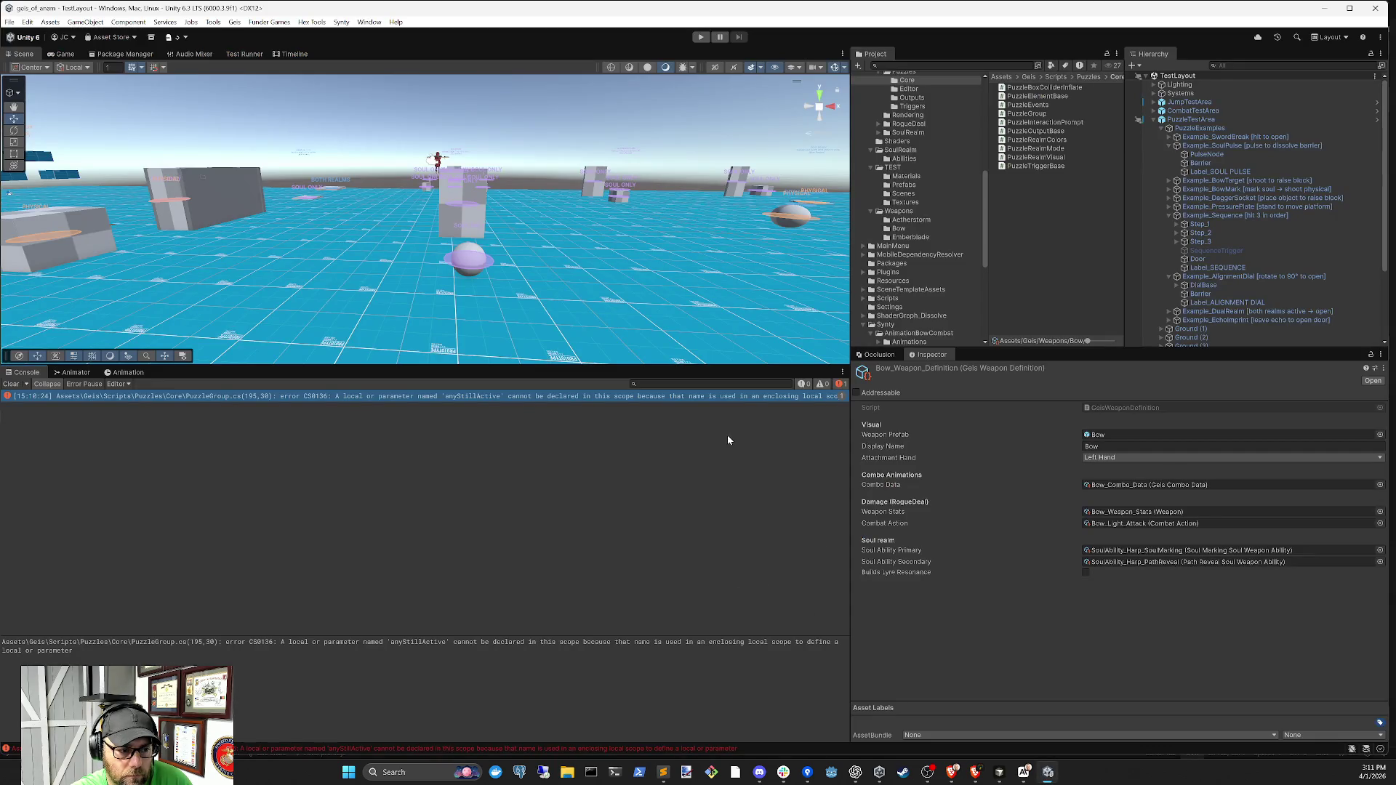
{"action": "left_click", "coordinate": [723, 396]}
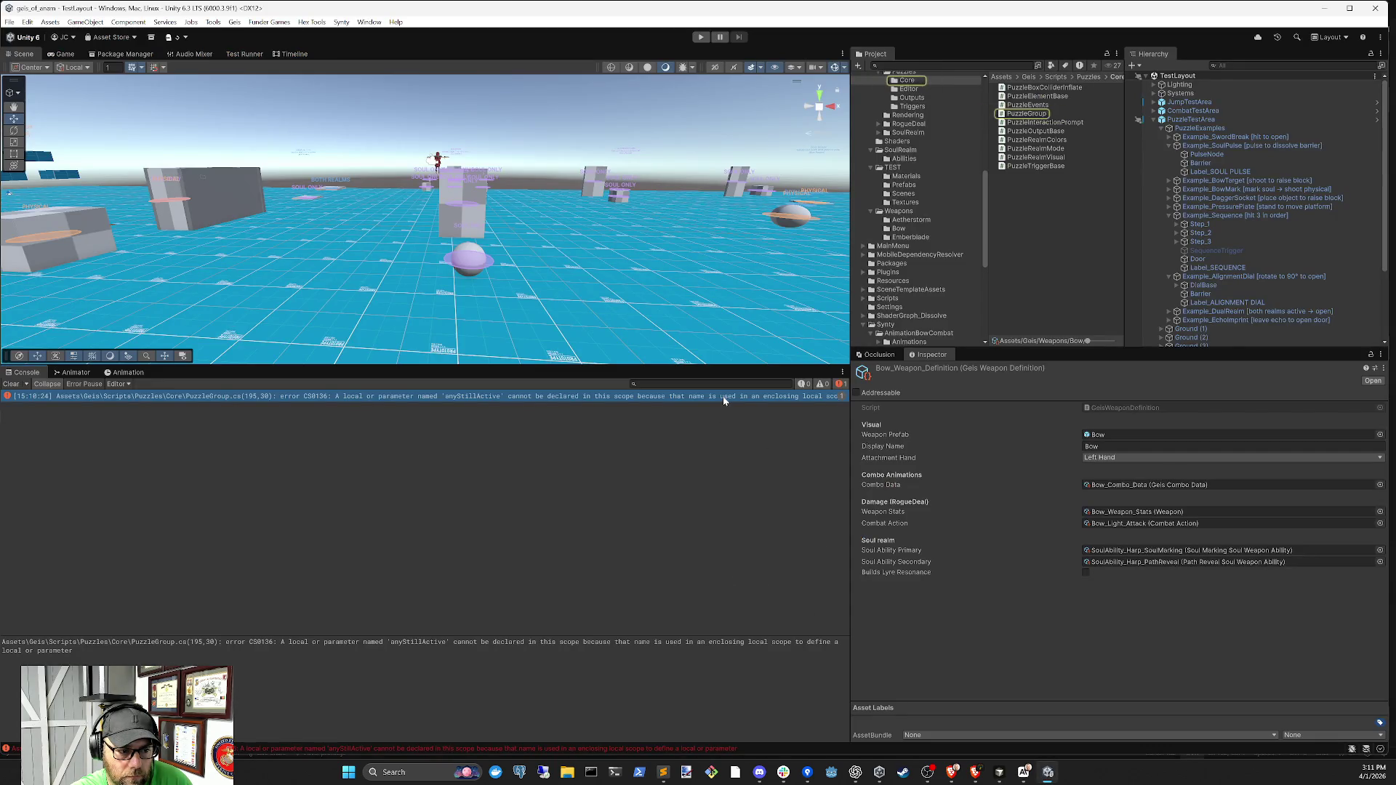
Open the error line in PuzzleGroup.cs and trim the anyStillActive declaration's initializer
{"action": "double_click", "coordinate": [724, 399]}
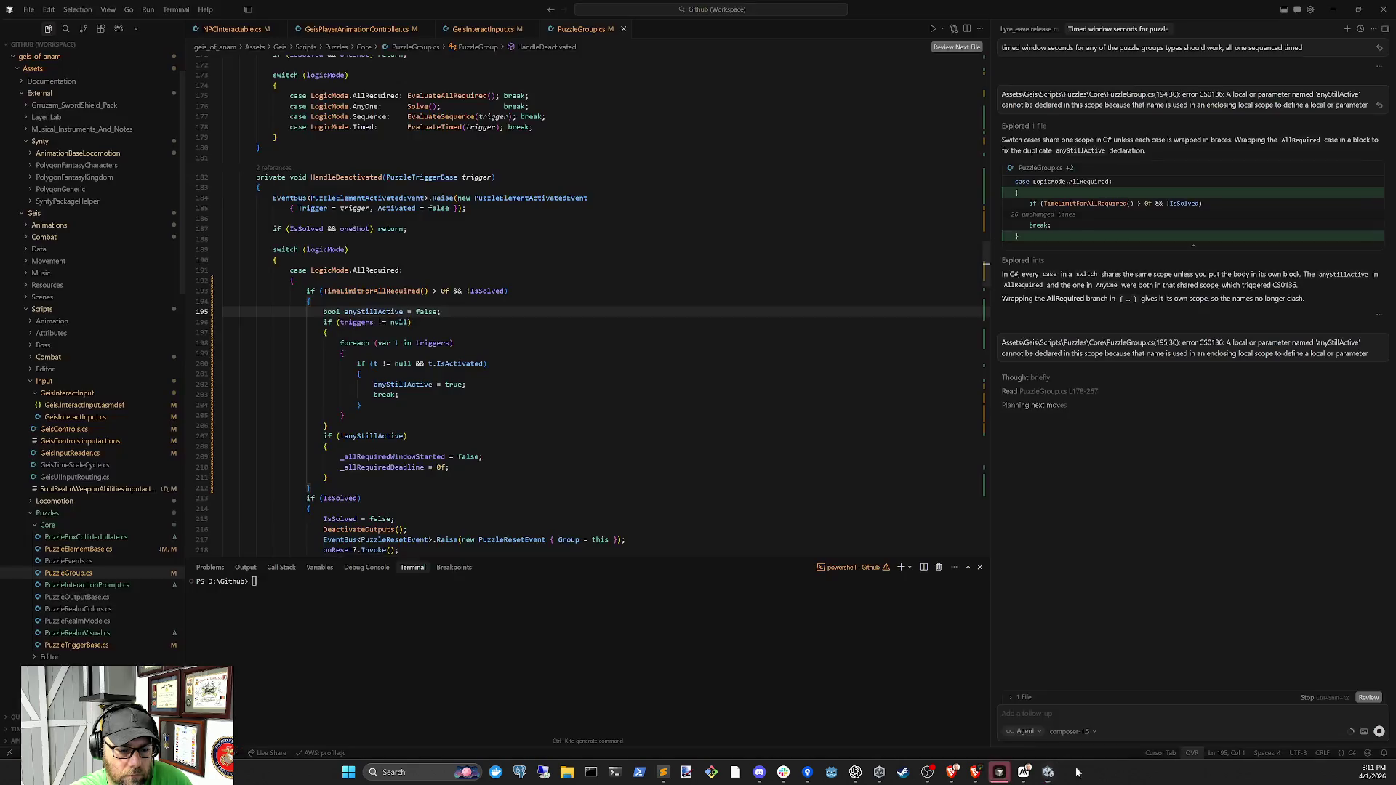
{"action": "left_click", "coordinate": [414, 322]}
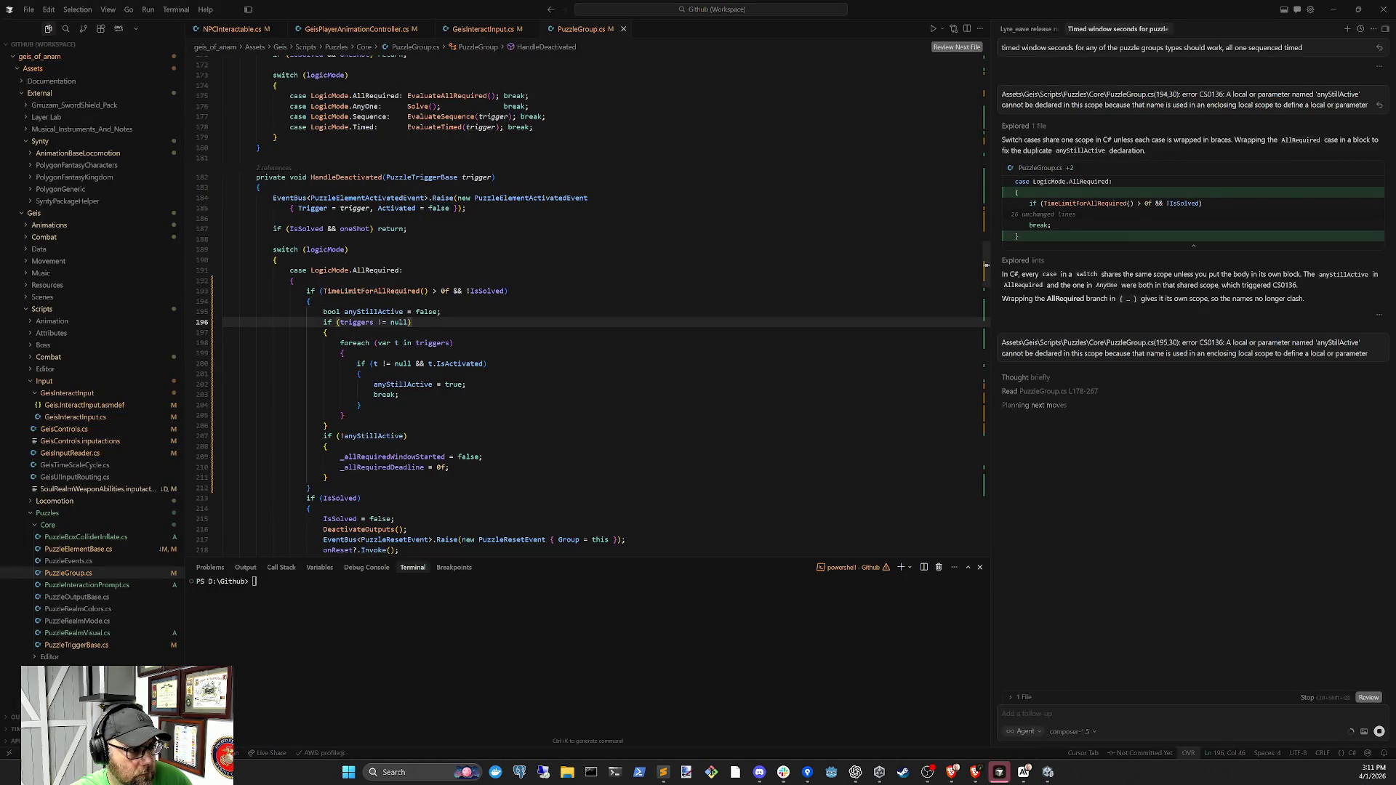
{"action": "left_click", "coordinate": [388, 311]}
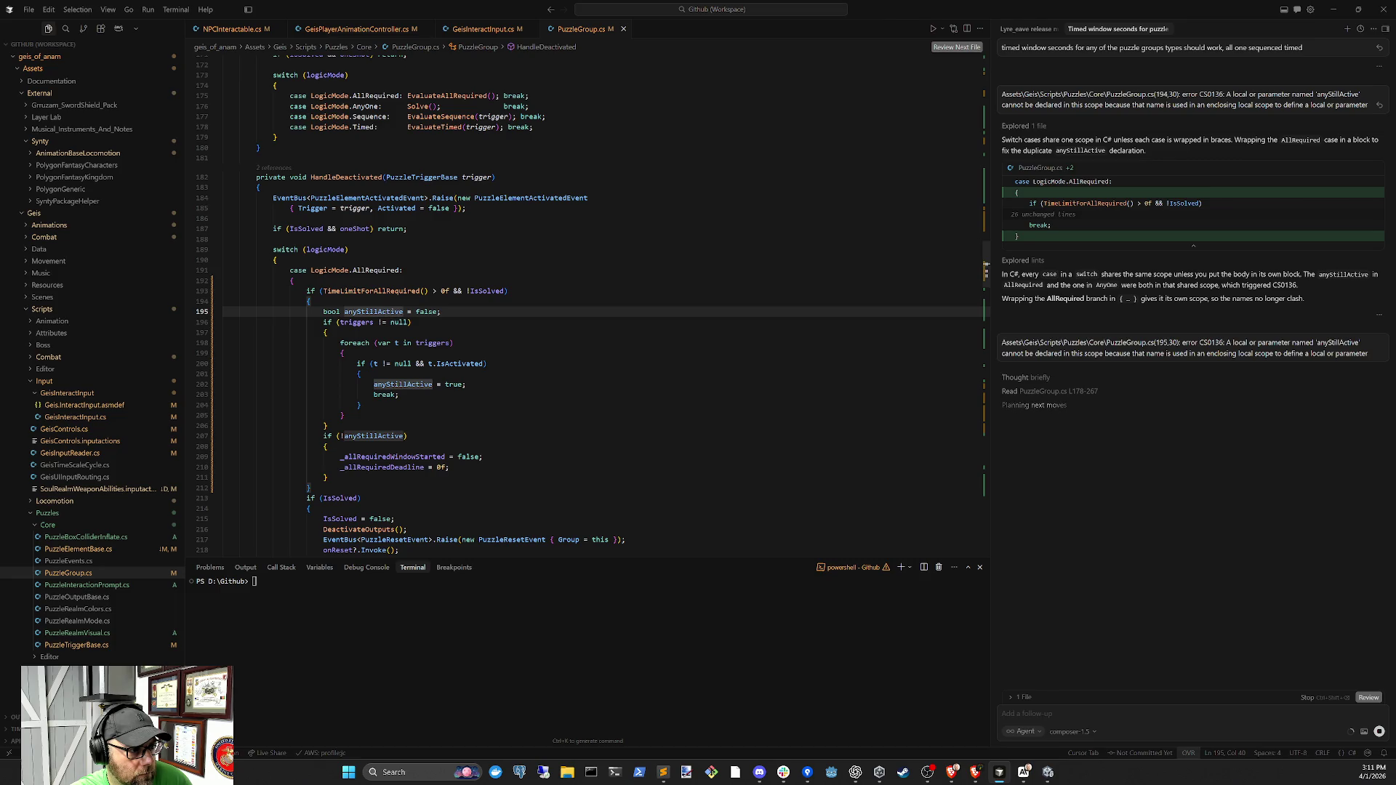
{"action": "left_click", "coordinate": [443, 311]}
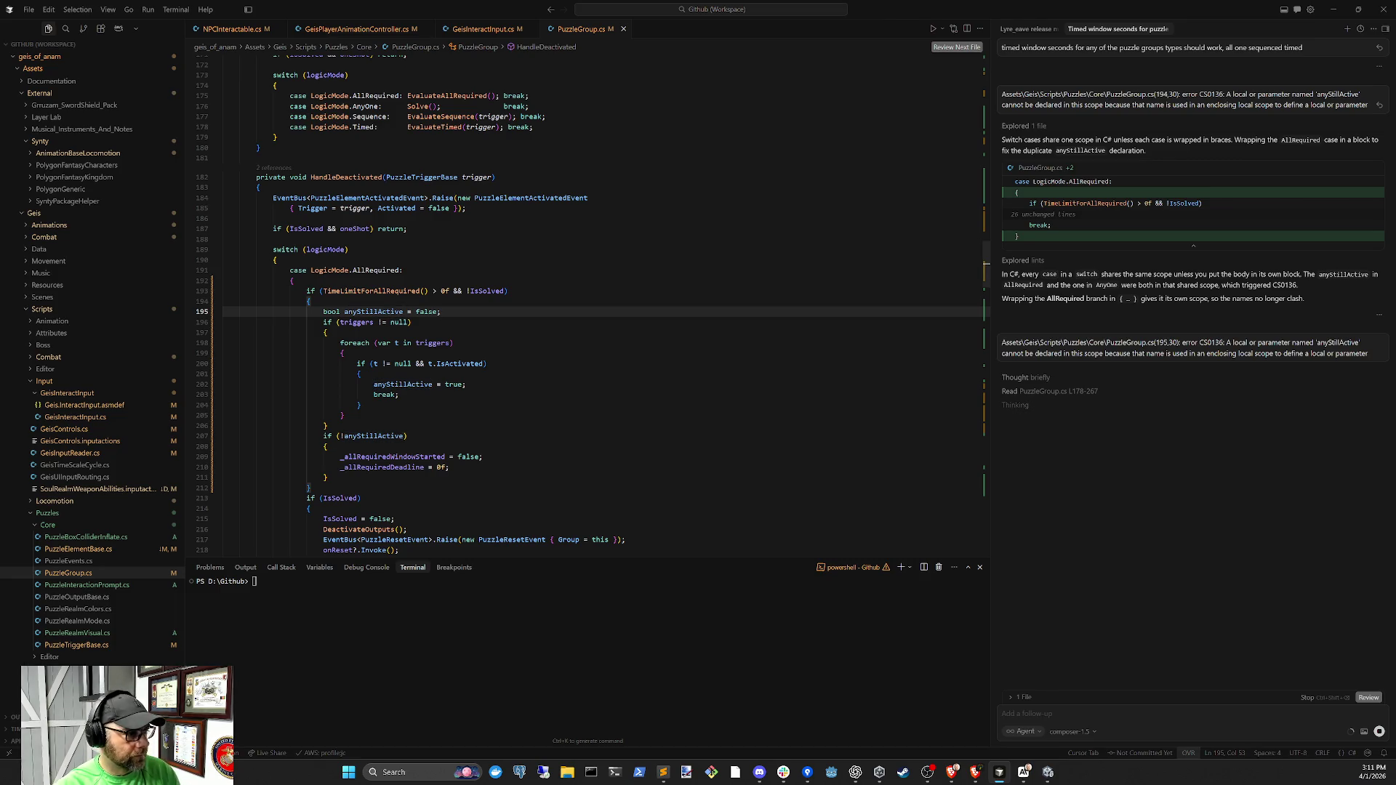
{"action": "key", "text": "BackSpace"}
{"action": "key", "text": "BackSpace"}
{"action": "key", "text": "BackSpace"}
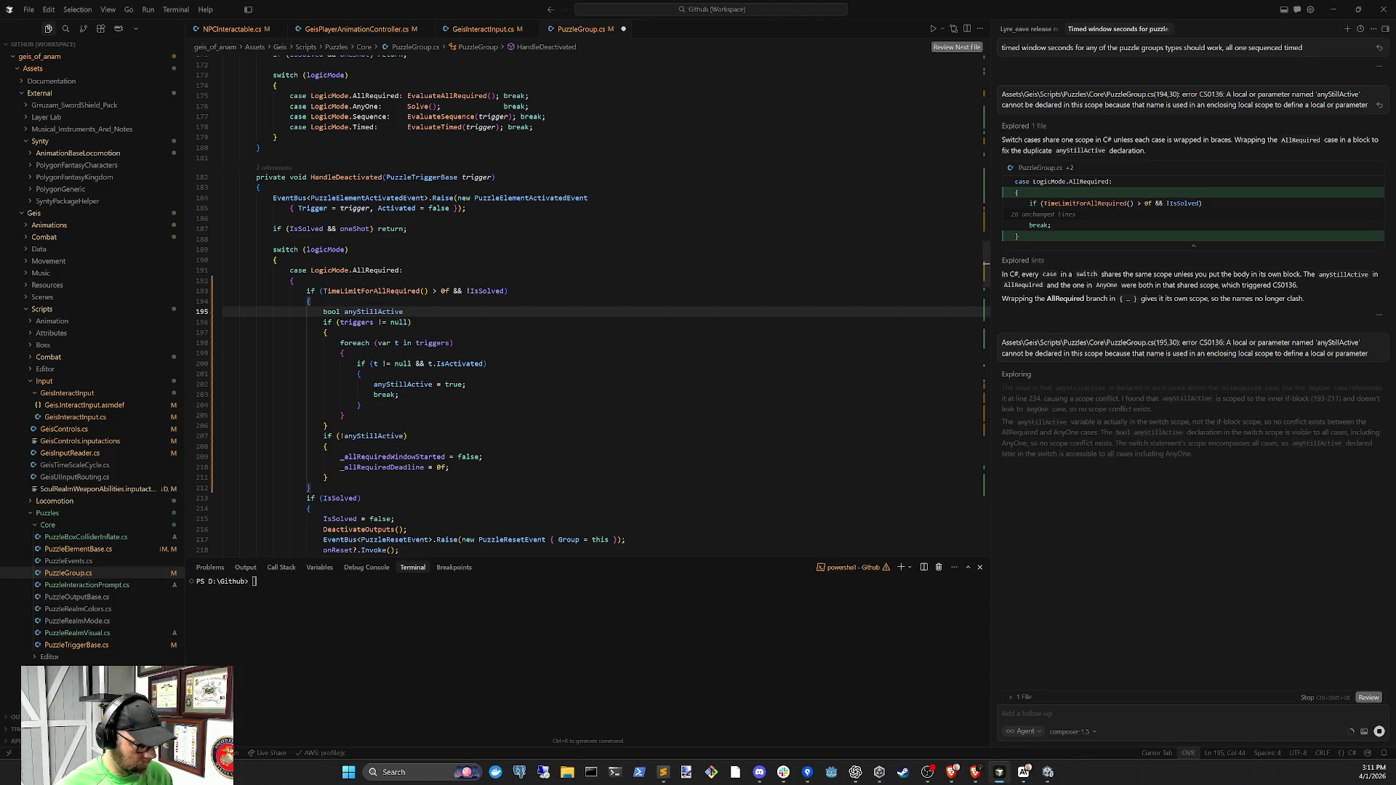
Search PuzzleGroup.cs for anyStillActive and step down to its check on line 206
{"action": "left_click", "coordinate": [400, 395]}
{"action": "double_click", "coordinate": [392, 311]}
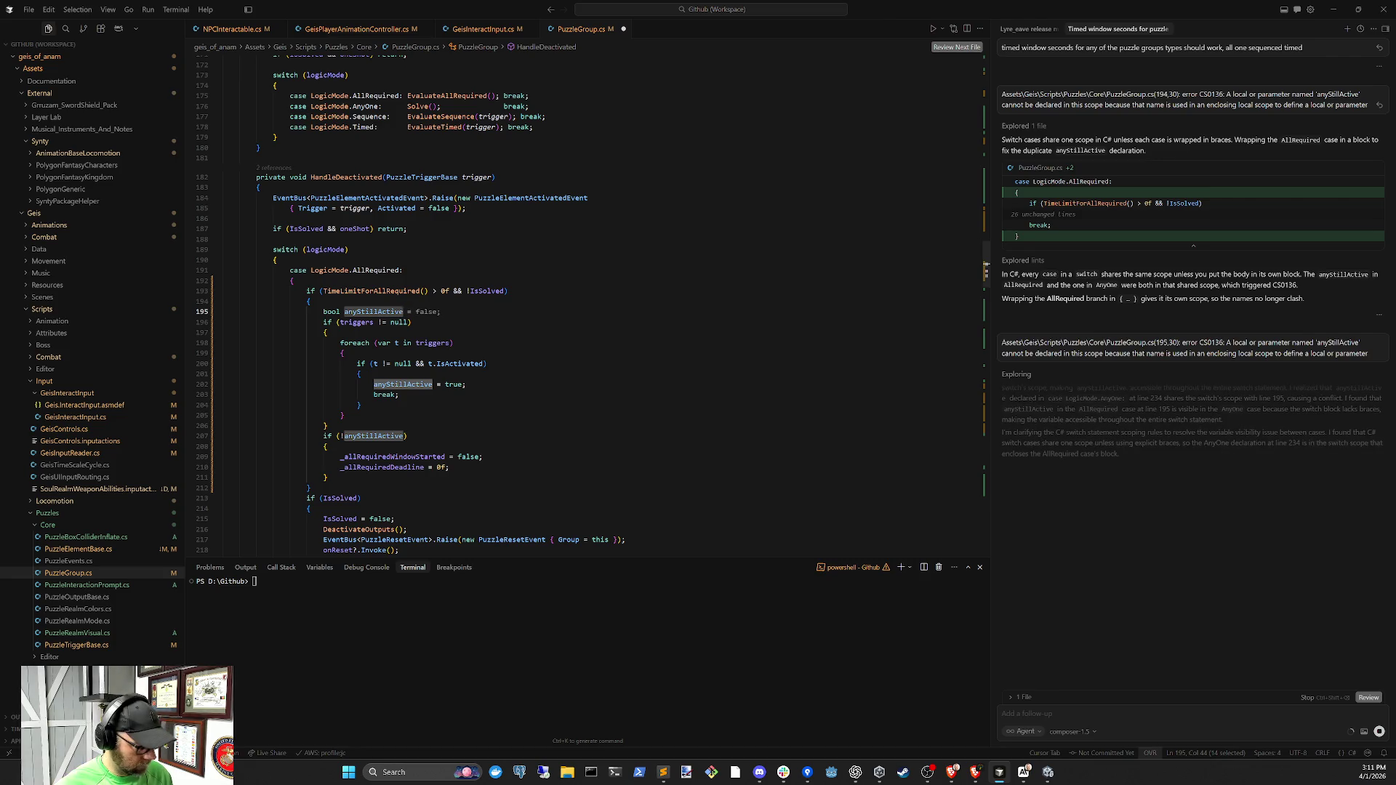
{"action": "key", "text": "ctrl+f"}
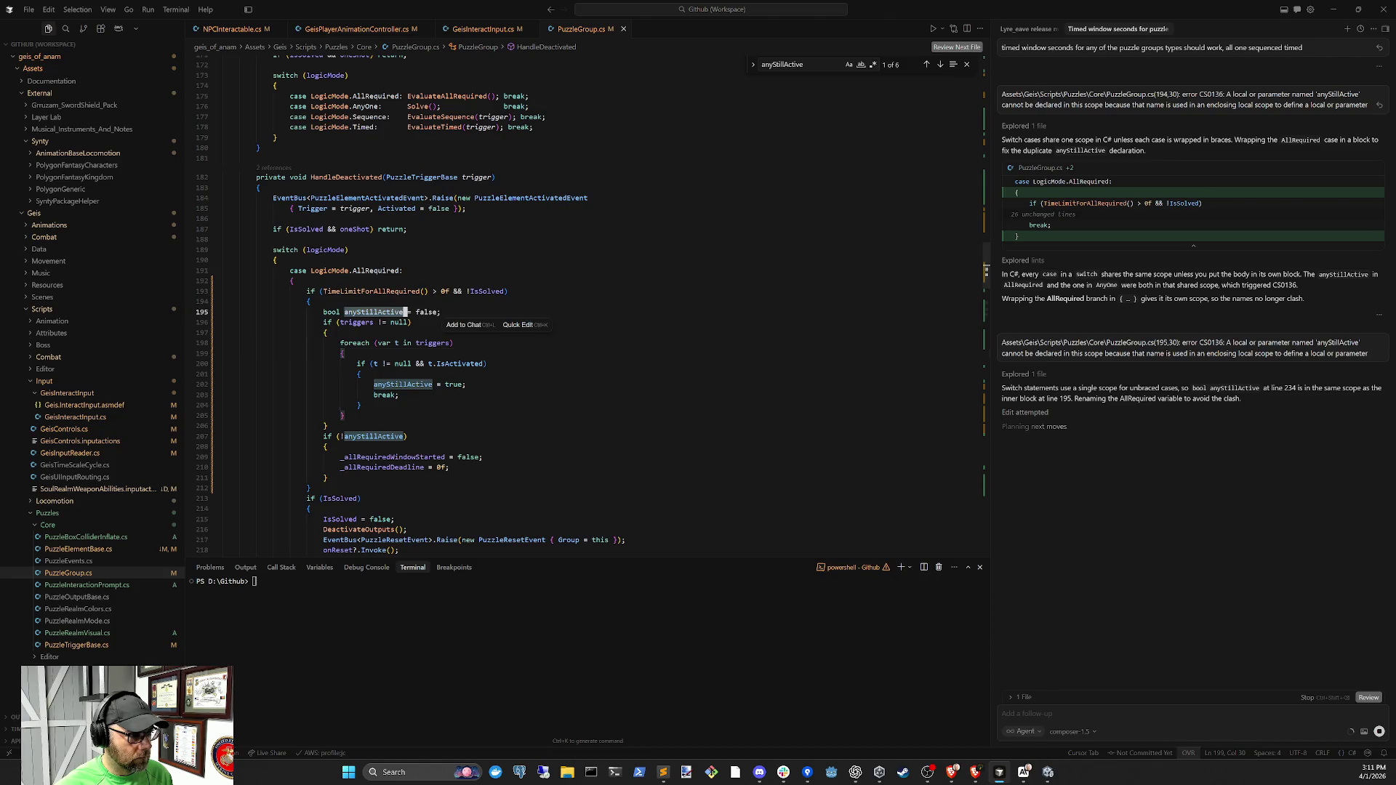
{"action": "left_click", "coordinate": [468, 384]}
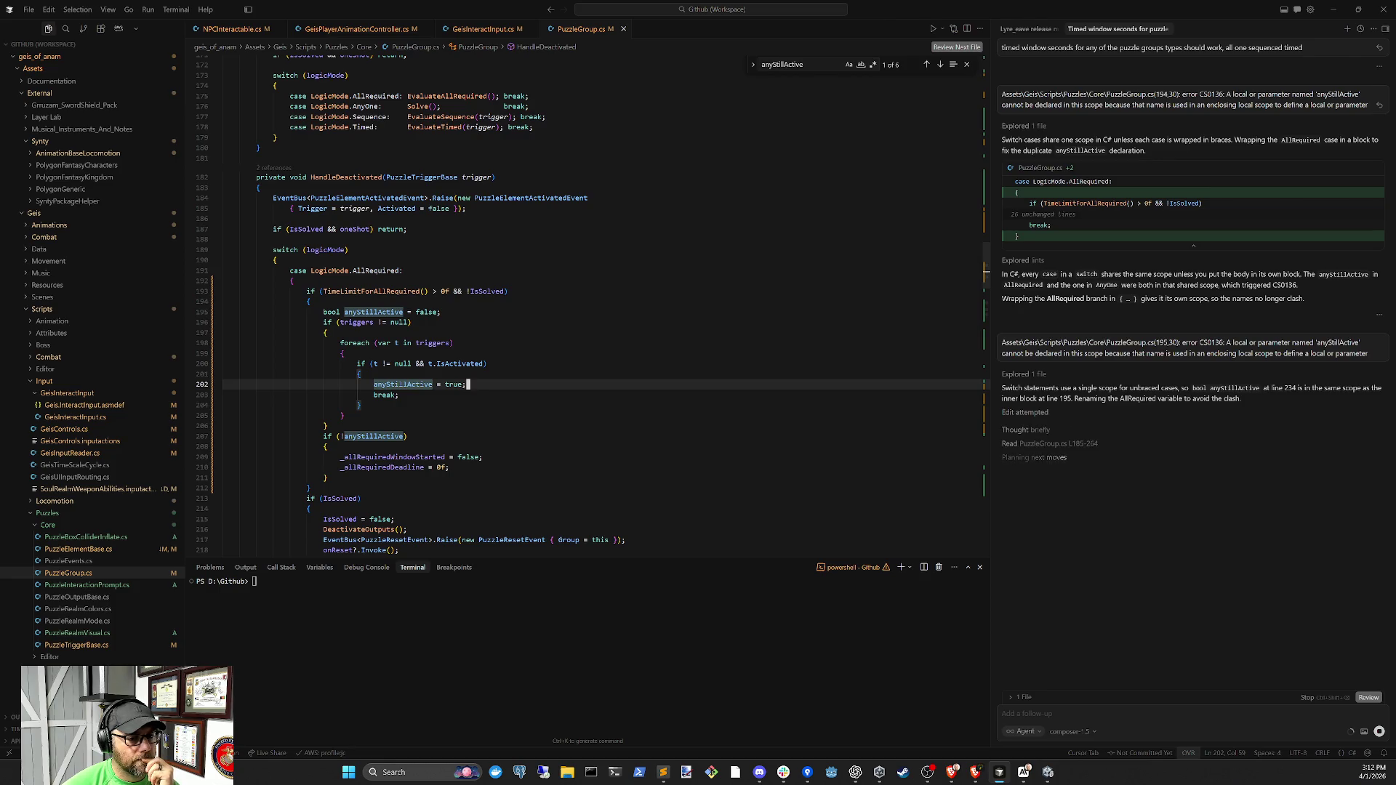
{"action": "key", "text": "Down"}
{"action": "key", "text": "Down"}
{"action": "key", "text": "Down"}
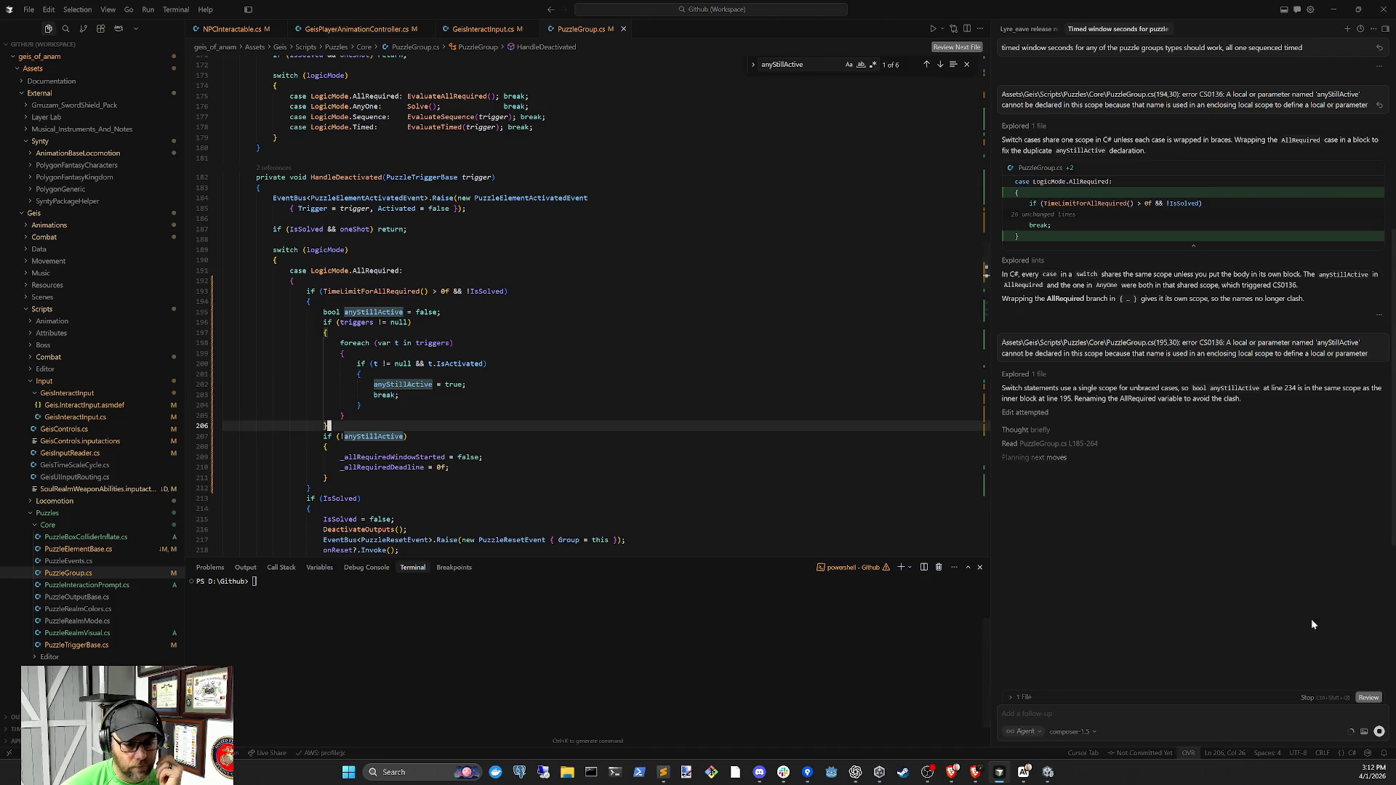
{"action": "left_click", "coordinate": [1046, 775]}
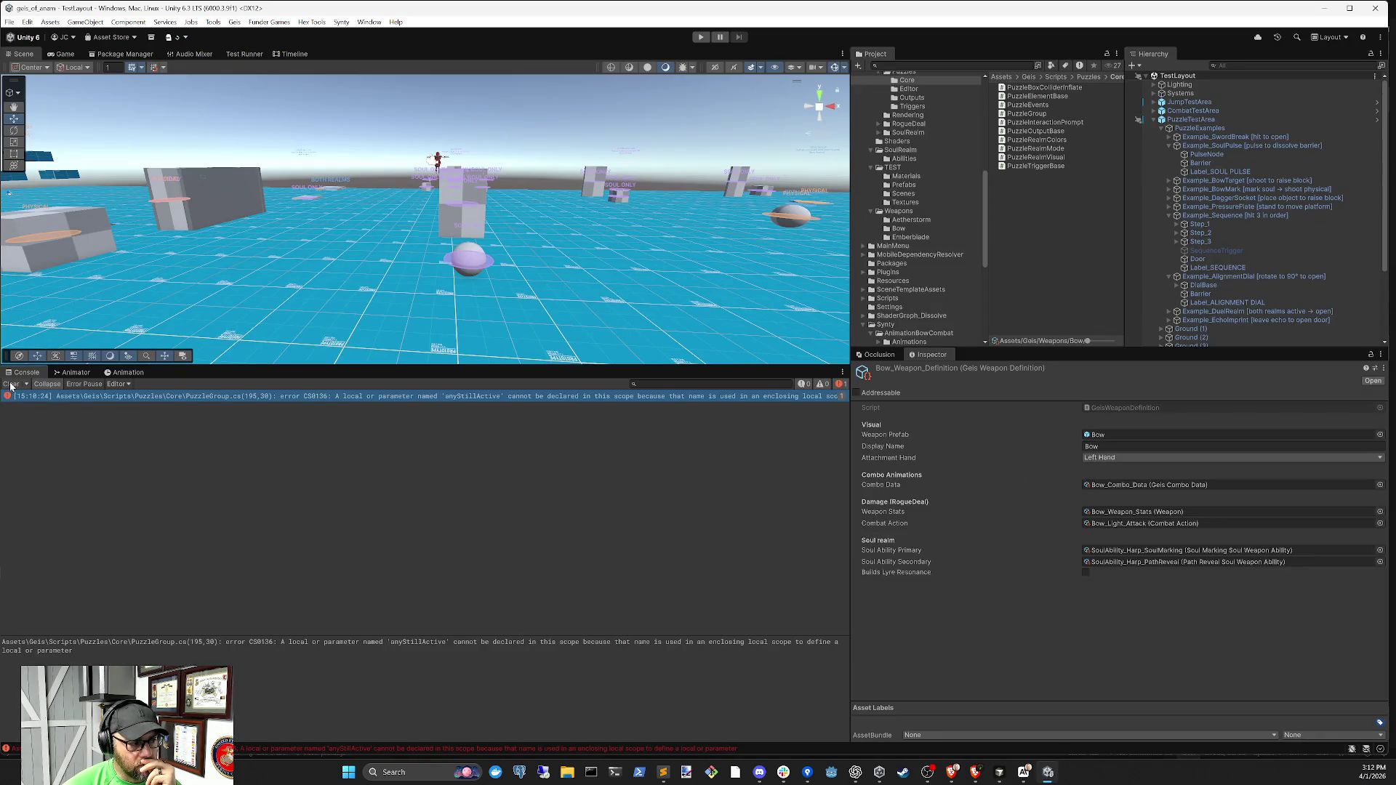
Read the CS0136 anyStillActive error details, then view the agent's anyTriggerStillHeld rename in Cursor
{"action": "left_click", "coordinate": [775, 431]}
{"action": "left_click", "coordinate": [562, 397]}
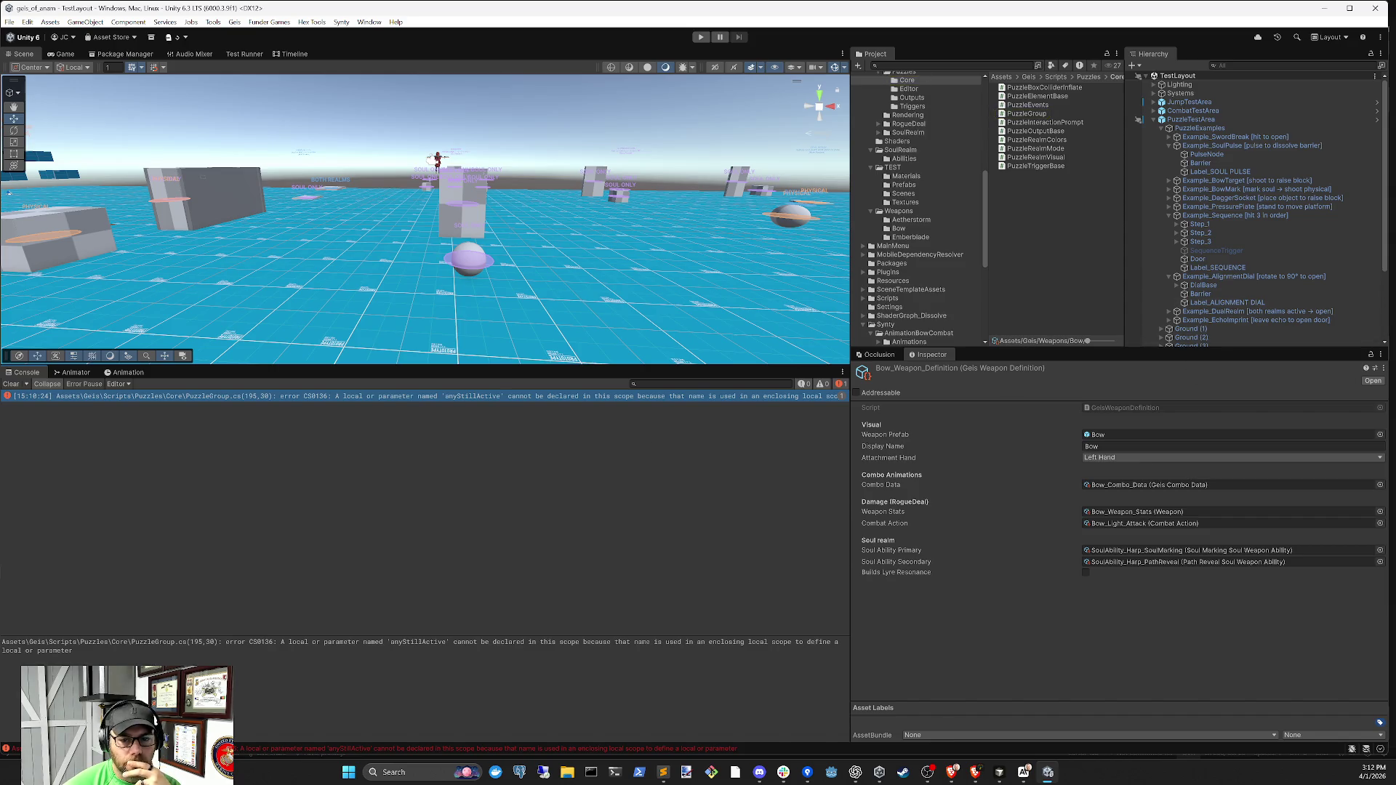
{"action": "key", "text": "alt+Tab"}
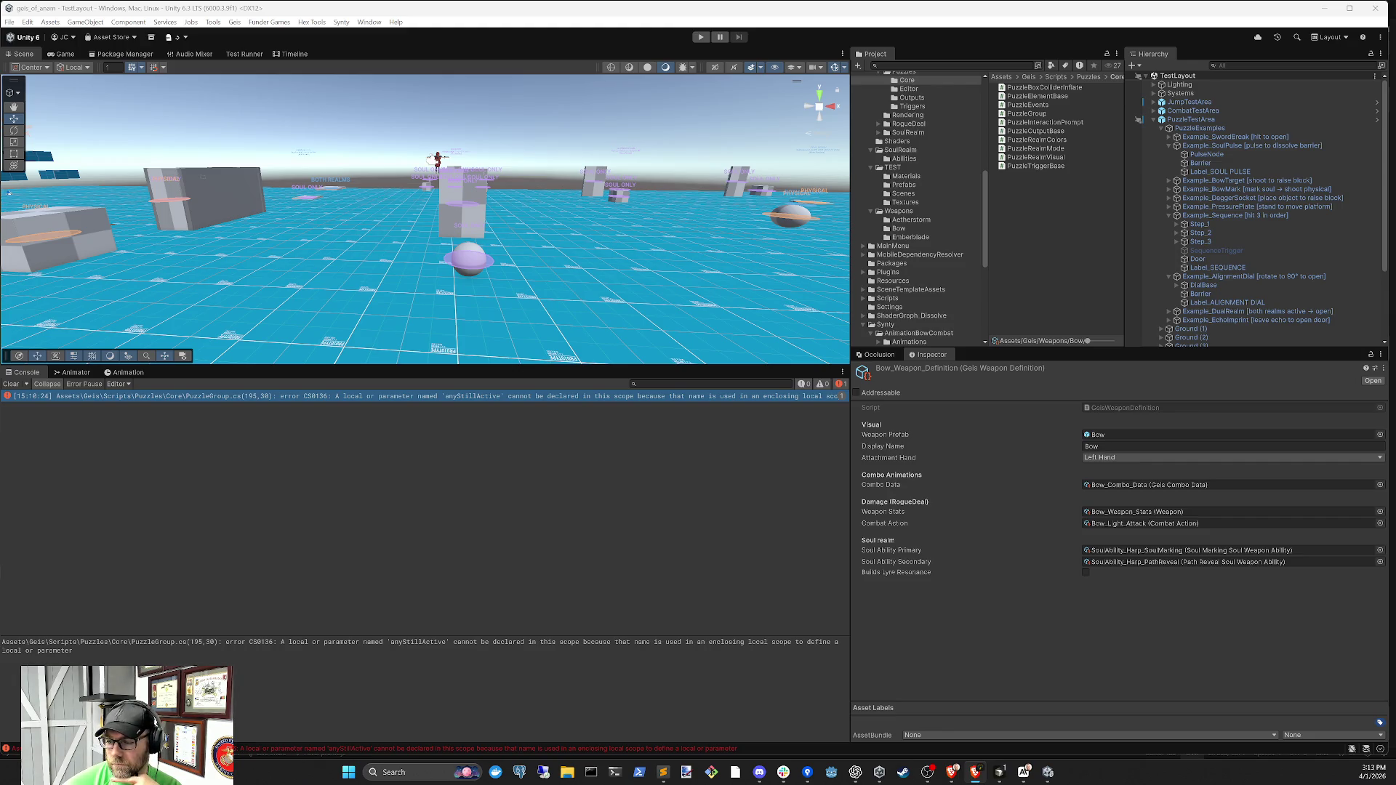
{"action": "key", "text": "alt+Tab"}
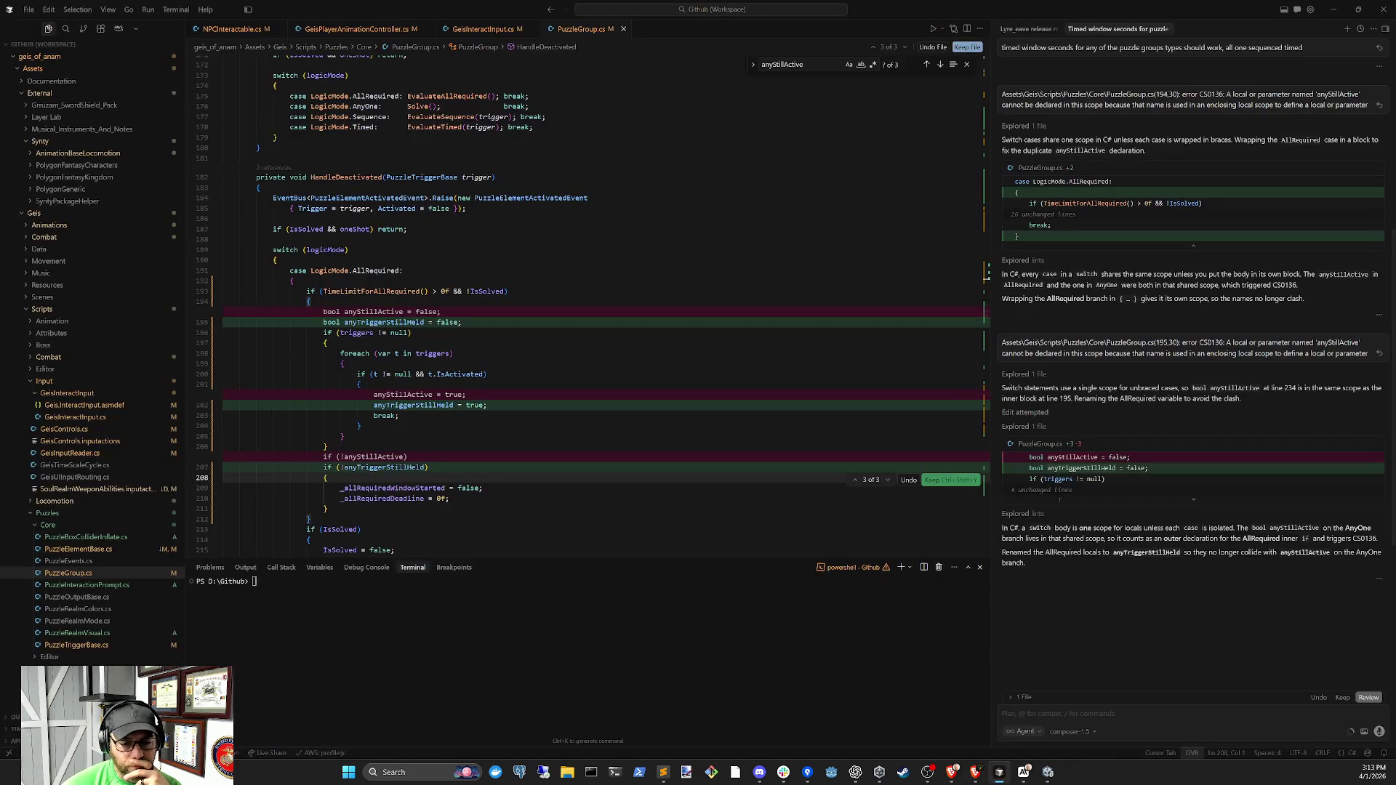
Return to Unity and let scripts recompile with the anyTriggerStillHeld rename
{"action": "left_click", "coordinate": [1026, 773]}
{"action": "left_click", "coordinate": [1048, 772]}
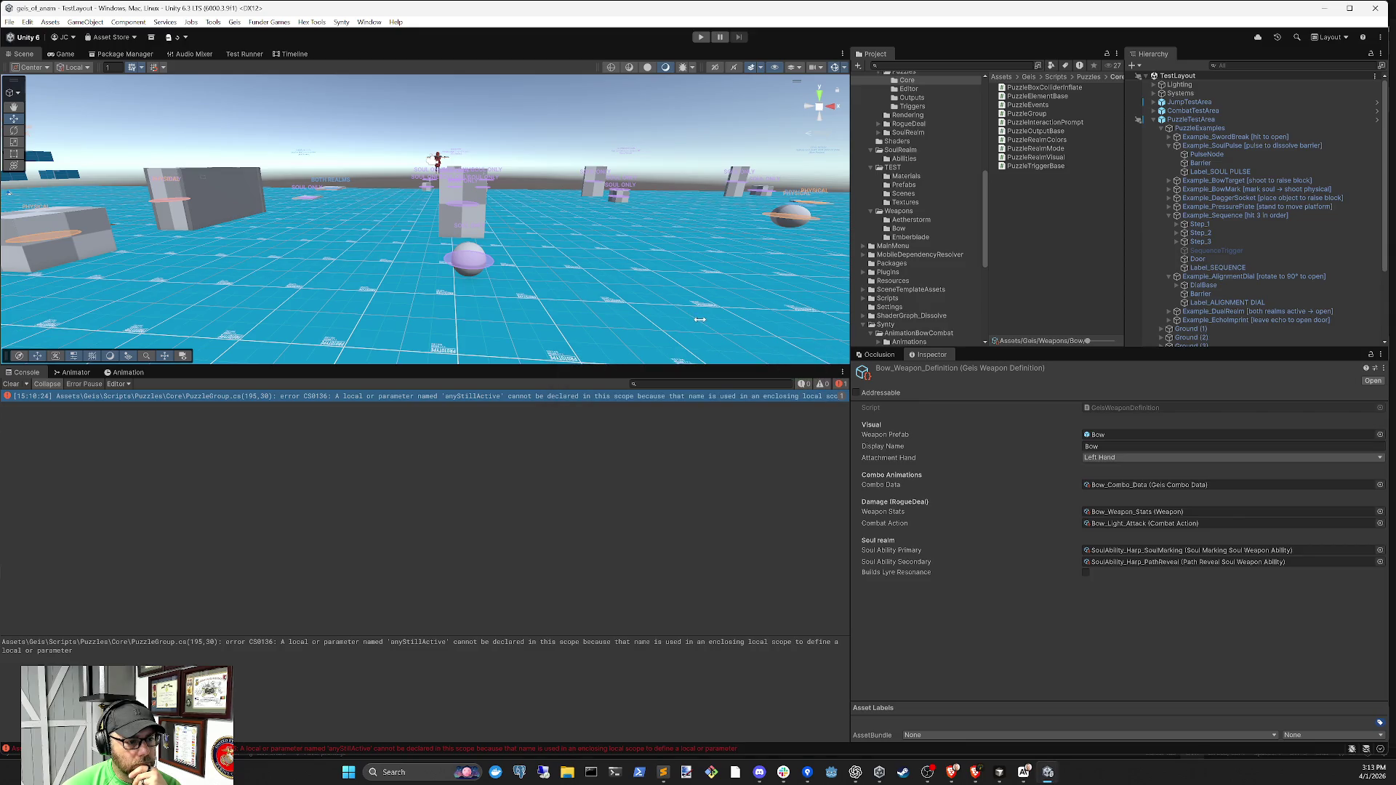
Clear the console, review Example_Sequence's Sequence Time Limit and Timed Window Seconds, and enter Play mode
{"action": "left_click", "coordinate": [12, 385]}
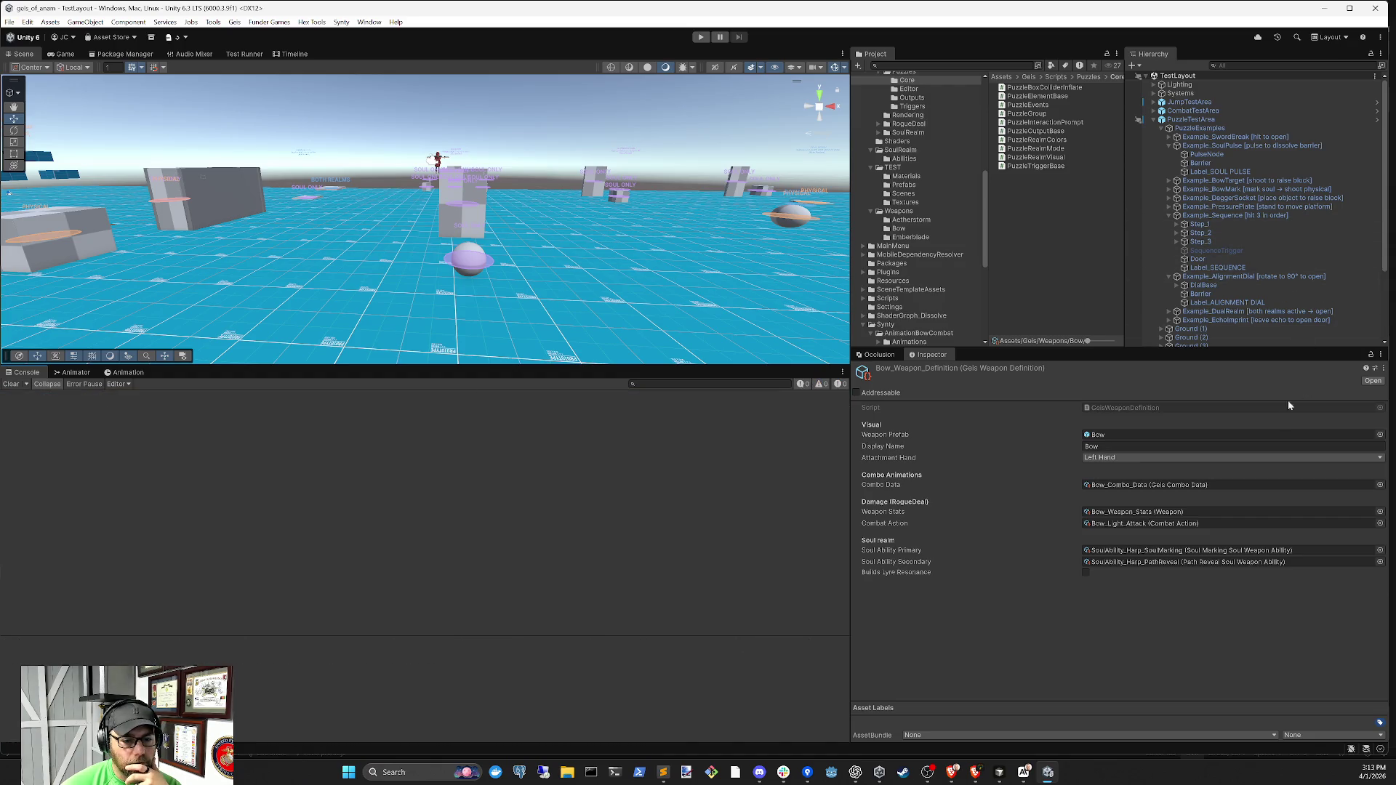
{"action": "left_click", "coordinate": [1224, 215]}
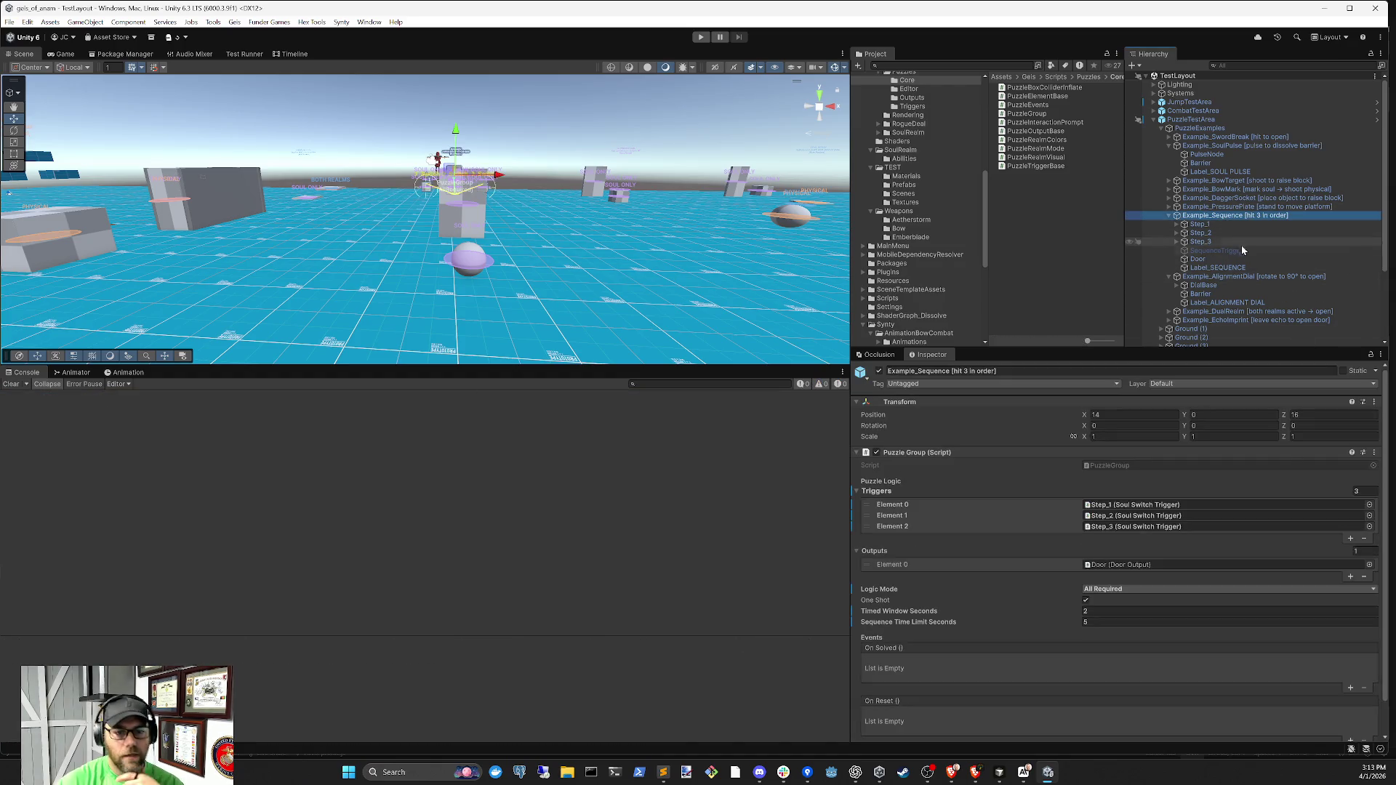
{"action": "scroll", "coordinate": [1157, 510], "scroll_direction": "down", "scroll_amount": 2}
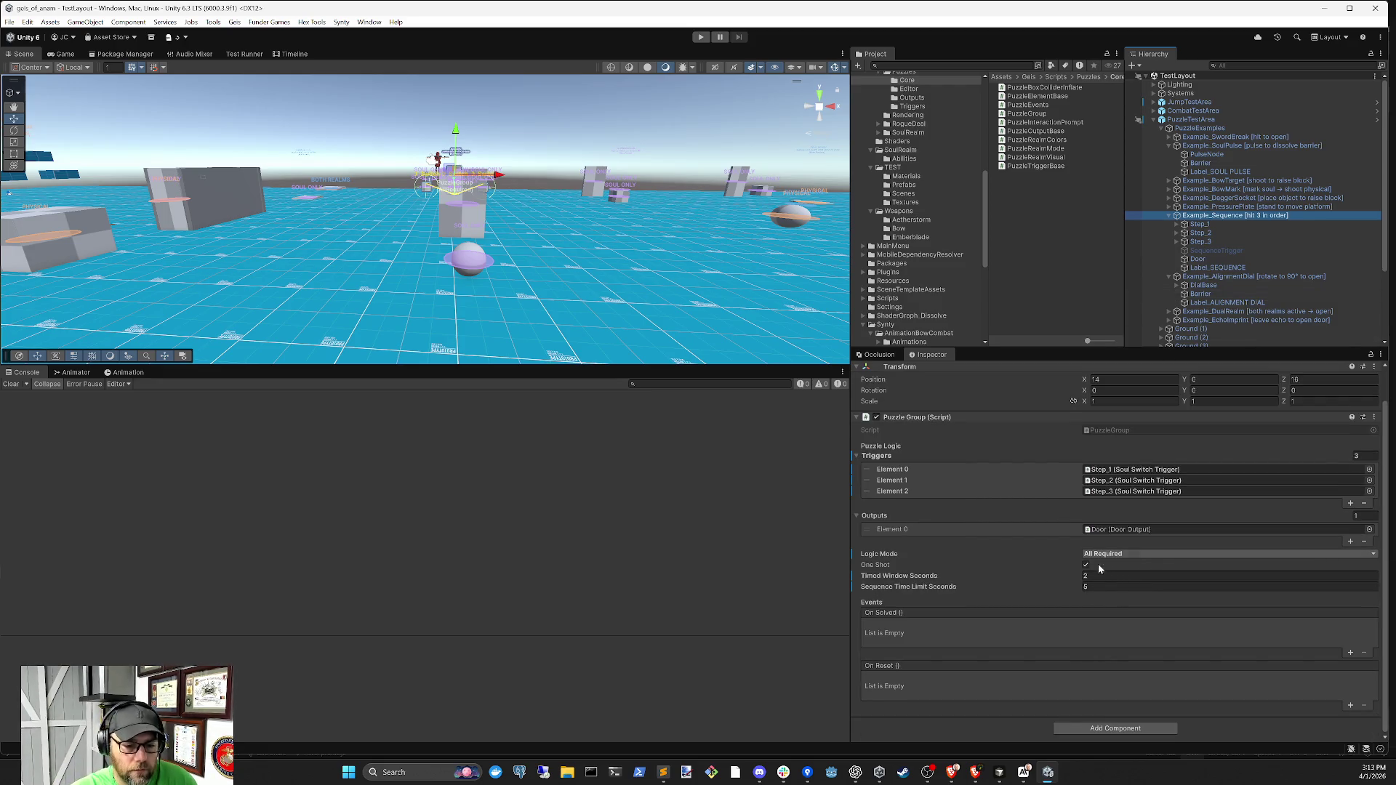
{"action": "left_click", "coordinate": [1102, 587]}
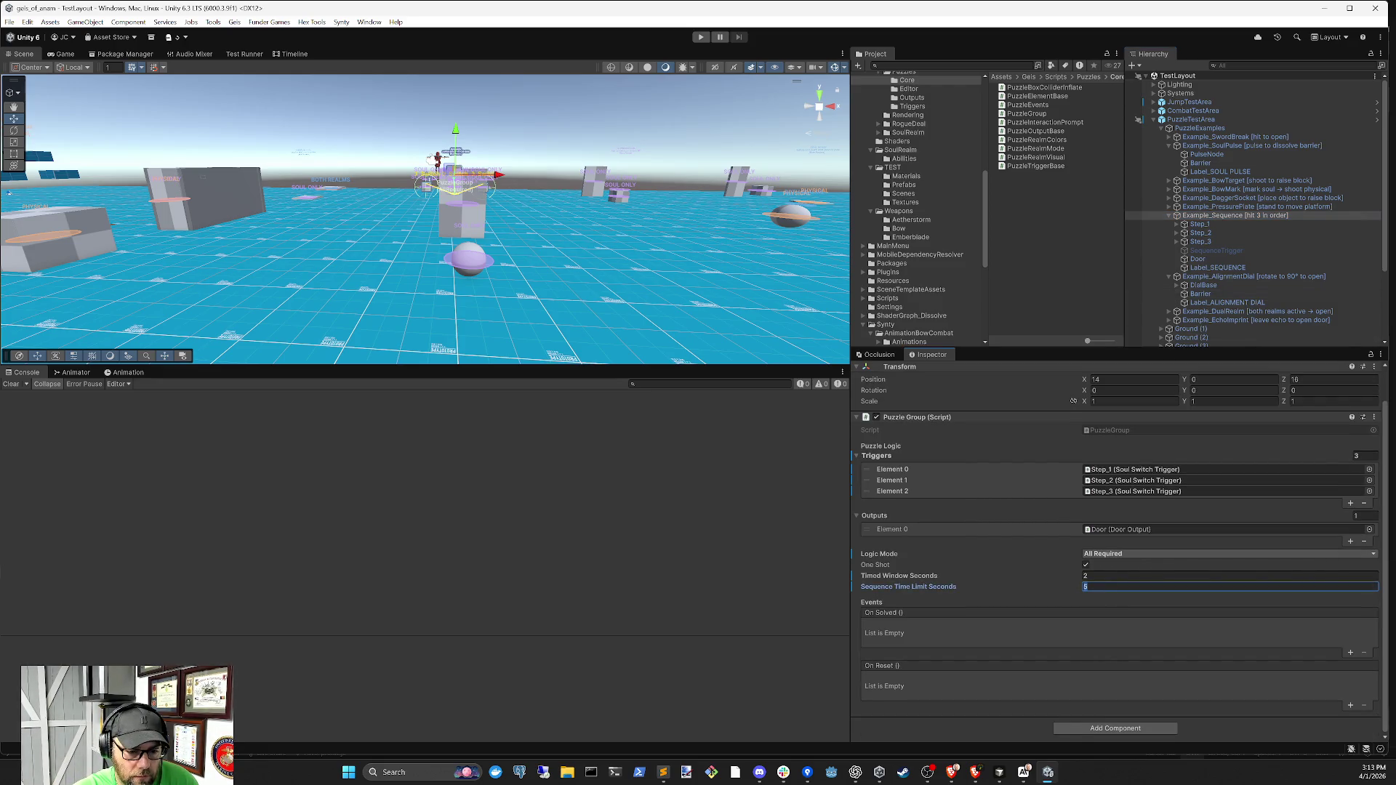
{"action": "key", "text": "shift+Tab"}
{"action": "key", "text": "Tab"}
{"action": "left_click", "coordinate": [698, 39]}
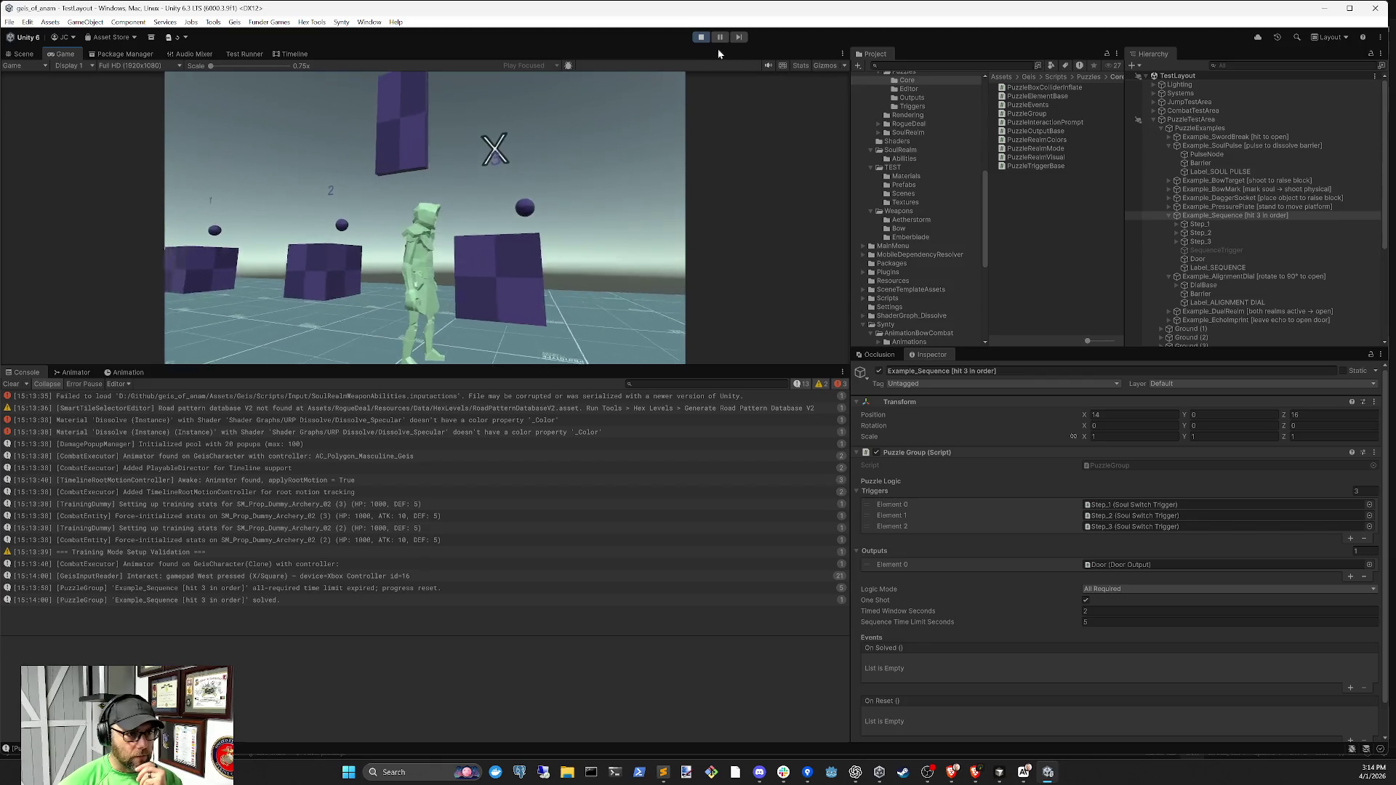
Stop Play mode once Example_Sequence is logged as solved
{"action": "left_click", "coordinate": [701, 37]}
Set Example_Sequence's Logic Mode to Sequence, clear the console, and start Play mode
{"action": "left_click", "coordinate": [1117, 589]}
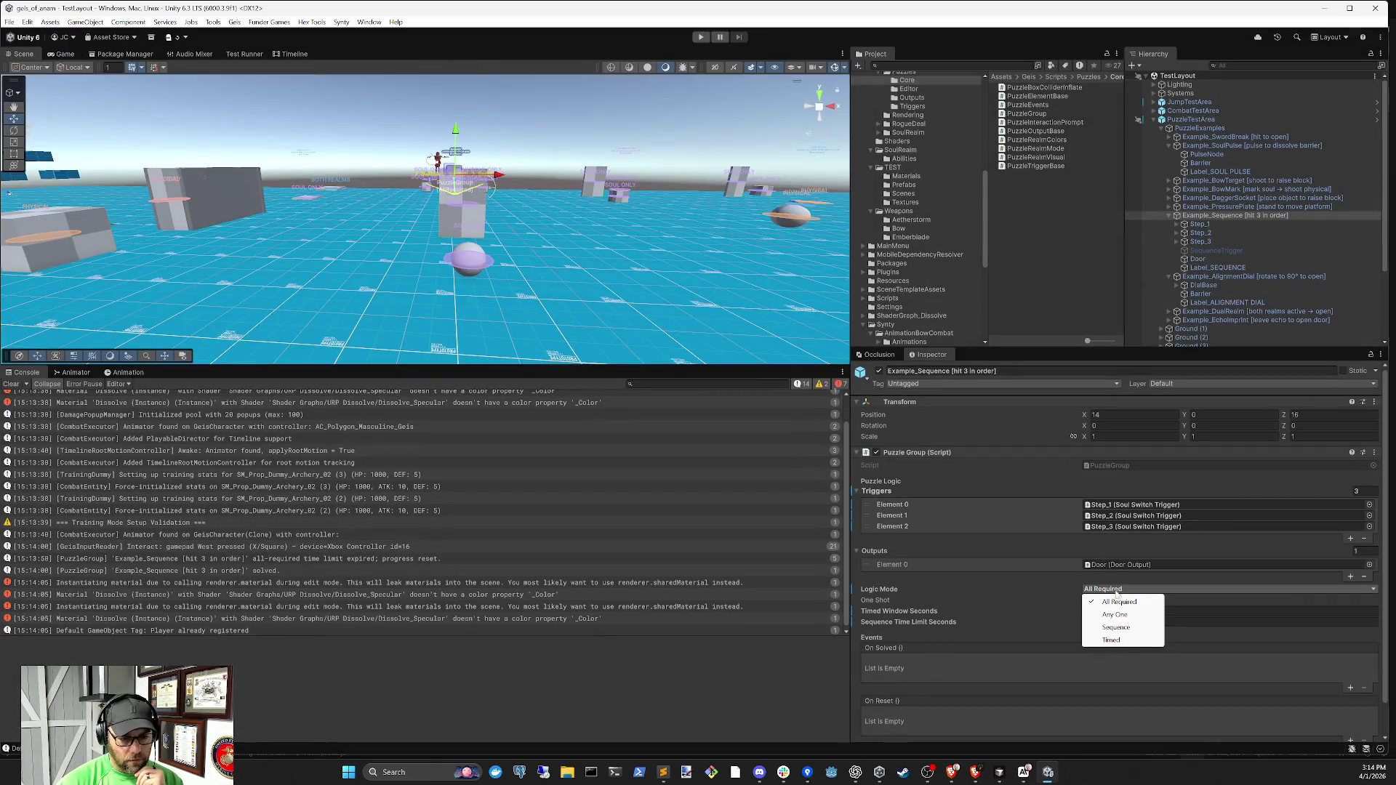
{"action": "left_click", "coordinate": [1115, 615]}
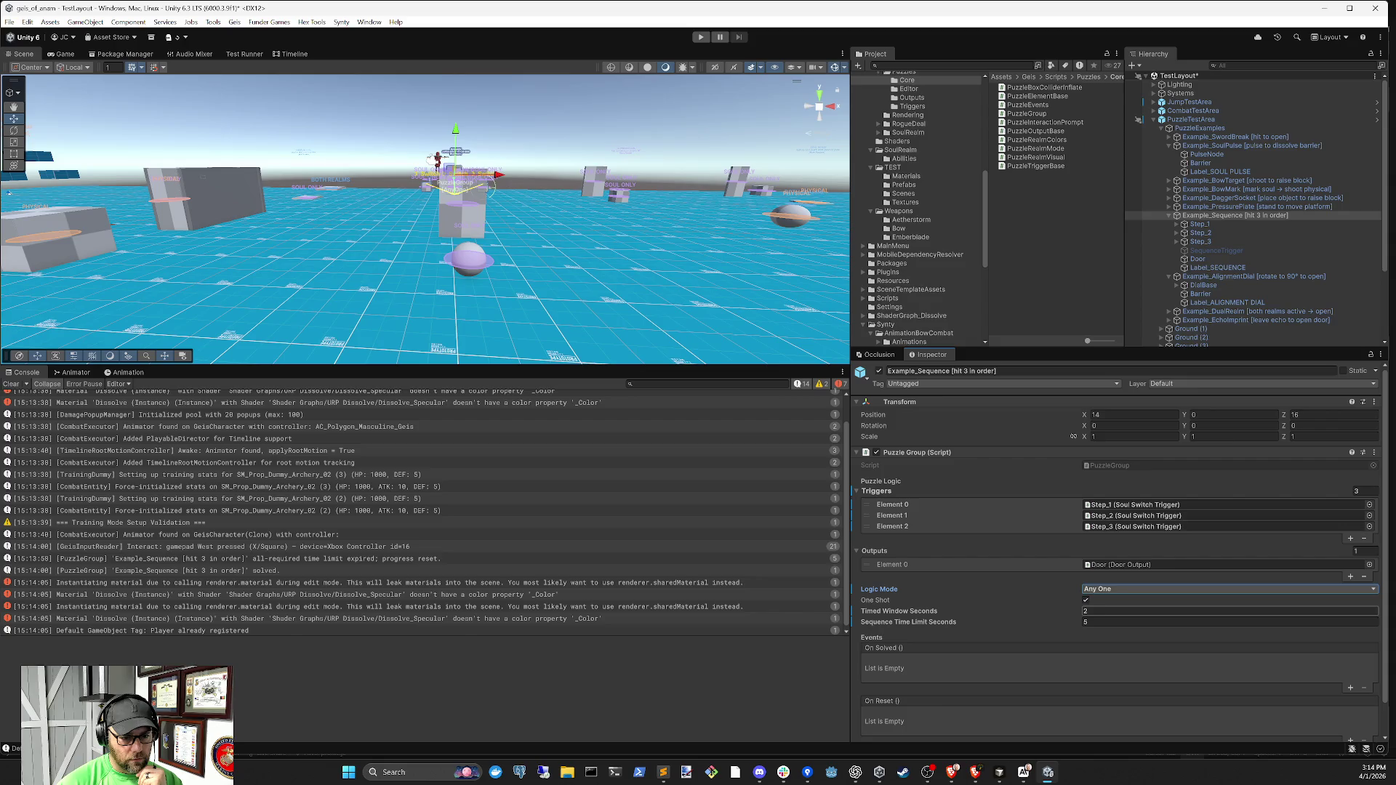
{"action": "left_click", "coordinate": [1116, 589]}
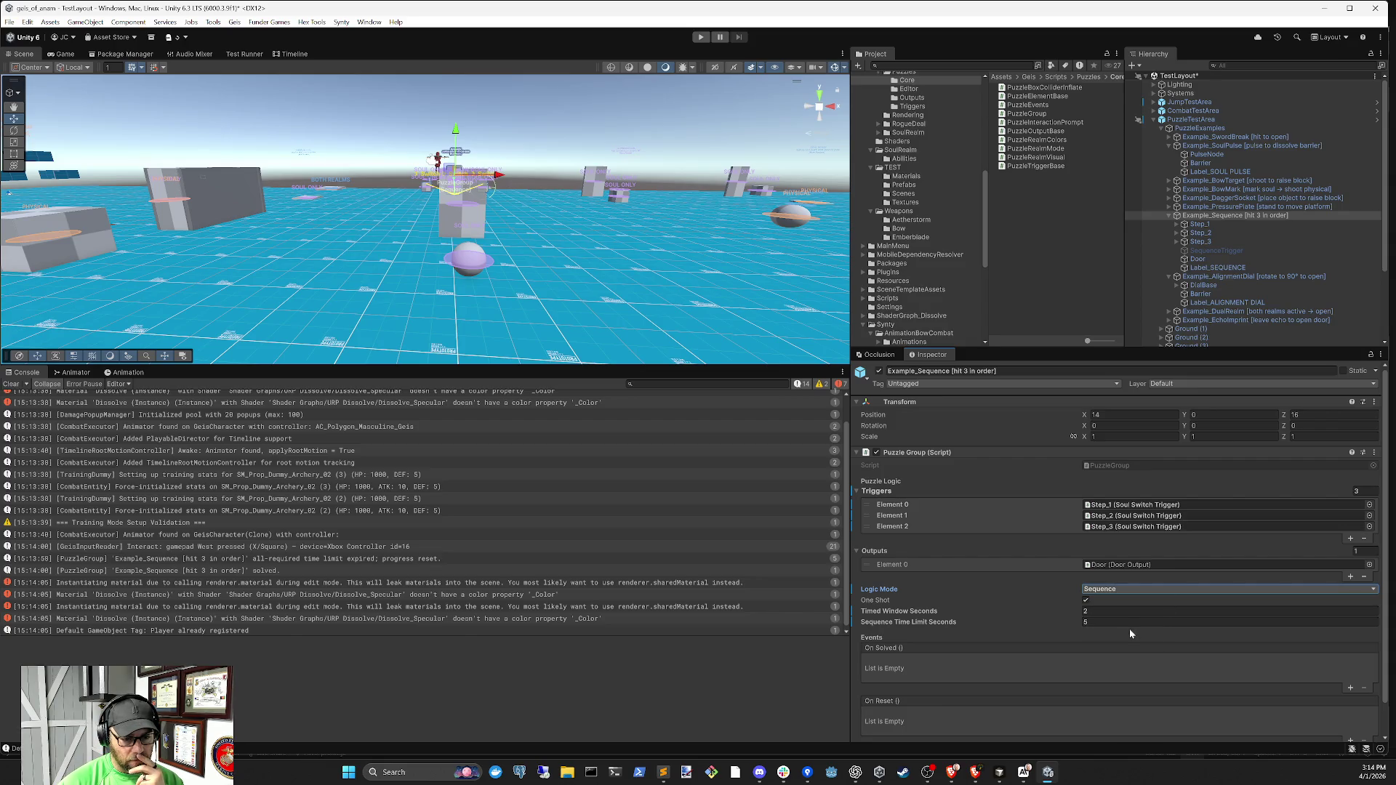
{"action": "left_click", "coordinate": [12, 384]}
{"action": "left_click", "coordinate": [701, 37]}
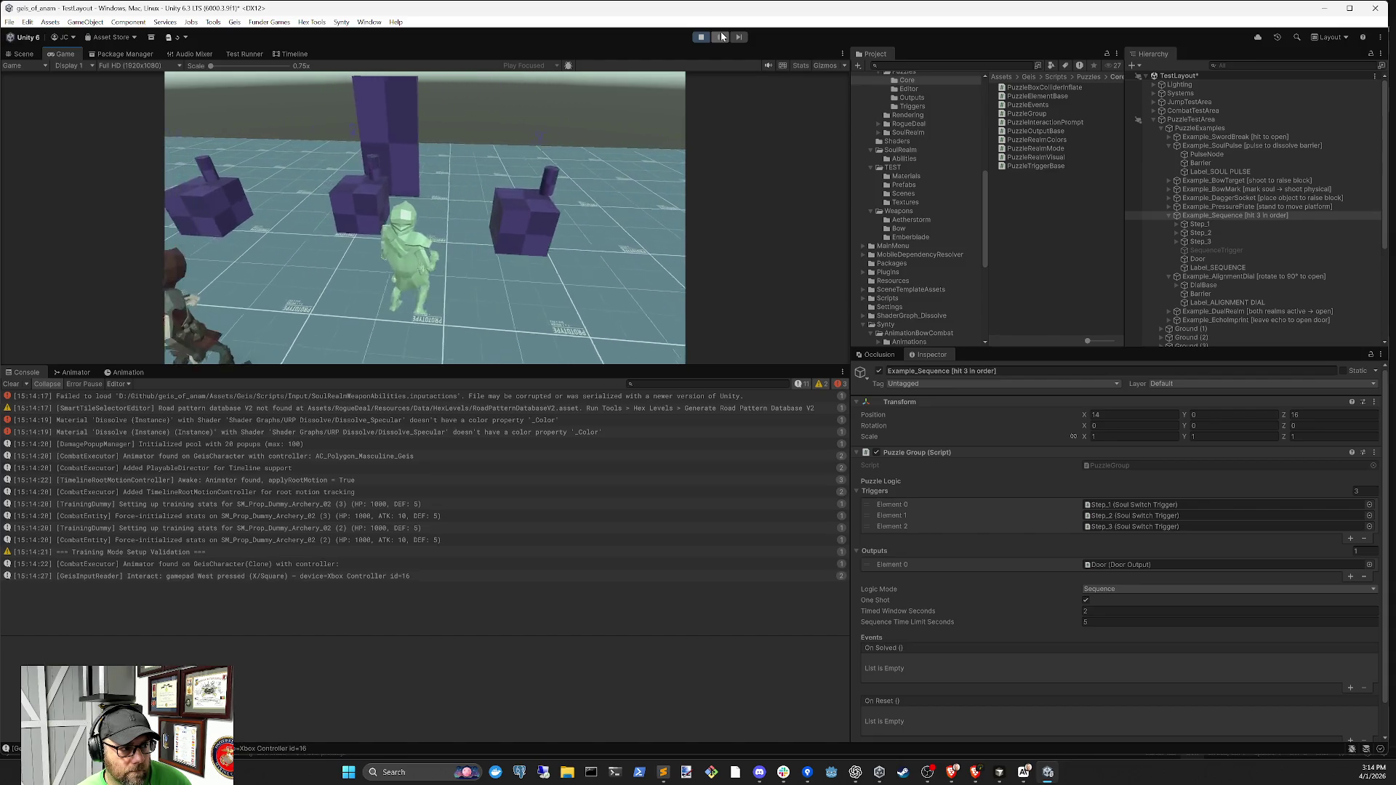
During Play, set Timed Window Seconds to 0, solve the sequence puzzle, then stop Play mode
{"action": "left_click", "coordinate": [1145, 611]}
{"action": "type", "text": "0"}
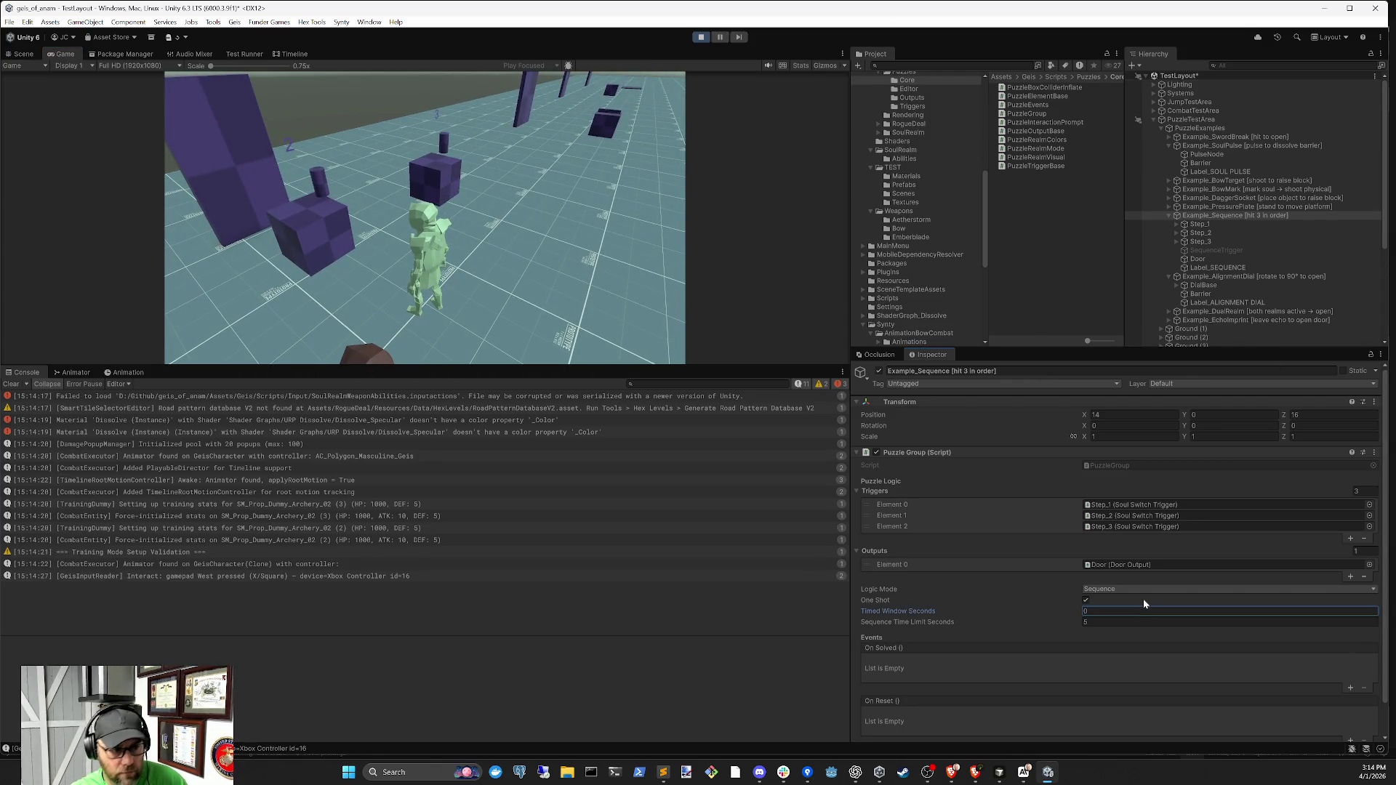
{"action": "left_click", "coordinate": [544, 159]}
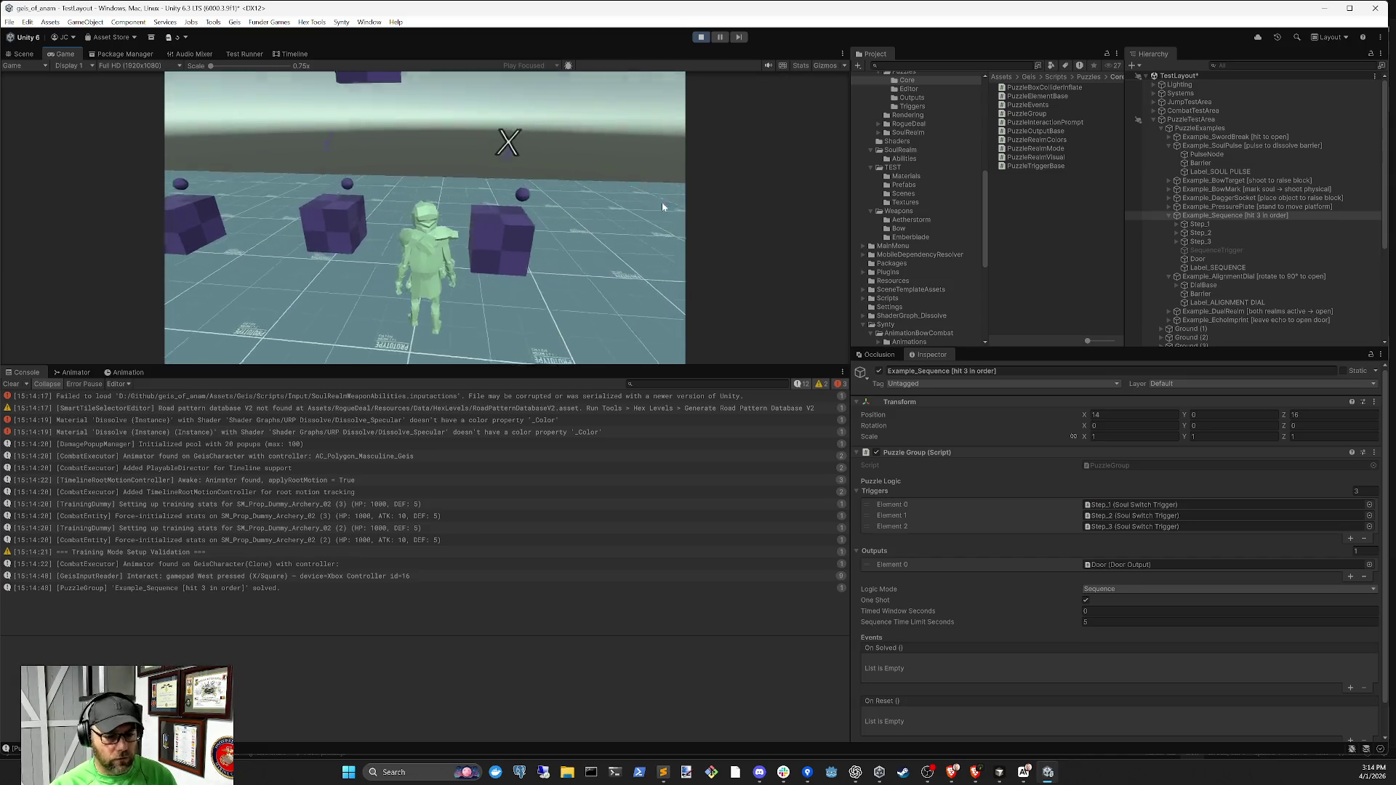
{"action": "left_click", "coordinate": [702, 37]}
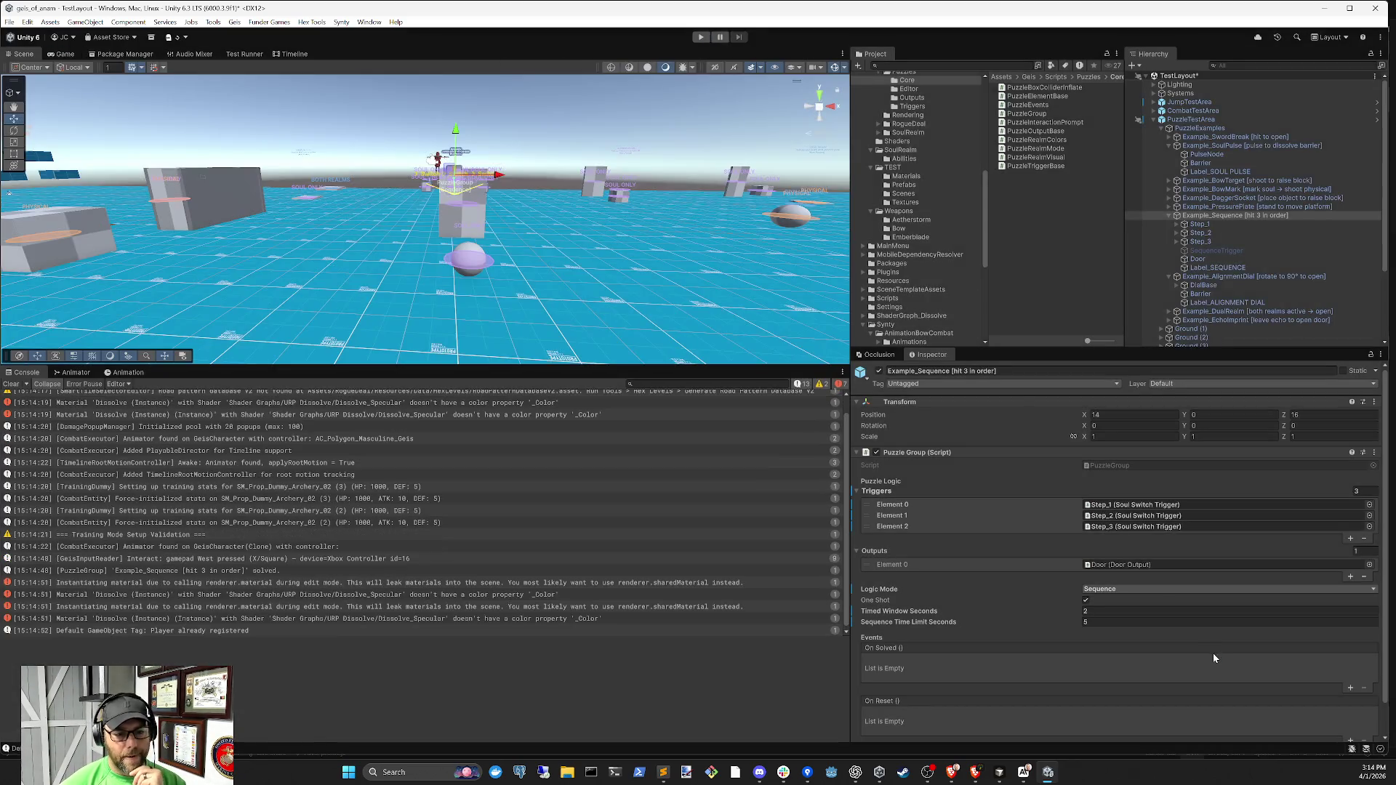
Restore Timed Window Seconds to 2 and switch Example_Sequence's Logic Mode to Timed
{"action": "left_click", "coordinate": [1135, 612]}
{"action": "type", "text": "2"}
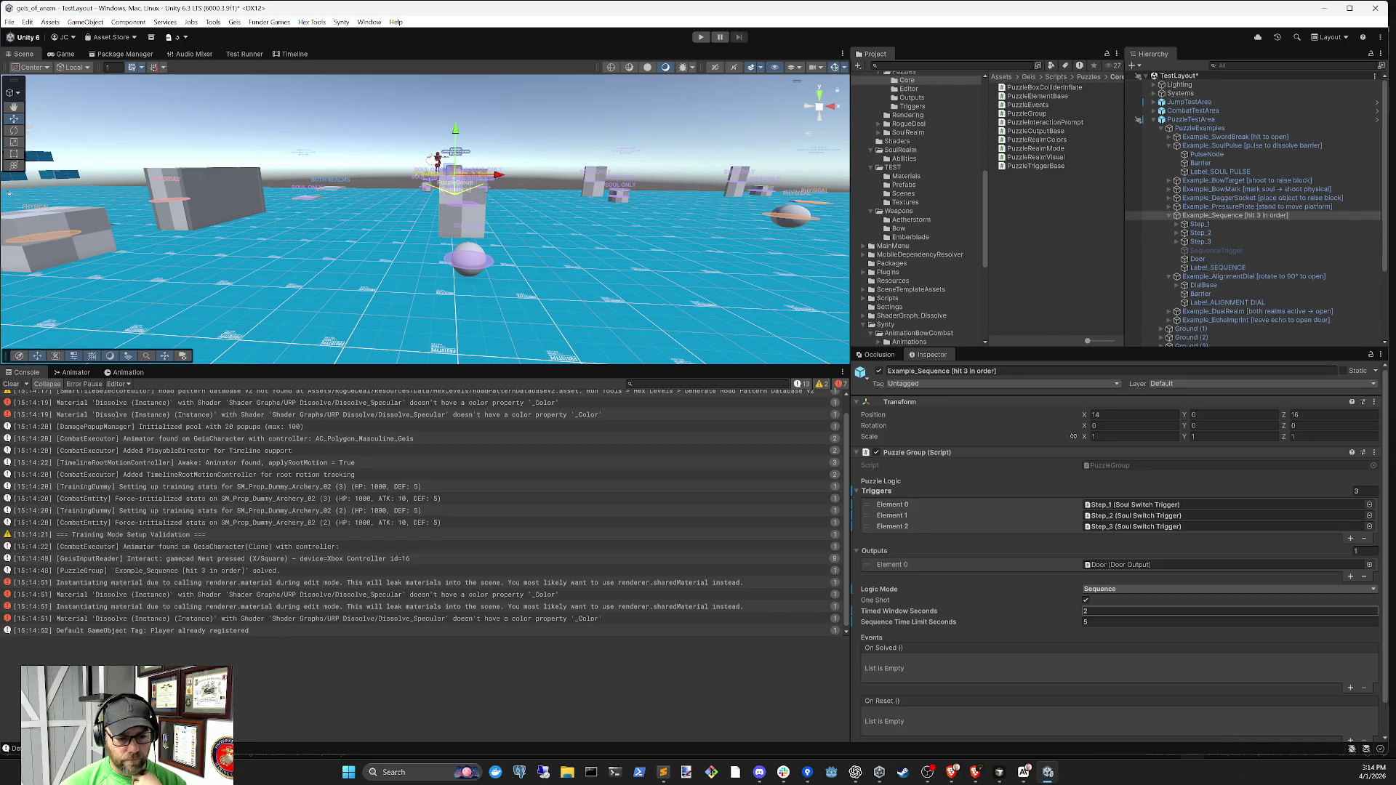
{"action": "left_click", "coordinate": [1105, 590]}
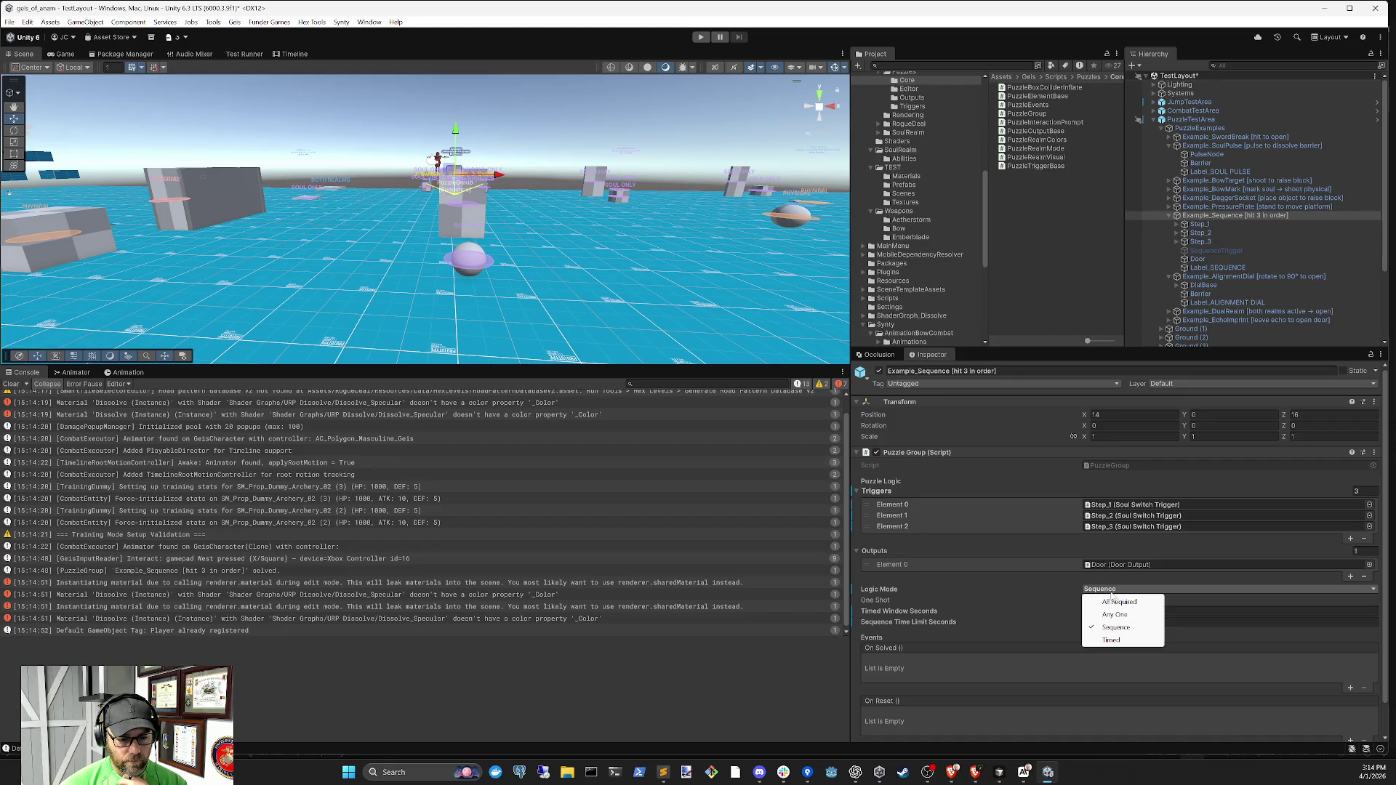
{"action": "left_click", "coordinate": [1112, 640]}
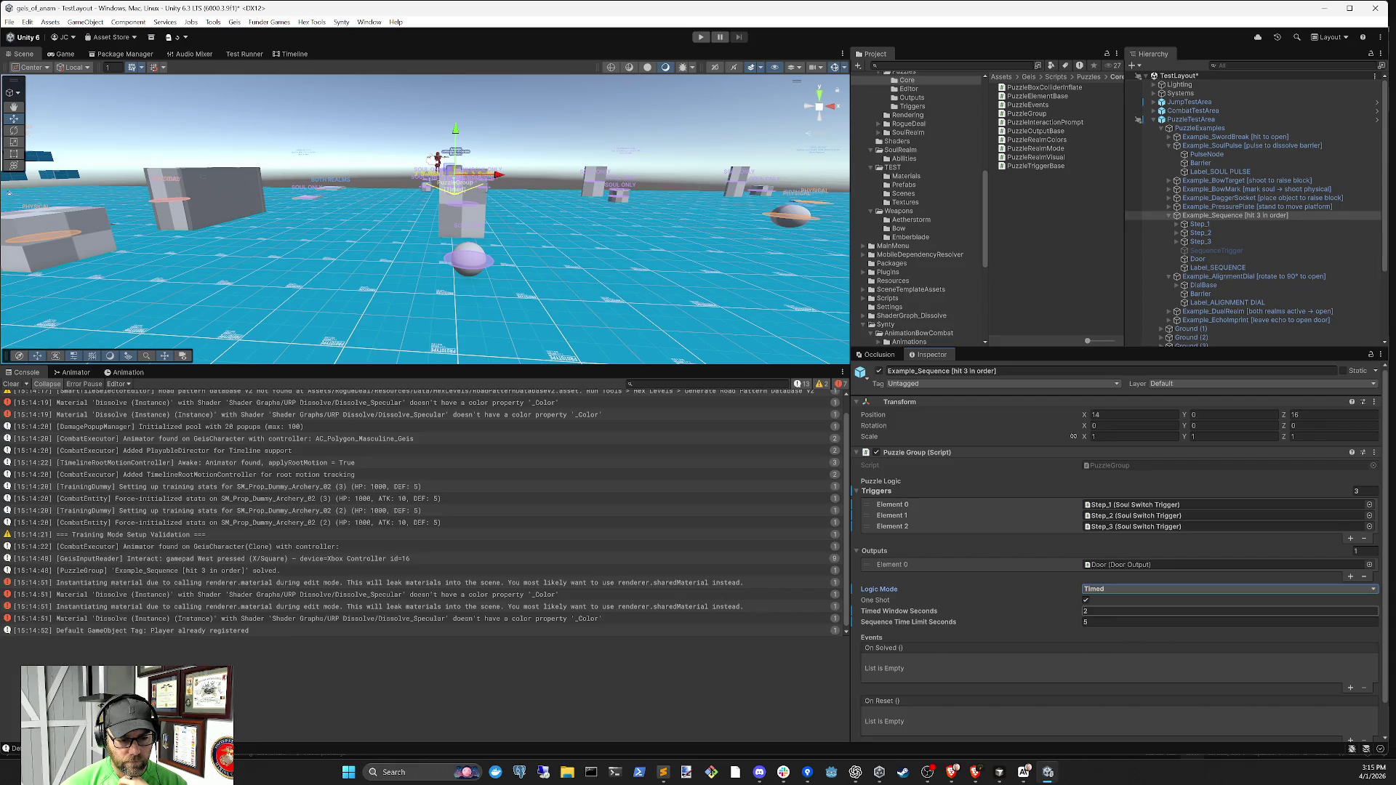
Set Timed Window Seconds to 0 and clear the Console
{"action": "left_click", "coordinate": [1229, 611]}
{"action": "type", "text": "0"}
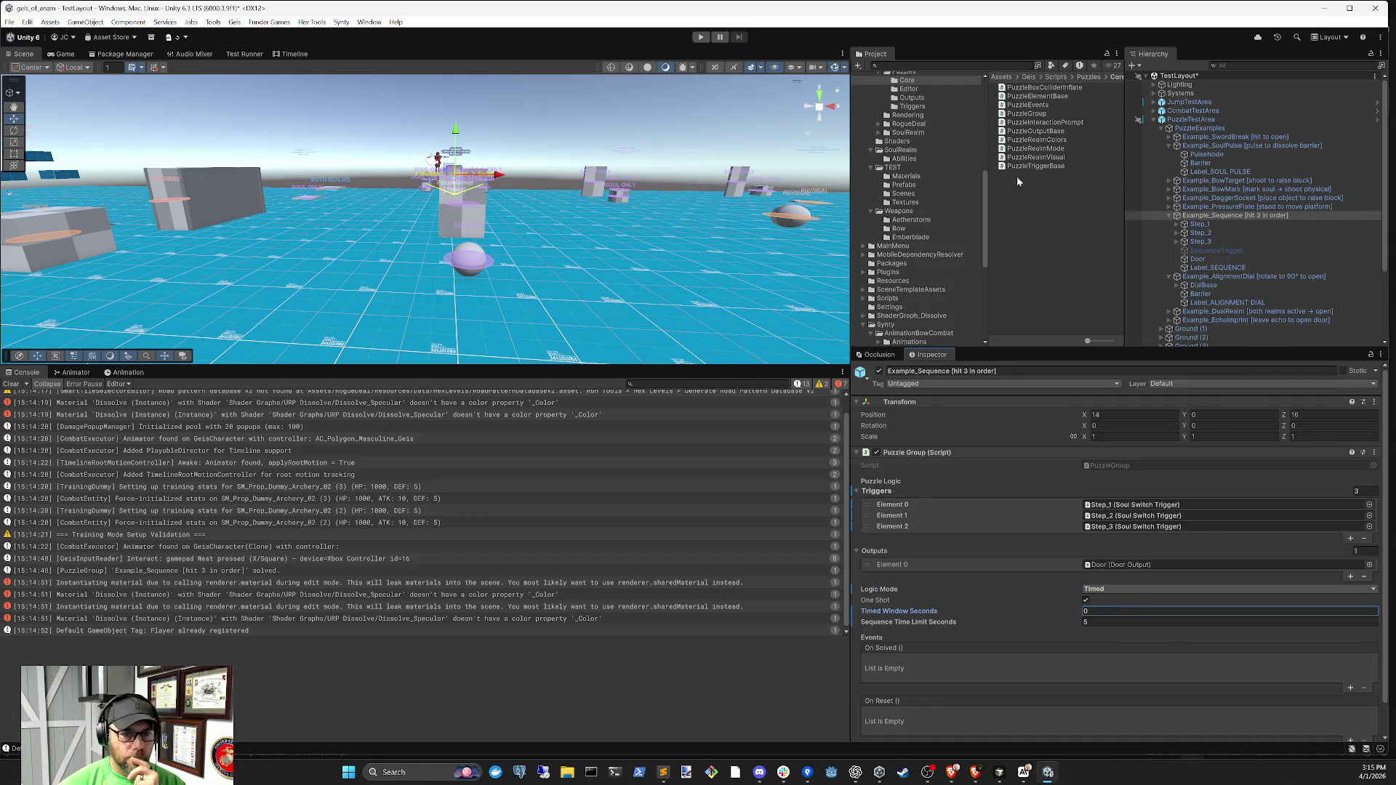
{"action": "left_click", "coordinate": [10, 384]}
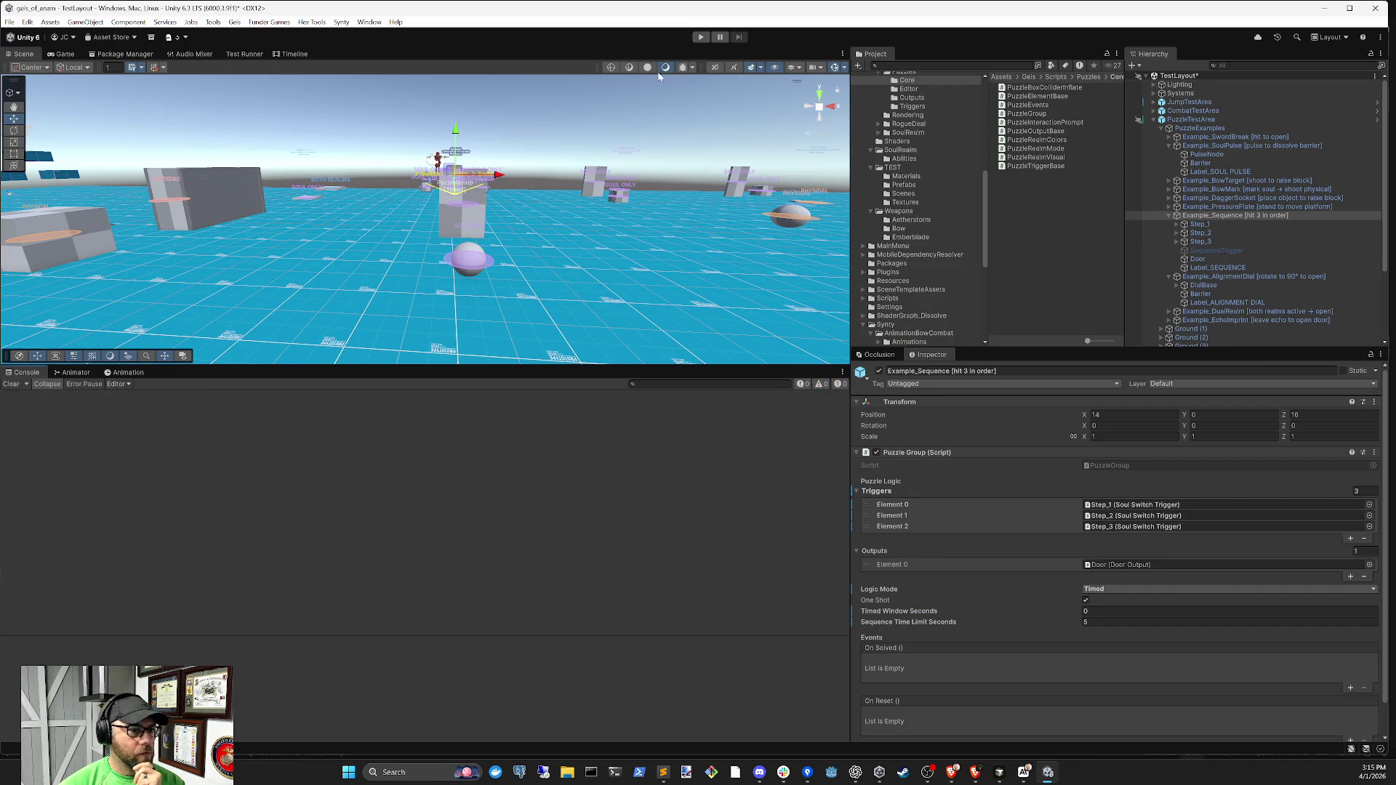
Run two Timed-mode playtests, one solving the puzzle and one letting it reset
{"action": "left_click", "coordinate": [701, 37]}
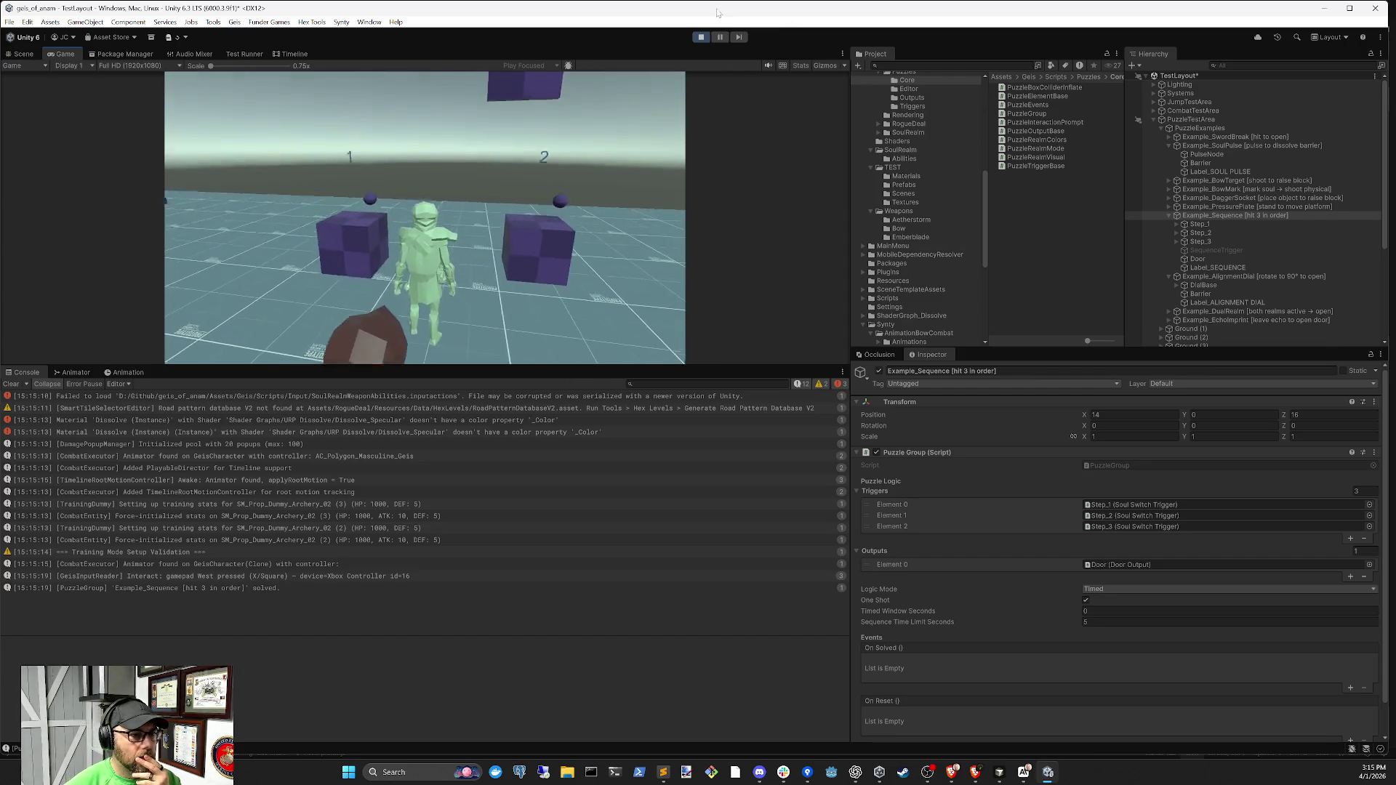
{"action": "left_click", "coordinate": [700, 38]}
{"action": "left_click", "coordinate": [701, 38]}
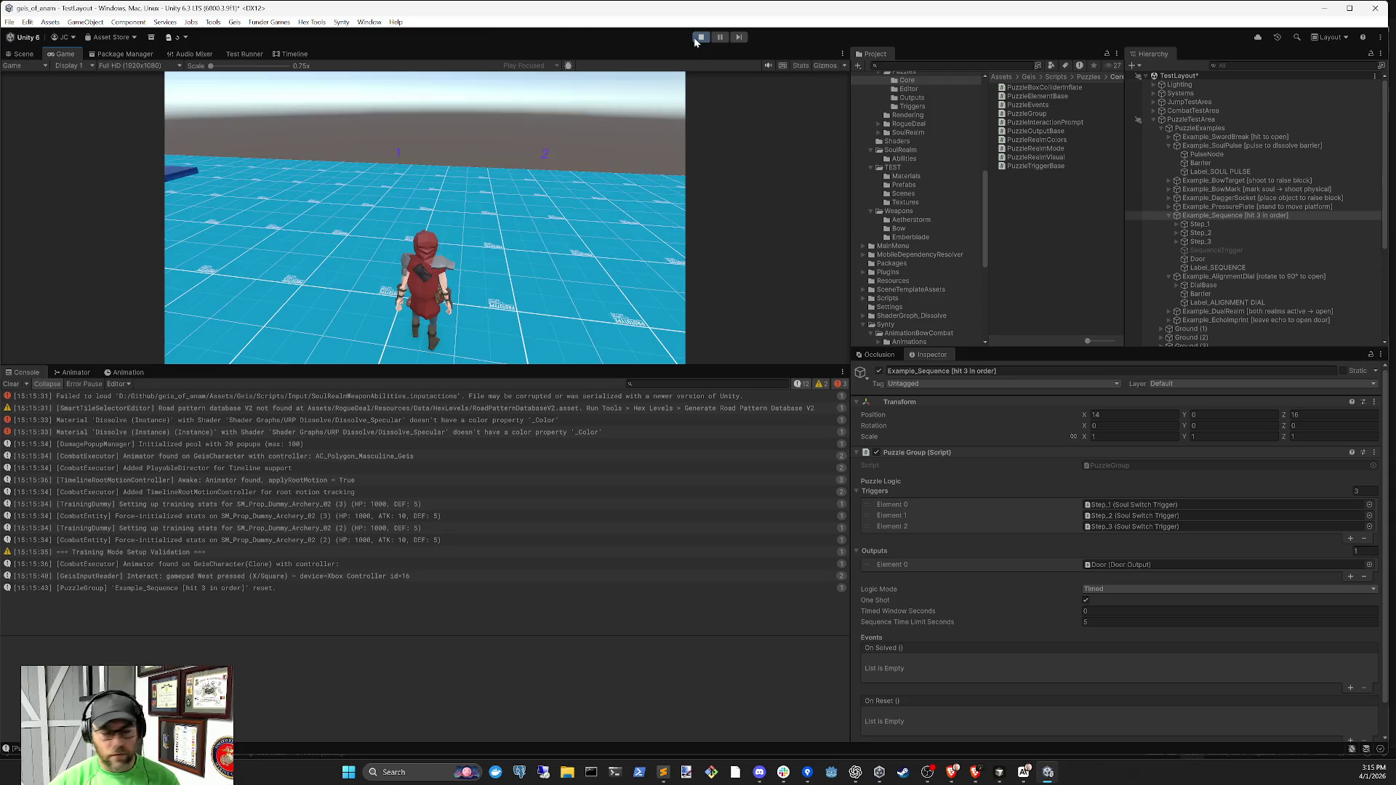
{"action": "left_click", "coordinate": [694, 36]}
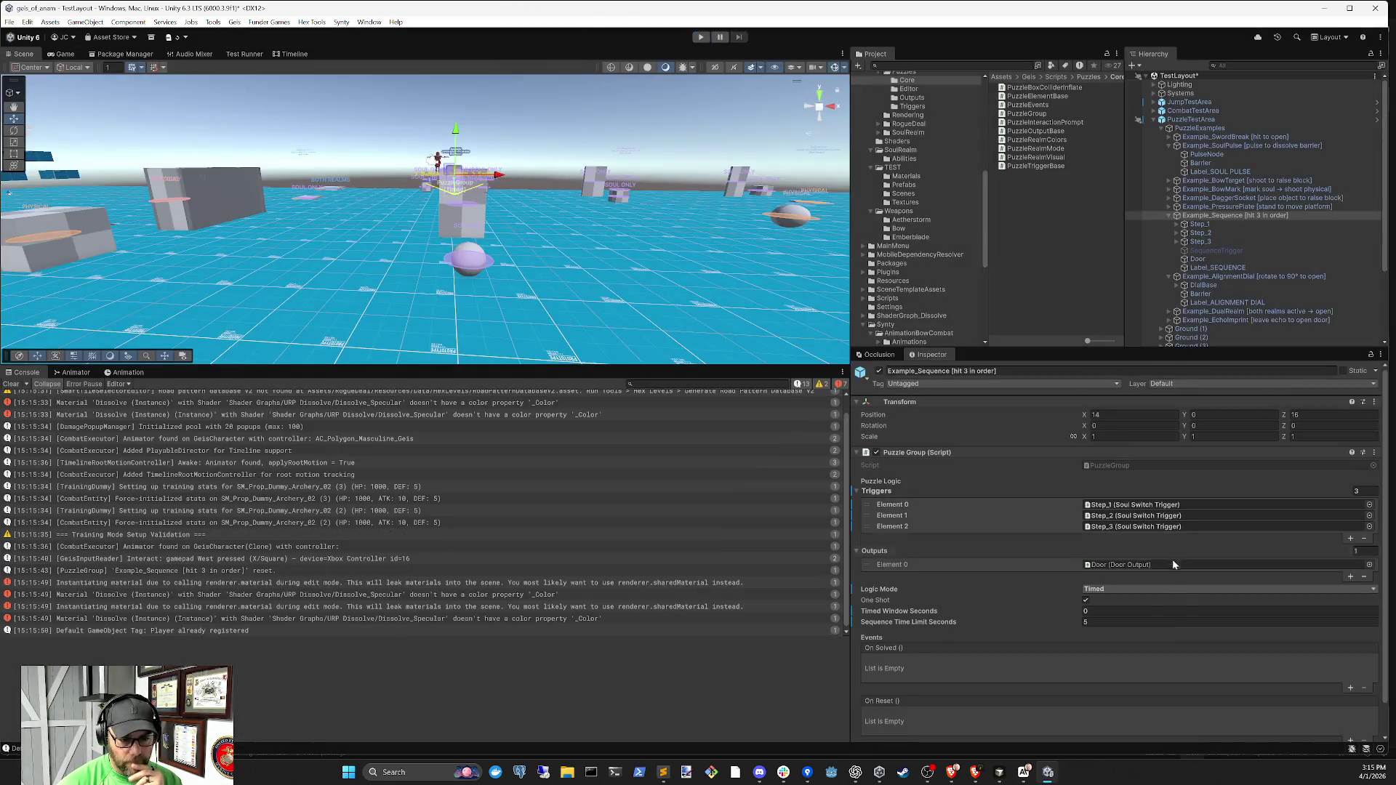
Nudge Sequence Time Limit Seconds and set the puzzle's Logic Mode back to Sequence
{"action": "left_click", "coordinate": [1098, 622]}
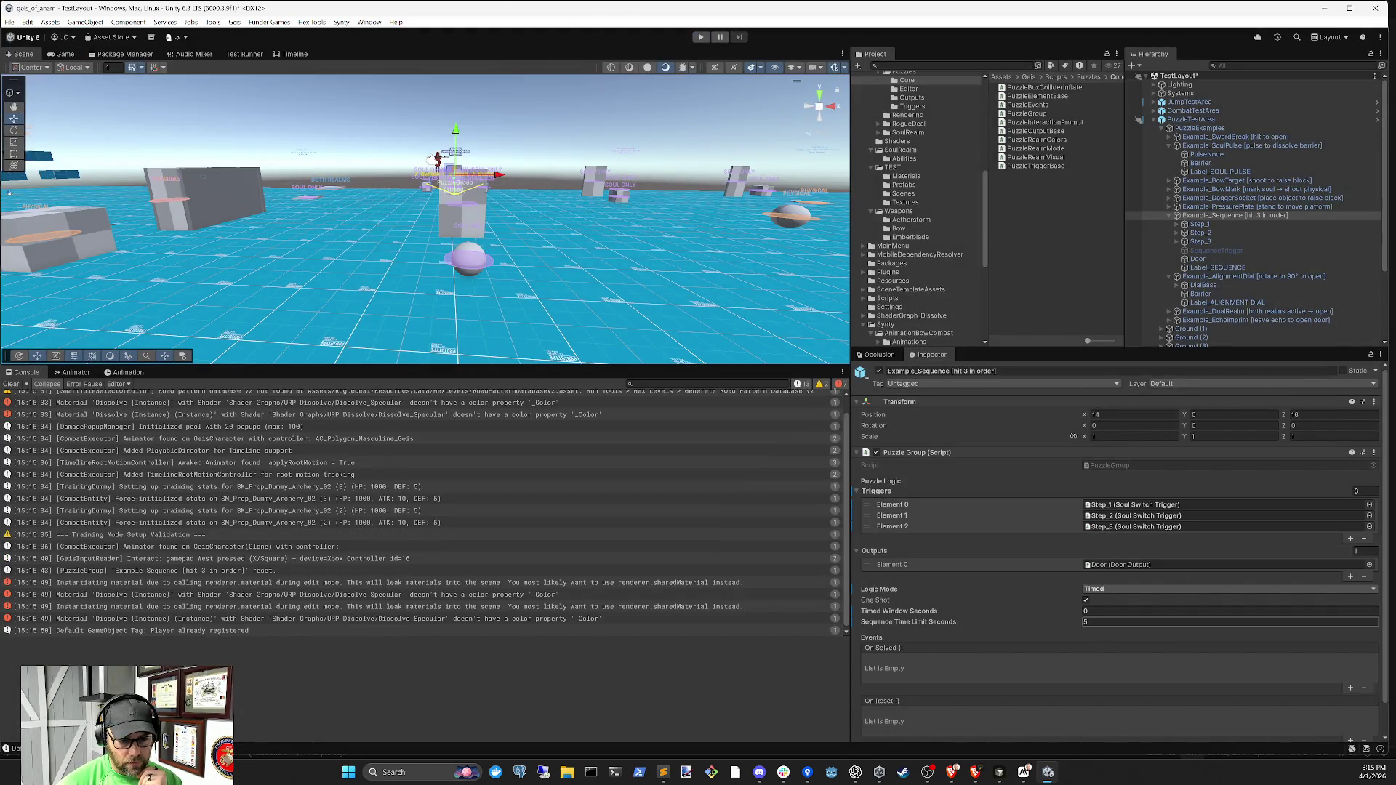
{"action": "left_click_drag", "start_coordinate": [1077, 624], "coordinate": [1080, 625]}
{"action": "left_click", "coordinate": [1075, 626]}
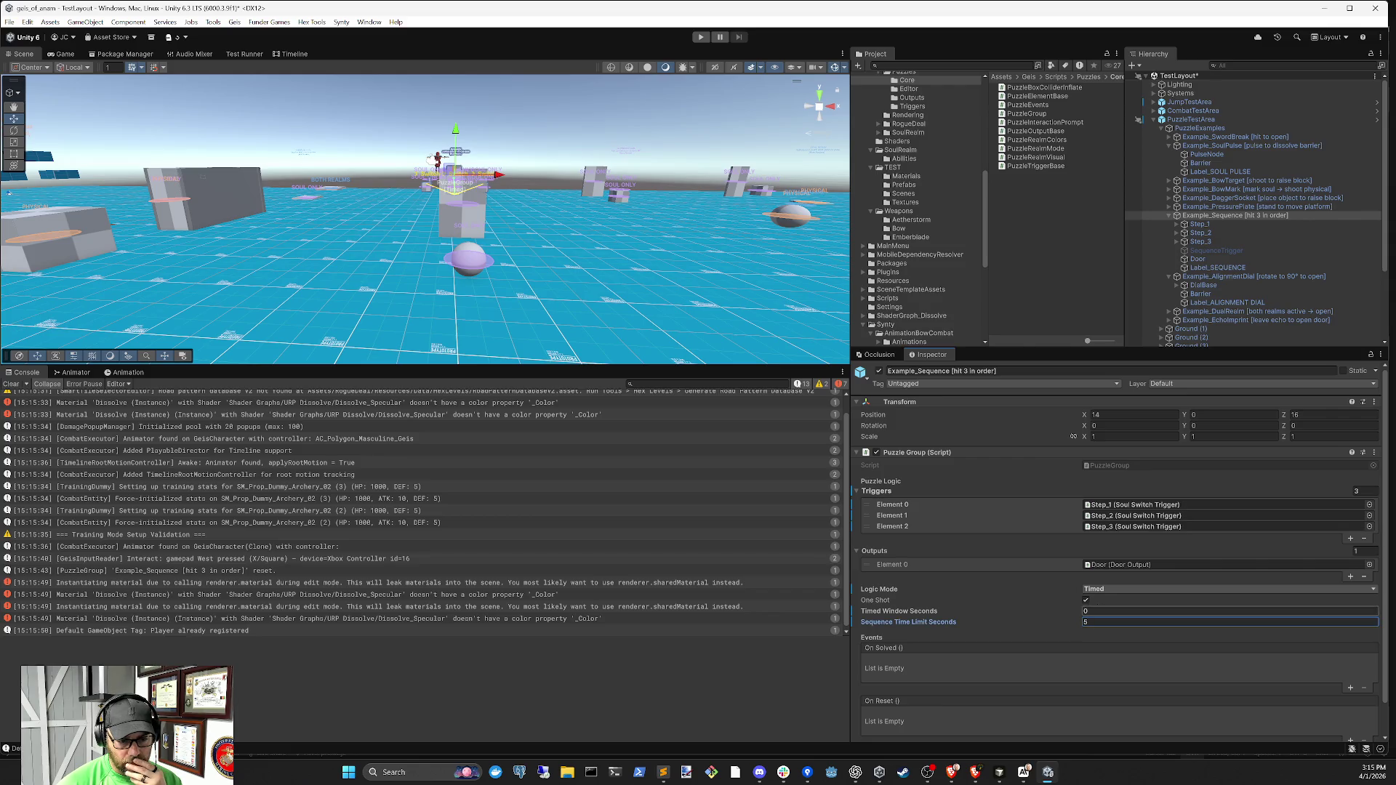
{"action": "left_click", "coordinate": [1097, 591]}
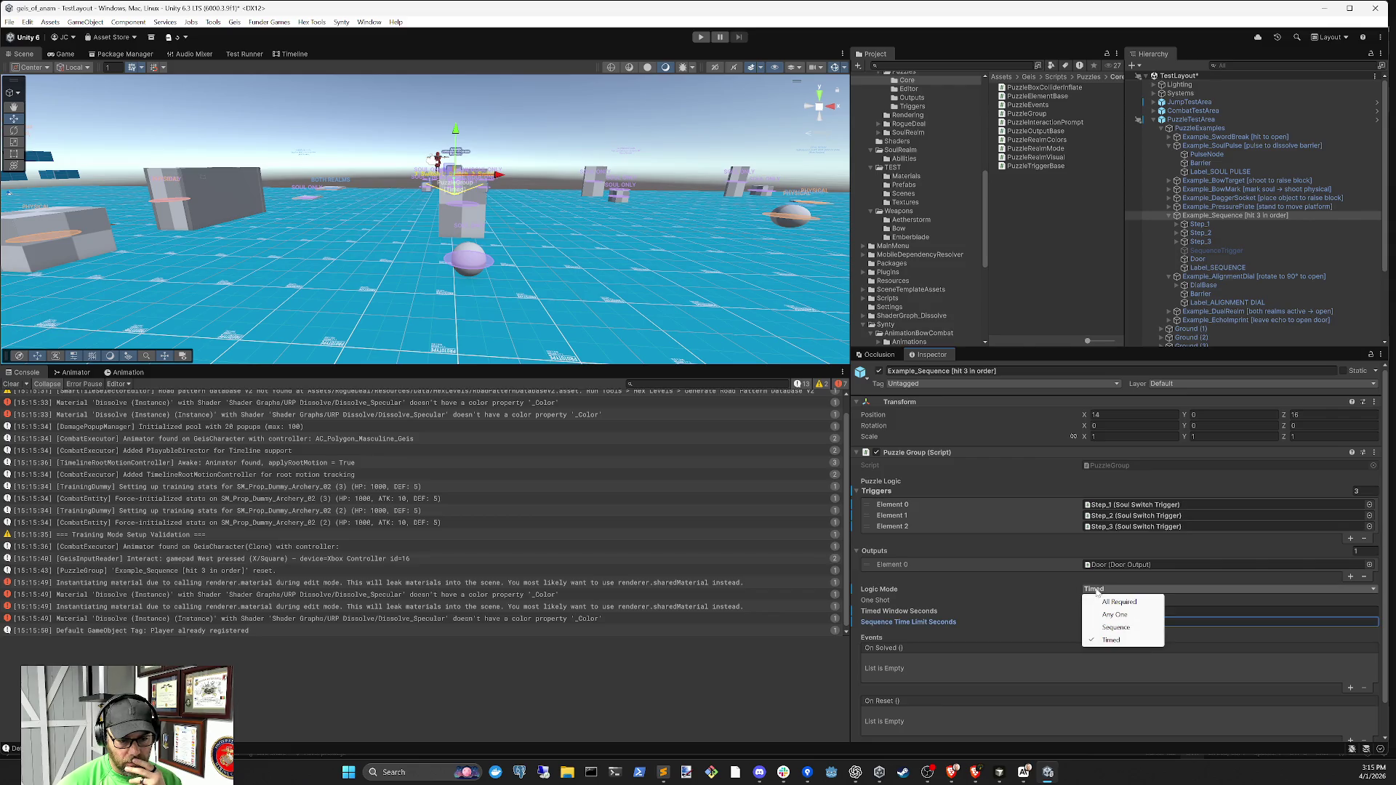
{"action": "left_click", "coordinate": [1130, 631]}
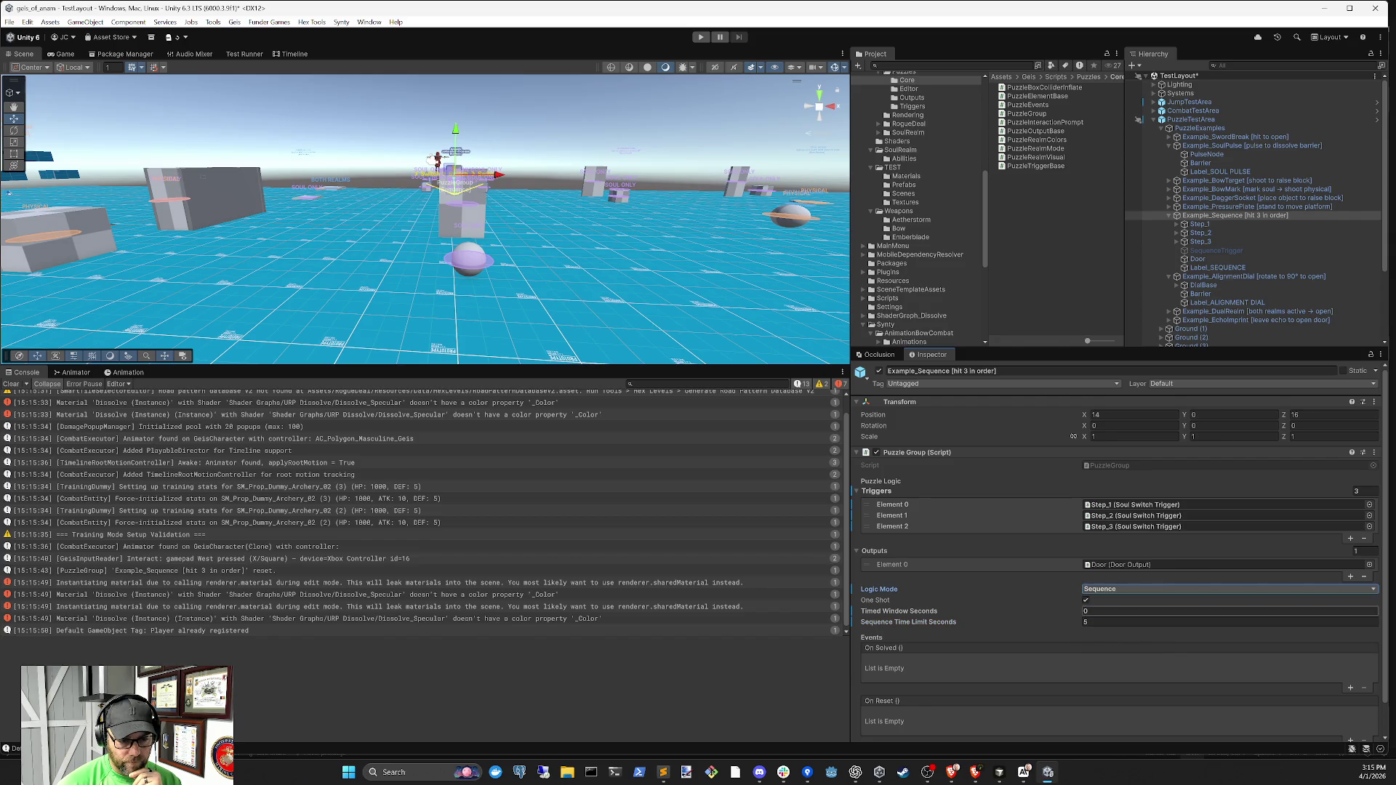
Switch Logic Mode to Timed and drag SequenceTrigger into Triggers Element 0
{"action": "left_click", "coordinate": [1106, 590]}
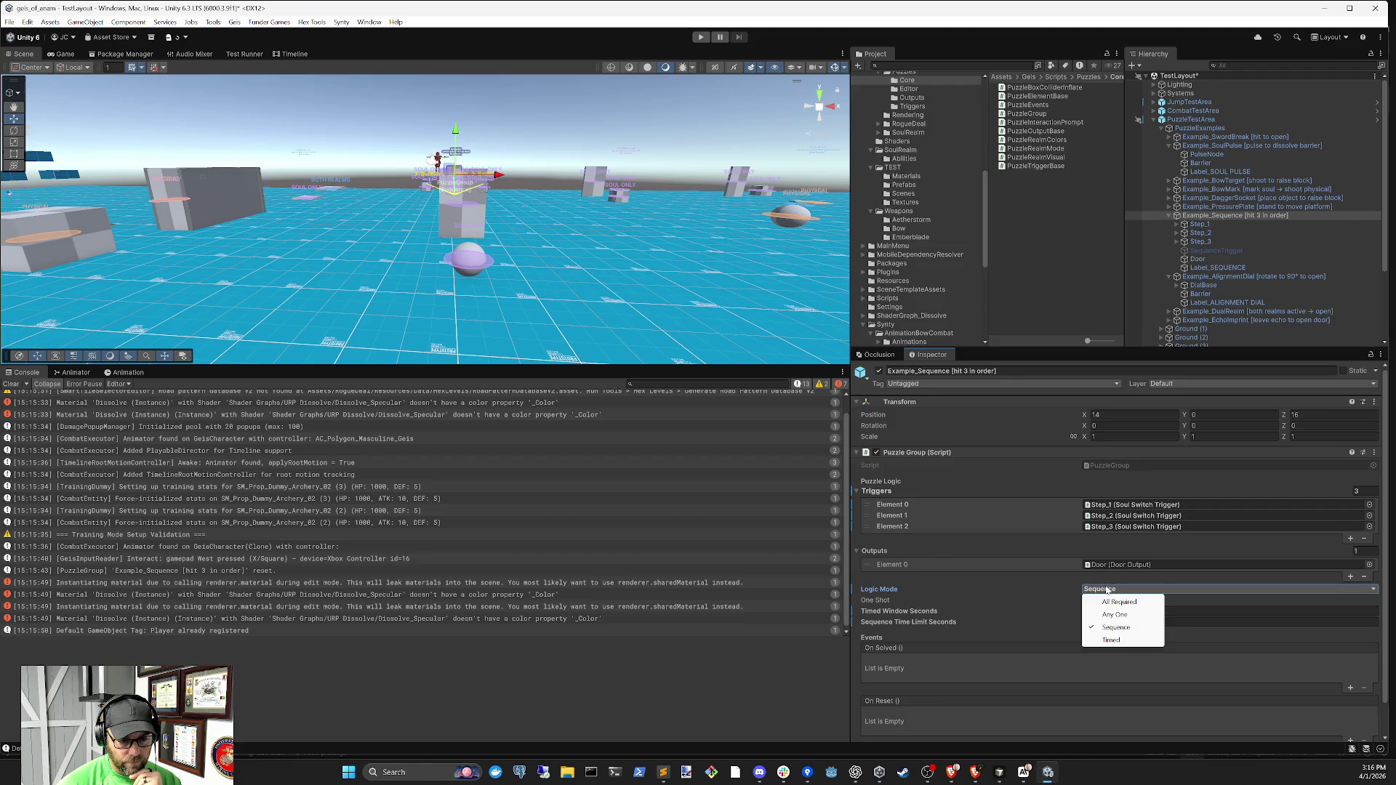
{"action": "left_click", "coordinate": [1116, 642]}
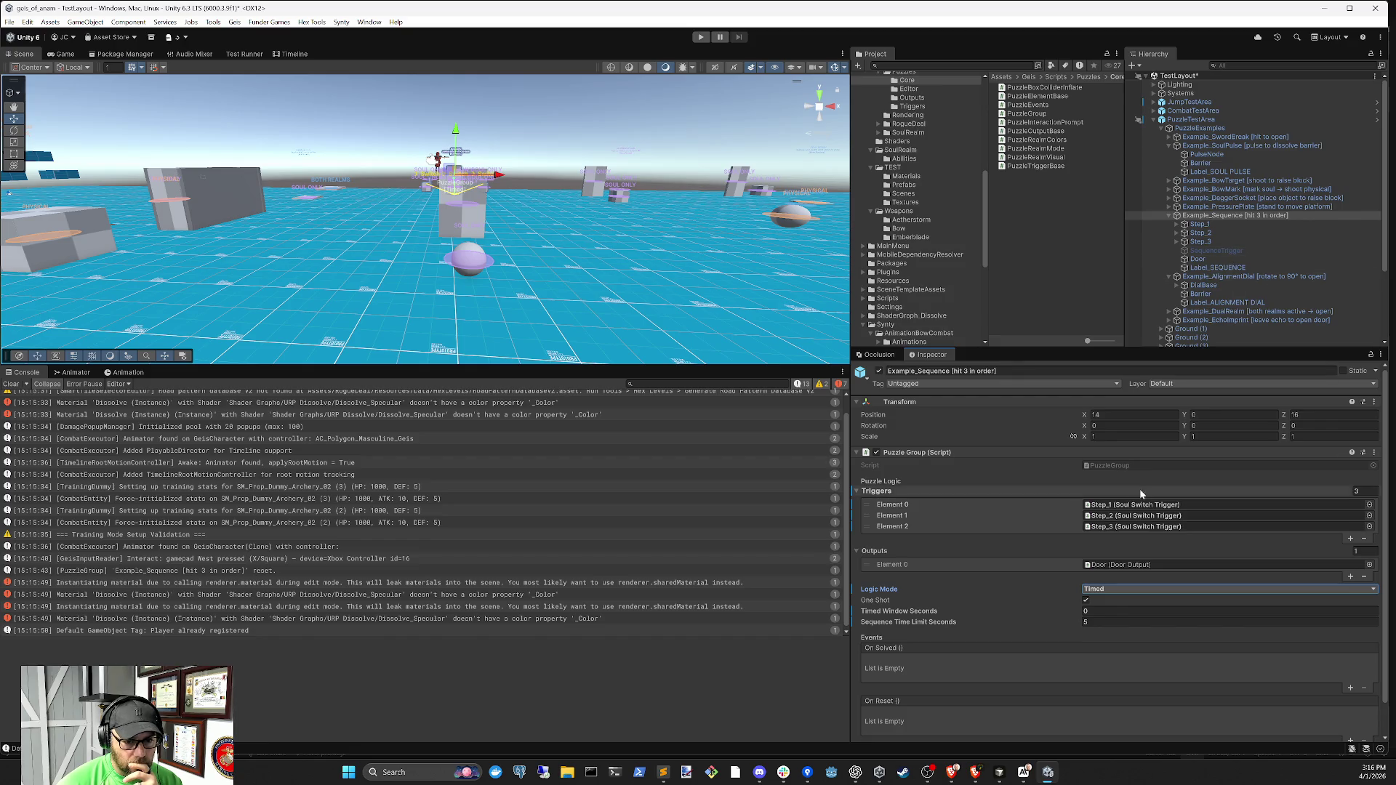
{"action": "left_click_drag", "start_coordinate": [1212, 251], "coordinate": [1152, 506]}
Remove Step_2 and Step_3 from Triggers, leaving only SequenceTrigger
{"action": "left_click", "coordinate": [1315, 526]}
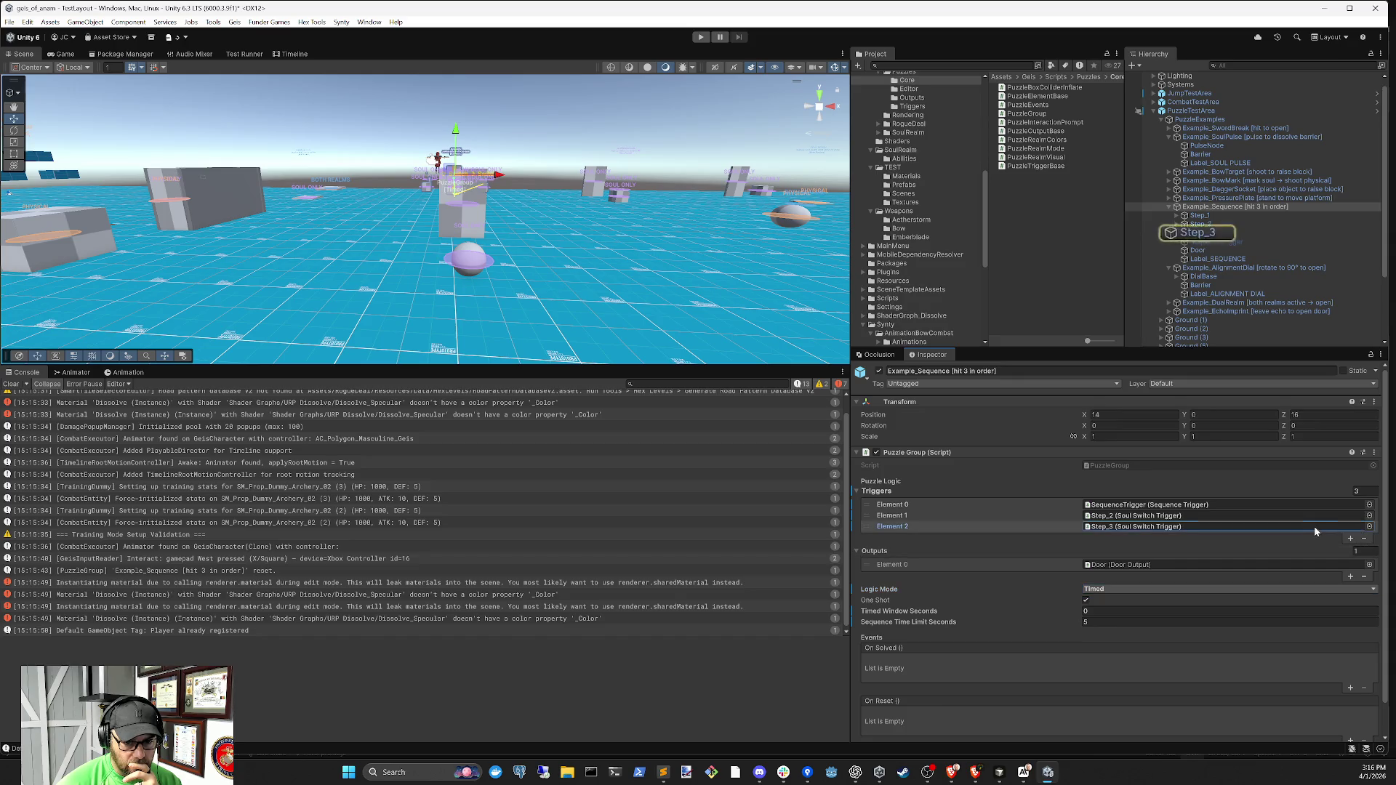
{"action": "left_click", "coordinate": [1364, 538]}
{"action": "left_click", "coordinate": [1364, 527]}
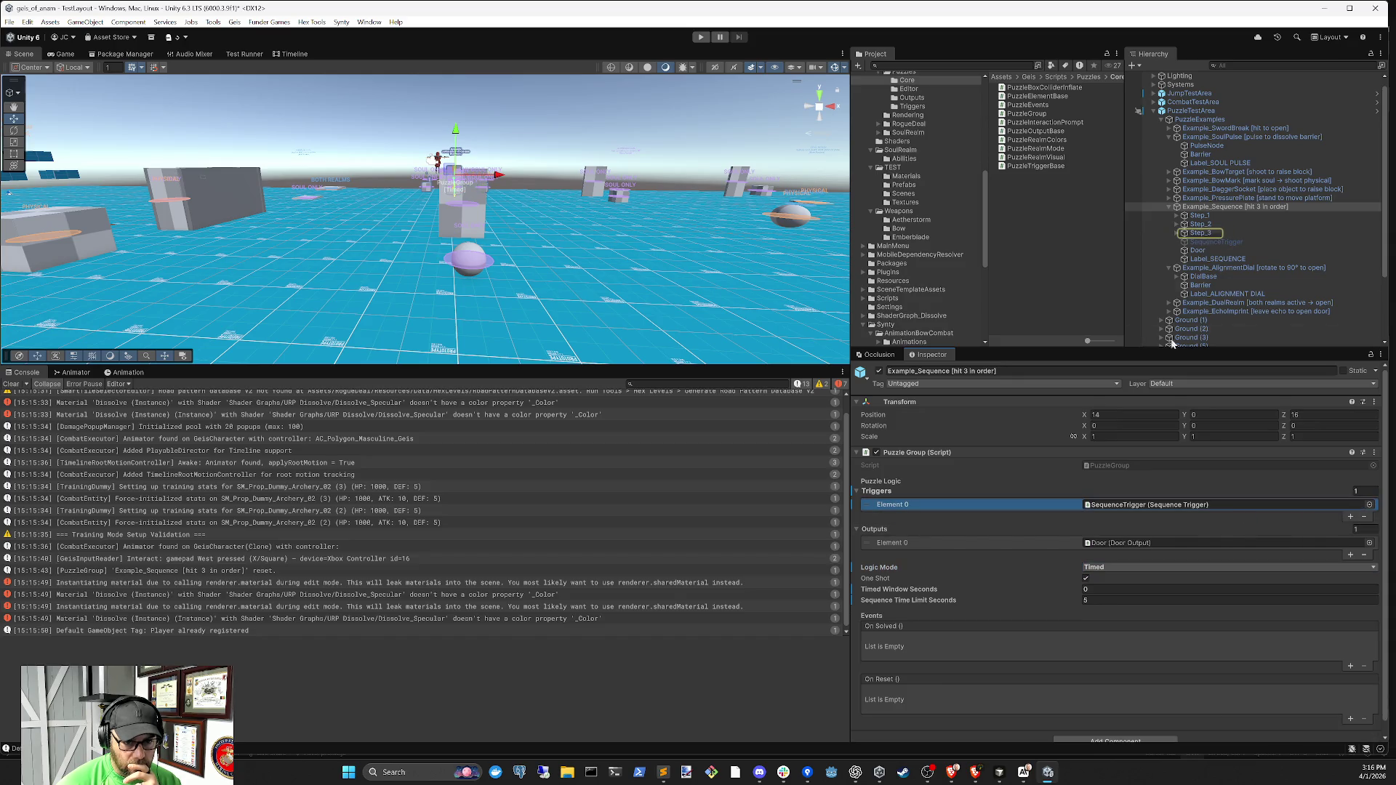
Give SequenceTrigger a Sequence Time Limit Seconds of 2 and clear the Console
{"action": "left_click", "coordinate": [1216, 242]}
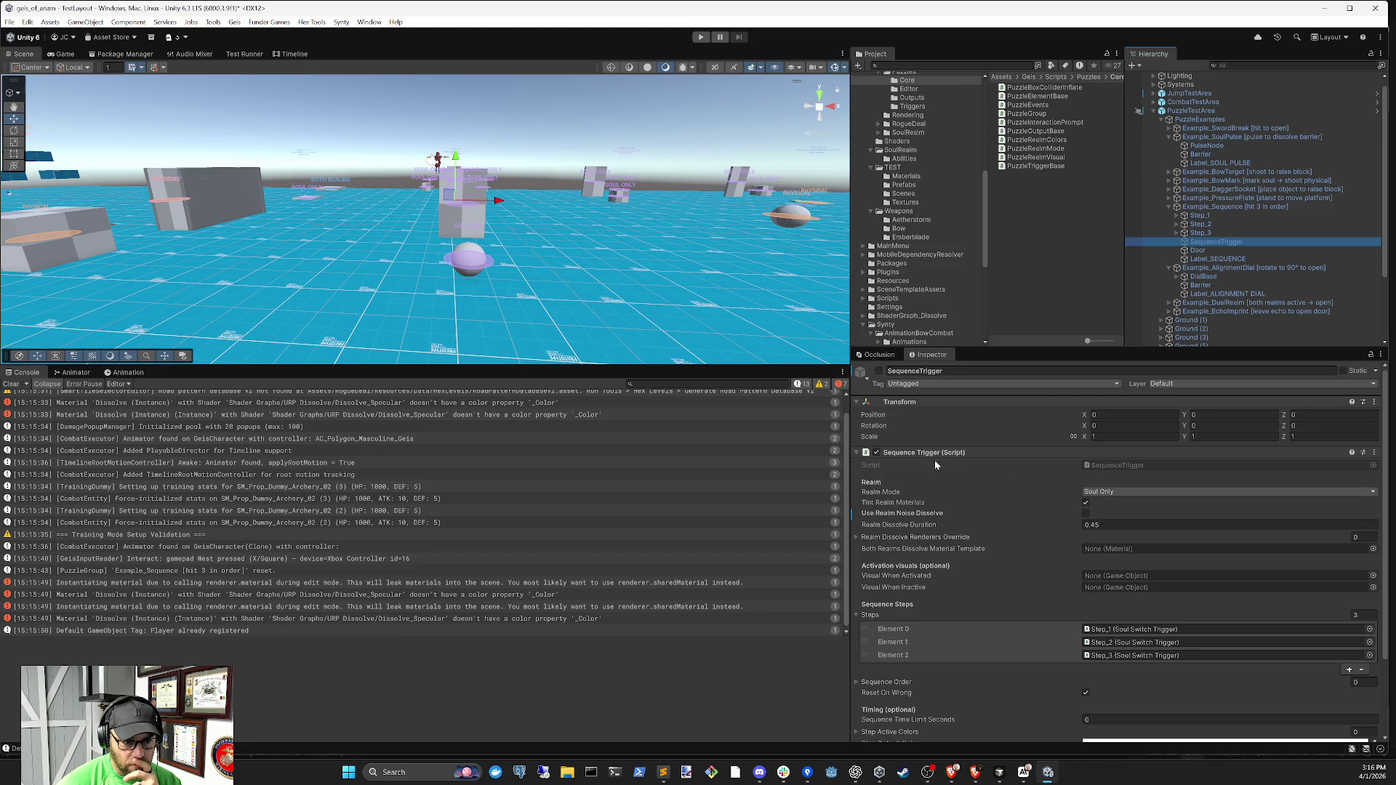
{"action": "left_click", "coordinate": [881, 387]}
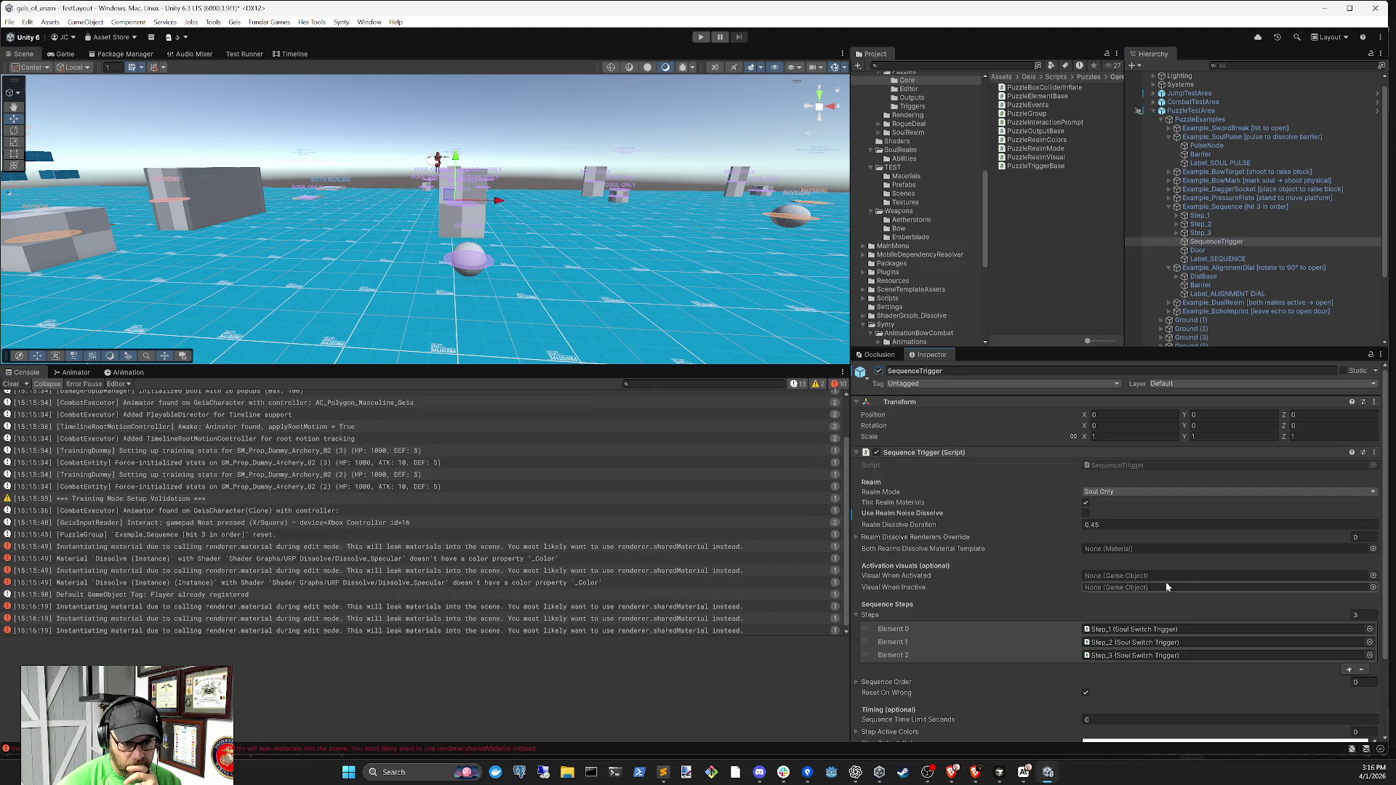
{"action": "scroll", "coordinate": [1161, 664], "scroll_direction": "down", "scroll_amount": 3}
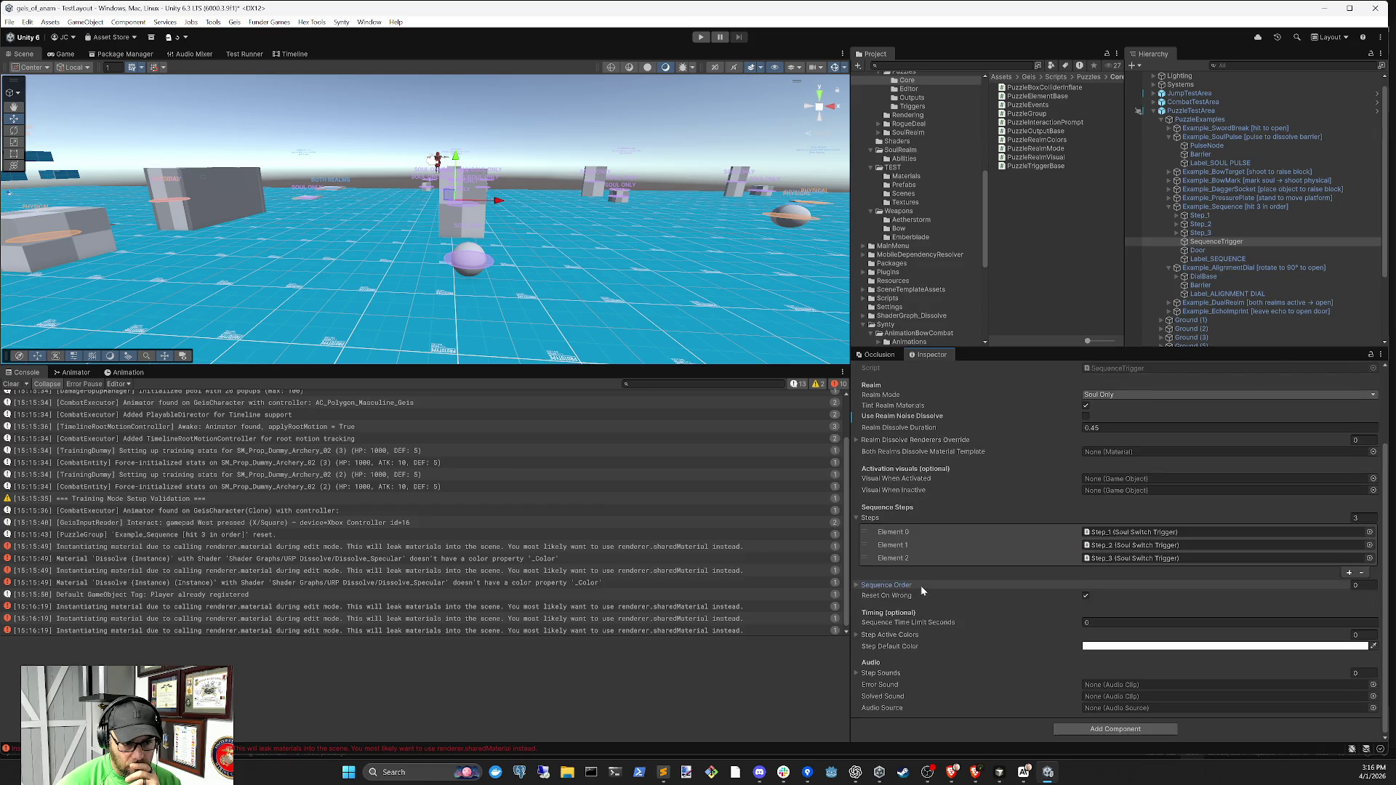
{"action": "left_click", "coordinate": [921, 586]}
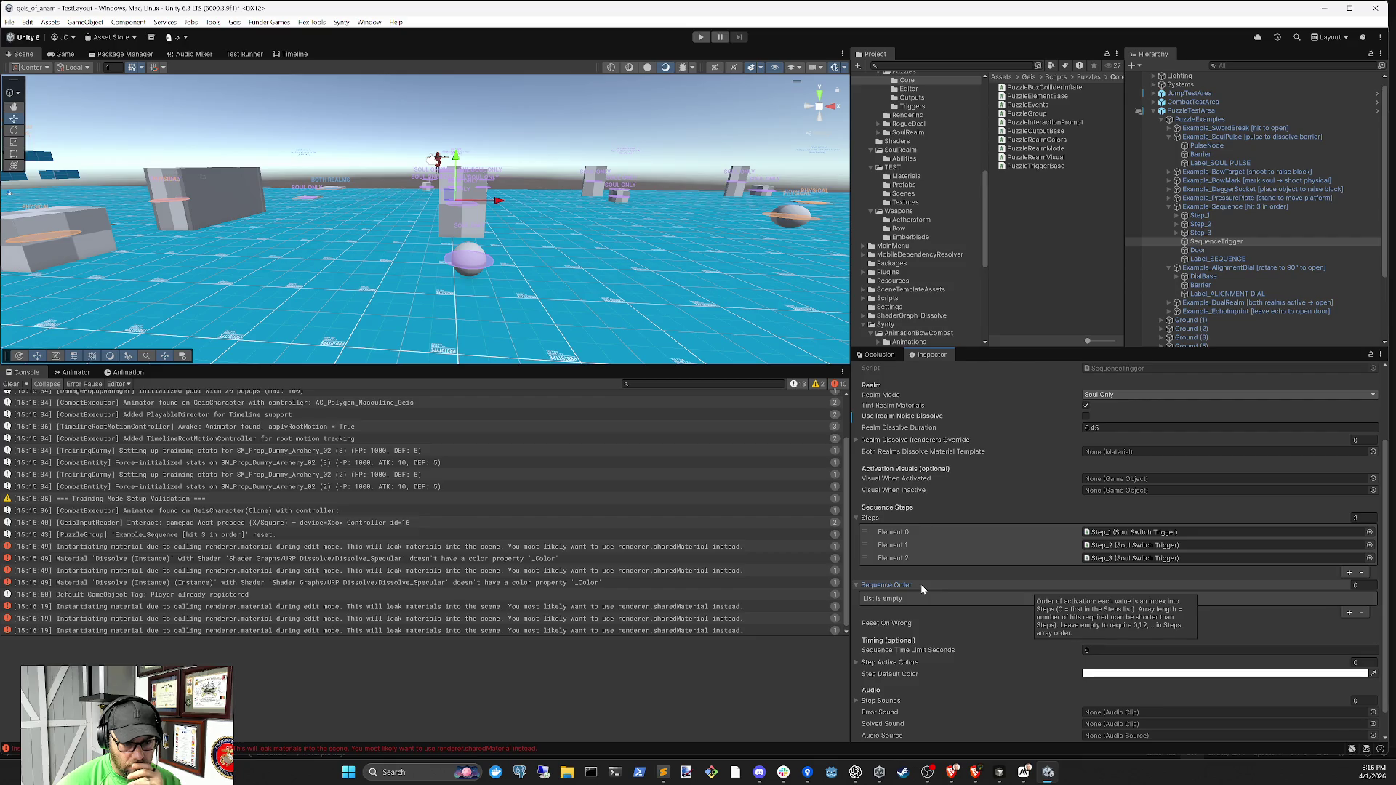
{"action": "left_click", "coordinate": [921, 584]}
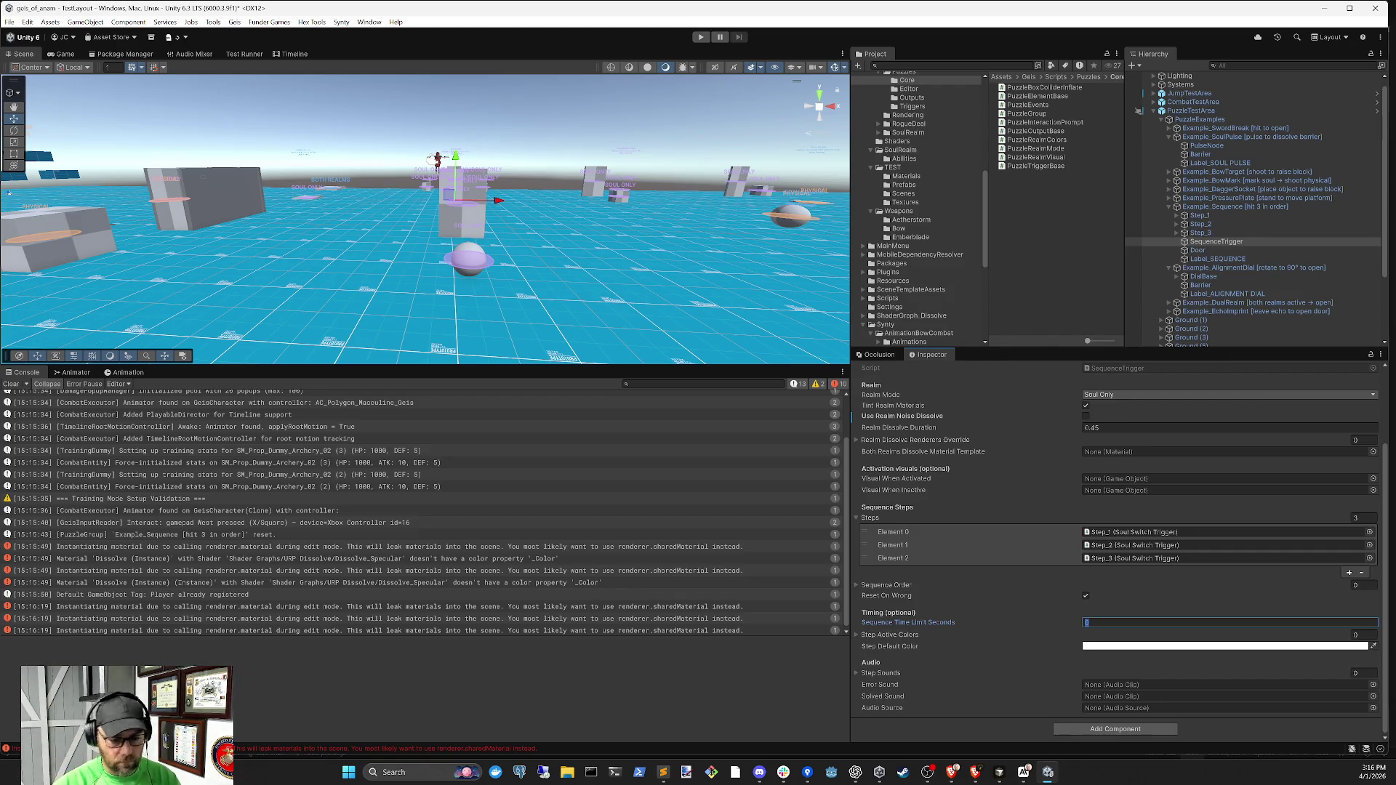
{"action": "type", "text": "2"}
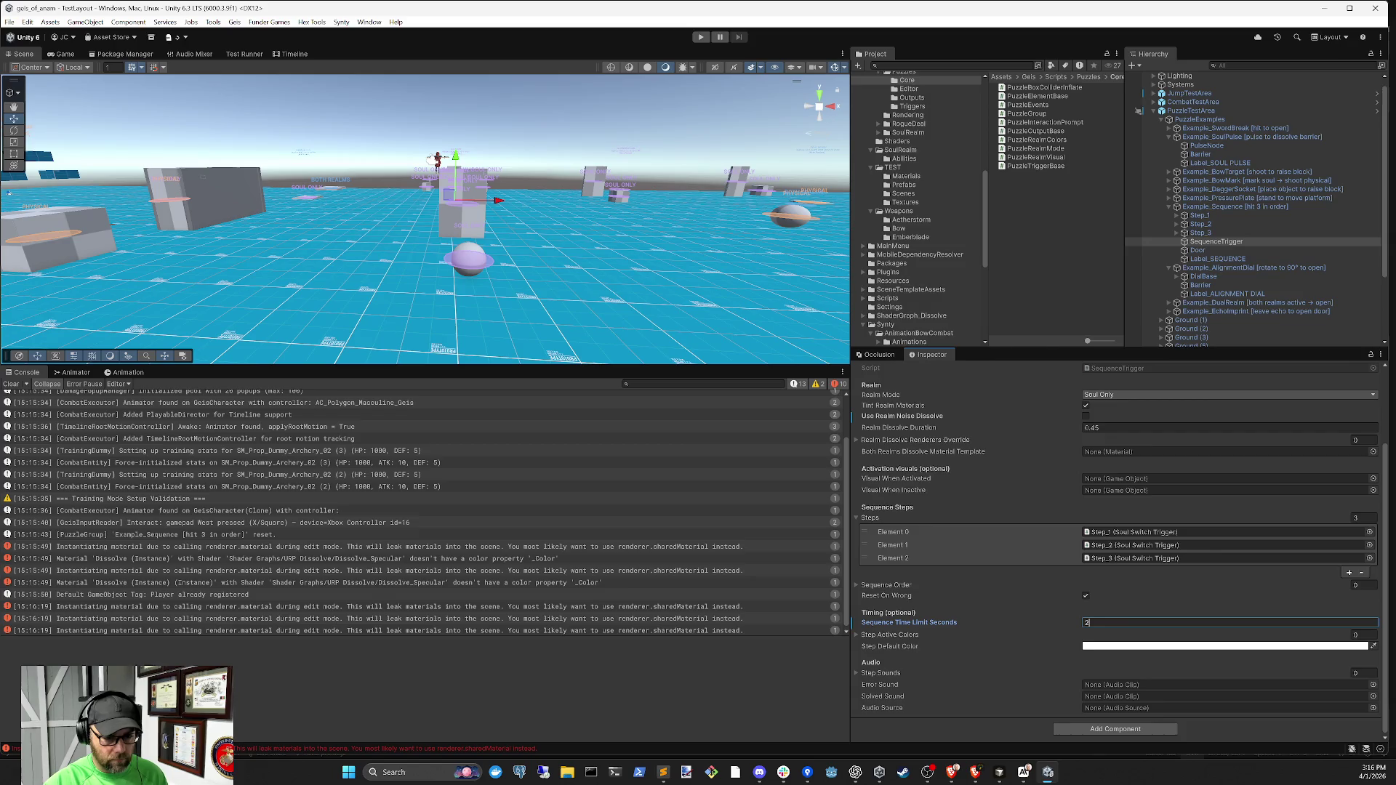
{"action": "left_click", "coordinate": [11, 384]}
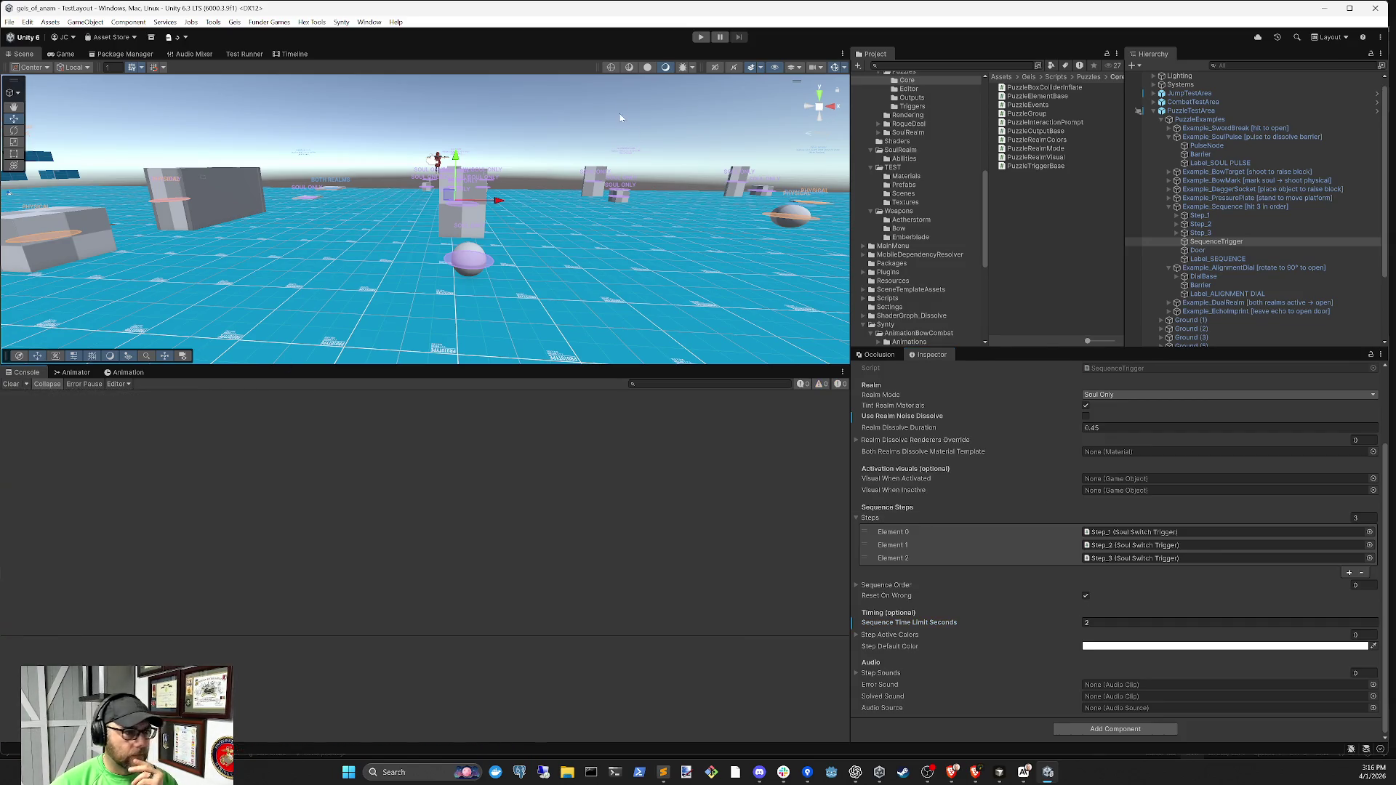
Playtest the timed sequence until Example_Sequence logs solved, then exit Play mode
{"action": "left_click", "coordinate": [701, 38]}
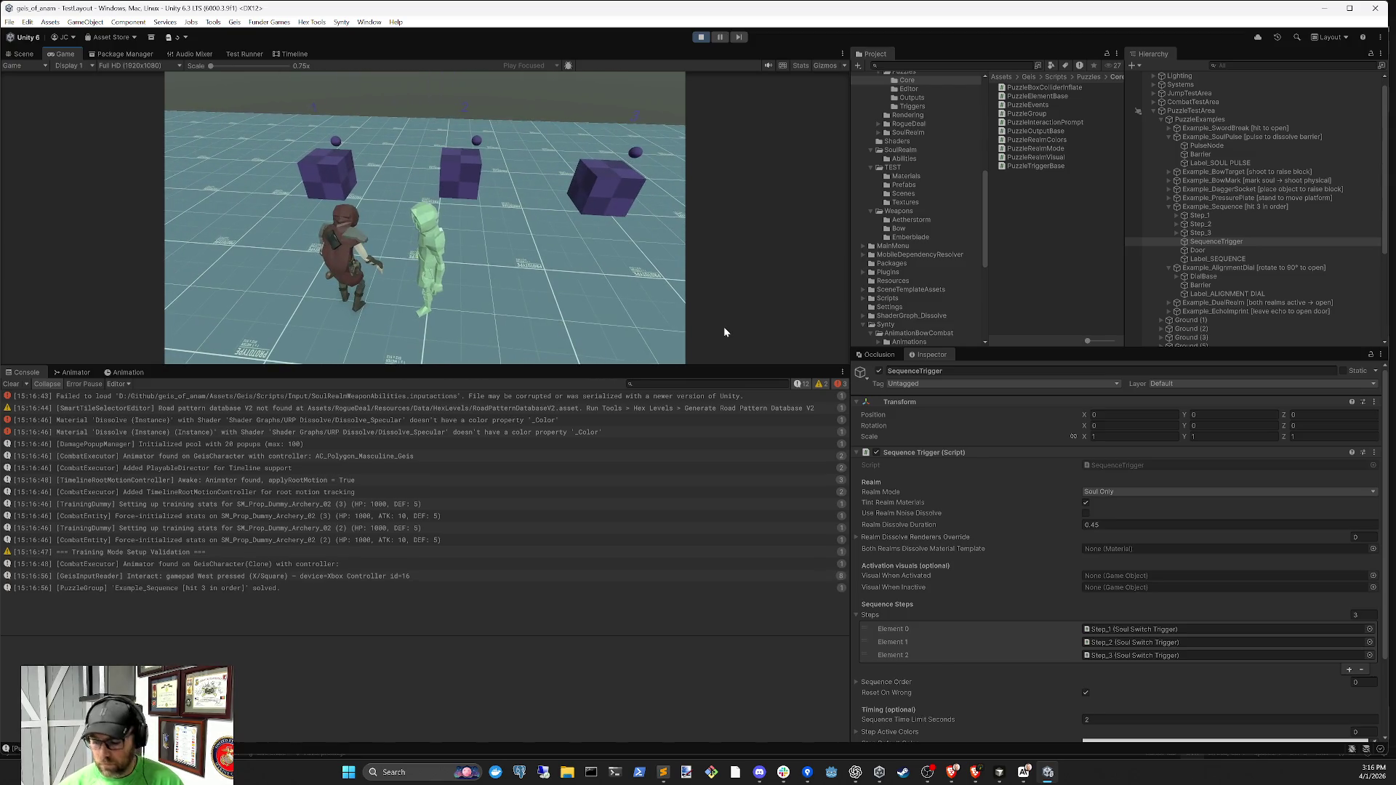
{"action": "left_click", "coordinate": [700, 37]}
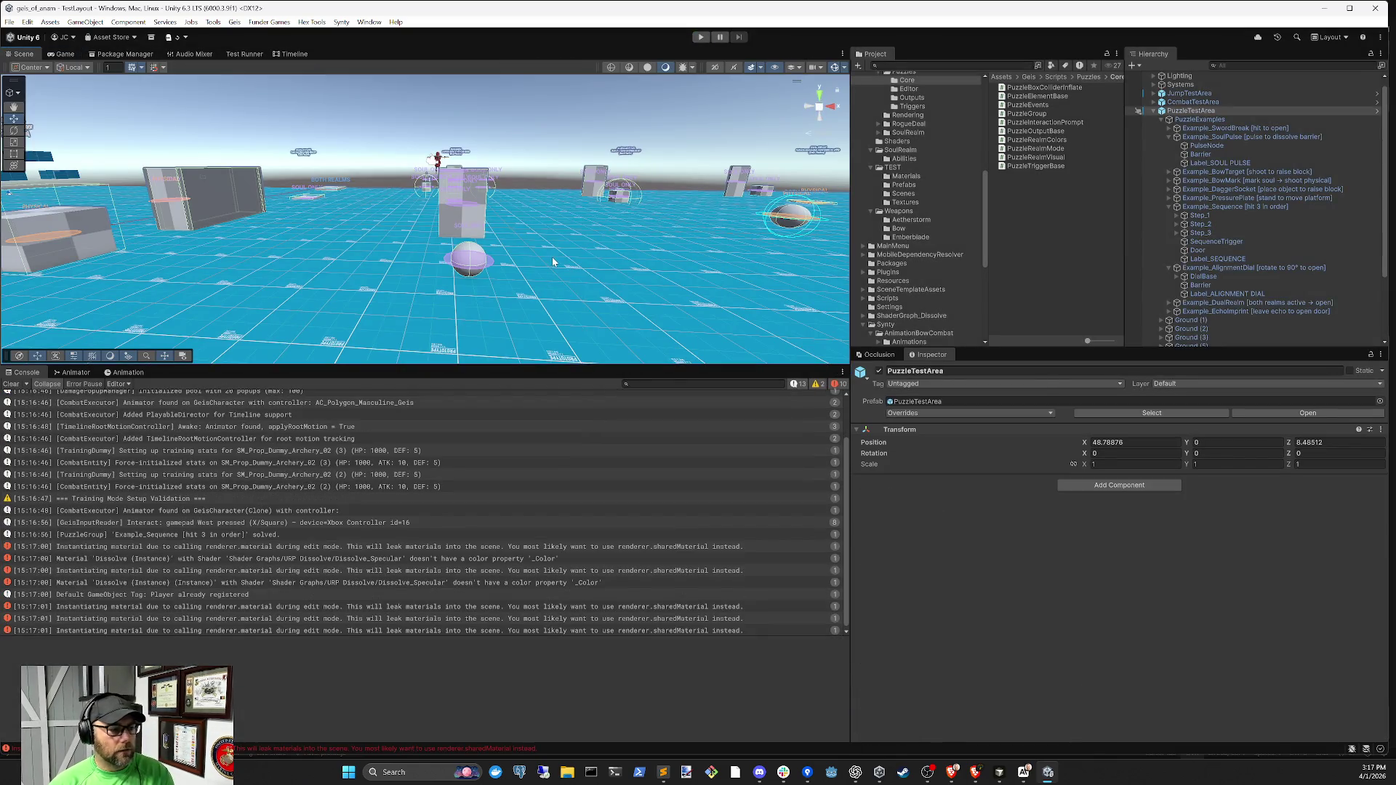
Zoom in, frame and pan to the Step_1 switch cube, then start another test run
{"action": "scroll", "coordinate": [551, 272], "scroll_direction": "down", "scroll_amount": 5}
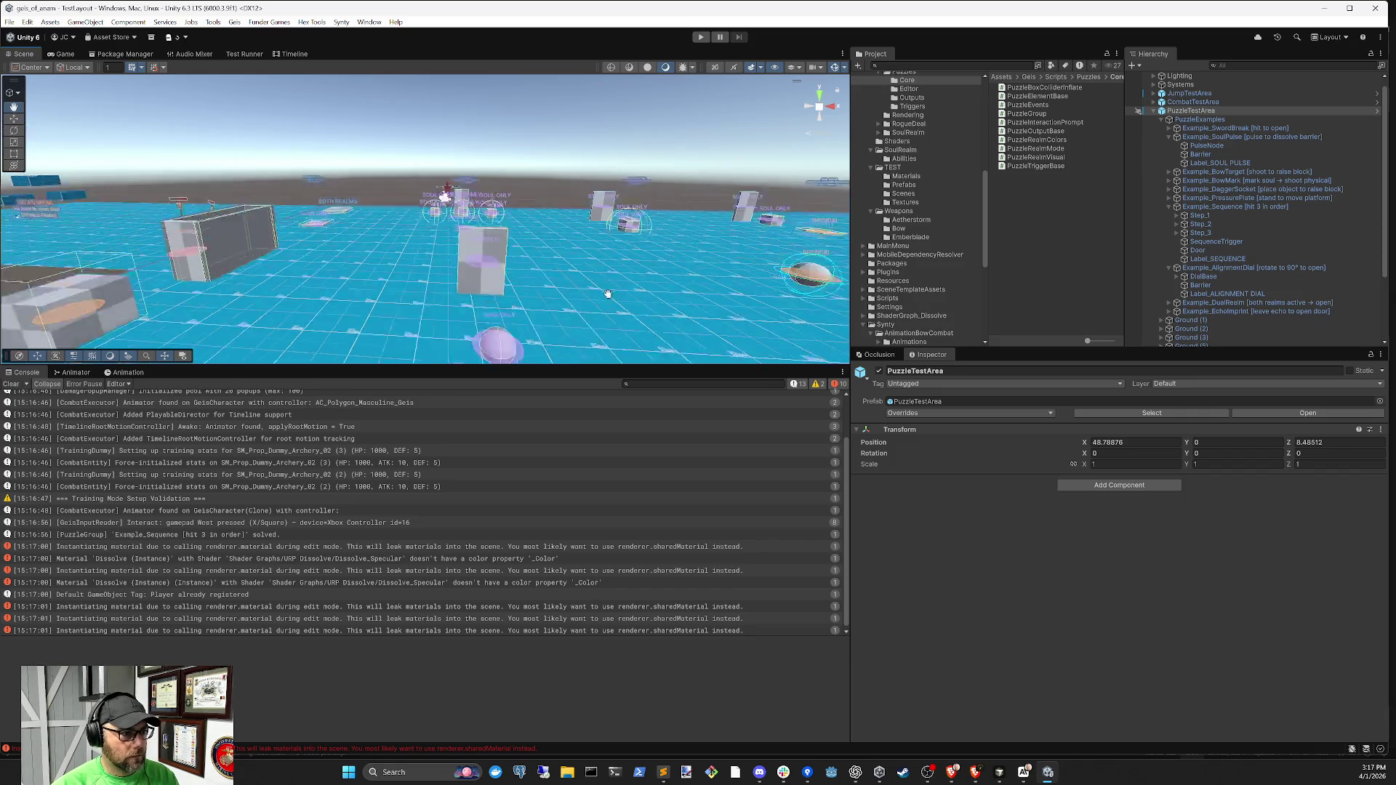
{"action": "scroll", "coordinate": [509, 275], "scroll_direction": "down", "scroll_amount": 3}
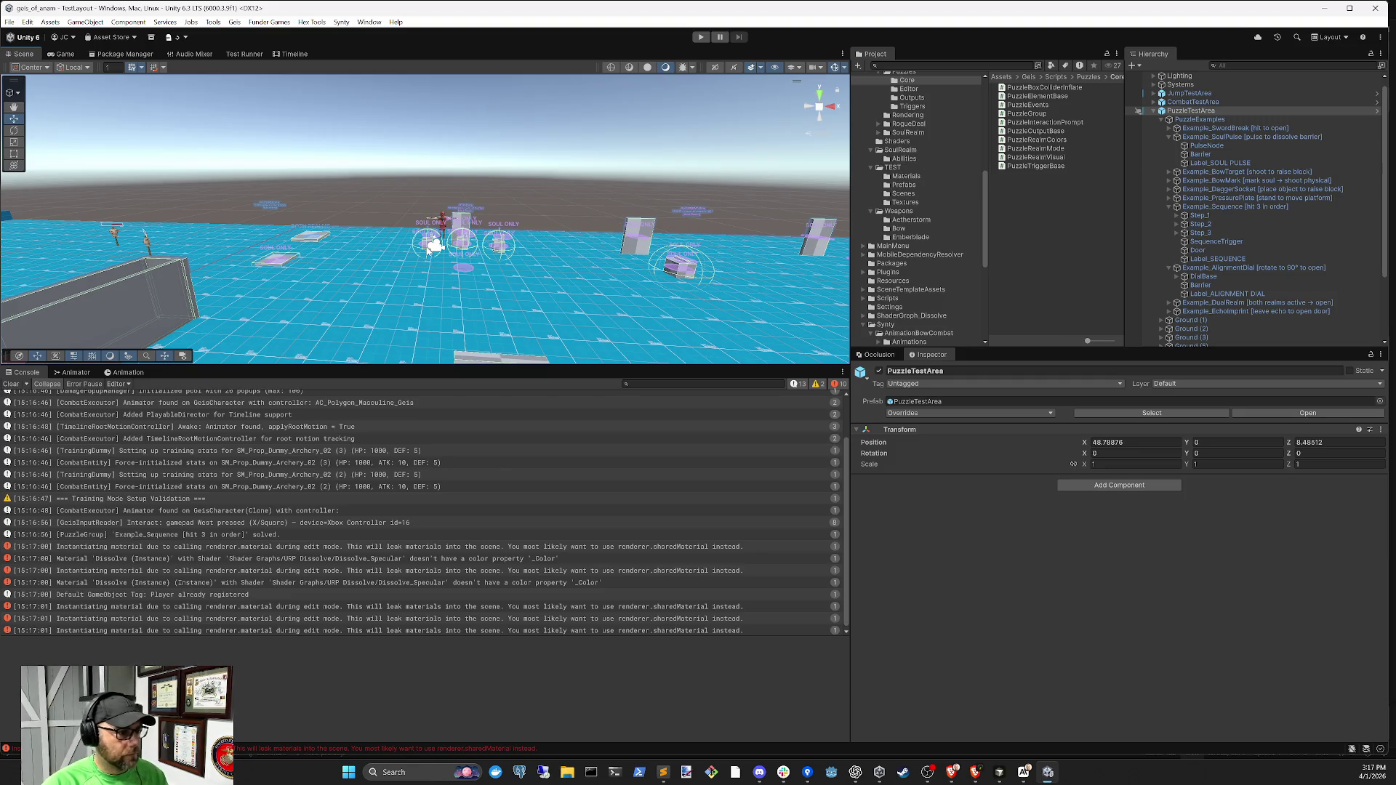
{"action": "left_click", "coordinate": [431, 247]}
{"action": "key", "text": "f"}
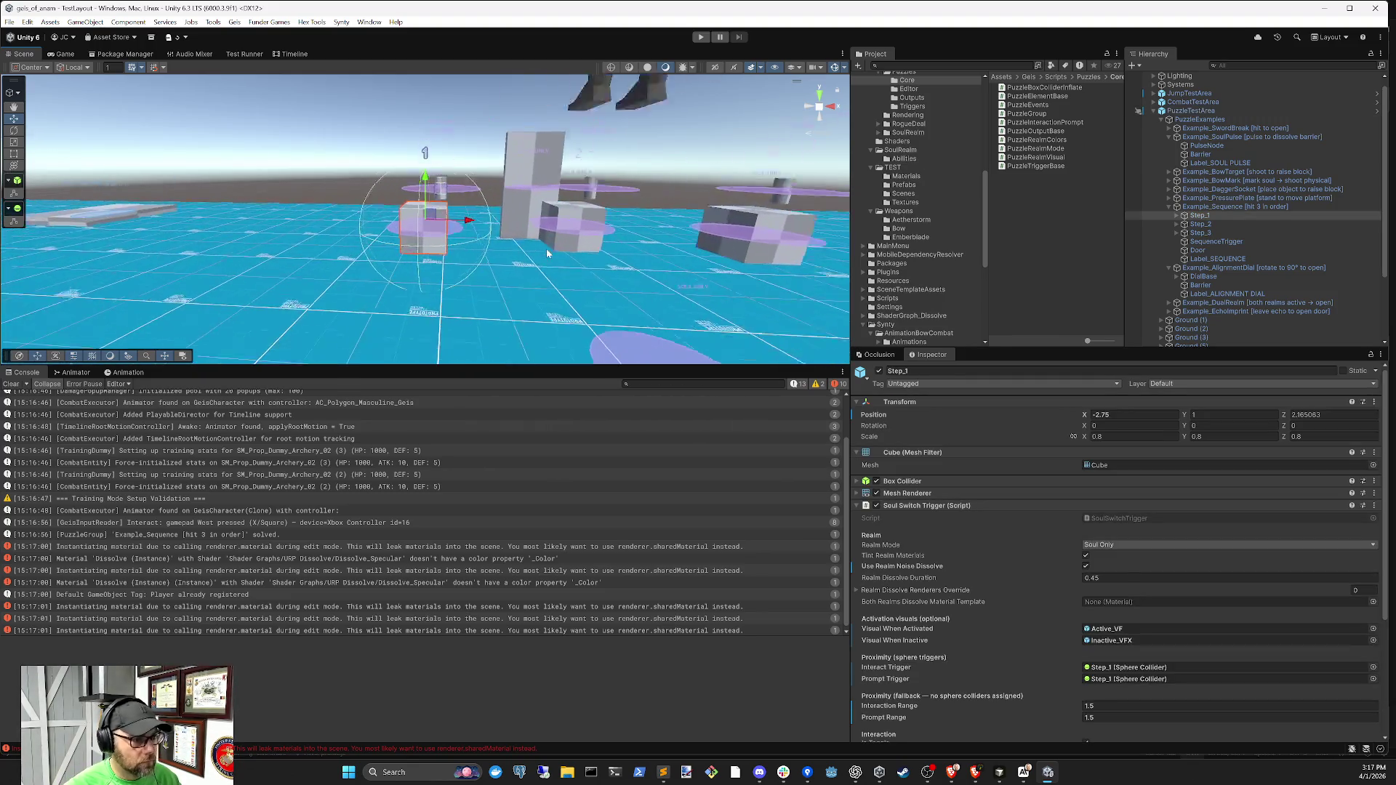
{"action": "scroll", "coordinate": [548, 253], "scroll_direction": "down", "scroll_amount": 8}
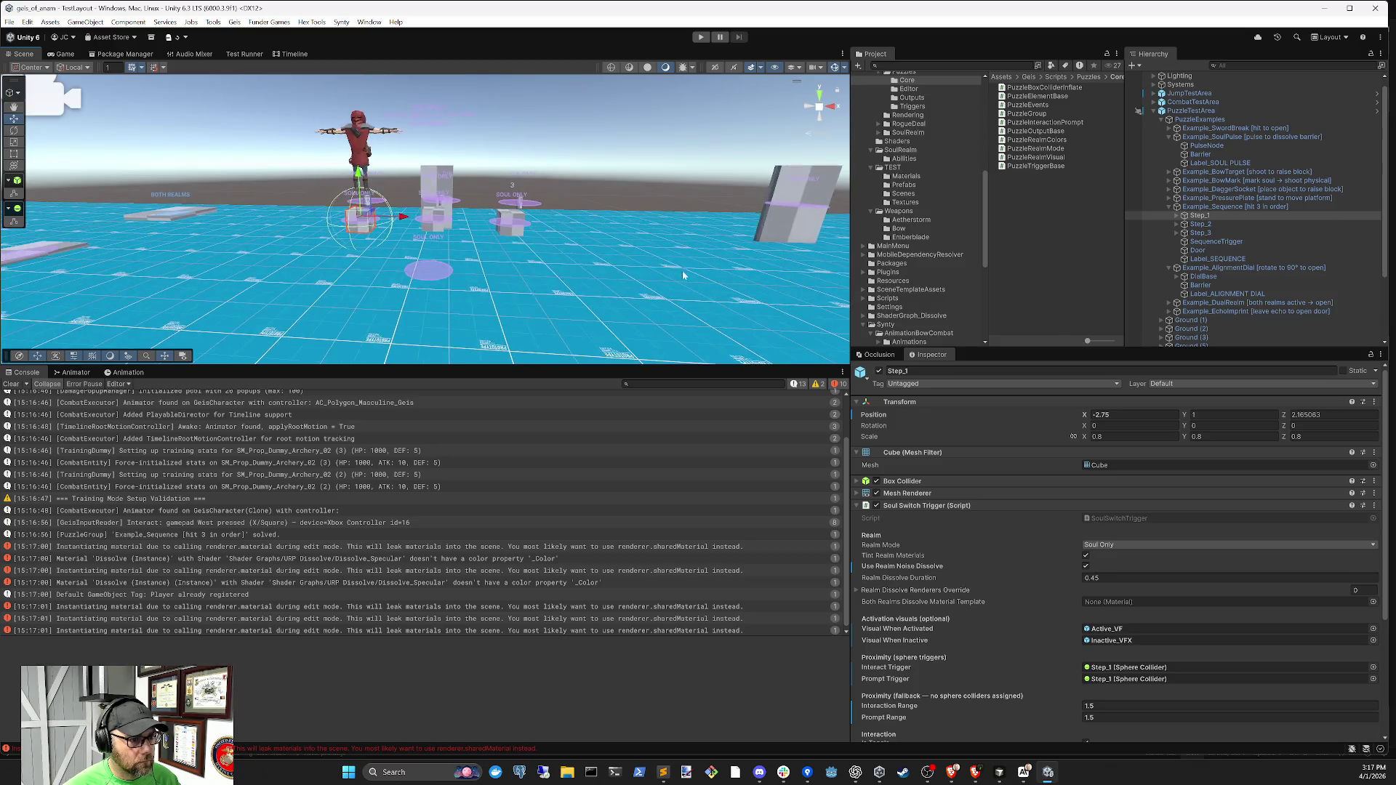
{"action": "left_click_drag", "start_coordinate": [683, 275], "coordinate": [377, 239]}
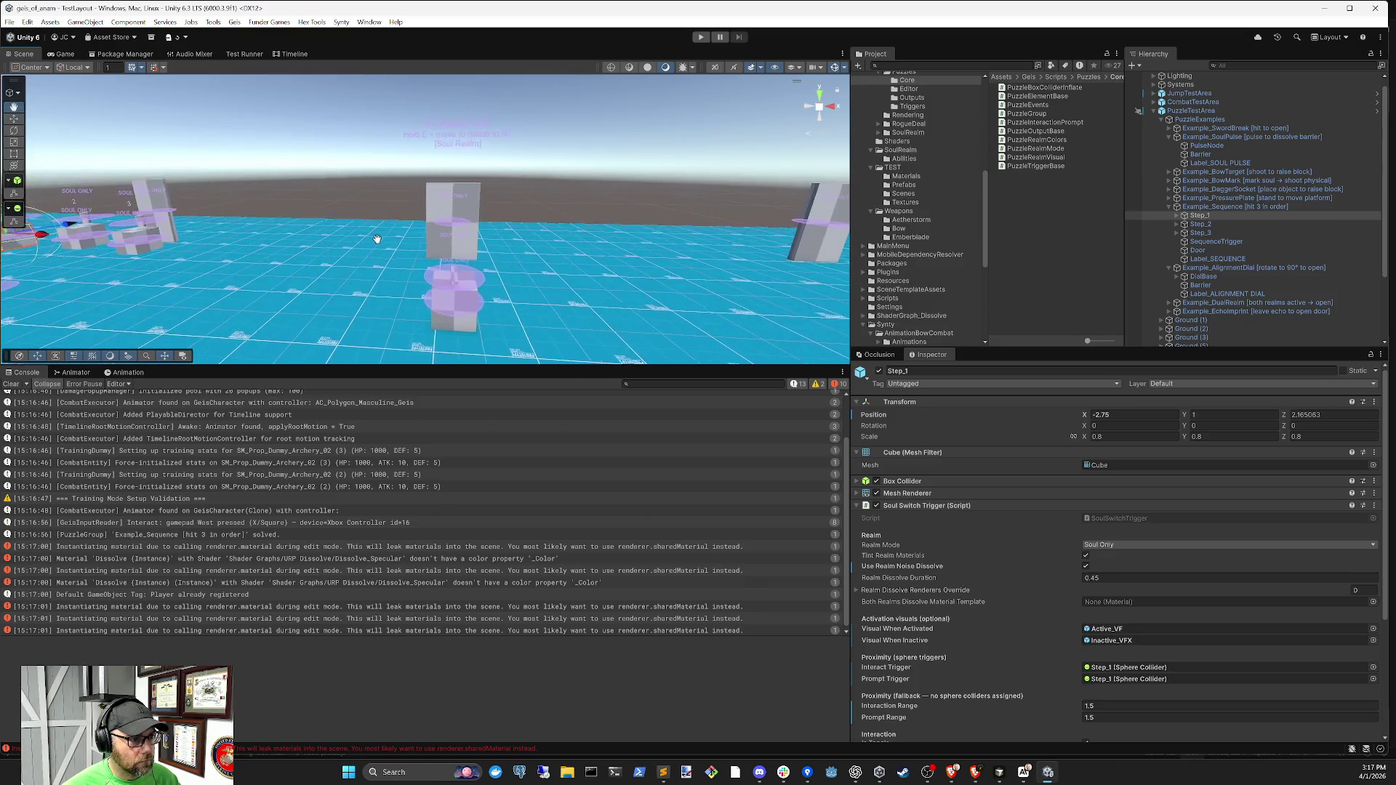
{"action": "left_click", "coordinate": [700, 37]}
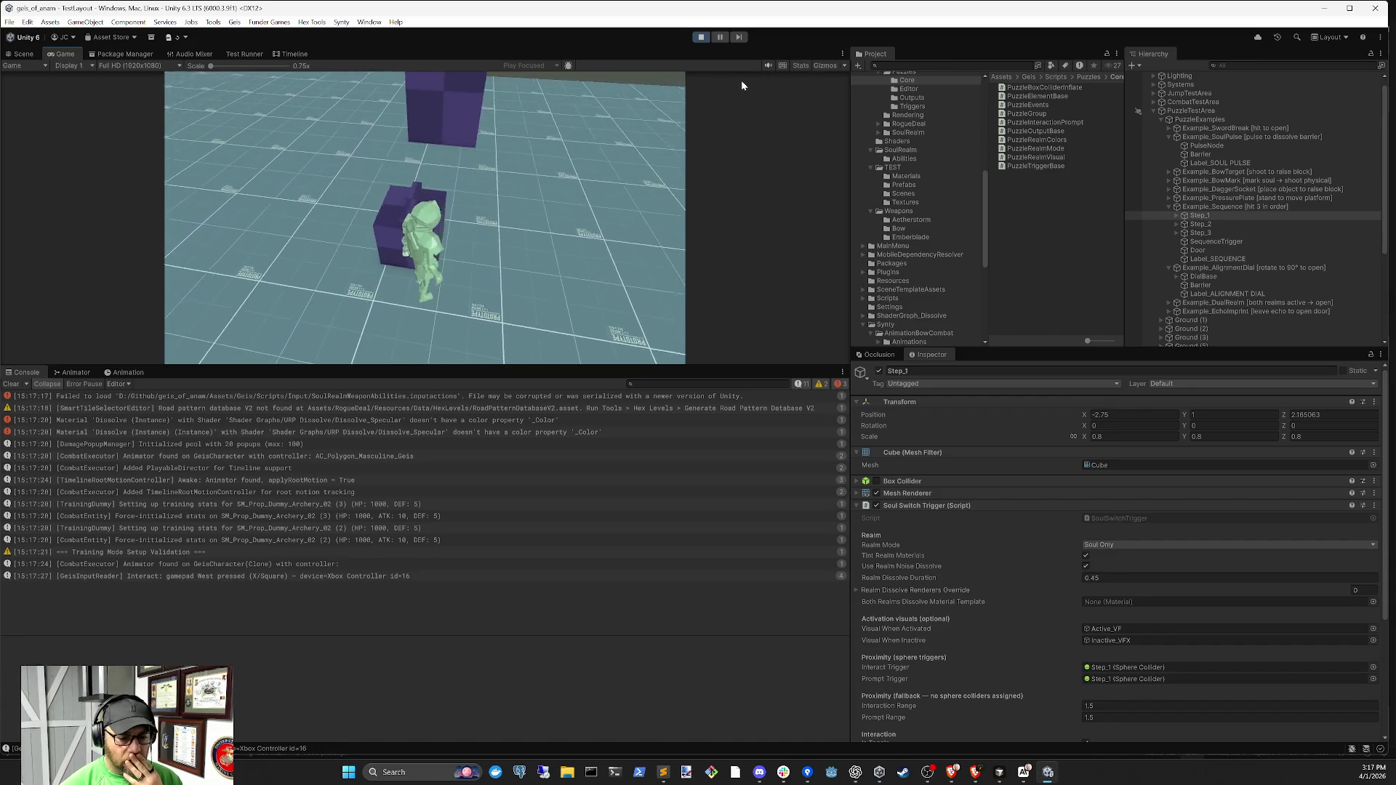
Collapse Example_Sequence and select Example_AlignmentDial to review its puzzle settings
{"action": "left_click", "coordinate": [1169, 207]}
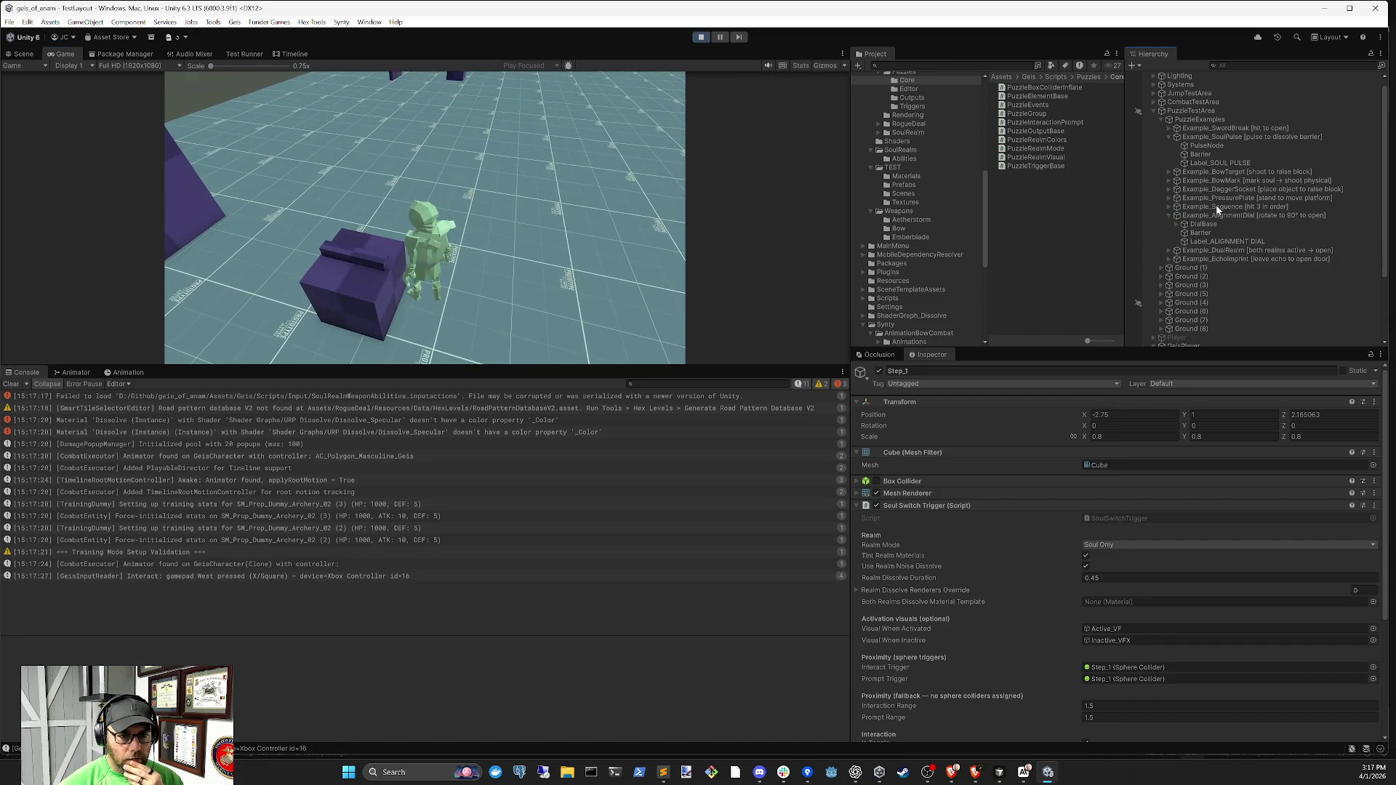
{"action": "left_click", "coordinate": [1217, 216]}
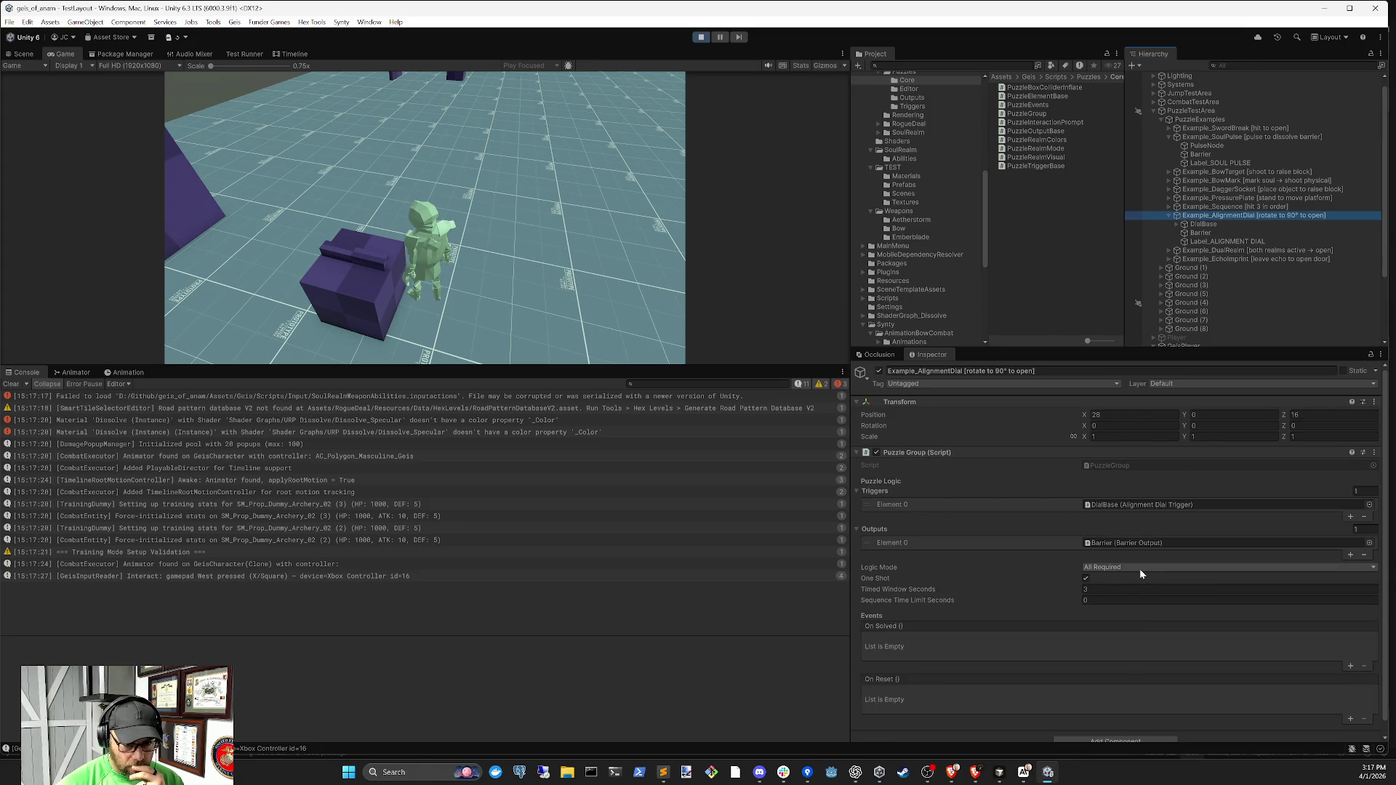
{"action": "scroll", "coordinate": [1138, 575], "scroll_direction": "down", "scroll_amount": 1}
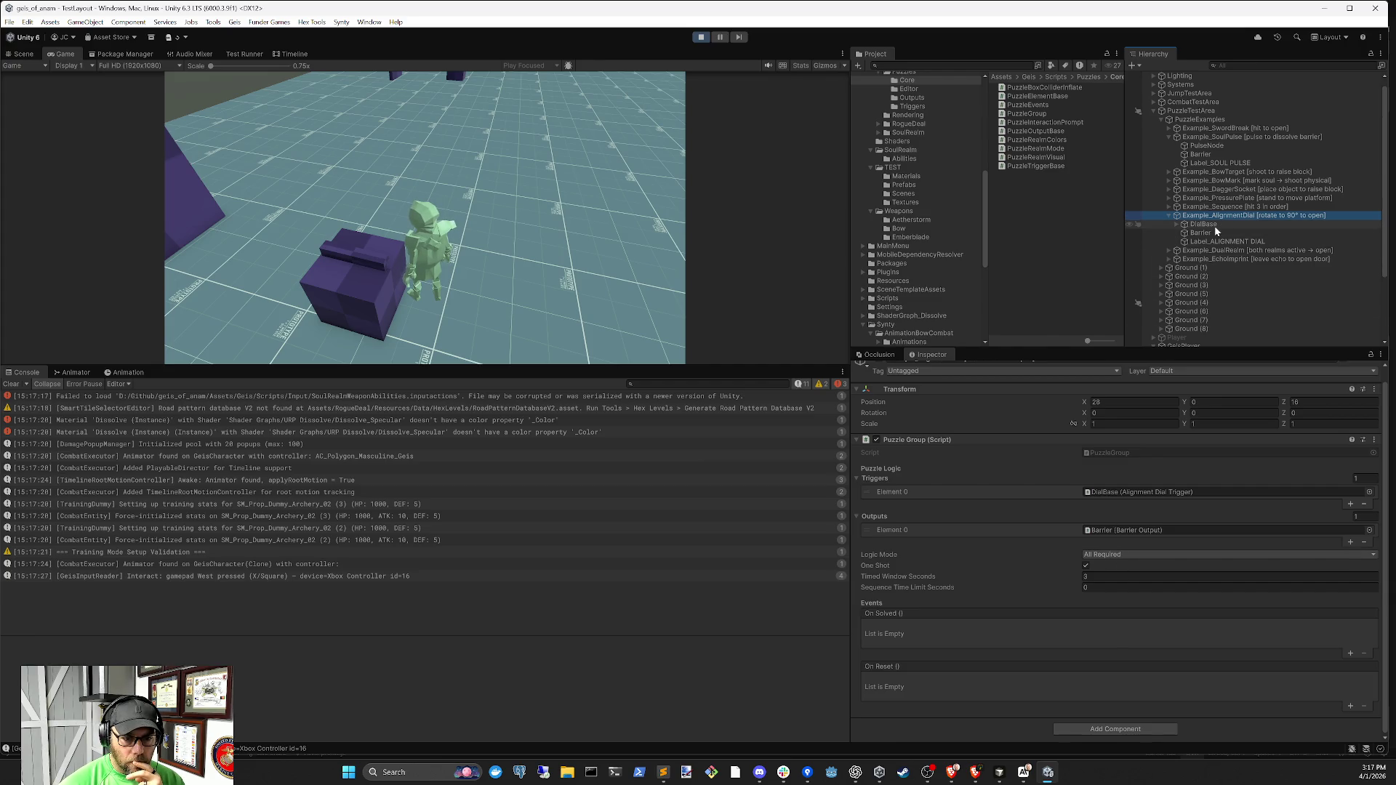
Select DialBase and check its Dial Settings: Target Angle 90, Rotation Speed 90
{"action": "left_click", "coordinate": [1124, 491]}
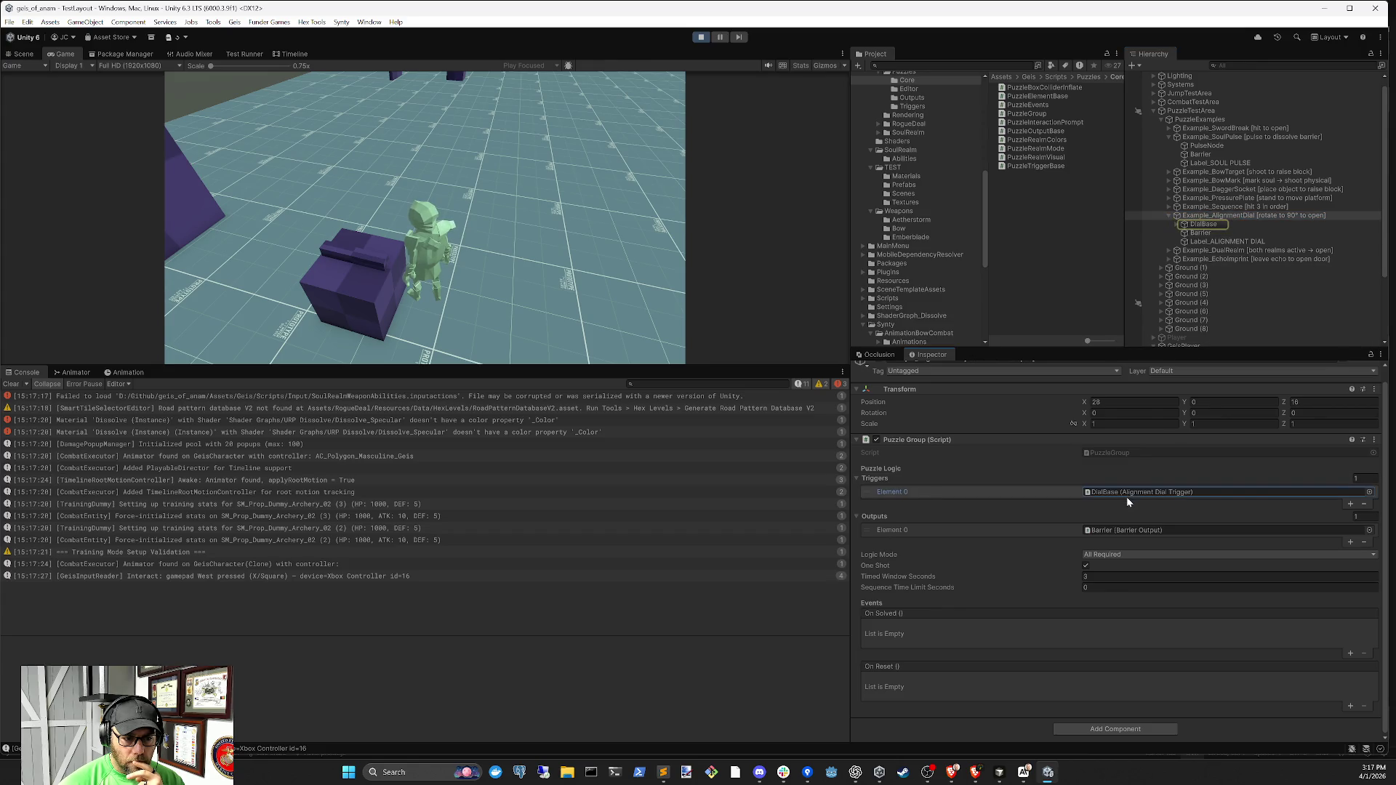
{"action": "left_click", "coordinate": [1202, 224]}
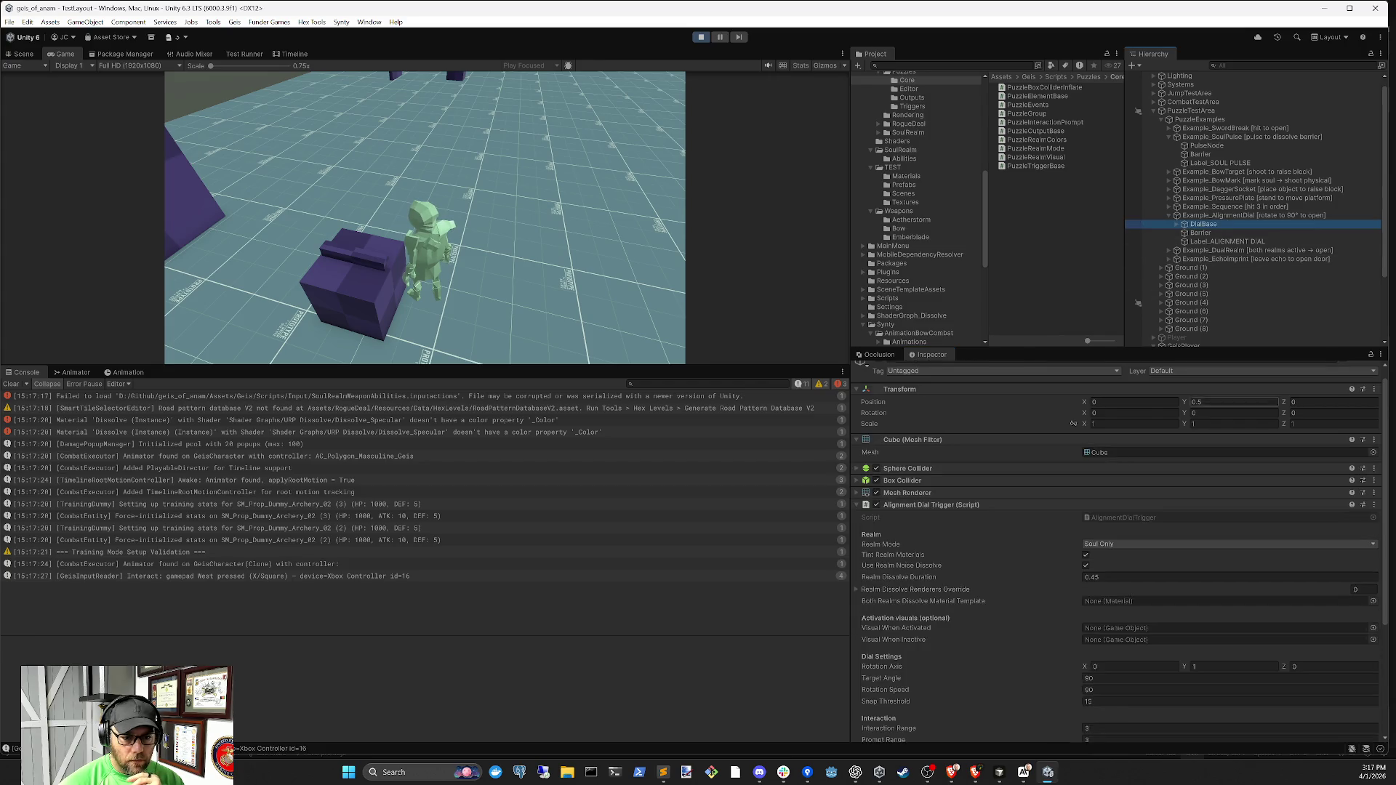
{"action": "scroll", "coordinate": [1167, 521], "scroll_direction": "down", "scroll_amount": 3}
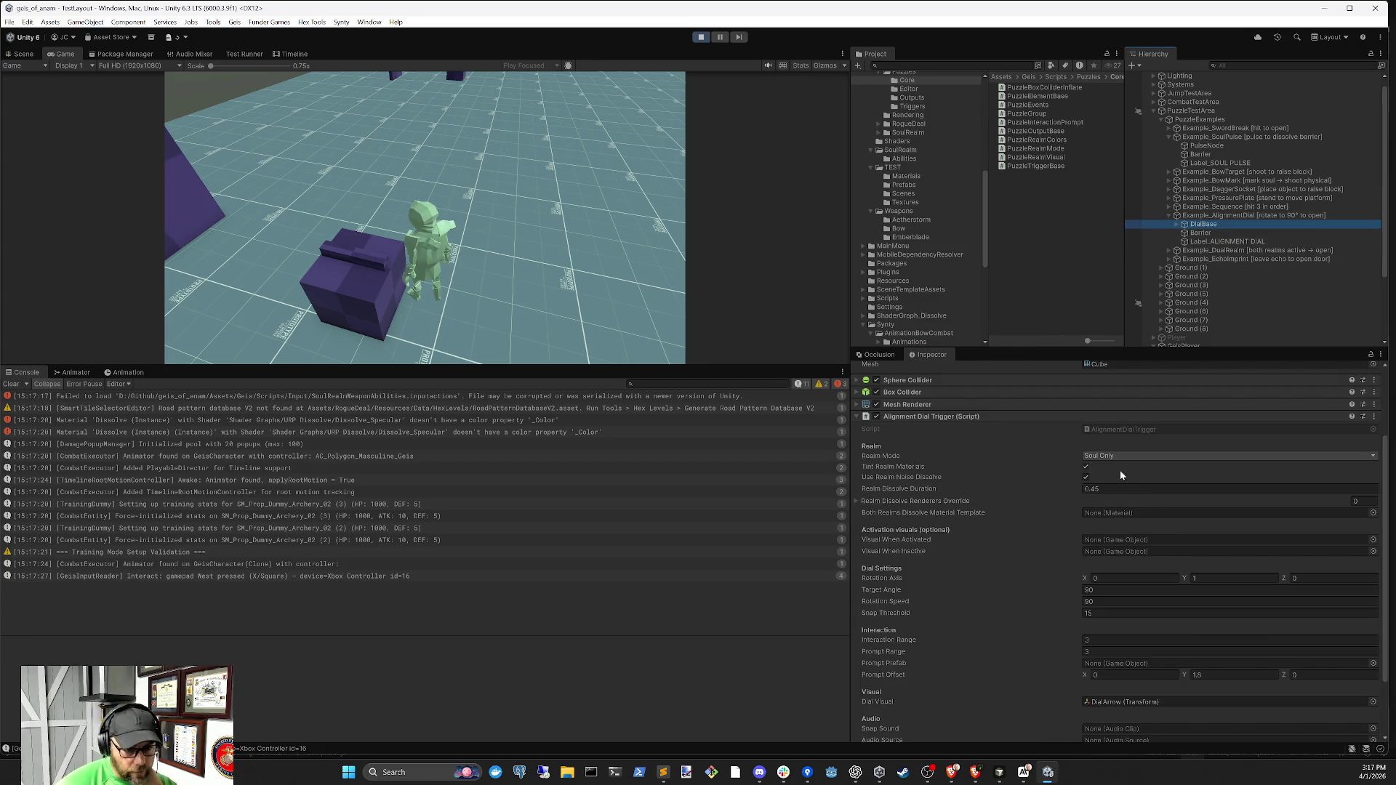
{"action": "scroll", "coordinate": [1135, 476], "scroll_direction": "down", "scroll_amount": 3}
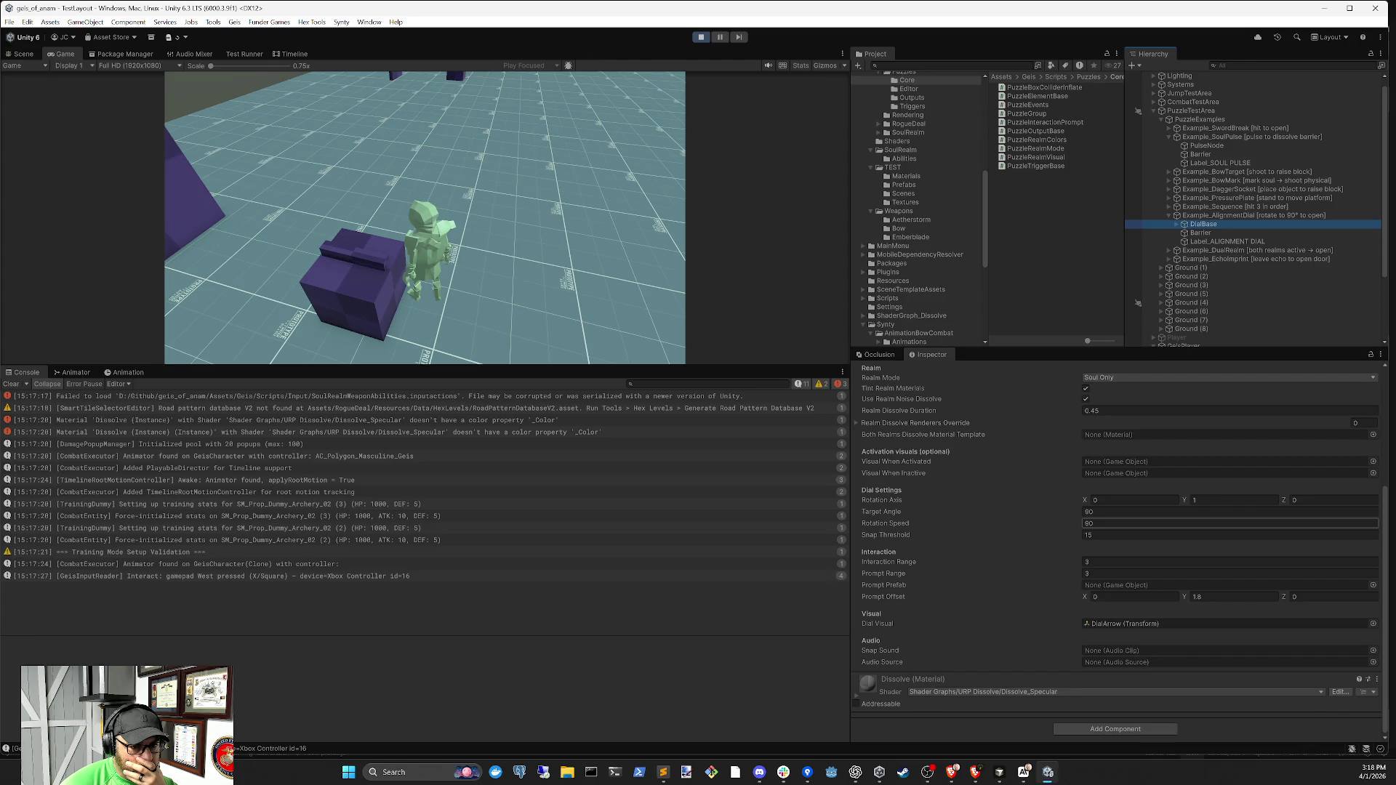
{"action": "left_click_drag", "start_coordinate": [1075, 513], "coordinate": [1075, 513]}
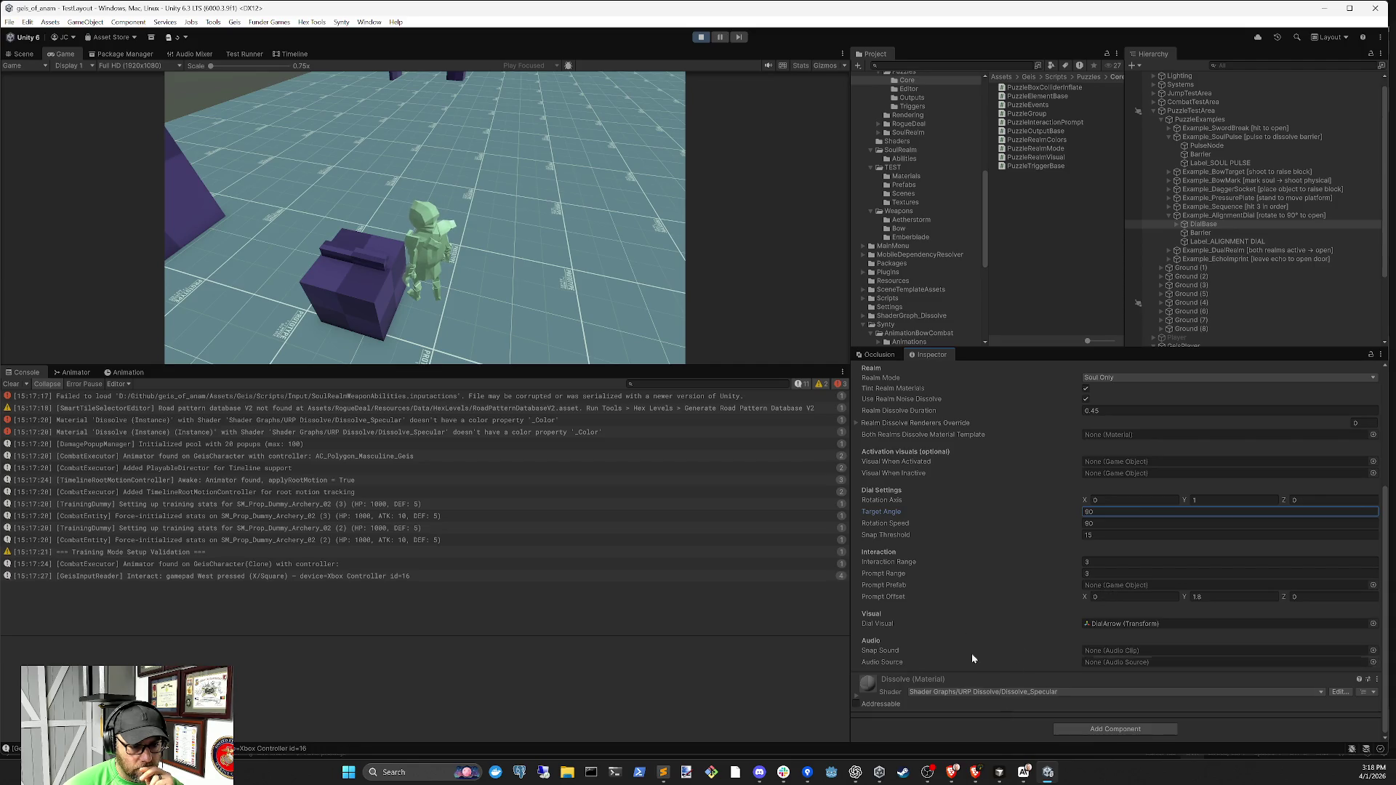
Stop the test run and start a new agent chat in Cursor
{"action": "left_click", "coordinate": [699, 38]}
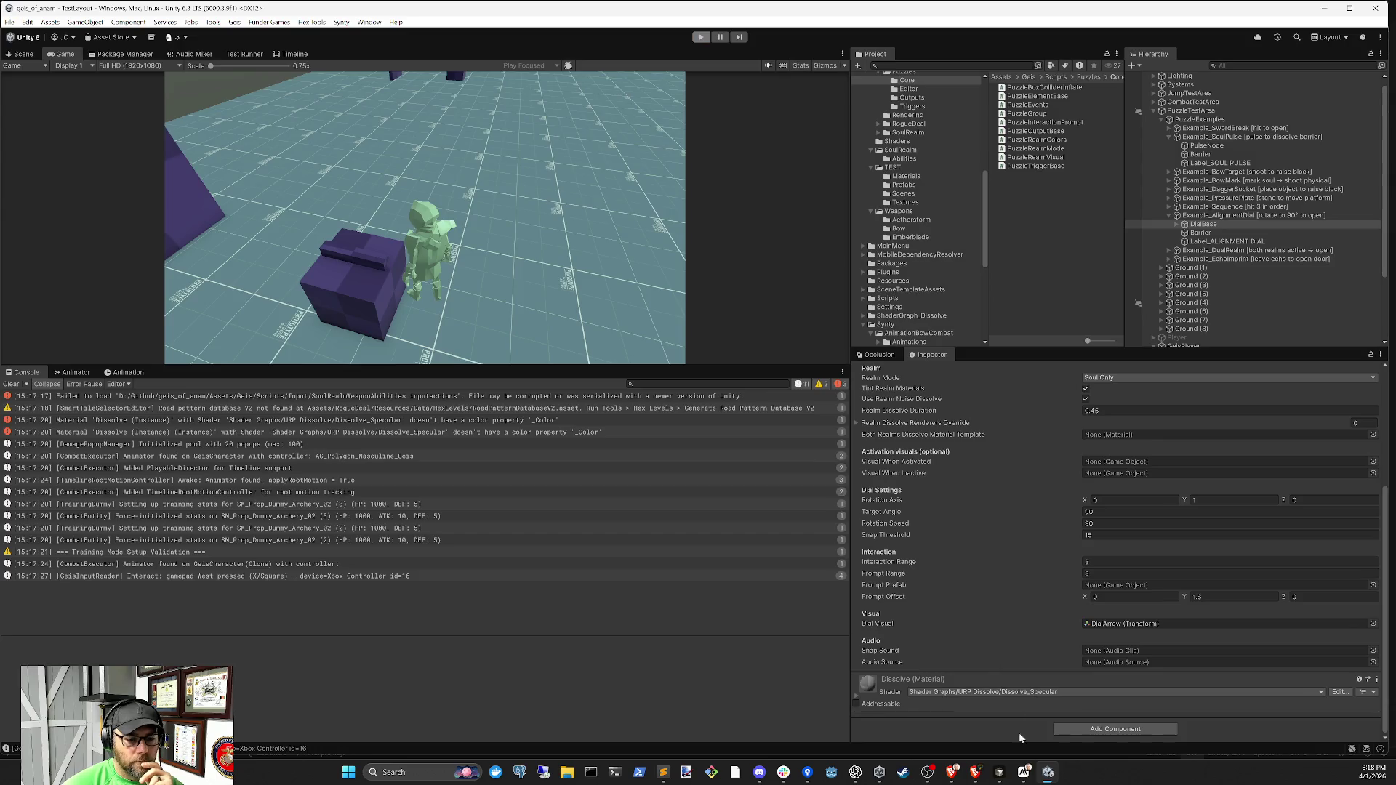
{"action": "key", "text": "alt+Tab"}
{"action": "left_click", "coordinate": [1347, 29]}
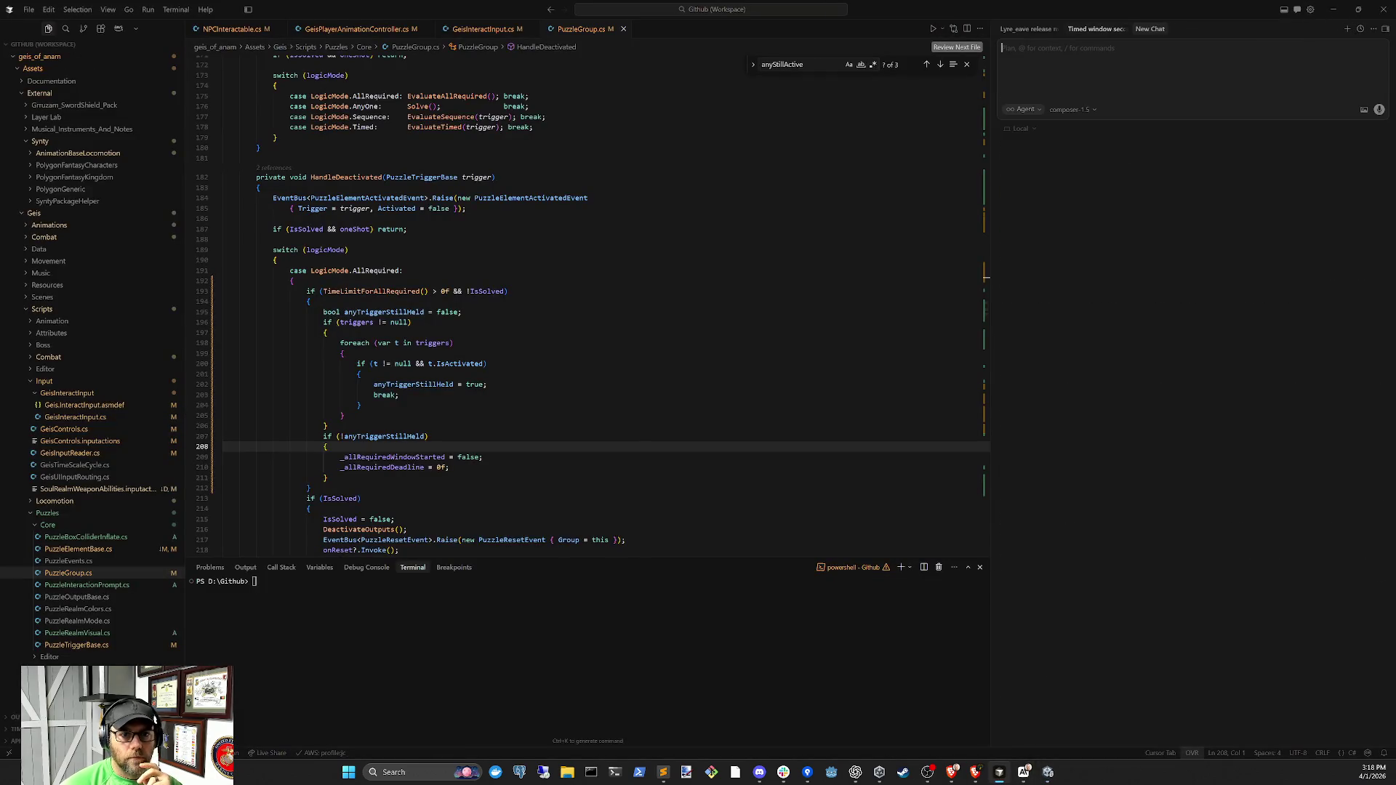
Ask the agent for the same interaction and prompt distance detection on the dial using colliders
{"action": "type", "text": "same int"}
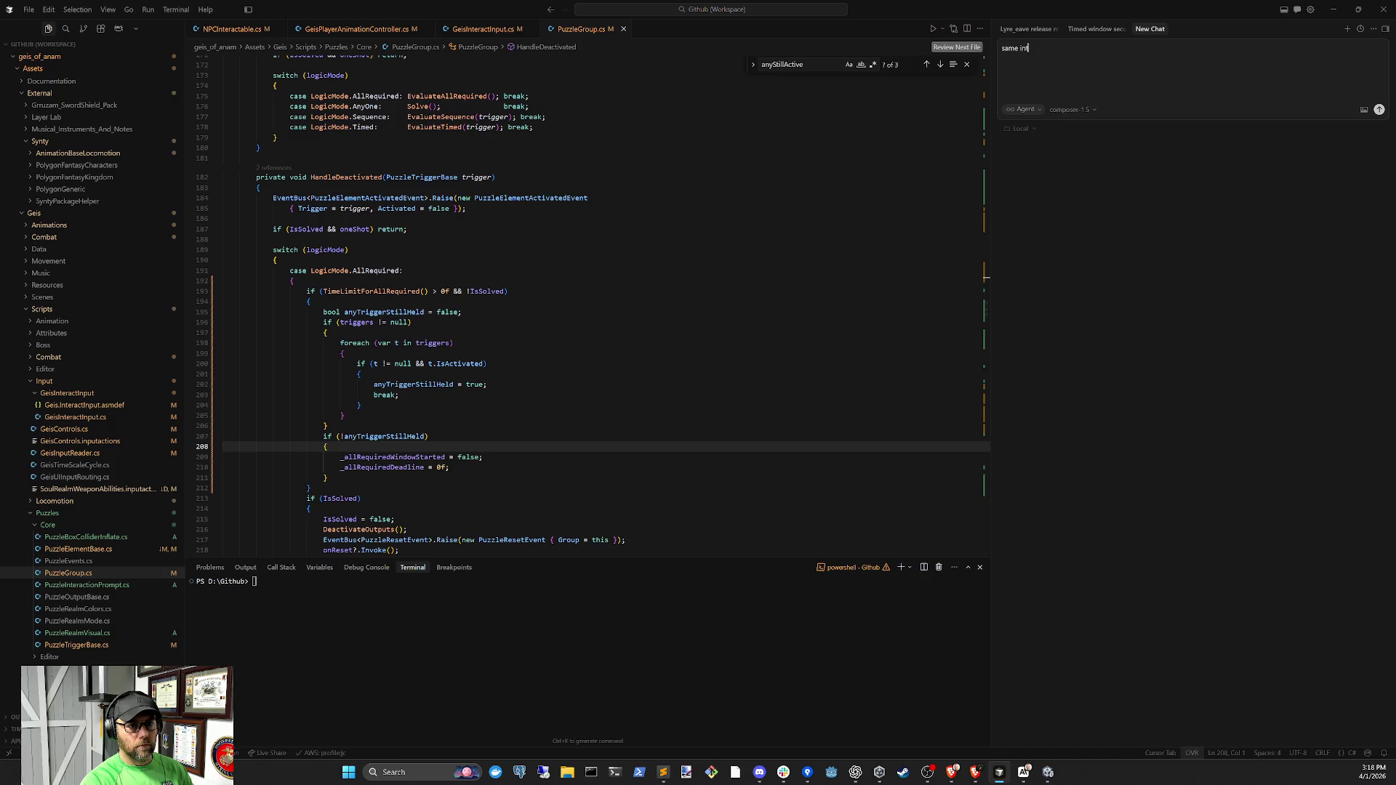
{"action": "type", "text": "eraction and pr"}
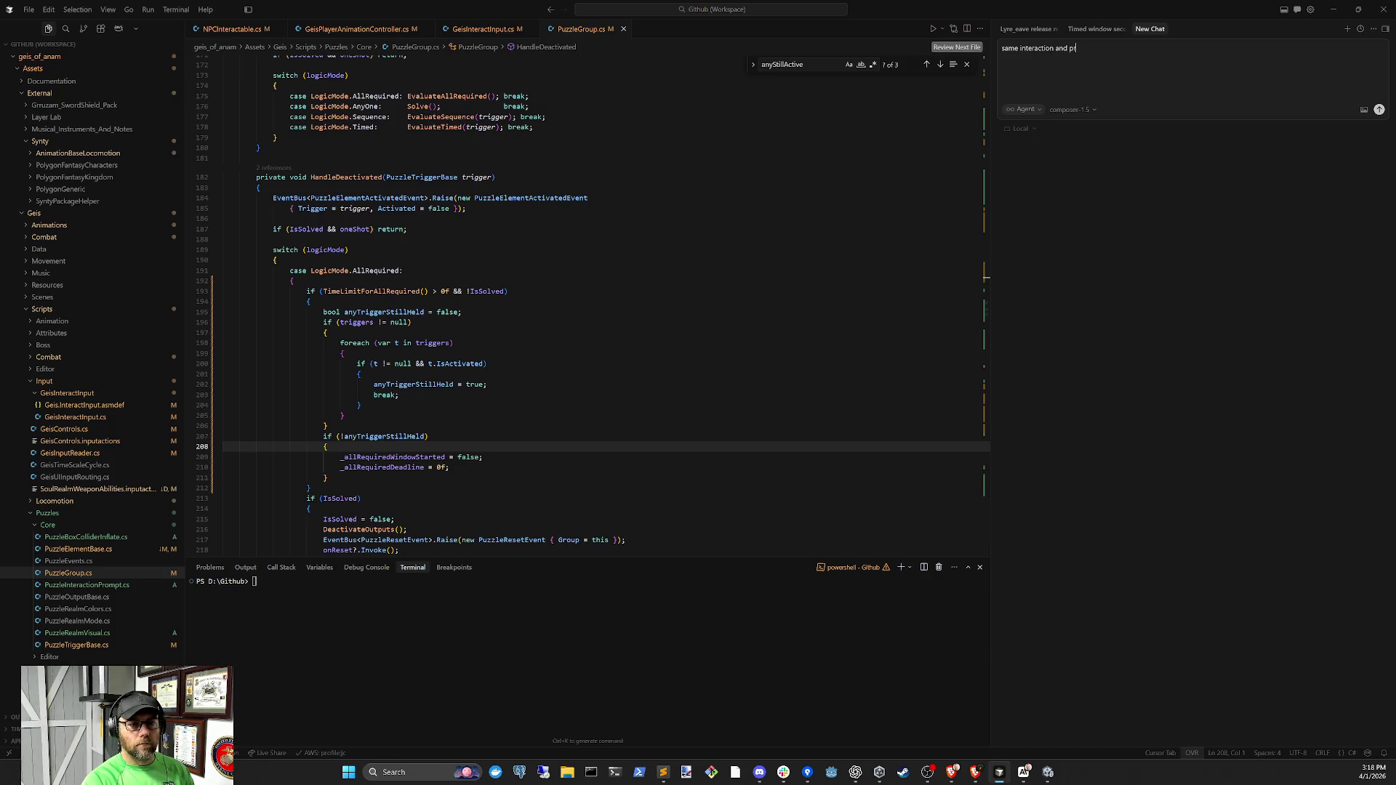
{"action": "type", "text": "ompt for"}
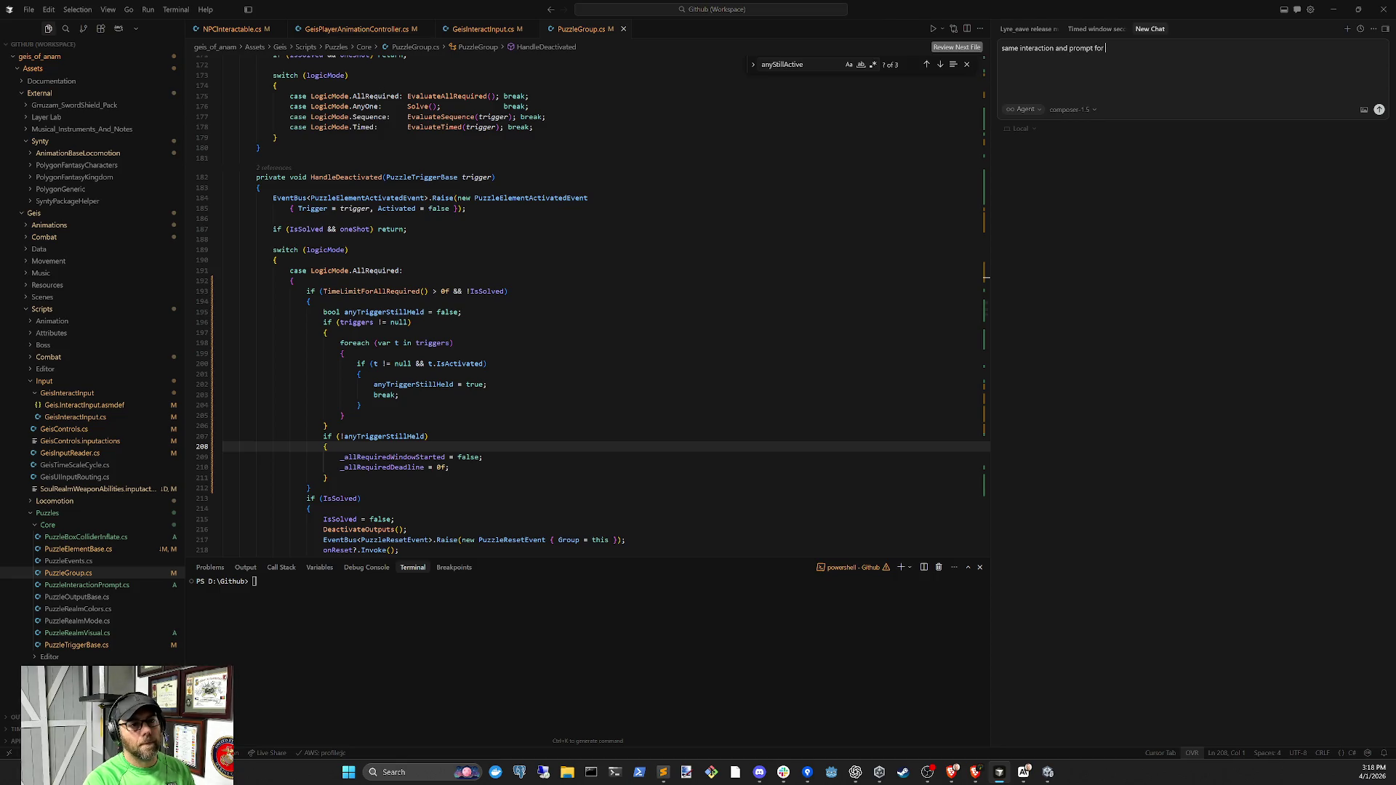
{"action": "type", "text": "the di"}
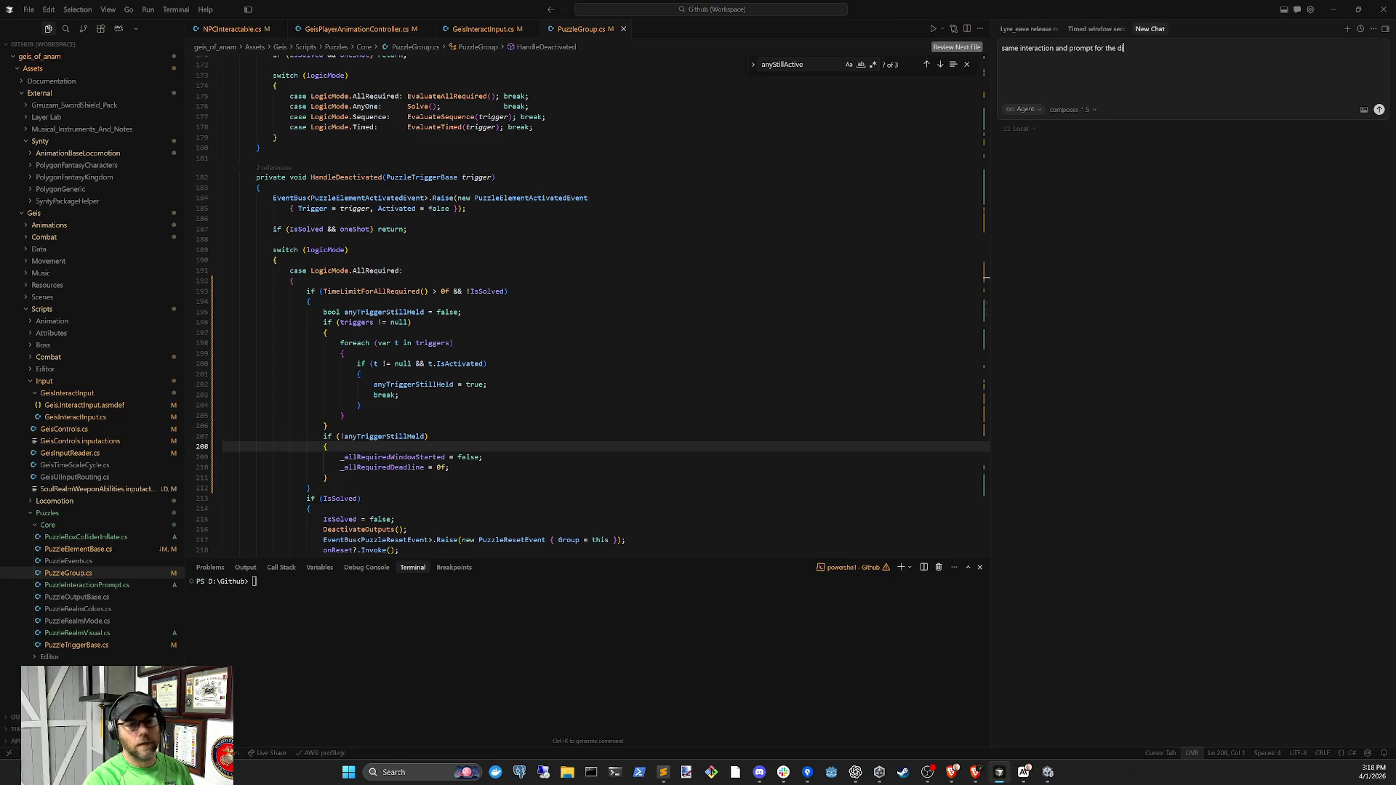
{"action": "type", "text": "al de"}
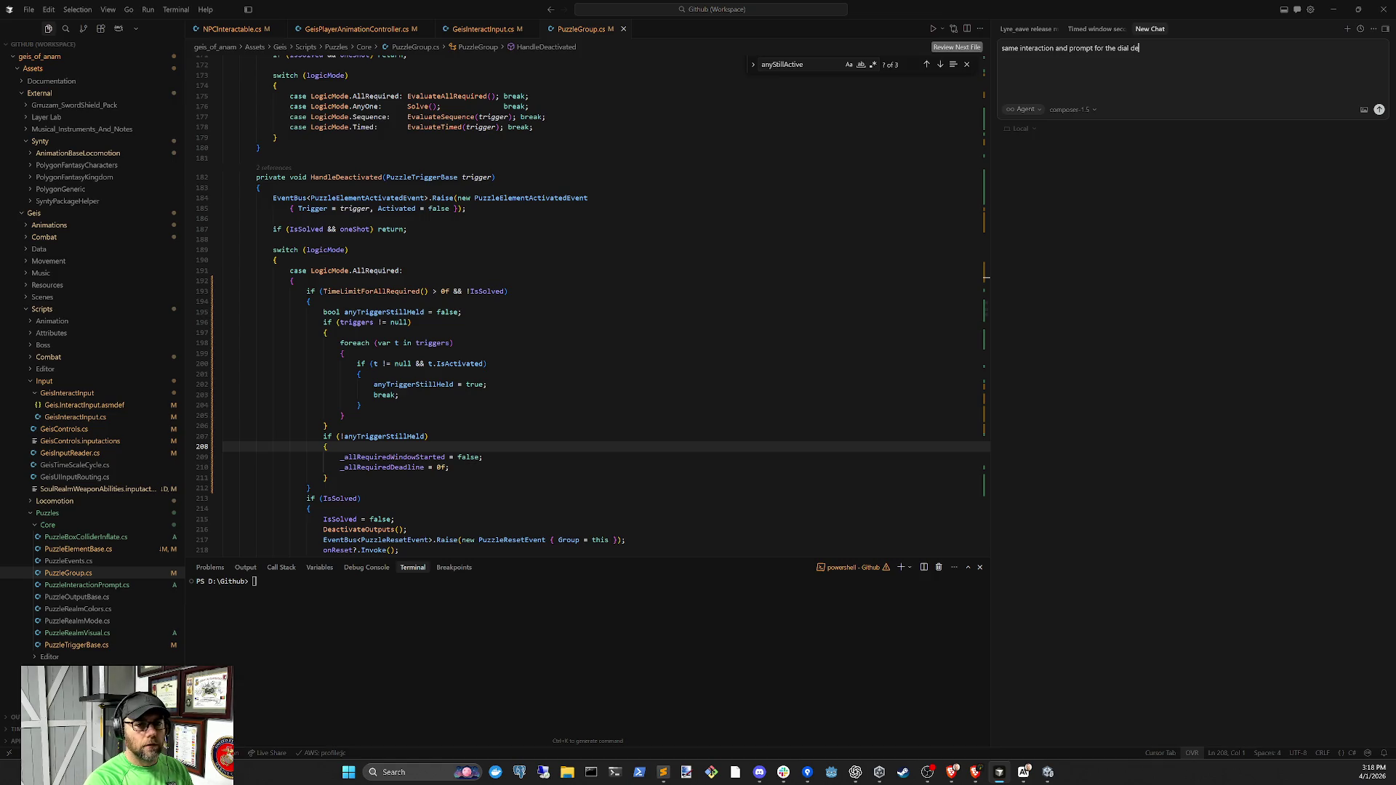
{"action": "key", "text": "BackSpace"}
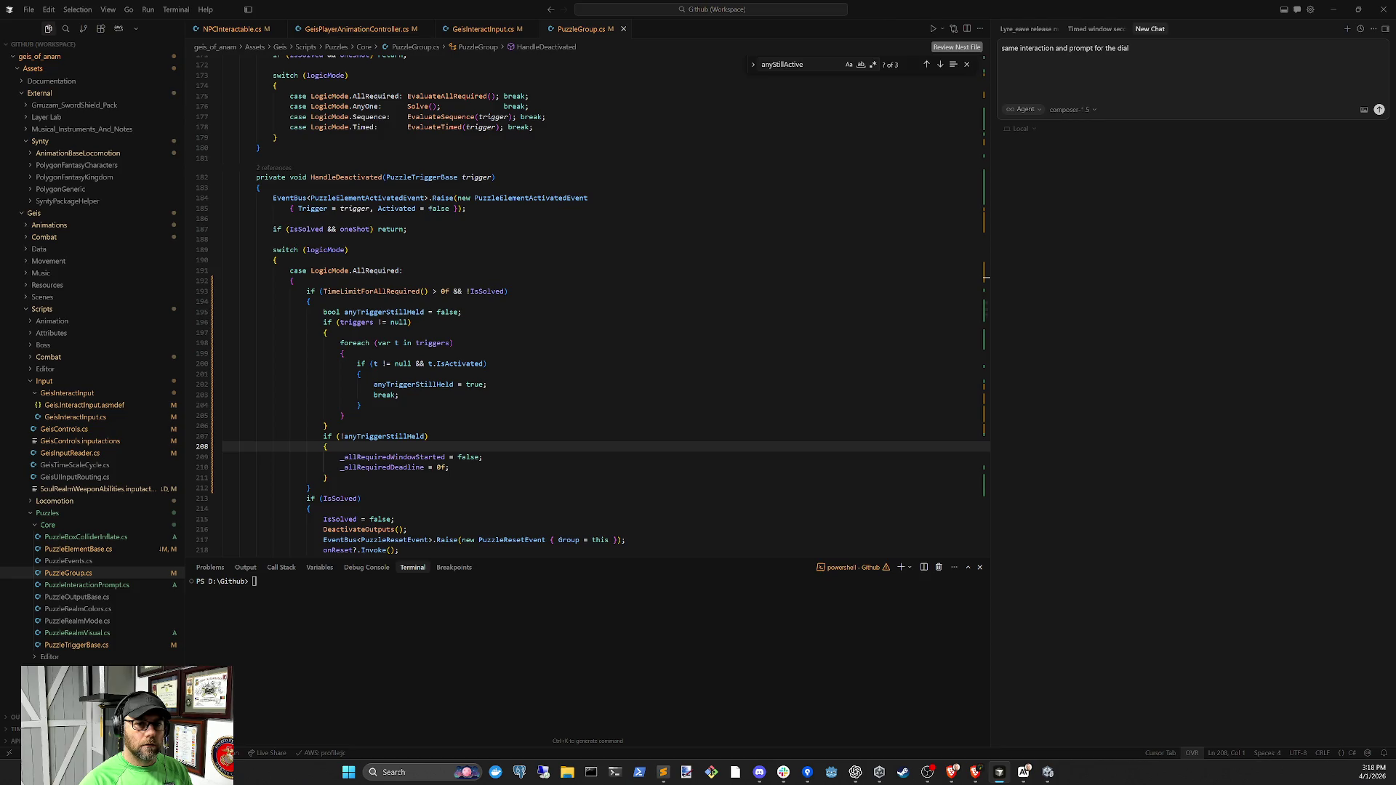
{"action": "type", "text": "distance dete"}
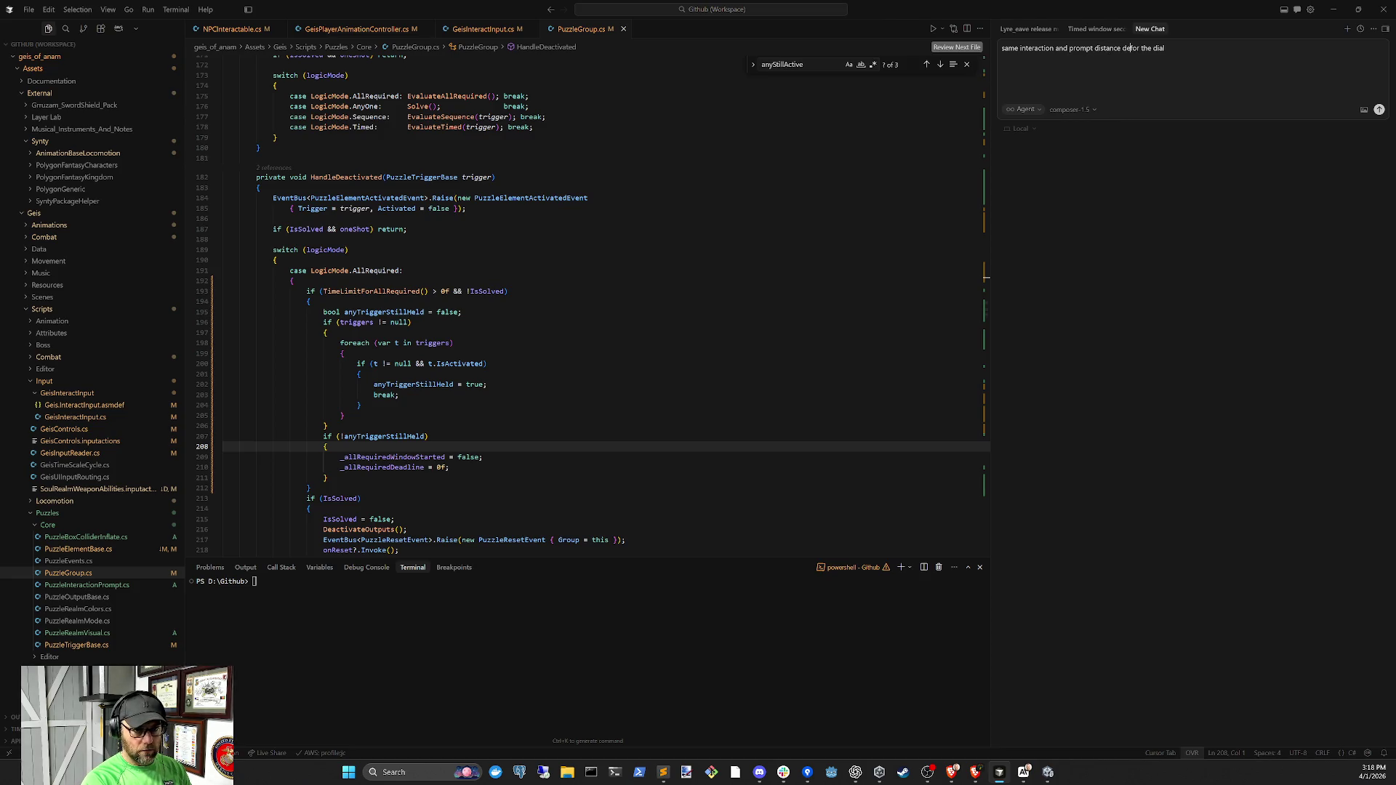
{"action": "type", "text": "ction for the d"}
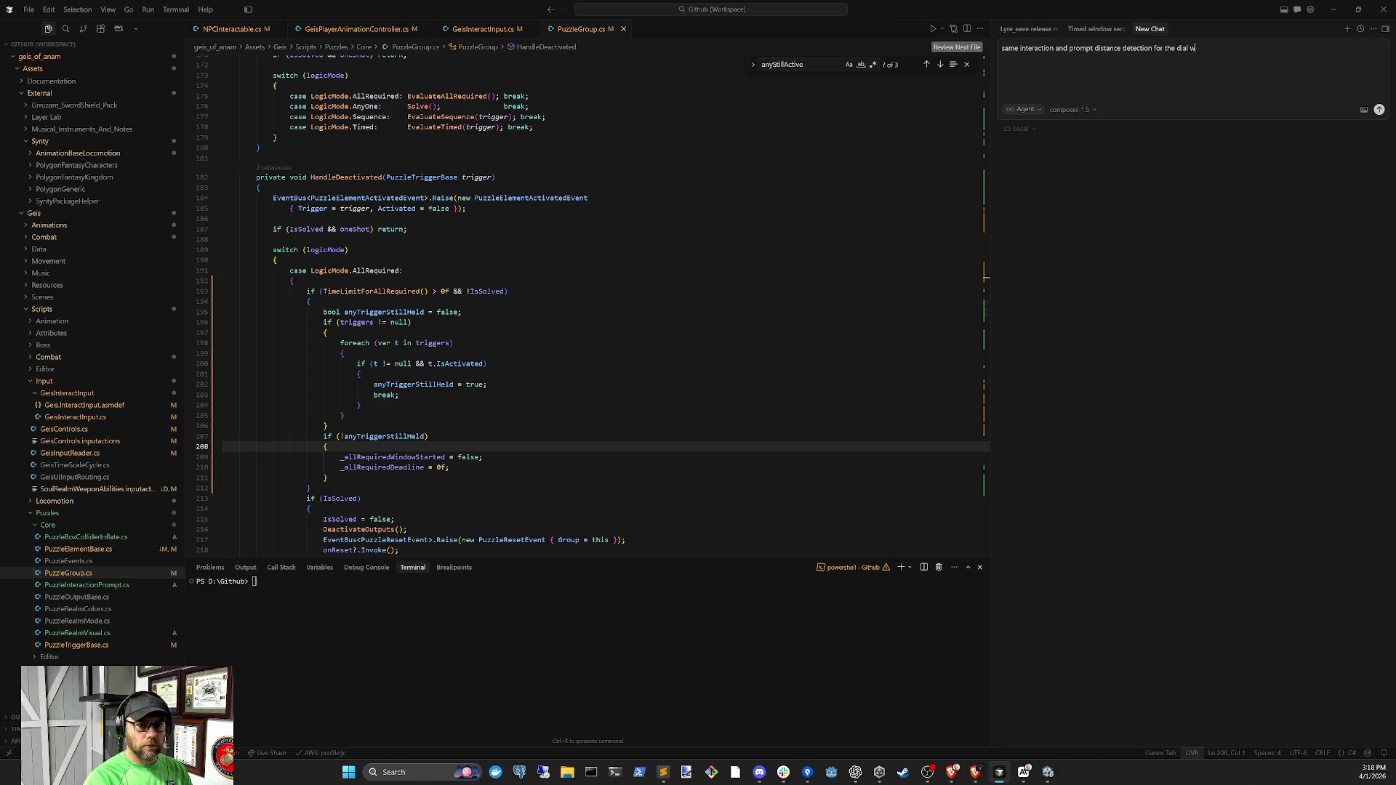
{"action": "type", "text": "ial using colliders"}
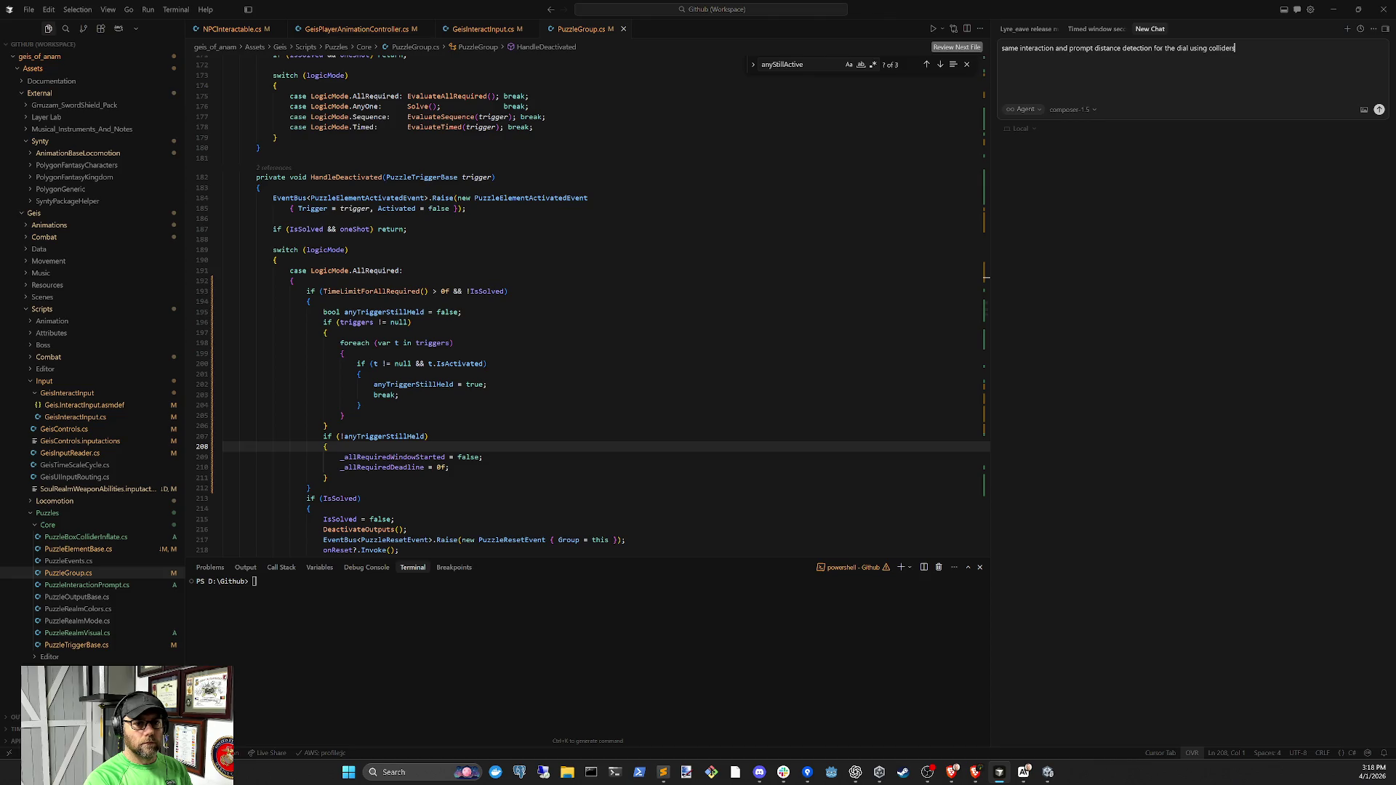
{"action": "key", "text": "Return"}
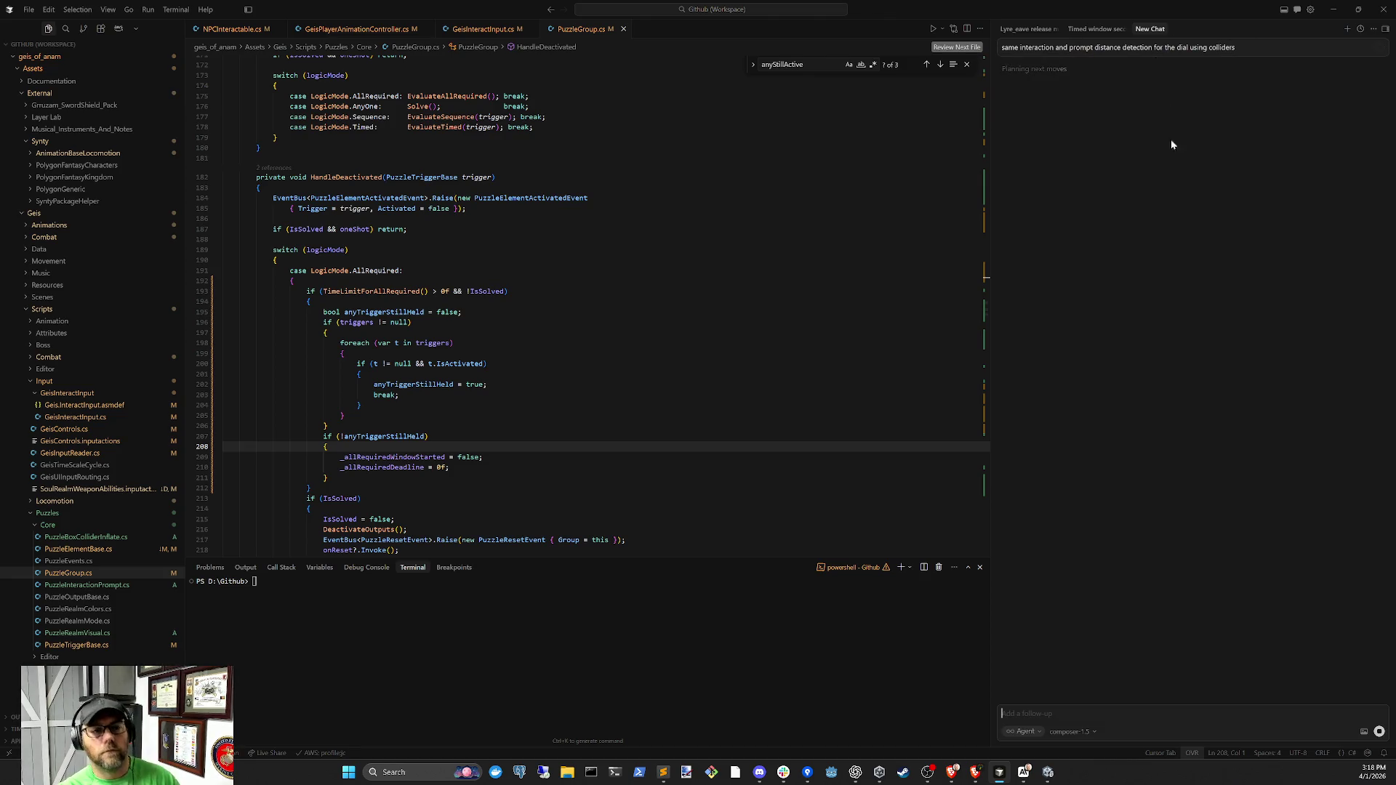
Back in Unity, clear the Console and select the dual realm puzzle's SoulSwitch object
{"action": "left_click", "coordinate": [1047, 772]}
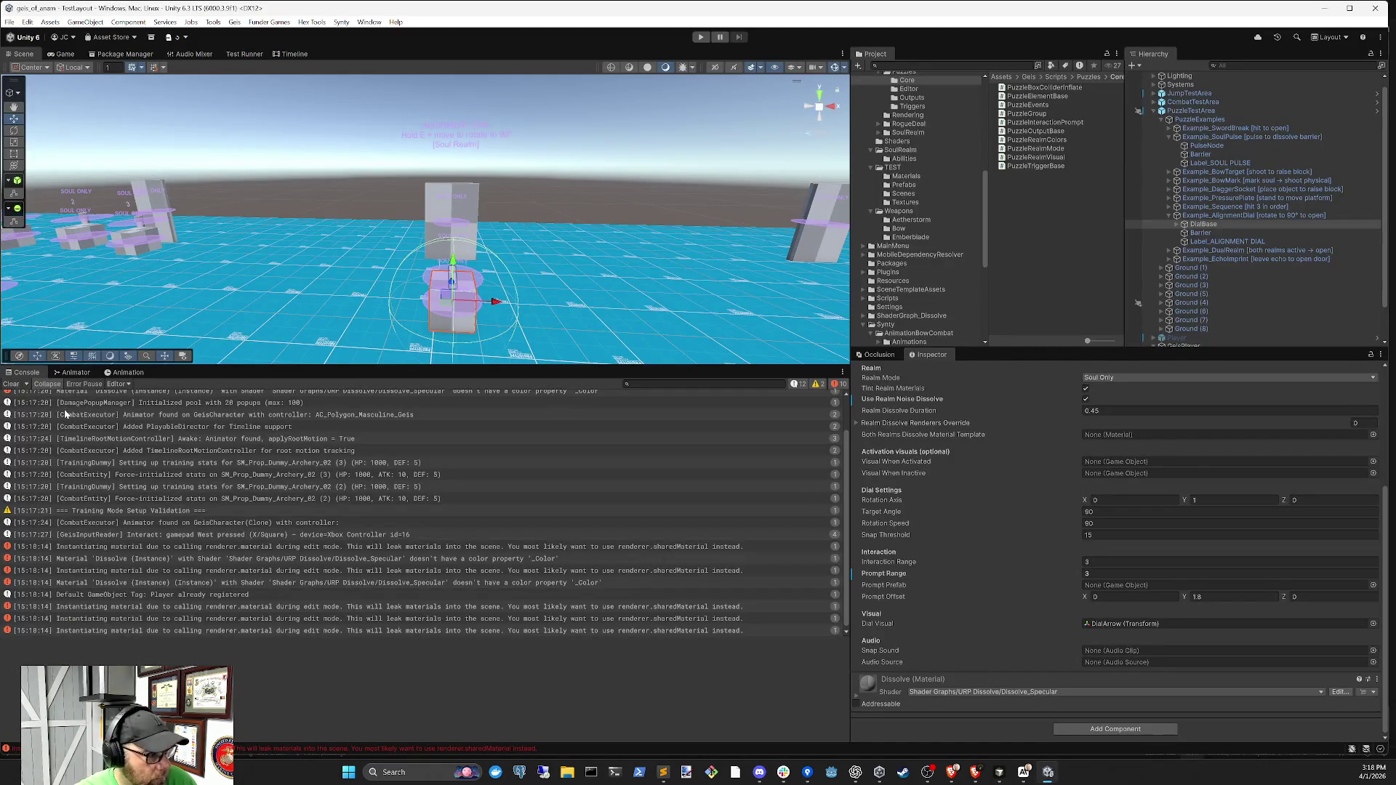
{"action": "left_click", "coordinate": [11, 384]}
{"action": "mouse_move", "coordinate": [586, 240]}
{"action": "left_mouse_down"}
{"action": "mouse_move", "coordinate": [513, 229]}
{"action": "mouse_move", "coordinate": [778, 305]}
{"action": "mouse_move", "coordinate": [487, 268]}
{"action": "left_mouse_up"}
{"action": "left_click", "coordinate": [391, 281]}
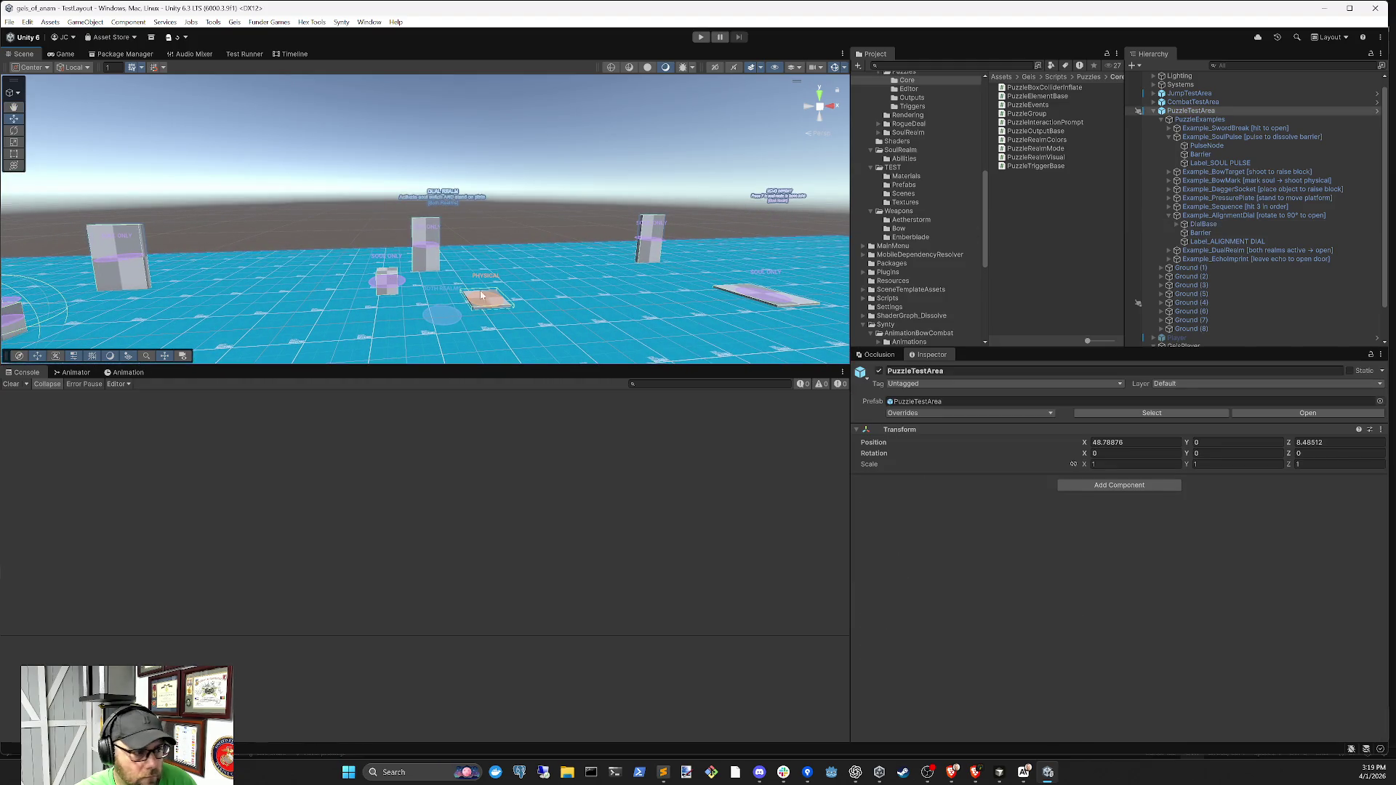
{"action": "left_click", "coordinate": [388, 282]}
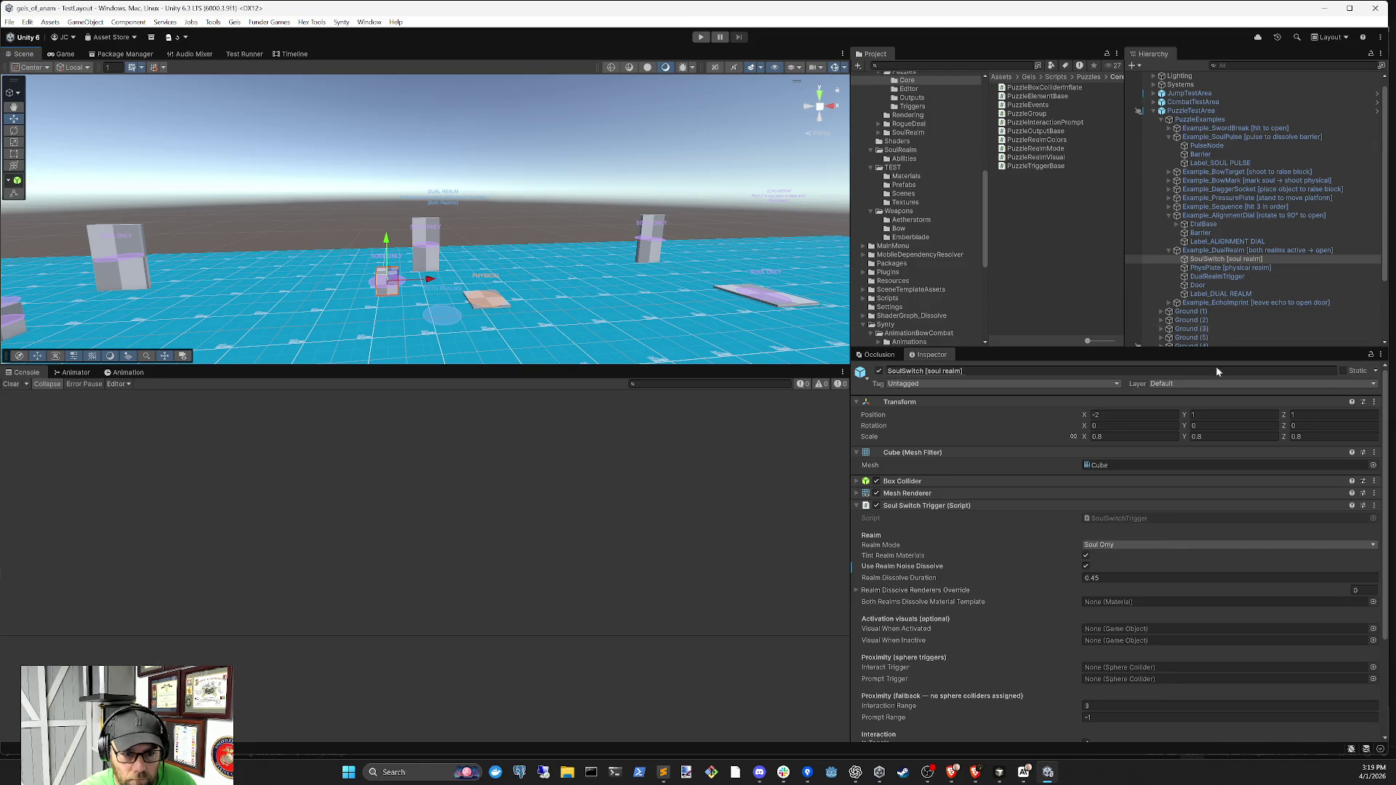
Move Soul Switch Trigger up, collapse it and Box Collider, and begin adding a component
{"action": "scroll", "coordinate": [1141, 557], "scroll_direction": "down", "scroll_amount": 3}
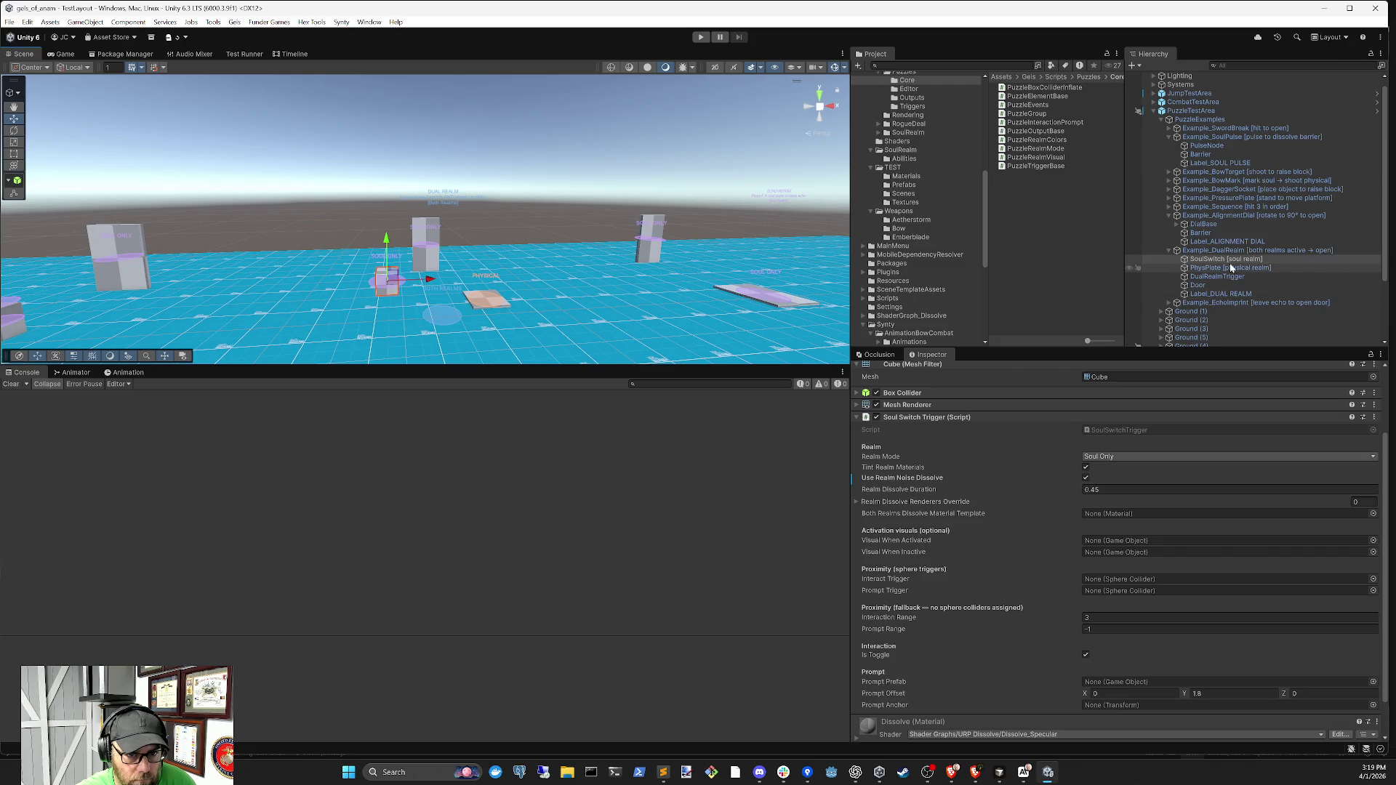
{"action": "mouse_move", "coordinate": [1027, 416]}
{"action": "left_mouse_down"}
{"action": "mouse_move", "coordinate": [1030, 380]}
{"action": "mouse_move", "coordinate": [1027, 391]}
{"action": "left_mouse_up"}
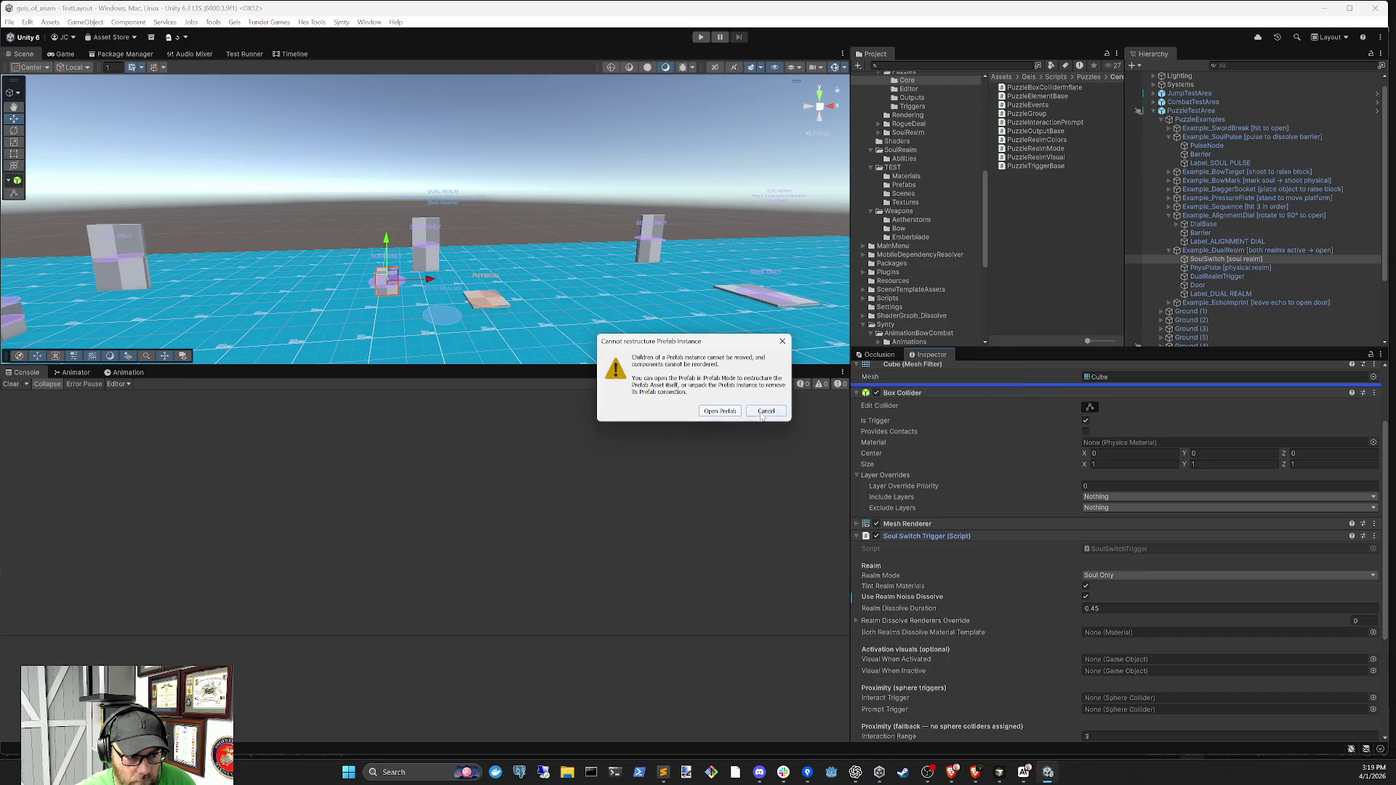
{"action": "left_click", "coordinate": [766, 411]}
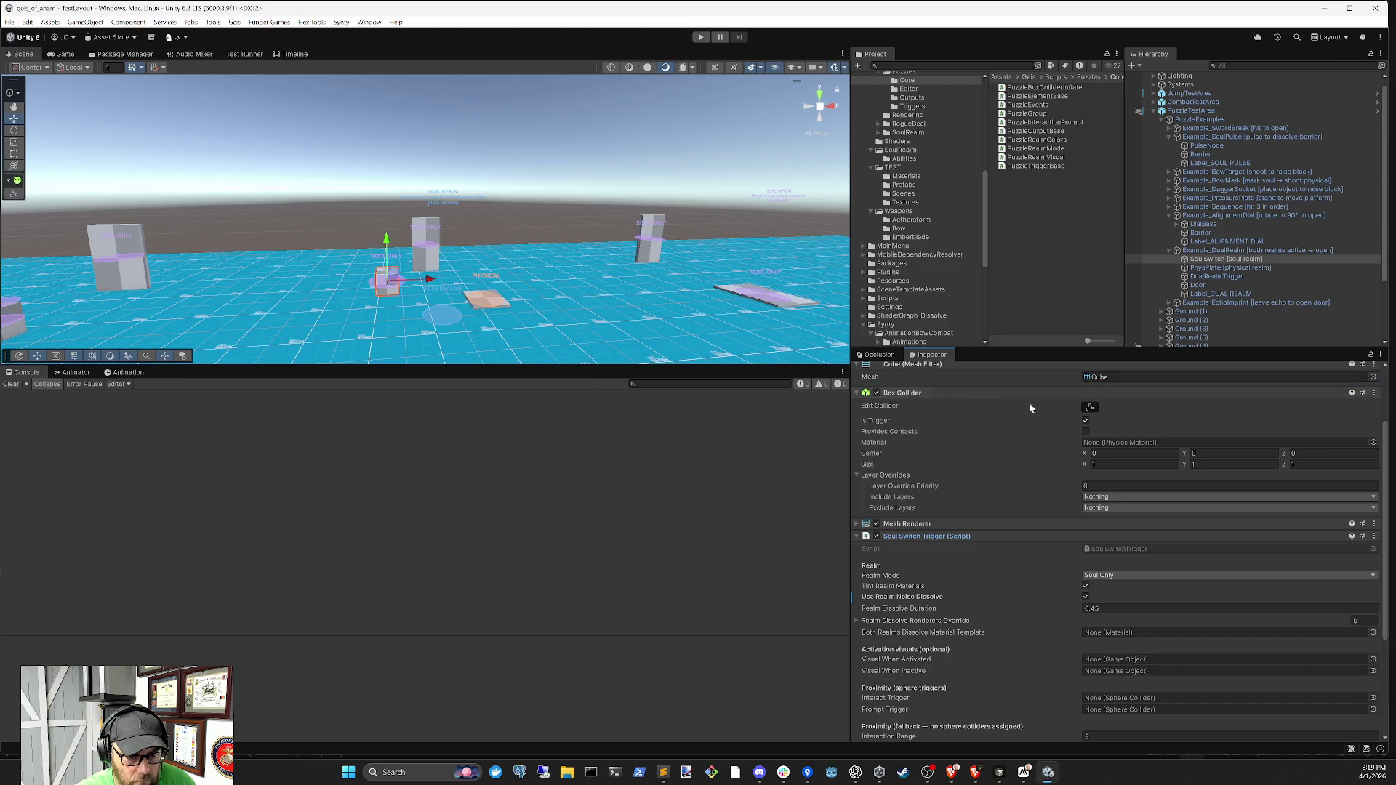
{"action": "left_click", "coordinate": [1079, 394]}
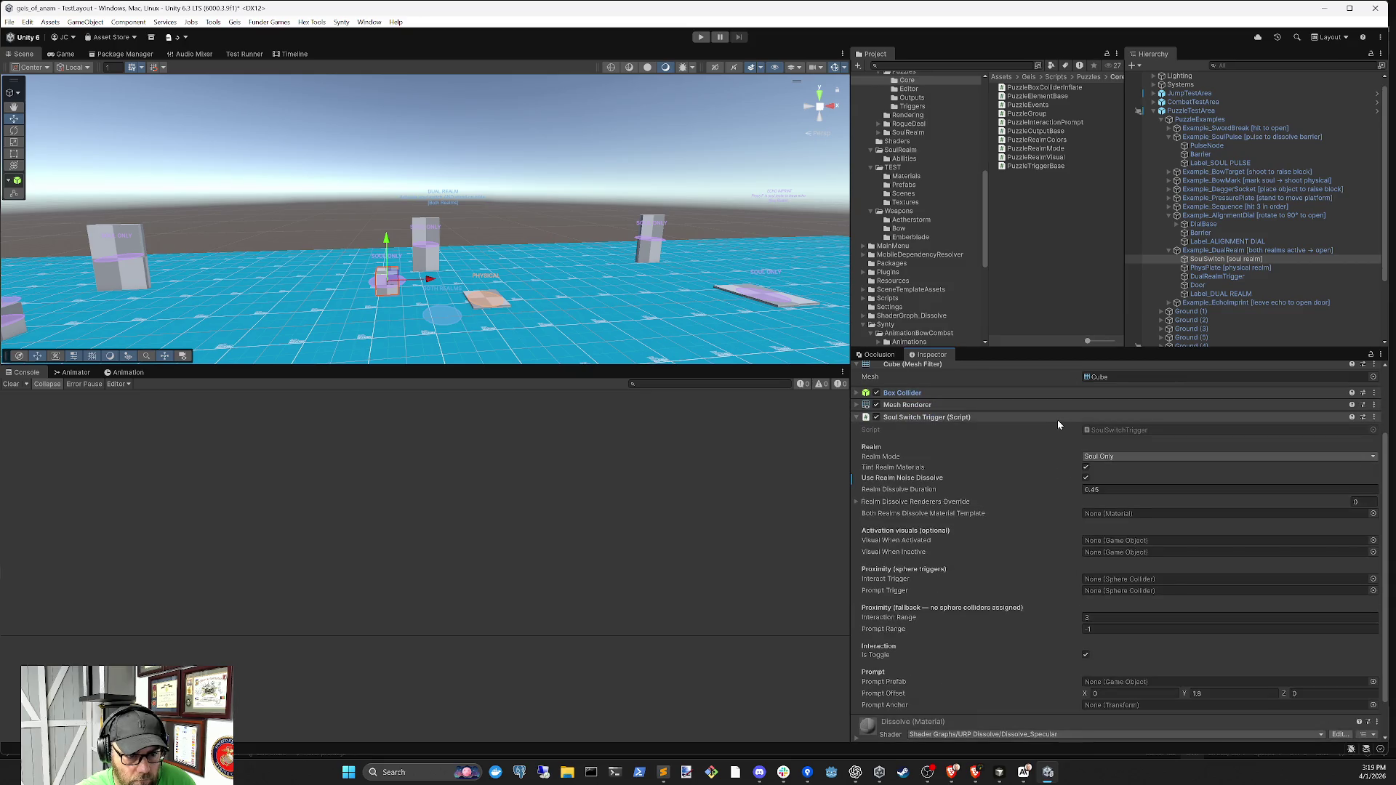
{"action": "left_click", "coordinate": [1058, 421]}
{"action": "left_click", "coordinate": [1088, 573]}
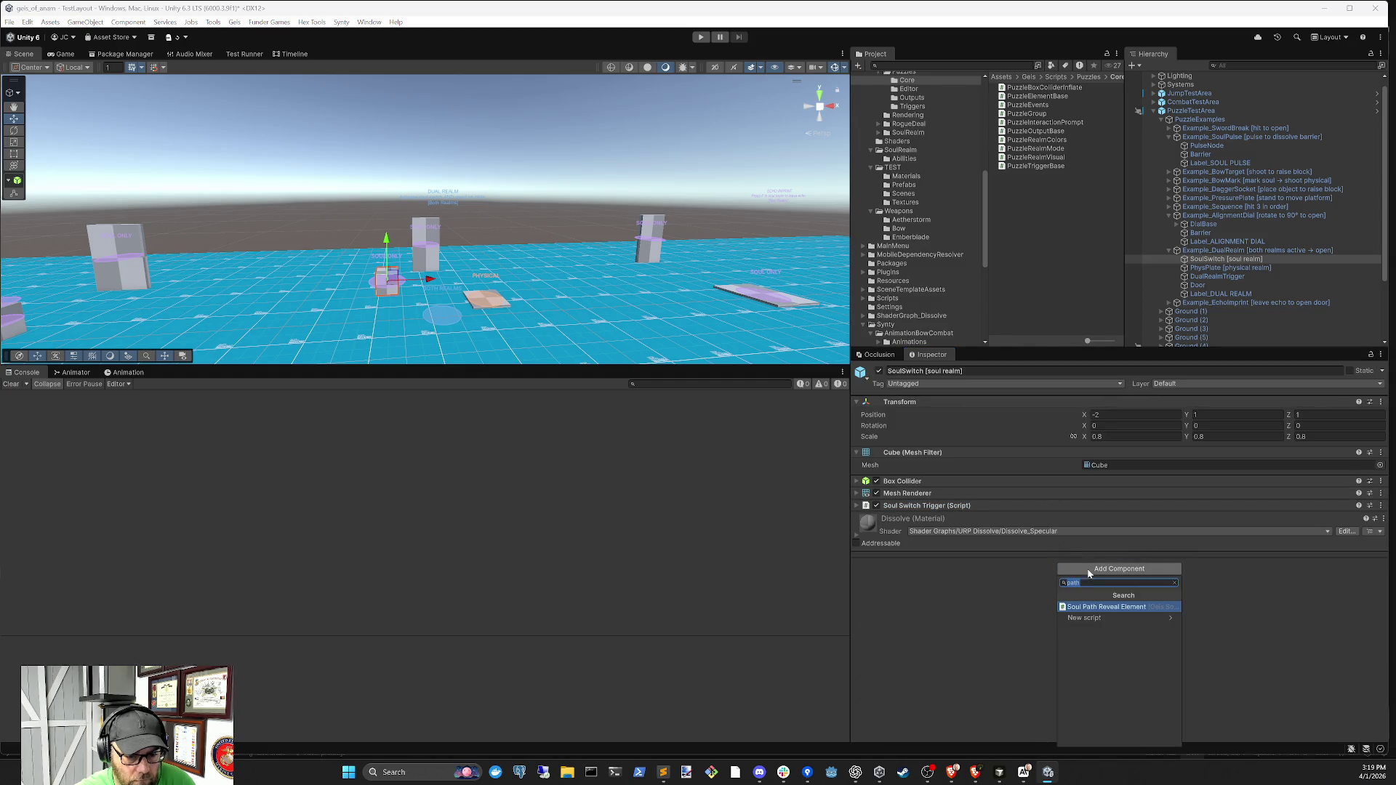
Add a Sphere Collider to SoulSwitch and tick Is Trigger
{"action": "type", "text": "spher"}
{"action": "key", "text": "Return"}
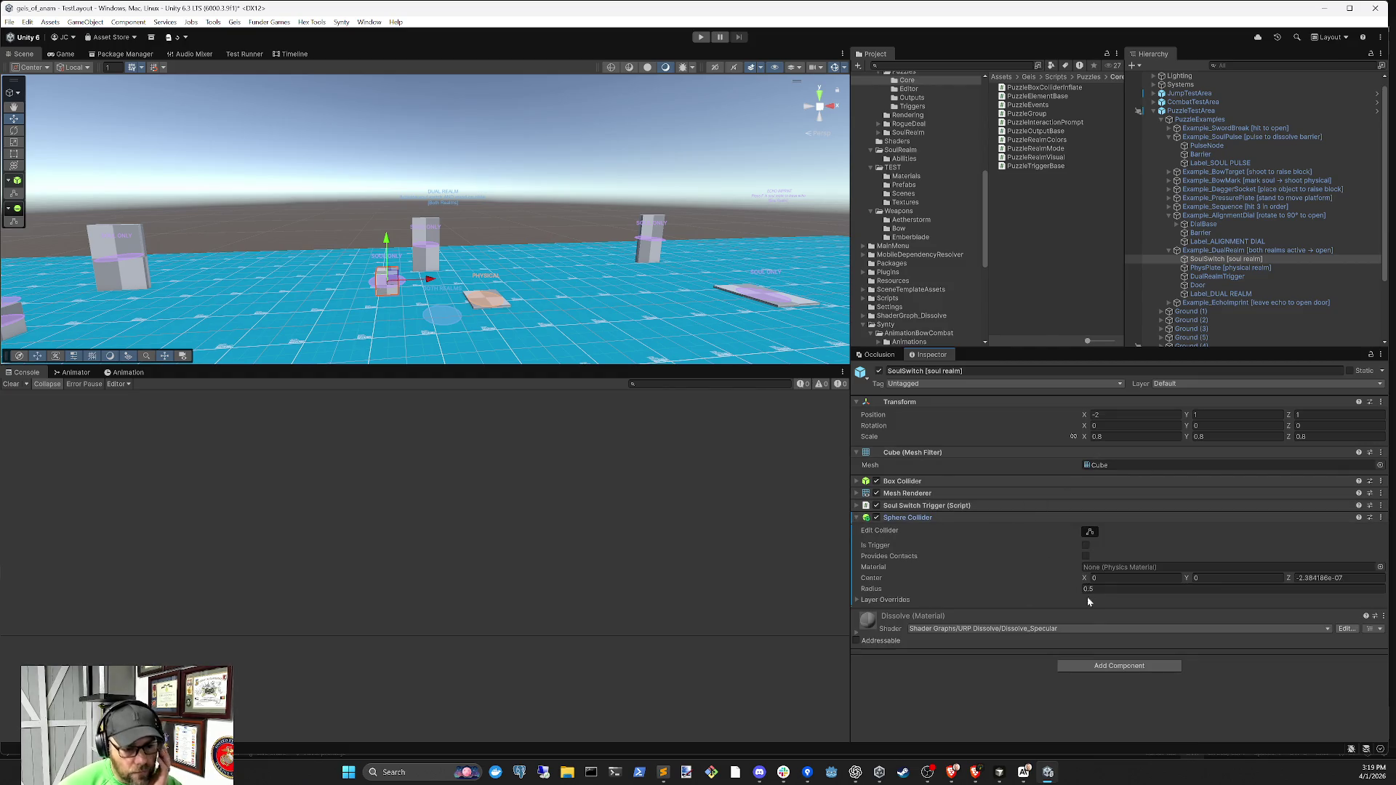
{"action": "left_click", "coordinate": [1086, 545]}
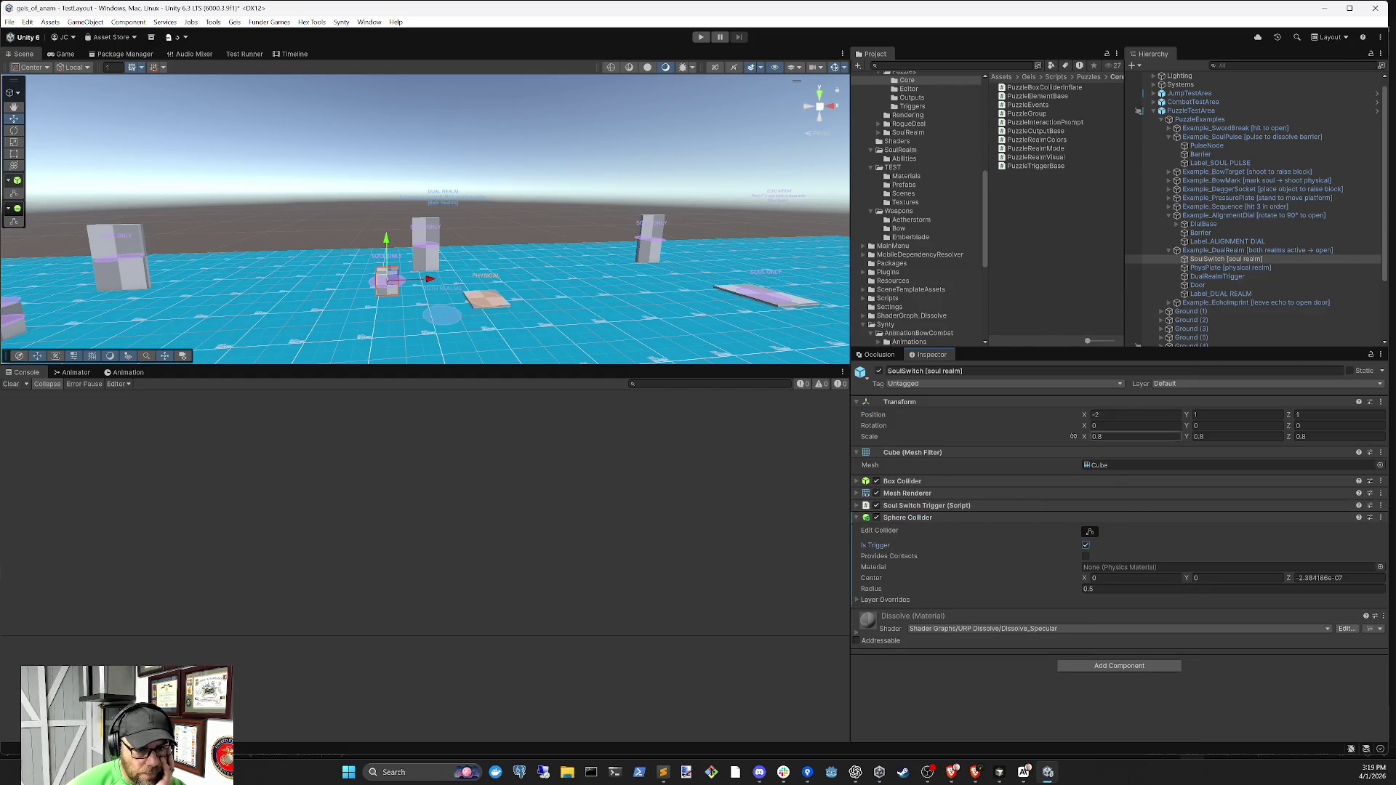
Assign the Sphere Collider to the Soul Switch Trigger's Interact Trigger and Prompt Trigger fields
{"action": "left_click", "coordinate": [1218, 251]}
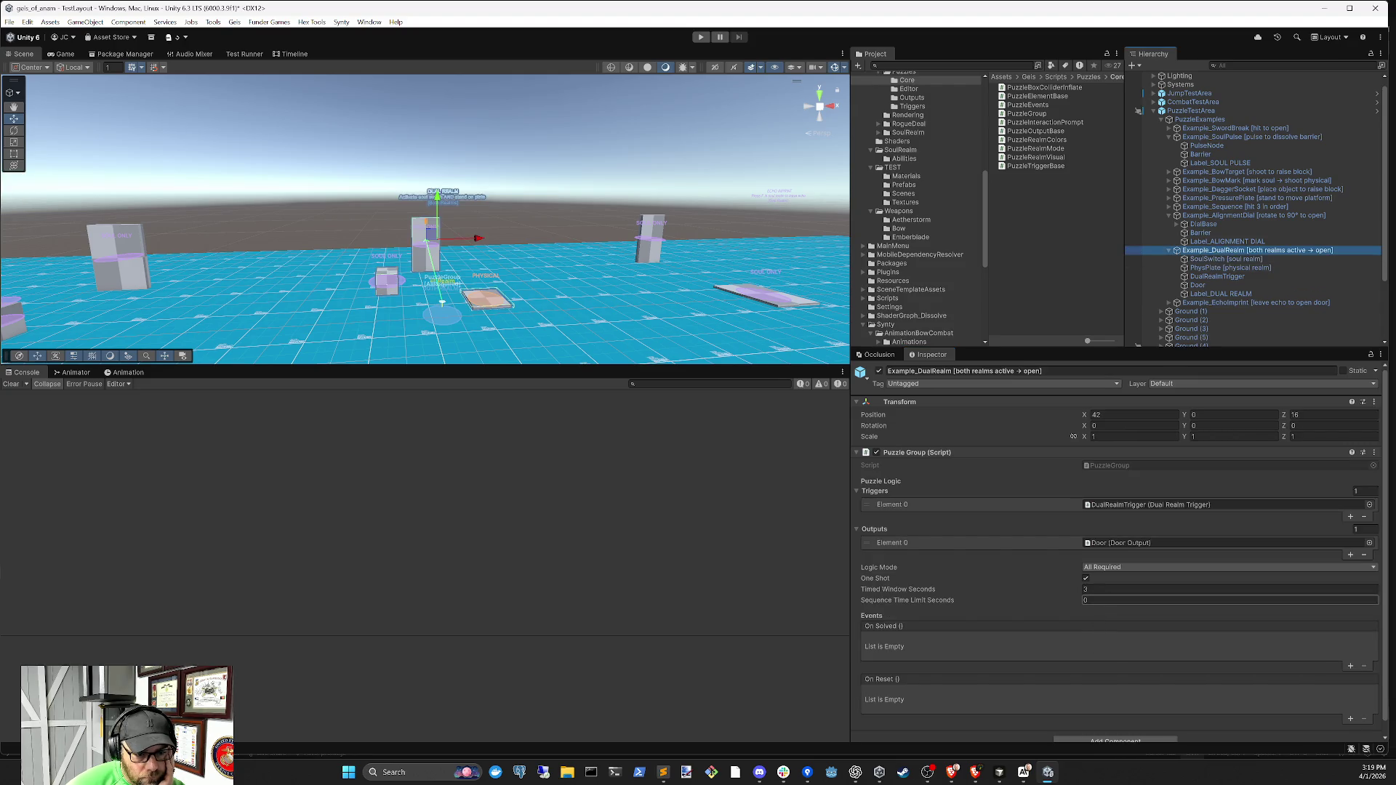
{"action": "left_click", "coordinate": [1226, 259]}
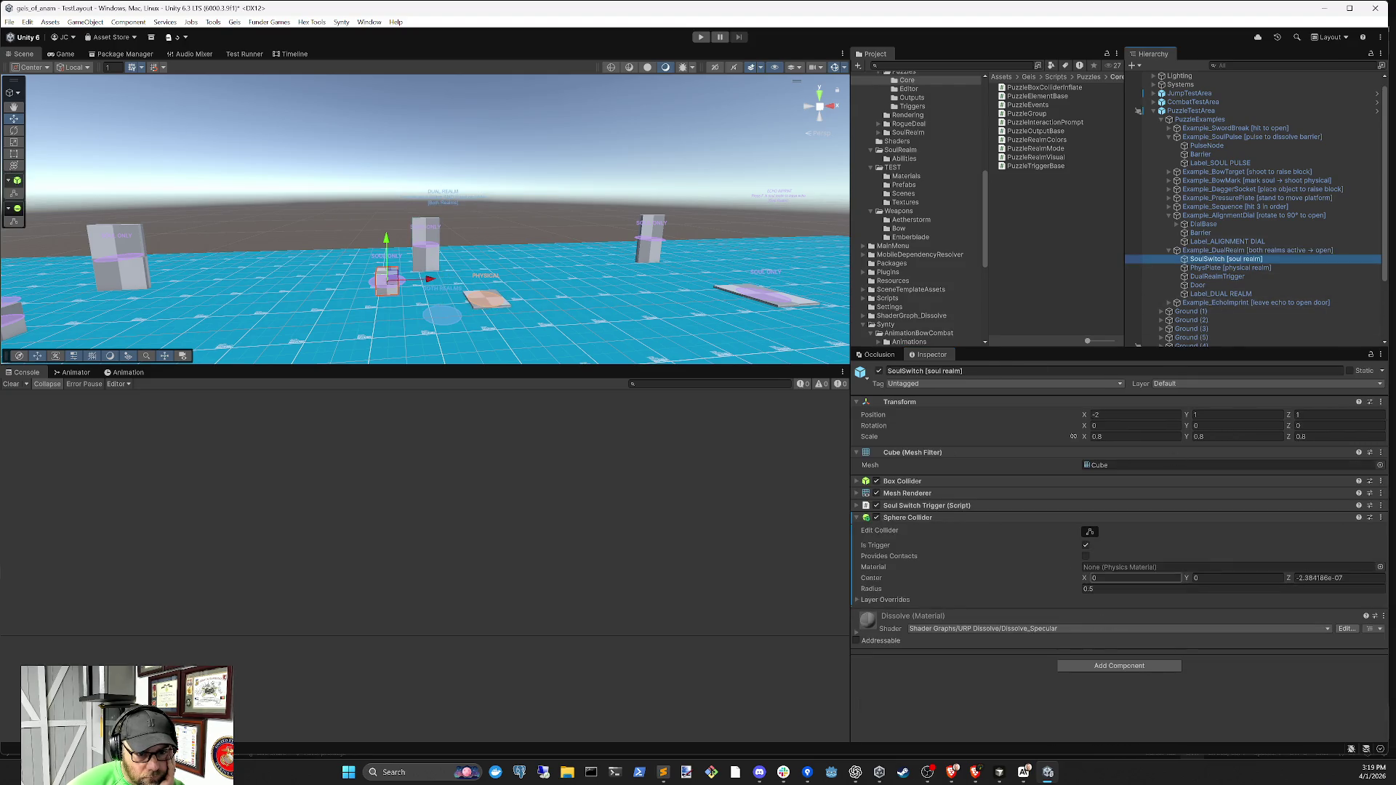
{"action": "left_click", "coordinate": [1032, 506]}
{"action": "scroll", "coordinate": [1102, 600], "scroll_direction": "down", "scroll_amount": 3}
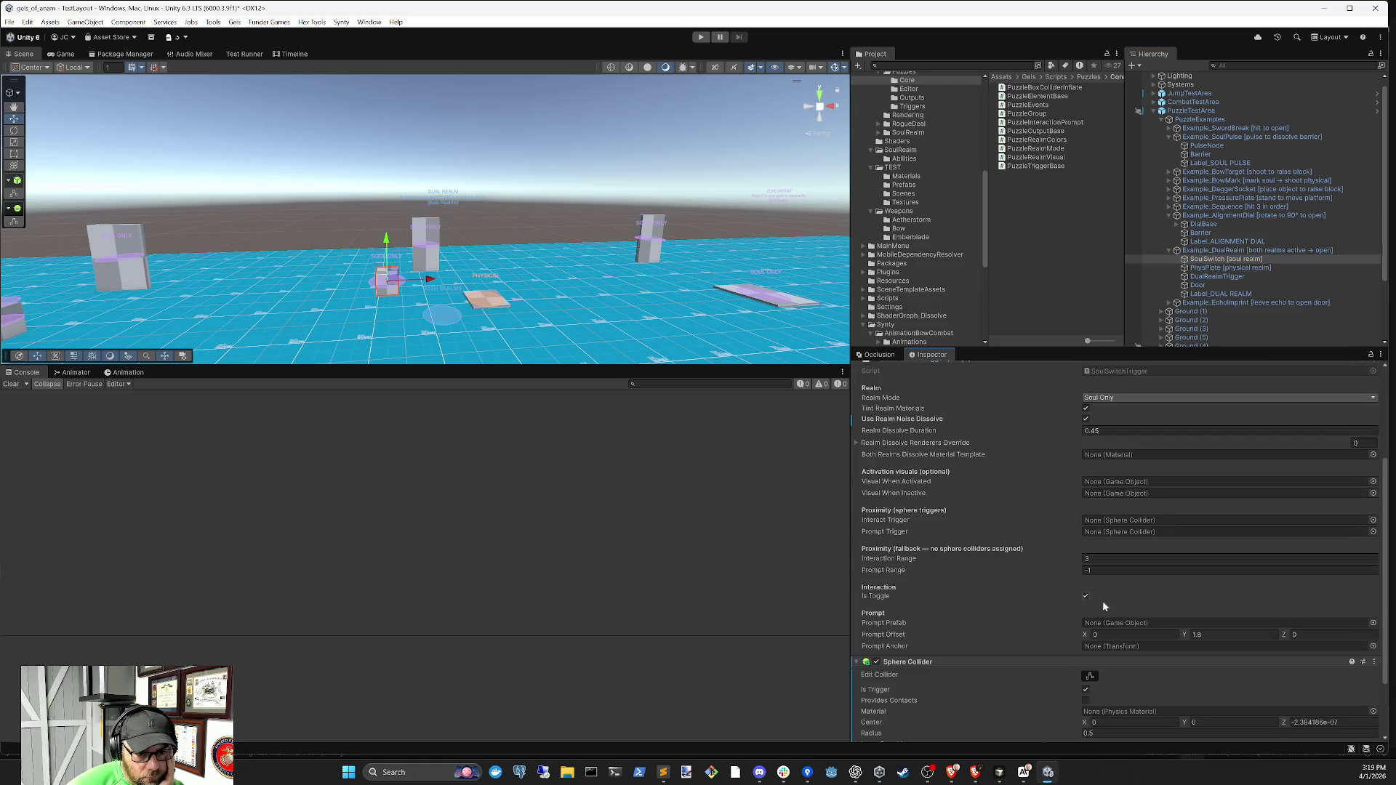
{"action": "scroll", "coordinate": [1103, 601], "scroll_direction": "down", "scroll_amount": 3}
{"action": "mouse_move", "coordinate": [1091, 582]}
{"action": "left_mouse_down"}
{"action": "mouse_move", "coordinate": [1116, 442]}
{"action": "mouse_move", "coordinate": [1085, 583]}
{"action": "mouse_move", "coordinate": [1105, 451]}
{"action": "left_mouse_up"}
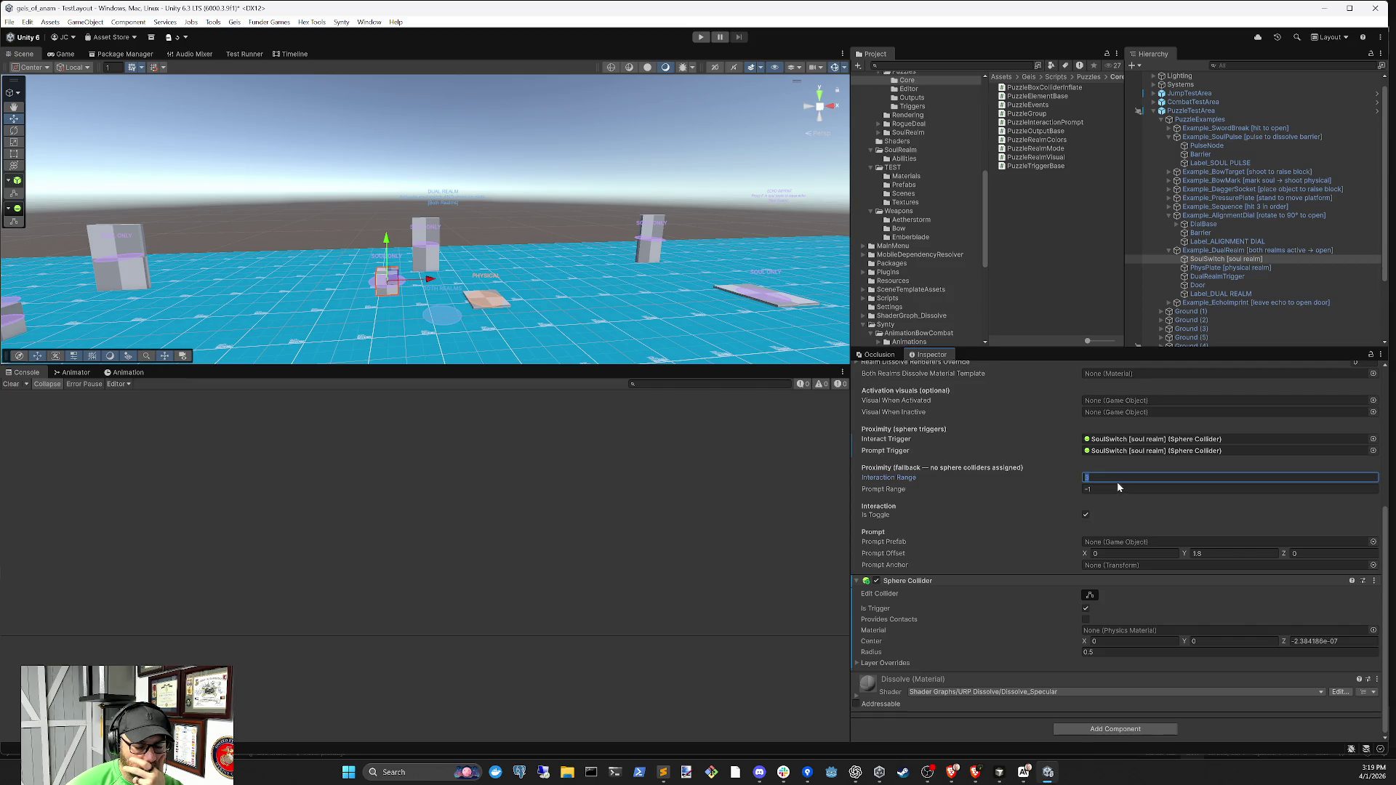
{"action": "scroll", "coordinate": [1118, 483], "scroll_direction": "up", "scroll_amount": 2}
{"action": "scroll", "coordinate": [1132, 496], "scroll_direction": "up", "scroll_amount": 2}
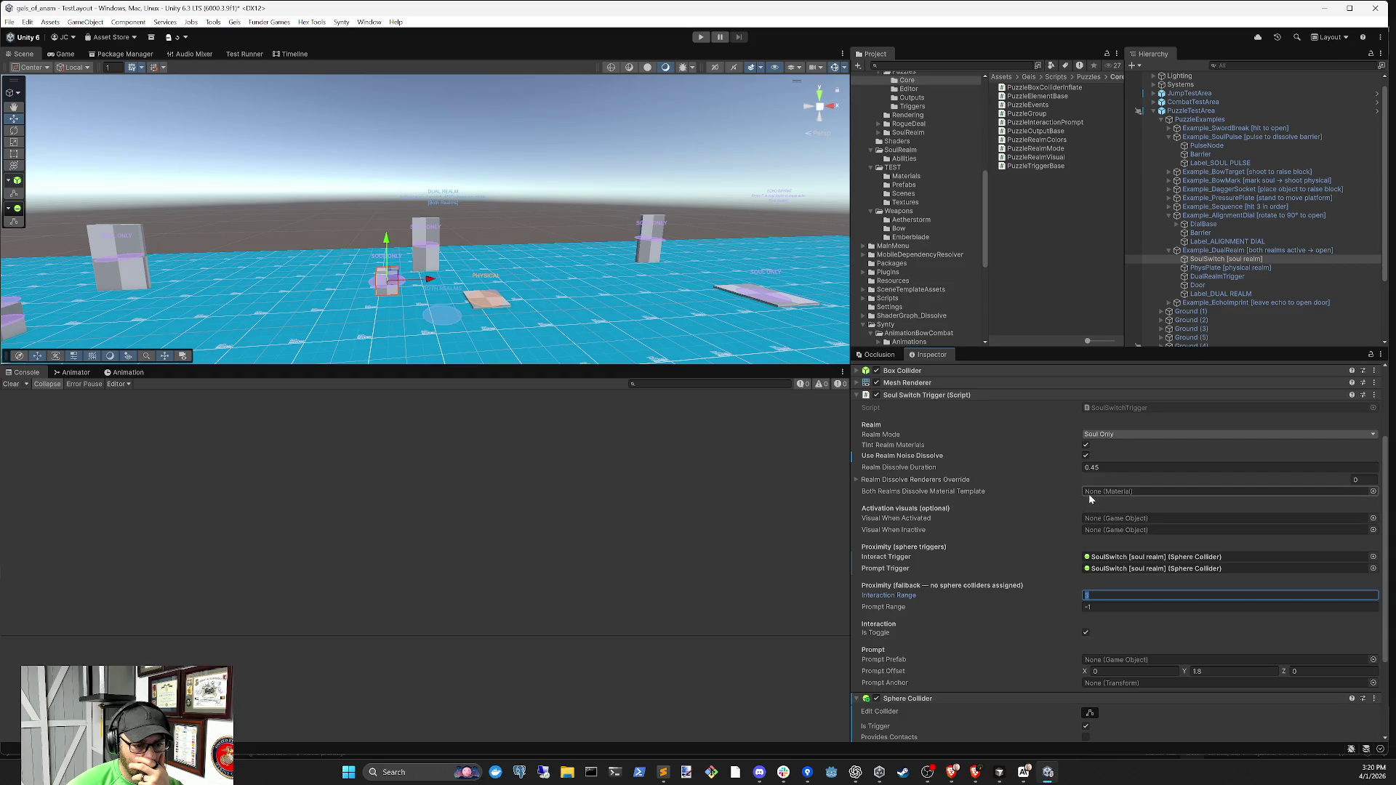
{"action": "scroll", "coordinate": [1136, 532], "scroll_direction": "down", "scroll_amount": 3}
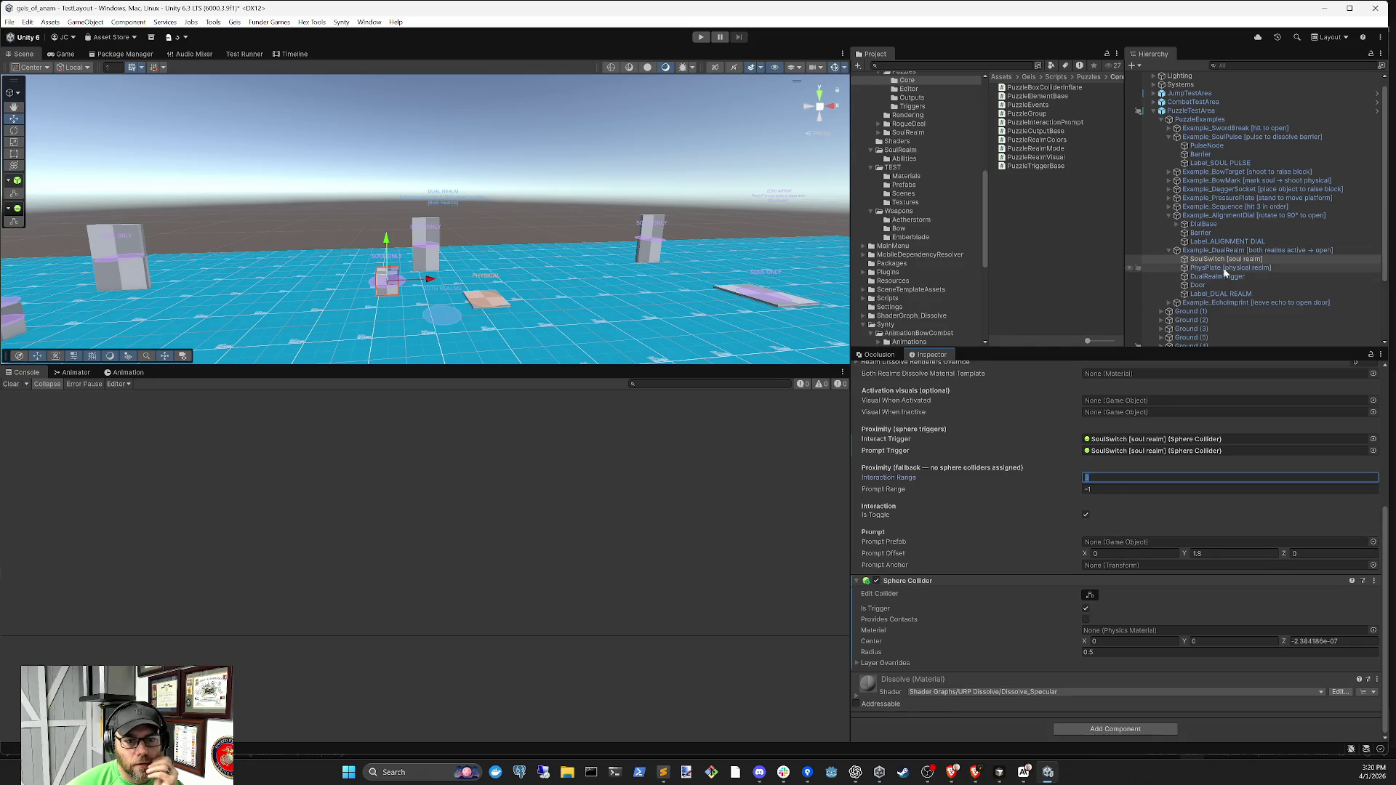
Inspect the PhysPlate pressure plate and its Box Collider settings
{"action": "left_click", "coordinate": [1226, 269]}
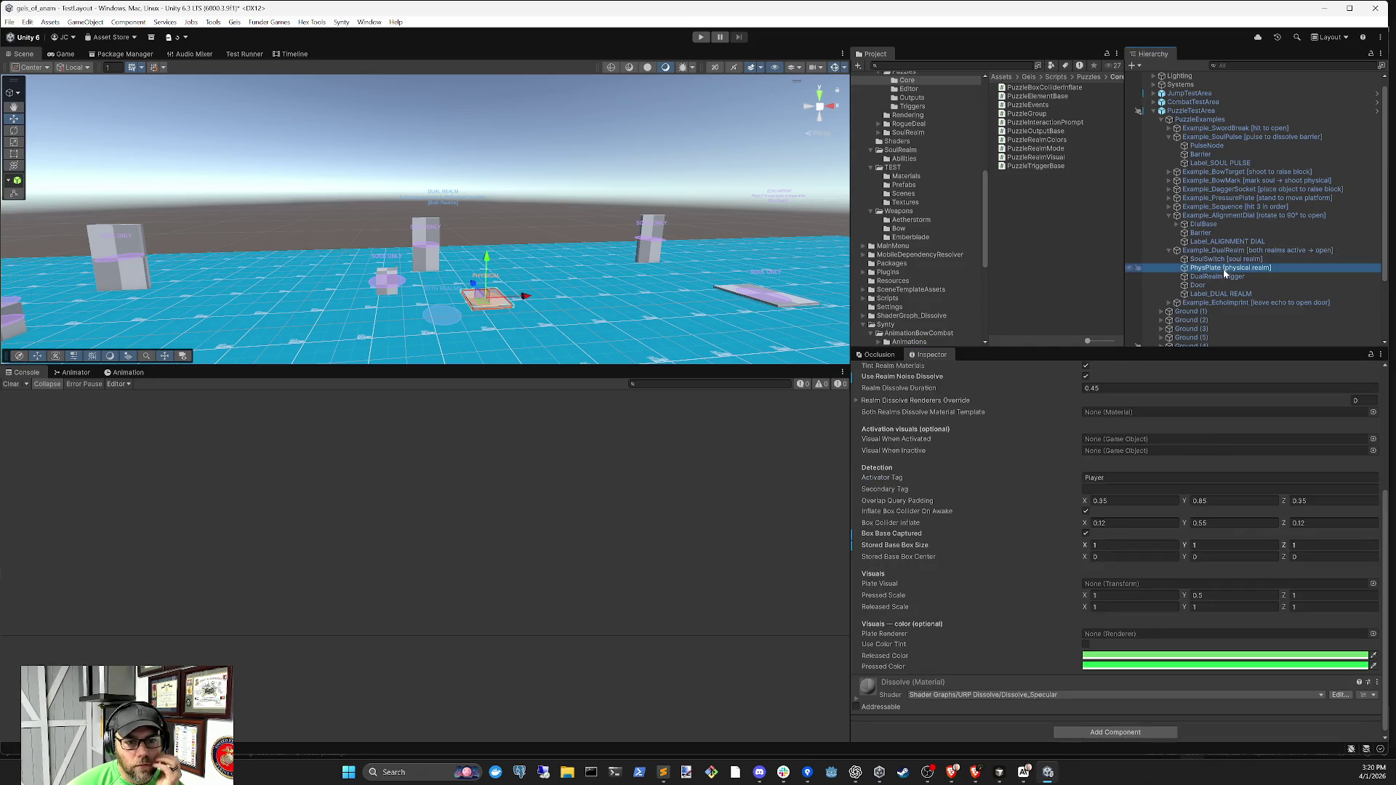
{"action": "scroll", "coordinate": [1156, 494], "scroll_direction": "up", "scroll_amount": 2}
{"action": "scroll", "coordinate": [1155, 494], "scroll_direction": "up", "scroll_amount": 1}
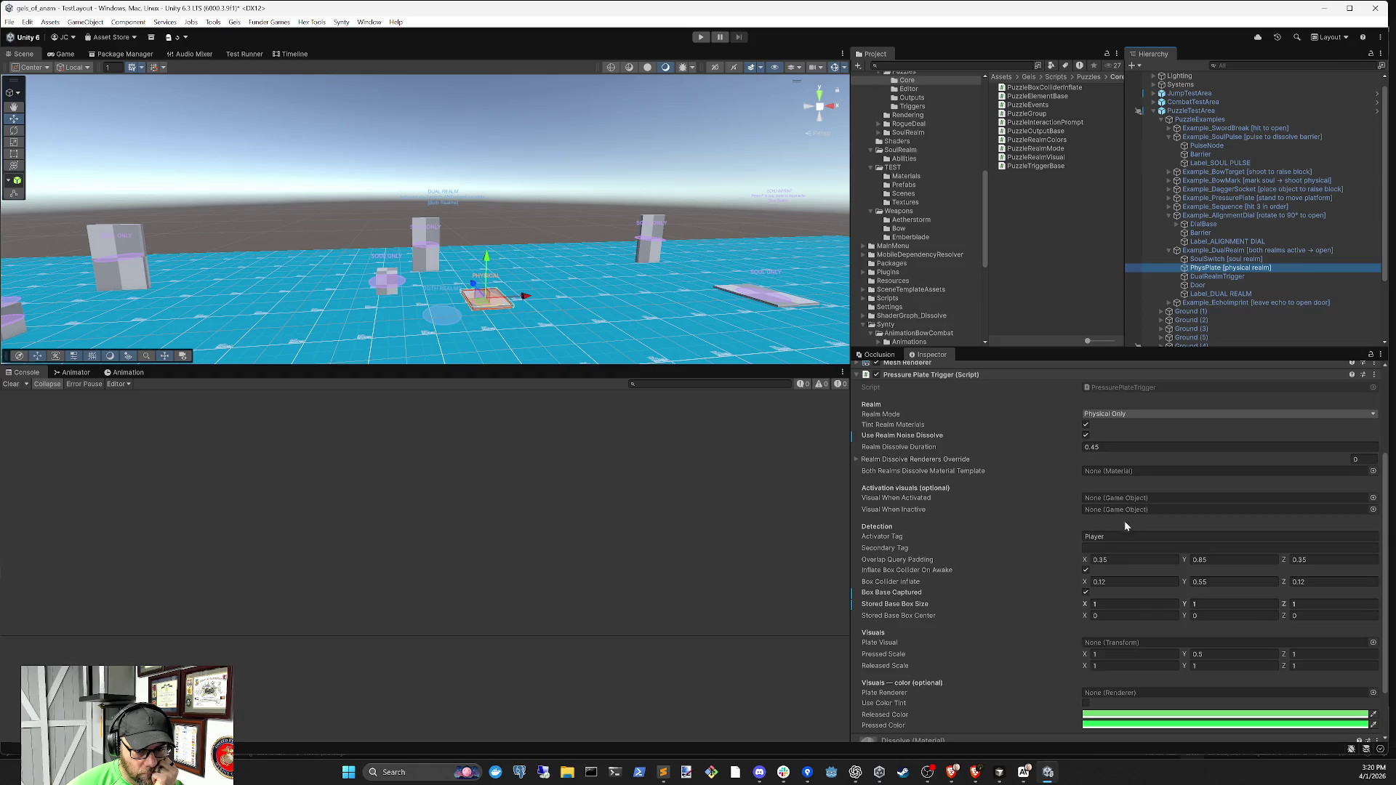
{"action": "scroll", "coordinate": [1120, 510], "scroll_direction": "down", "scroll_amount": 1}
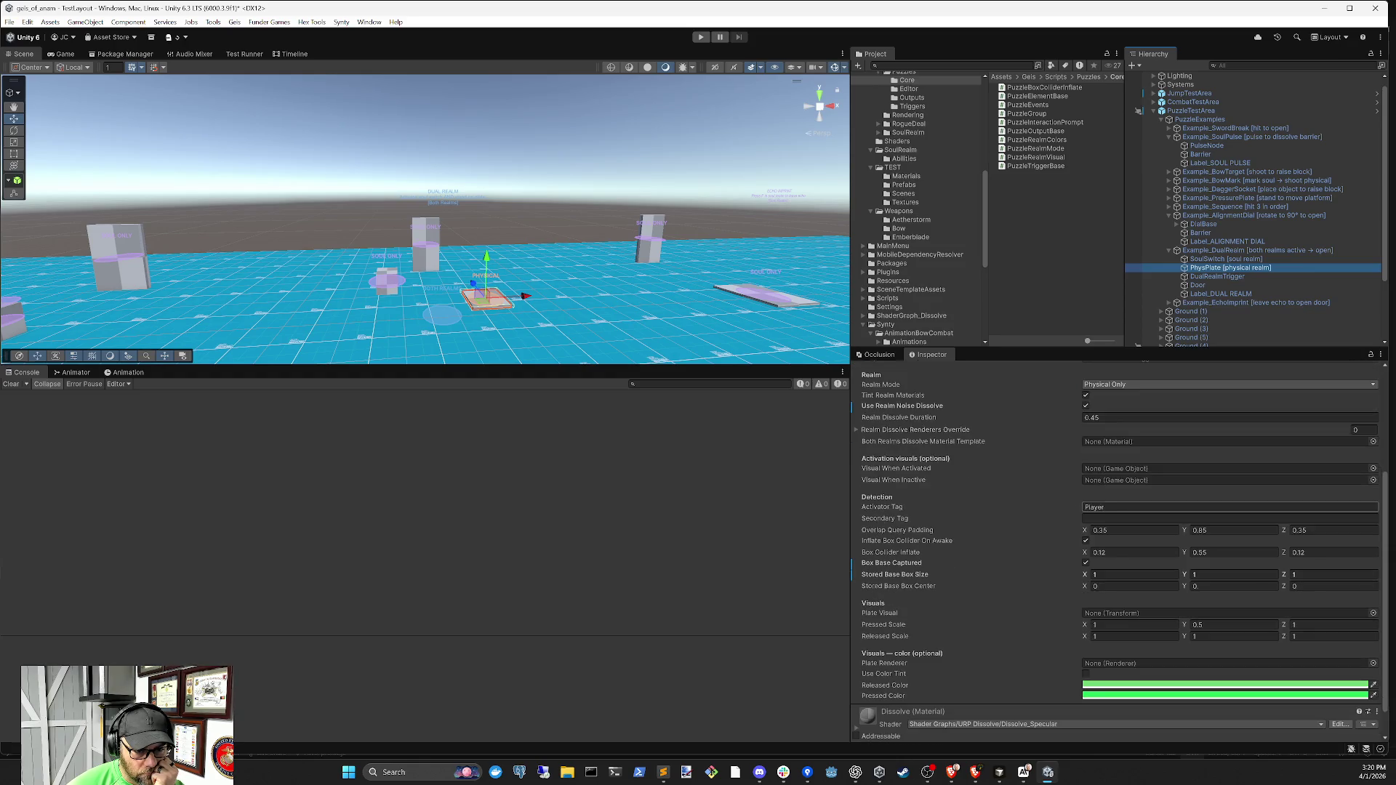
{"action": "scroll", "coordinate": [1119, 508], "scroll_direction": "down", "scroll_amount": 1}
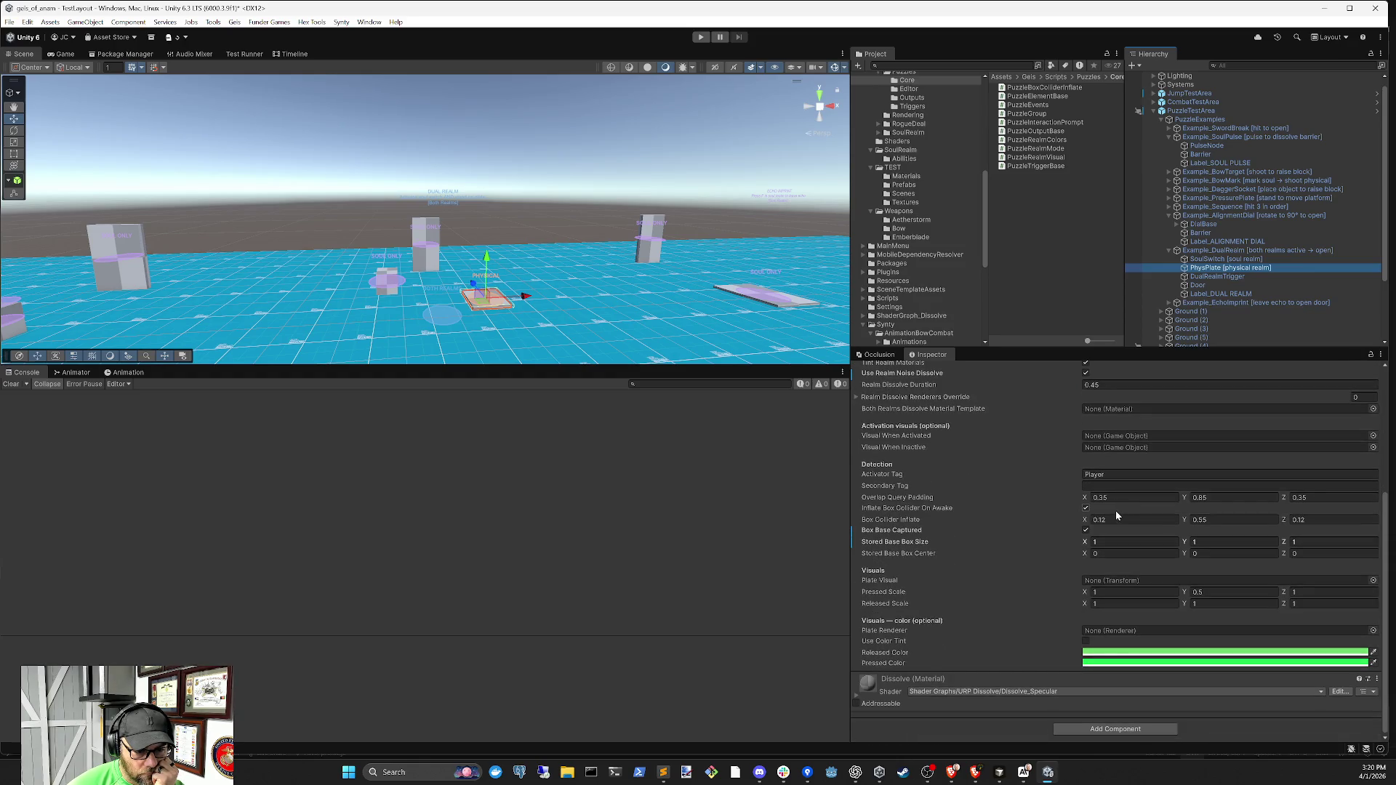
{"action": "scroll", "coordinate": [1115, 515], "scroll_direction": "up", "scroll_amount": 1}
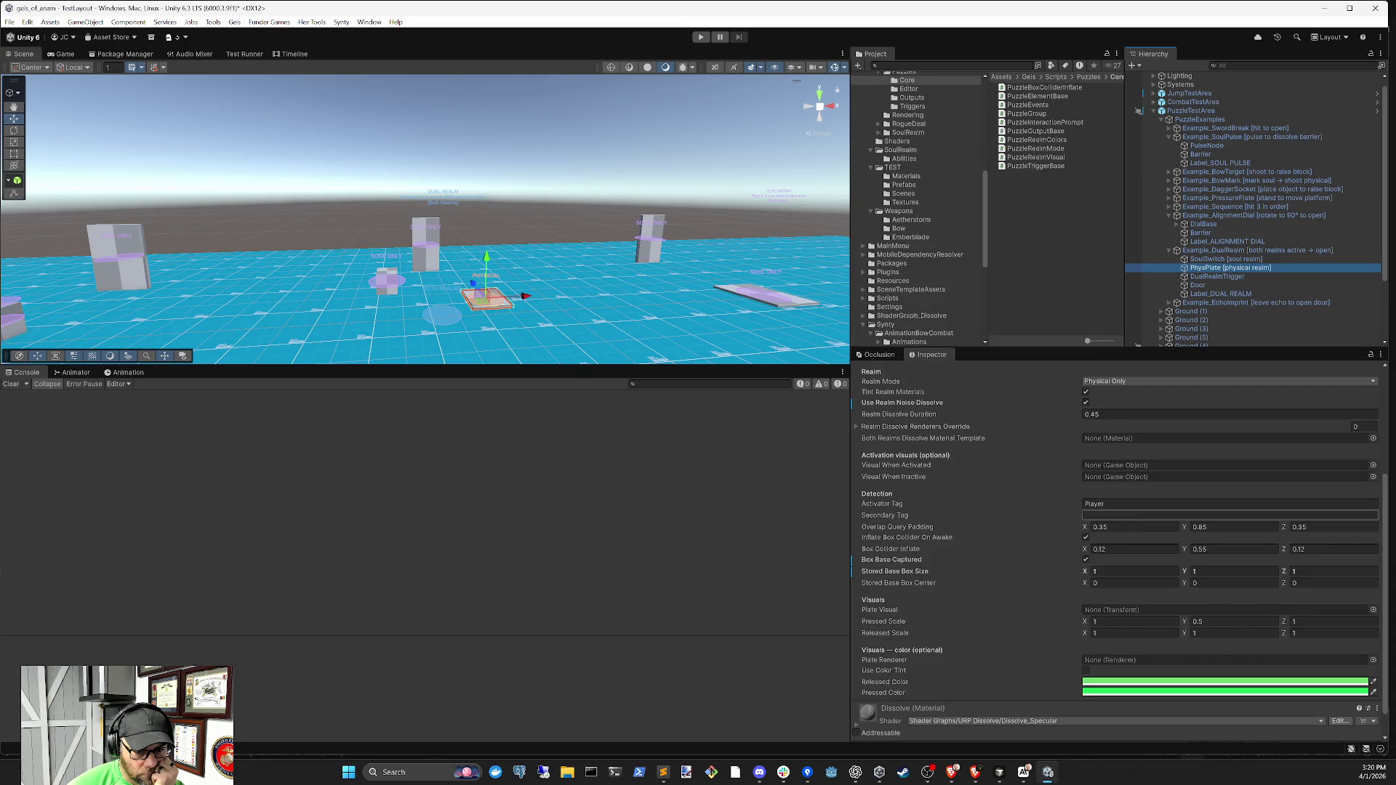
{"action": "scroll", "coordinate": [1112, 514], "scroll_direction": "up", "scroll_amount": 3}
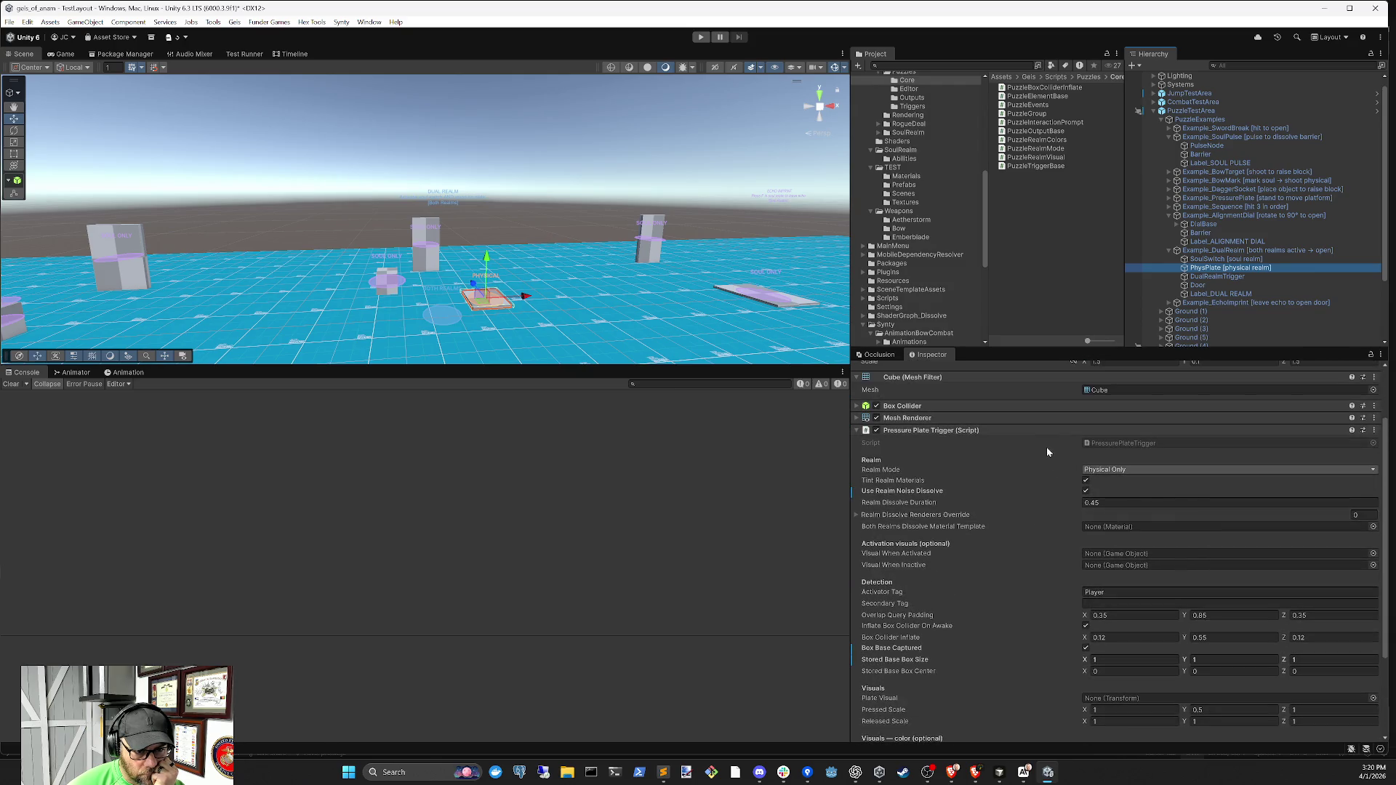
{"action": "left_click", "coordinate": [1063, 406]}
{"action": "left_click", "coordinate": [1067, 405]}
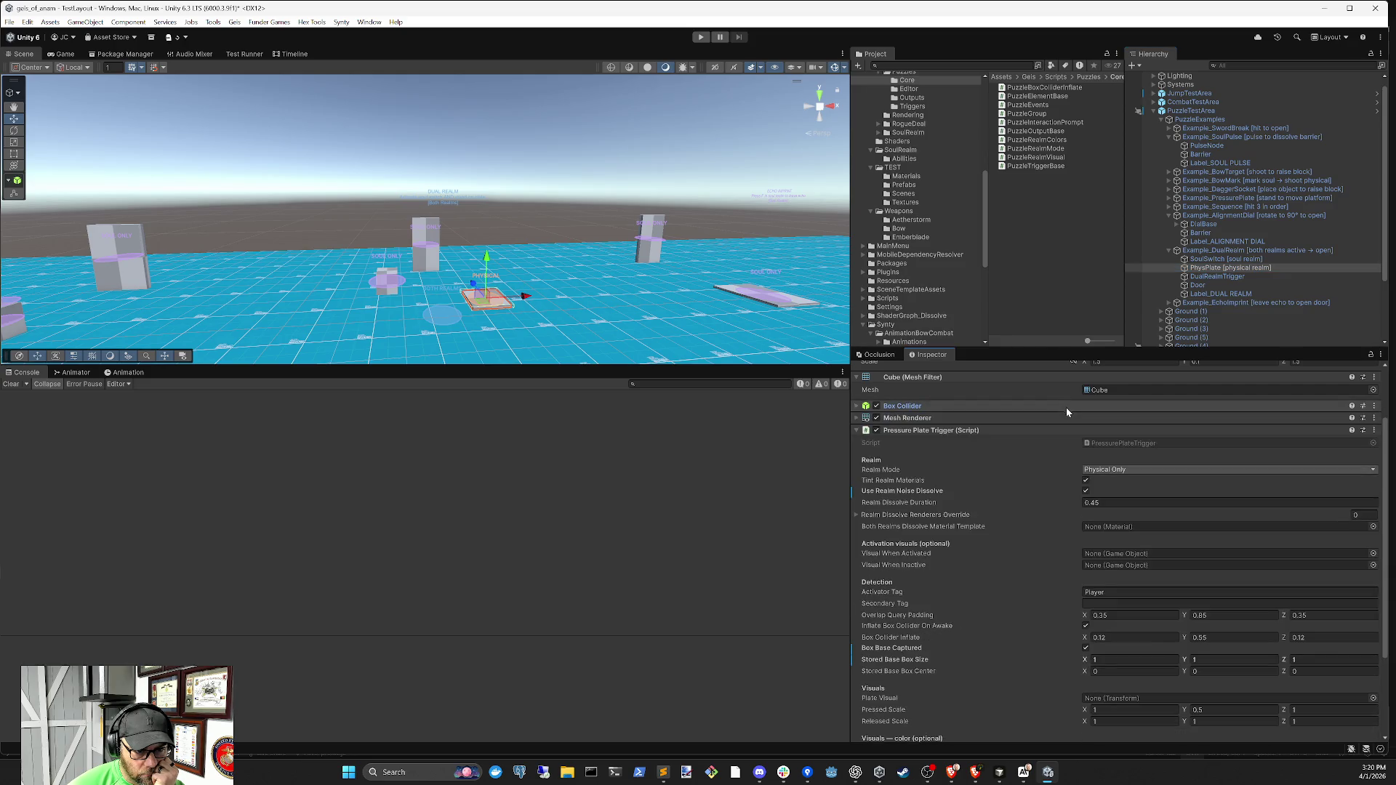
Check DualRealmTrigger's Physical Trigger and Soul Trigger fields to locate PhysPlate and SoulSwitch
{"action": "left_click", "coordinate": [1226, 277]}
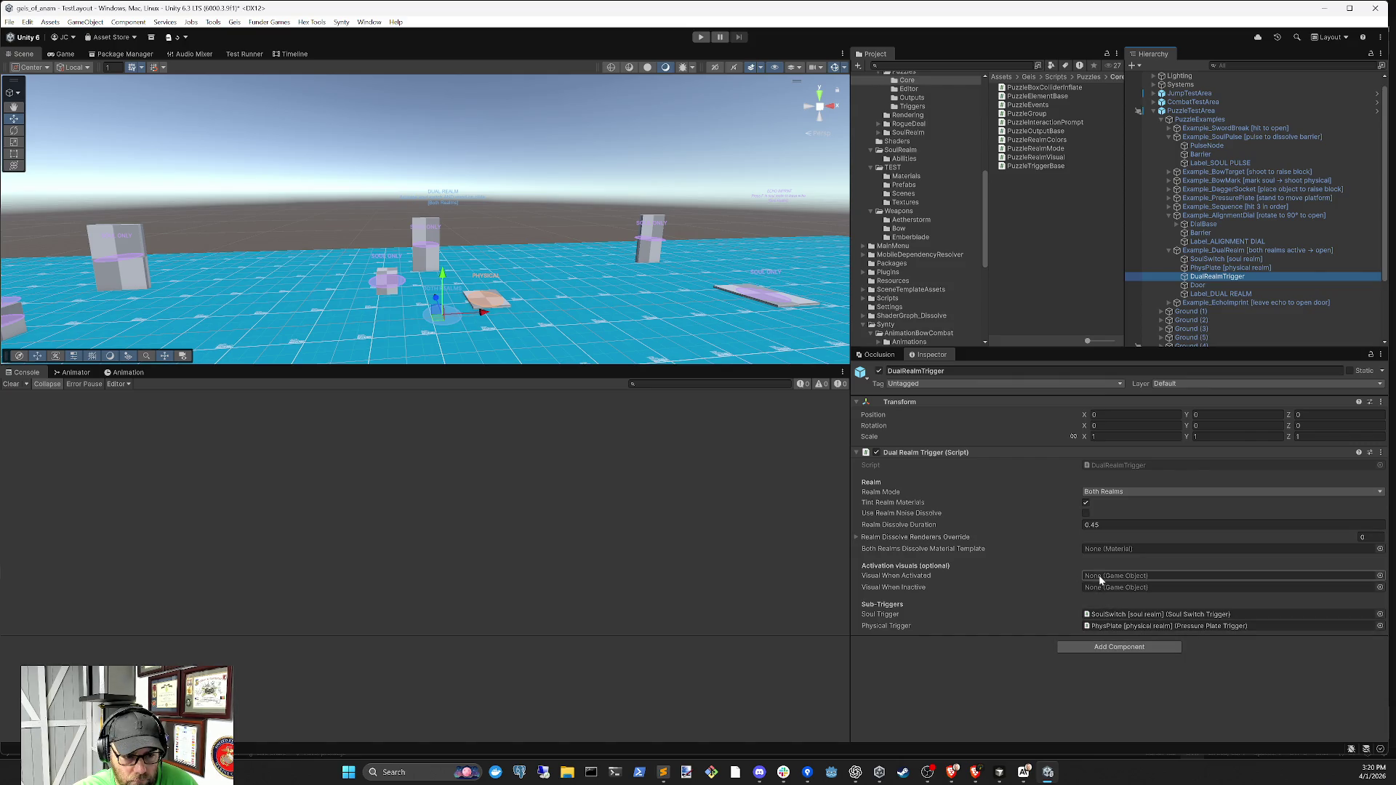
{"action": "left_click", "coordinate": [1107, 625]}
{"action": "left_click", "coordinate": [1107, 617]}
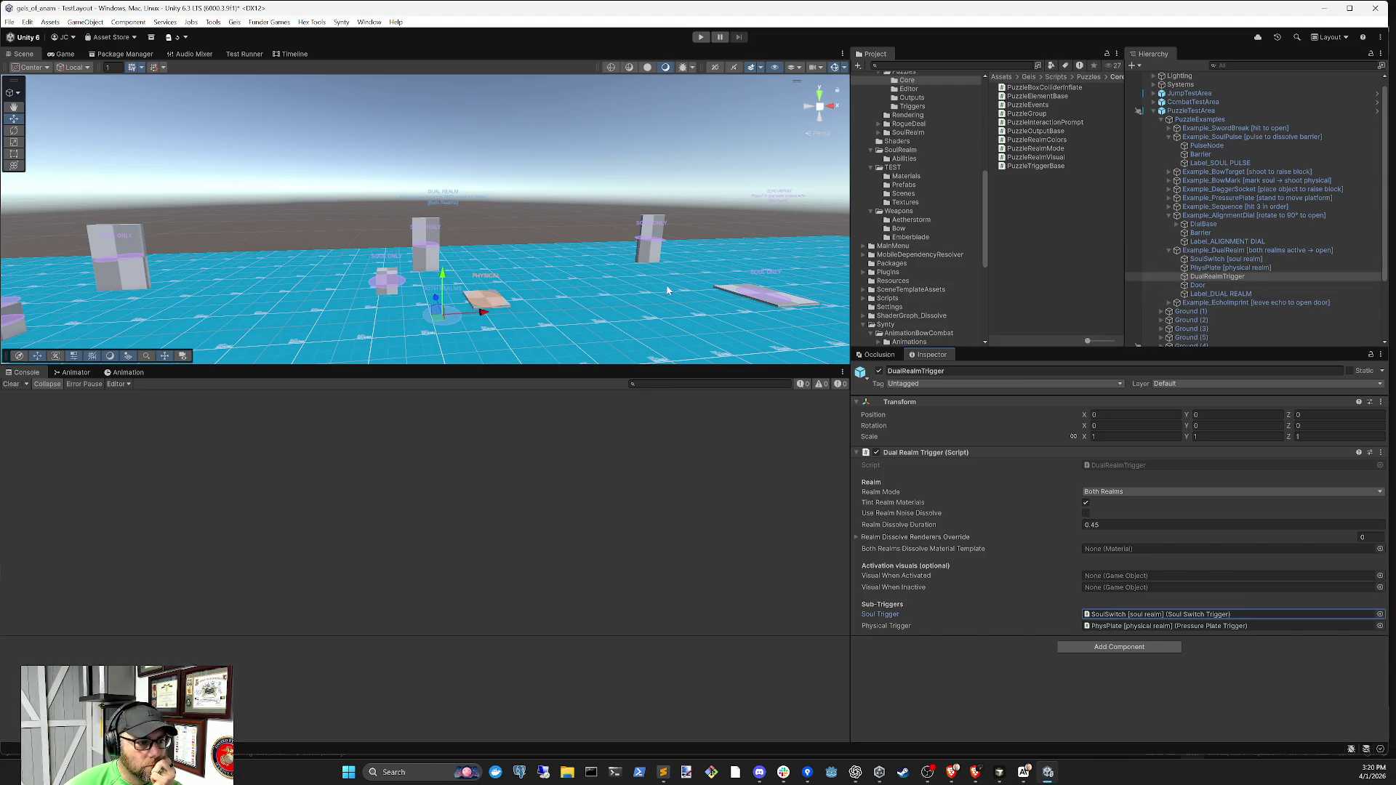
{"action": "left_click", "coordinate": [1000, 772]}
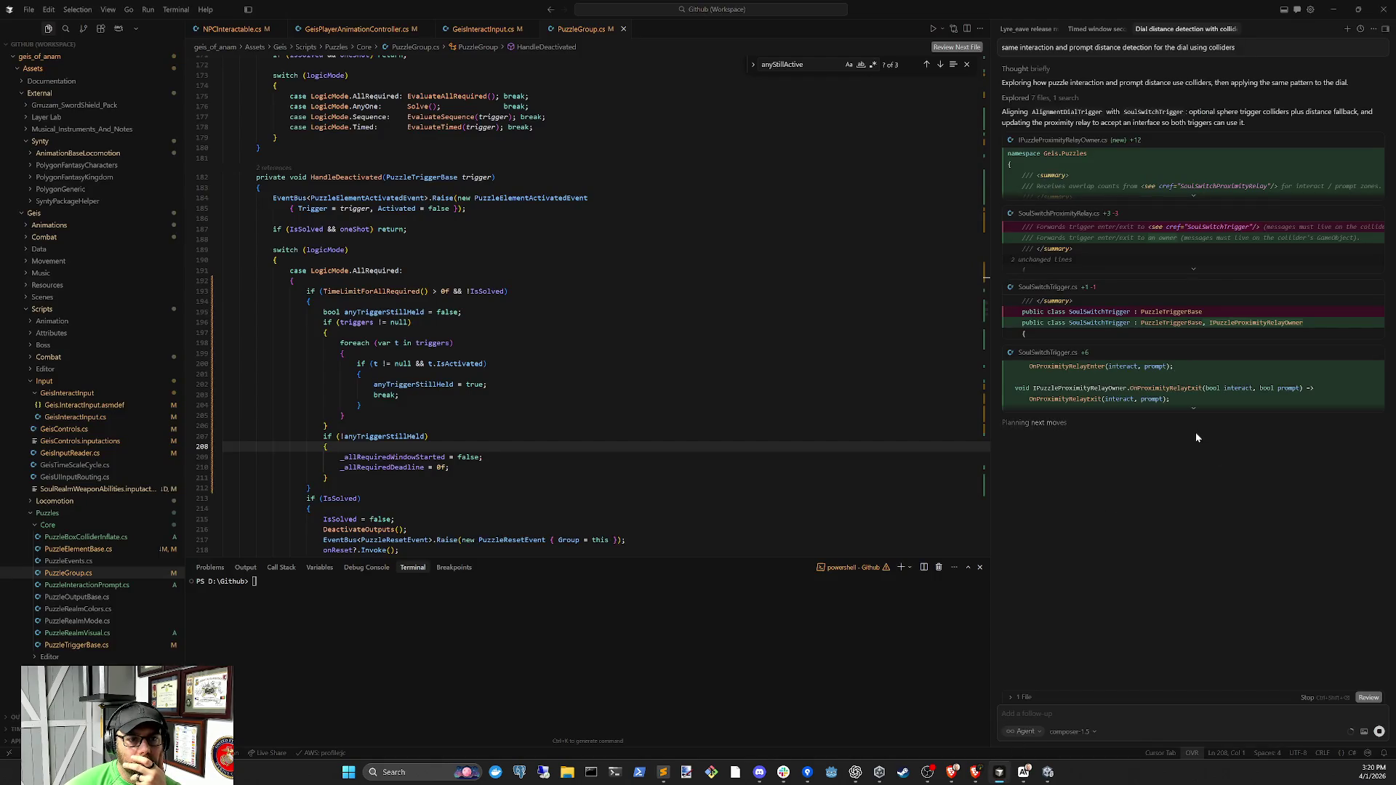
Review the Timed window and Lyre release agent chats, then return to Unity to recompile
{"action": "left_click", "coordinate": [1106, 31]}
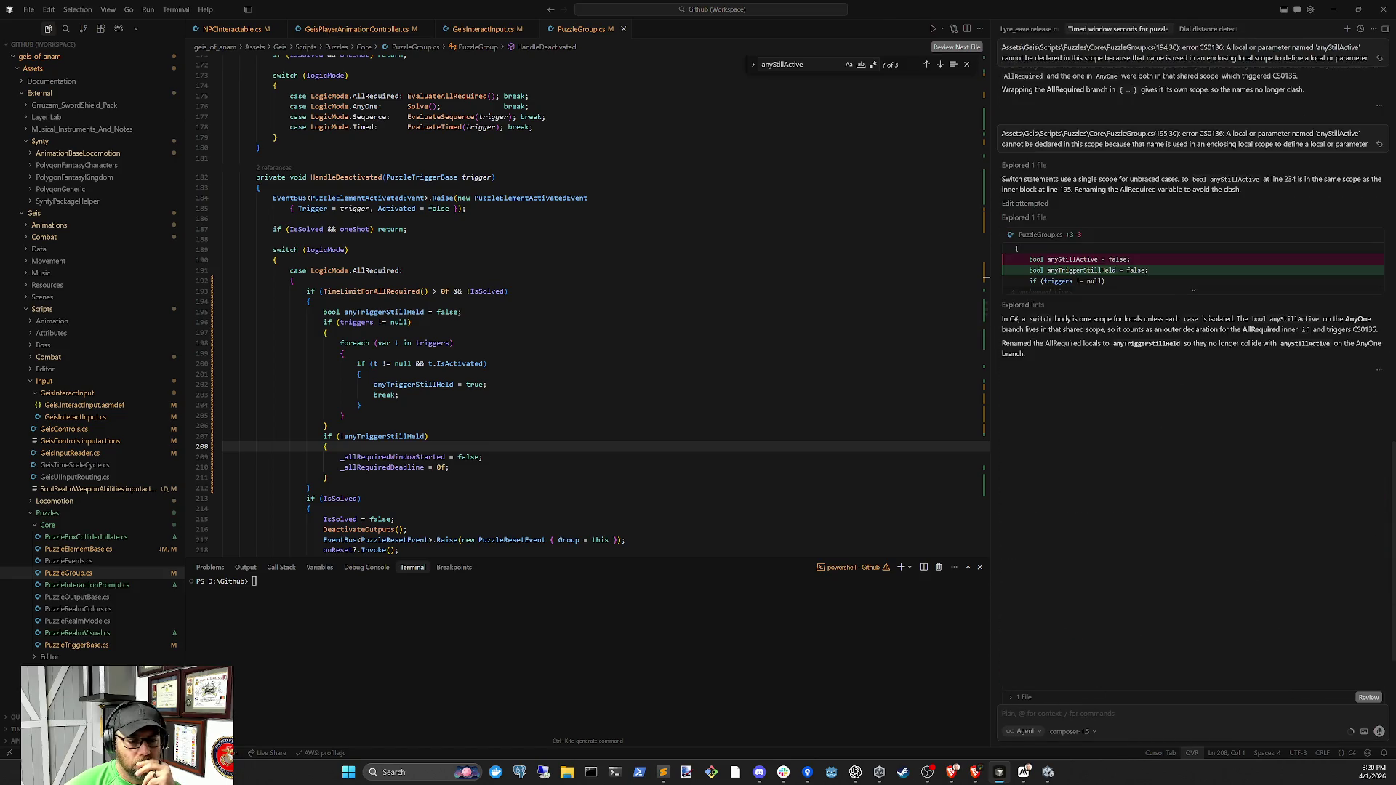
{"action": "left_click", "coordinate": [1029, 29]}
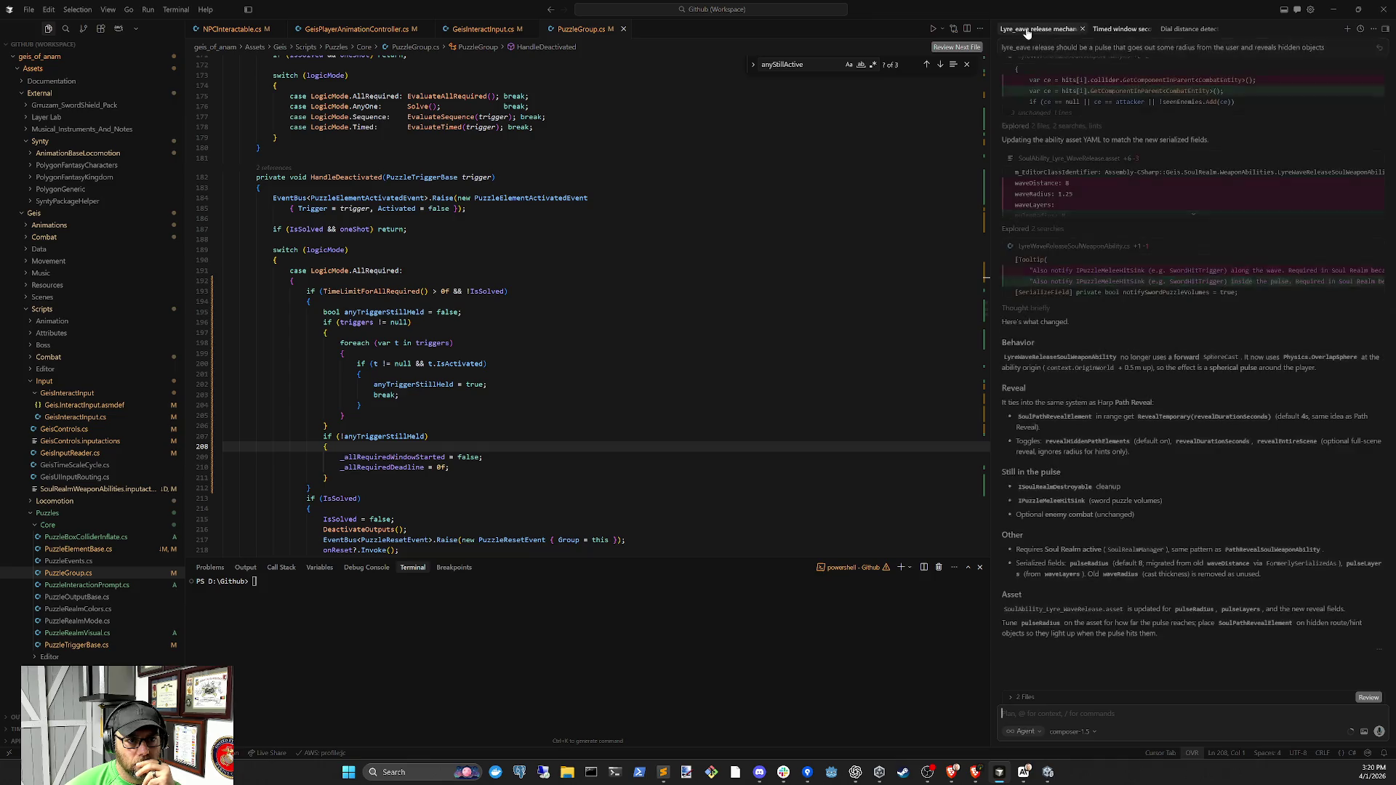
{"action": "left_click", "coordinate": [1048, 773]}
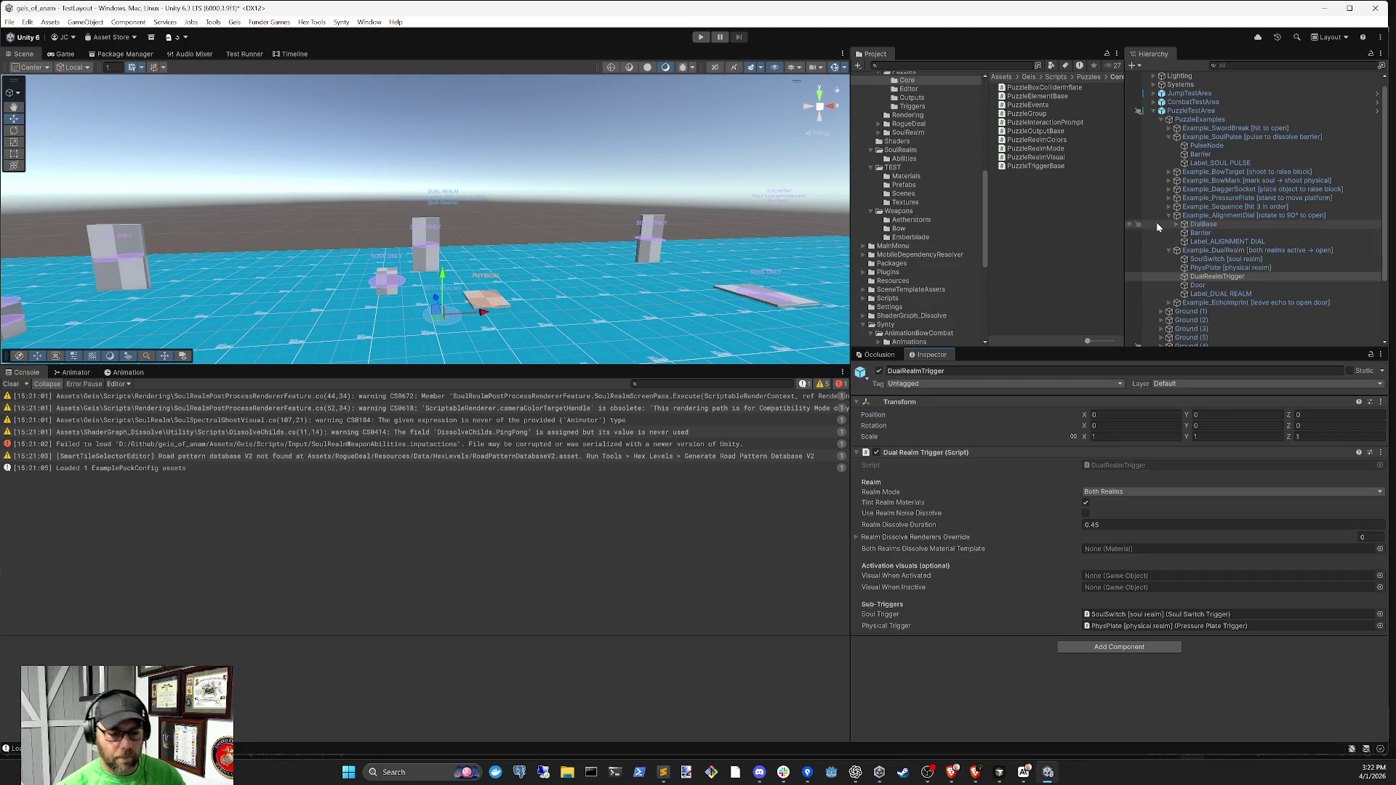
Recompile and read both CS0535 errors about AlignmentDialTrigger's missing proximity relay methods
{"action": "left_click", "coordinate": [1009, 776]}
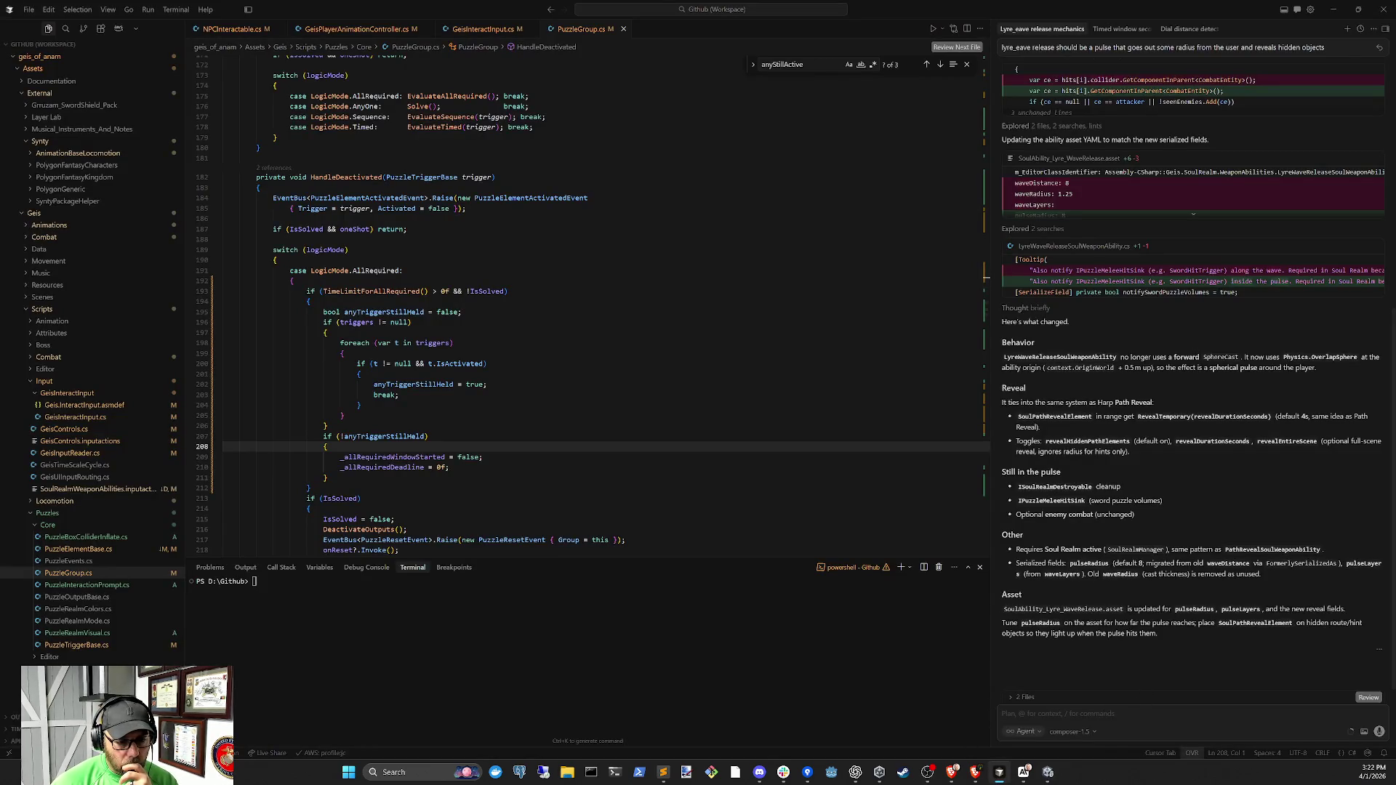
{"action": "left_click", "coordinate": [1048, 772]}
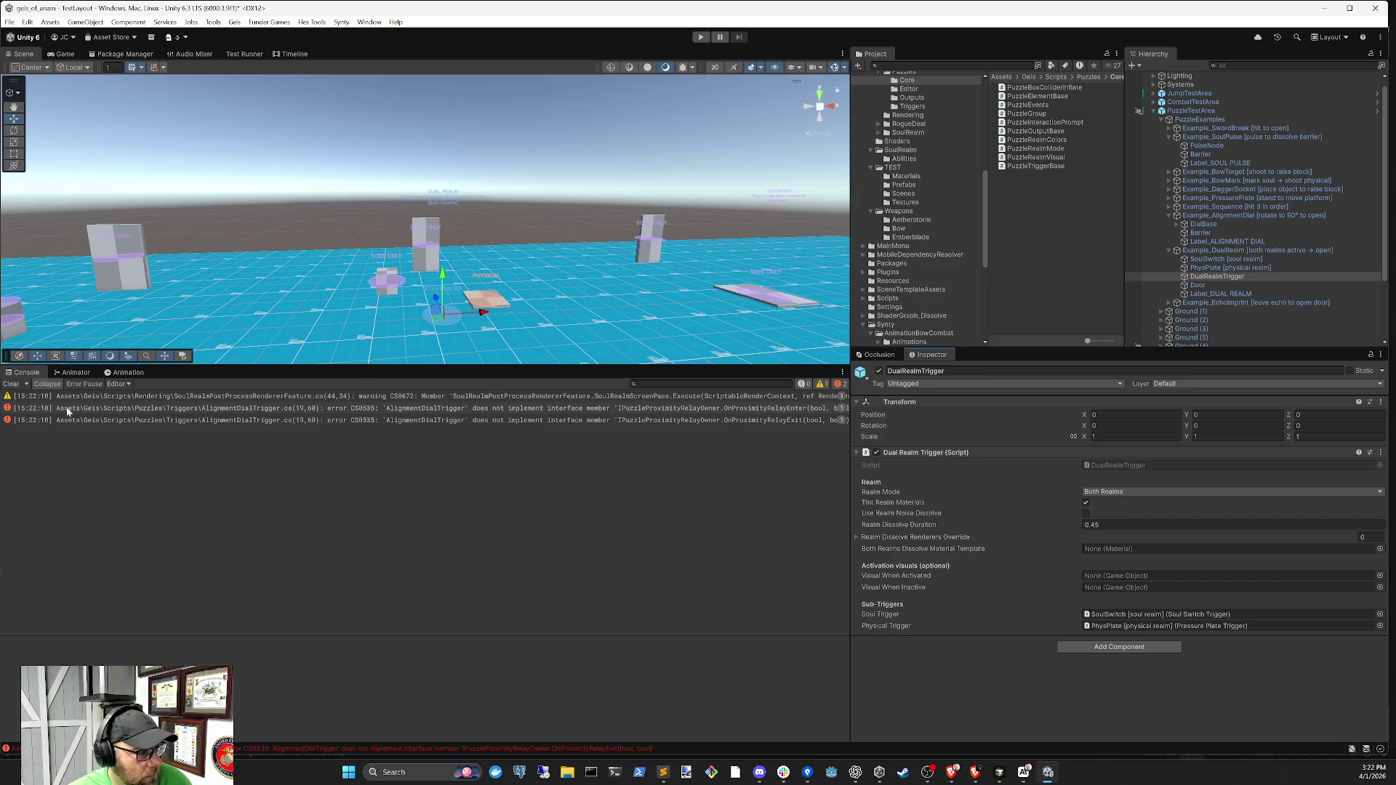
{"action": "left_click", "coordinate": [11, 384]}
{"action": "left_click", "coordinate": [442, 400]}
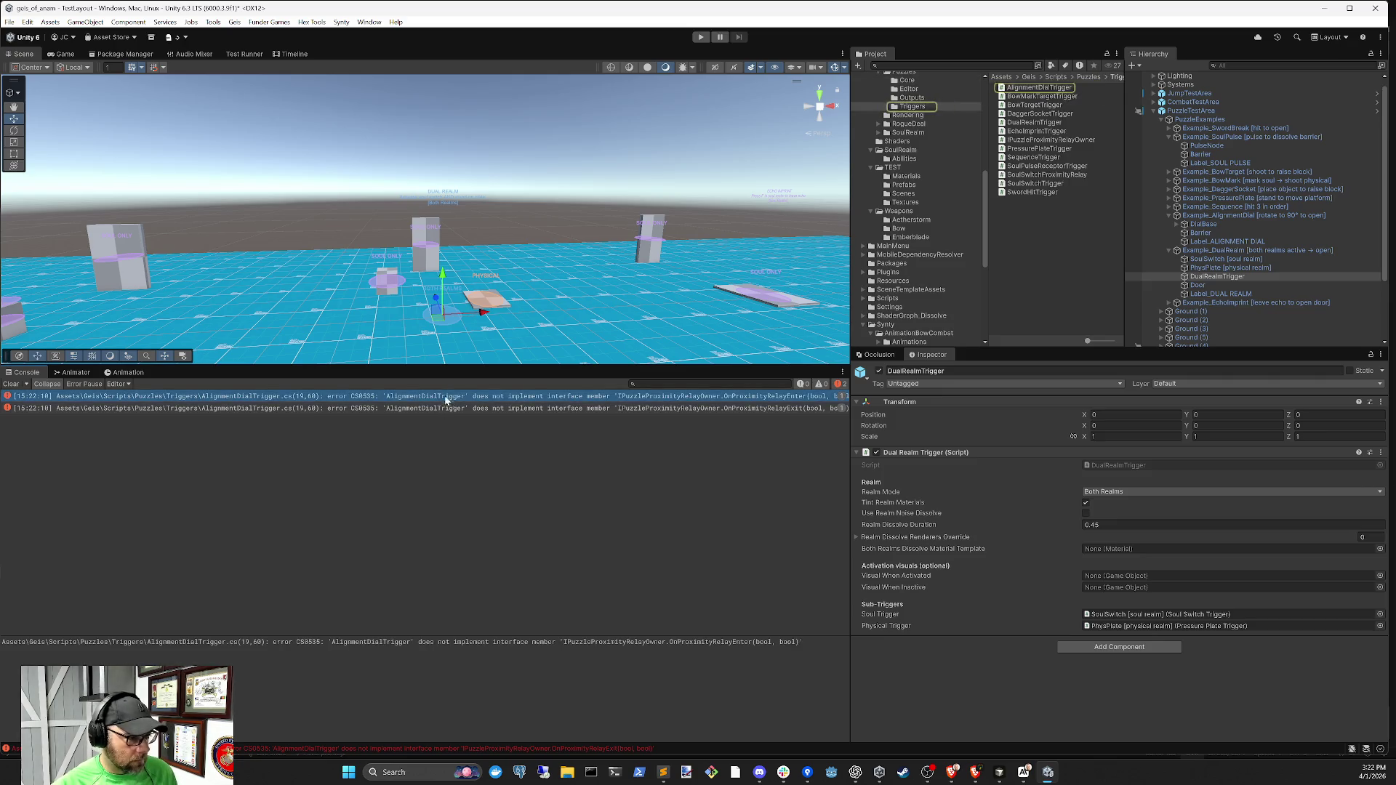
{"action": "left_click", "coordinate": [452, 411]}
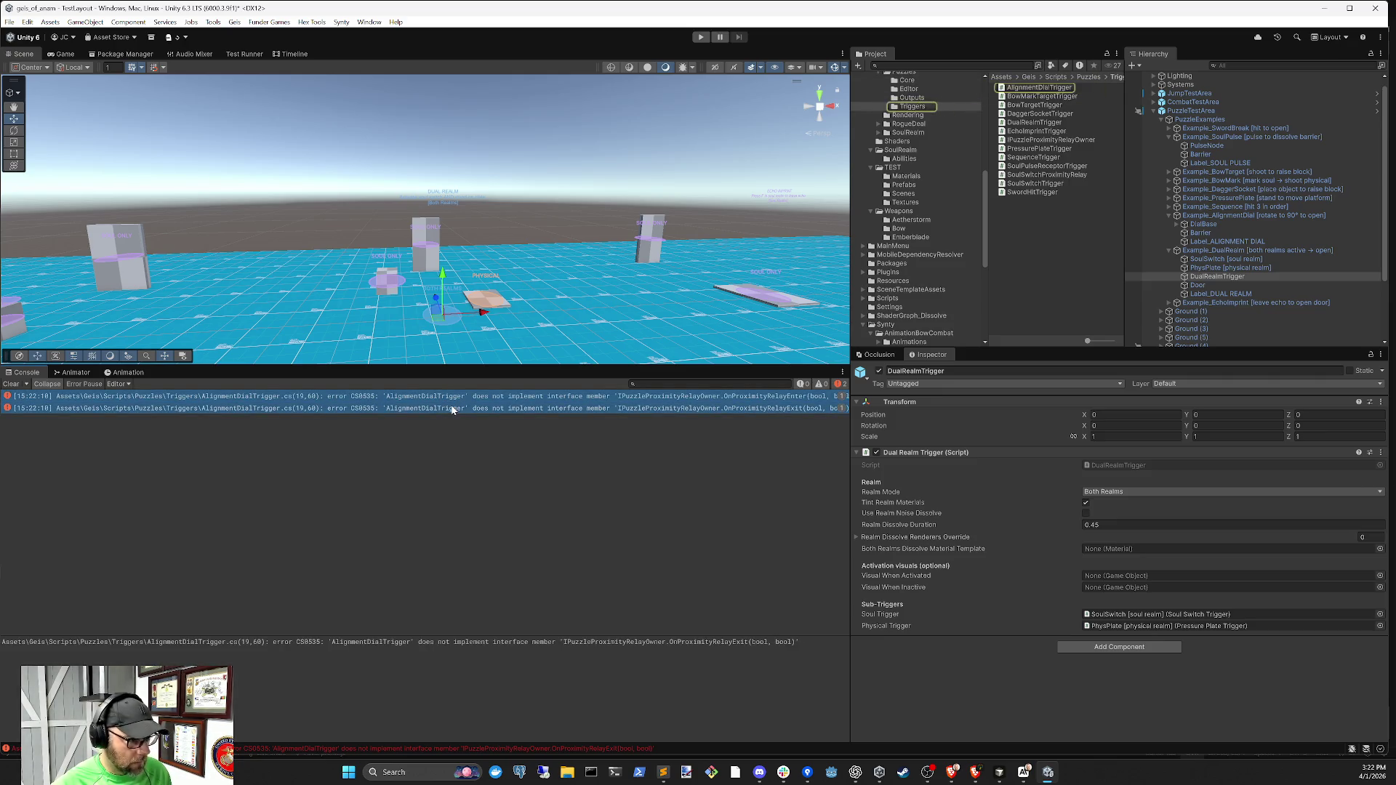
{"action": "left_click", "coordinate": [1000, 772]}
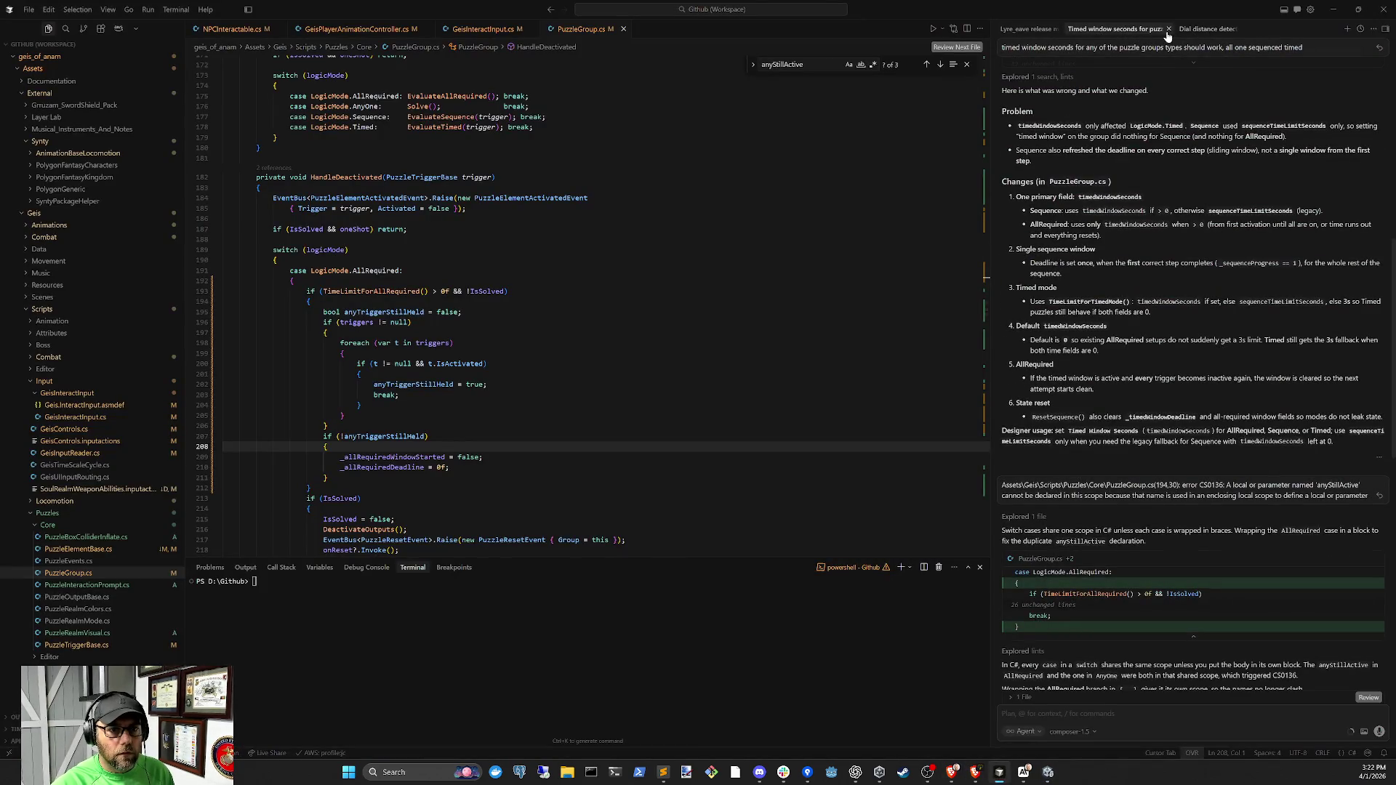
Review the Dial distance detection chat, then recompile the updated scripts in Unity
{"action": "left_click", "coordinate": [1207, 28]}
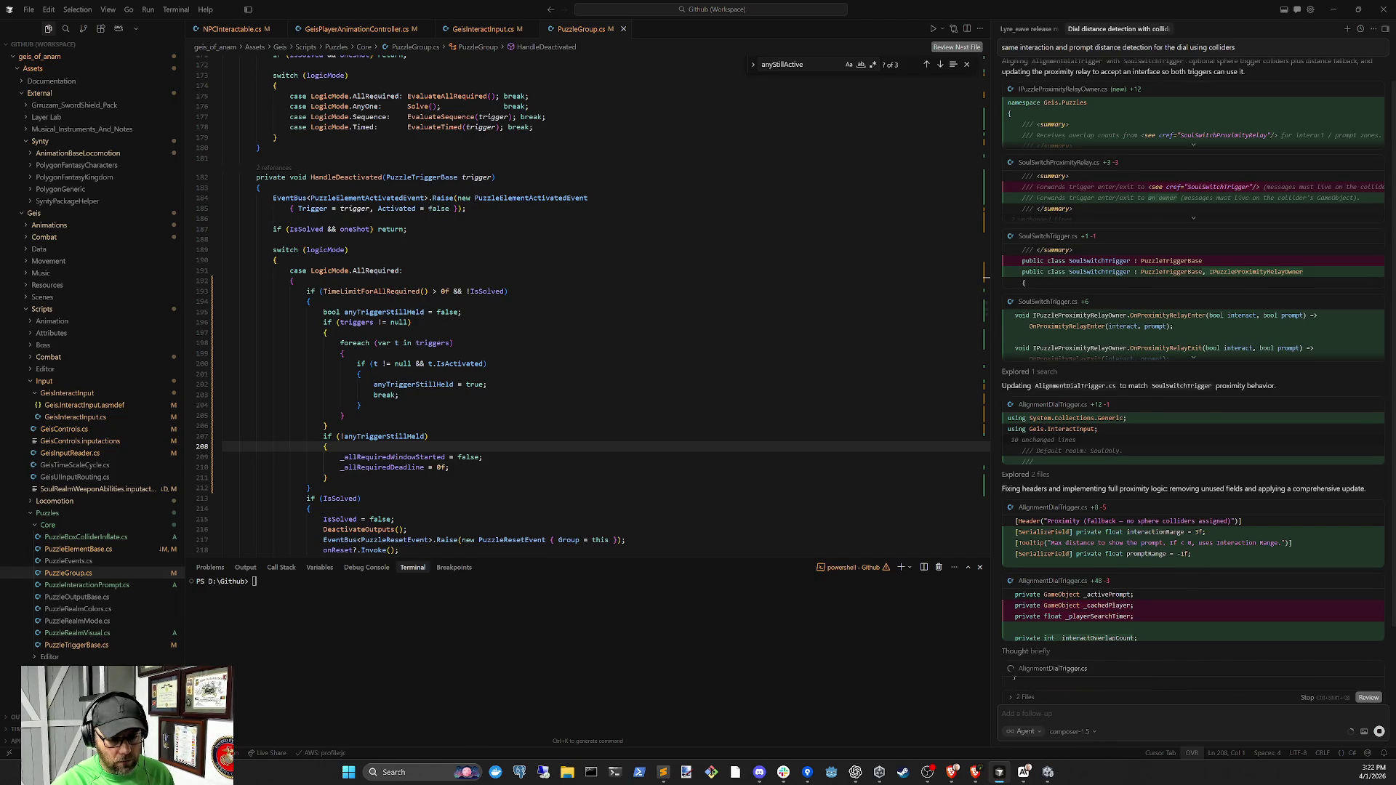
{"action": "left_click", "coordinate": [1054, 781]}
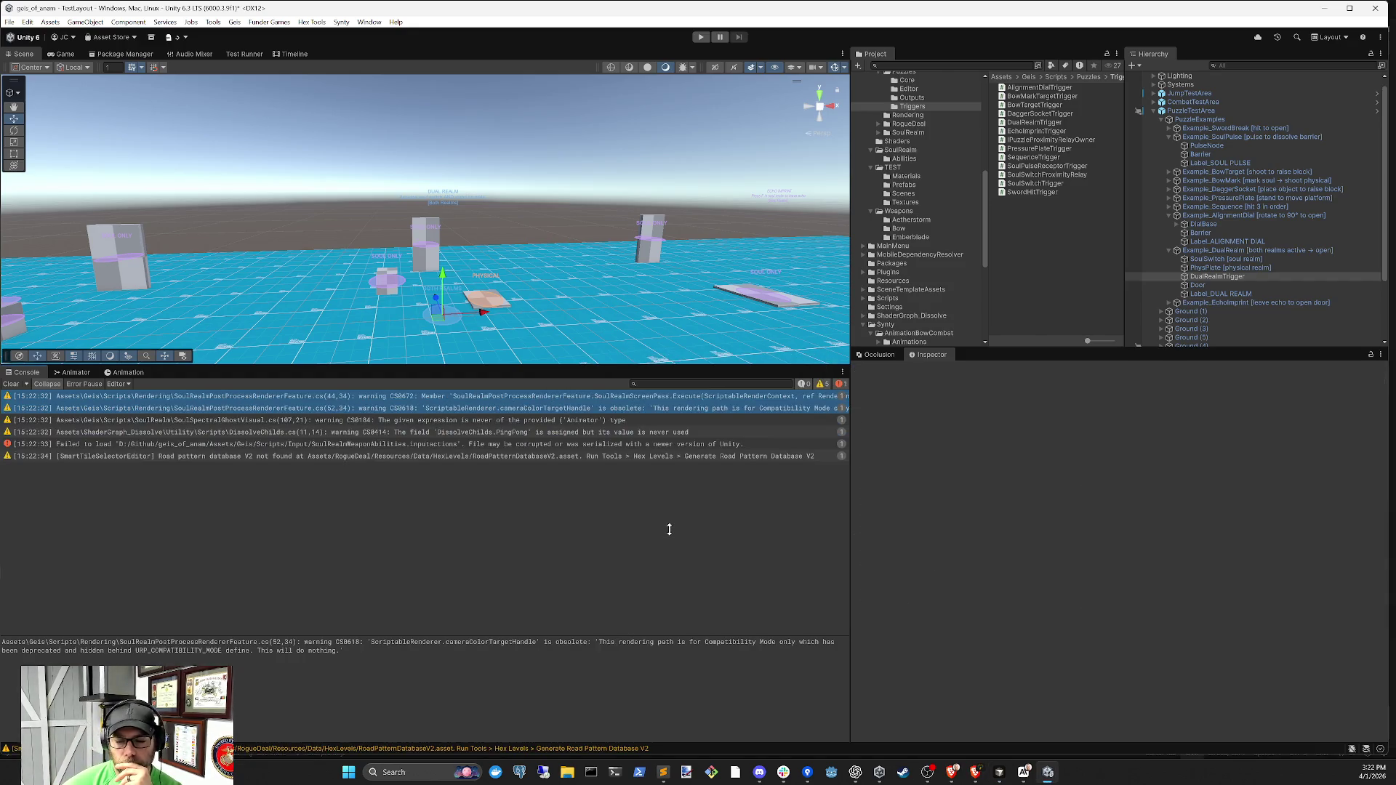
{"action": "left_click", "coordinate": [11, 385]}
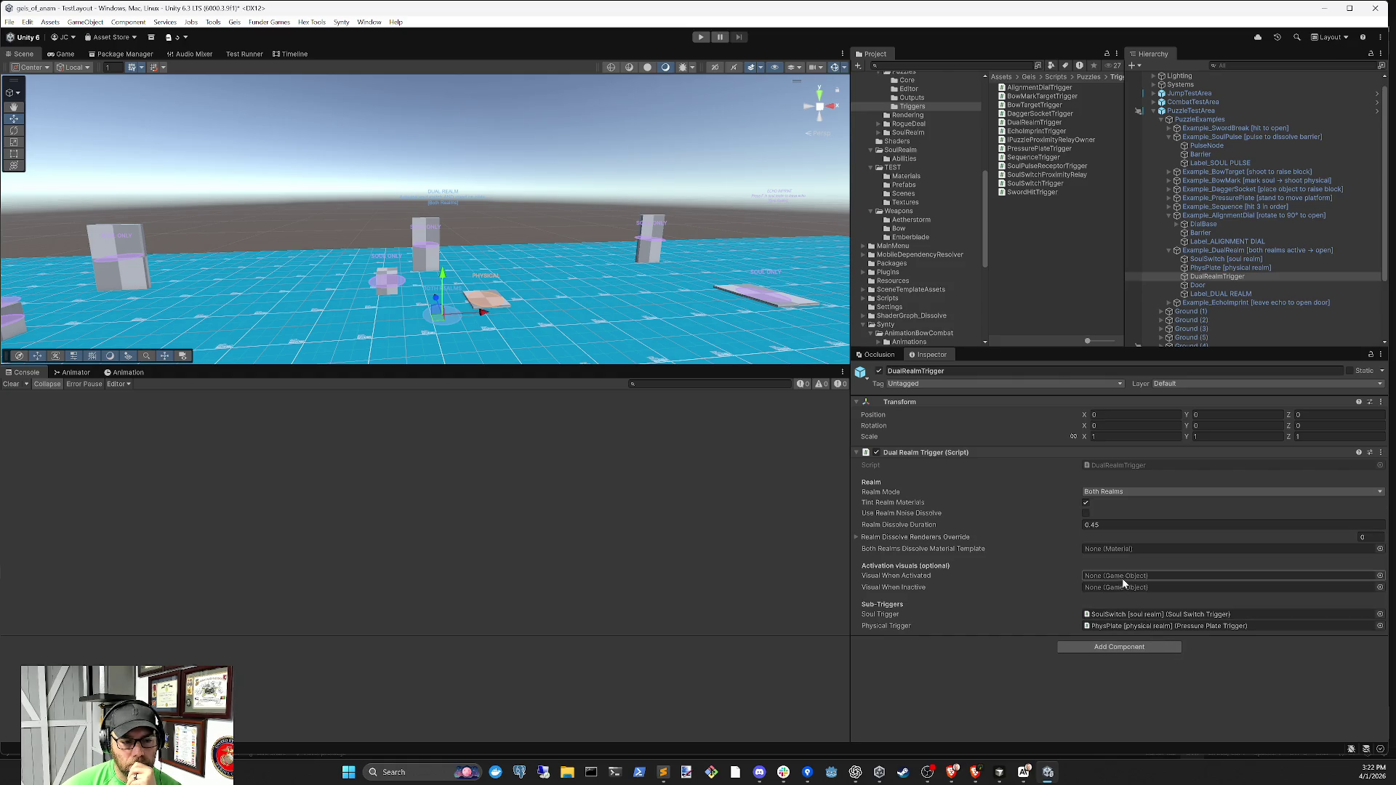
{"action": "left_click", "coordinate": [1221, 268]}
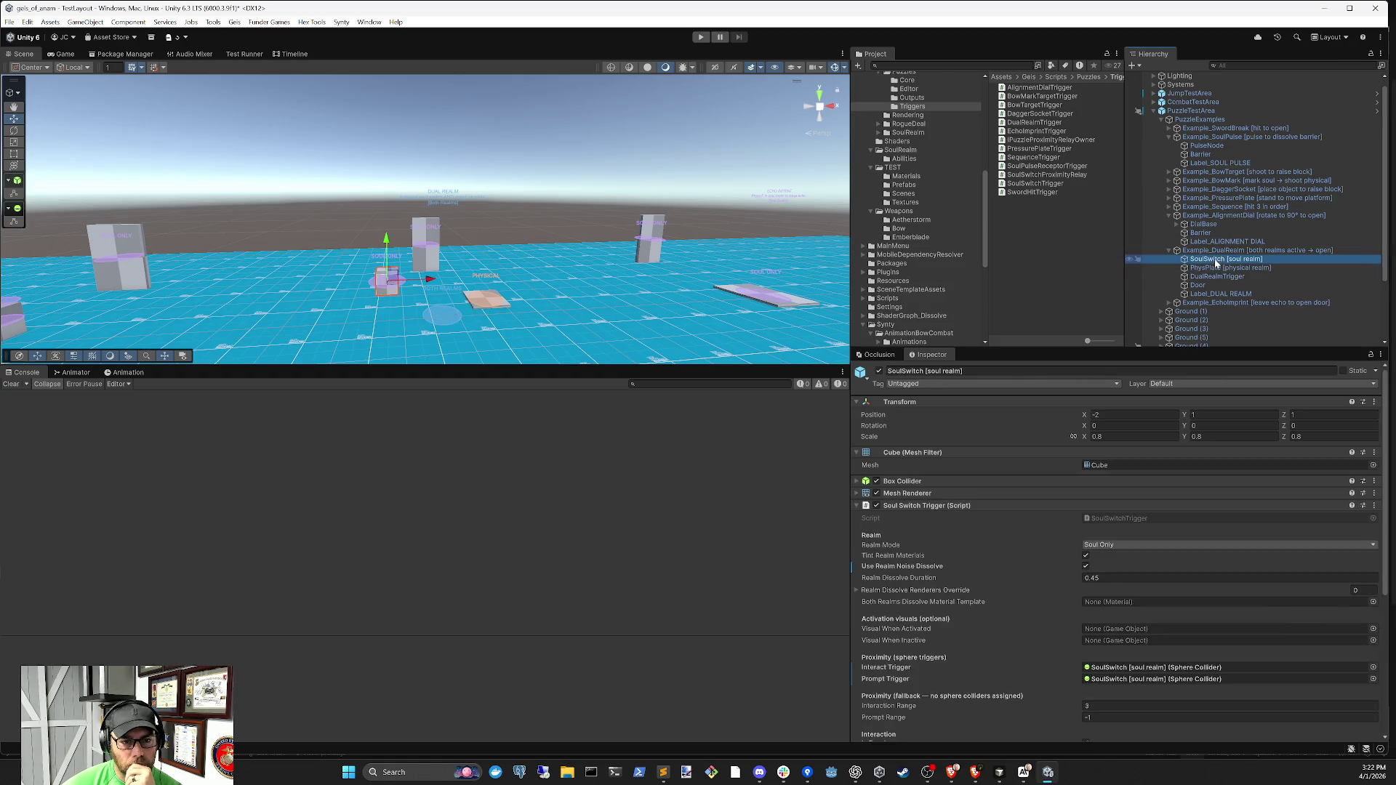
{"action": "left_click", "coordinate": [1209, 251]}
{"action": "left_click", "coordinate": [1202, 226]}
{"action": "scroll", "coordinate": [1164, 585], "scroll_direction": "down", "scroll_amount": 10}
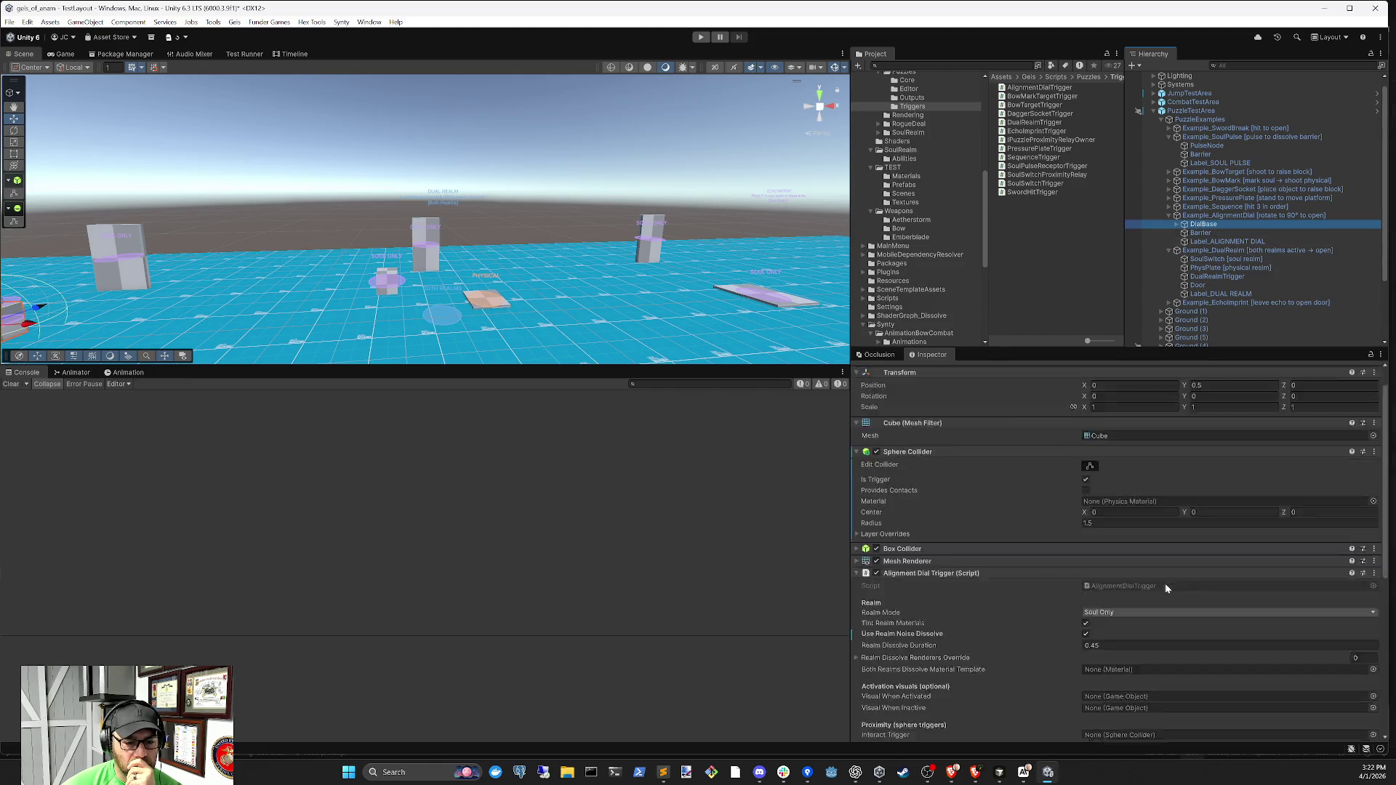
{"action": "scroll", "coordinate": [1143, 665], "scroll_direction": "up", "scroll_amount": 6}
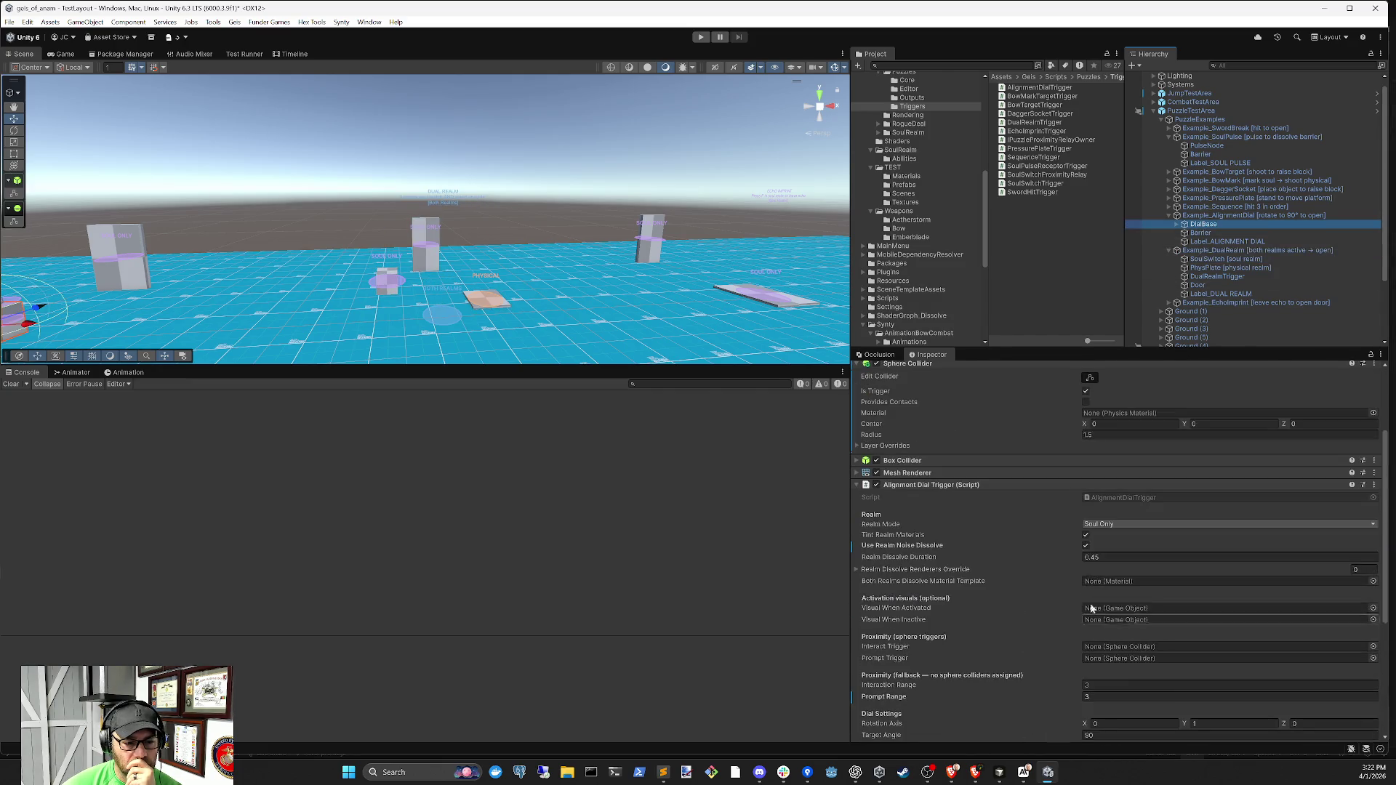
{"action": "left_click", "coordinate": [1052, 460]}
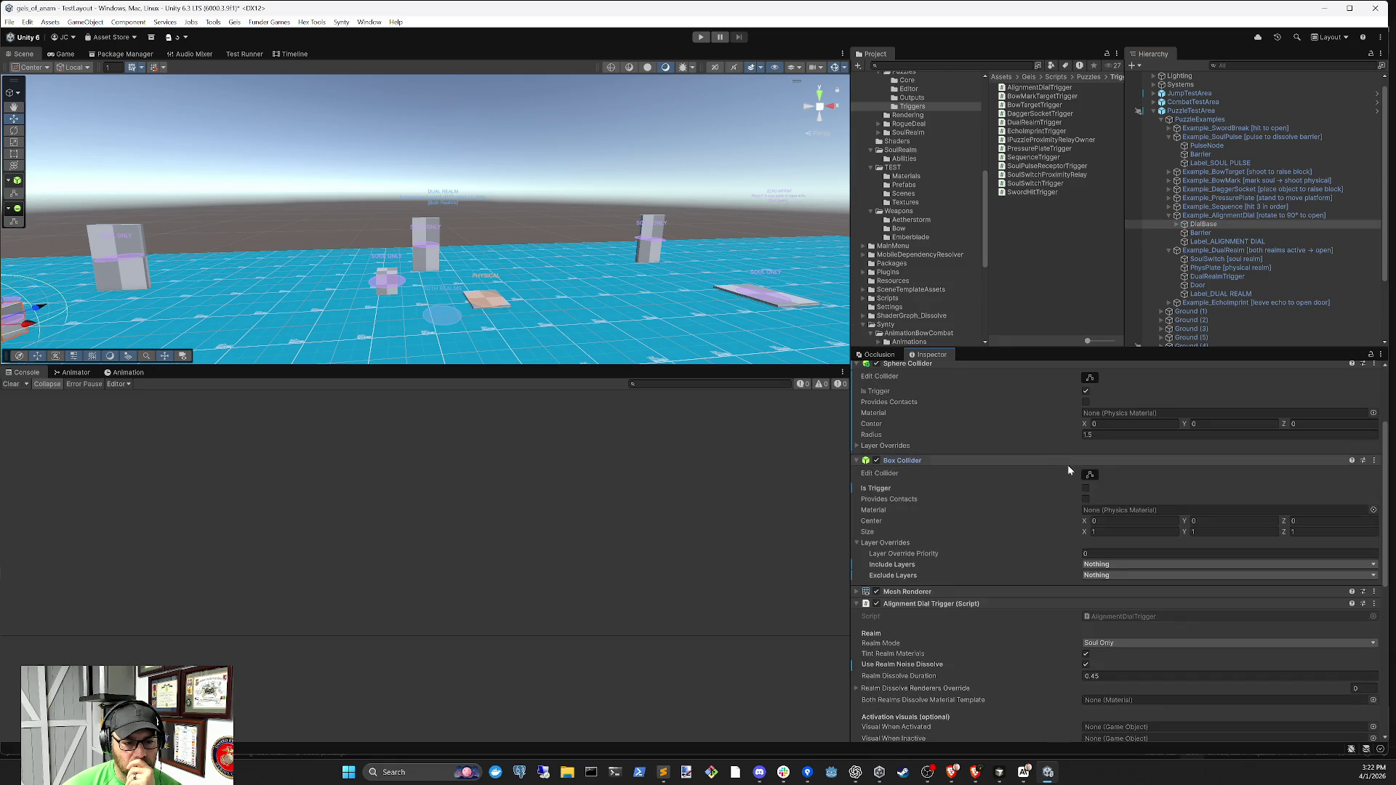
{"action": "left_click", "coordinate": [1068, 462]}
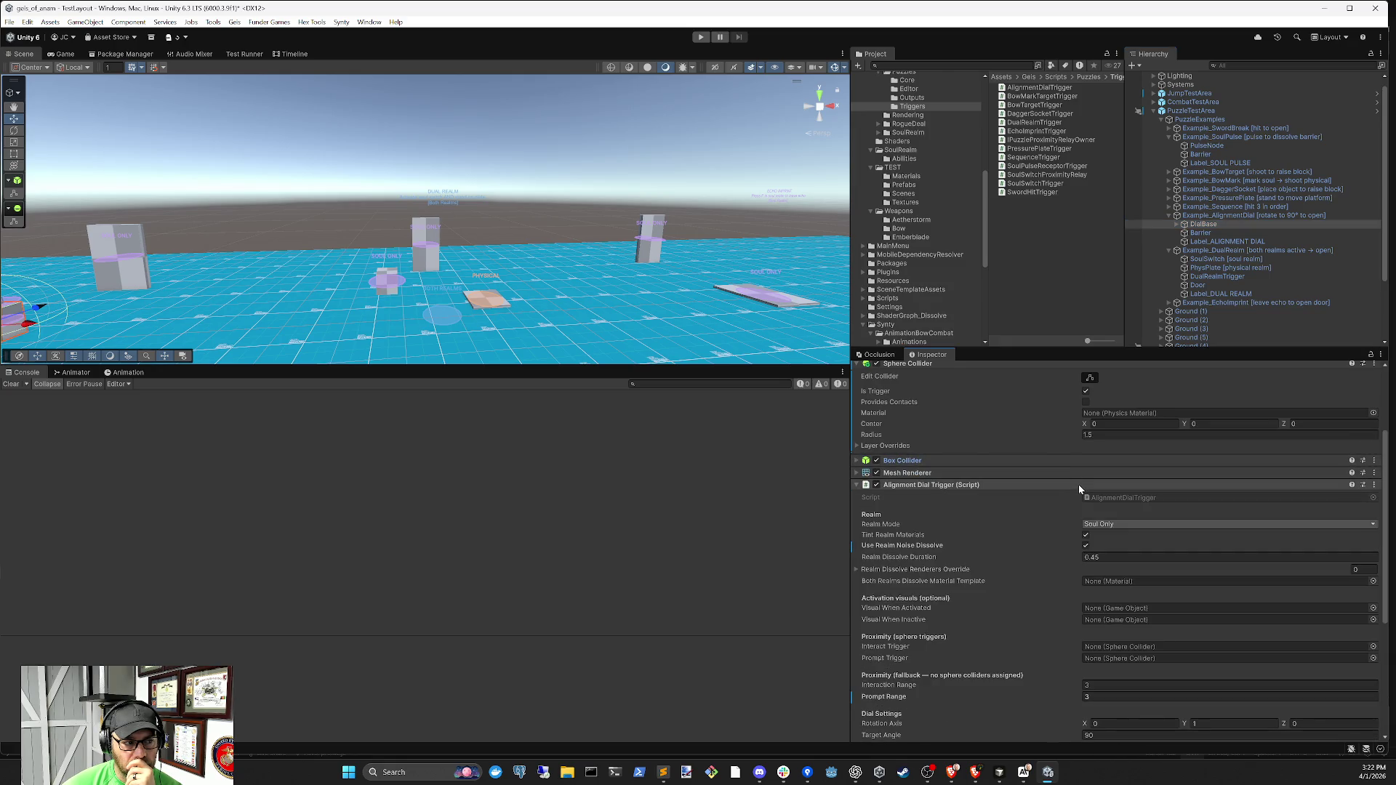
{"action": "left_click", "coordinate": [1080, 484]}
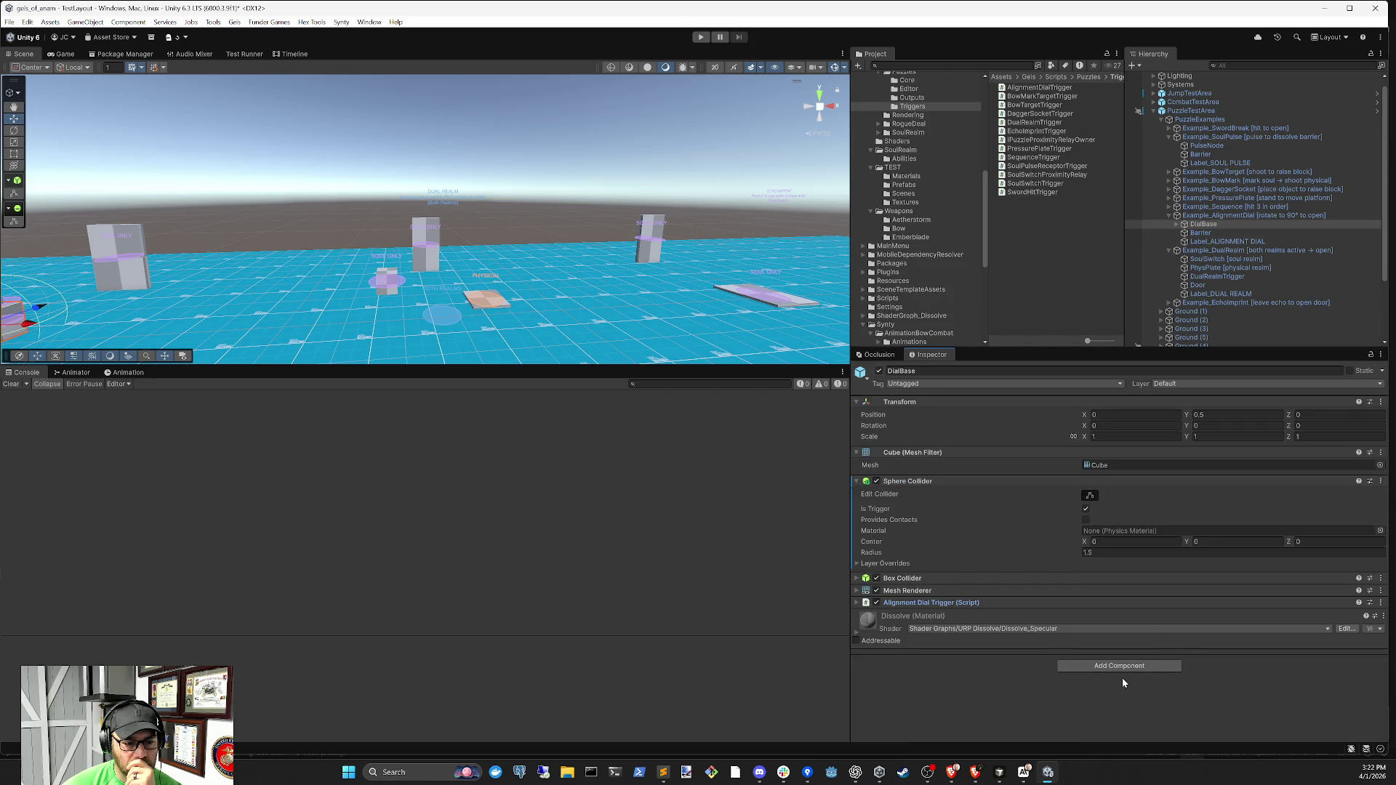
{"action": "left_click", "coordinate": [1128, 668]}
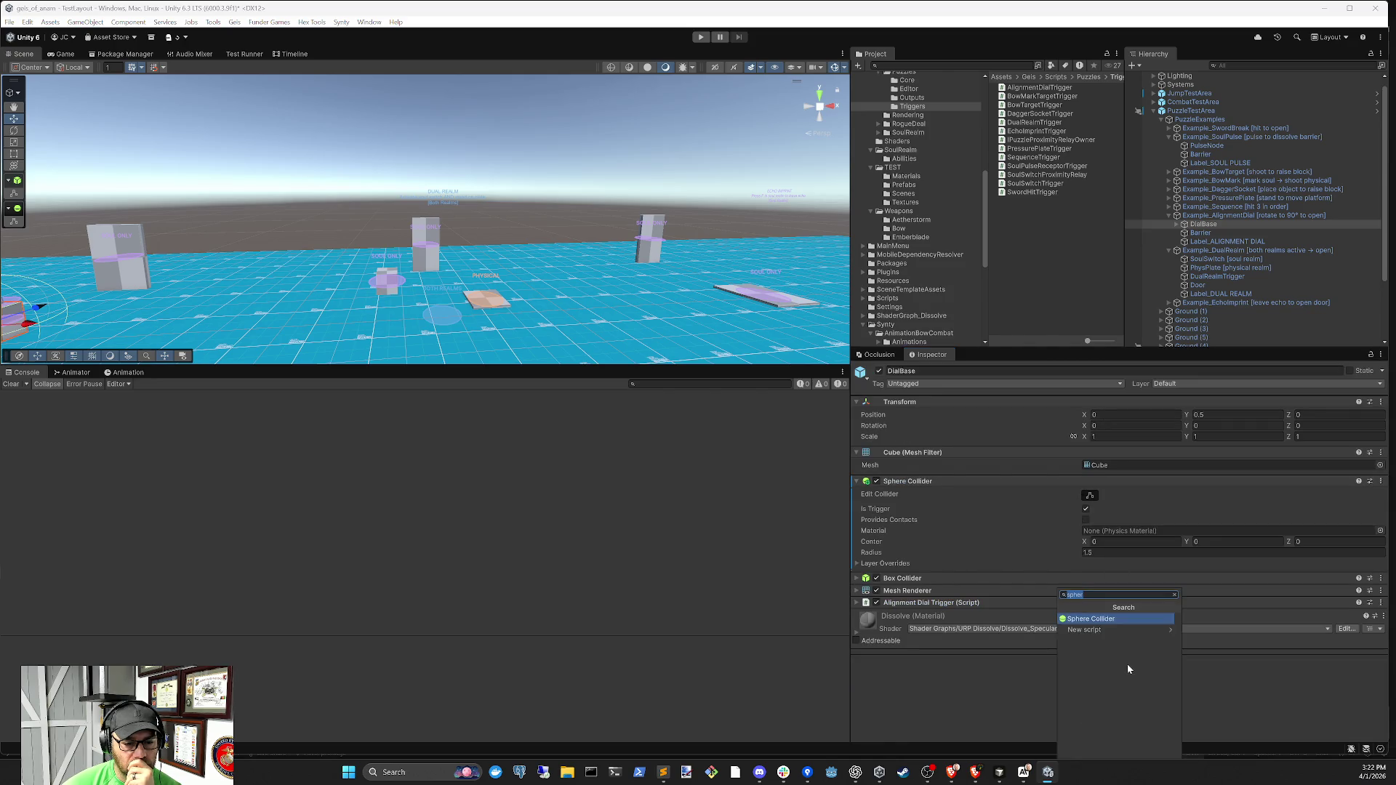
{"action": "left_click", "coordinate": [1097, 621]}
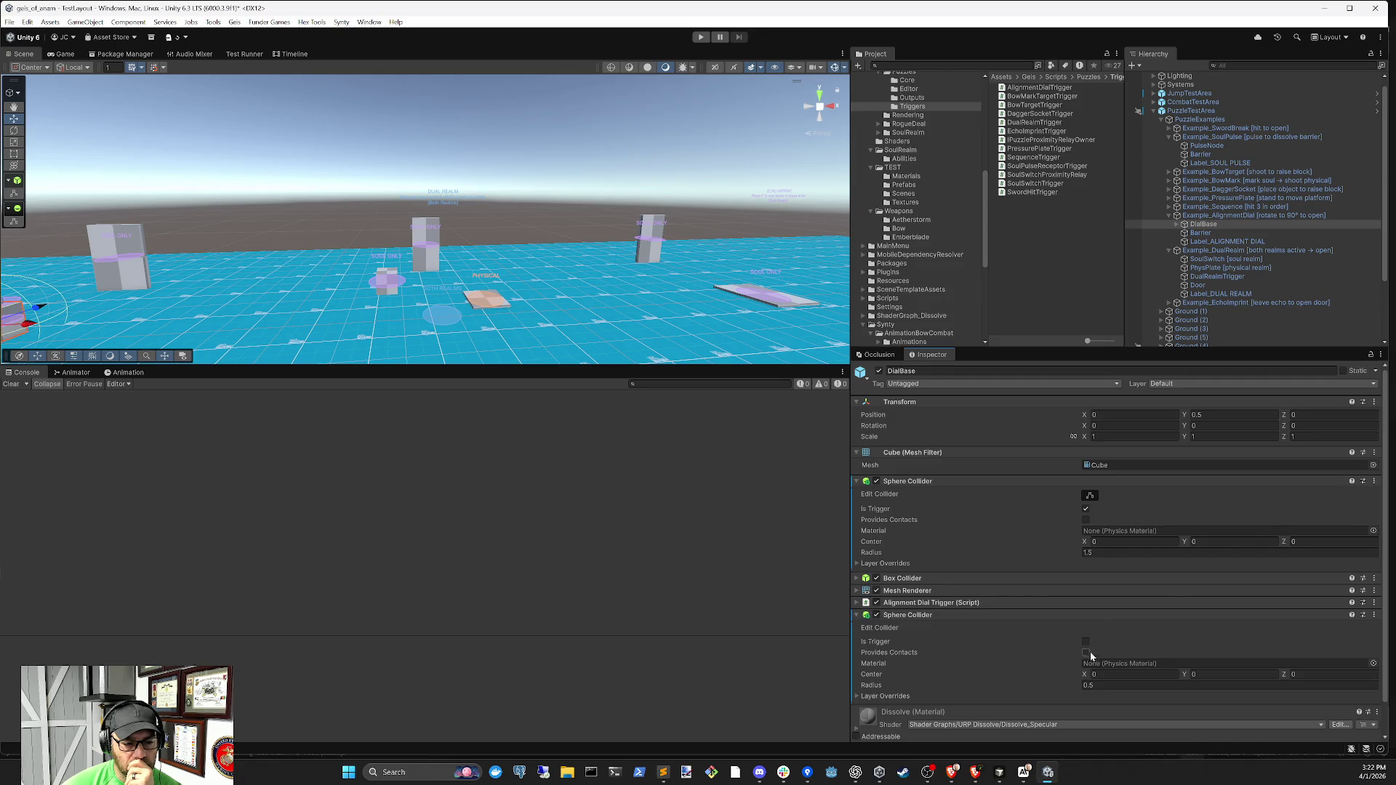
{"action": "right_click", "coordinate": [1089, 615]}
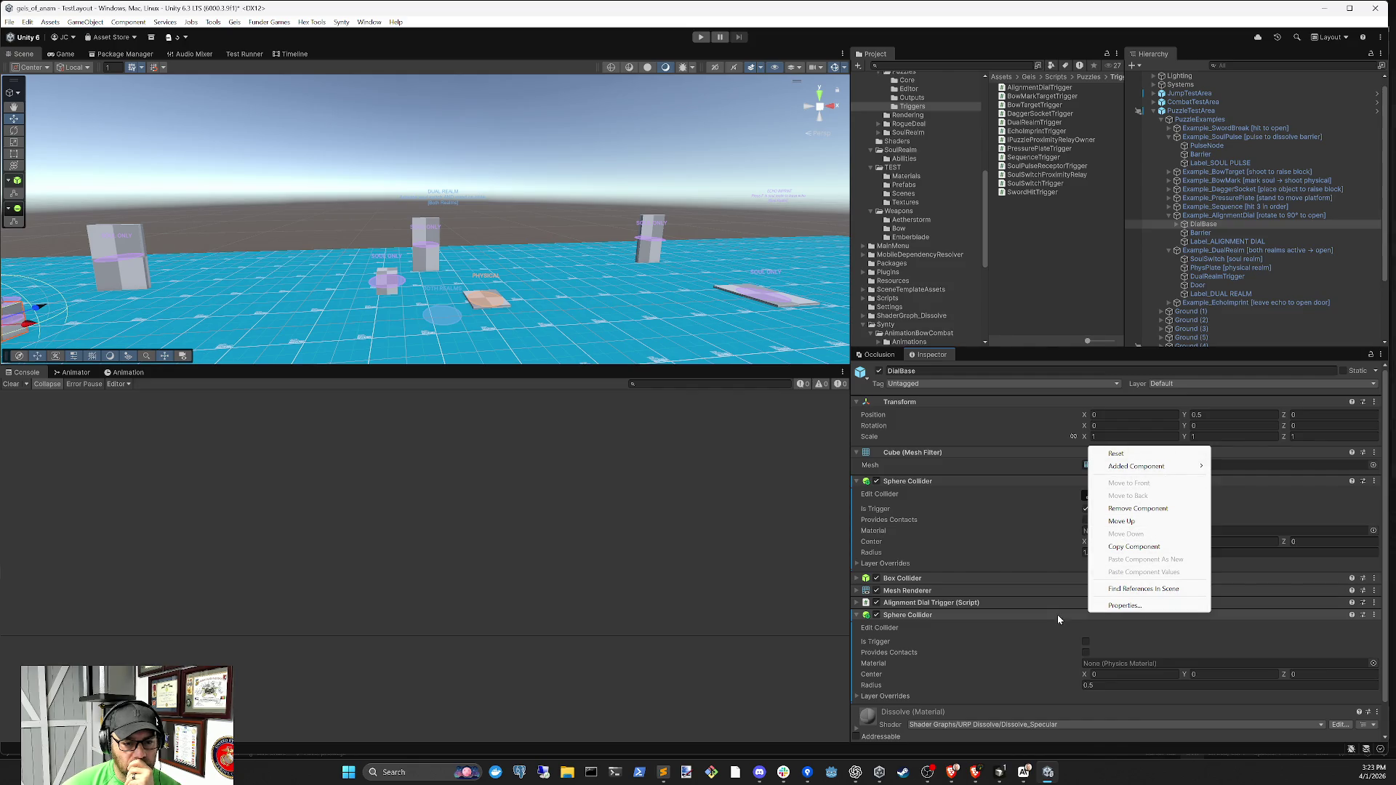
{"action": "left_click", "coordinate": [1136, 508]}
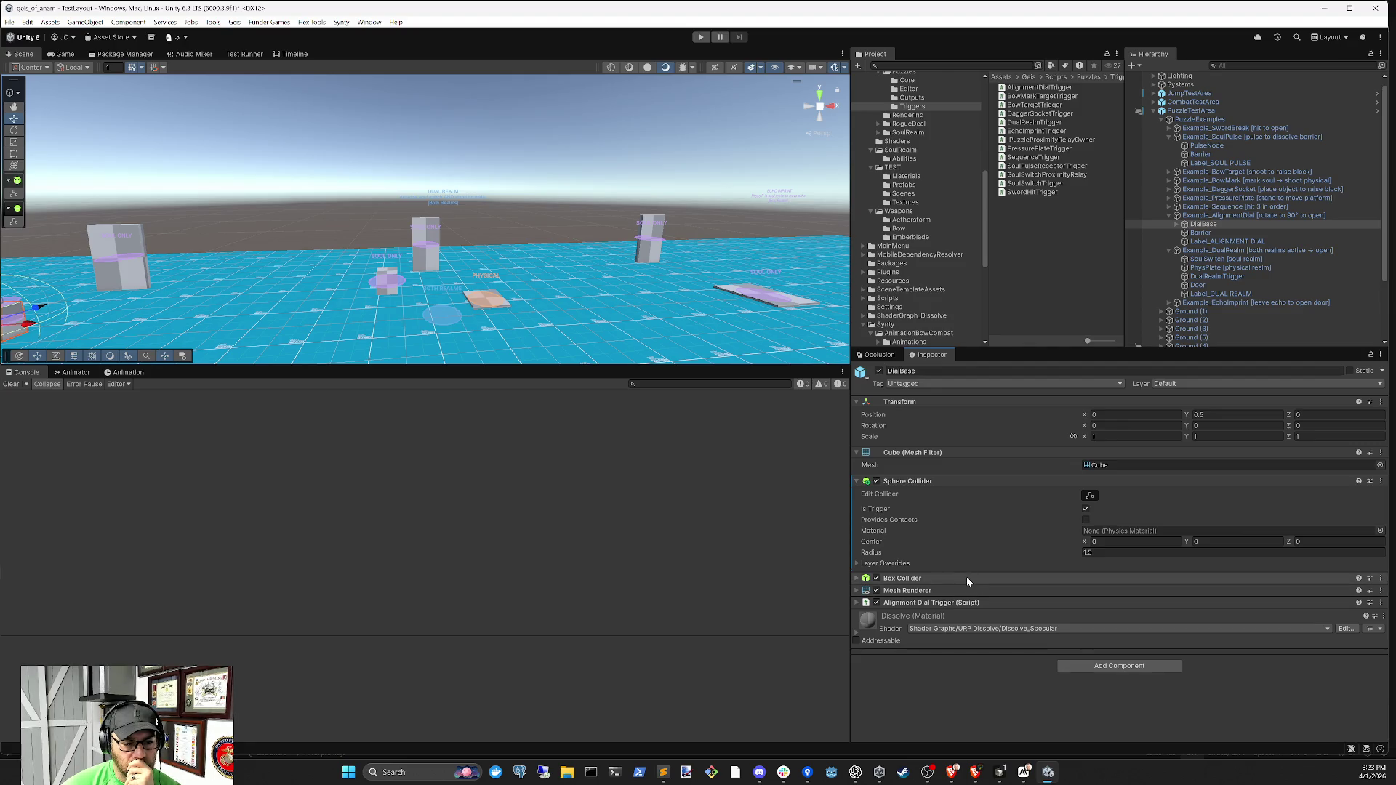
{"action": "left_click", "coordinate": [1071, 604]}
{"action": "mouse_move", "coordinate": [1070, 603]}
{"action": "left_mouse_down"}
{"action": "mouse_move", "coordinate": [1050, 604]}
{"action": "mouse_move", "coordinate": [1058, 471]}
{"action": "left_mouse_up"}
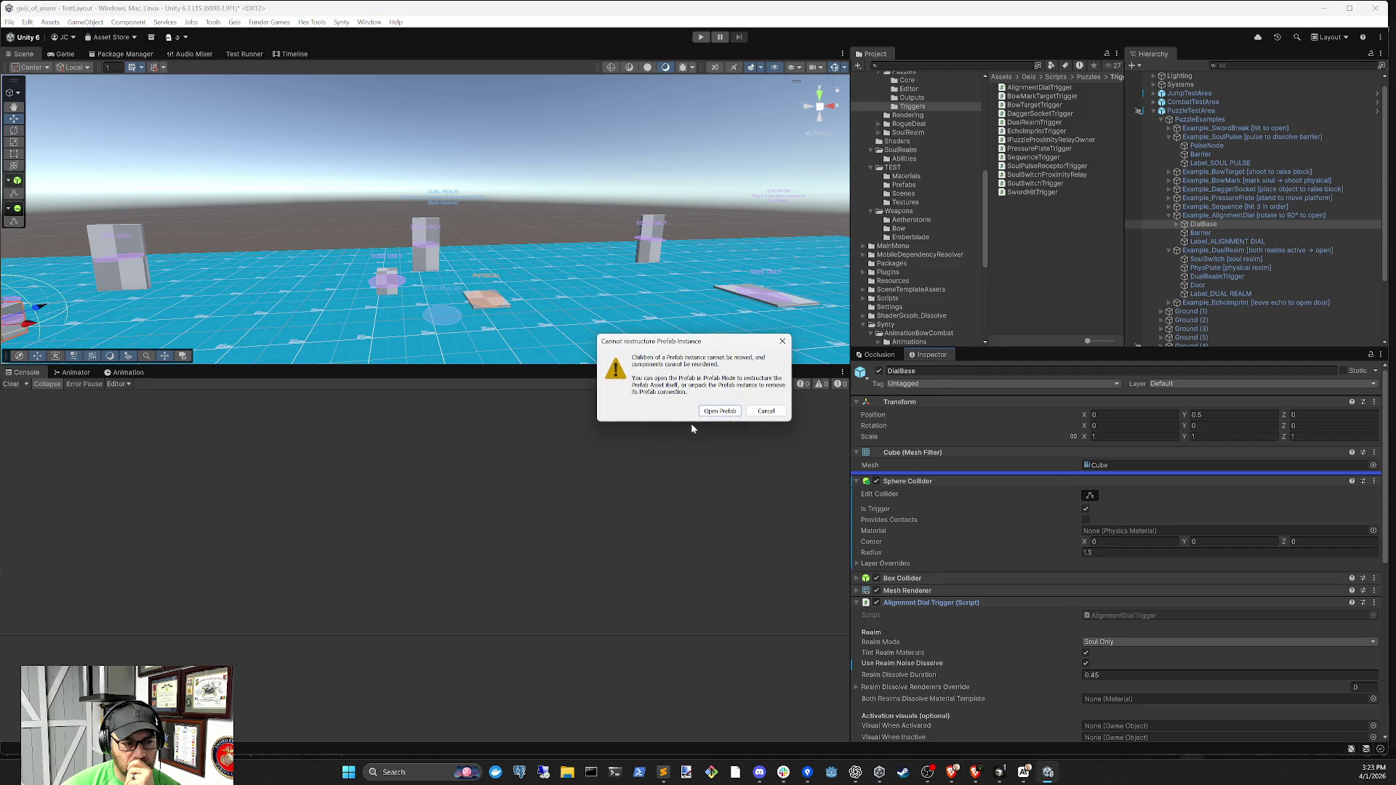
{"action": "left_click", "coordinate": [767, 412]}
{"action": "scroll", "coordinate": [1131, 608], "scroll_direction": "down", "scroll_amount": 5}
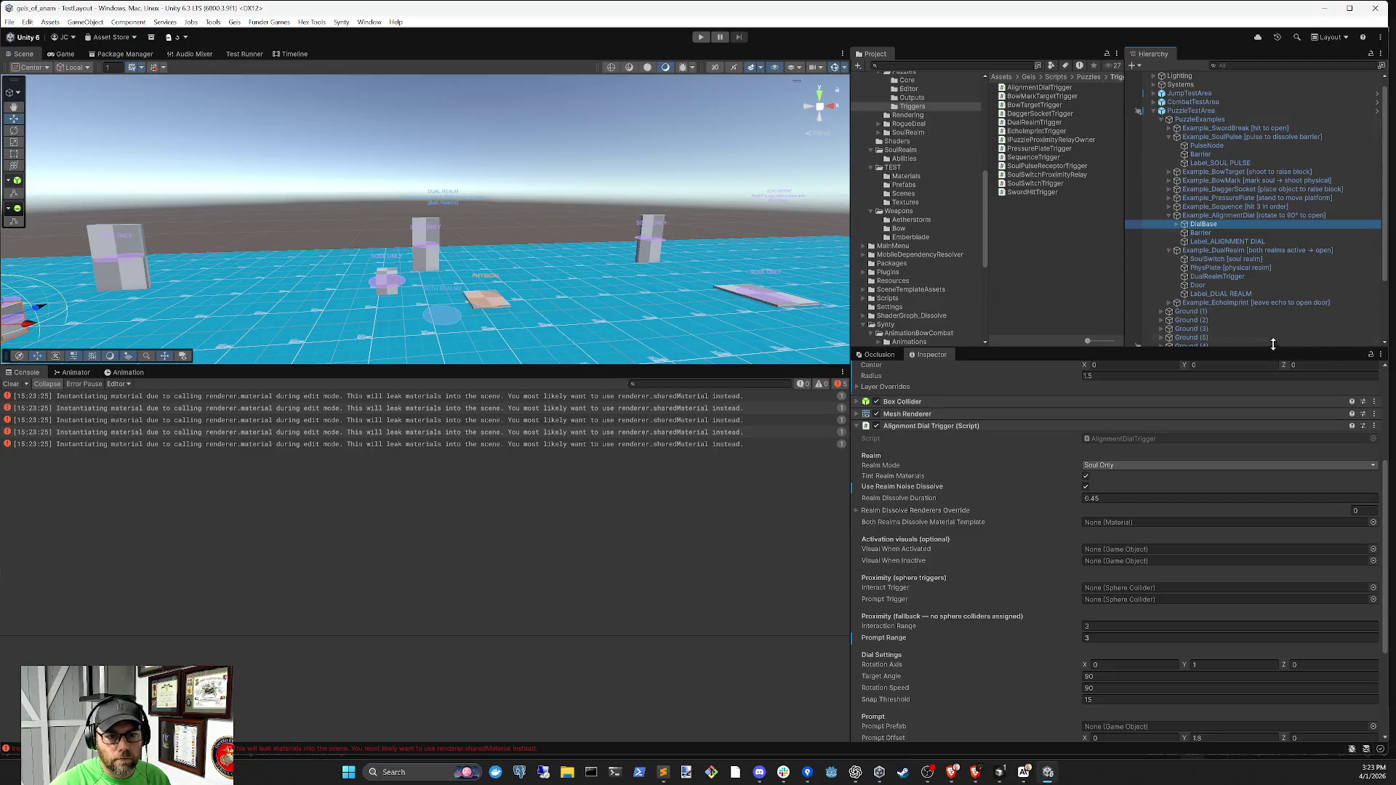
{"action": "scroll", "coordinate": [1164, 589], "scroll_direction": "down", "scroll_amount": 4}
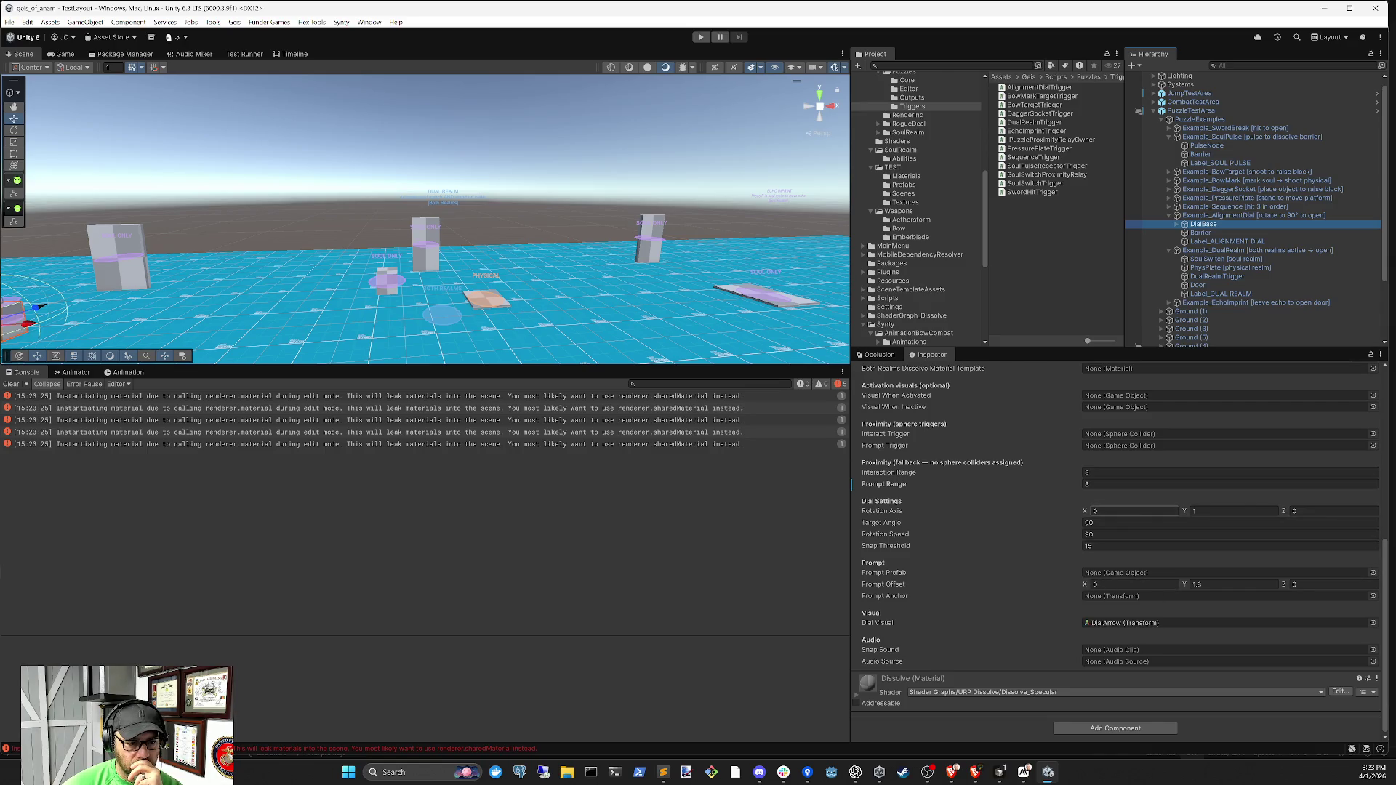
{"action": "scroll", "coordinate": [1053, 510], "scroll_direction": "up", "scroll_amount": 2}
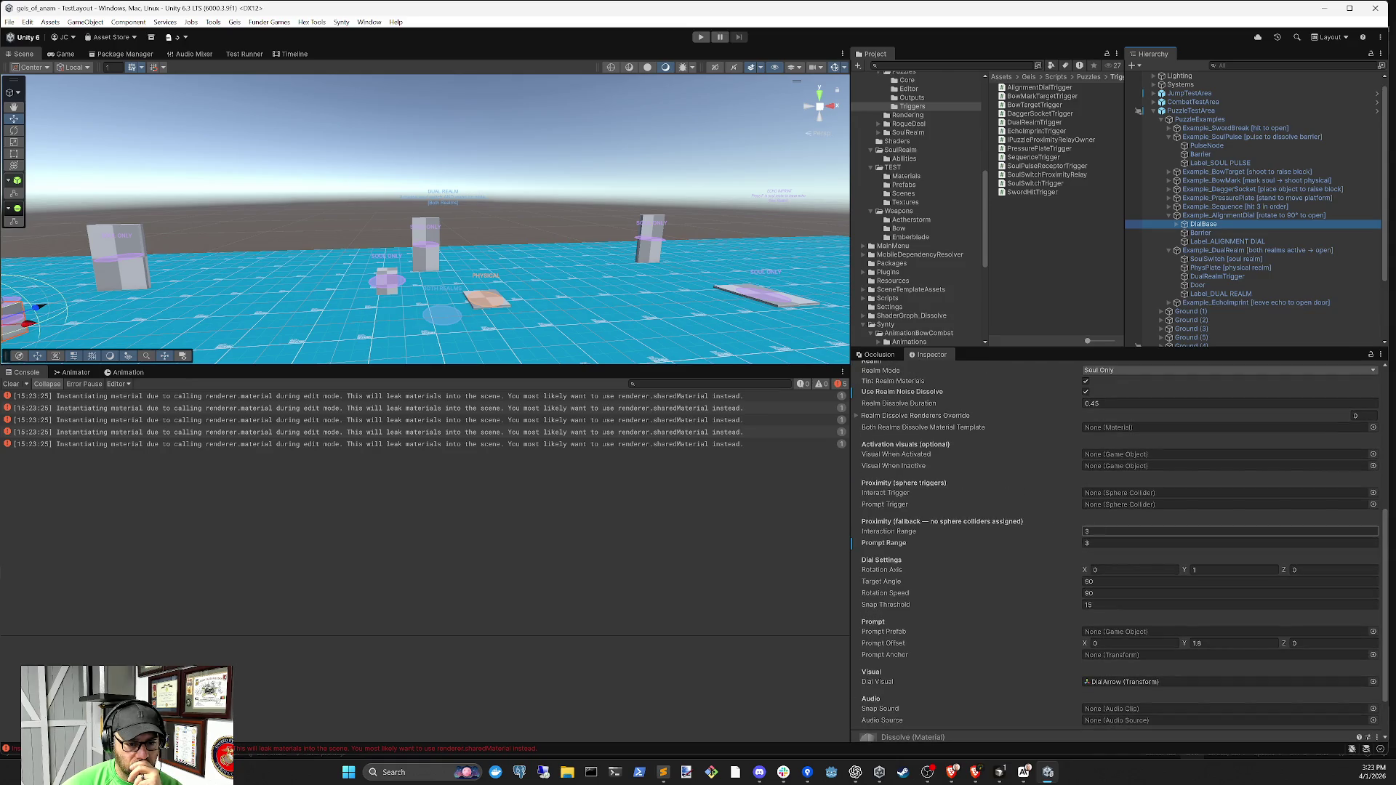
{"action": "scroll", "coordinate": [1127, 509], "scroll_direction": "down", "scroll_amount": 2}
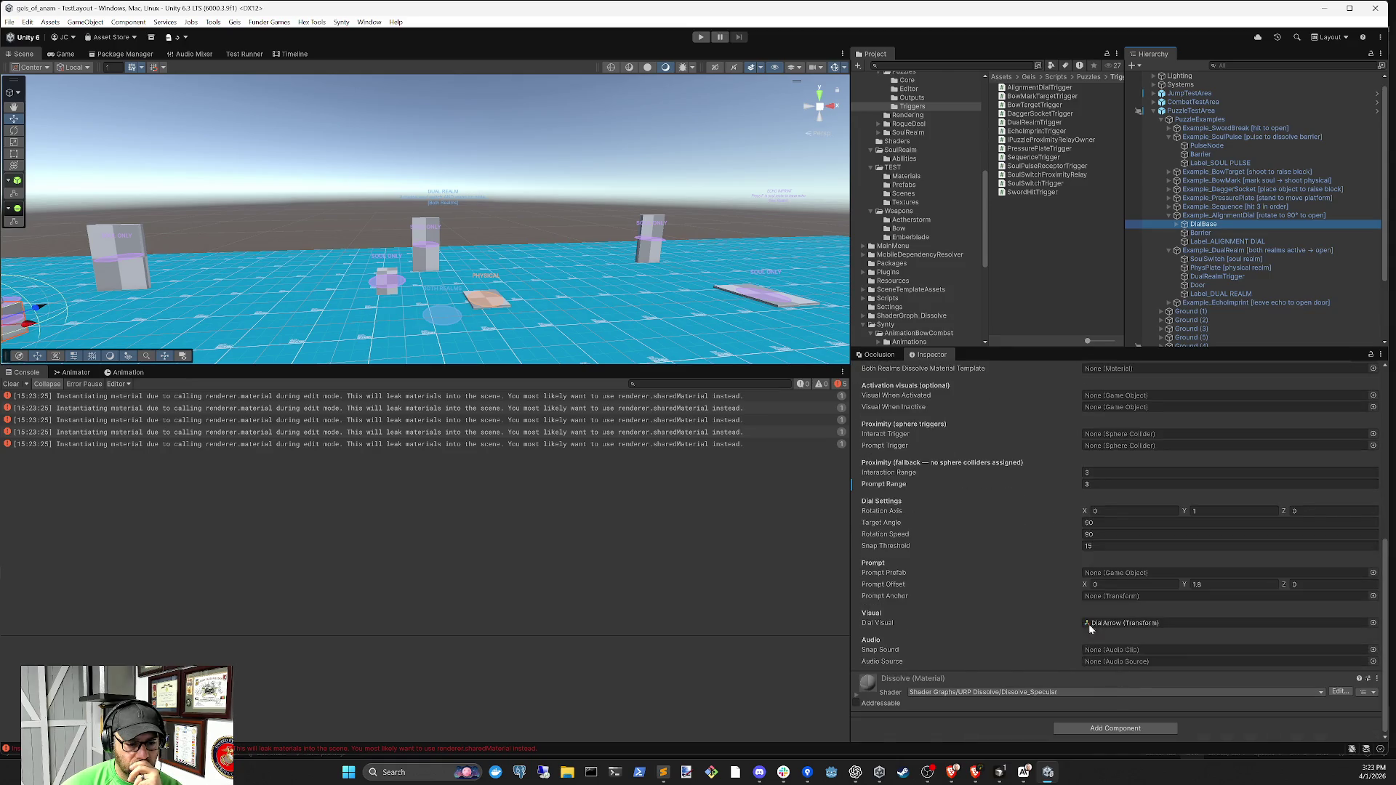
{"action": "scroll", "coordinate": [1086, 630], "scroll_direction": "up", "scroll_amount": 9}
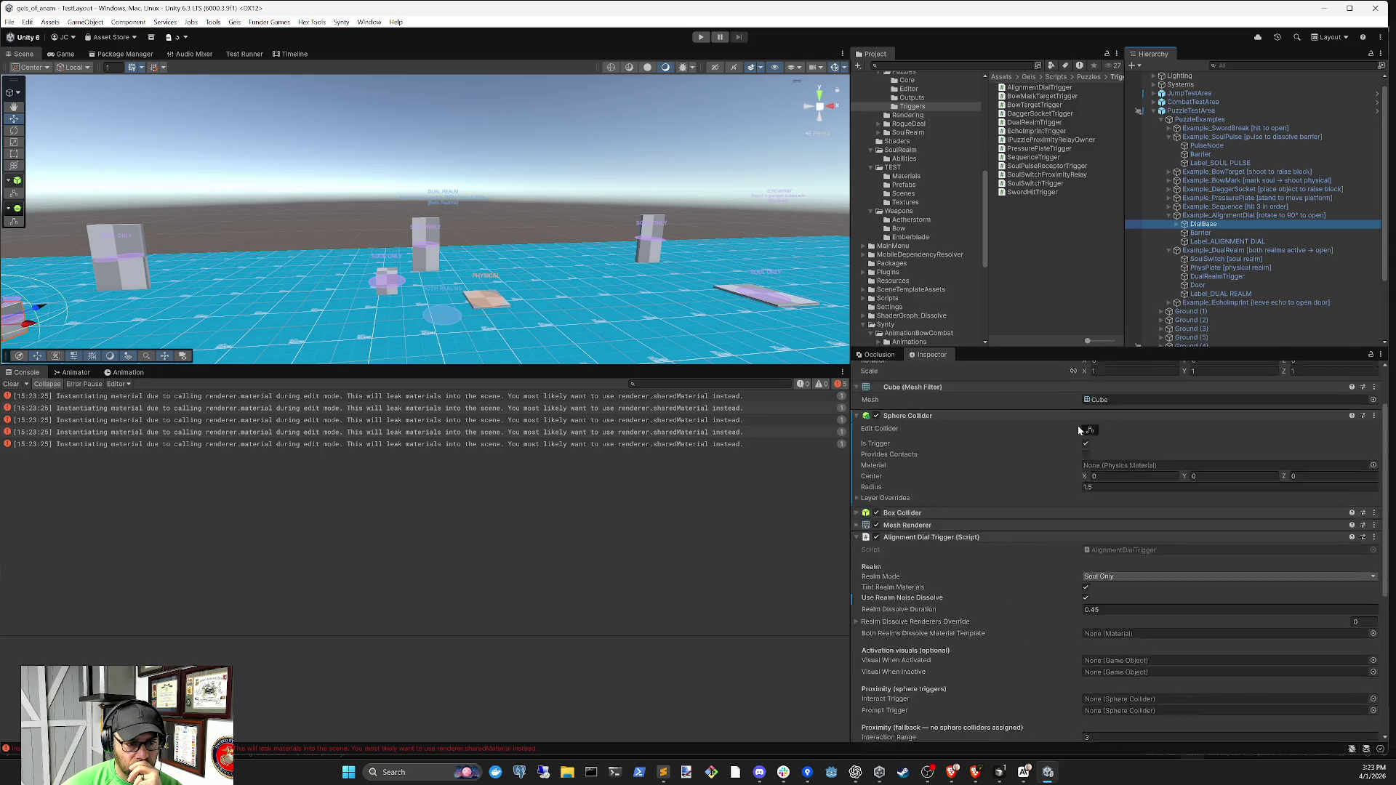
{"action": "scroll", "coordinate": [1080, 429], "scroll_direction": "up", "scroll_amount": 1}
{"action": "left_click", "coordinate": [1079, 445]}
{"action": "left_click_drag", "start_coordinate": [1136, 593], "coordinate": [1142, 643]}
{"action": "mouse_move", "coordinate": [1104, 451]}
{"action": "left_mouse_down"}
{"action": "mouse_move", "coordinate": [1135, 673]}
{"action": "mouse_move", "coordinate": [1138, 655]}
{"action": "left_mouse_up"}
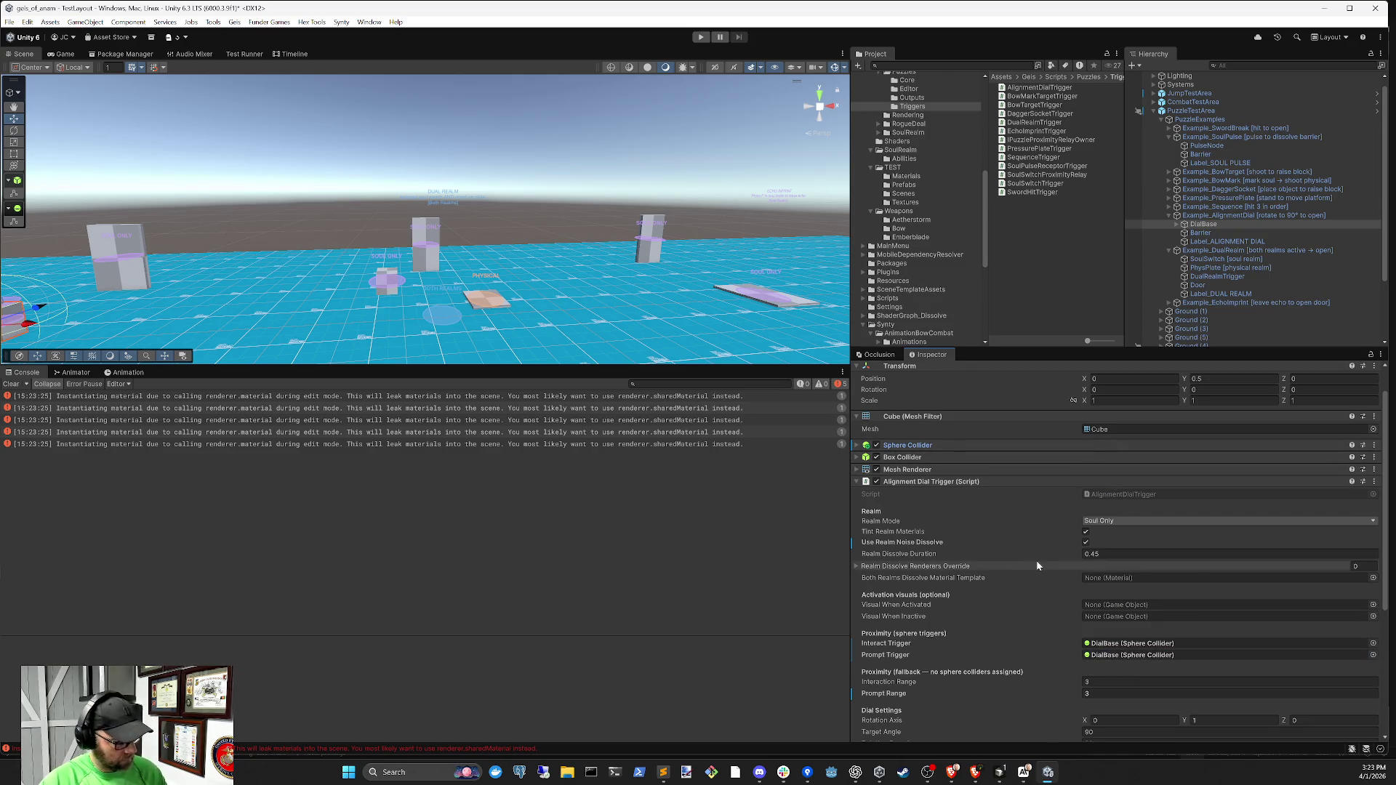
{"action": "scroll", "coordinate": [980, 642], "scroll_direction": "down", "scroll_amount": 5}
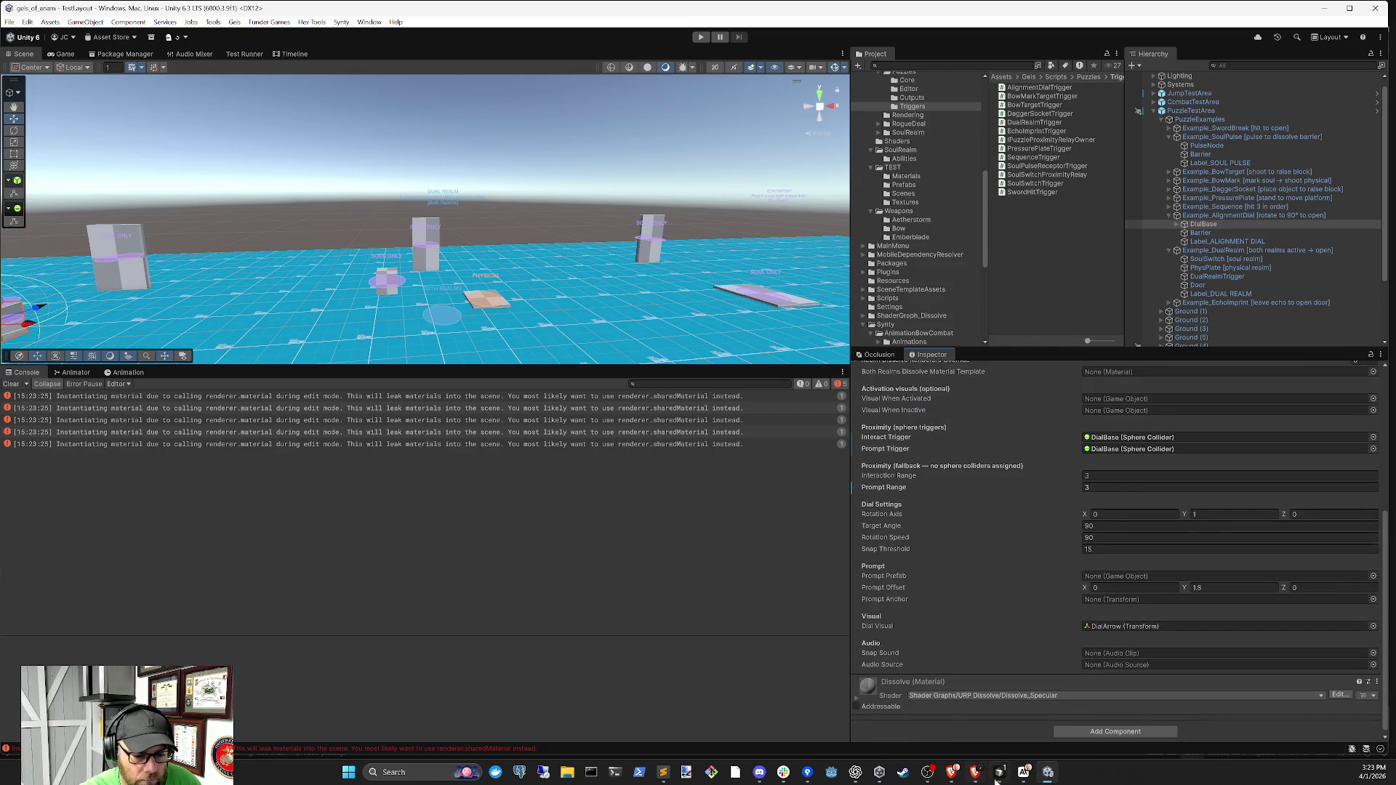
{"action": "left_click", "coordinate": [994, 781]}
{"action": "scroll", "coordinate": [1081, 576], "scroll_direction": "down", "scroll_amount": 5}
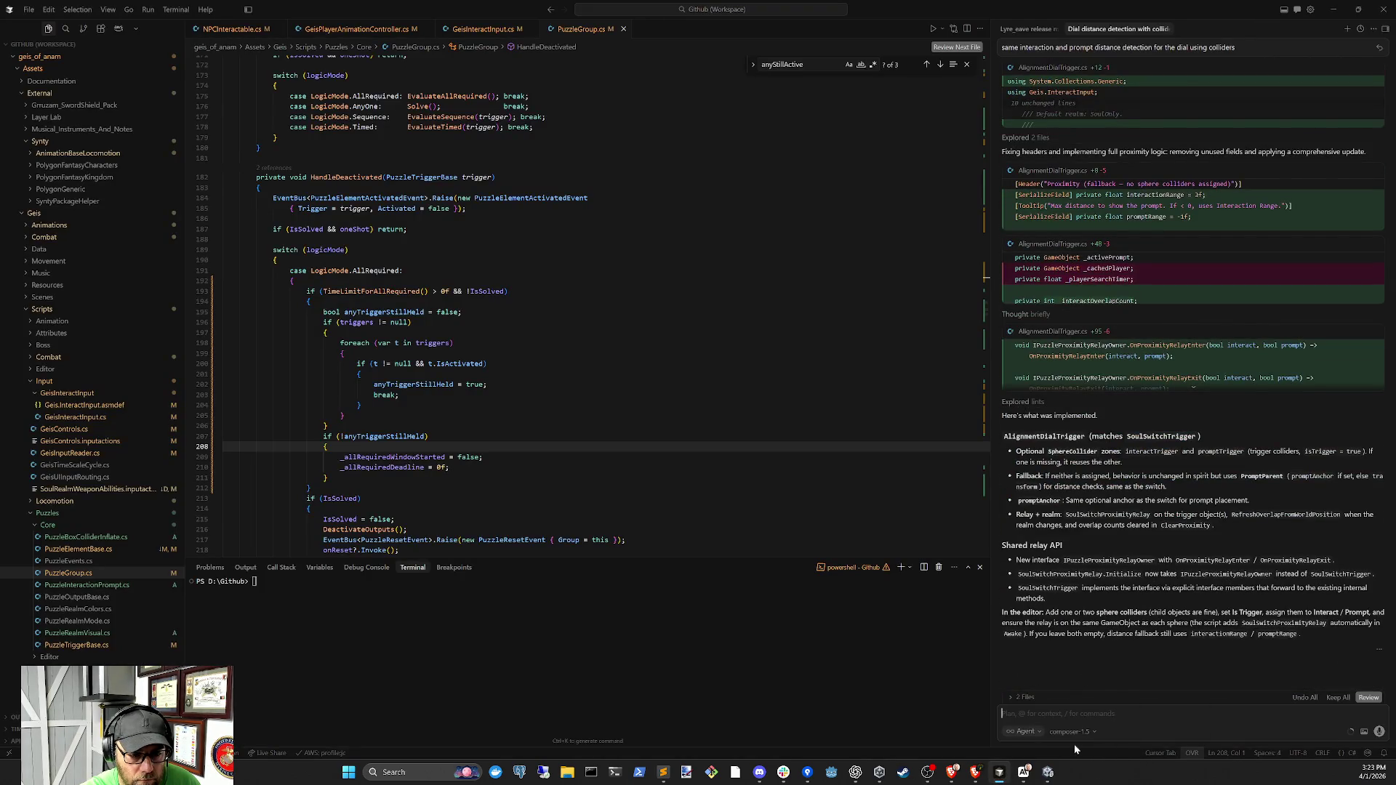
{"action": "mouse_move", "coordinate": [1053, 777]}
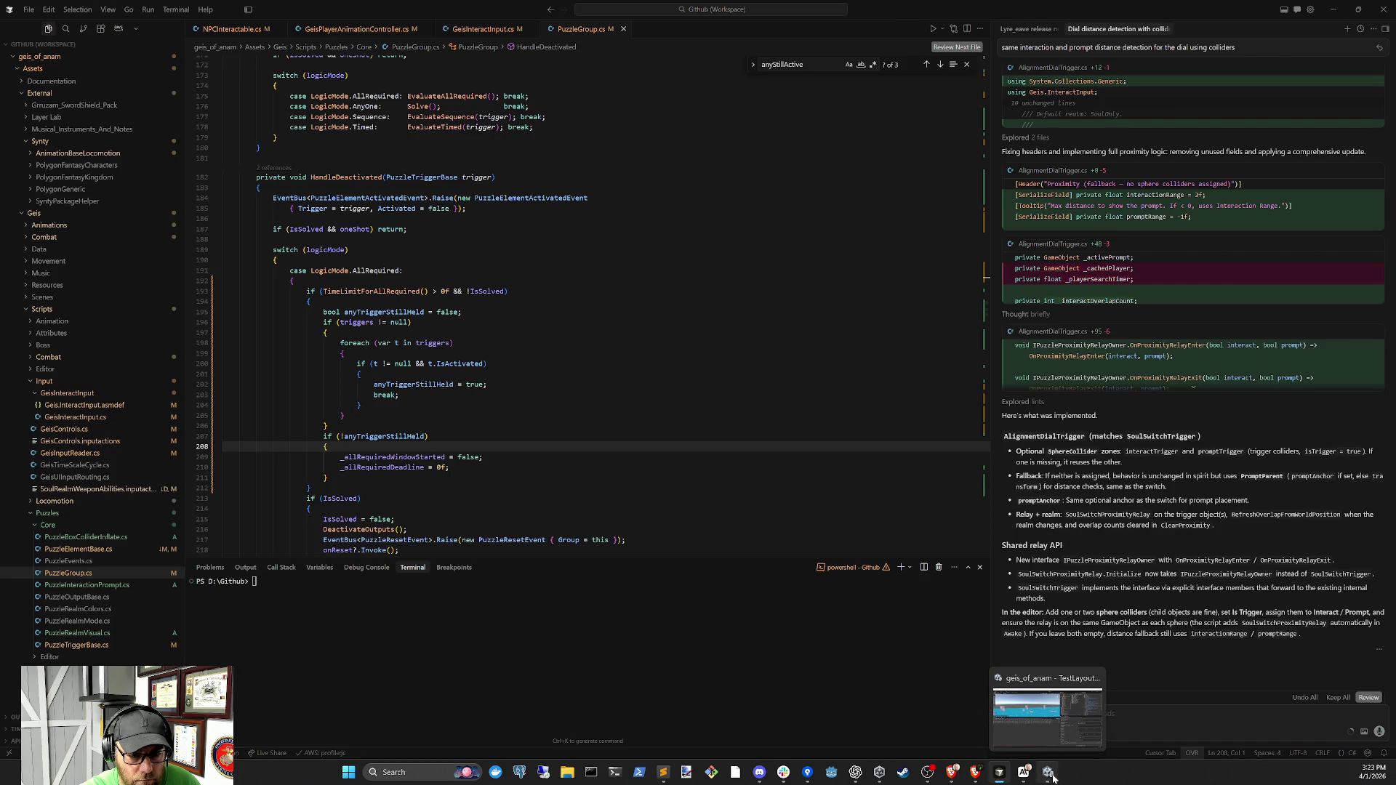
{"action": "left_click", "coordinate": [1052, 778]}
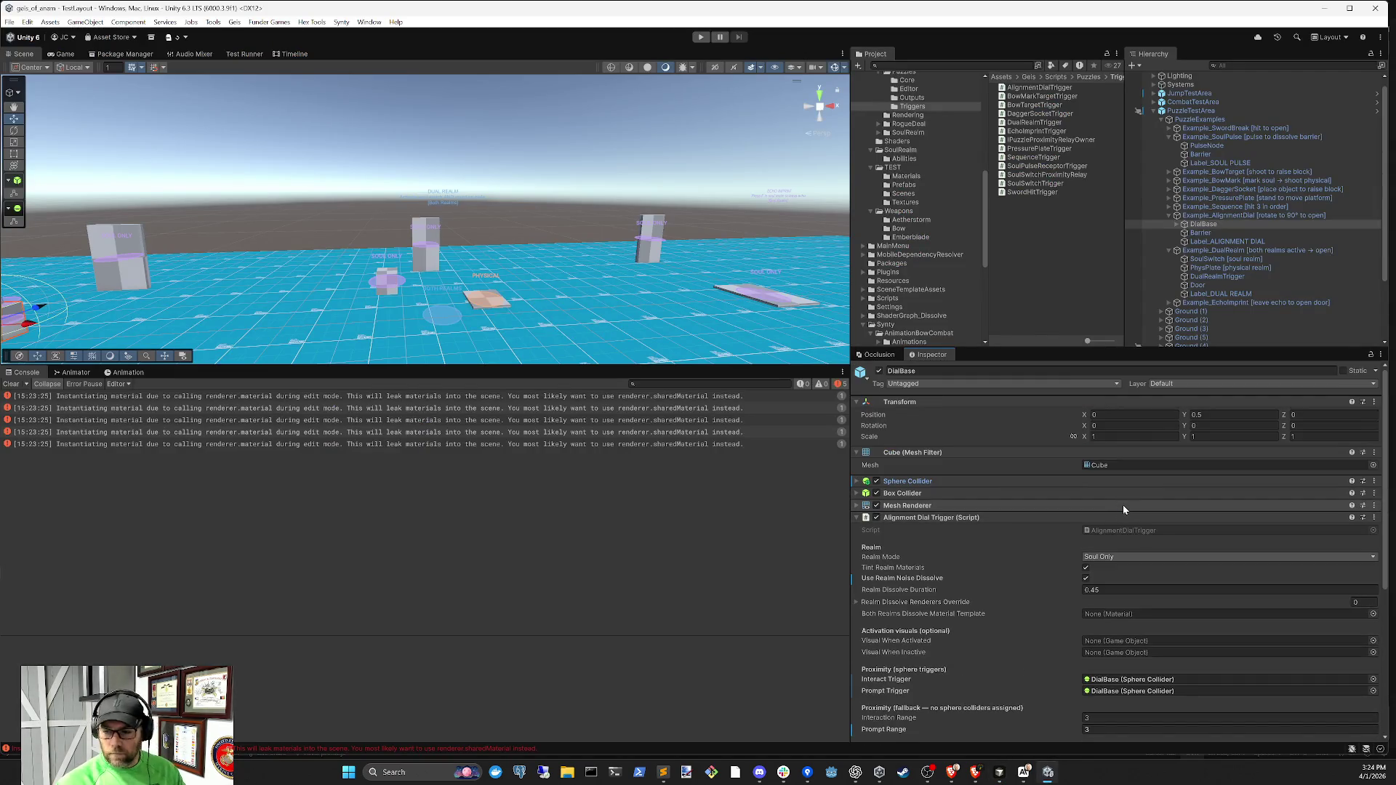
Clear the console, enter Play mode, and lower the dial's Rotation Speed to 5
{"action": "left_click", "coordinate": [7, 385]}
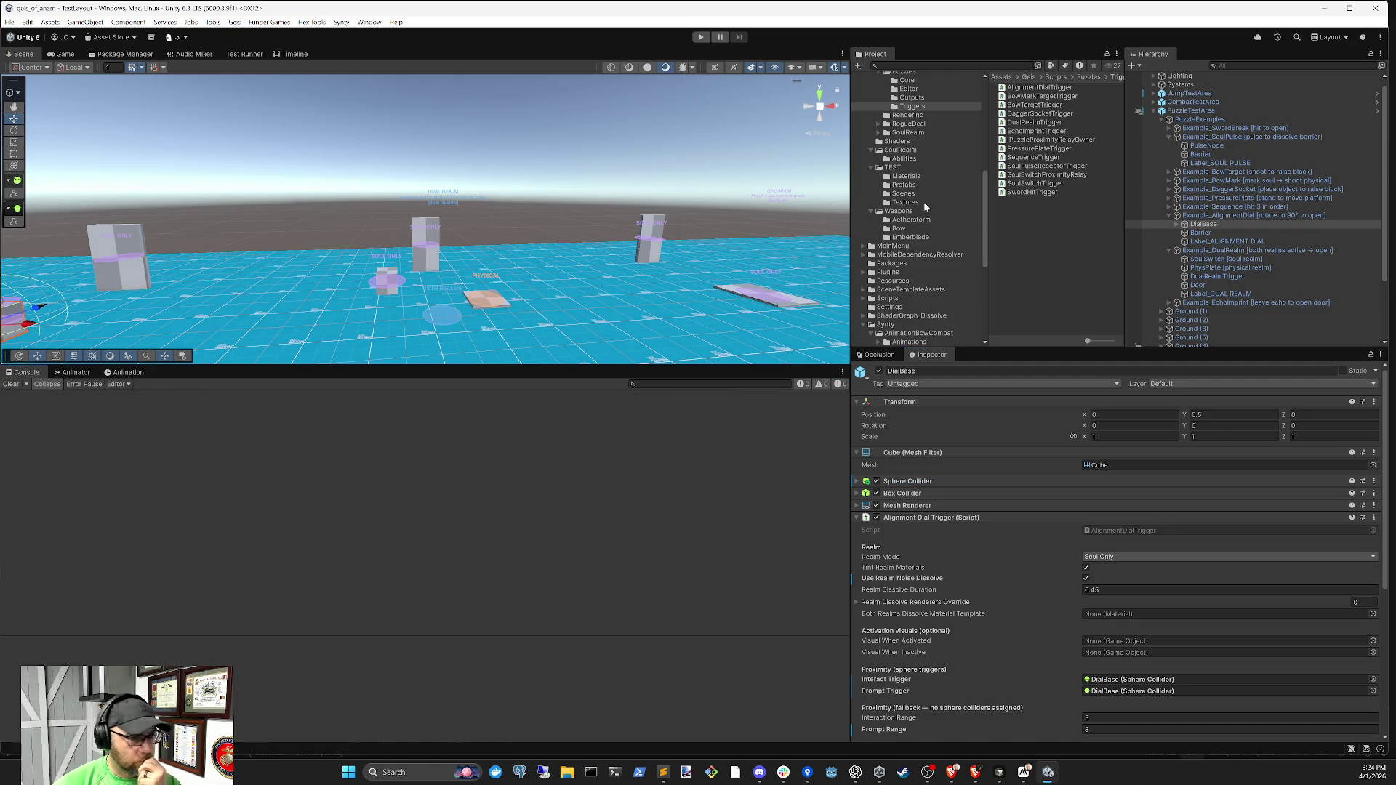
{"action": "left_click", "coordinate": [701, 38]}
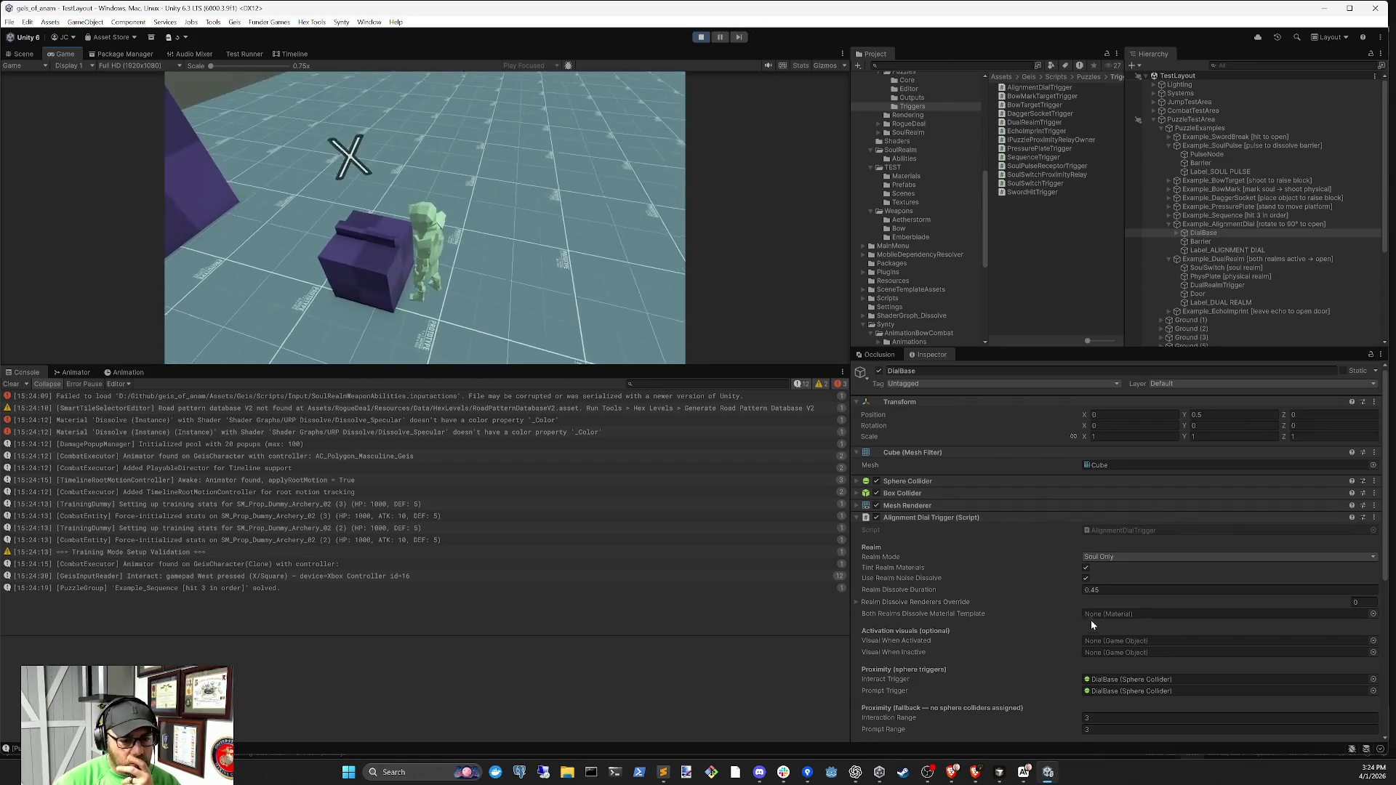
{"action": "scroll", "coordinate": [1093, 623], "scroll_direction": "down", "scroll_amount": 2}
{"action": "scroll", "coordinate": [1079, 596], "scroll_direction": "down", "scroll_amount": 5}
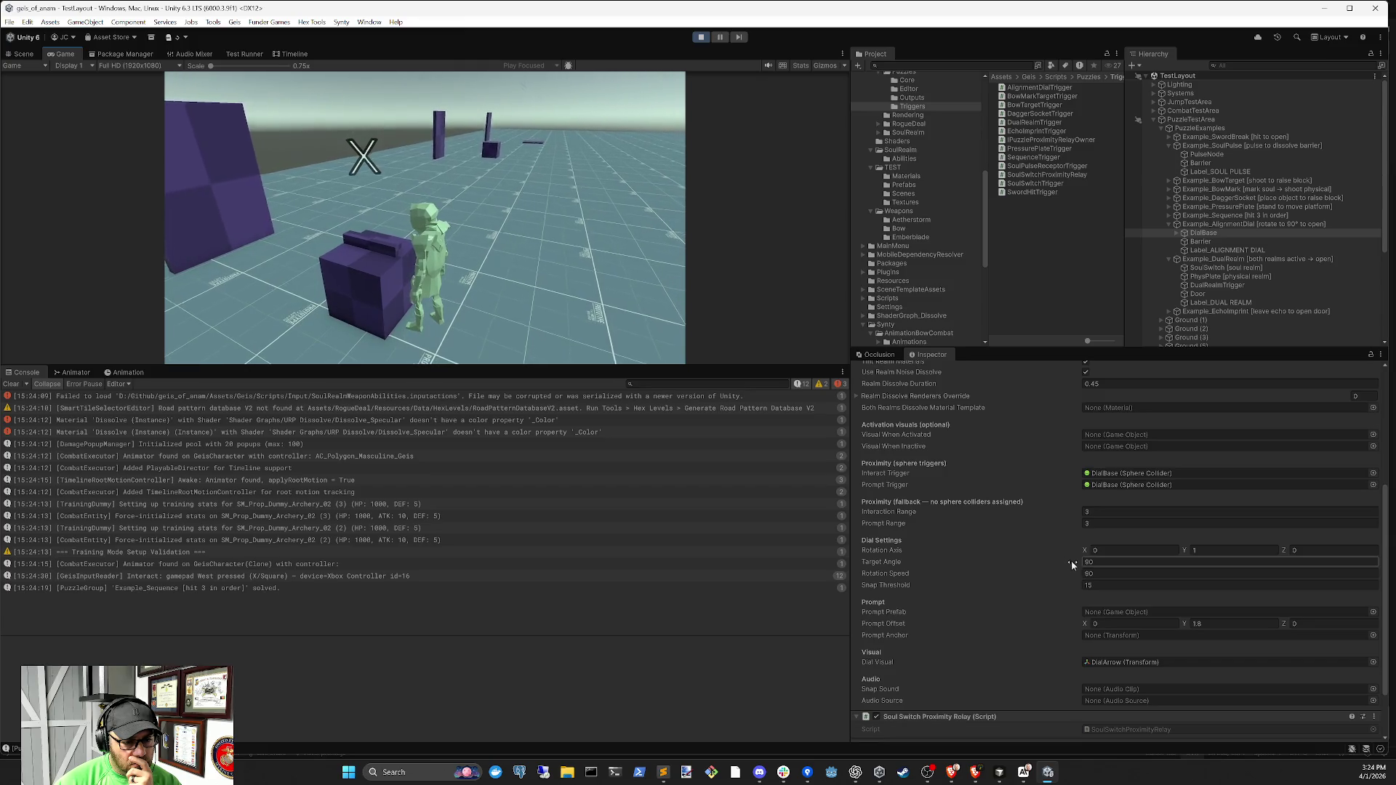
{"action": "left_click_drag", "start_coordinate": [1078, 570], "coordinate": [1075, 574]}
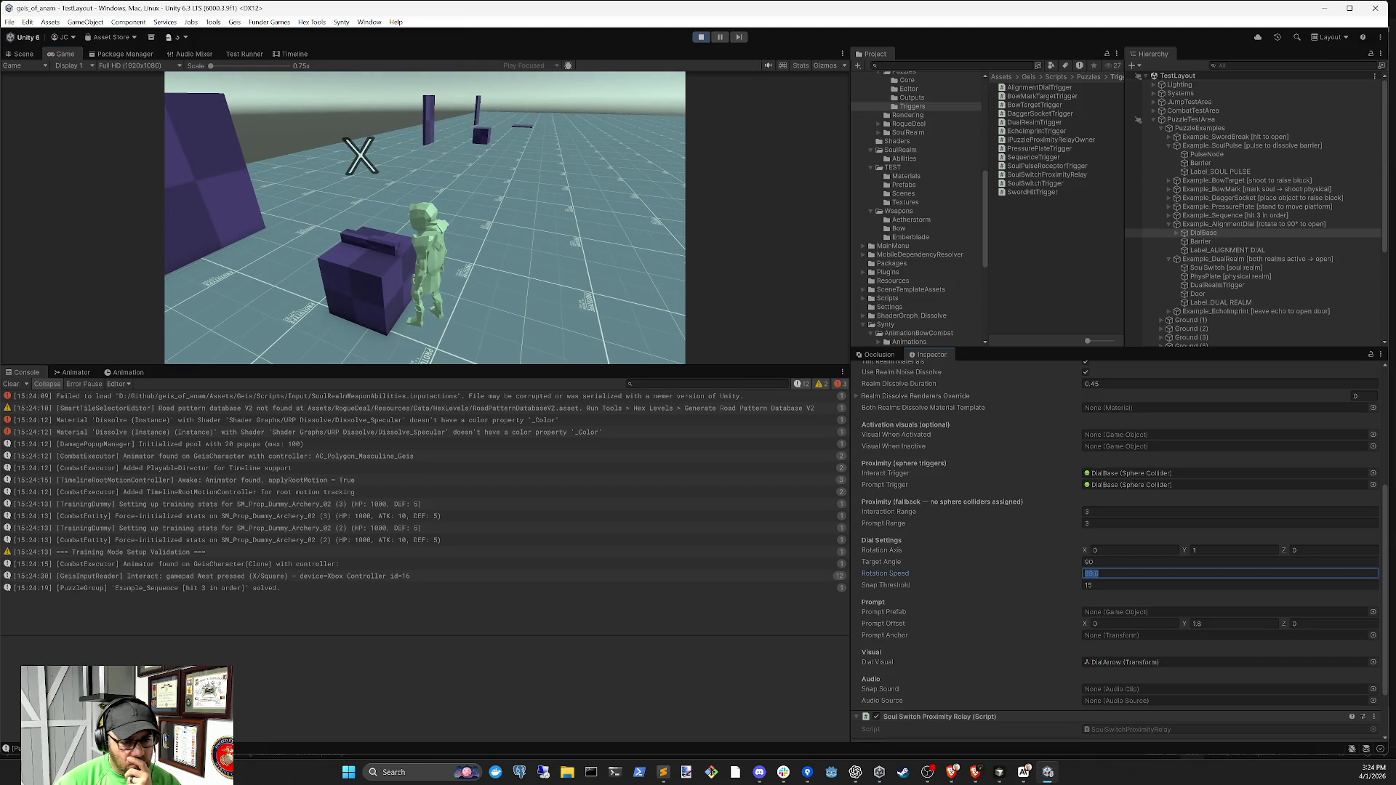
{"action": "type", "text": "5"}
{"action": "key", "text": "Return"}
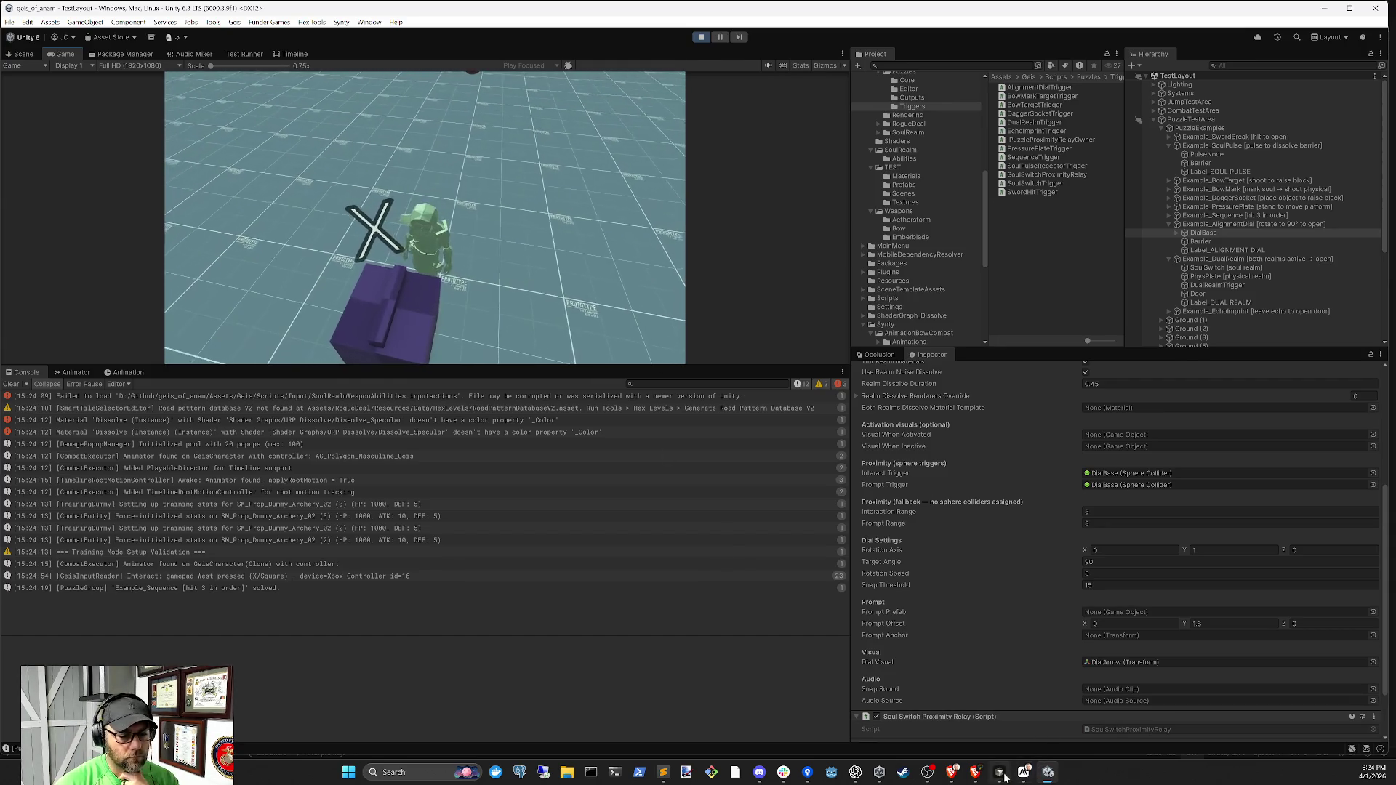
{"action": "left_click", "coordinate": [1003, 774]}
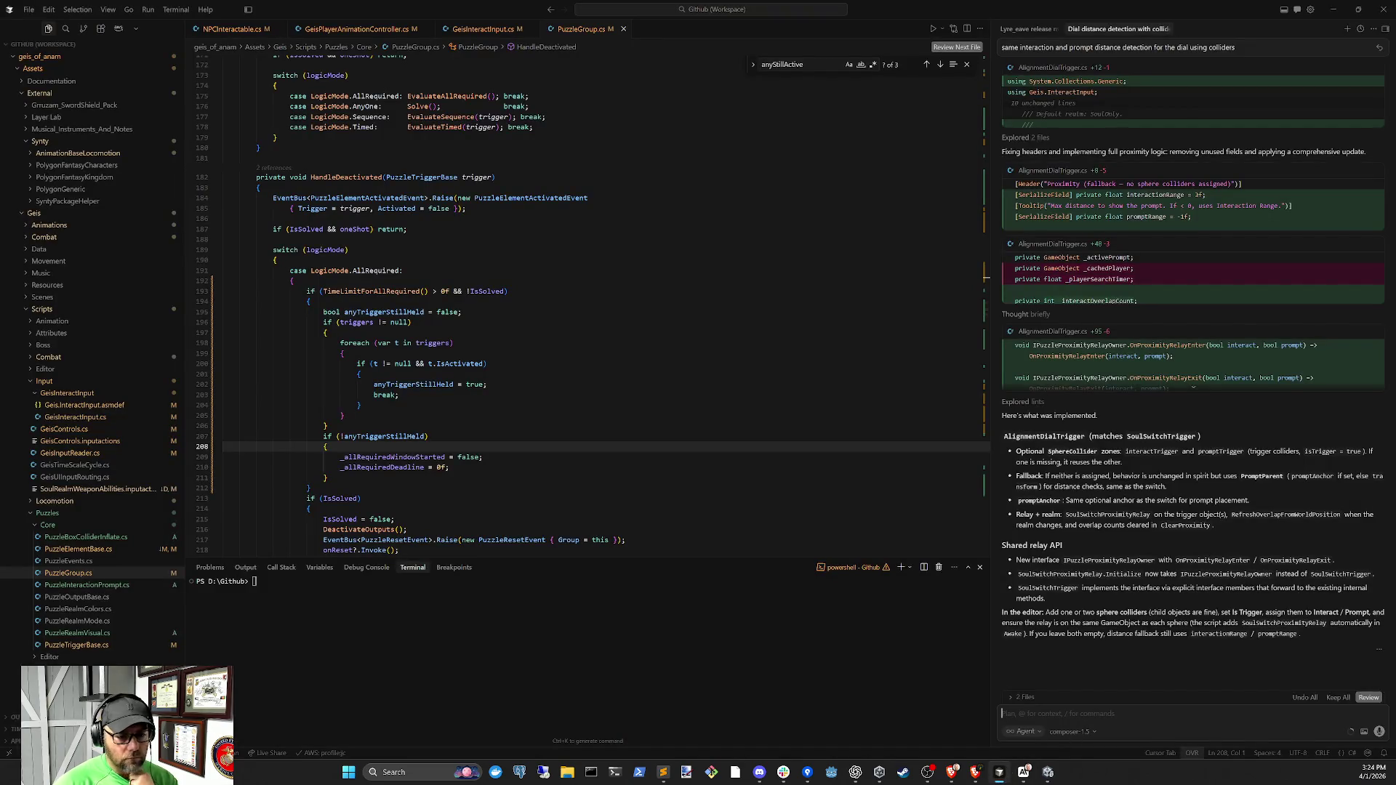
Report to the Cursor agent that the dial doesn't turn when pressing interact
{"action": "type", "text": "IM"}
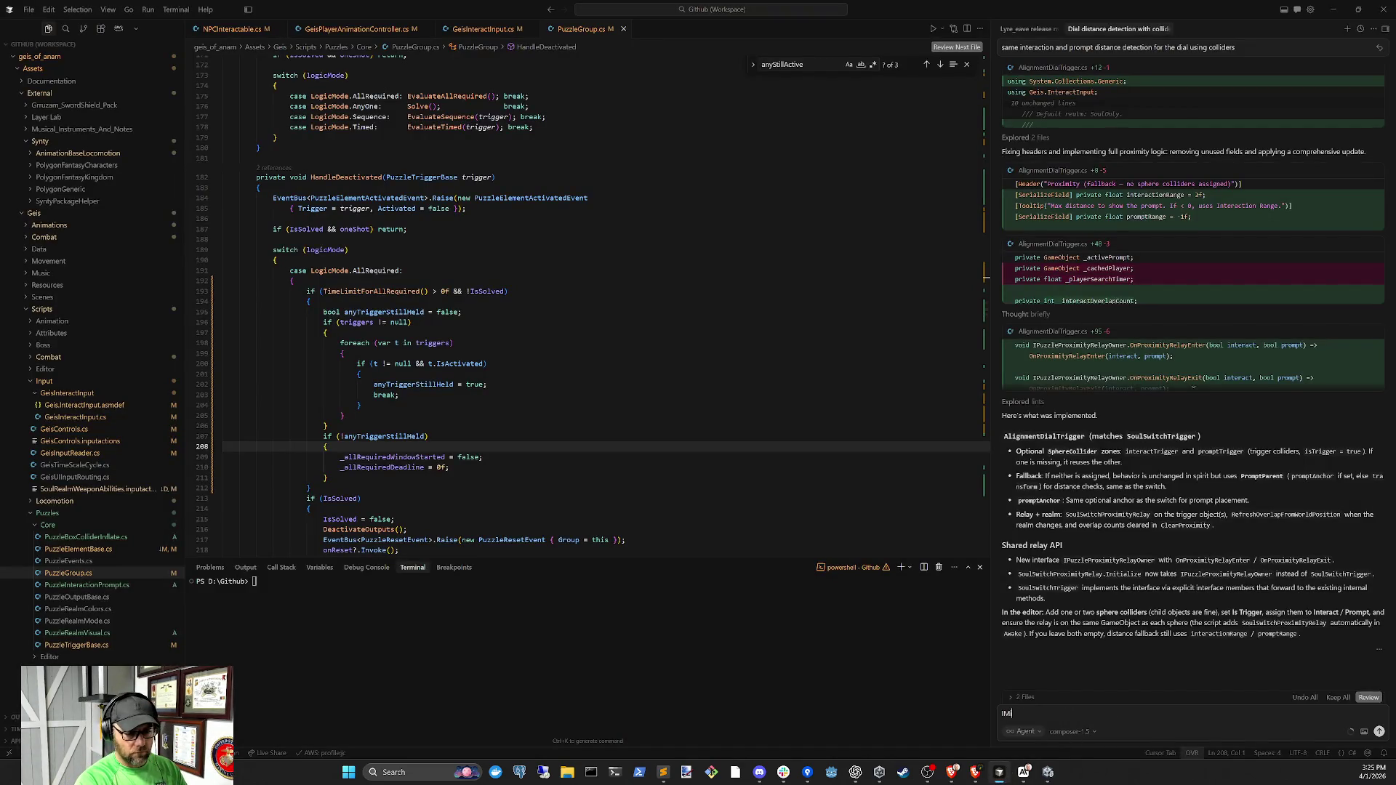
{"action": "type", "text": "Im not seeing the dial"}
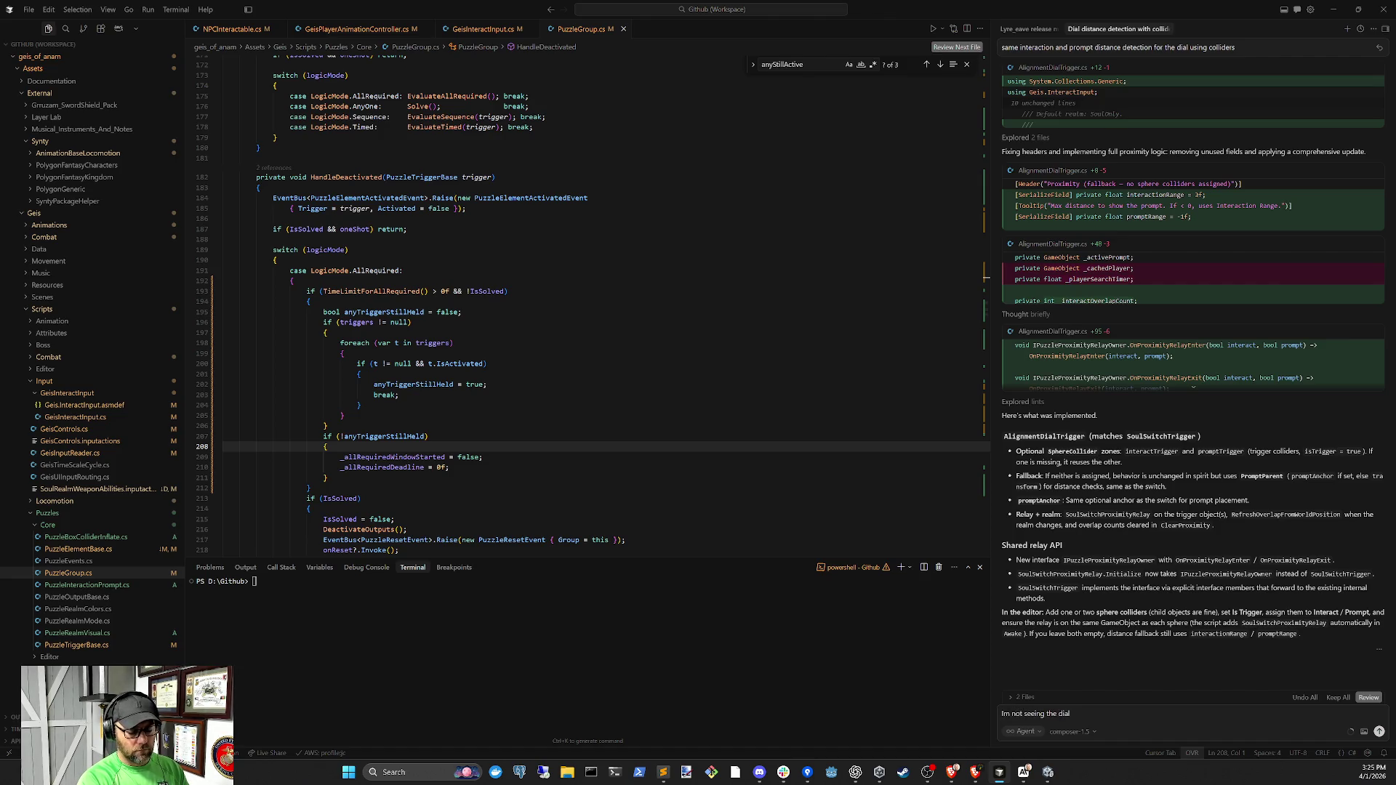
{"action": "type", "text": " press"}
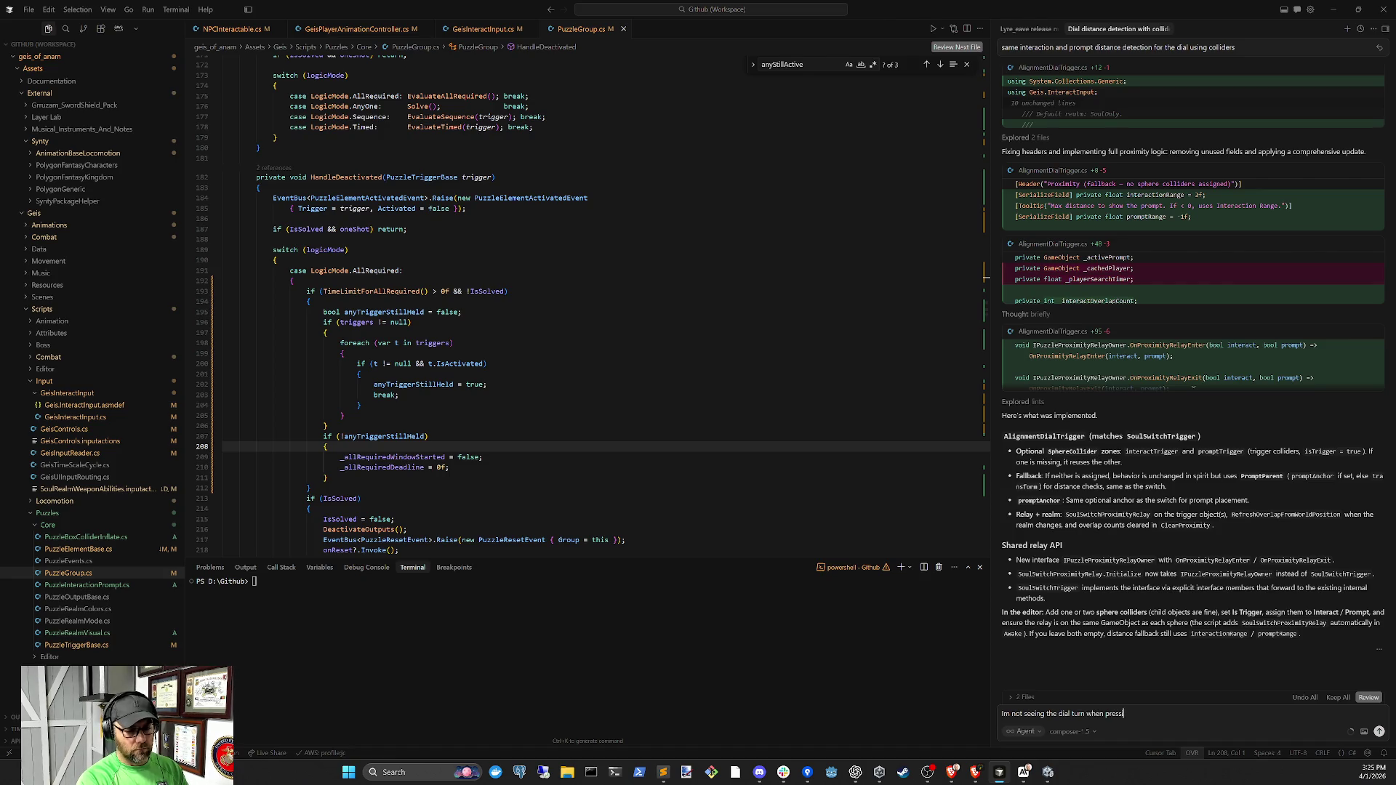
{"action": "type", "text": "terac"}
{"action": "key", "text": "Return"}
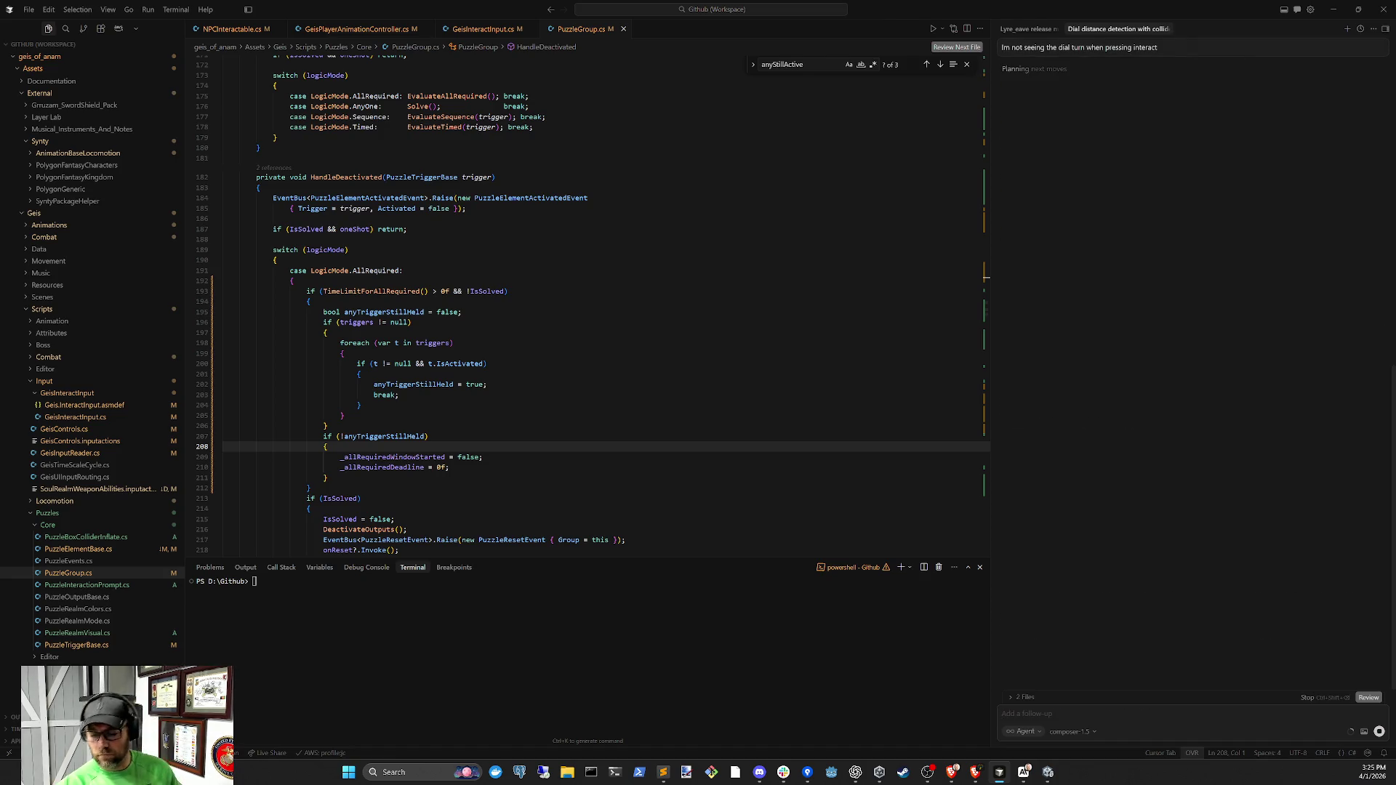
{"action": "key", "text": "alt+Tab"}
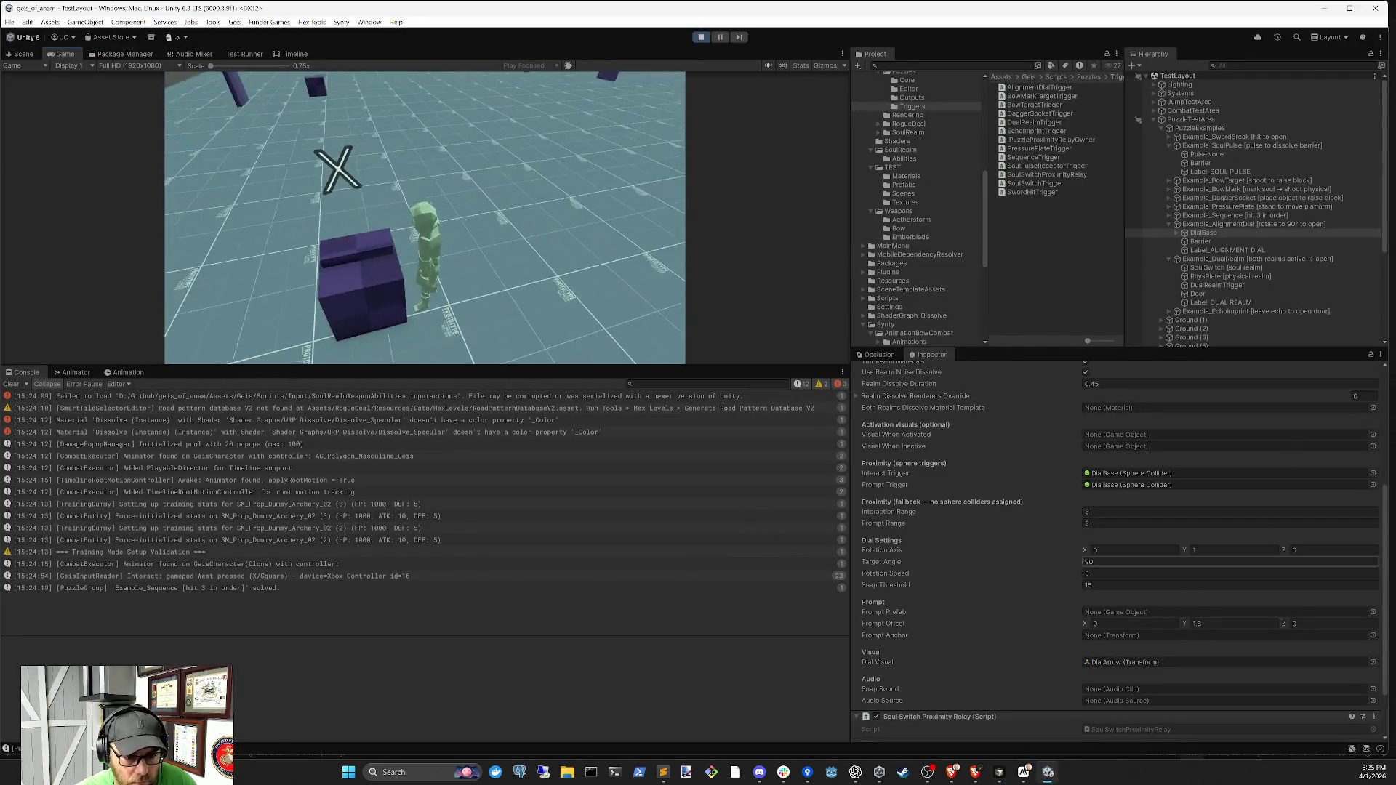
Expand DialBase and assign DialArrow as the dial's Visual When Activated
{"action": "scroll", "coordinate": [1167, 563], "scroll_direction": "up", "scroll_amount": 3}
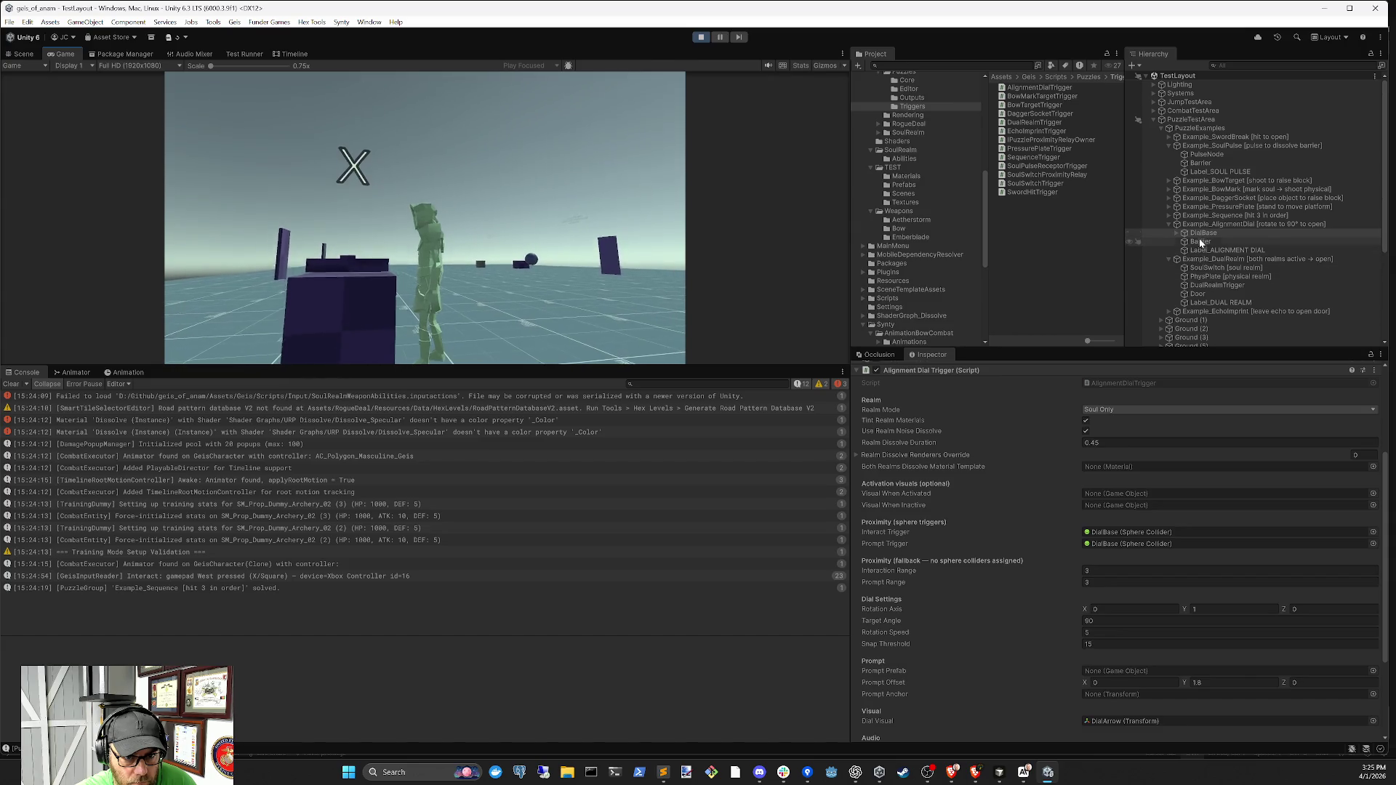
{"action": "double_click", "coordinate": [1204, 233]}
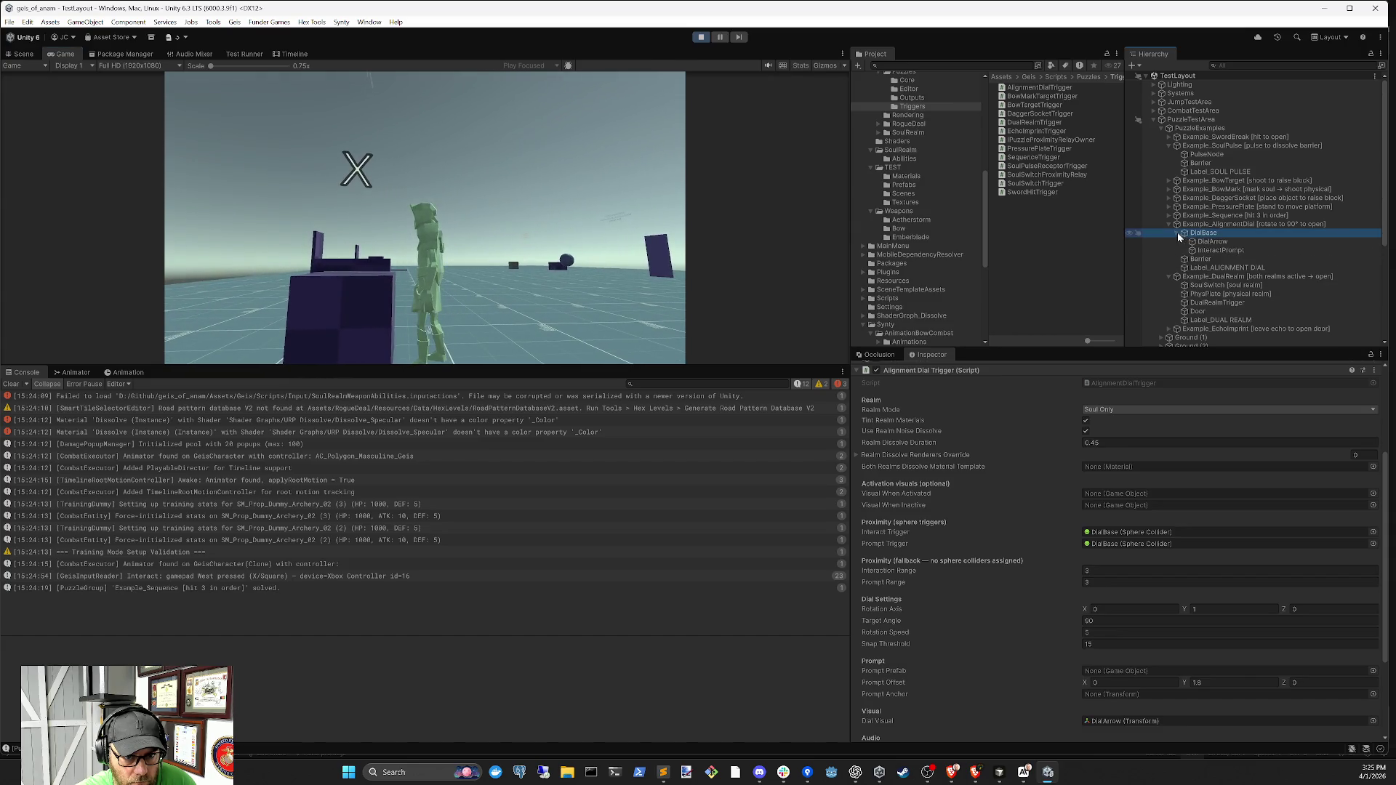
{"action": "left_click", "coordinate": [1215, 243]}
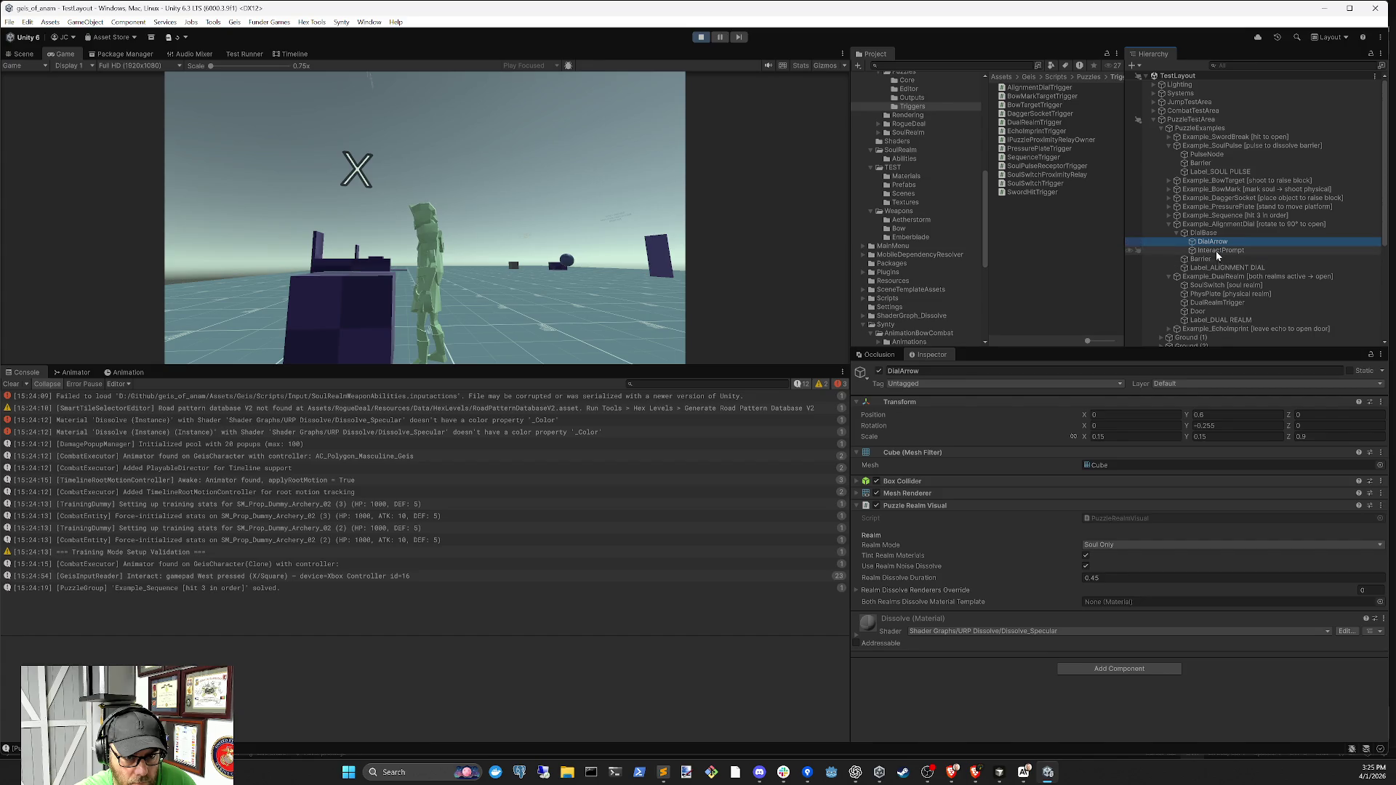
{"action": "left_click_drag", "start_coordinate": [1204, 233], "coordinate": [1132, 641]}
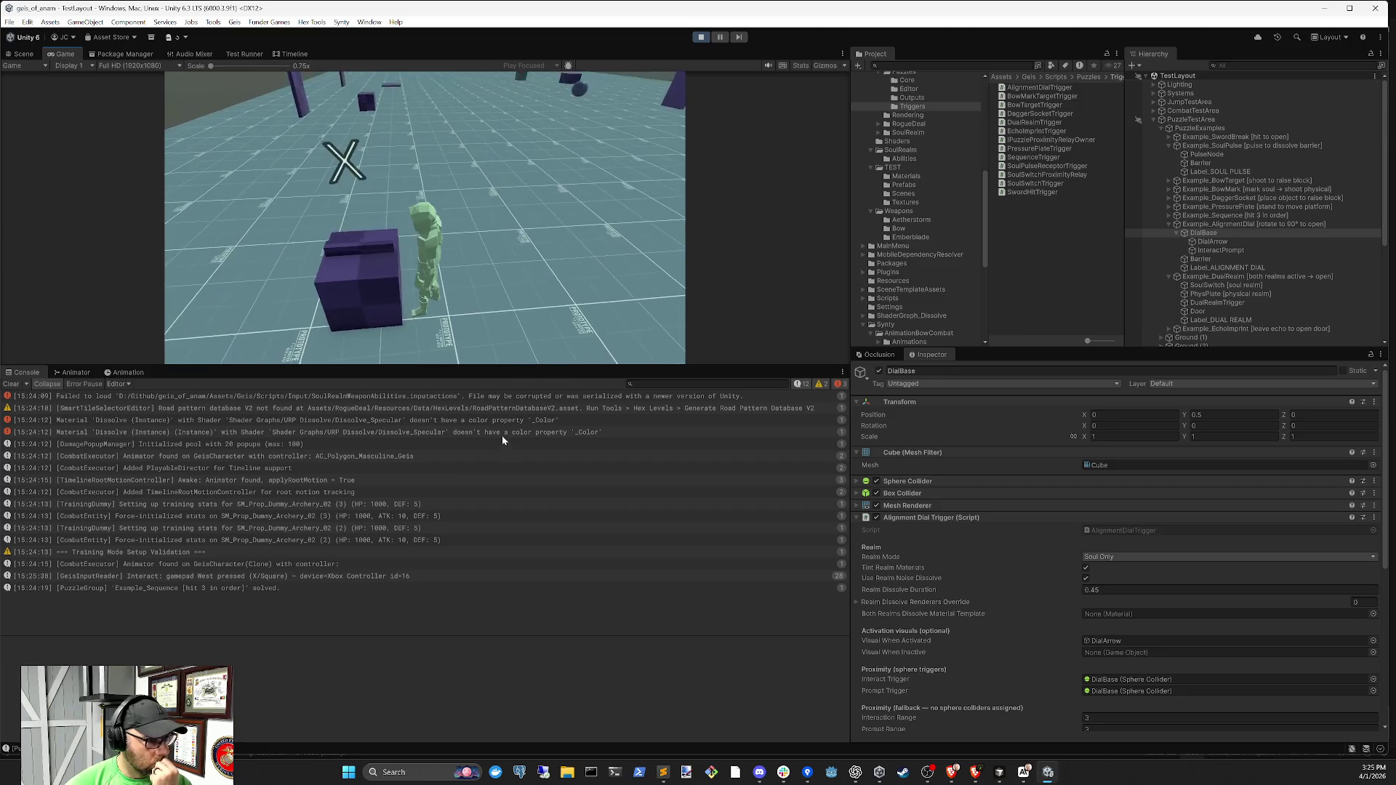
Read the Dissolve material and inputactions load errors in the Console
{"action": "left_click", "coordinate": [502, 434]}
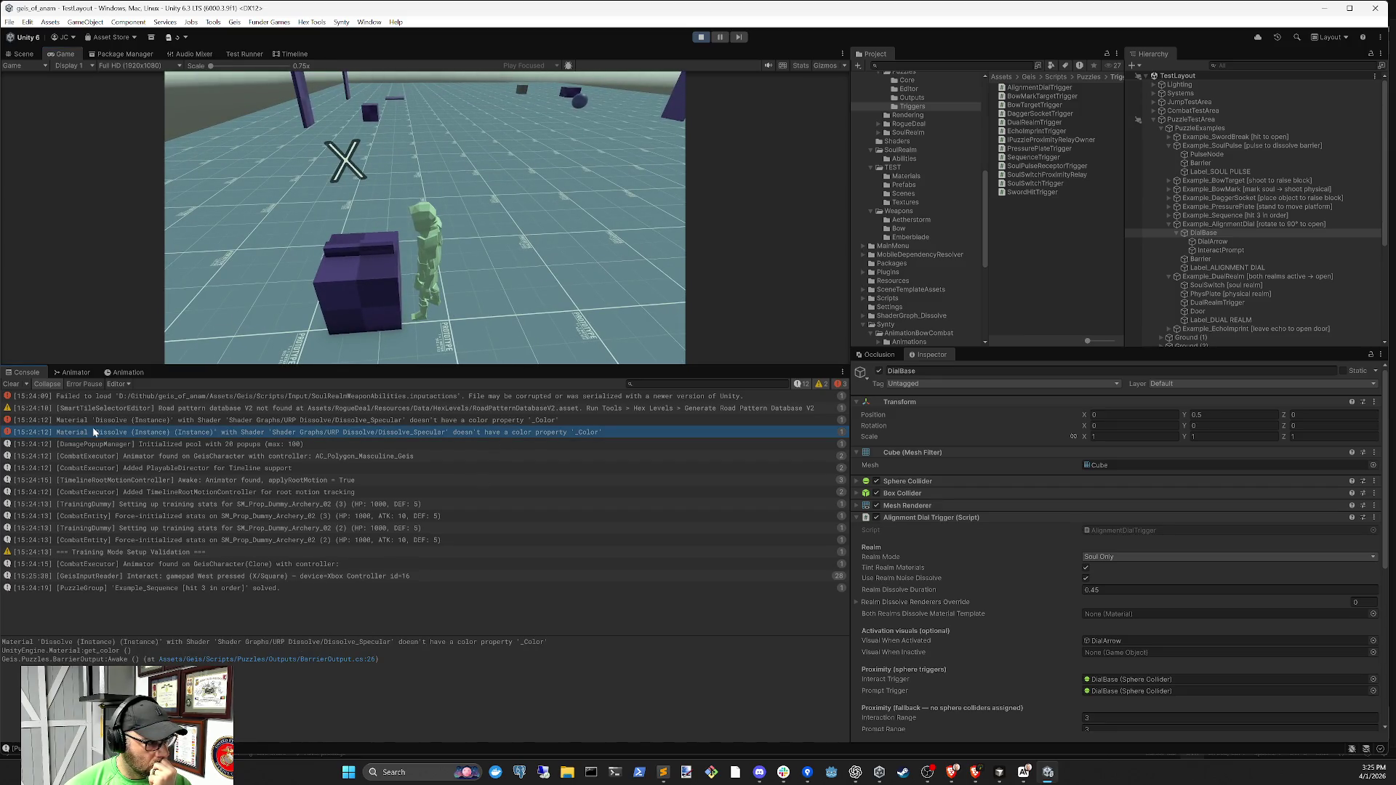
{"action": "left_click", "coordinate": [122, 399]}
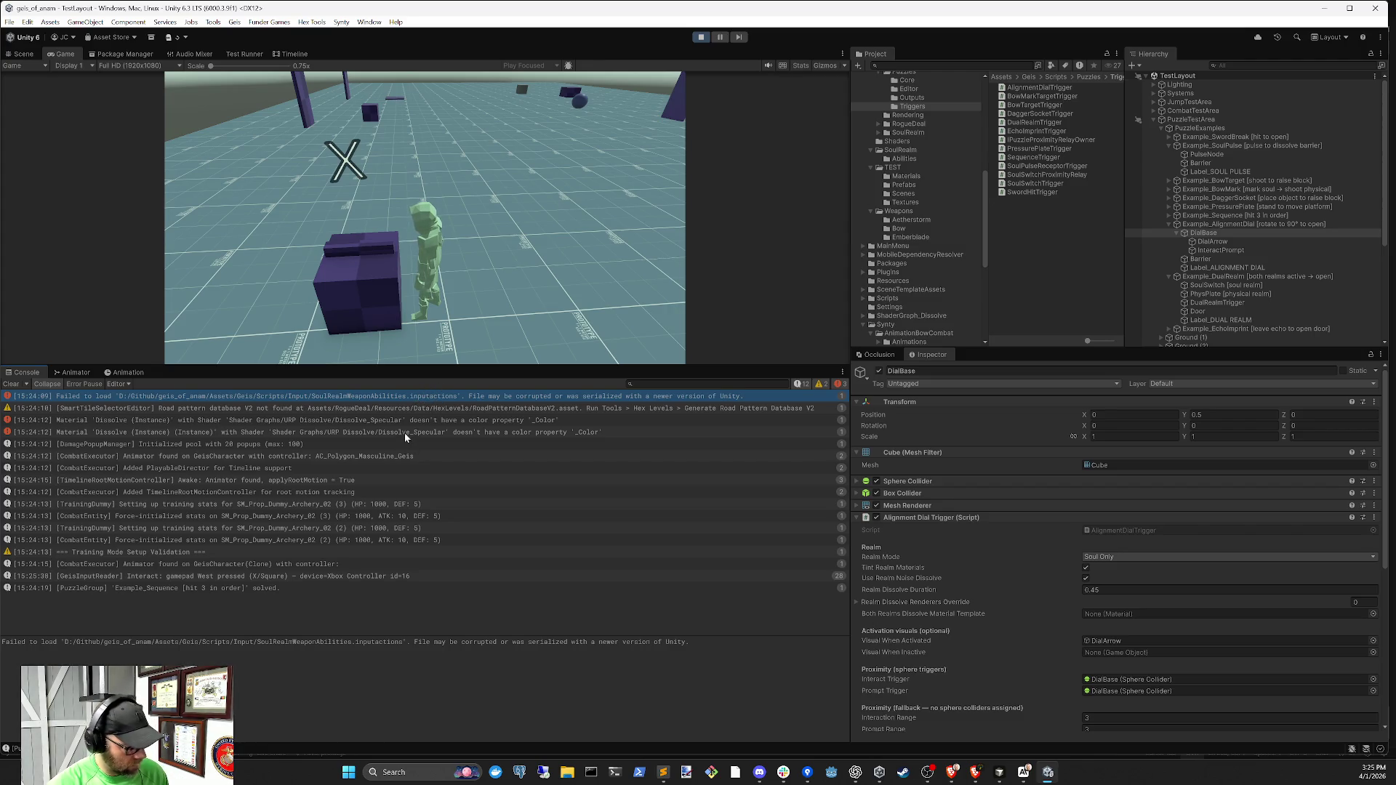
{"action": "left_click", "coordinate": [1000, 772]}
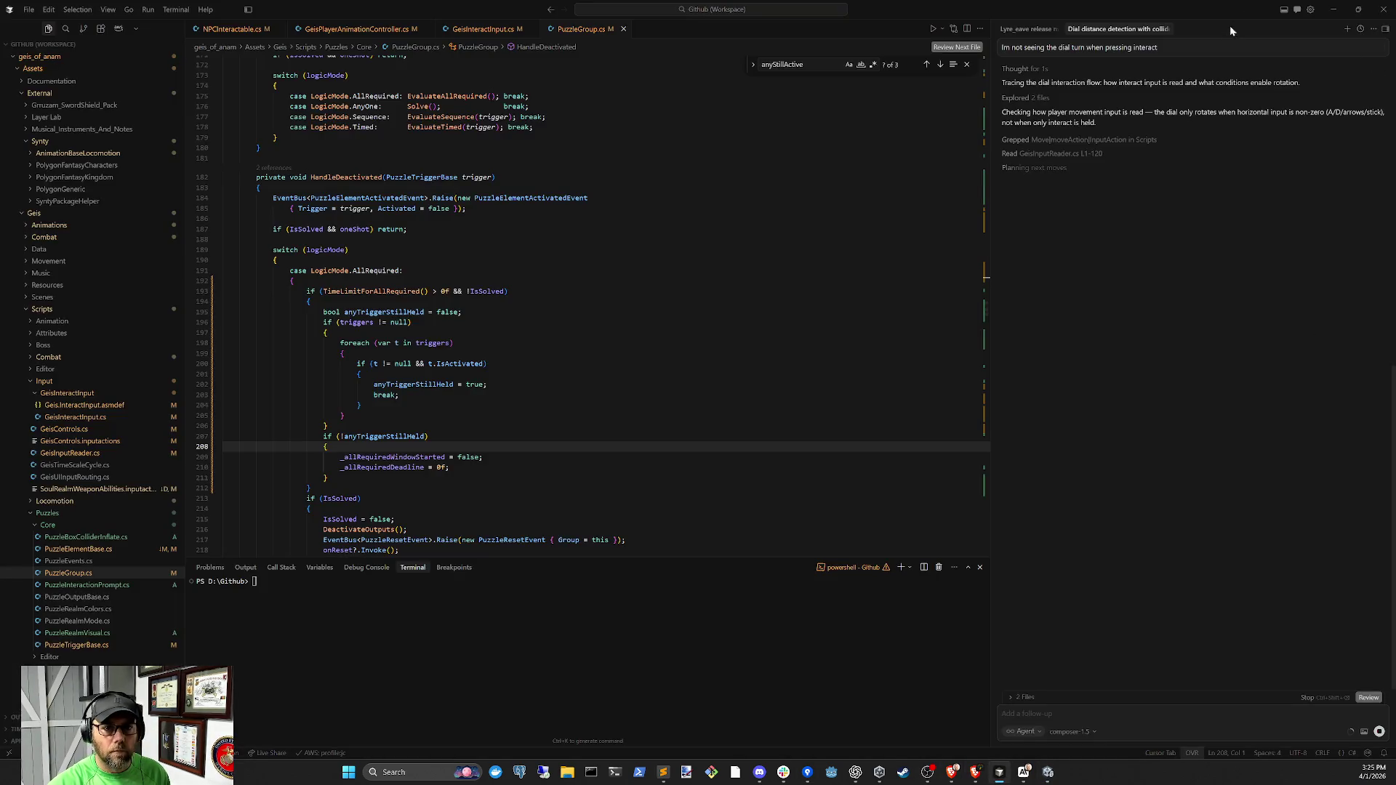
Paste the inputactions and Dissolve material errors into a new agent chat and send them
{"action": "left_click", "coordinate": [1347, 28]}
{"action": "type", "text": "Failed to load 'D:/Github/geis_of_anam/Assets/Geis/Scripts/Input/SoulRealmWeaponAbilities.inputactions'. File may be corrupted or was serialized with a newer version of Unity."}
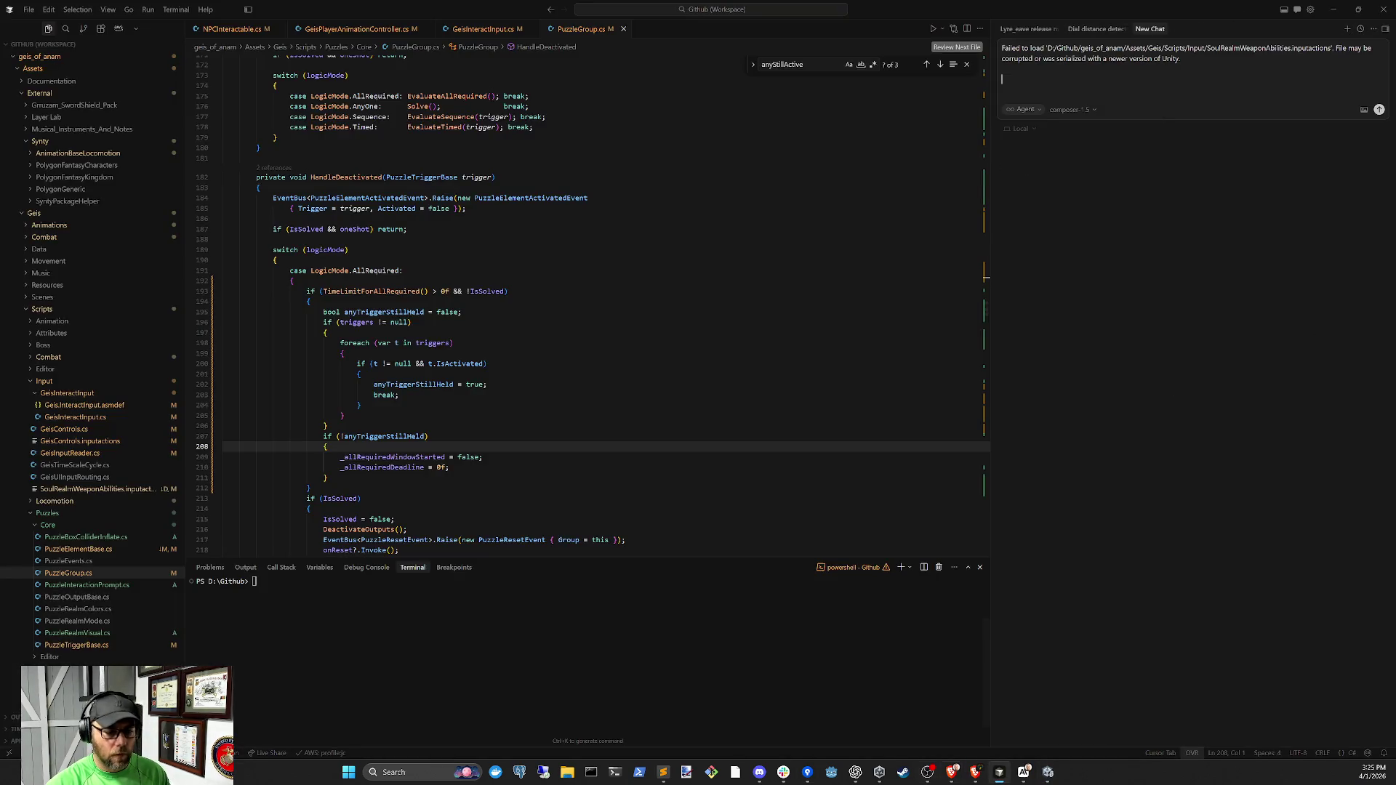
{"action": "left_click", "coordinate": [1051, 771]}
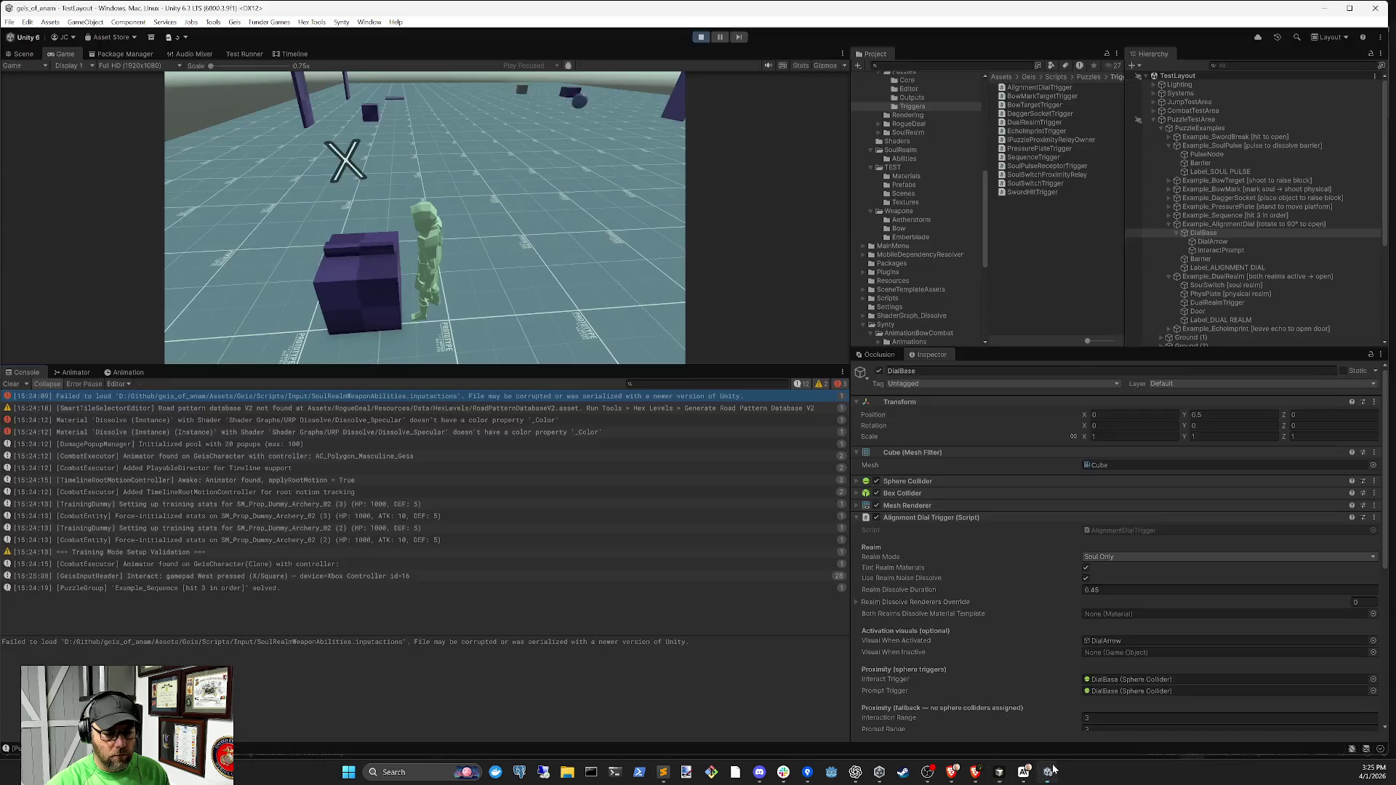
{"action": "left_click", "coordinate": [151, 421]}
{"action": "left_click", "coordinate": [153, 432], "text": "shift"}
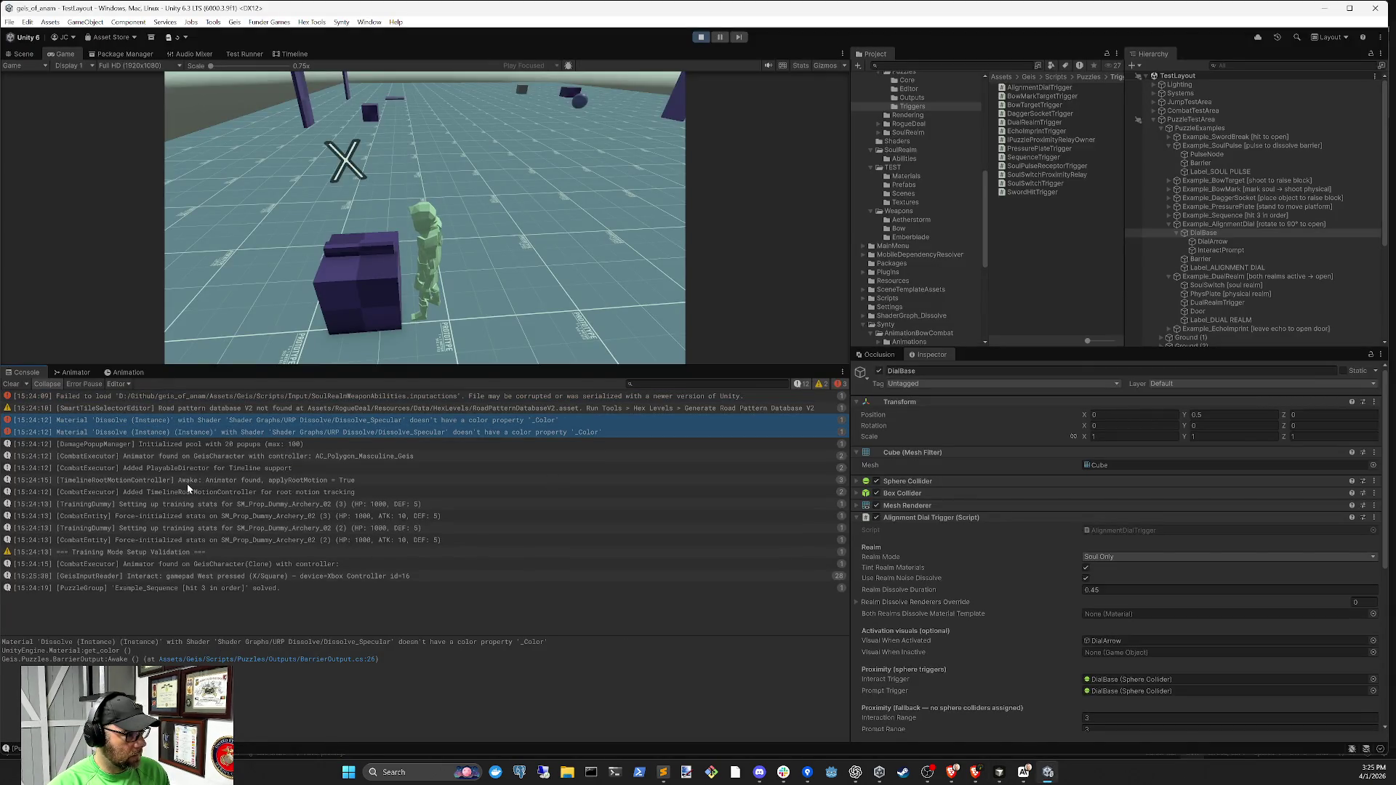
{"action": "left_click", "coordinate": [1000, 772]}
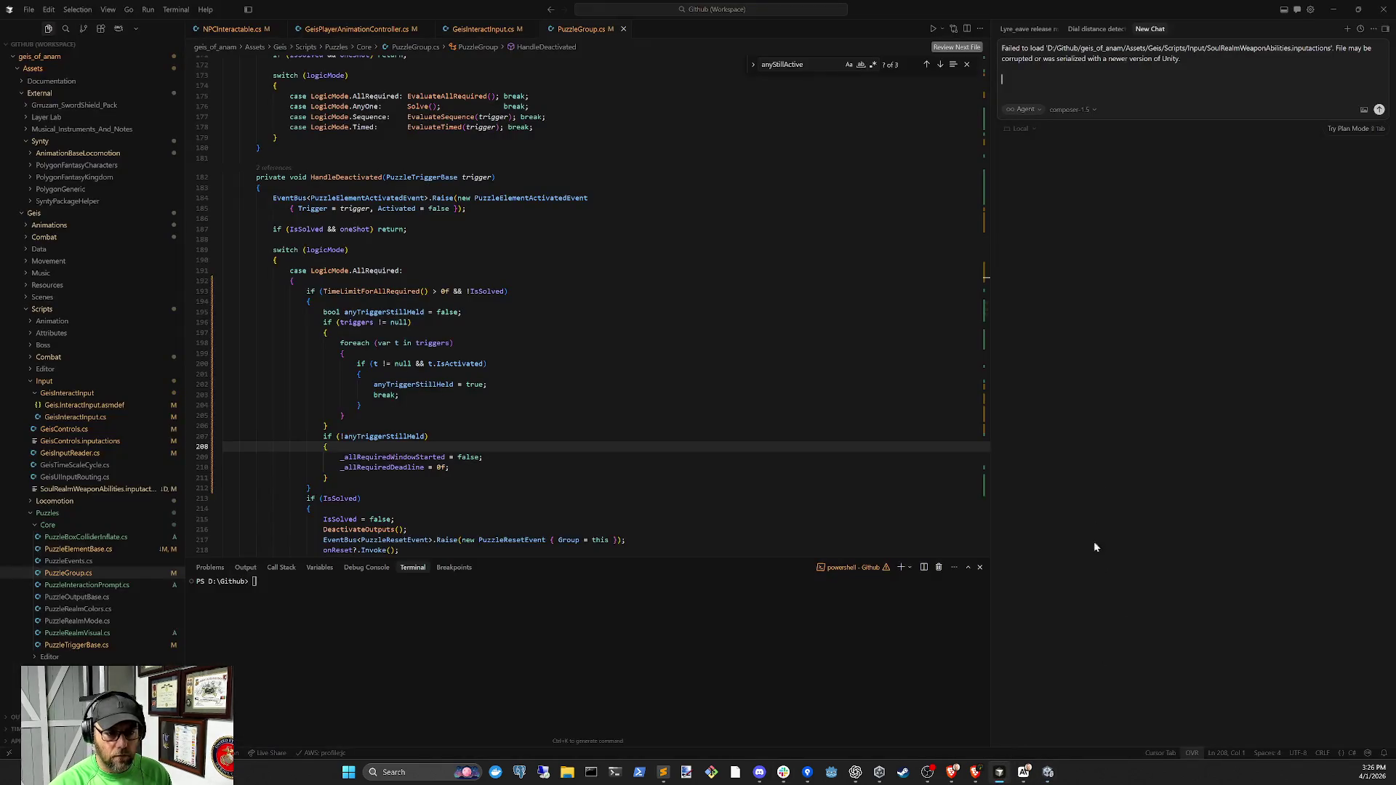
{"action": "type", "text": "Material 'Dissolve (Instance)' with Shader 'Shader Graphs/URP Dissolve/Dissolve_Specular' doesn't have a color property '_Color' UnityEngine.Material:get_color () Geis.Puzzles.BarrierOutput:Awake () (at Assets/Geis/Scripts/Puzzles/Outputs/BarrierOutput.cs:26)  Material 'Dissolve (Instance) (Instance)' with Shader 'Shader Graphs/URP Dissolve/Dissolve_Specular' doesn't have a color property '_Color' UnityEngine.Material:get_color () Geis.Puzzles.BarrierOutput:Awake () (at Assets/Geis/Scripts/Puzzles/Outputs/BarrierOutput.cs:26)"}
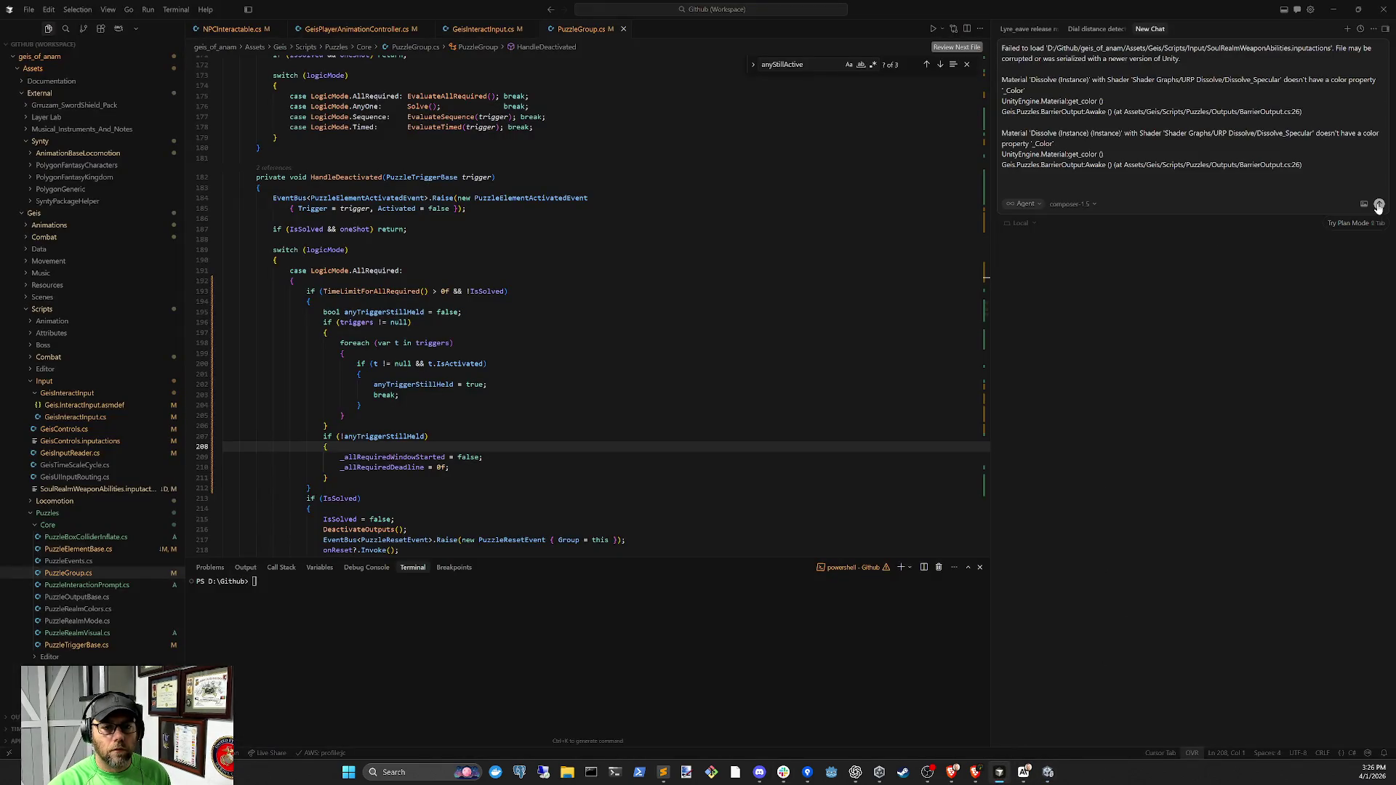
{"action": "left_click", "coordinate": [1379, 206]}
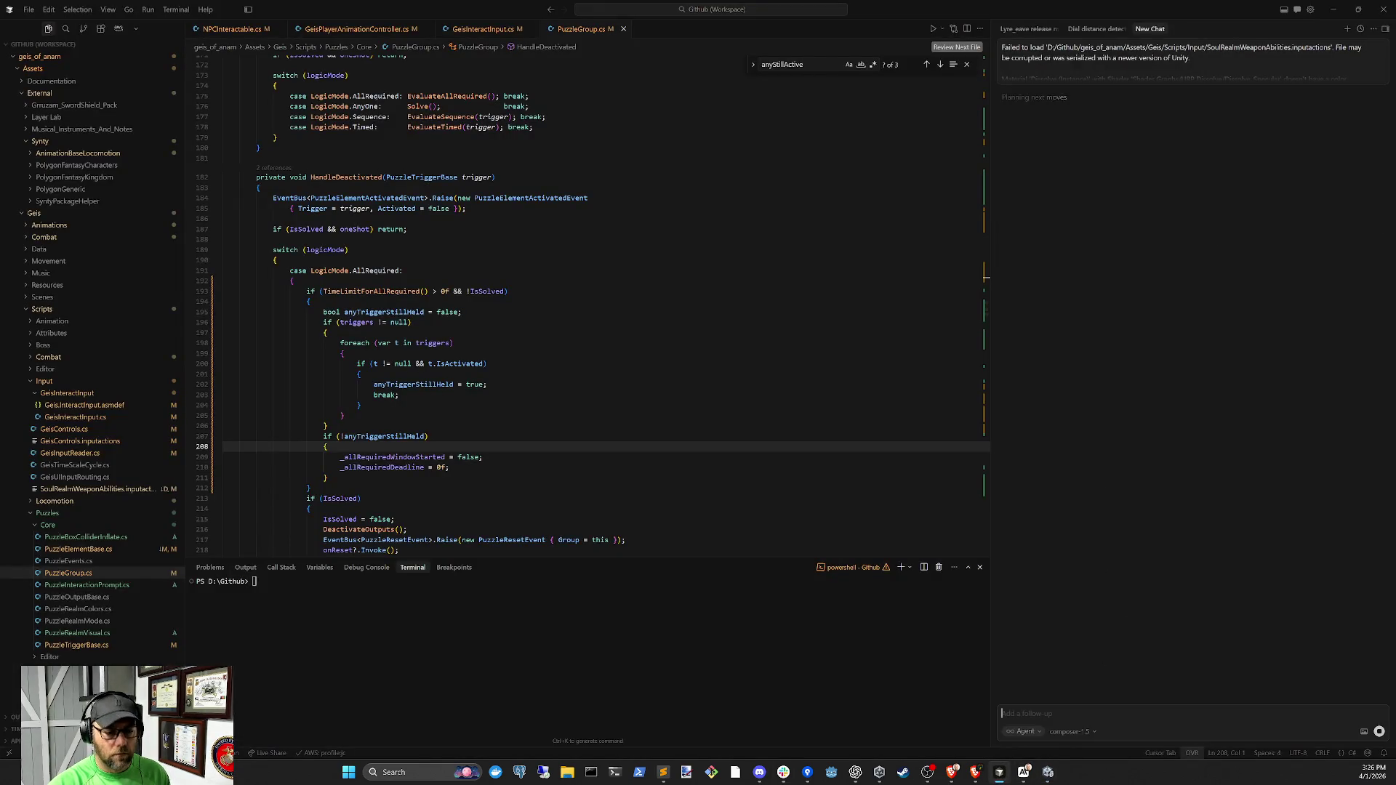
Clear Unity's console and restart Play mode for another test
{"action": "left_click", "coordinate": [1049, 773]}
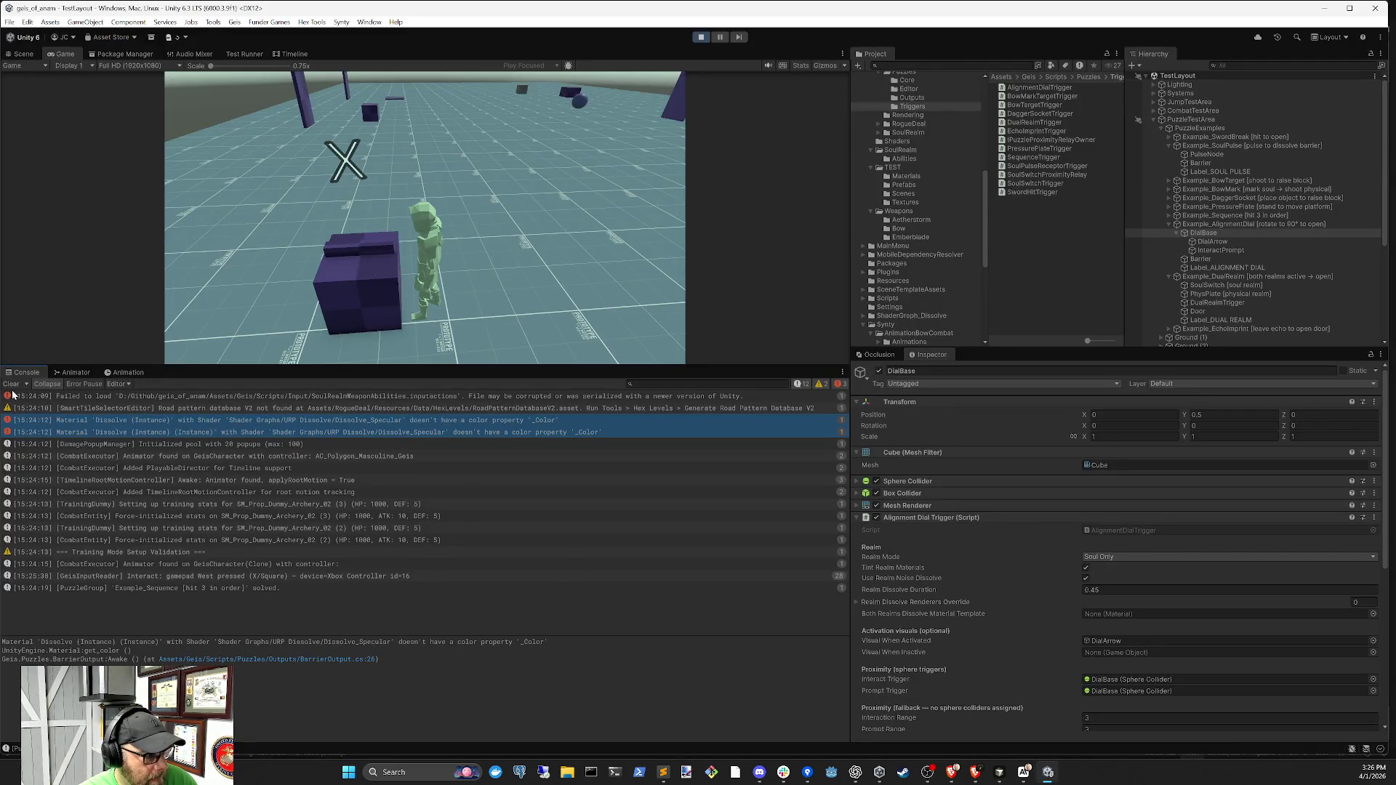
{"action": "left_click", "coordinate": [11, 384]}
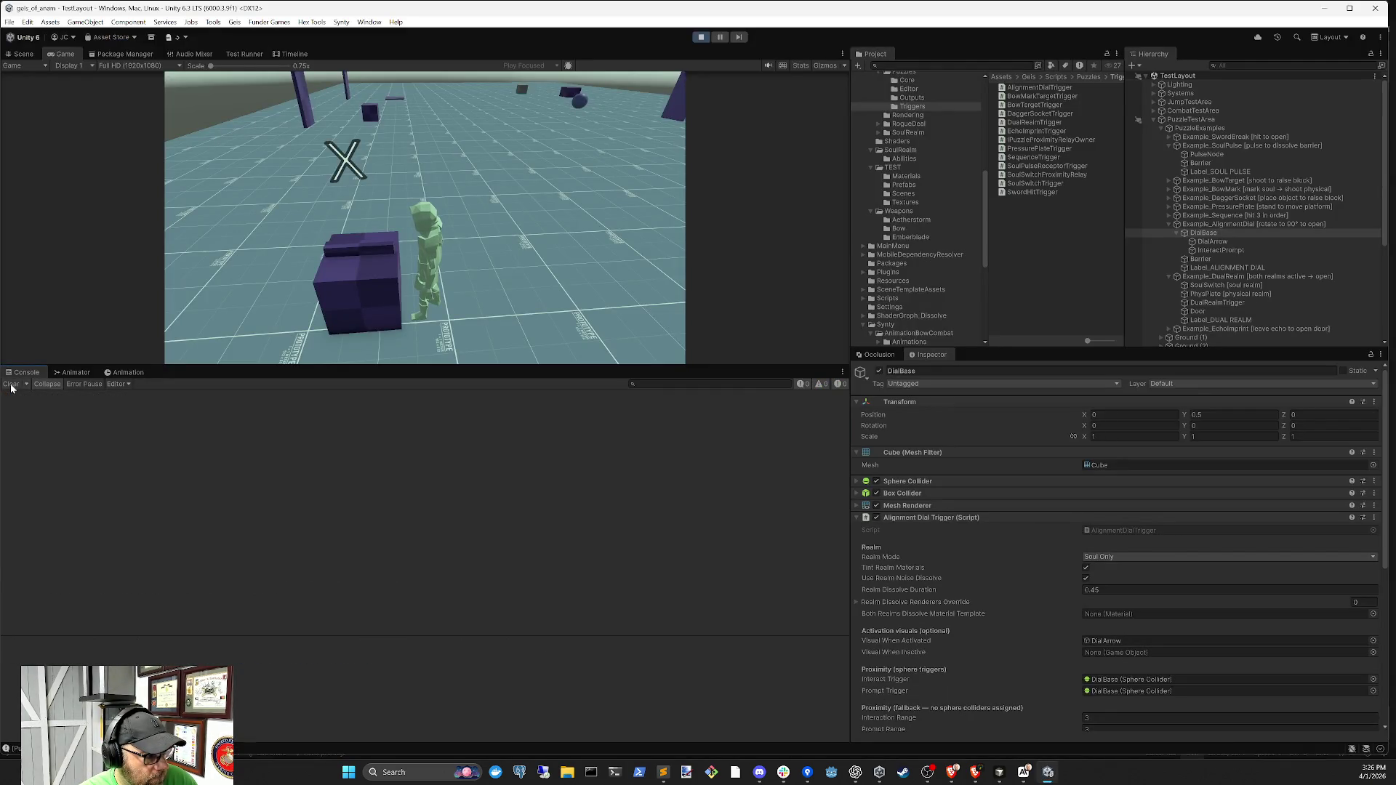
{"action": "left_click", "coordinate": [700, 38]}
Check the Dial distance detection chat, then clear the console and play again
{"action": "left_click", "coordinate": [999, 772]}
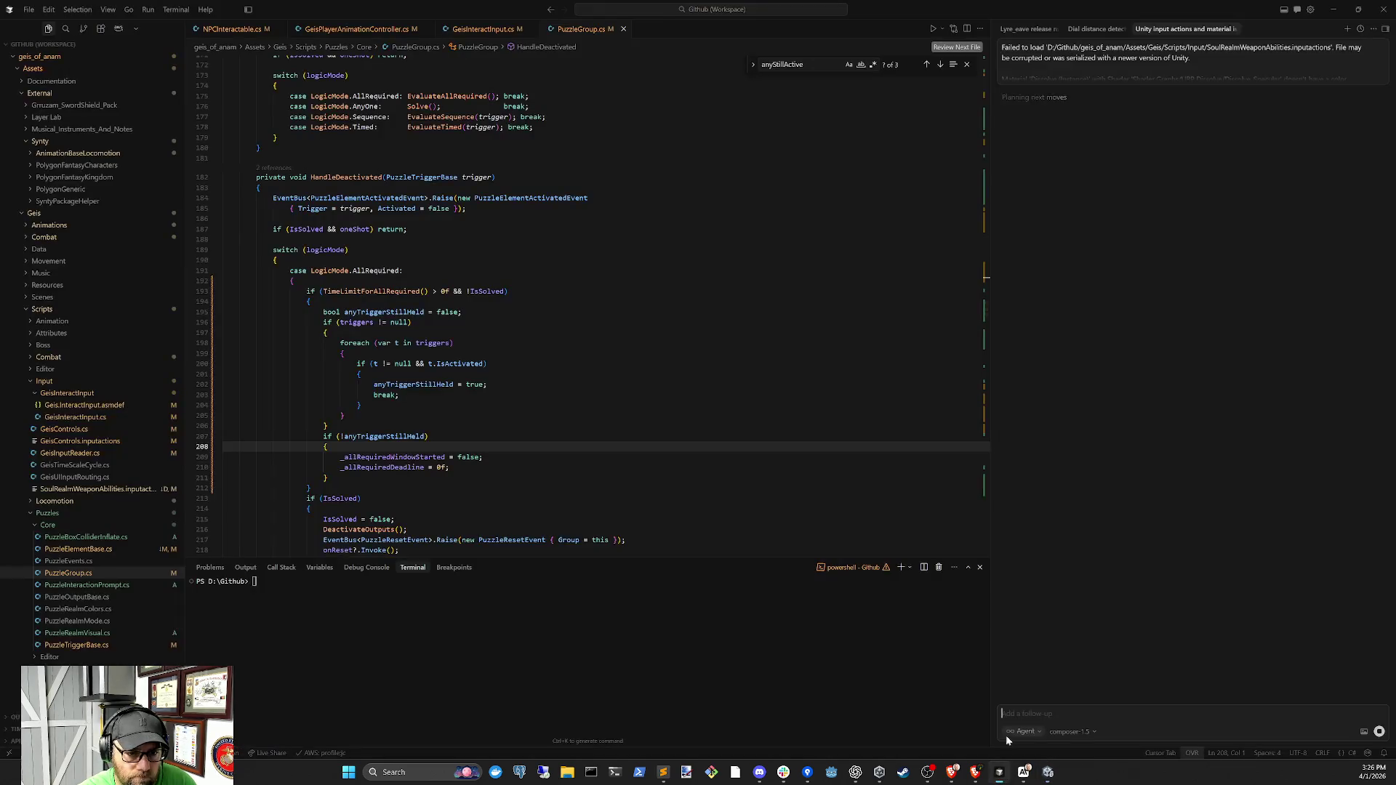
{"action": "left_click", "coordinate": [1118, 29]}
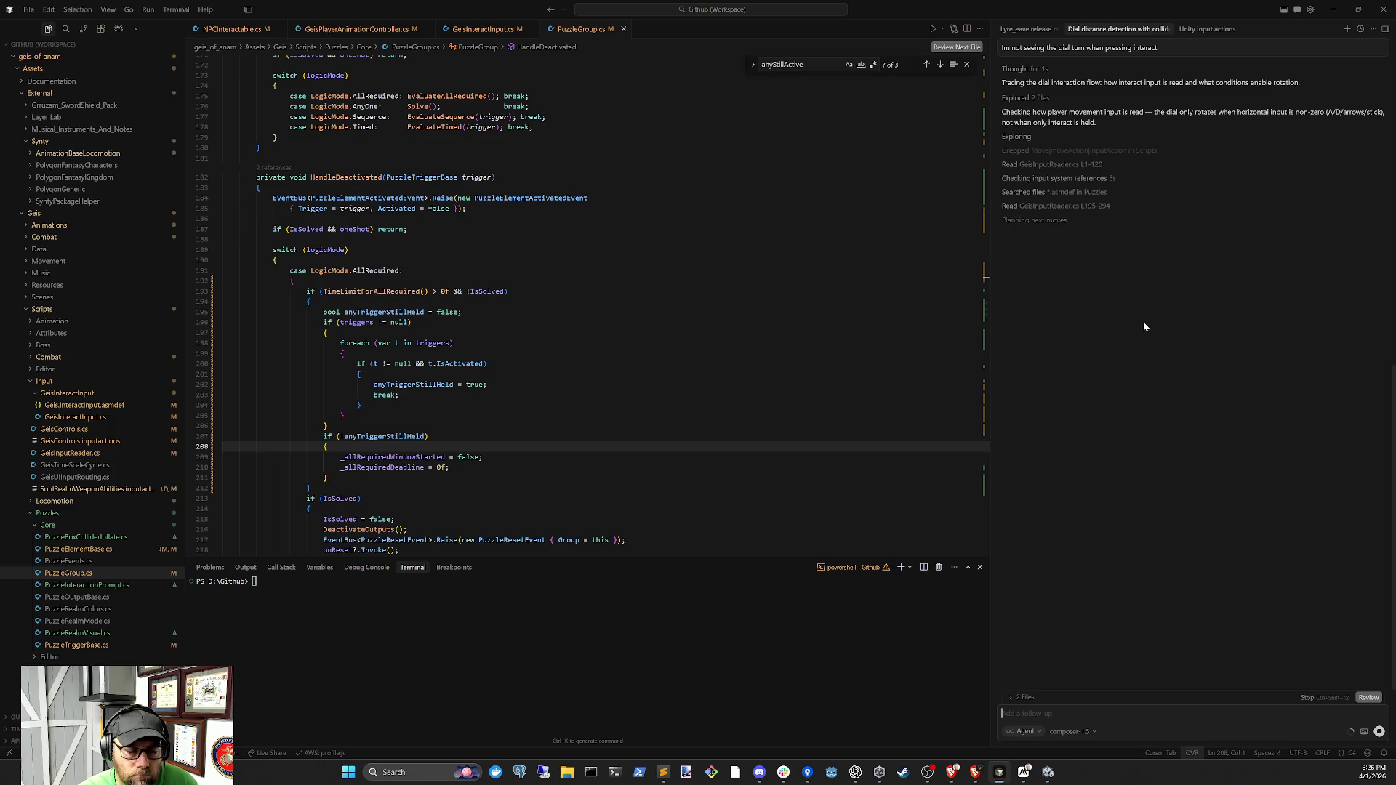
{"action": "left_click", "coordinate": [1047, 772]}
{"action": "left_click", "coordinate": [11, 385]}
{"action": "left_click", "coordinate": [699, 38]}
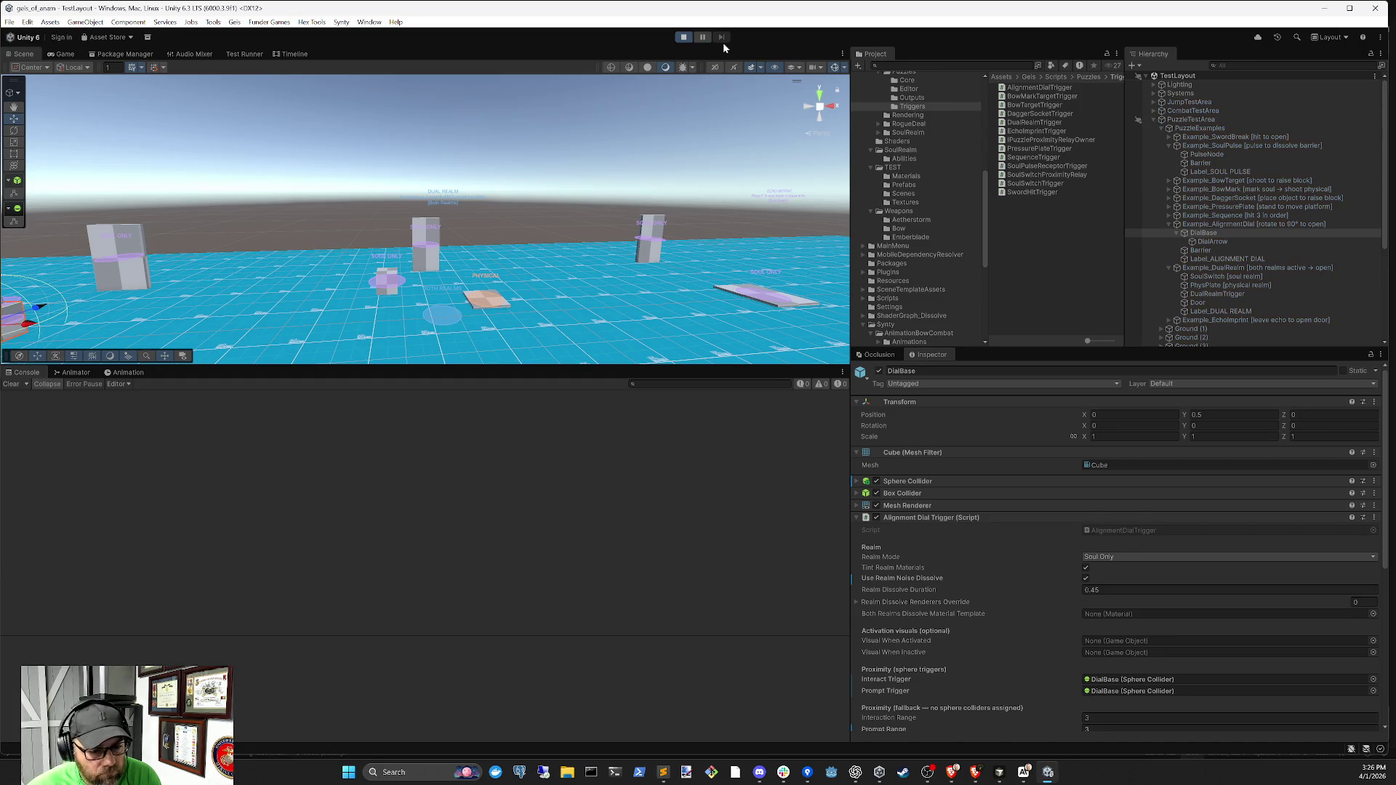
Walk the character toward the alignment dial in the running game with W
{"action": "key", "text": "w"}
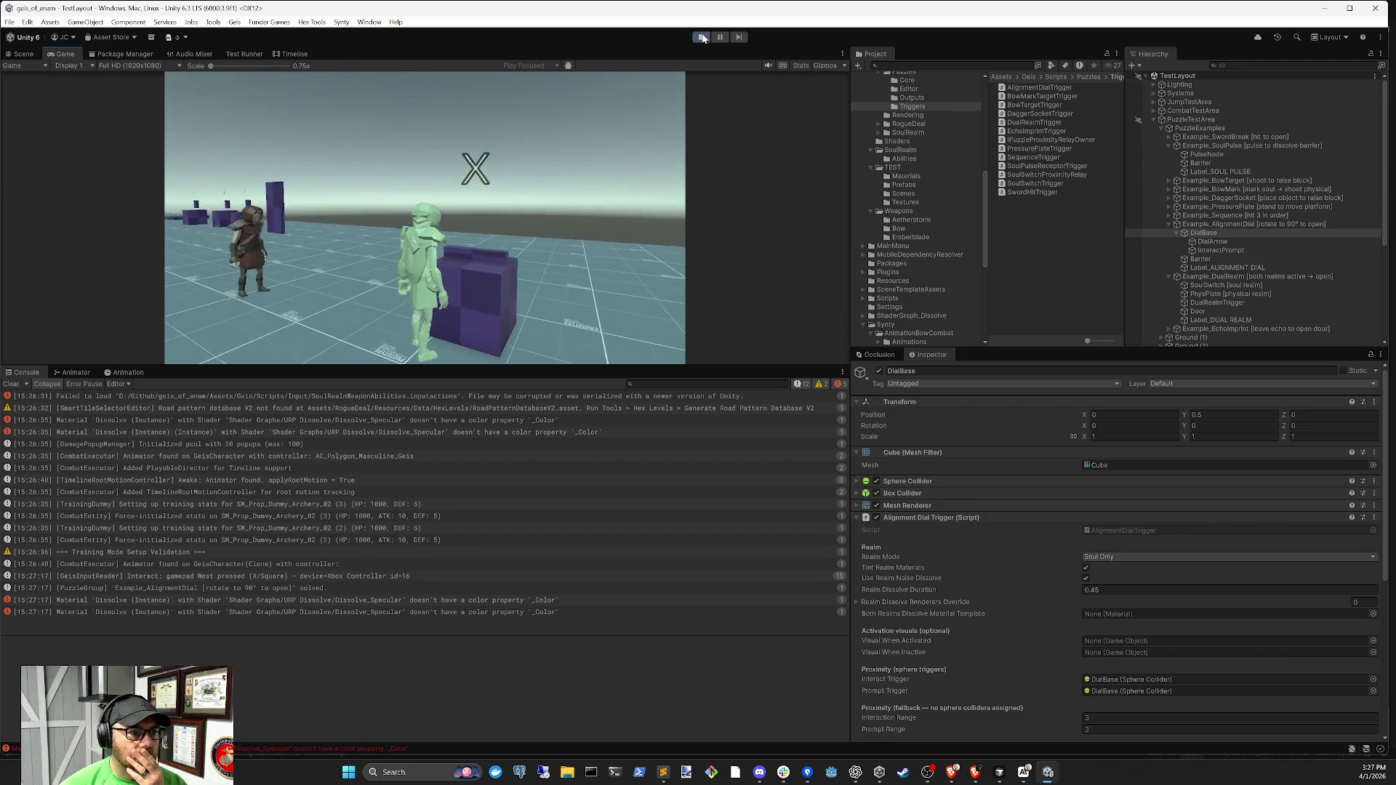
Exit Play mode in Unity and switch back to the Cursor agent chat
{"action": "left_click", "coordinate": [702, 37]}
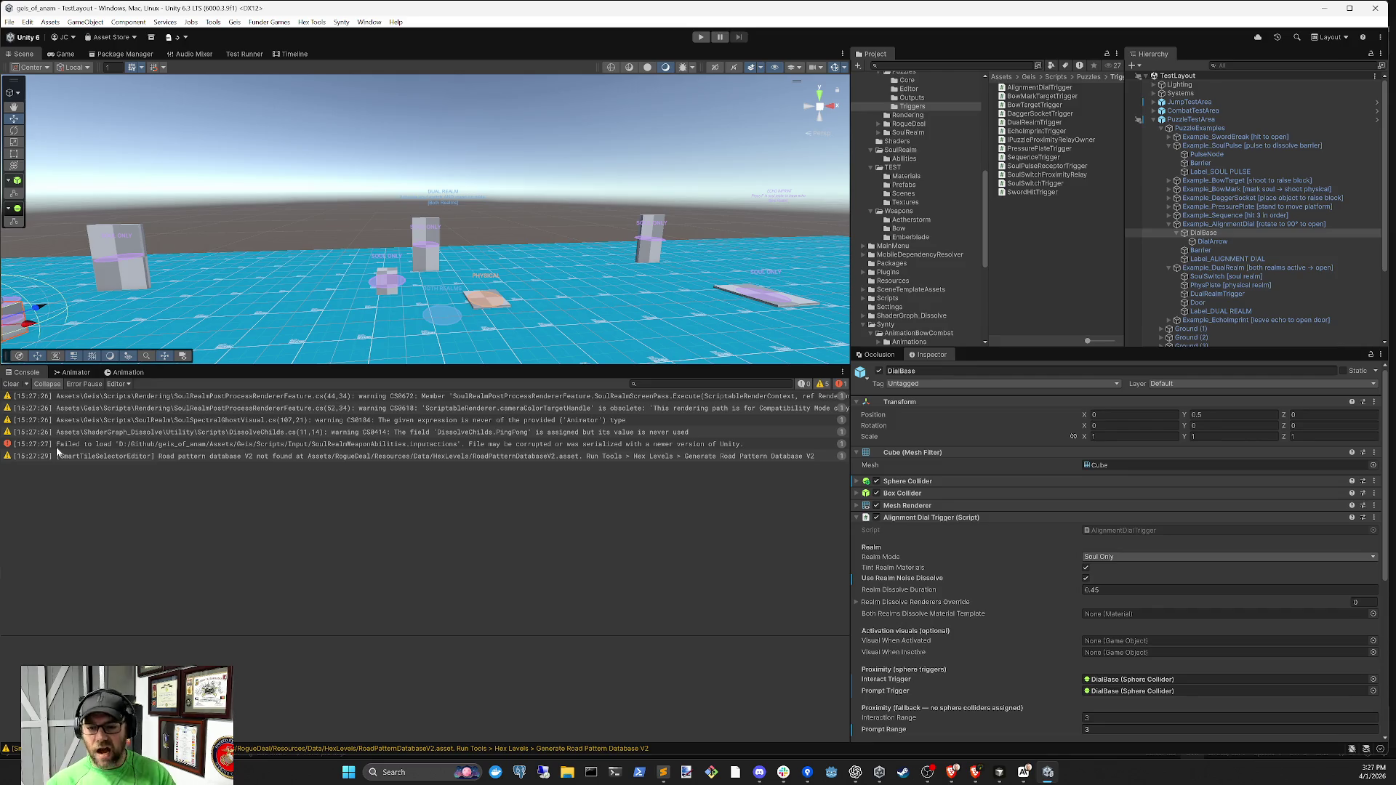
{"action": "key", "text": "alt+Tab"}
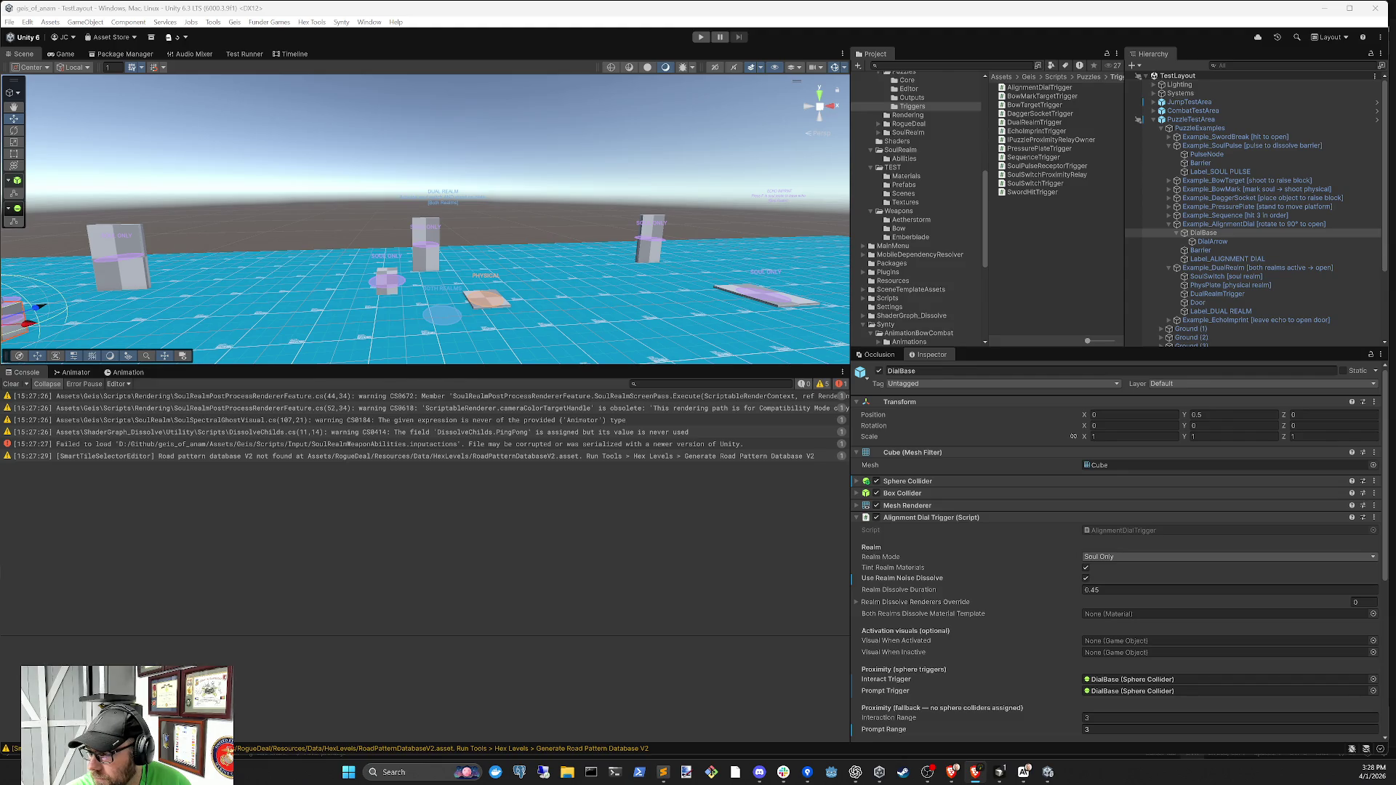
{"action": "key", "text": "alt+Tab"}
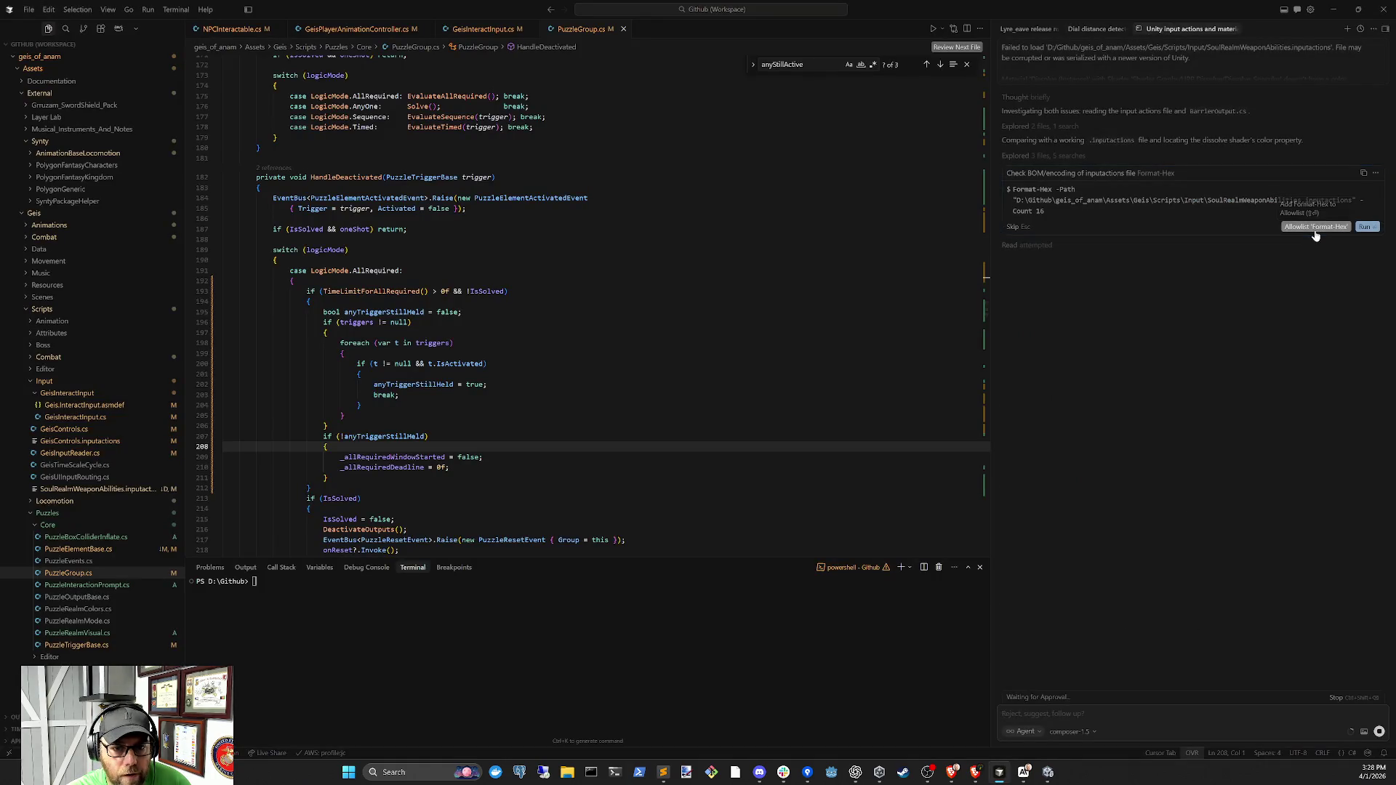
Approve the agent's Format-Hex and byte-read checks of the input actions file, then return to Unity
{"action": "left_click", "coordinate": [1316, 229]}
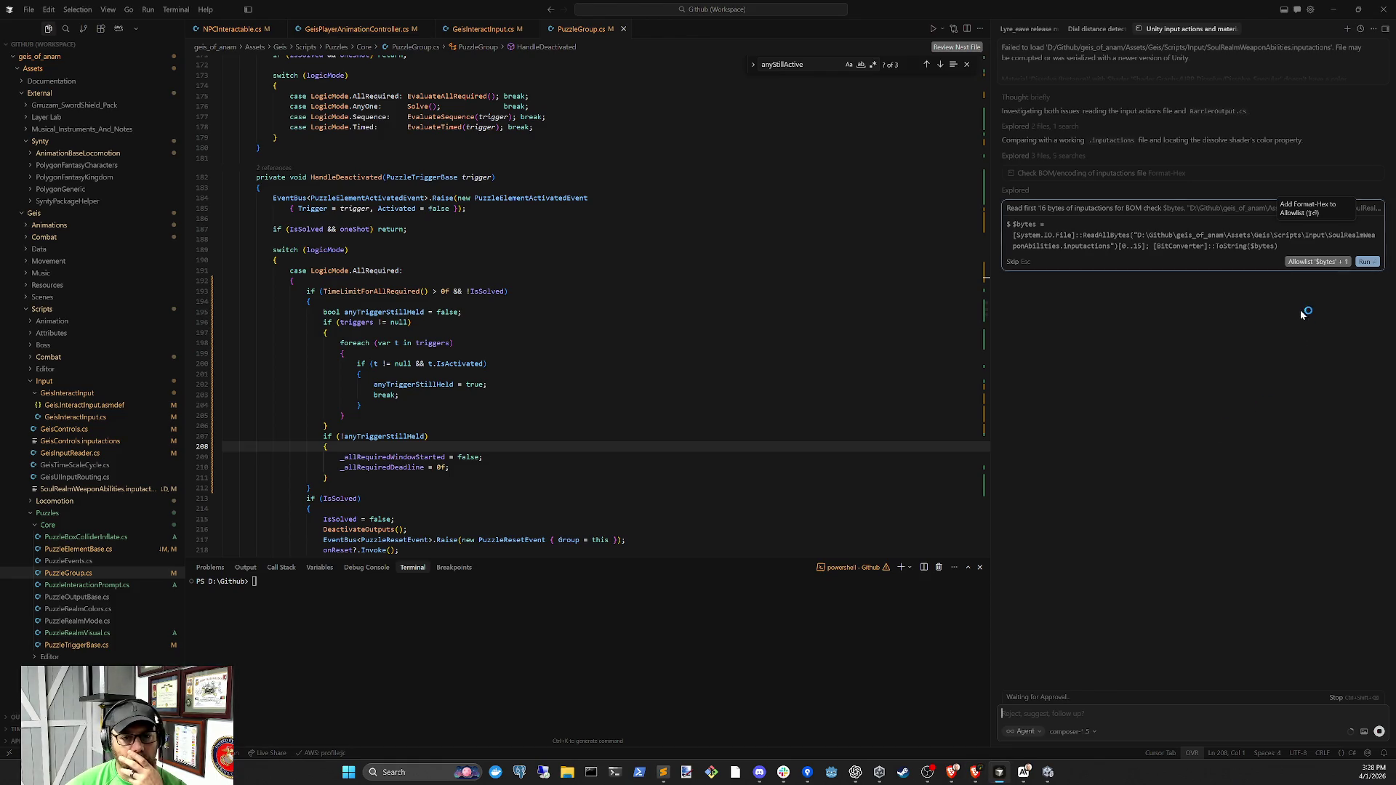
{"action": "left_click", "coordinate": [1317, 264]}
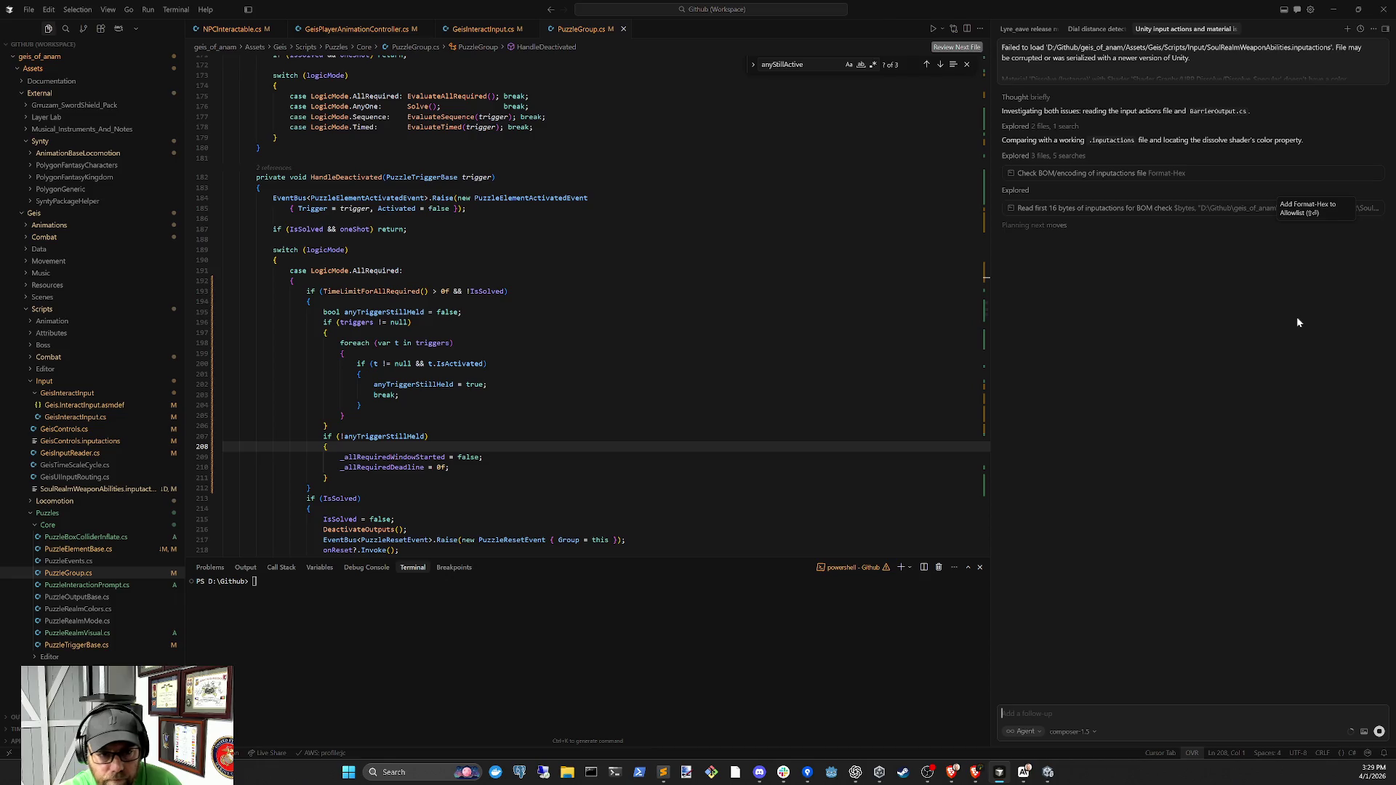
{"action": "left_click", "coordinate": [1048, 772]}
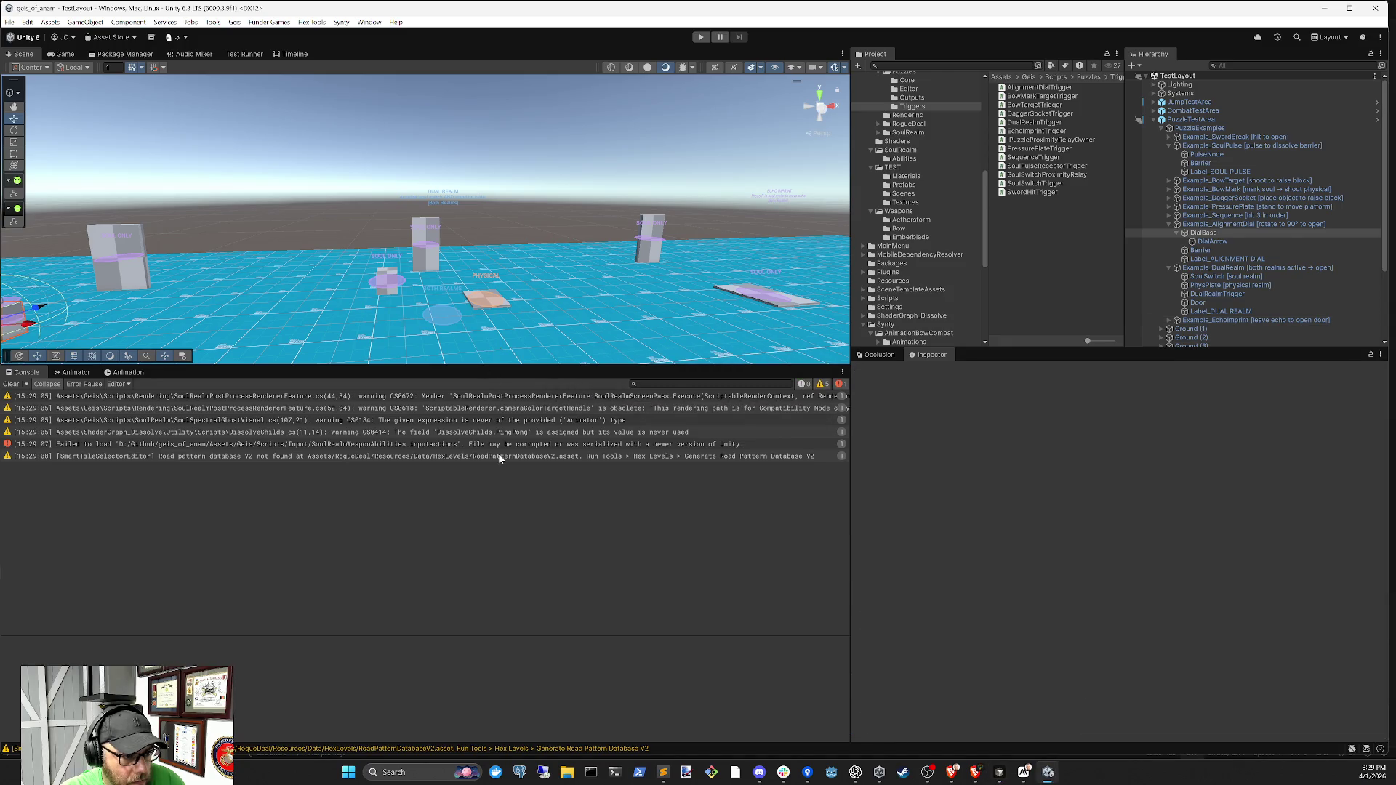
Clear the Console, orbit the Scene view around the test area, and return to Cursor
{"action": "left_click", "coordinate": [12, 384]}
{"action": "mouse_move", "coordinate": [533, 292]}
{"action": "left_mouse_down"}
{"action": "mouse_move", "coordinate": [428, 295]}
{"action": "mouse_move", "coordinate": [581, 259]}
{"action": "mouse_move", "coordinate": [517, 240]}
{"action": "mouse_move", "coordinate": [602, 211]}
{"action": "mouse_move", "coordinate": [643, 227]}
{"action": "mouse_move", "coordinate": [546, 219]}
{"action": "mouse_move", "coordinate": [572, 201]}
{"action": "mouse_move", "coordinate": [369, 218]}
{"action": "left_mouse_up"}
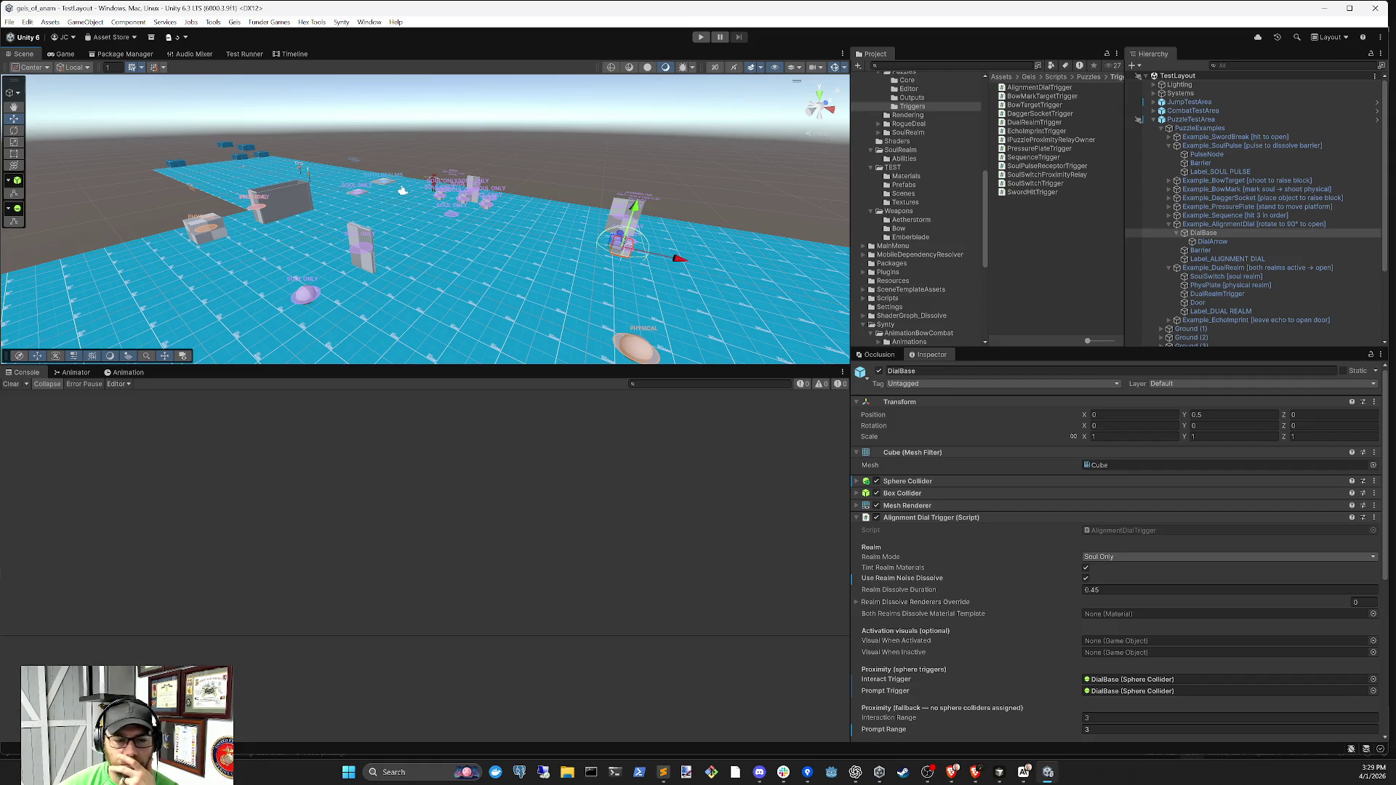
{"action": "key", "text": "alt+Tab"}
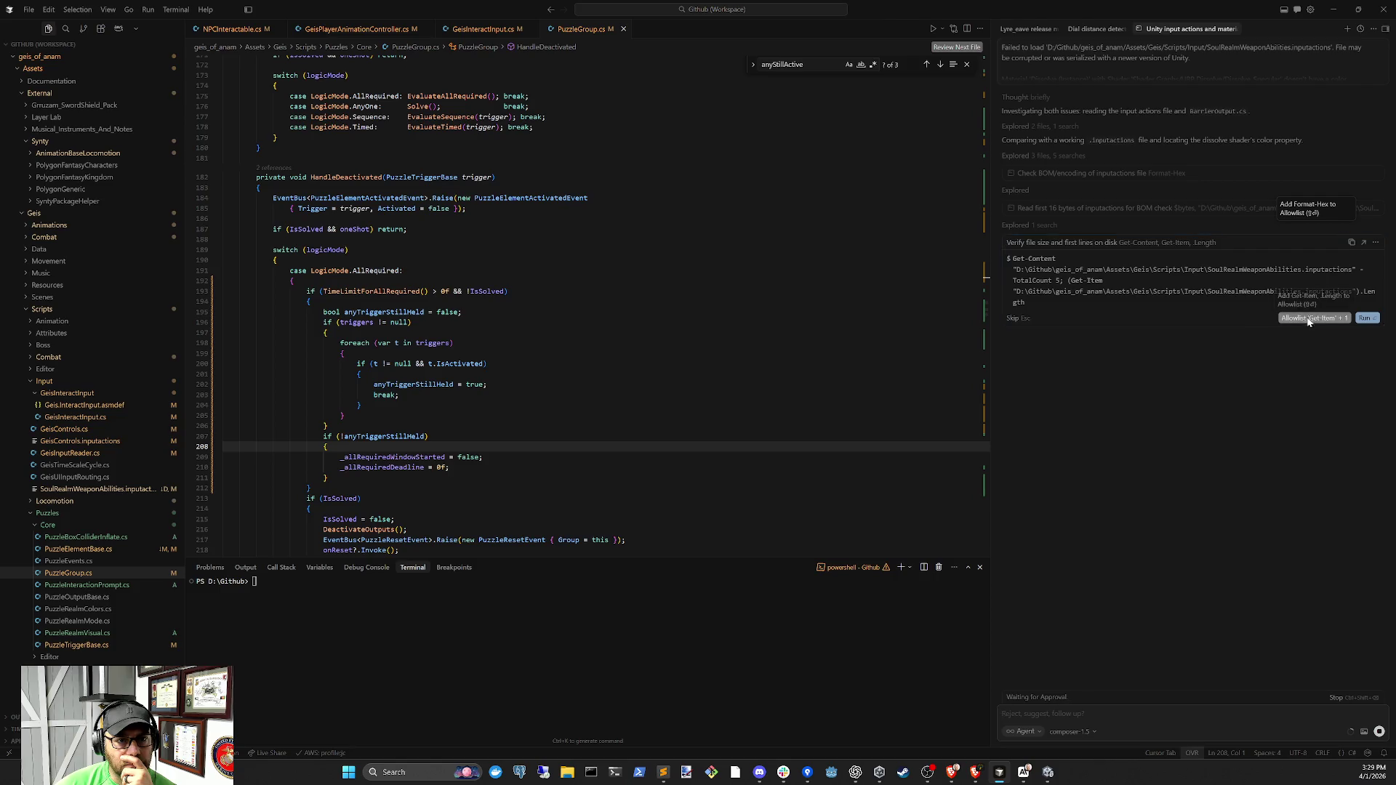
Approve the agent's Get-Content file-size check, review the Dial distance detection chat, then go to Unity
{"action": "left_click", "coordinate": [1307, 321]}
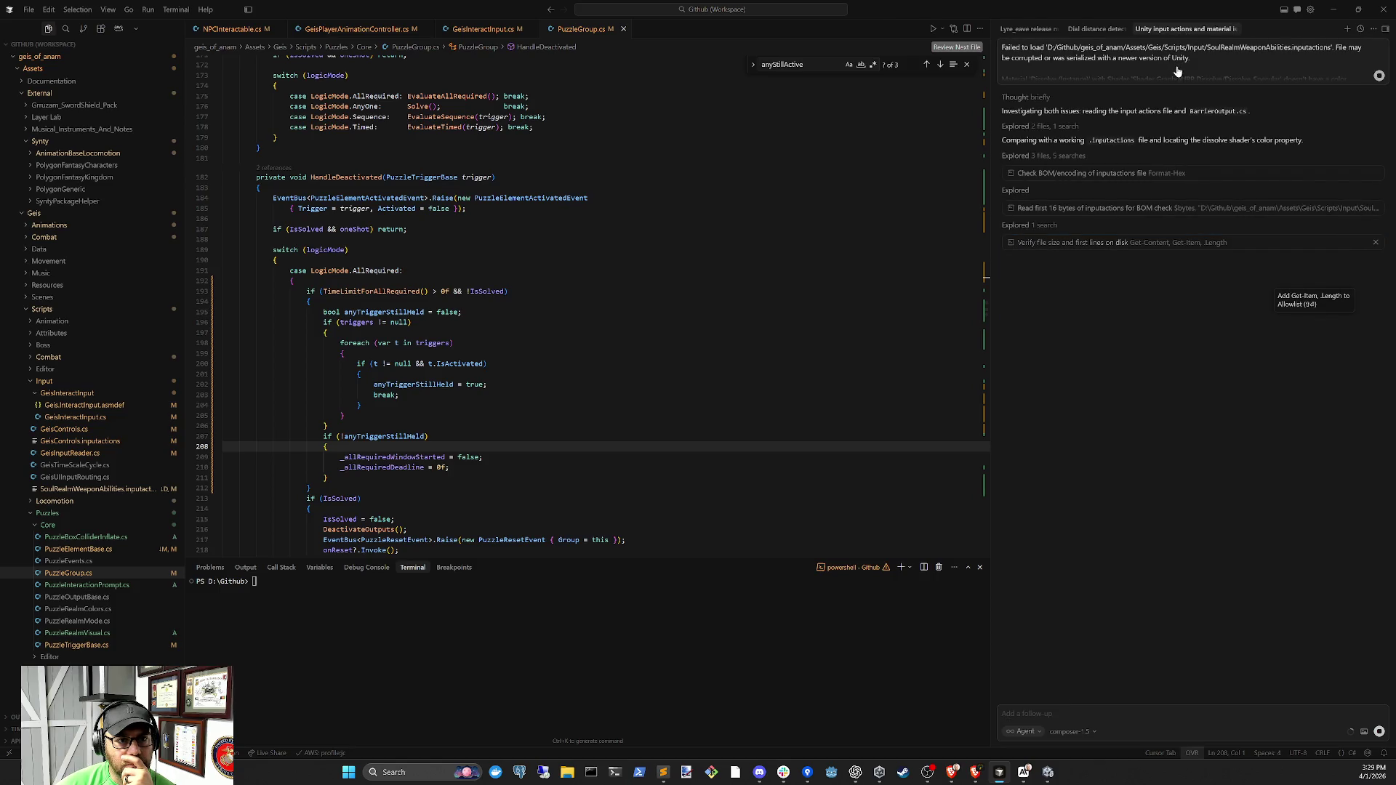
{"action": "left_click", "coordinate": [1094, 29]}
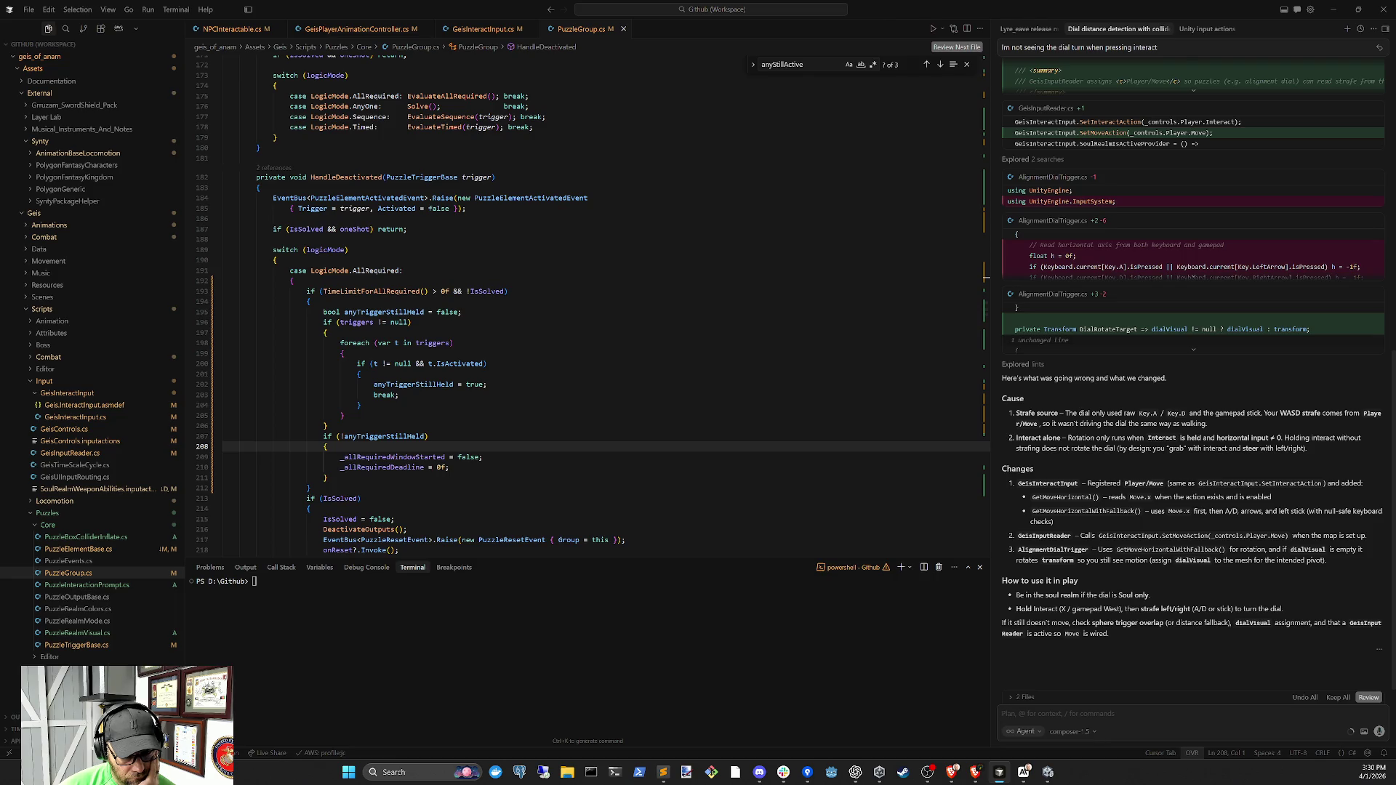
{"action": "left_click", "coordinate": [1048, 772]}
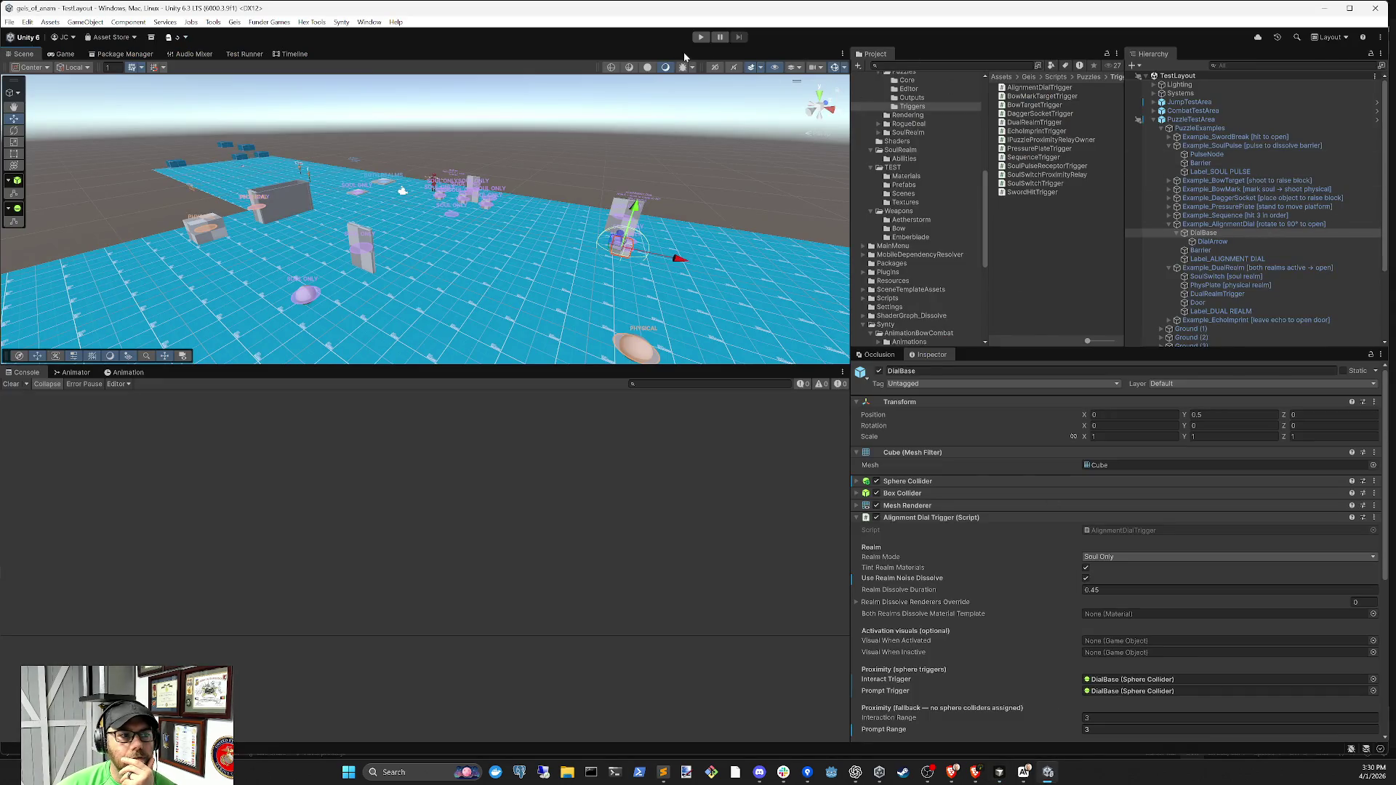
Play-test the dial by running to it and switching to the soul realm, then stop and return to Cursor
{"action": "left_click", "coordinate": [701, 38]}
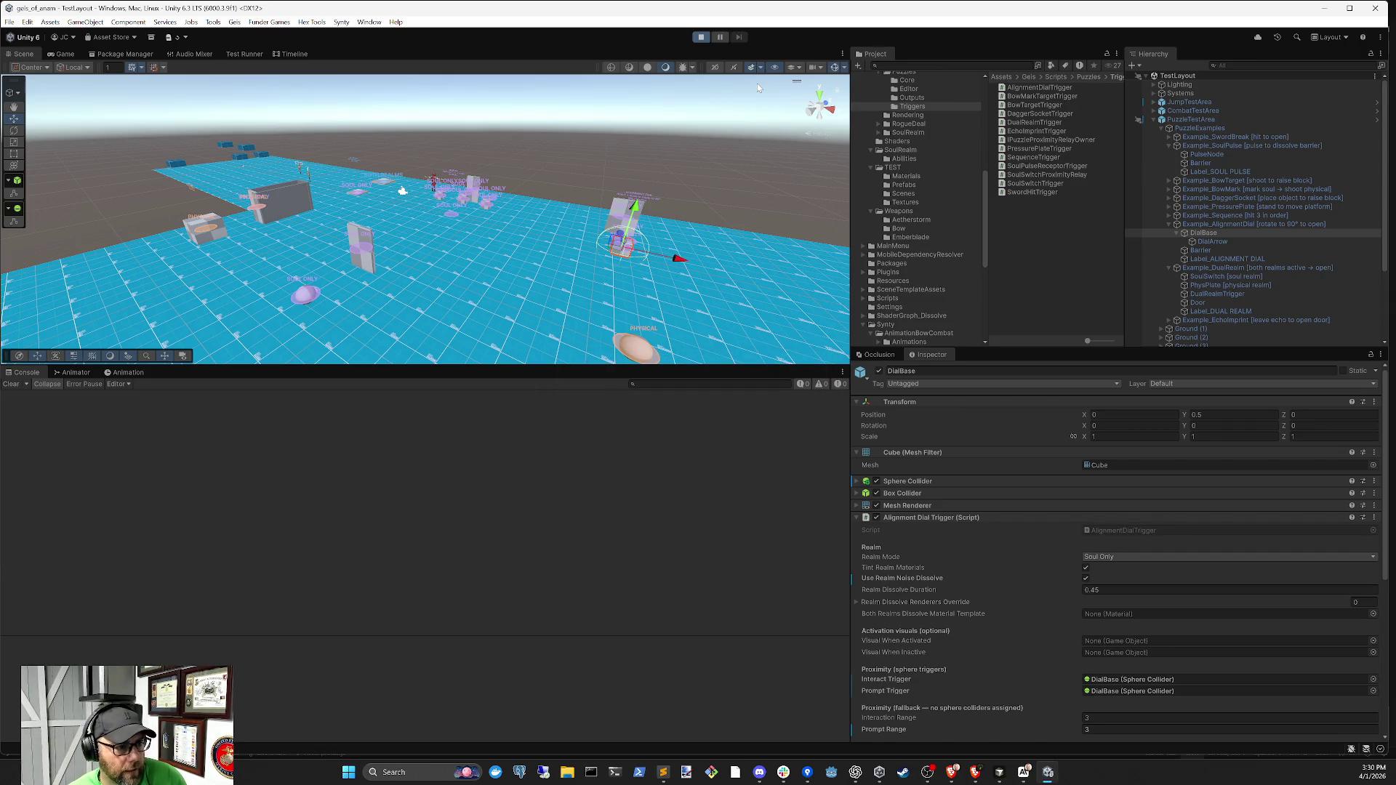
{"action": "key", "text": "w"}
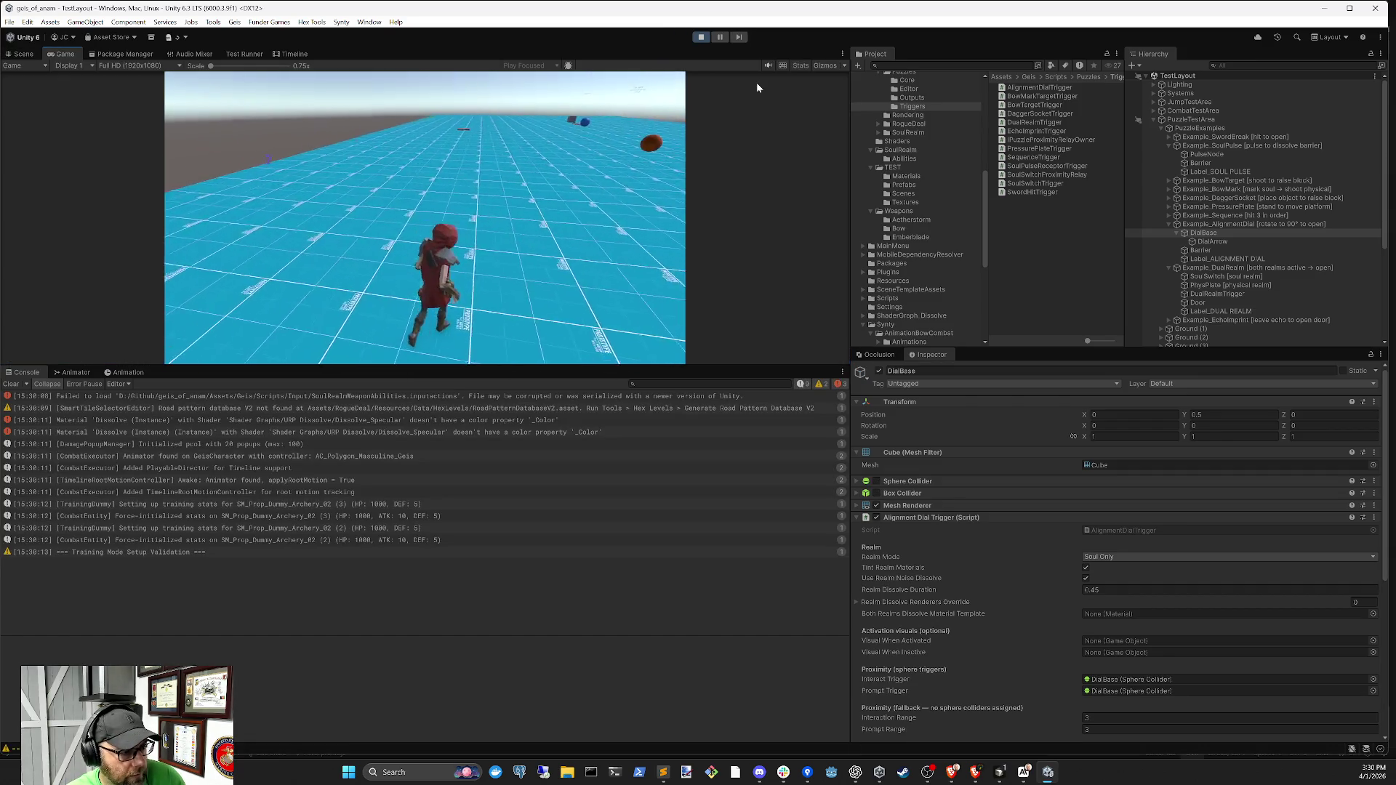
{"action": "key", "text": "q"}
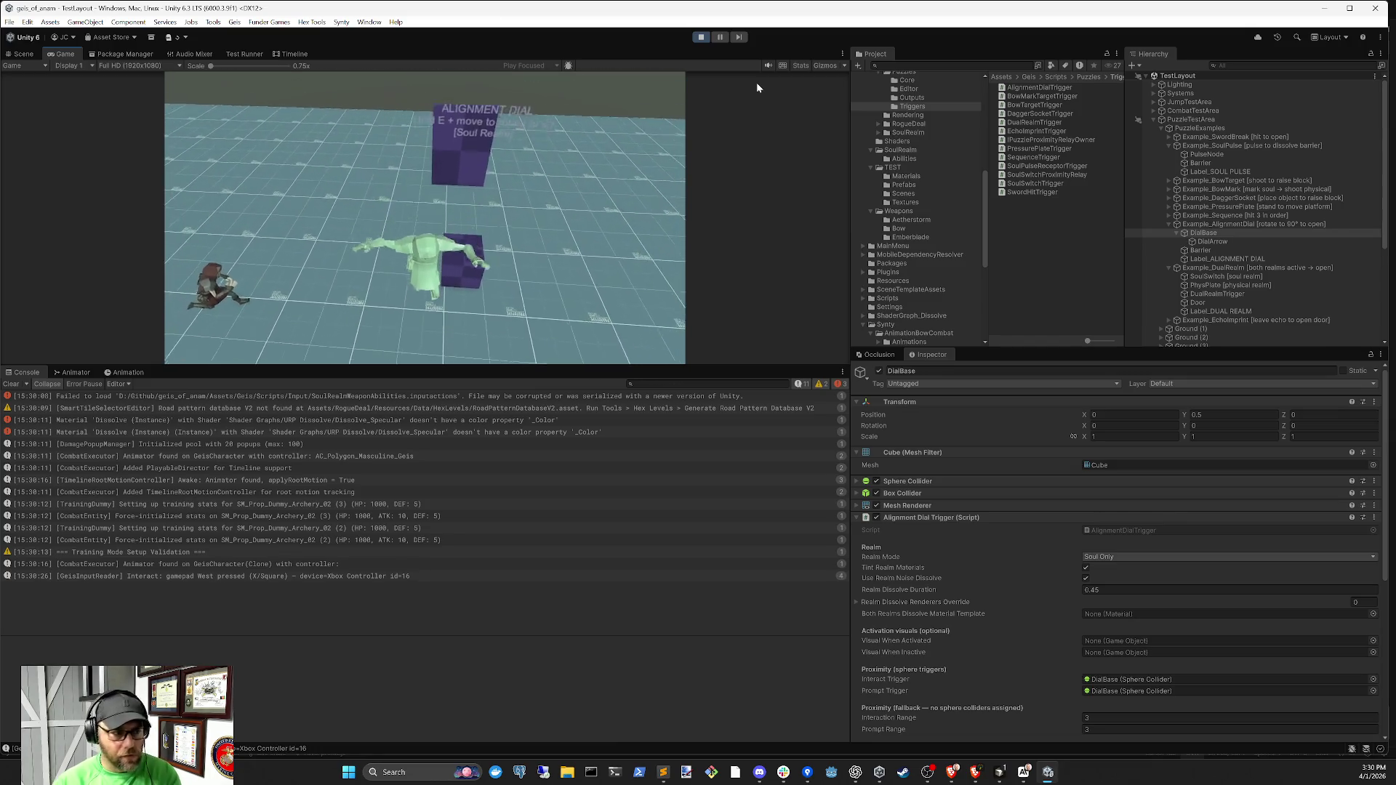
{"action": "left_click", "coordinate": [701, 37]}
{"action": "left_click", "coordinate": [999, 772]}
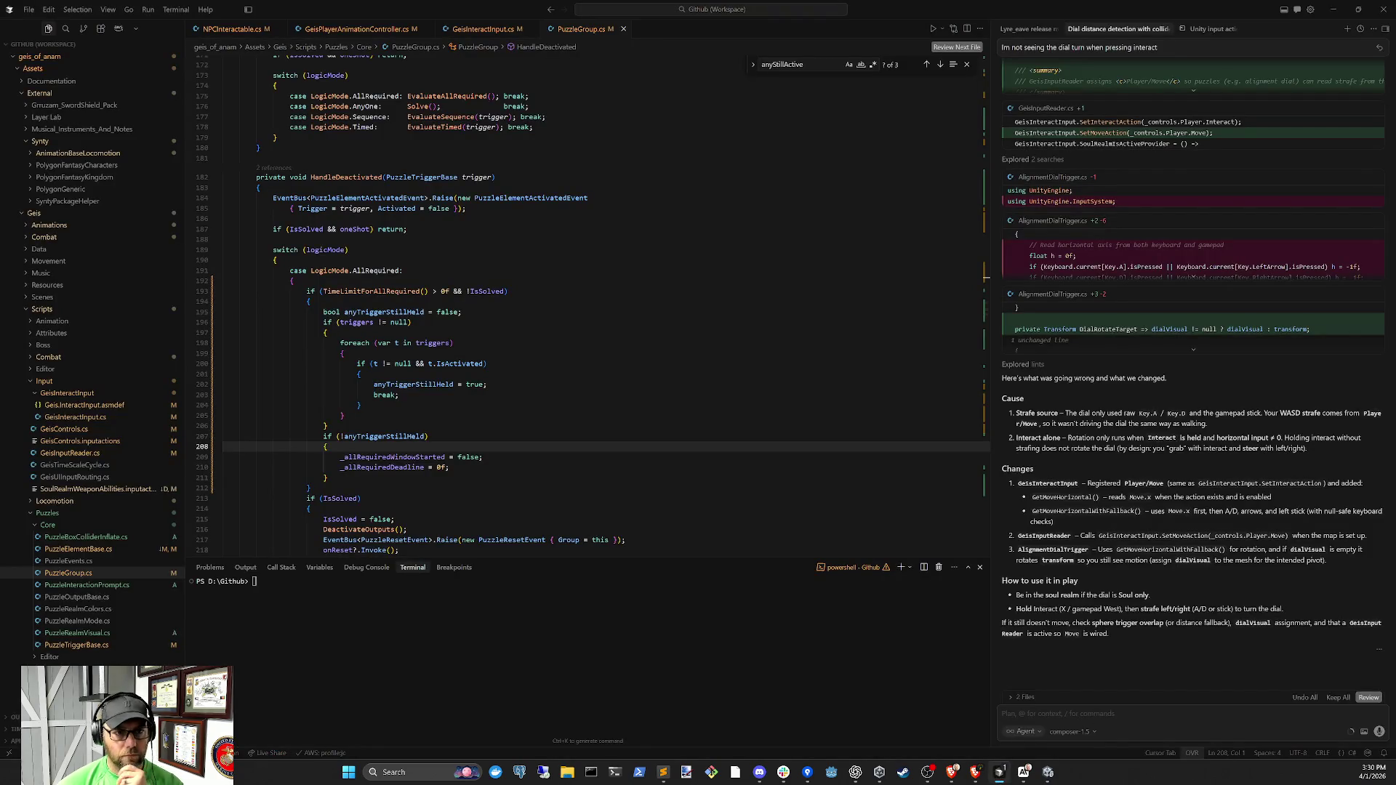
Draft 'it only rotates so far', check the dial's Dial Settings in Unity, then select the draft to redo it
{"action": "type", "text": "it only rotates so far"}
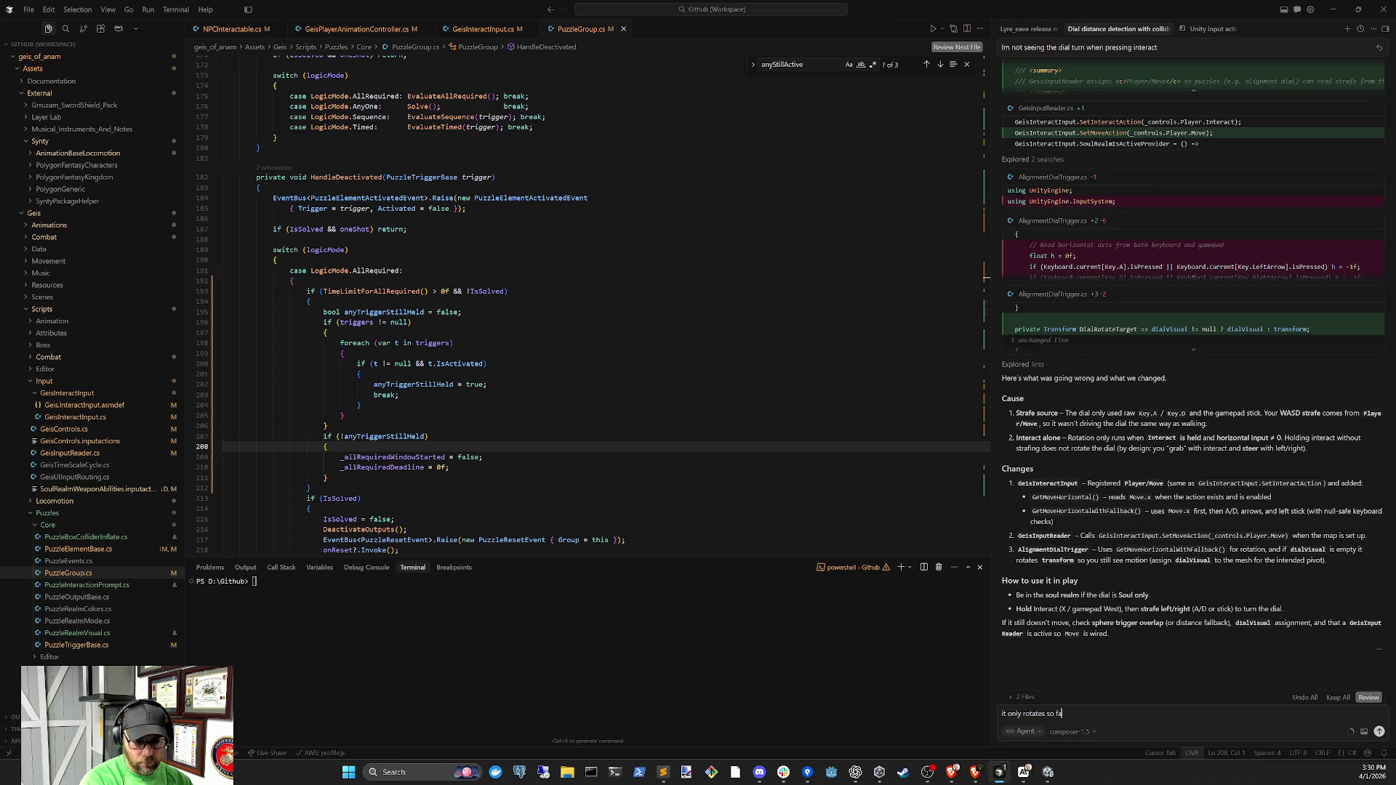
{"action": "left_click", "coordinate": [1049, 772]}
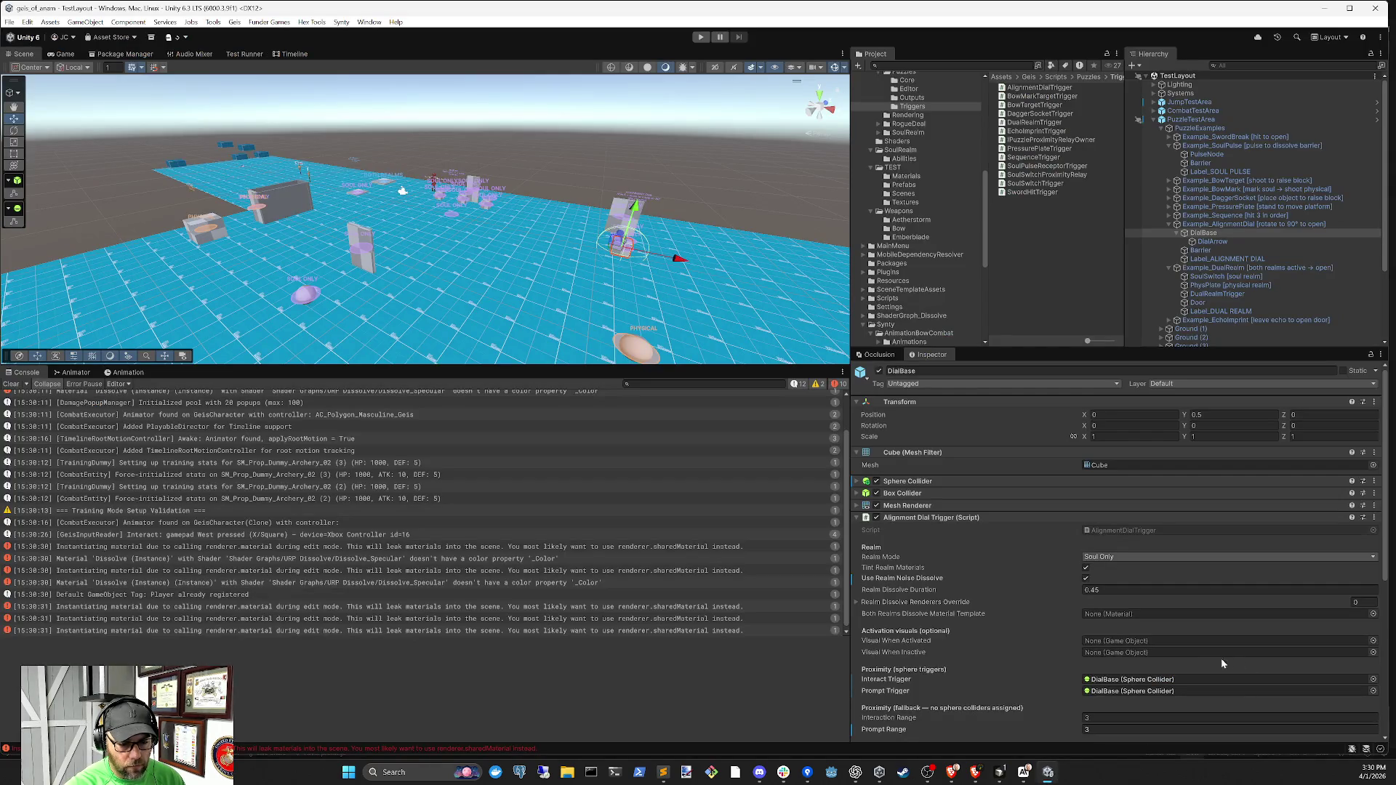
{"action": "scroll", "coordinate": [1240, 661], "scroll_direction": "down", "scroll_amount": 3}
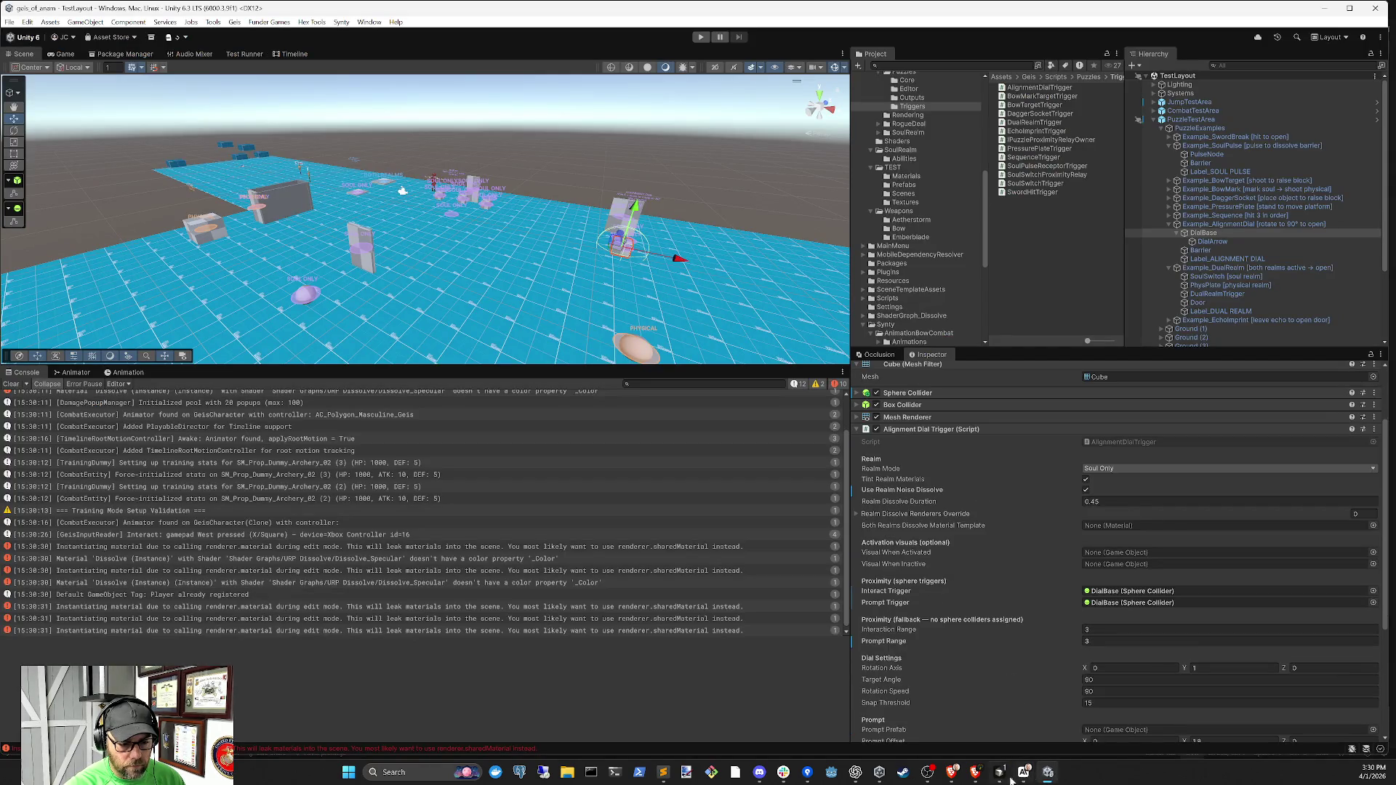
{"action": "left_click", "coordinate": [1000, 773]}
{"action": "key", "text": "ctrl+a"}
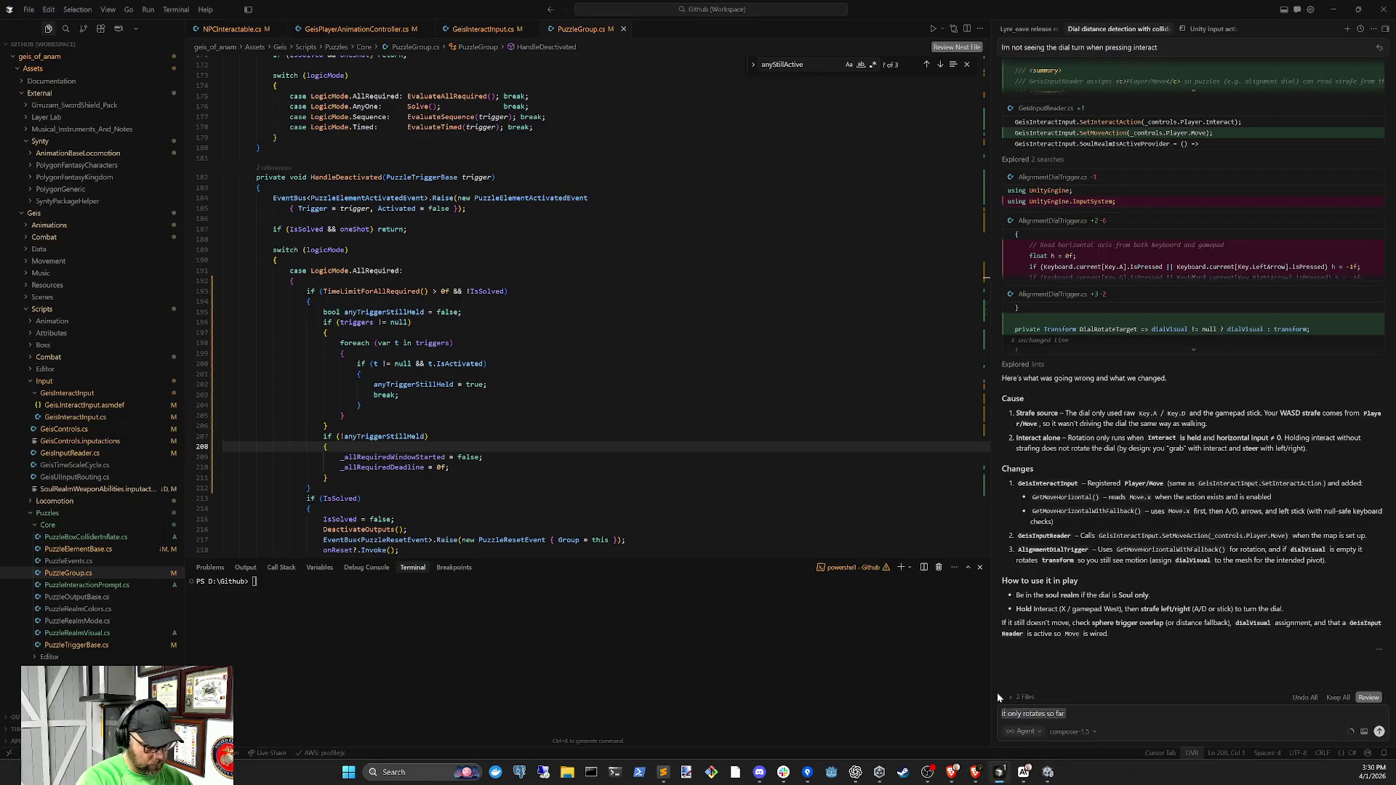
Write a request to freeze the character while interacting with the dial, ghost in ghost realm, physical in physical
{"action": "type", "text": "can we"}
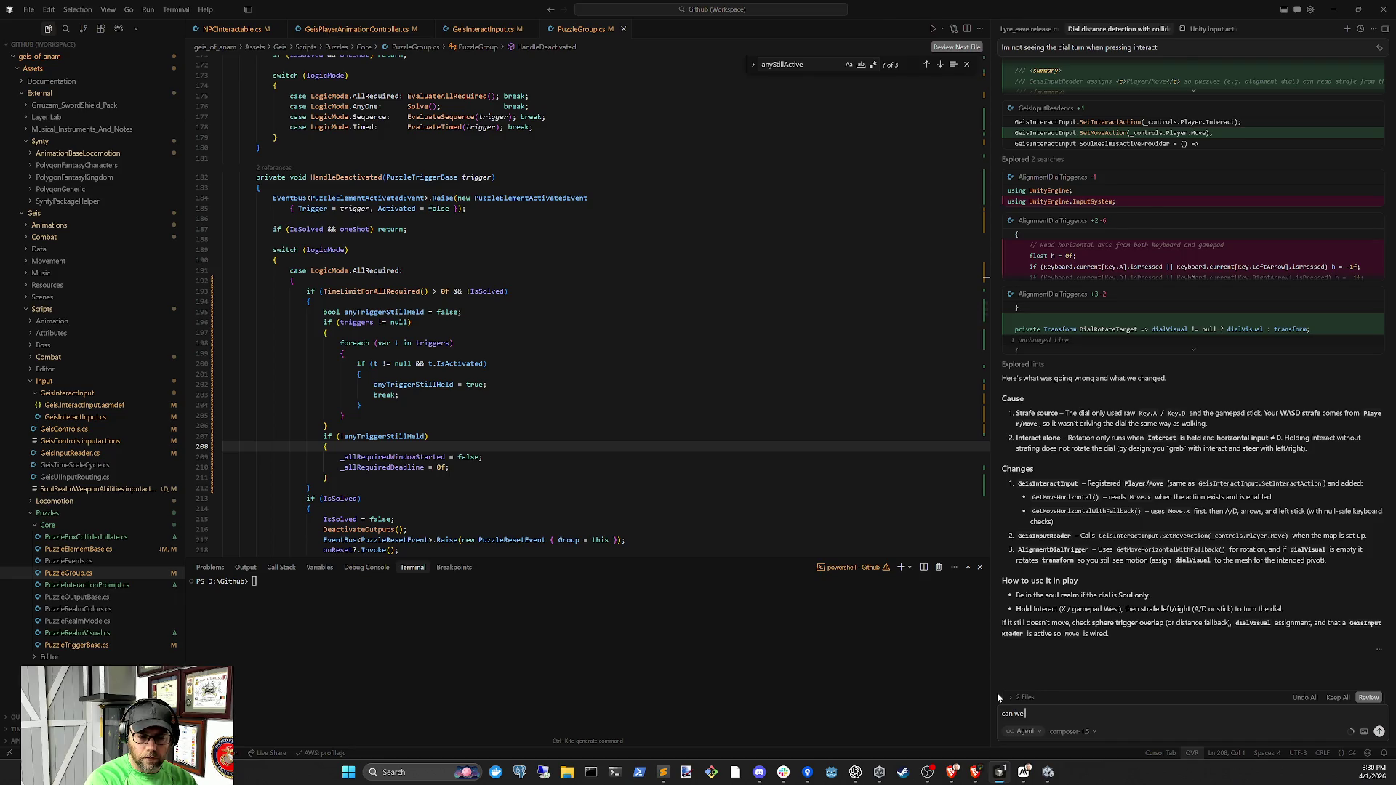
{"action": "type", "text": " freeze the soul"}
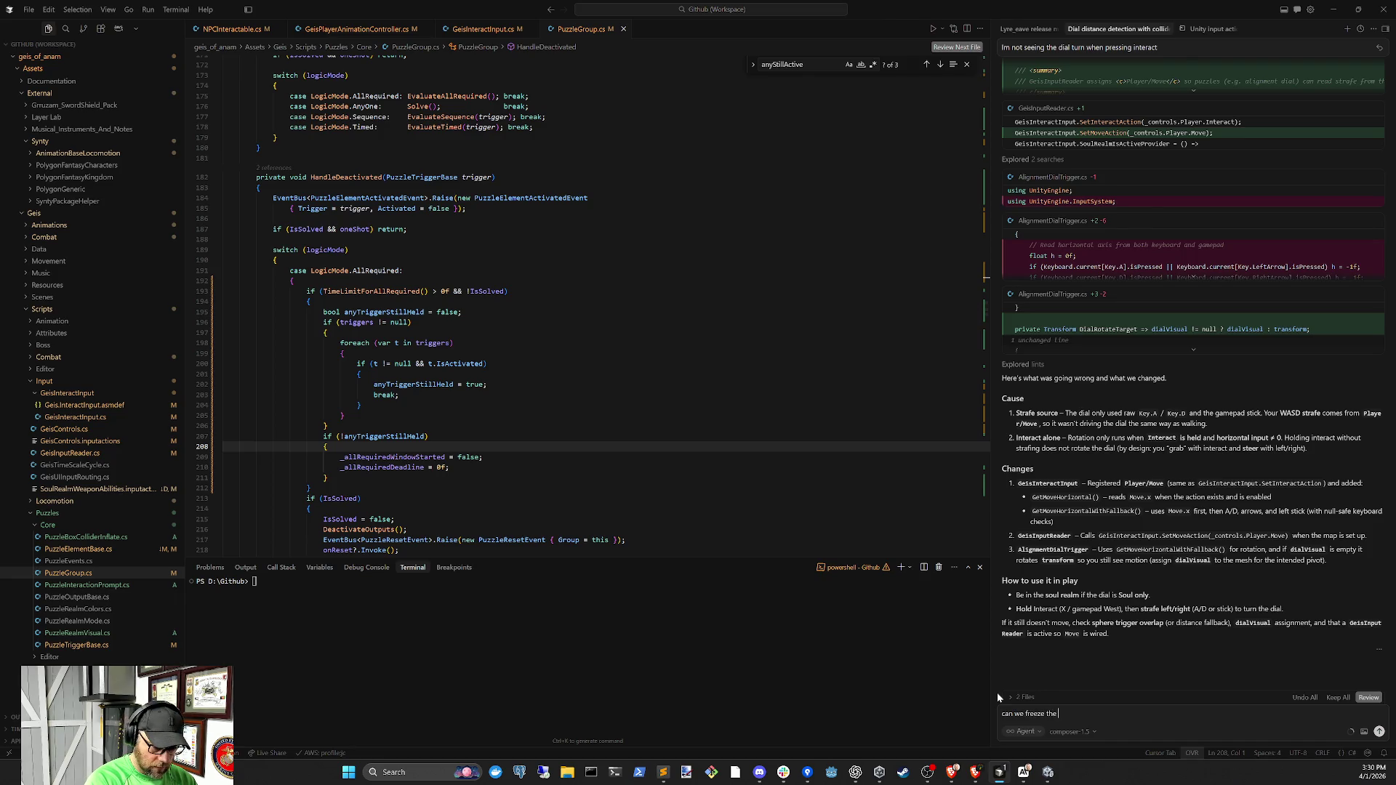
{"action": "key", "text": "BackSpace"}
{"action": "key", "text": "BackSpace"}
{"action": "key", "text": "BackSpace"}
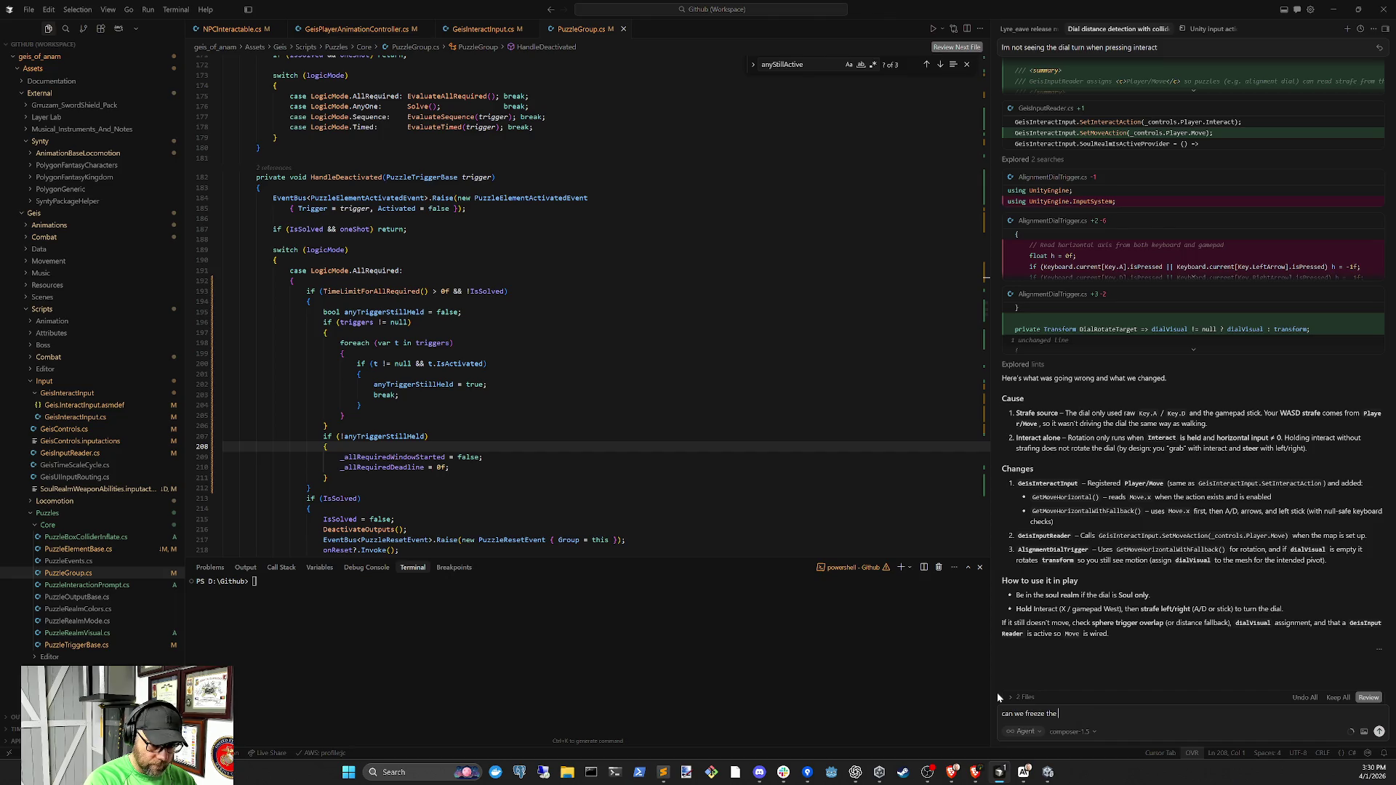
{"action": "type", "text": "charact"}
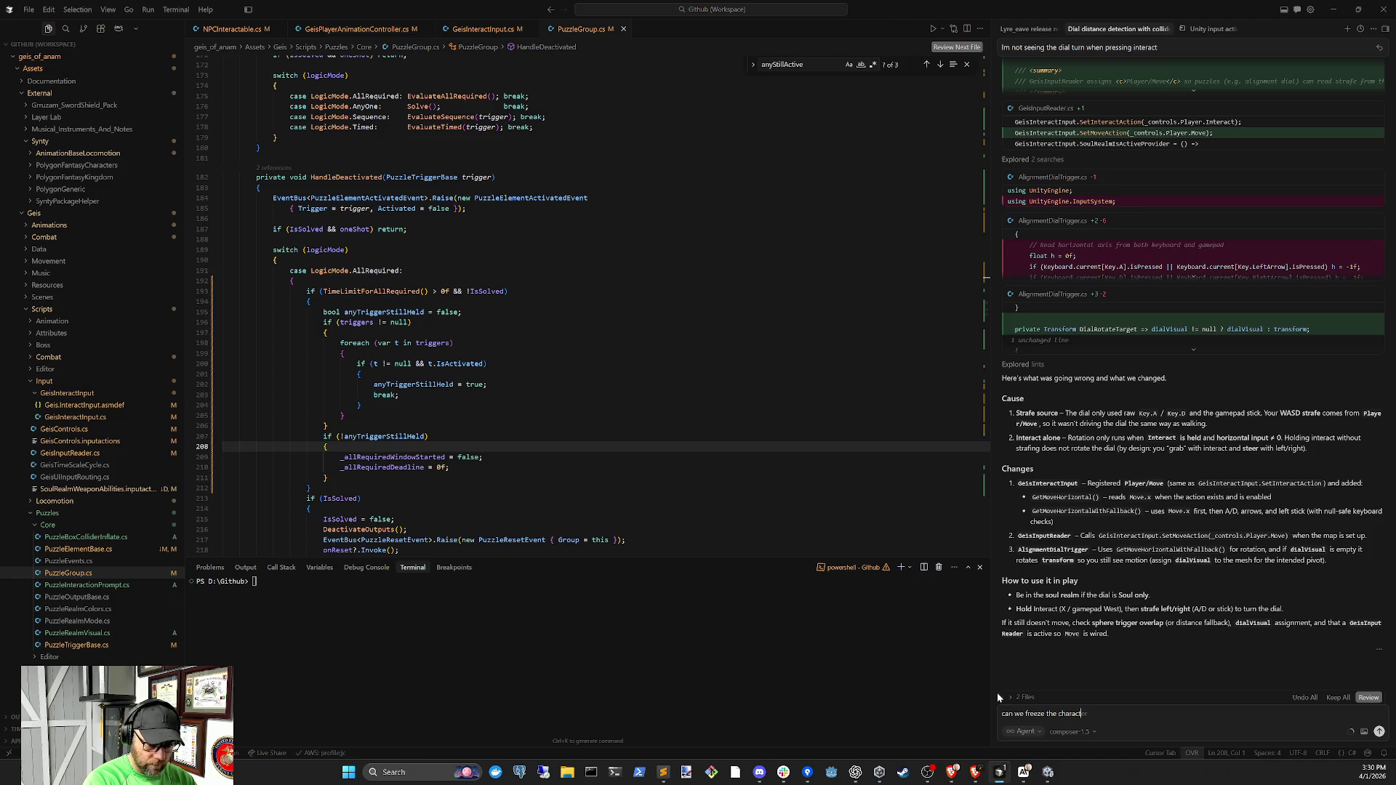
{"action": "type", "text": "er while interact"}
{"action": "type", "text": "ing with the "}
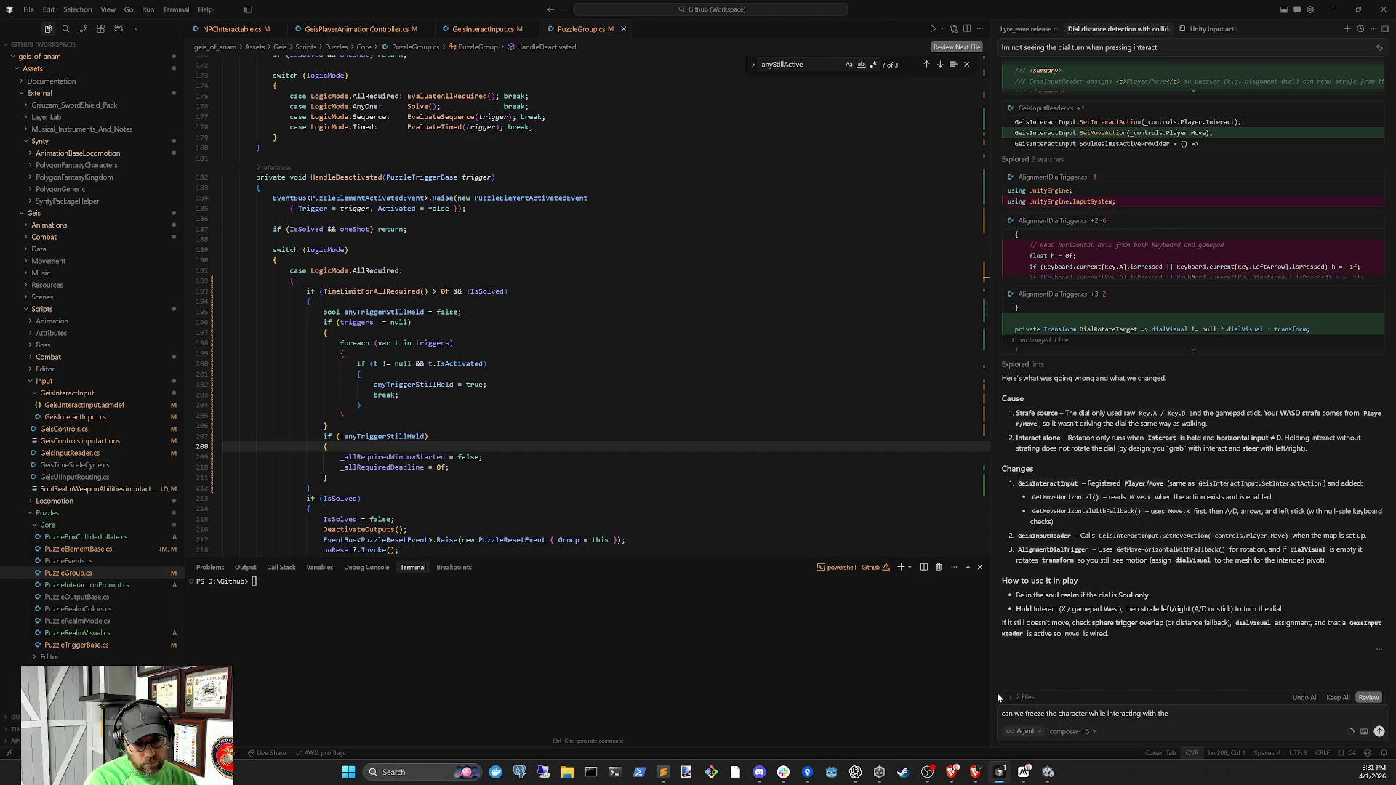
{"action": "type", "text": "dial"}
{"action": "type", "text": " ("}
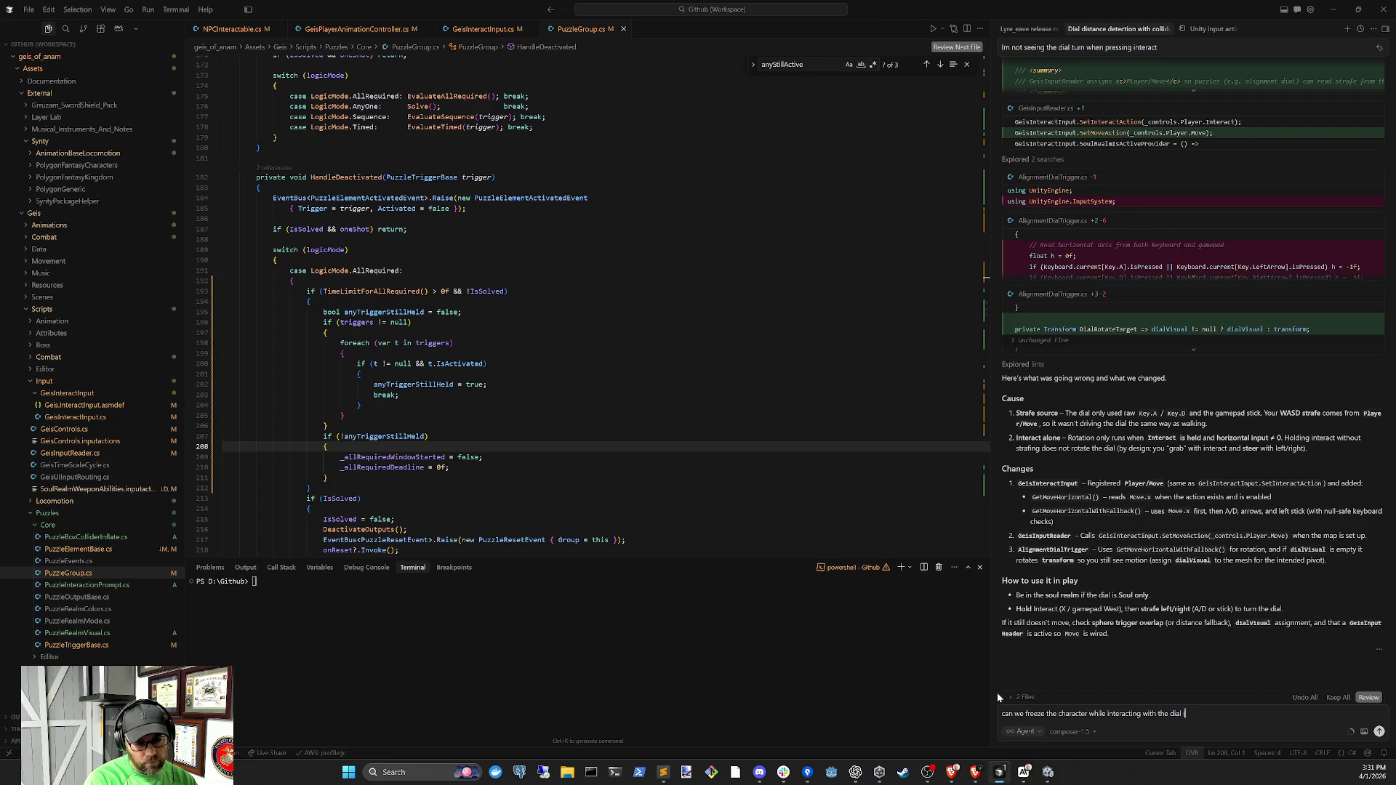
{"action": "type", "text": "ghost in ghost"}
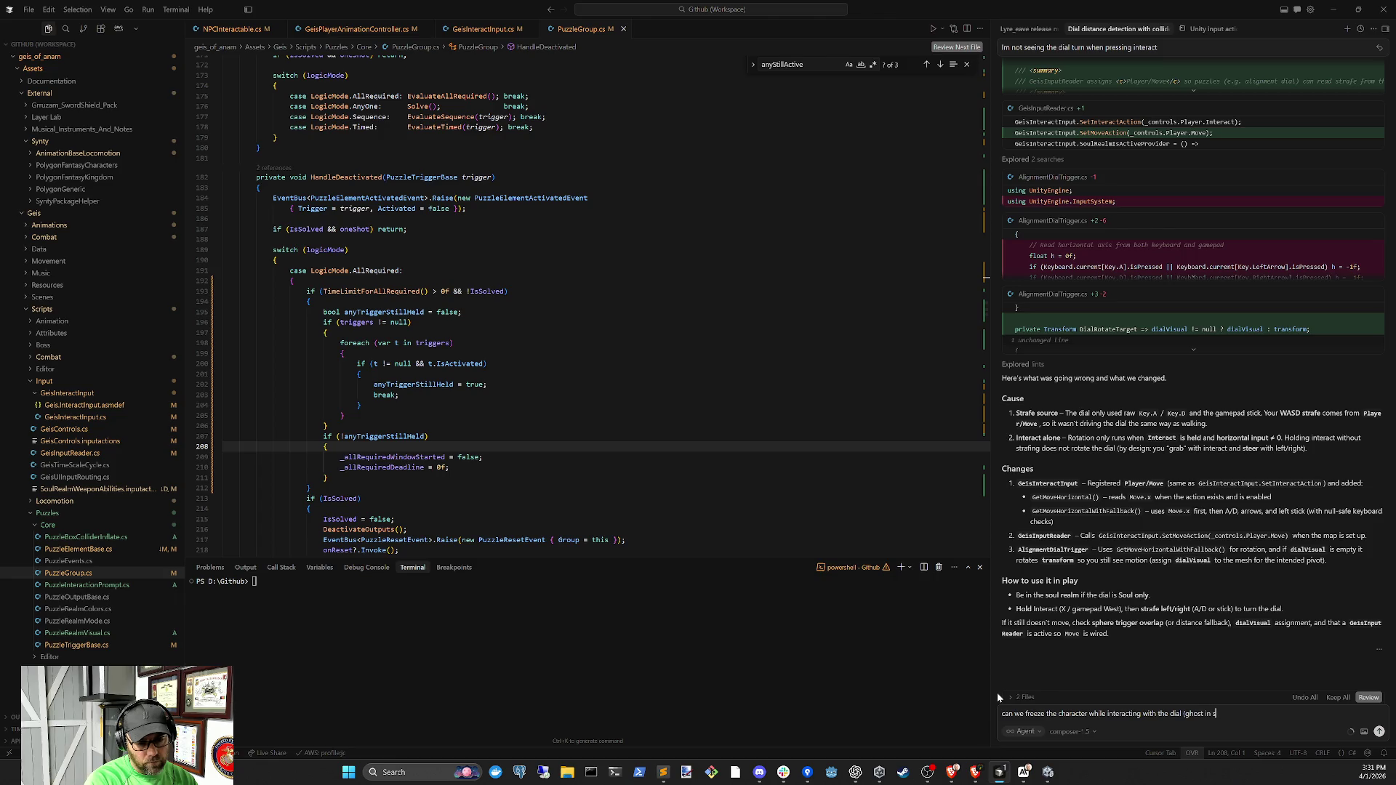
{"action": "type", "text": " realm,"}
{"action": "type", "text": " ph"}
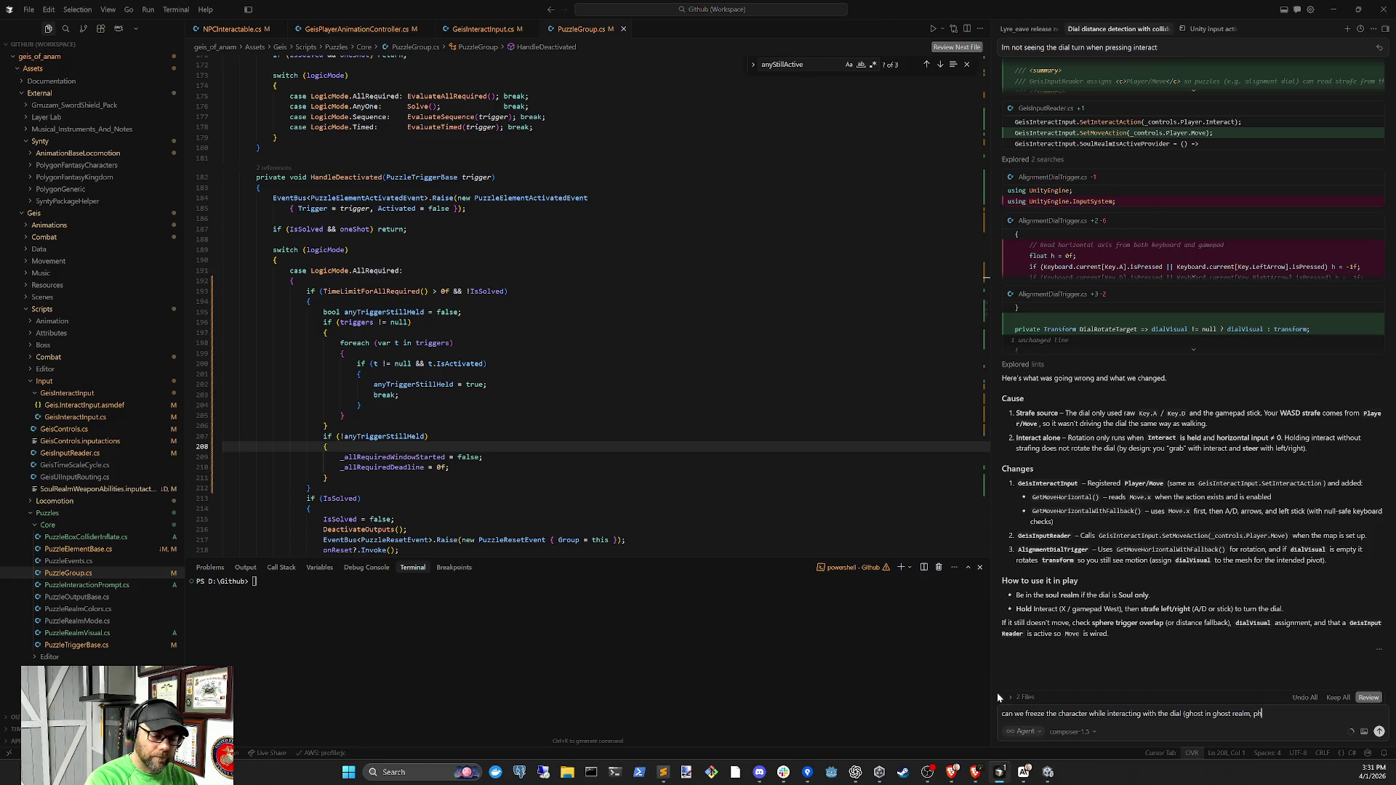
{"action": "type", "text": "ysical in physical)"}
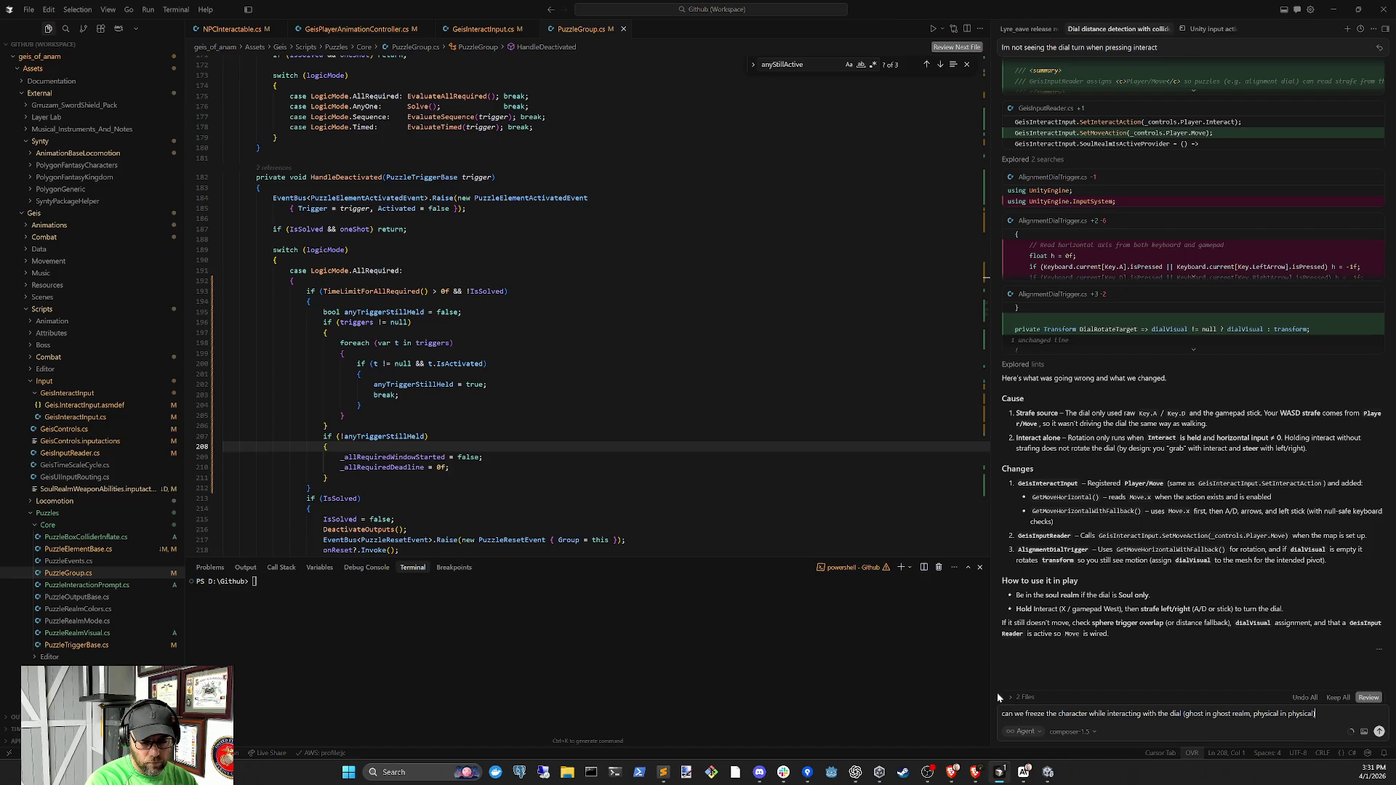
Add that hitting the snap Threshold shouldn't require letting go of interact
{"action": "type", "text": ".  Also if yo"}
{"action": "type", "text": "u hit the"}
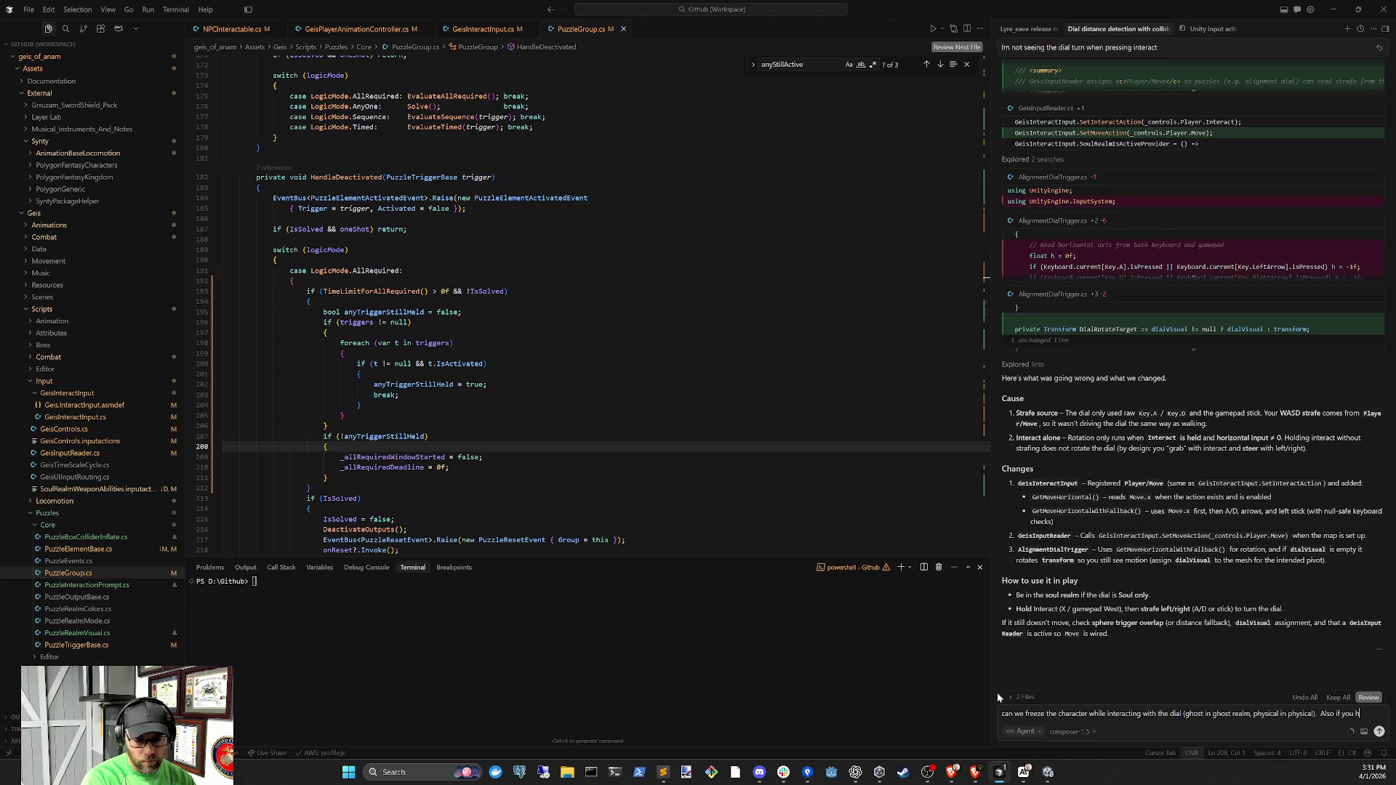
{"action": "left_click", "coordinate": [1048, 771]}
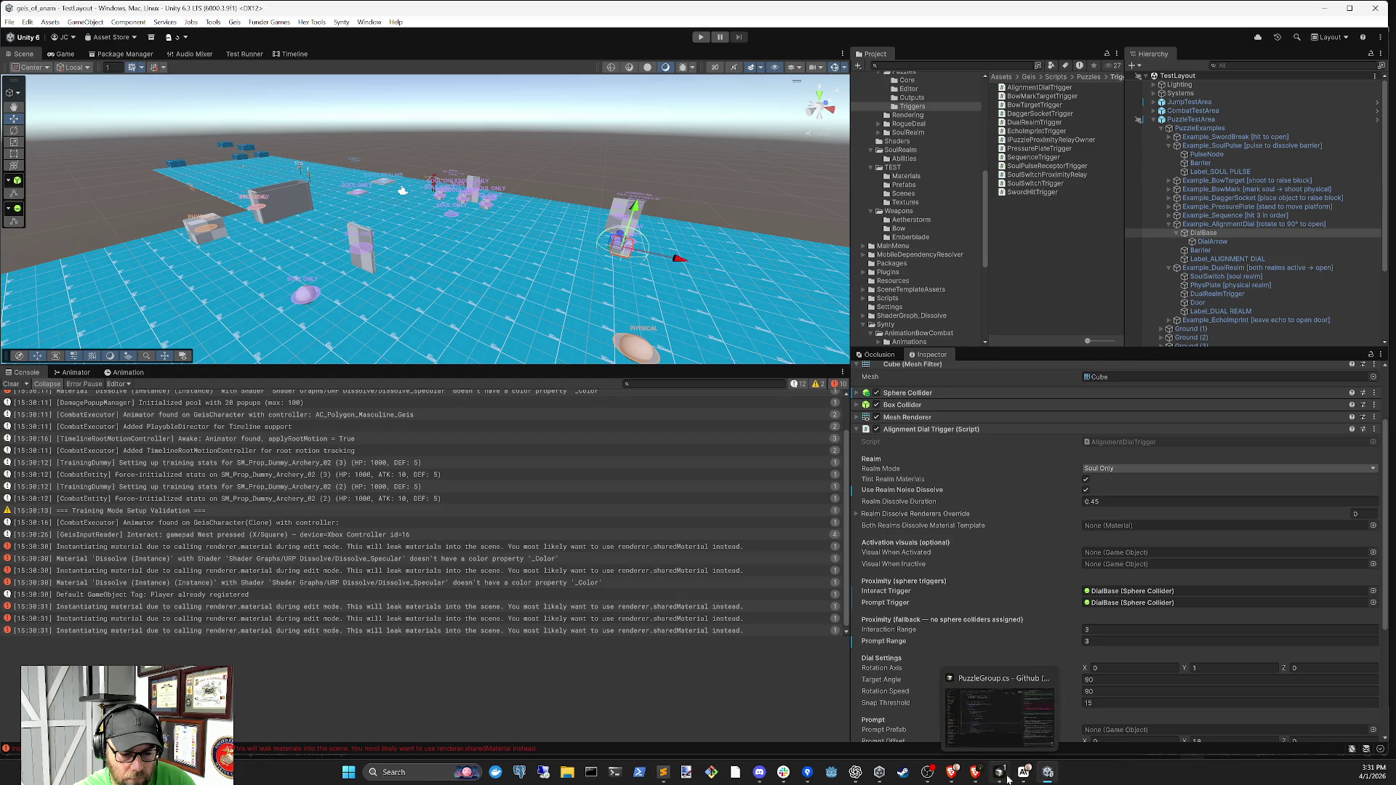
{"action": "left_click", "coordinate": [1008, 779]}
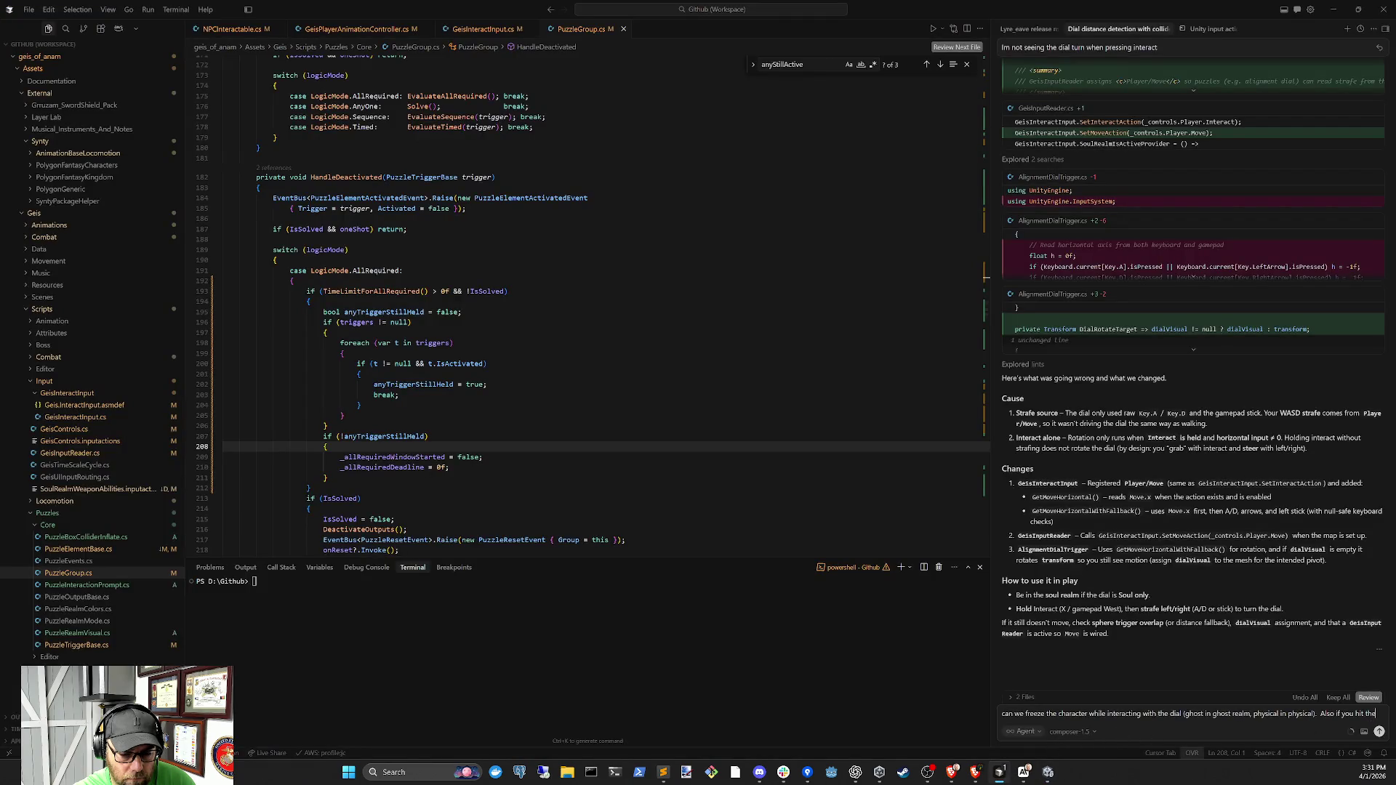
{"action": "type", "text": "snap thre"}
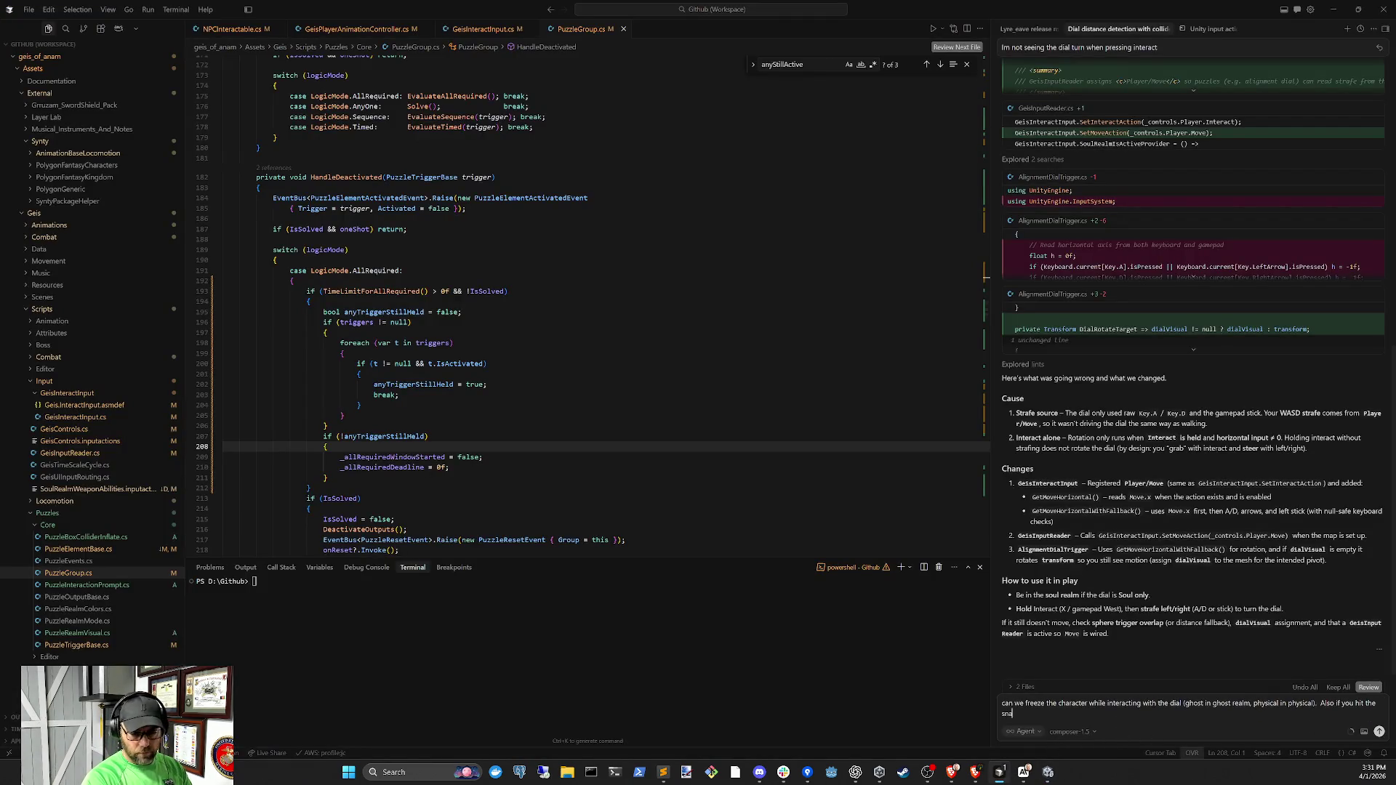
{"action": "key", "text": "Tab"}
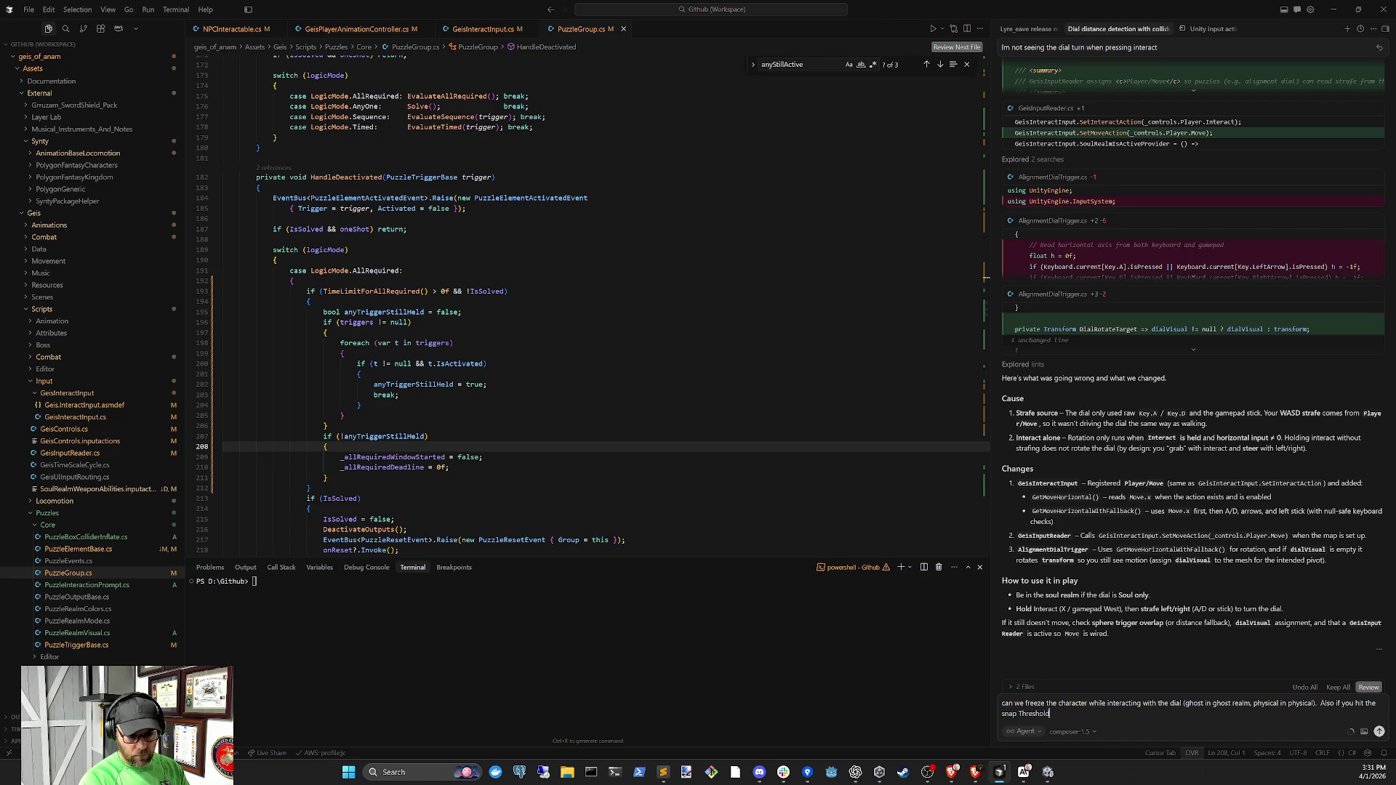
{"action": "type", "text": " you"}
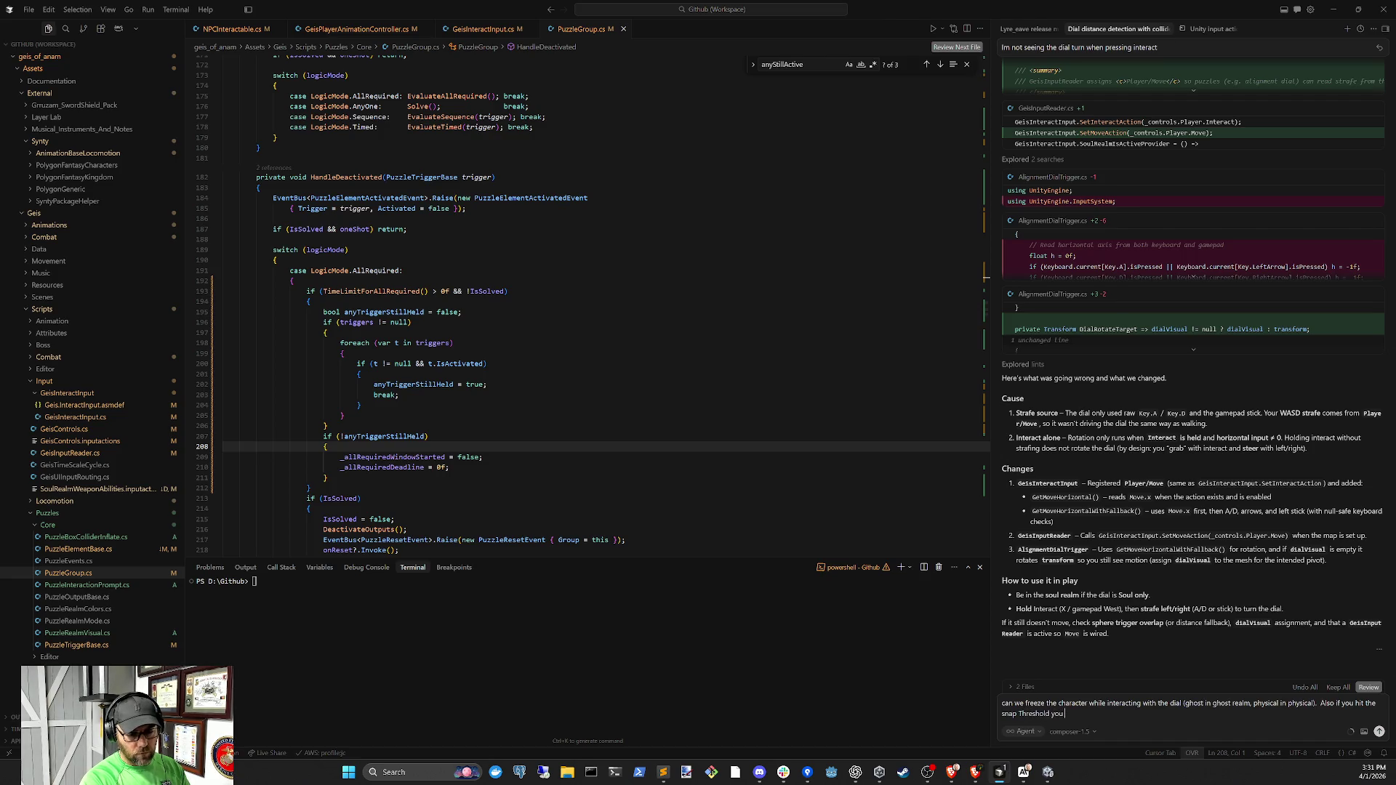
{"action": "type", "text": " shouldn't have"}
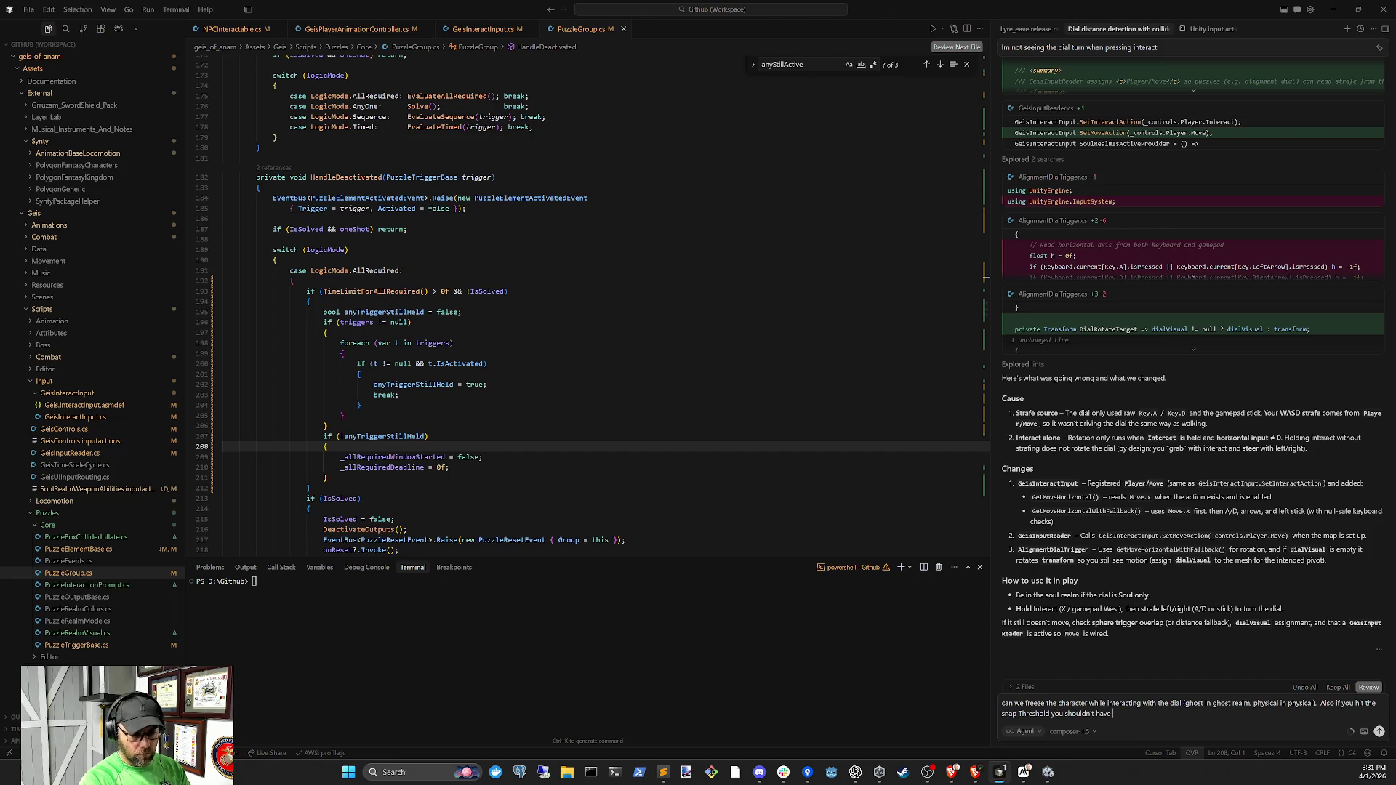
{"action": "type", "text": " to let go of"}
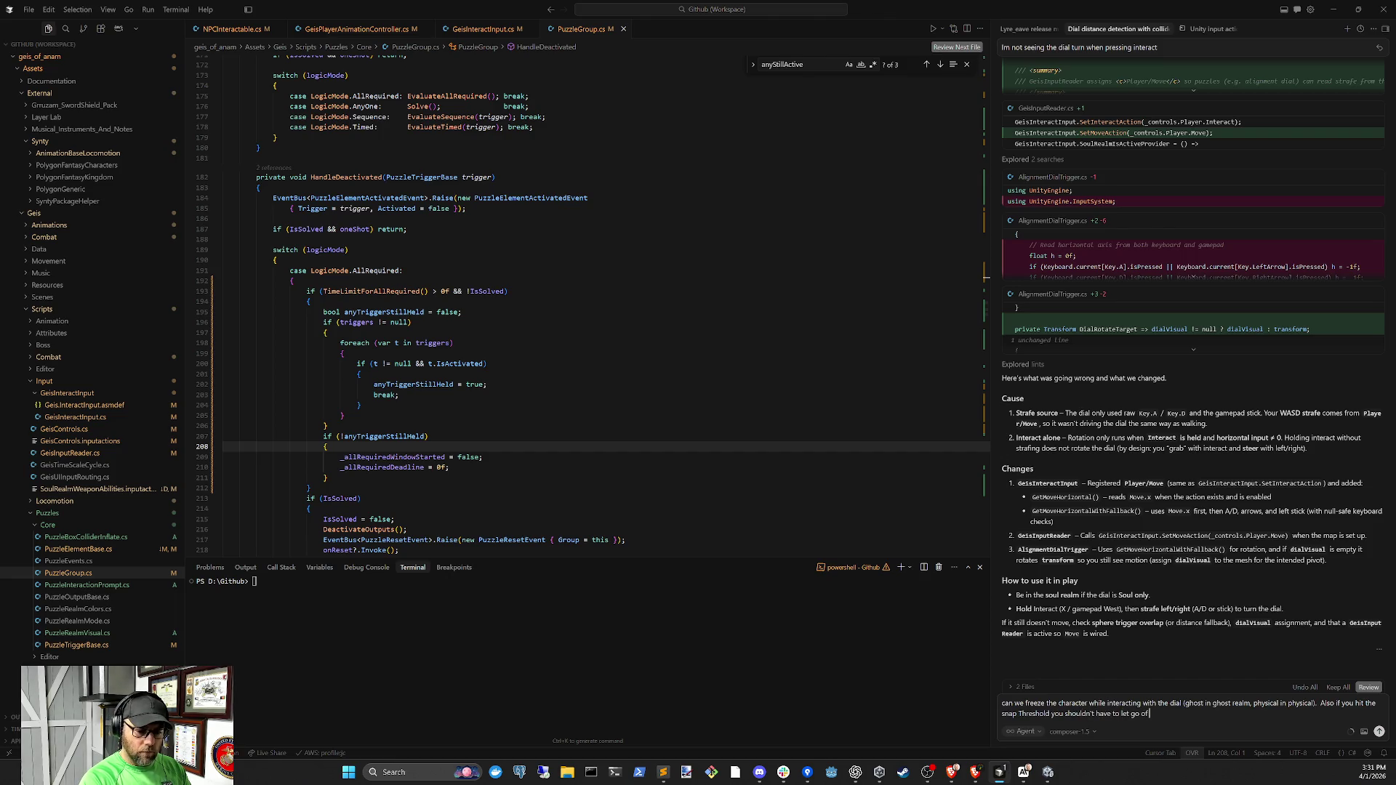
{"action": "type", "text": " interact"}
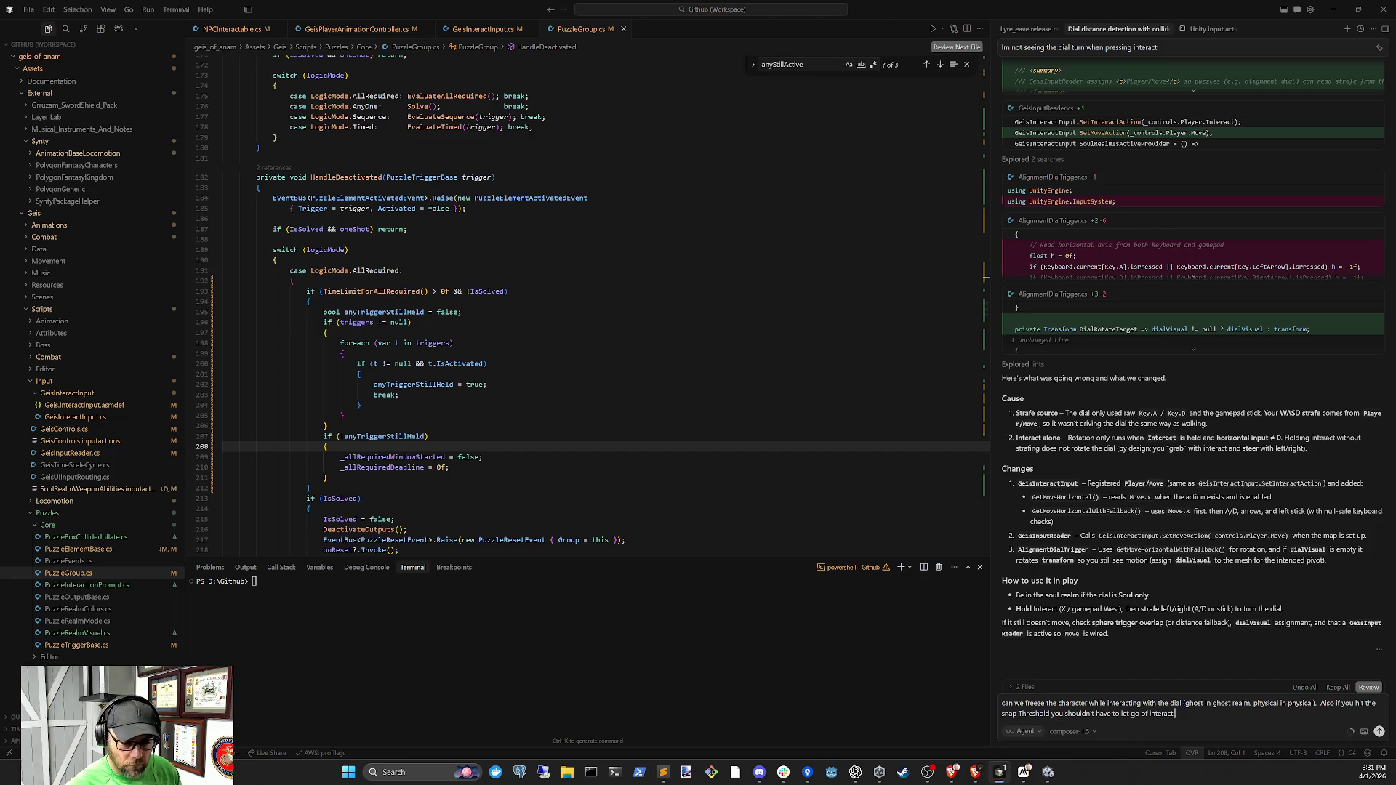
{"action": "key", "text": "ctrl+shift+Left"}
{"action": "key", "text": "ctrl+shift+Left"}
{"action": "key", "text": "ctrl+shift+Left"}
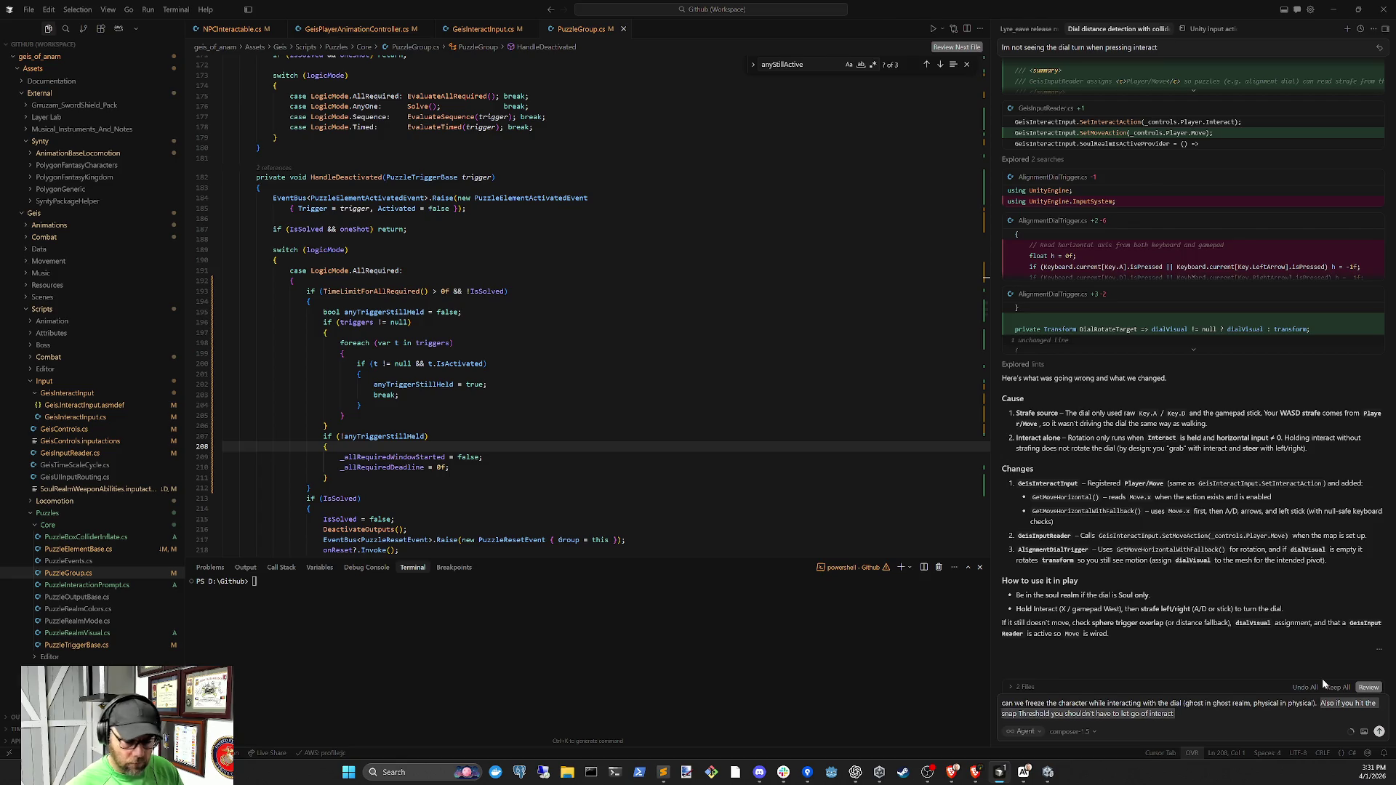
Rewrite the follow-up to hold interact and click the dial in left-stick increments with brief pauses, then send it
{"action": "key", "text": "BackSpace"}
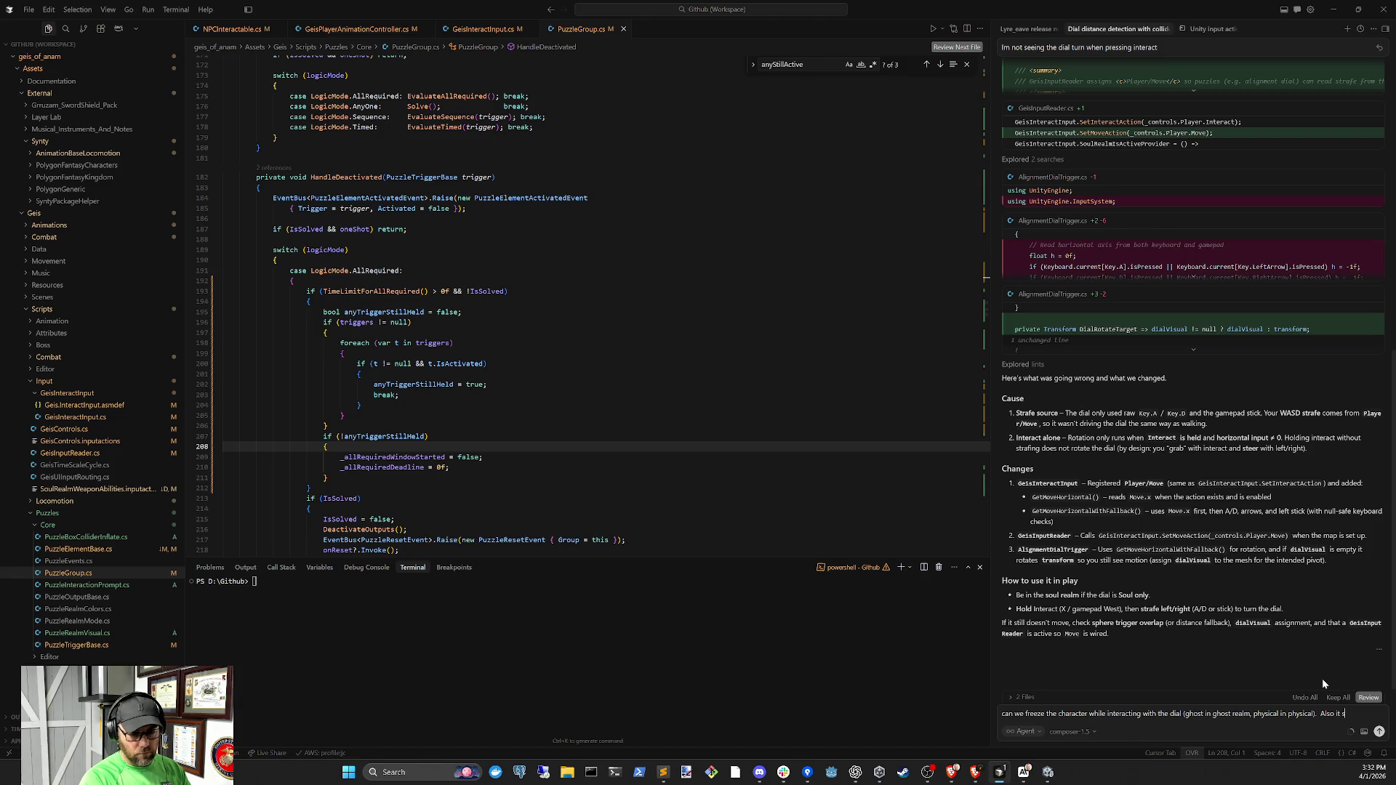
{"action": "type", "text": "fter the snap threshold,"}
{"action": "key", "text": "BackSpace"}
{"action": "type", "text": "and you have to release"}
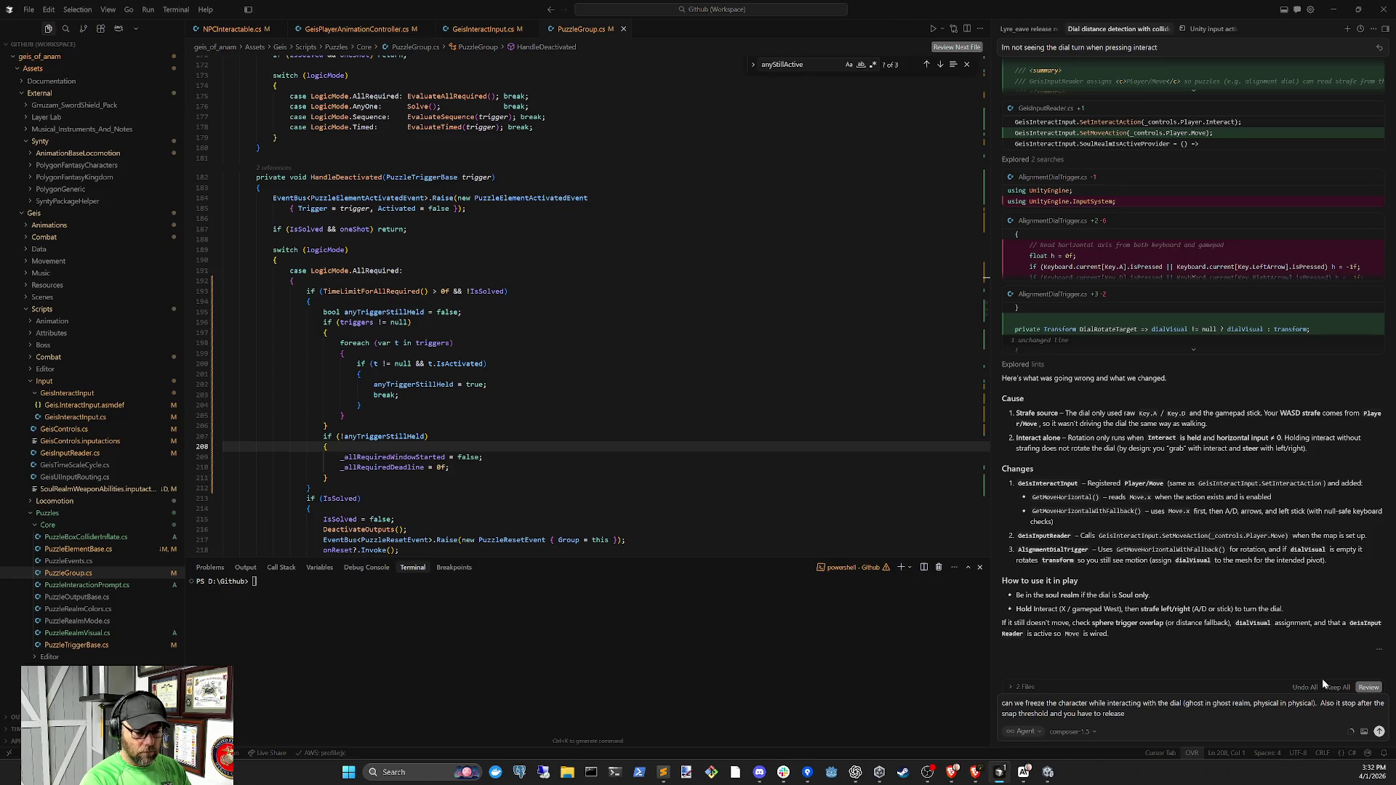
{"action": "type", "text": " intera"}
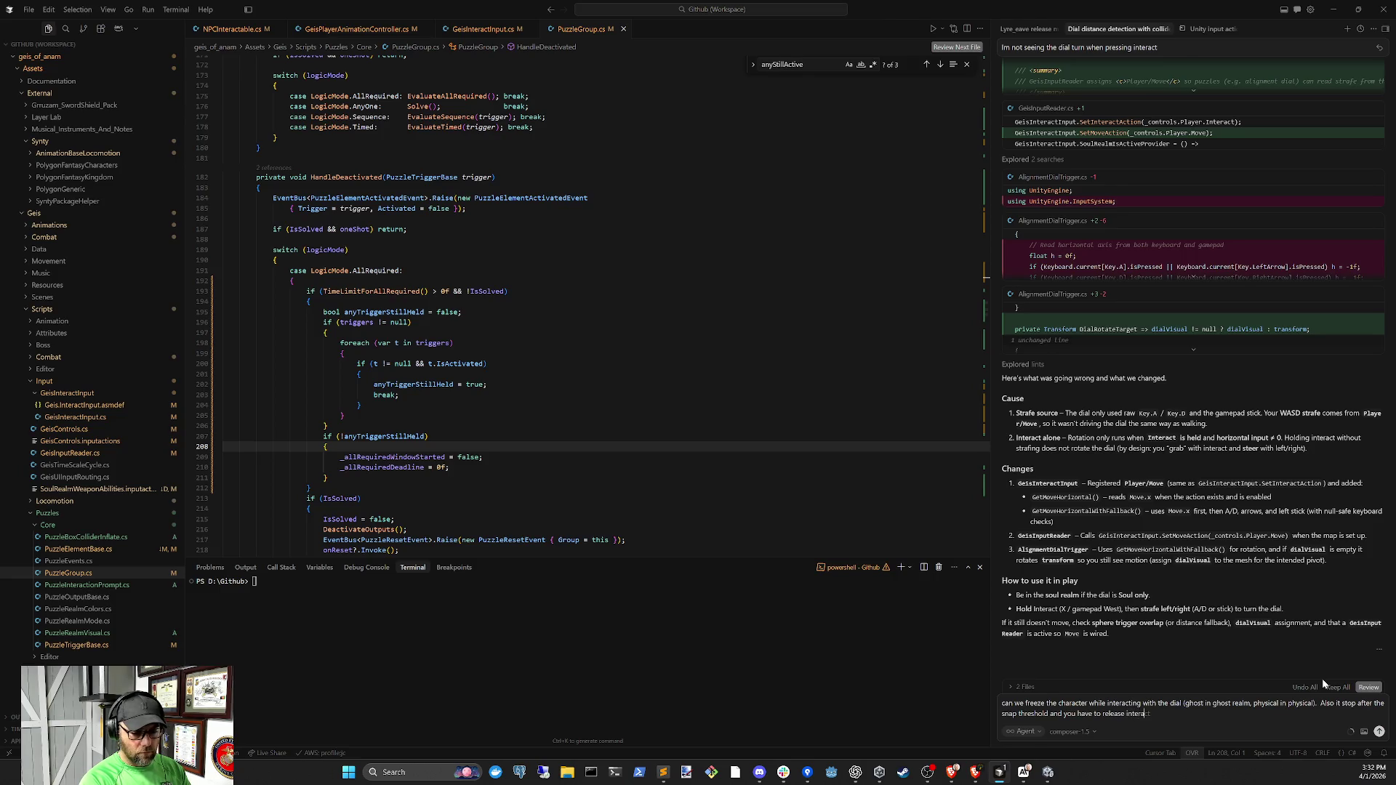
{"action": "type", "text": "ct, and"}
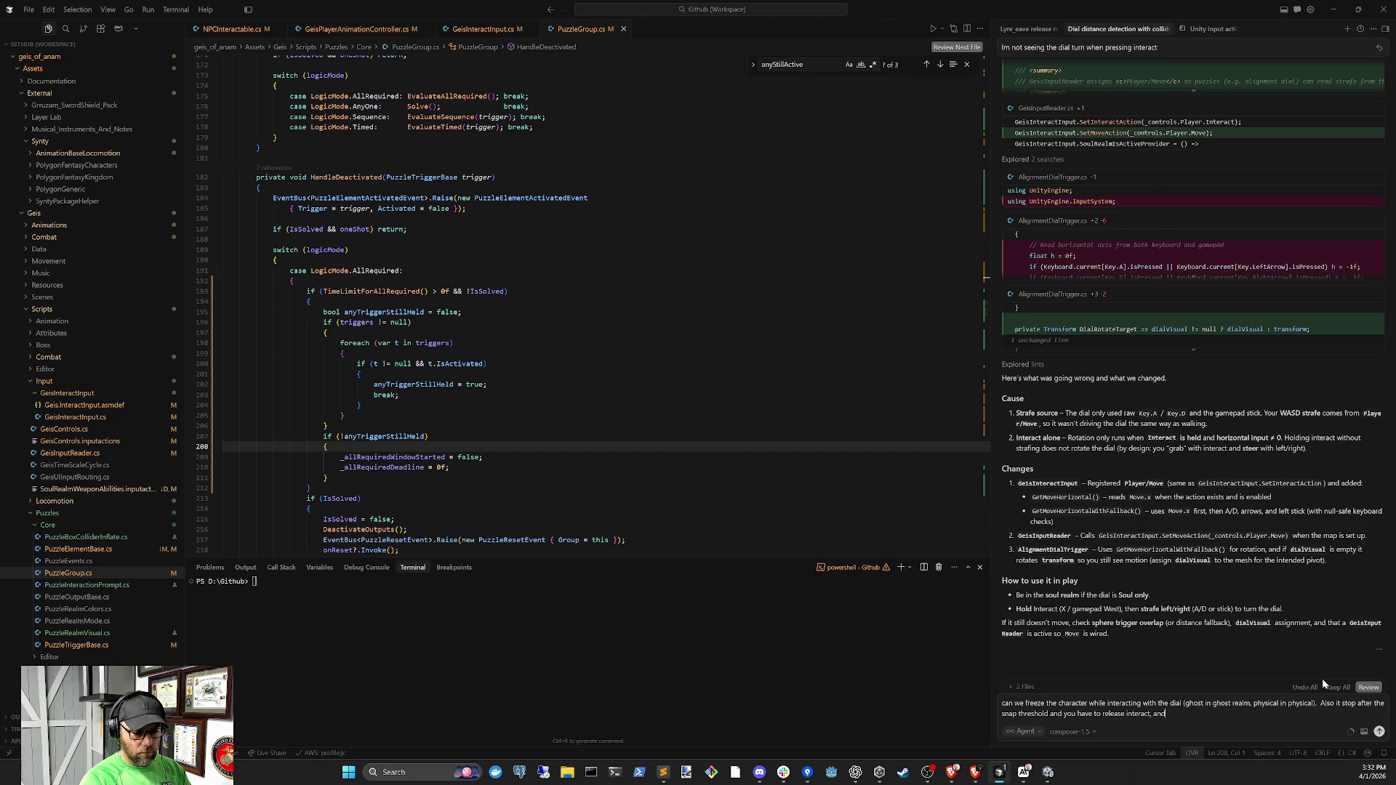
{"action": "type", "text": " then press"}
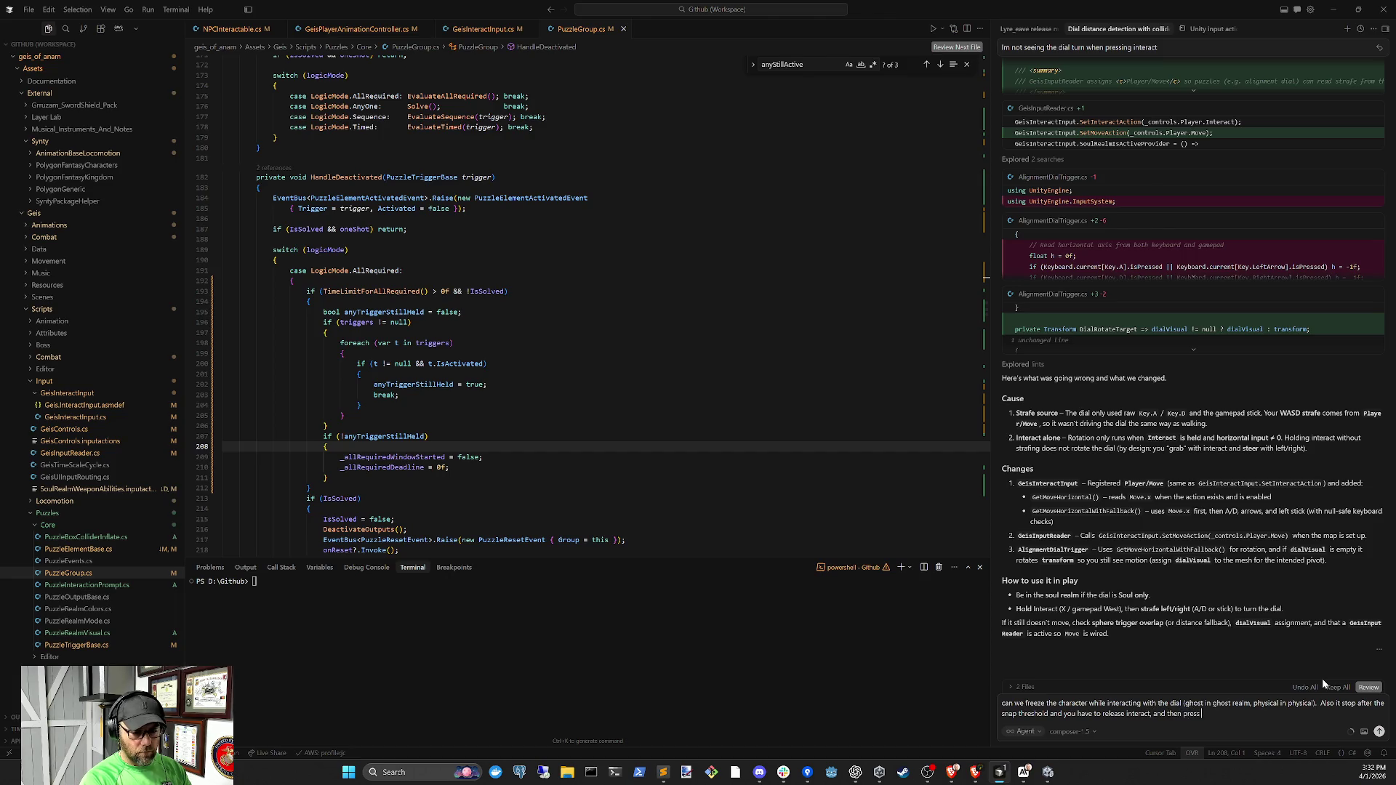
{"action": "type", "text": " interact again"}
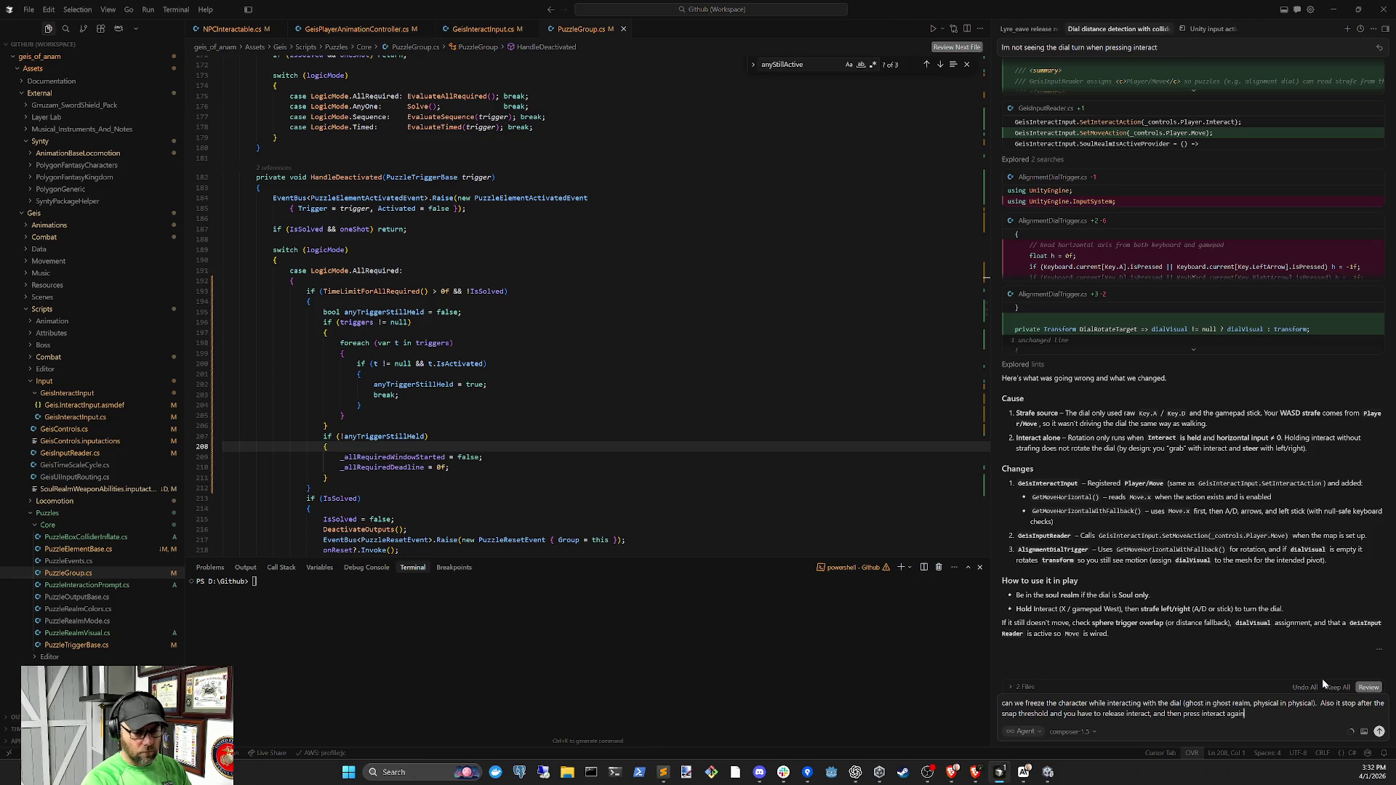
{"action": "type", "text": ".  You should "}
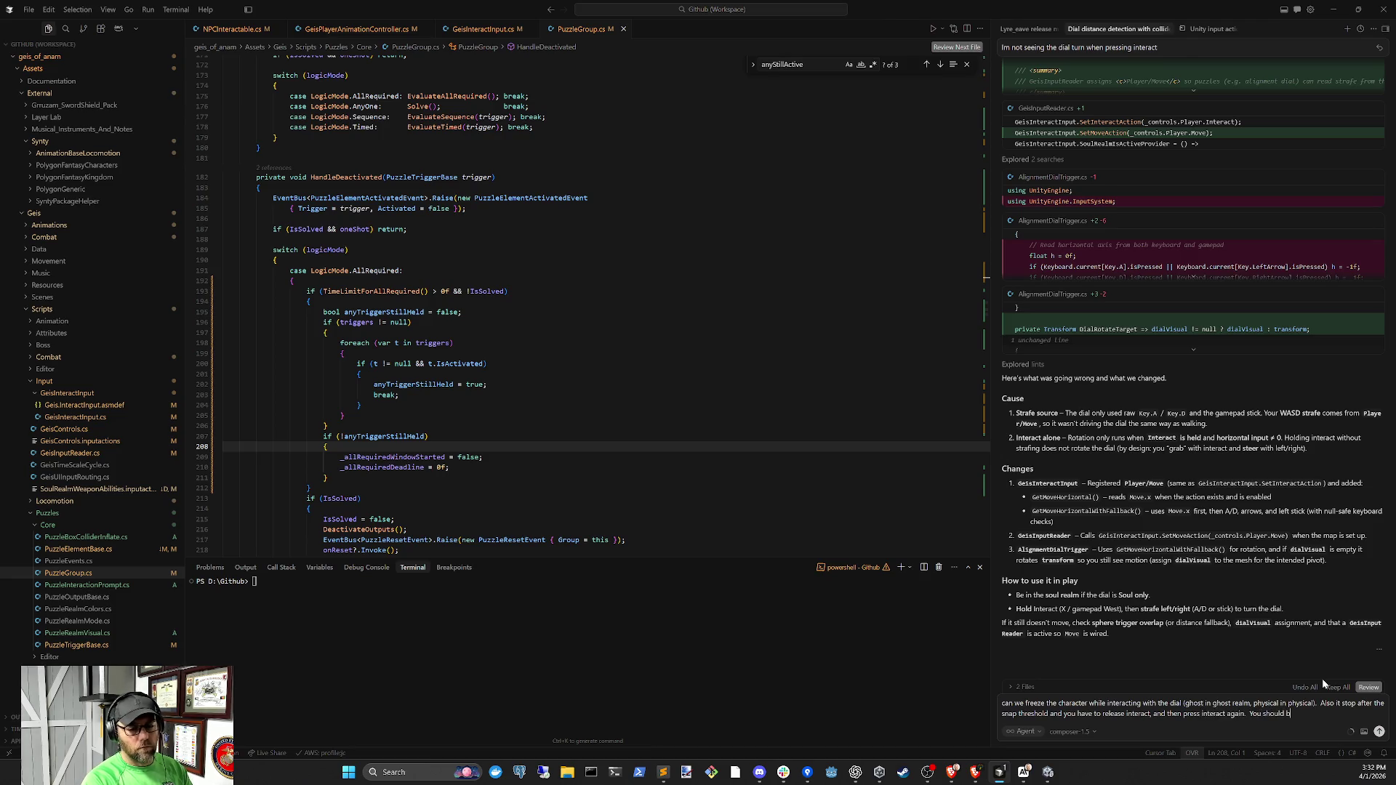
{"action": "type", "text": "be able to hold the"}
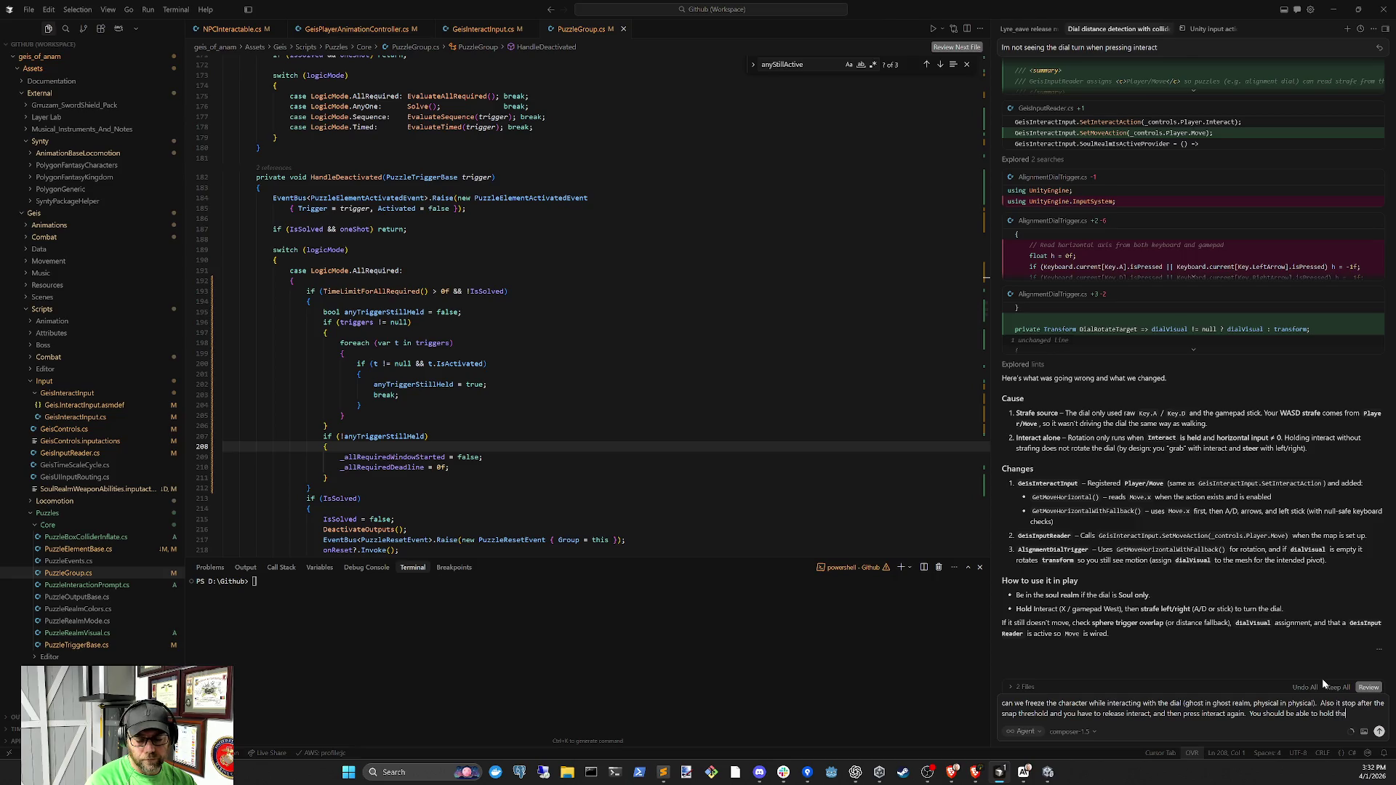
{"action": "type", "text": " interact button"}
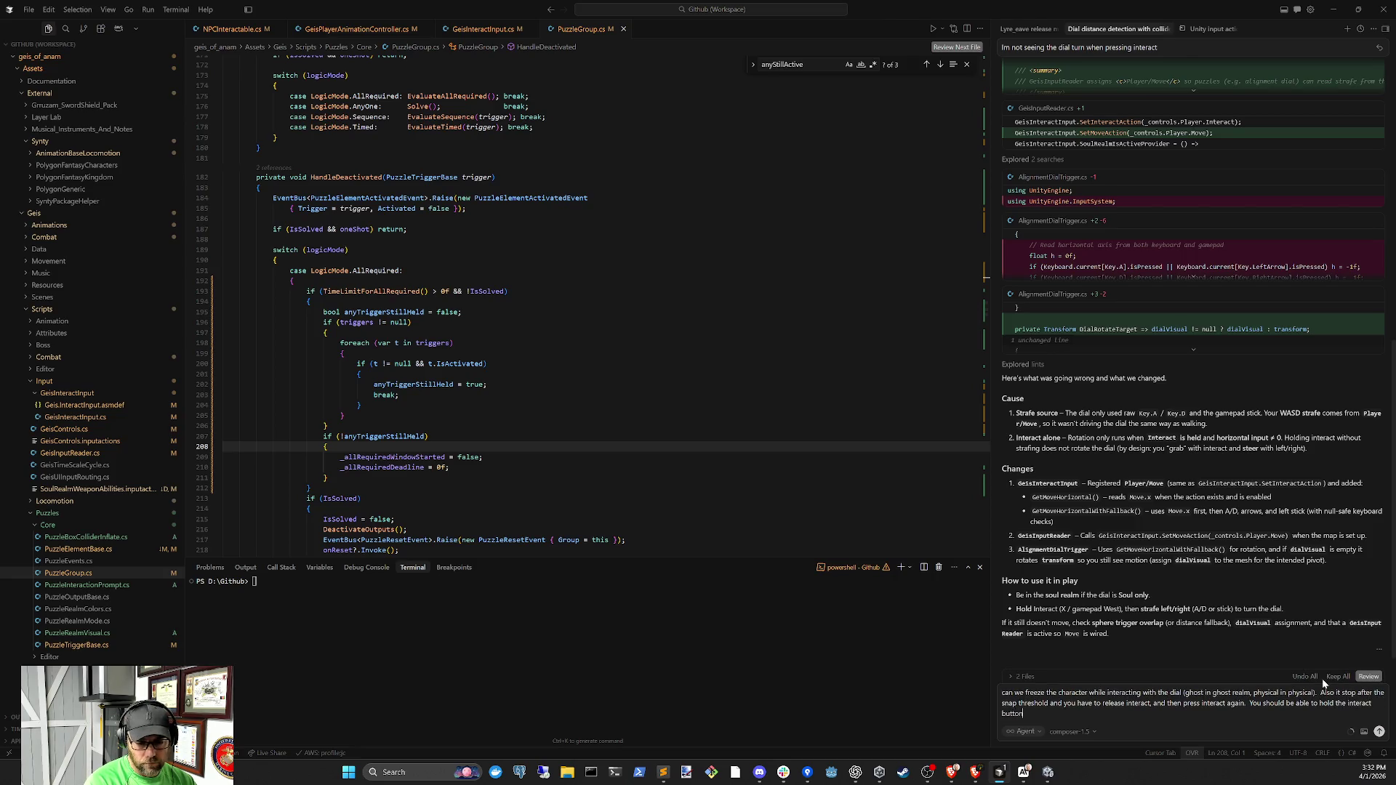
{"action": "type", "text": " and use the"}
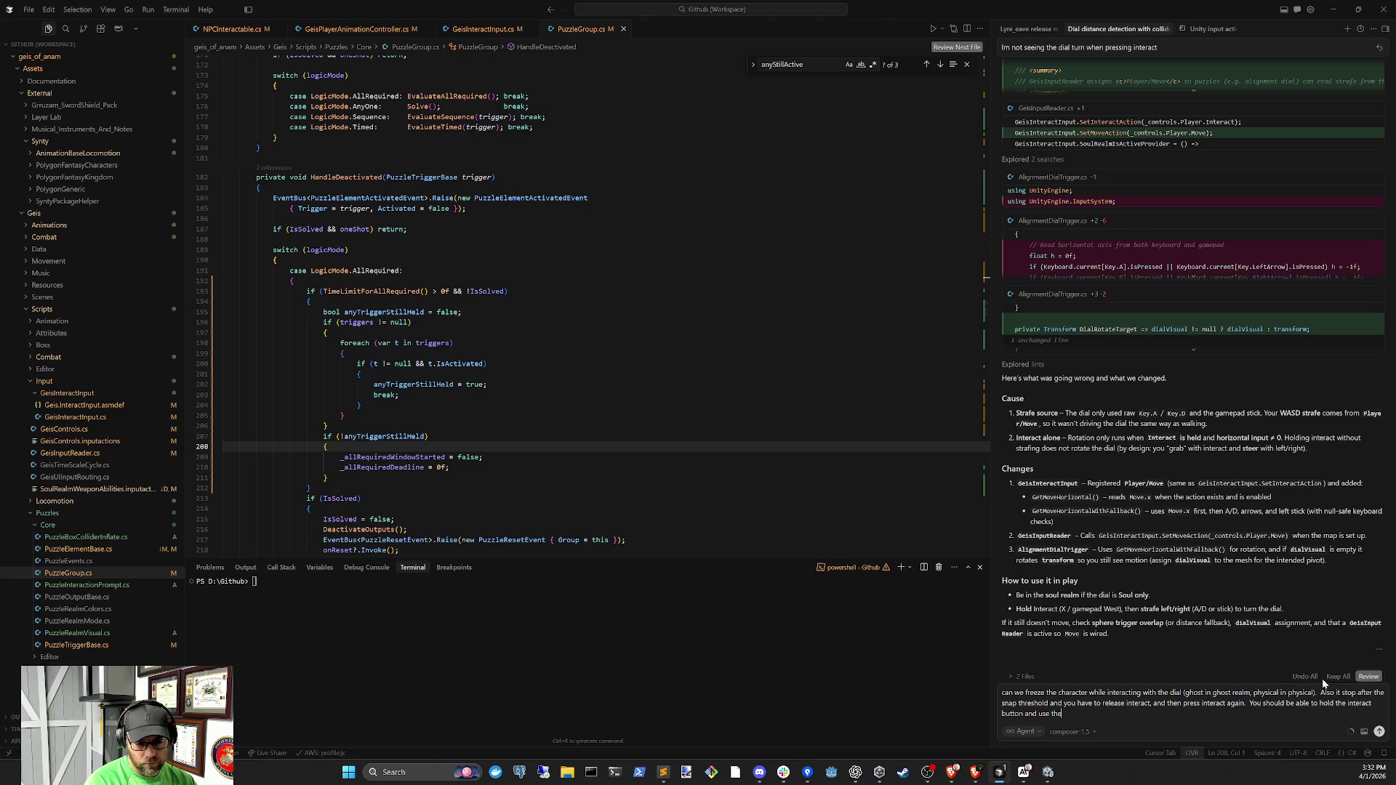
{"action": "type", "text": " left joy stick to"}
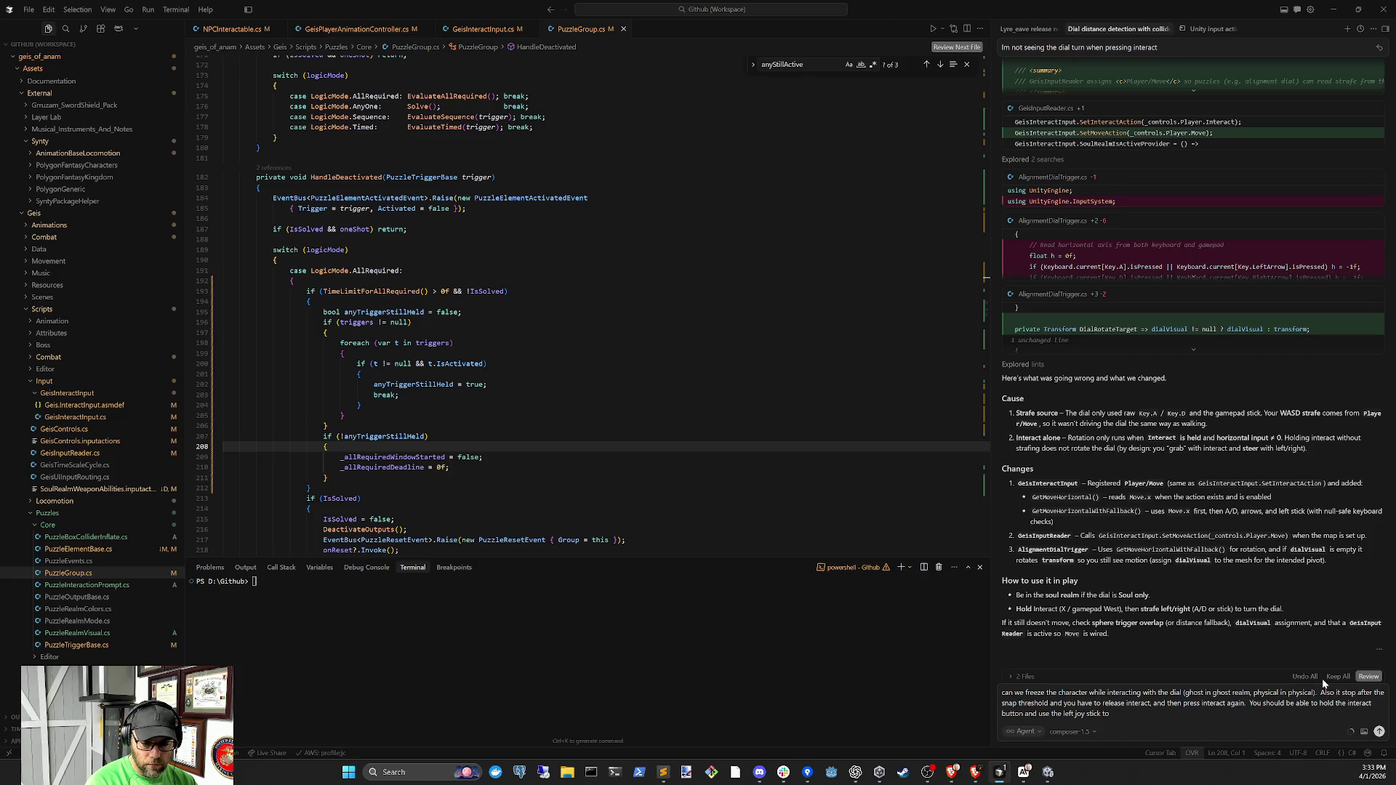
{"action": "type", "text": " click"}
{"action": "type", "text": " it at some"}
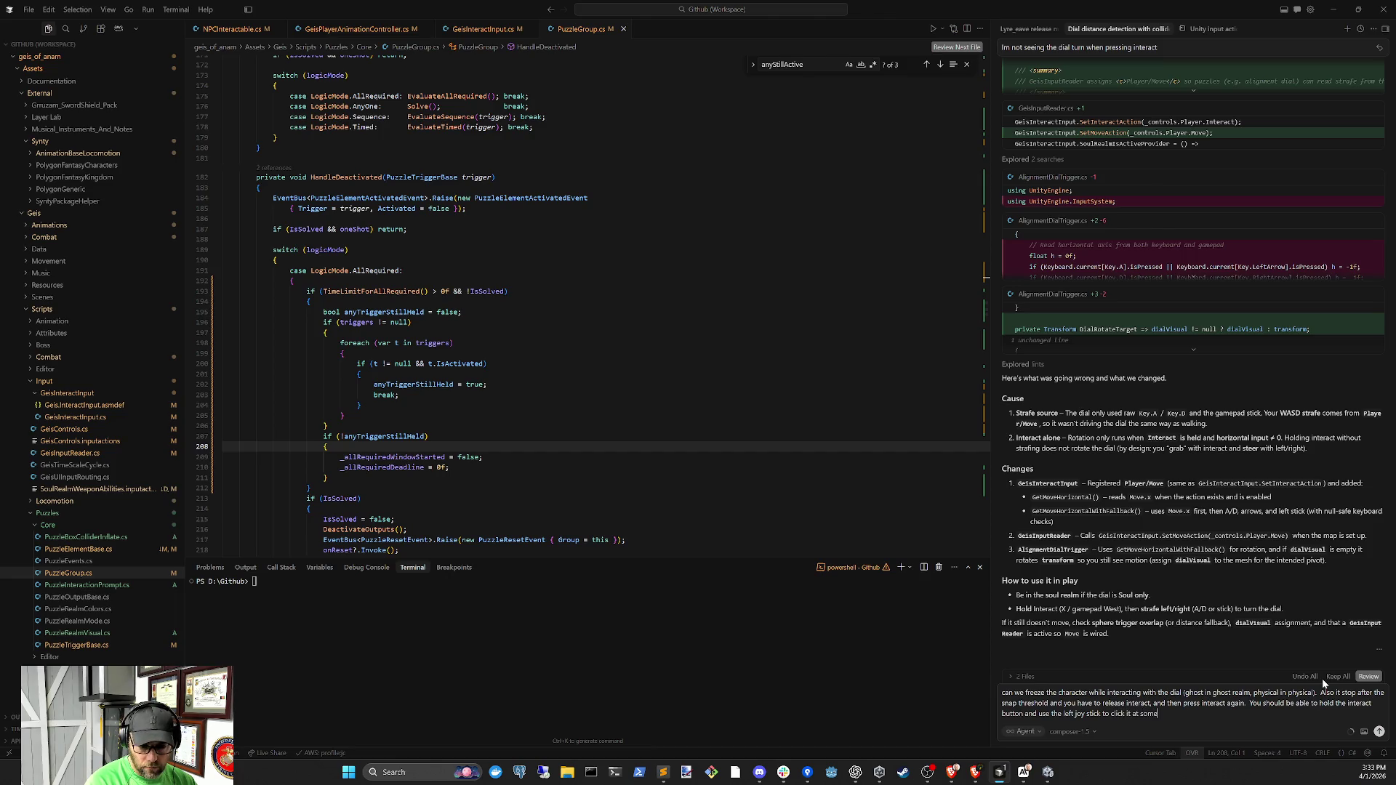
{"action": "type", "text": " increment"}
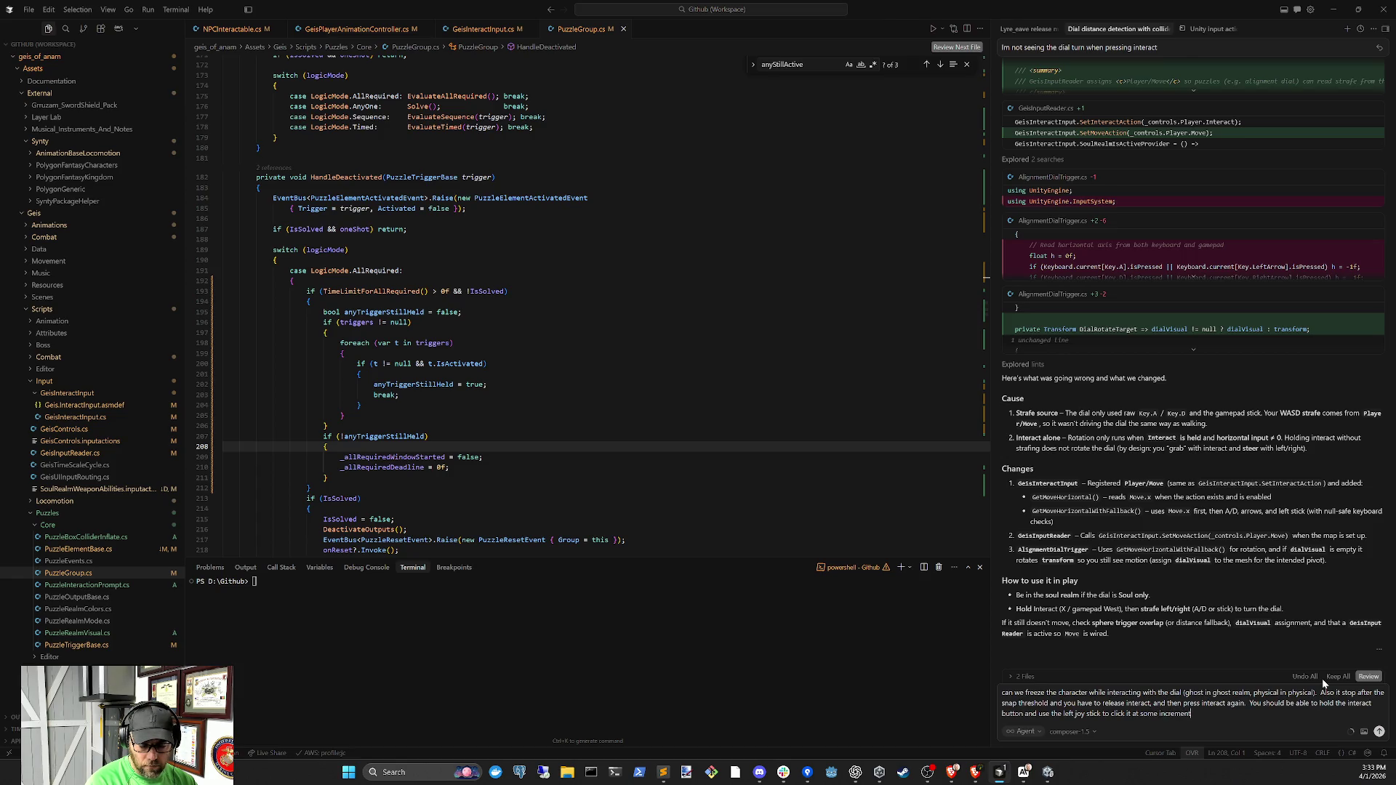
{"action": "type", "text": " amount"}
{"action": "type", "text": " and"}
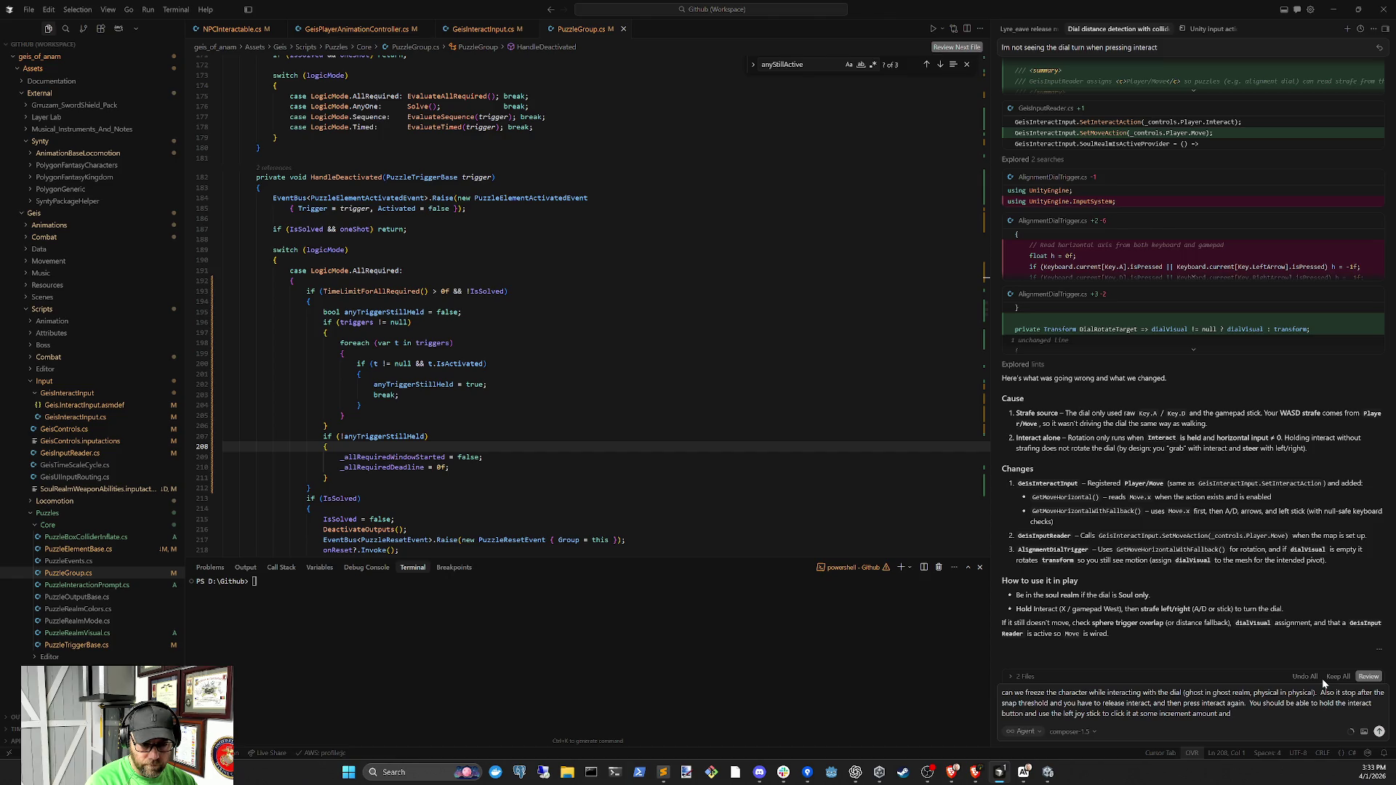
{"action": "type", "text": " it pause"}
{"action": "type", "text": " very briefly"}
{"action": "type", "text": " in between increments to click in place"}
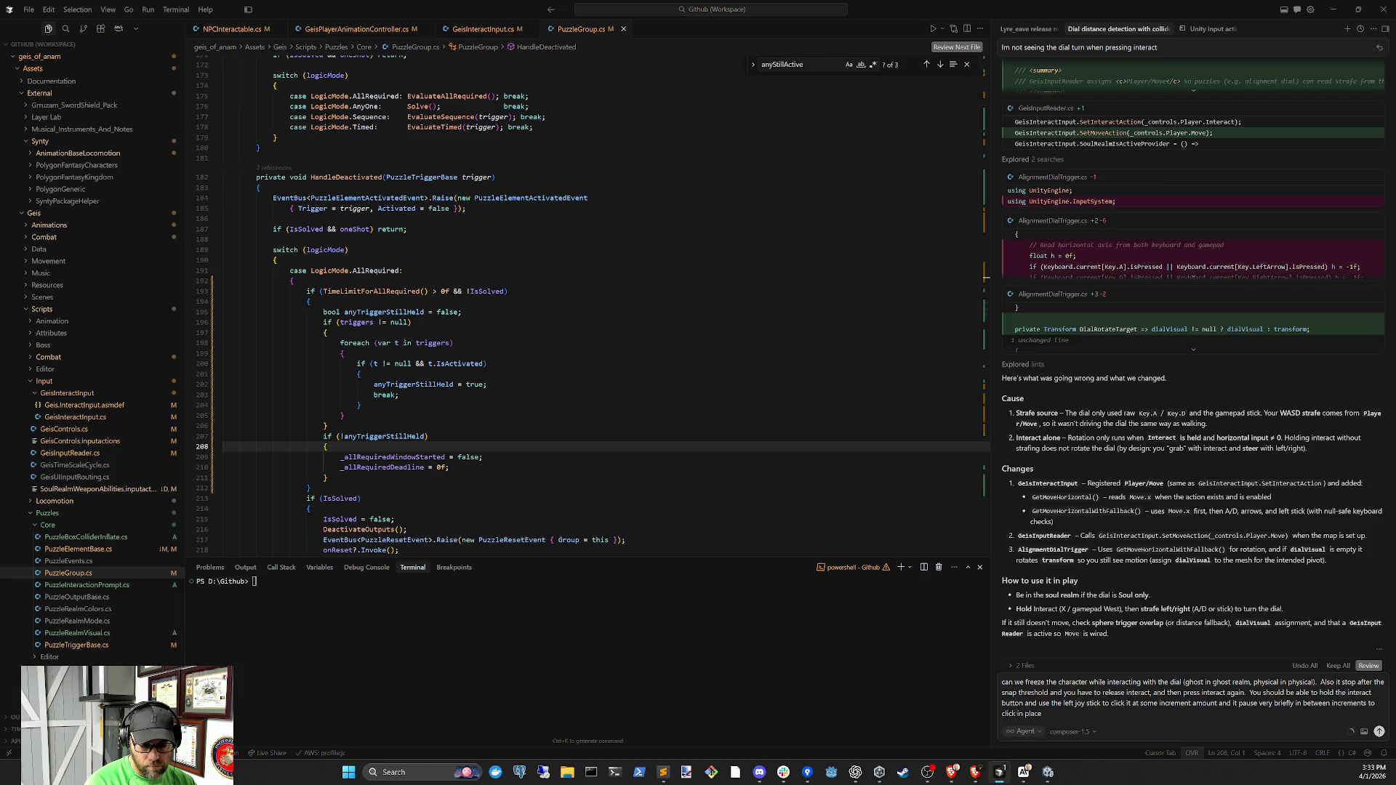
{"action": "key", "text": "Return"}
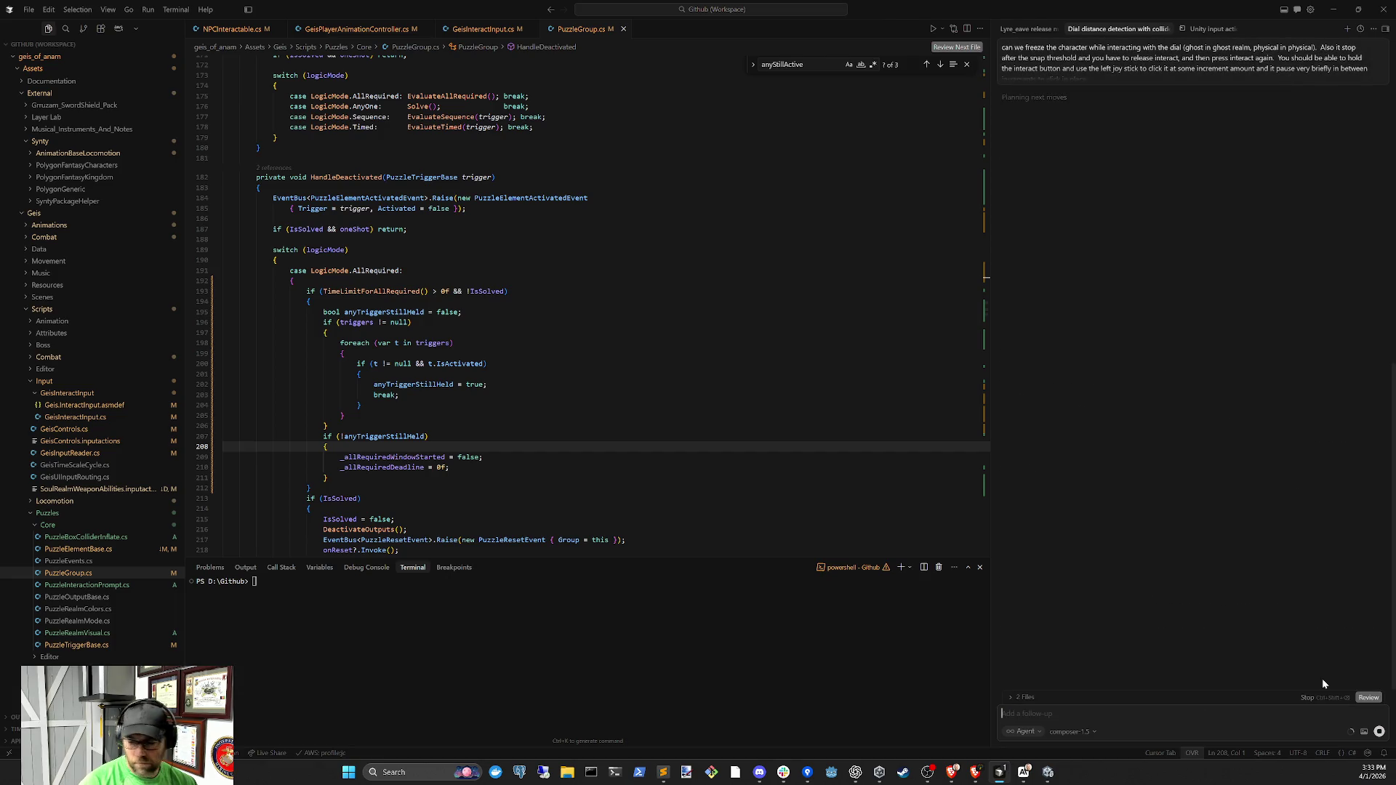
Allowlist the pending command in the 'Unity input actions and materials' chat, then start Play mode in Unity
{"action": "left_click", "coordinate": [1211, 28]}
{"action": "left_click", "coordinate": [1322, 396]}
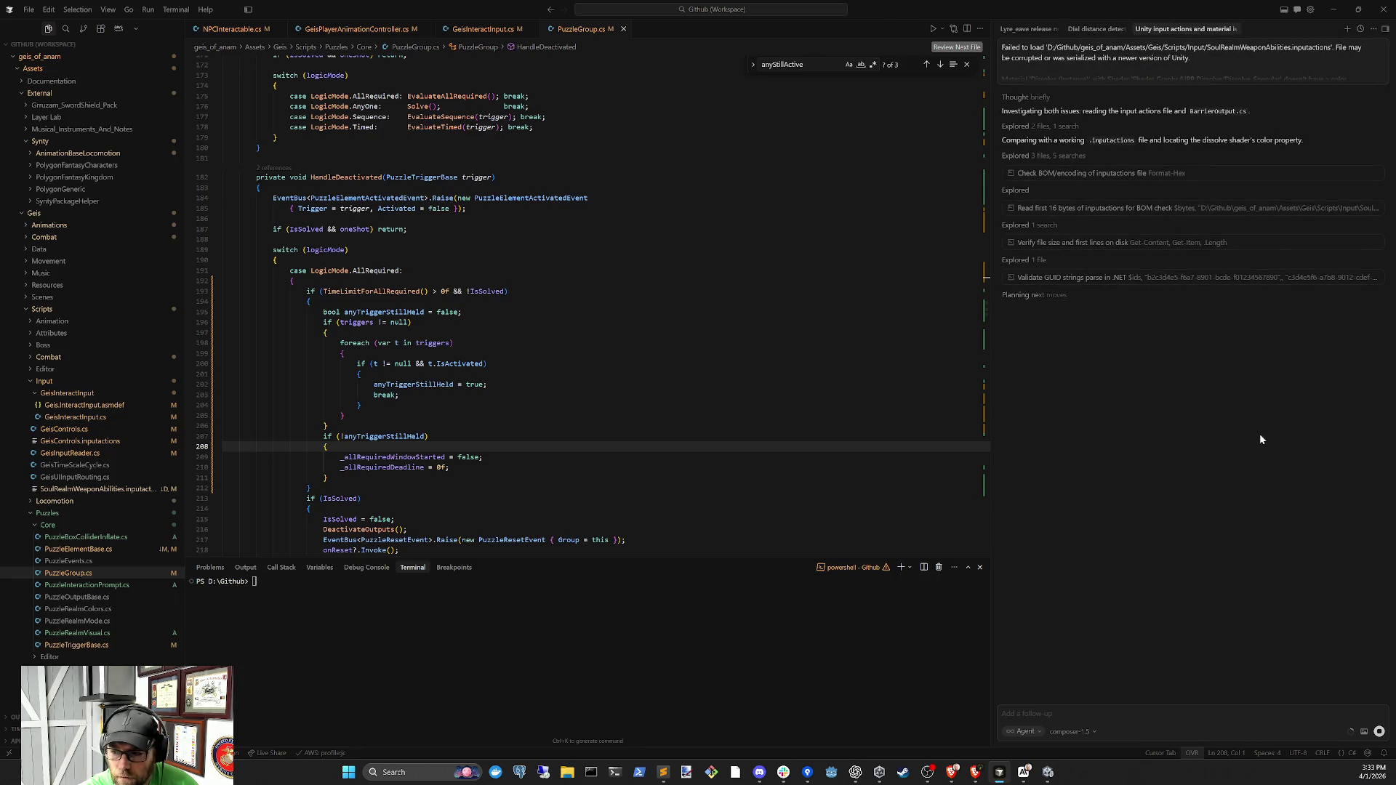
{"action": "key", "text": "alt+Tab"}
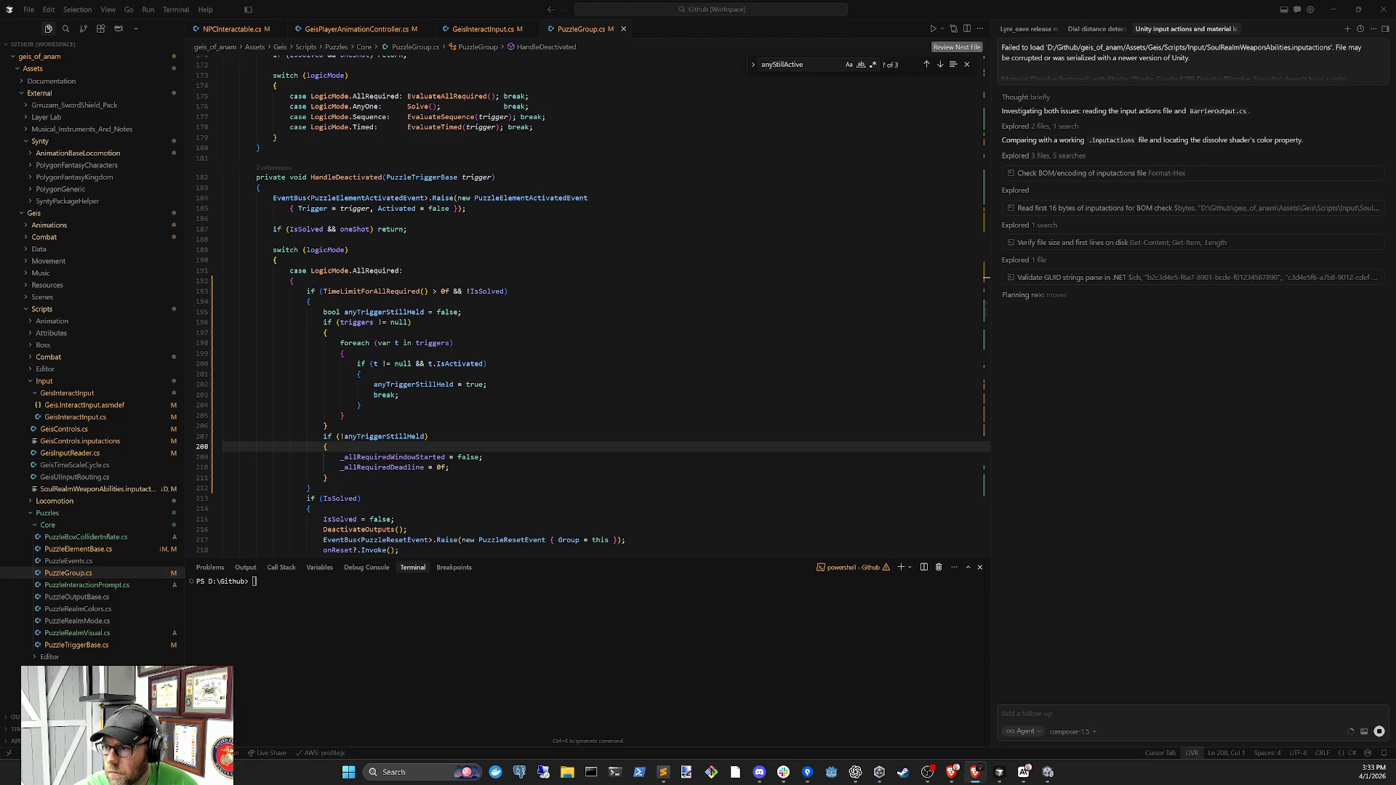
{"action": "left_click", "coordinate": [1049, 772]}
{"action": "left_click", "coordinate": [8, 384]}
{"action": "left_click", "coordinate": [702, 37]}
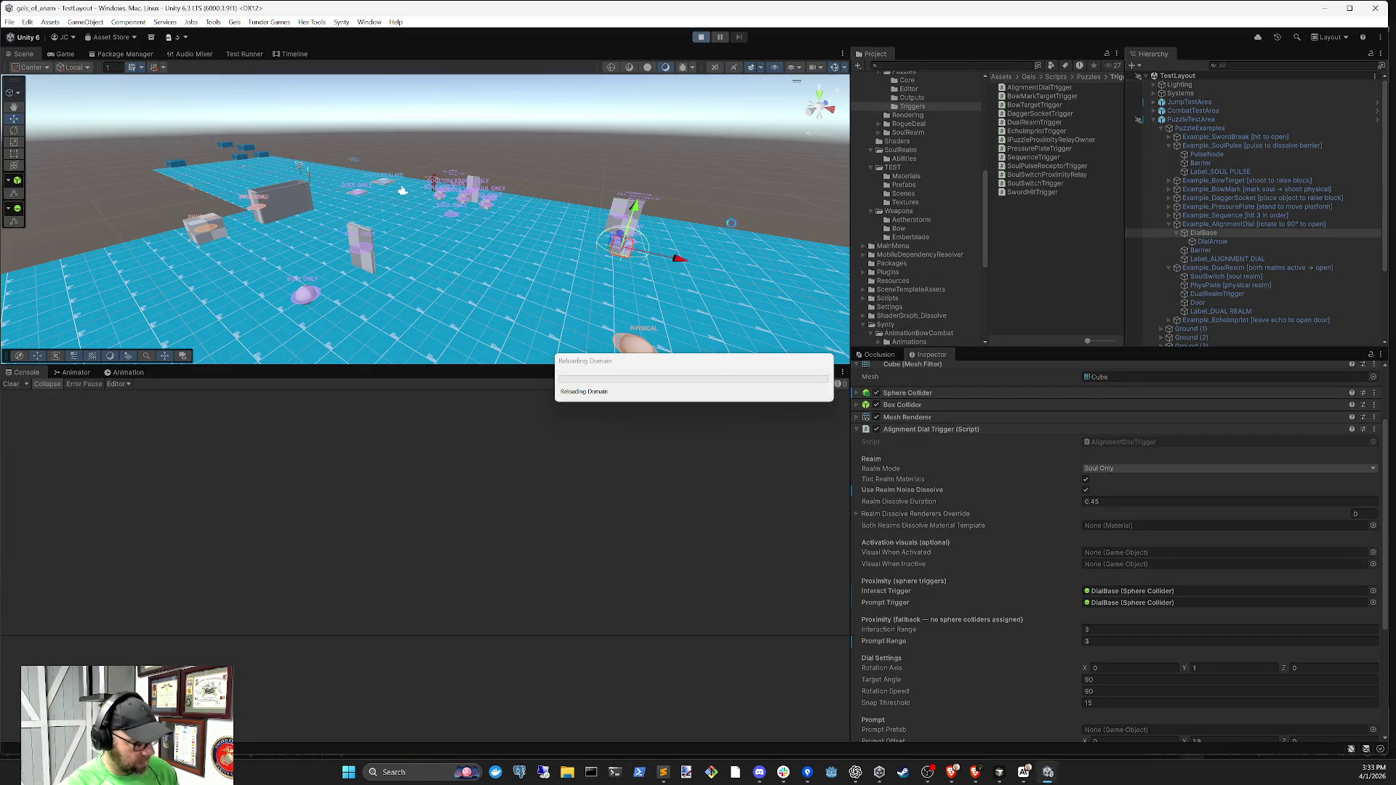
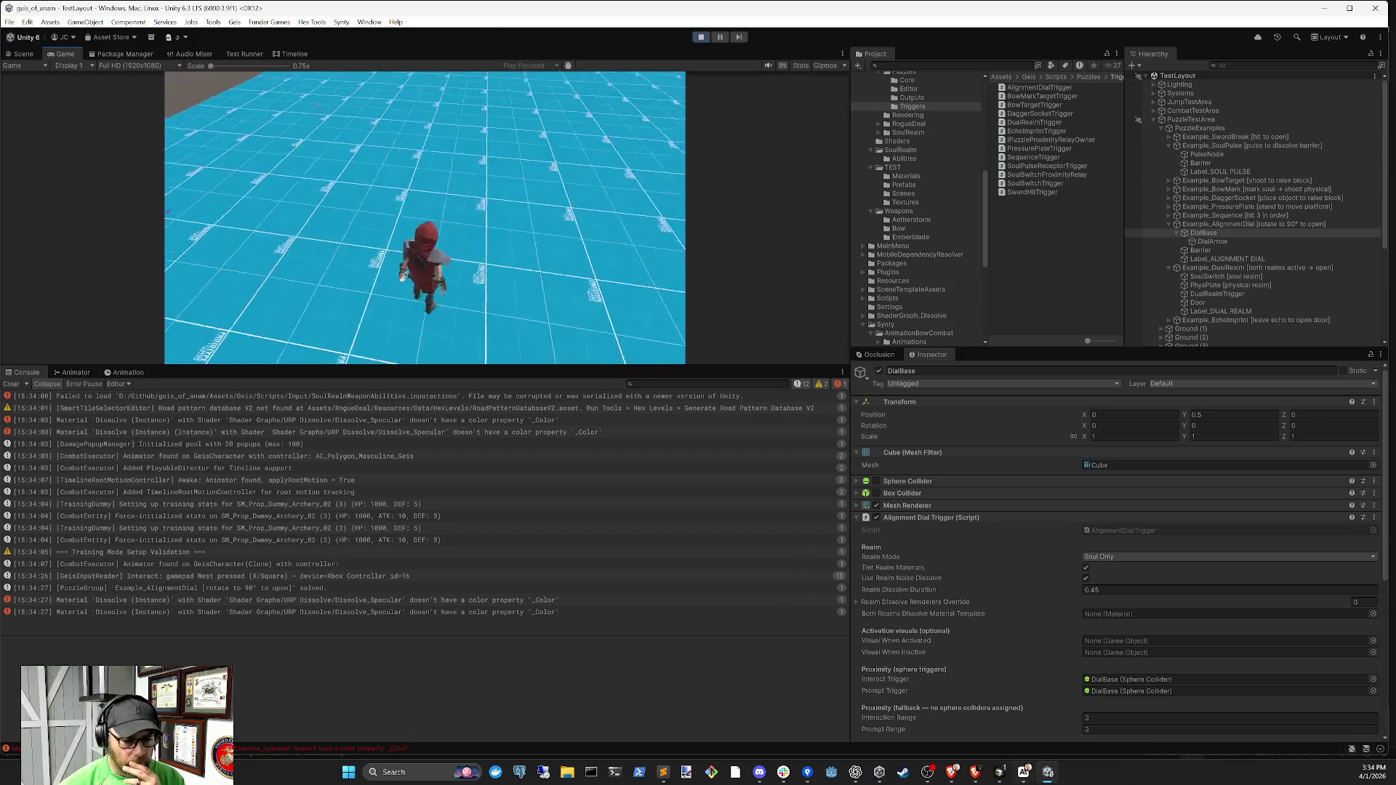
Switch to Cursor and approve the agent's pending web search
{"action": "left_click", "coordinate": [998, 776]}
{"action": "left_click", "coordinate": [1357, 329]}
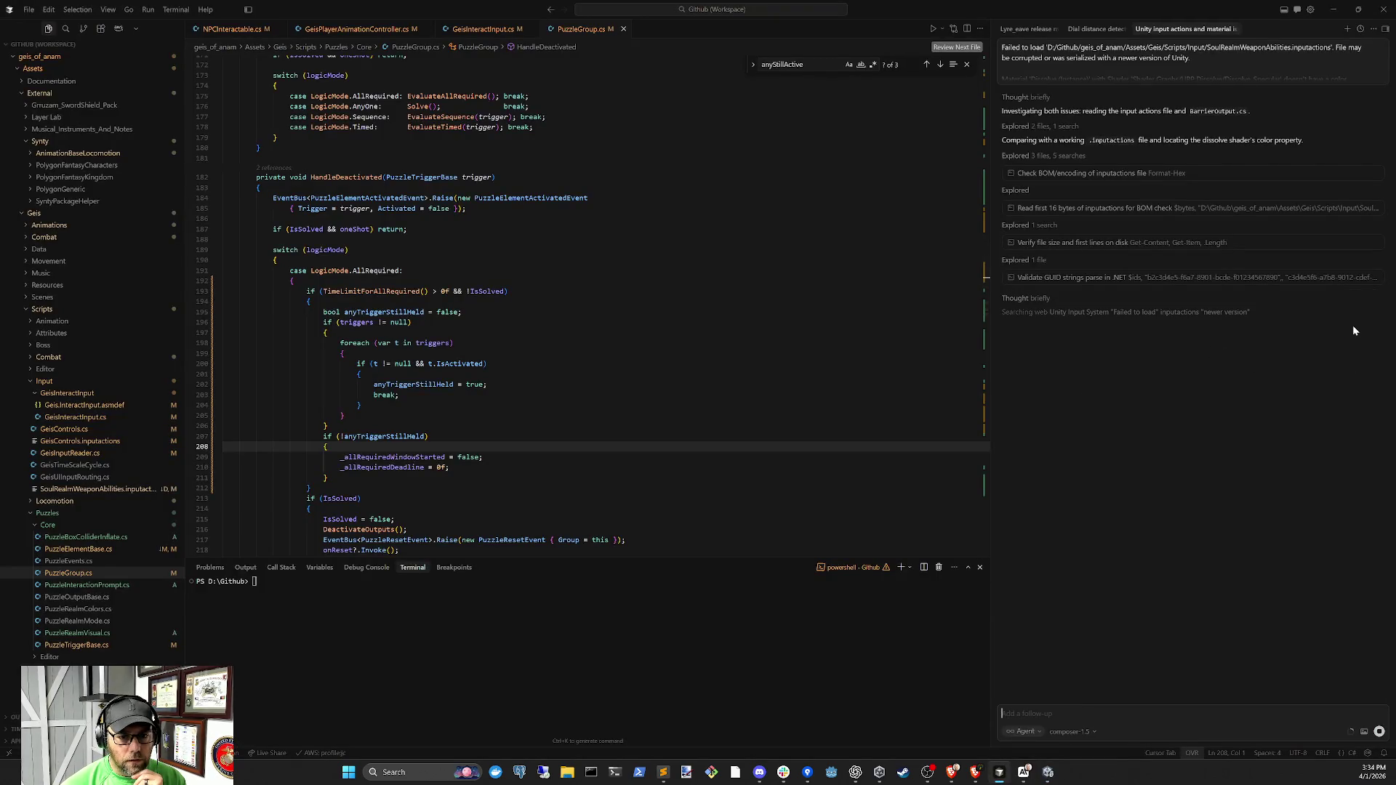
{"action": "left_click", "coordinate": [1091, 29]}
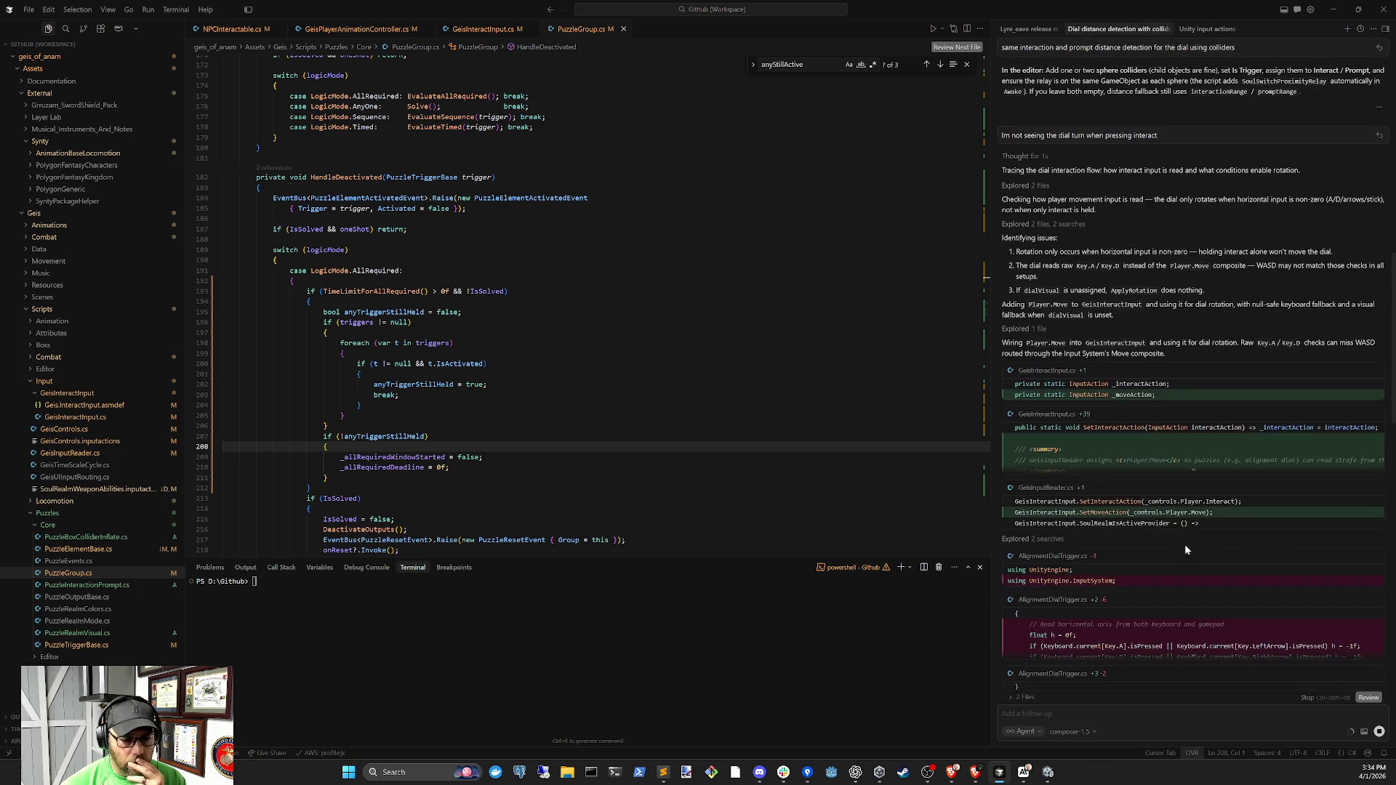
Read the agent's explanation of why the dial wasn't turning, briefly glancing at Unity
{"action": "scroll", "coordinate": [1187, 546], "scroll_direction": "down", "scroll_amount": 10}
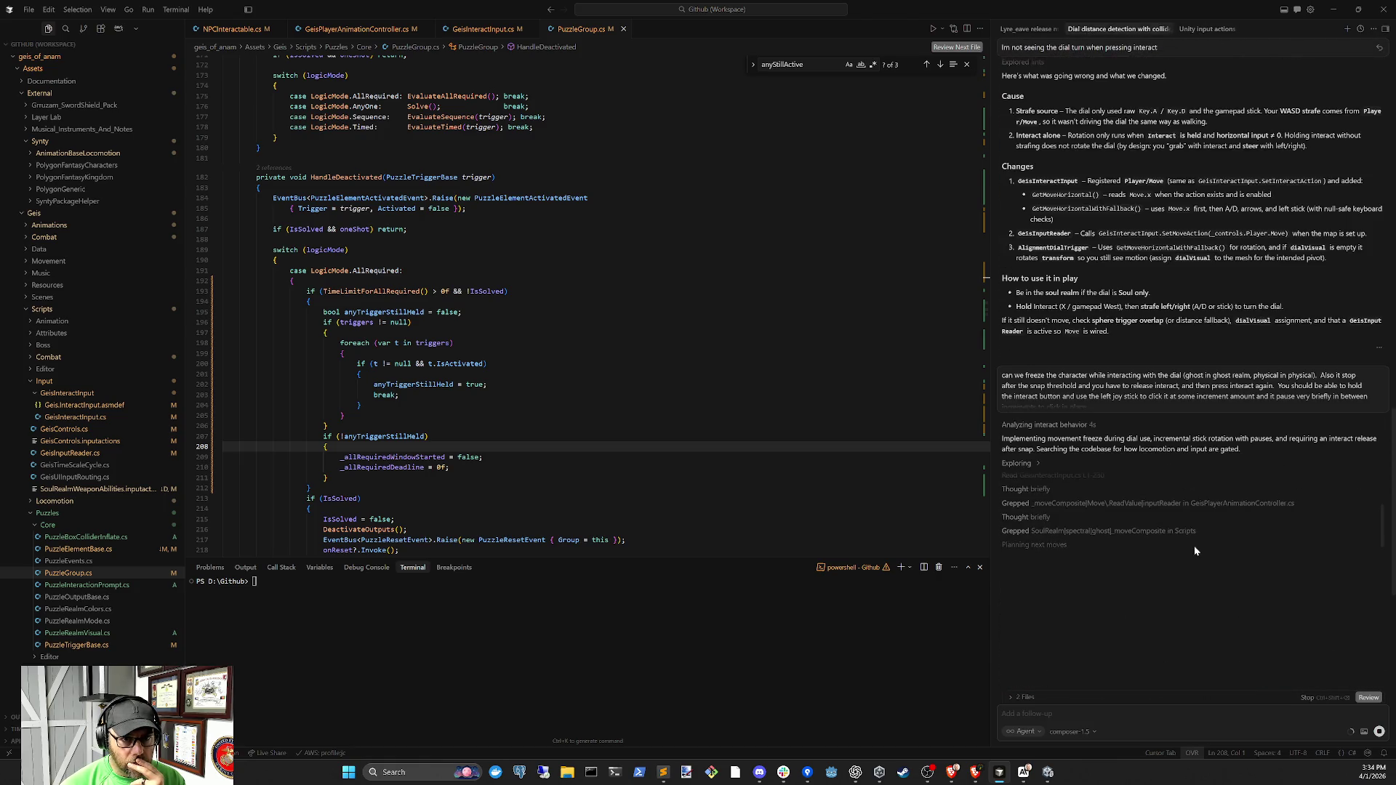
{"action": "scroll", "coordinate": [1195, 550], "scroll_direction": "down", "scroll_amount": 1}
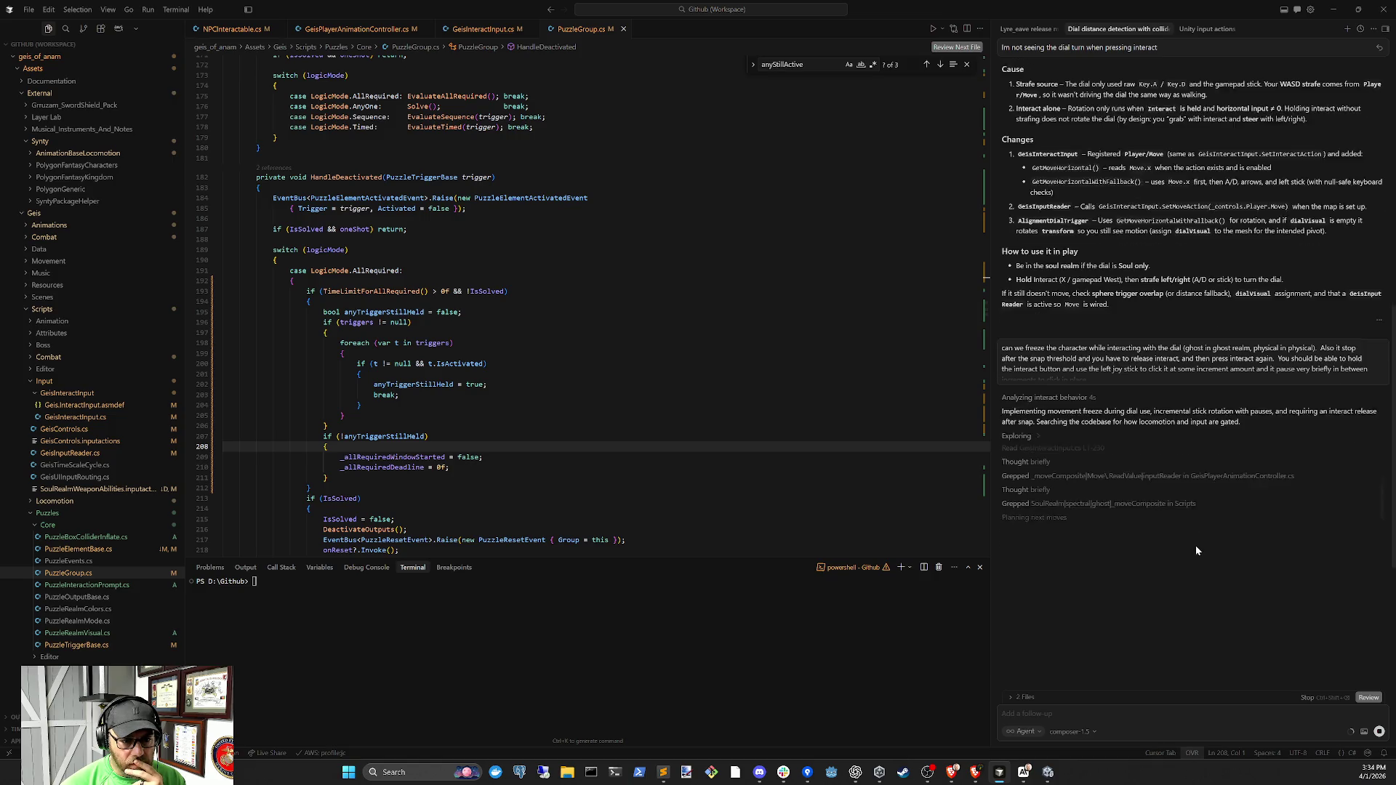
{"action": "scroll", "coordinate": [1196, 551], "scroll_direction": "down", "scroll_amount": 1}
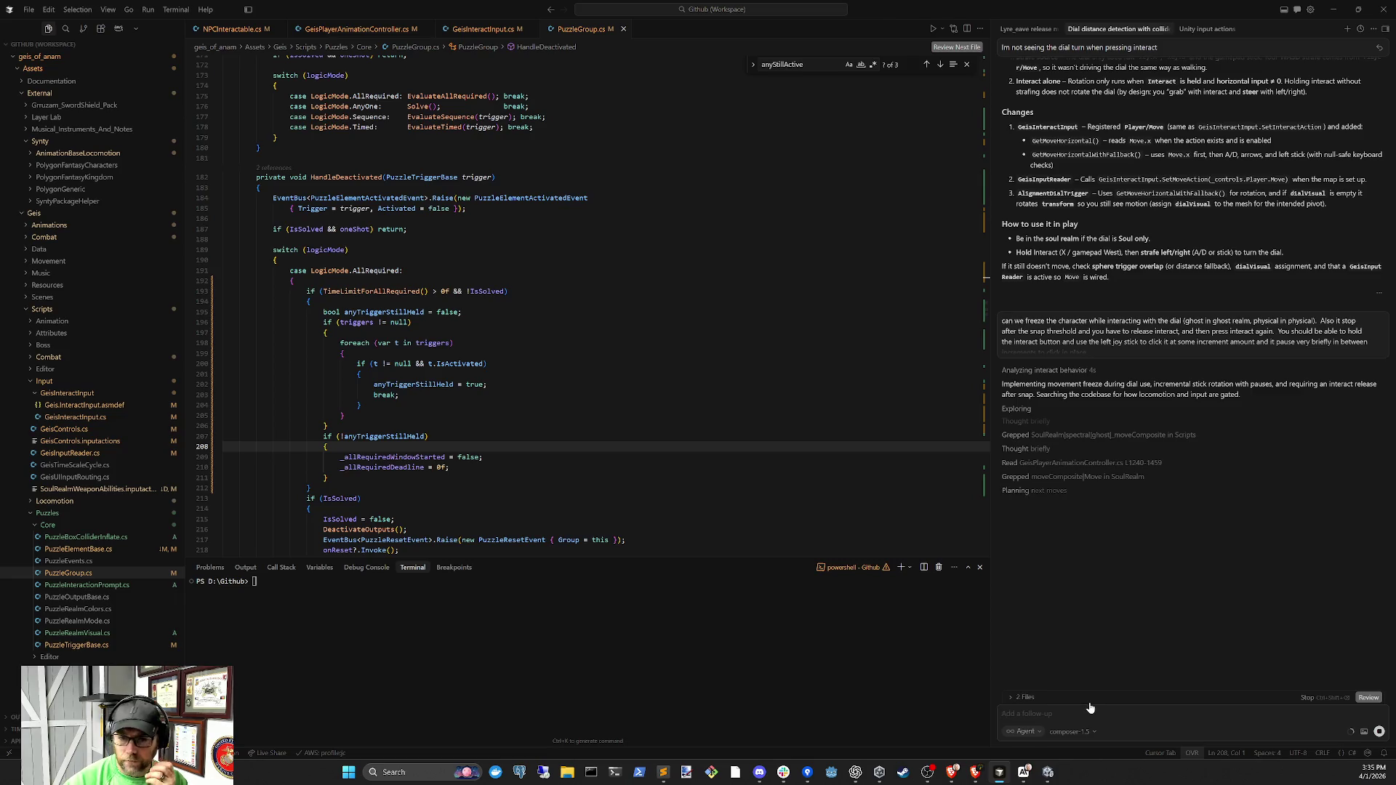
{"action": "left_click", "coordinate": [1052, 775]}
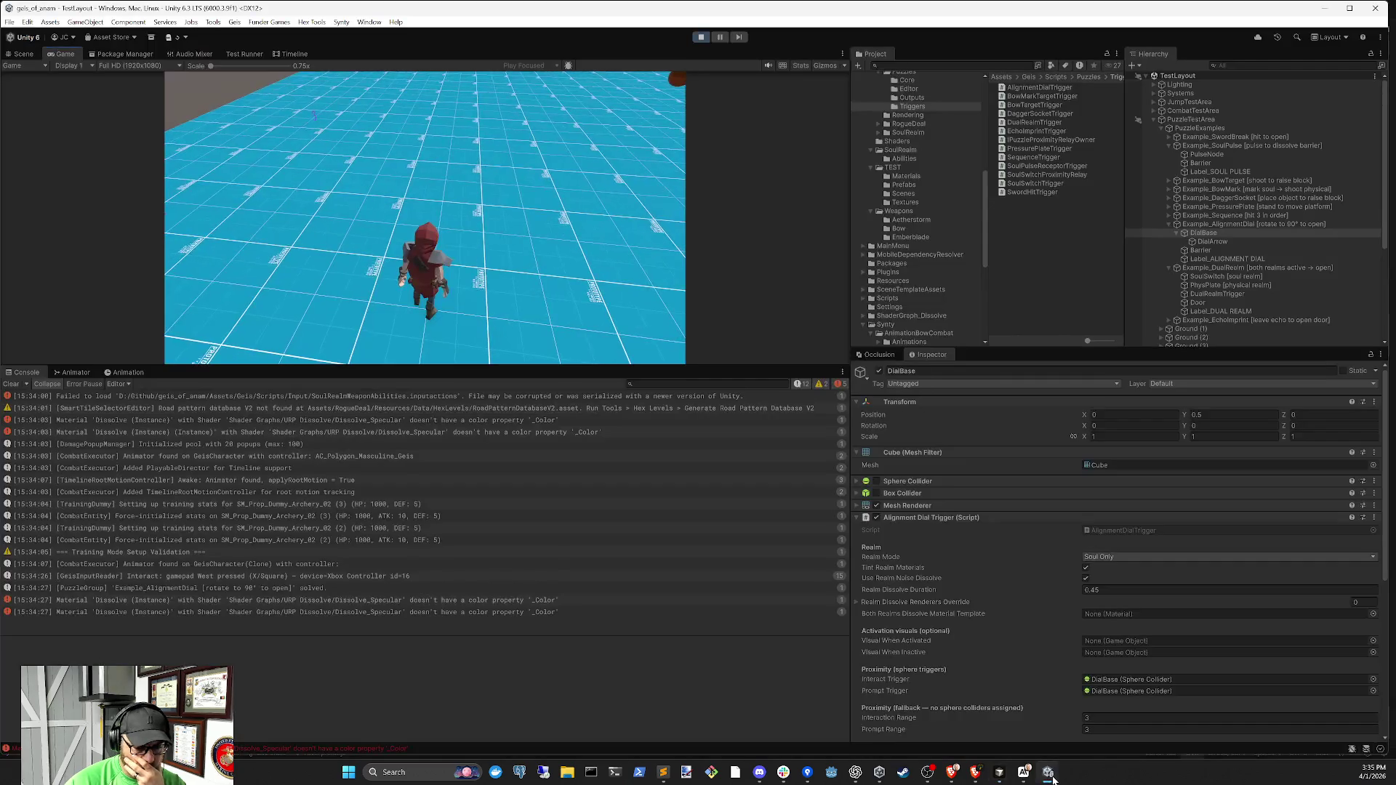
{"action": "left_click", "coordinate": [999, 774]}
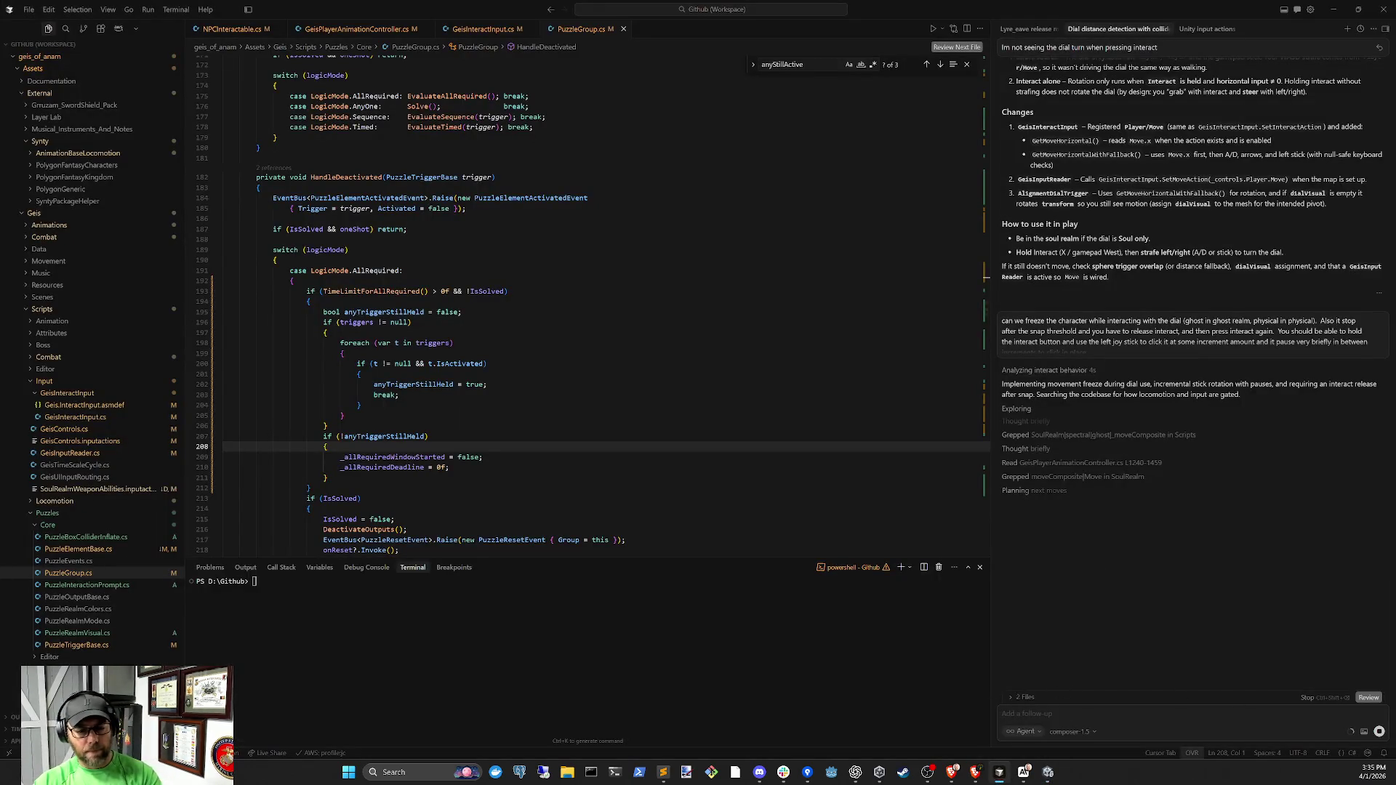
Stop the agent and begin a follow-up proposing a component defining the dial's movement type
{"action": "left_click", "coordinate": [1379, 732]}
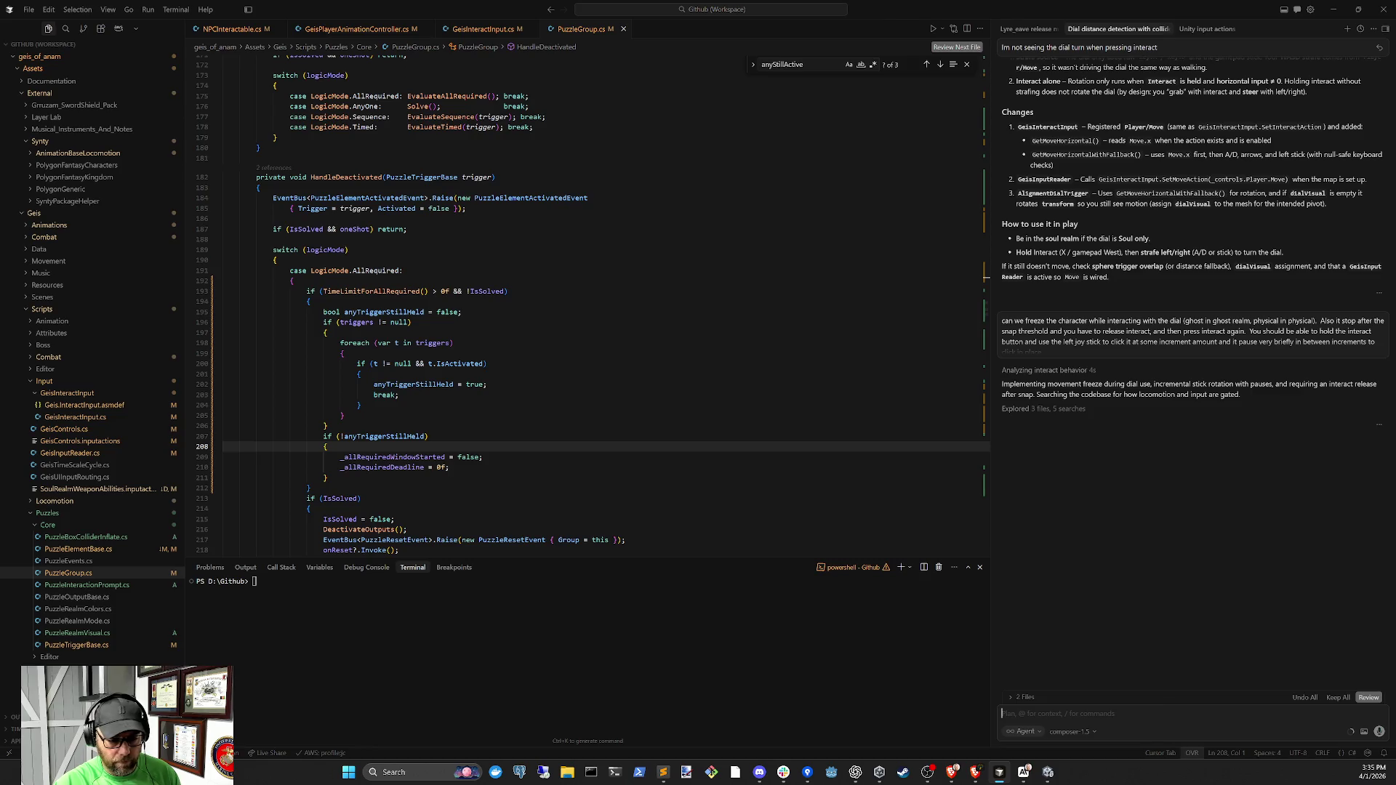
{"action": "type", "text": "Im"}
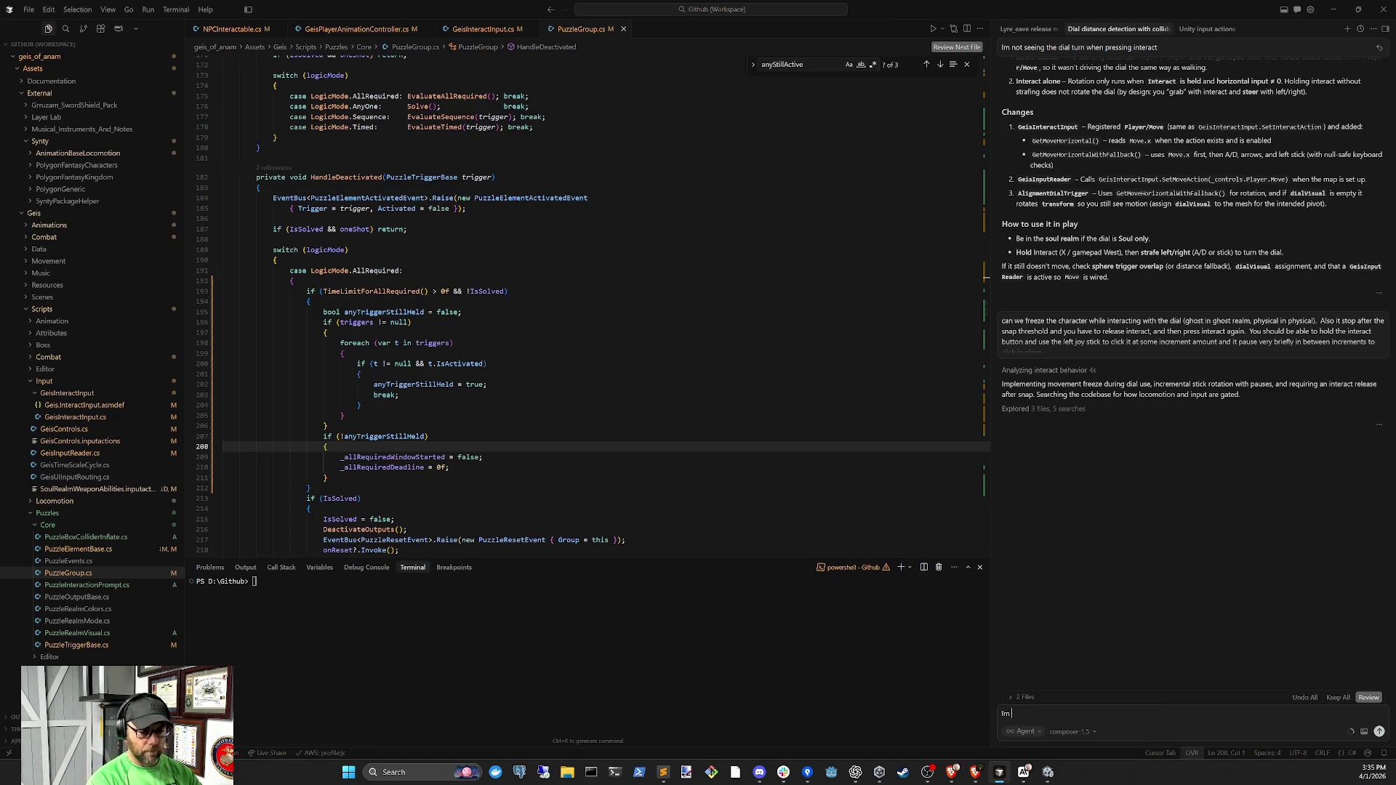
{"action": "type", "text": " thinking we make a"}
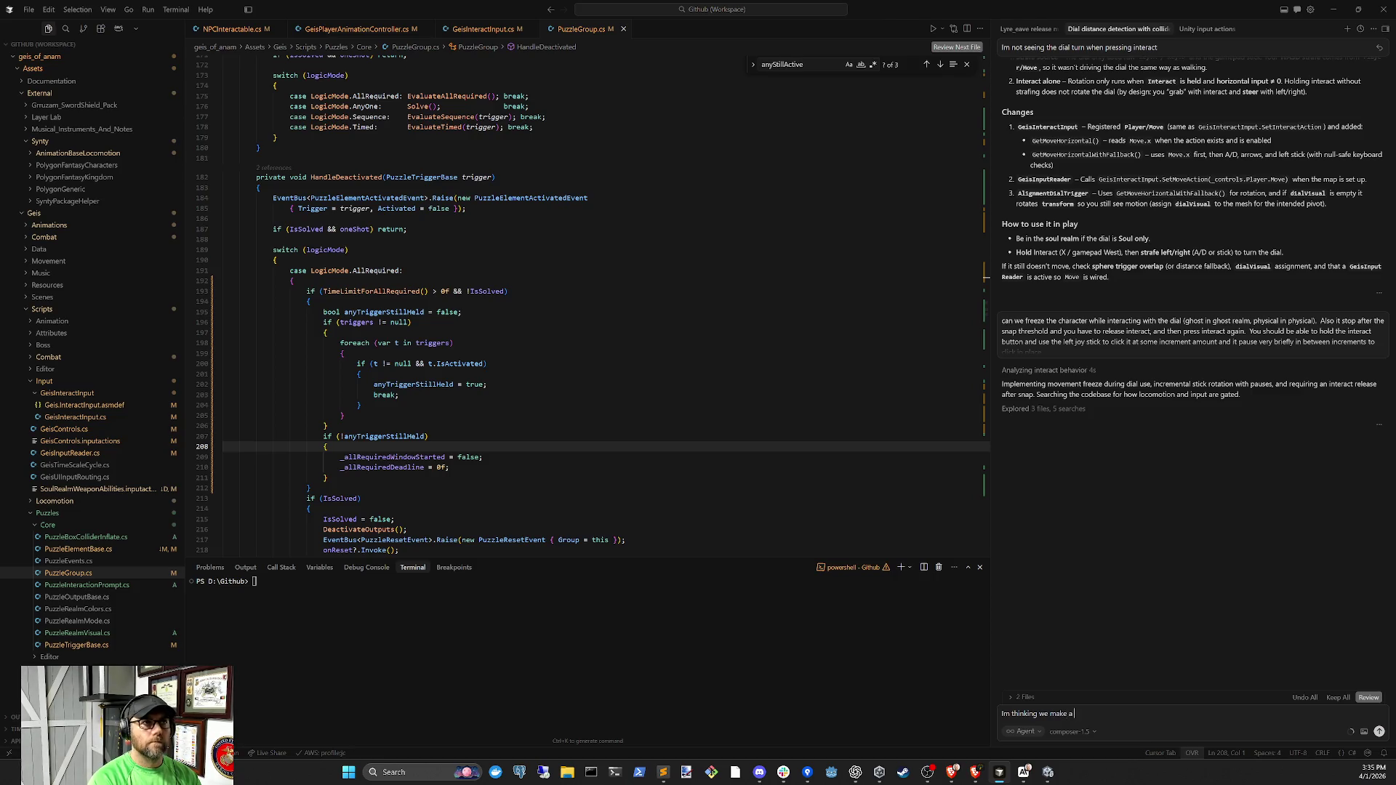
{"action": "type", "text": "com"}
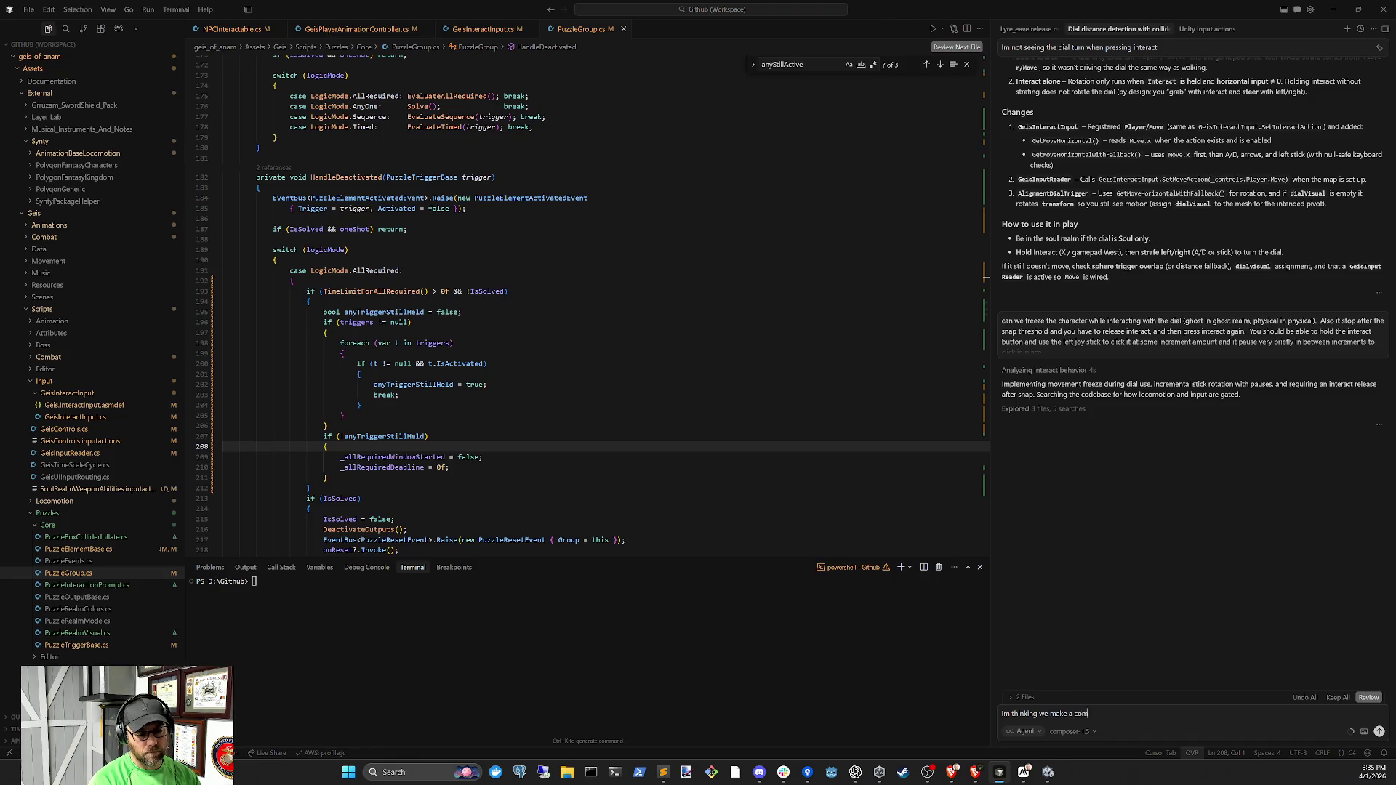
{"action": "type", "text": "ponent that "}
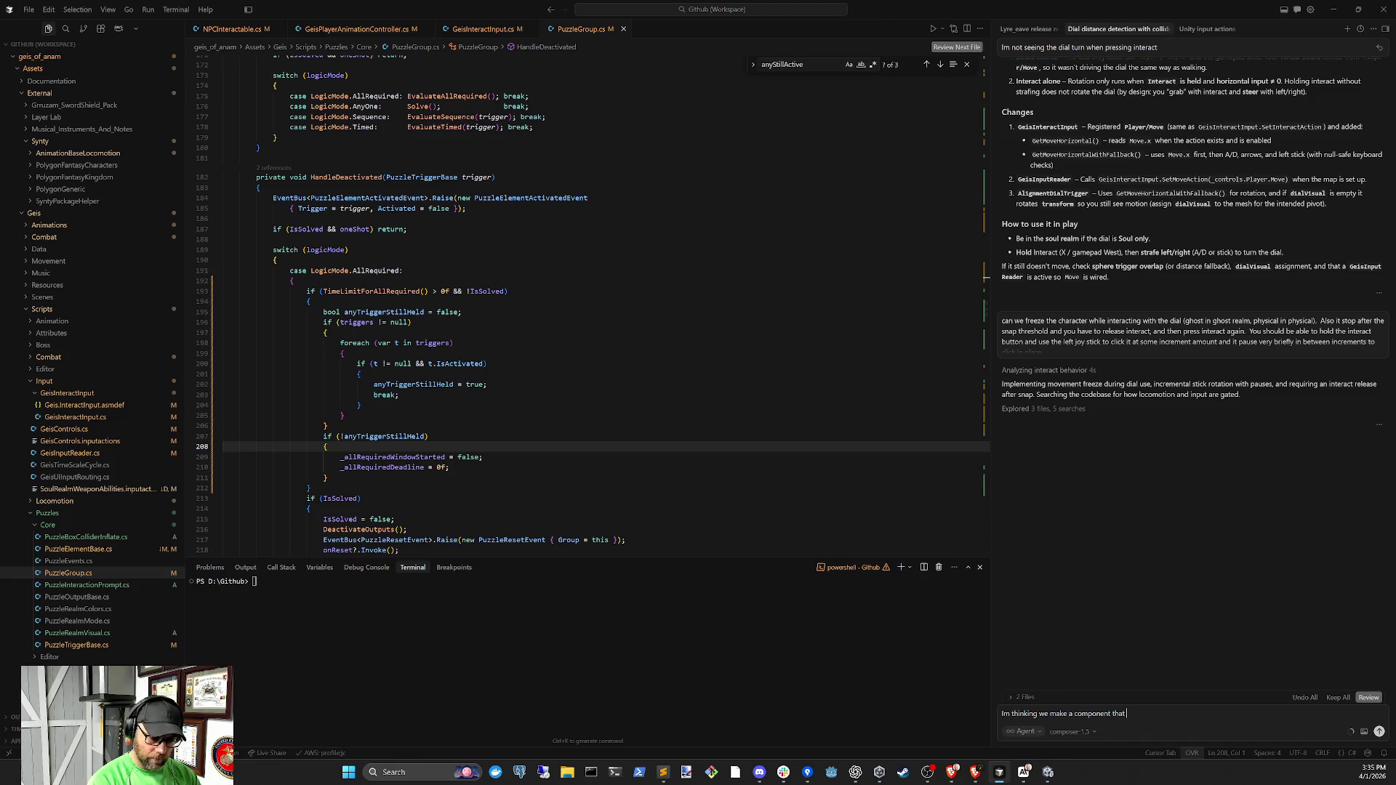
{"action": "type", "text": "defines the type "}
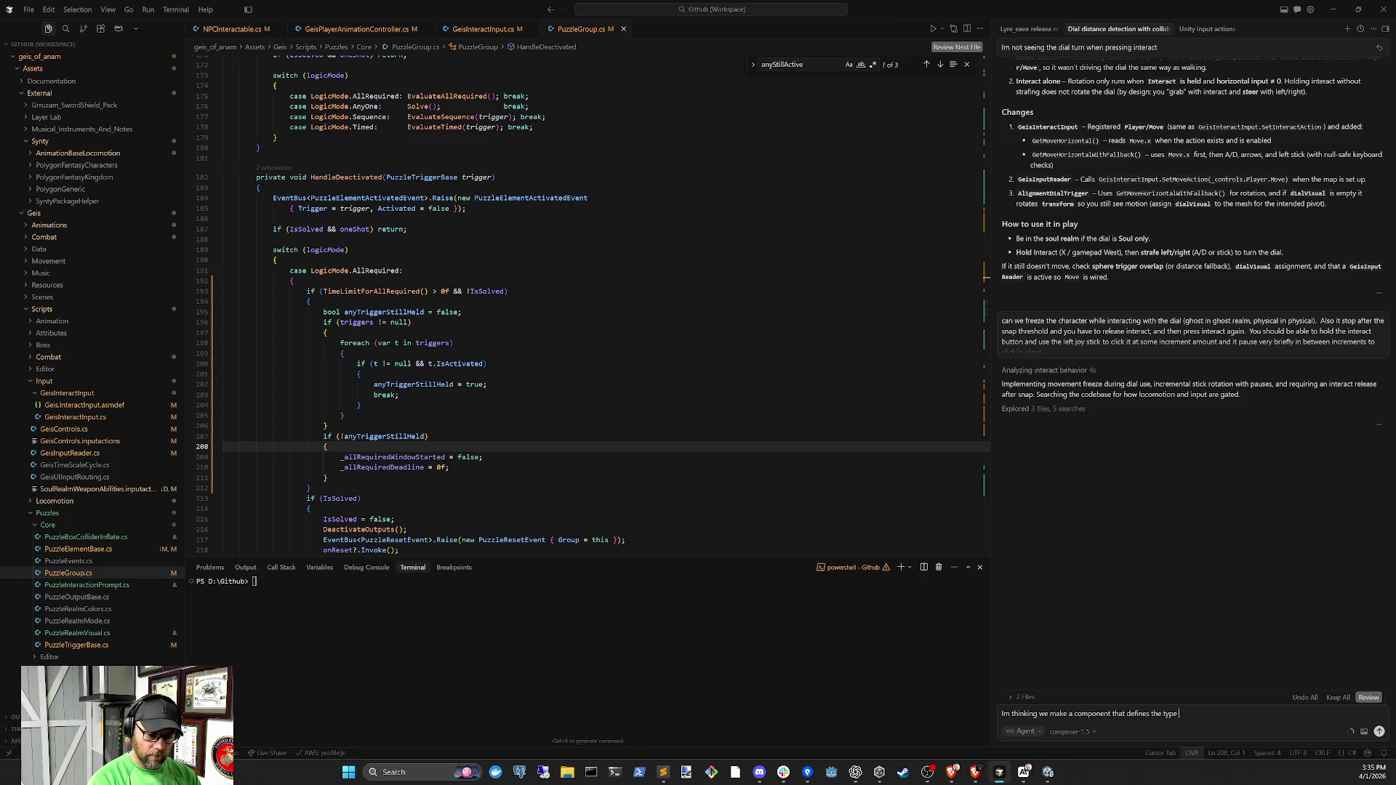
{"action": "type", "text": "of movement "}
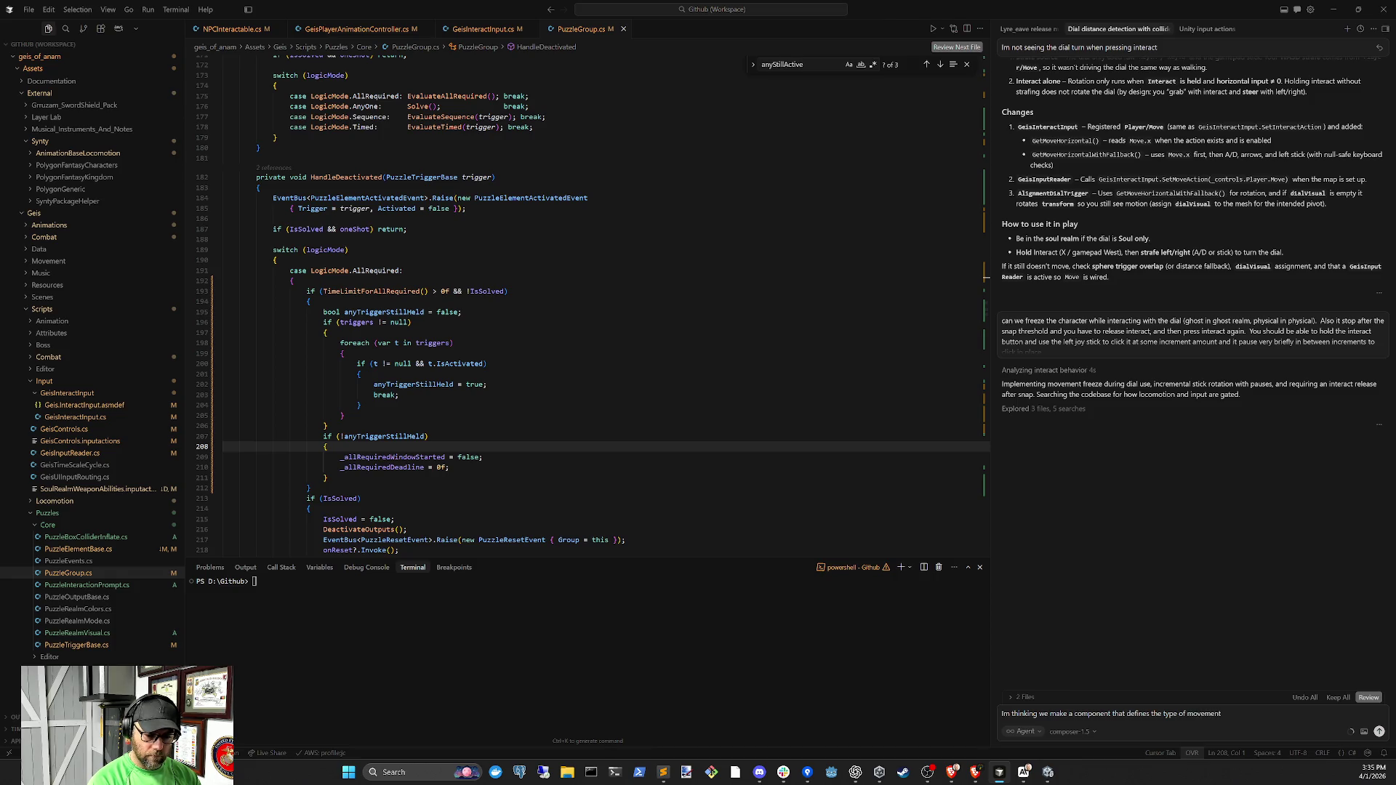
{"action": "type", "text": "that dial does"}
{"action": "type", "text": ", so we can"}
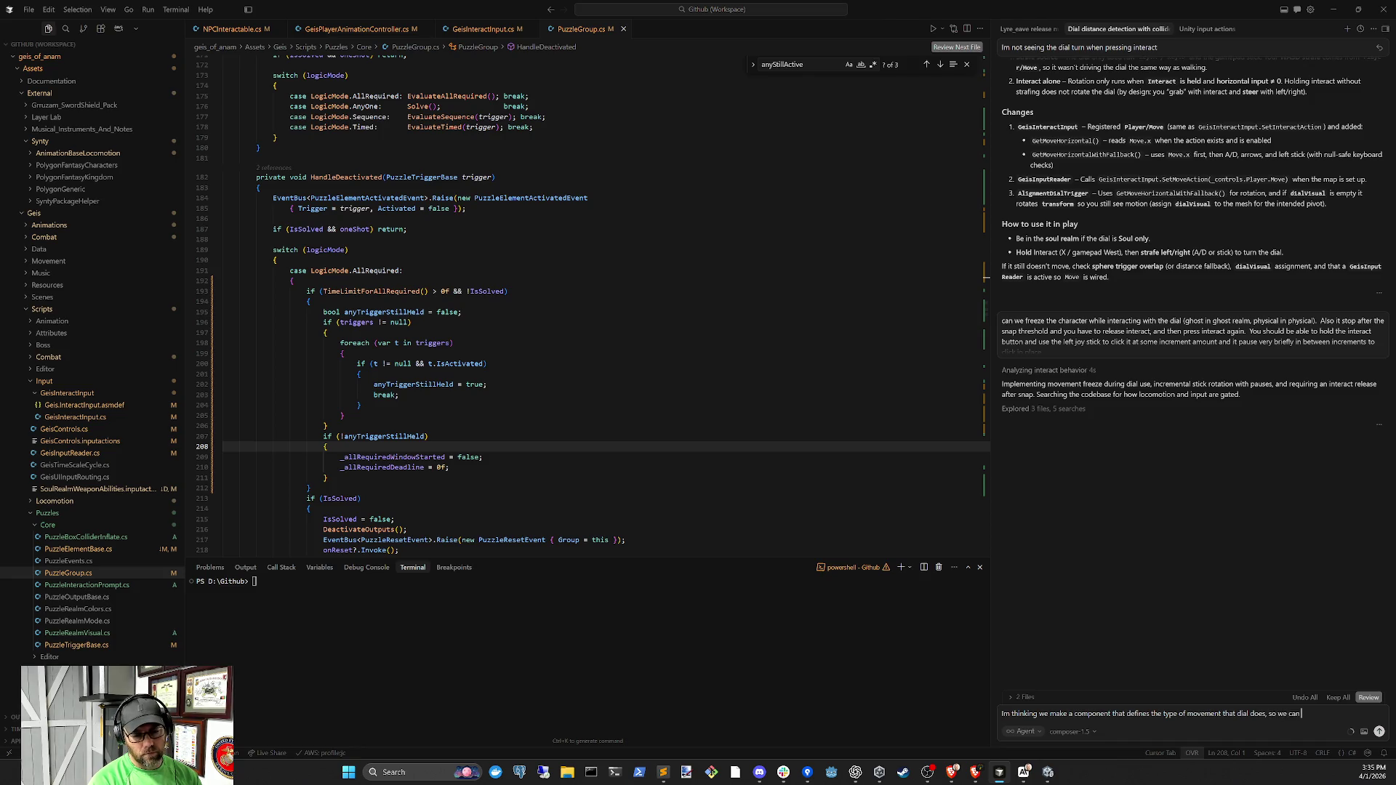
{"action": "type", "text": " expand change later."}
{"action": "type", "text": "  For right not"}
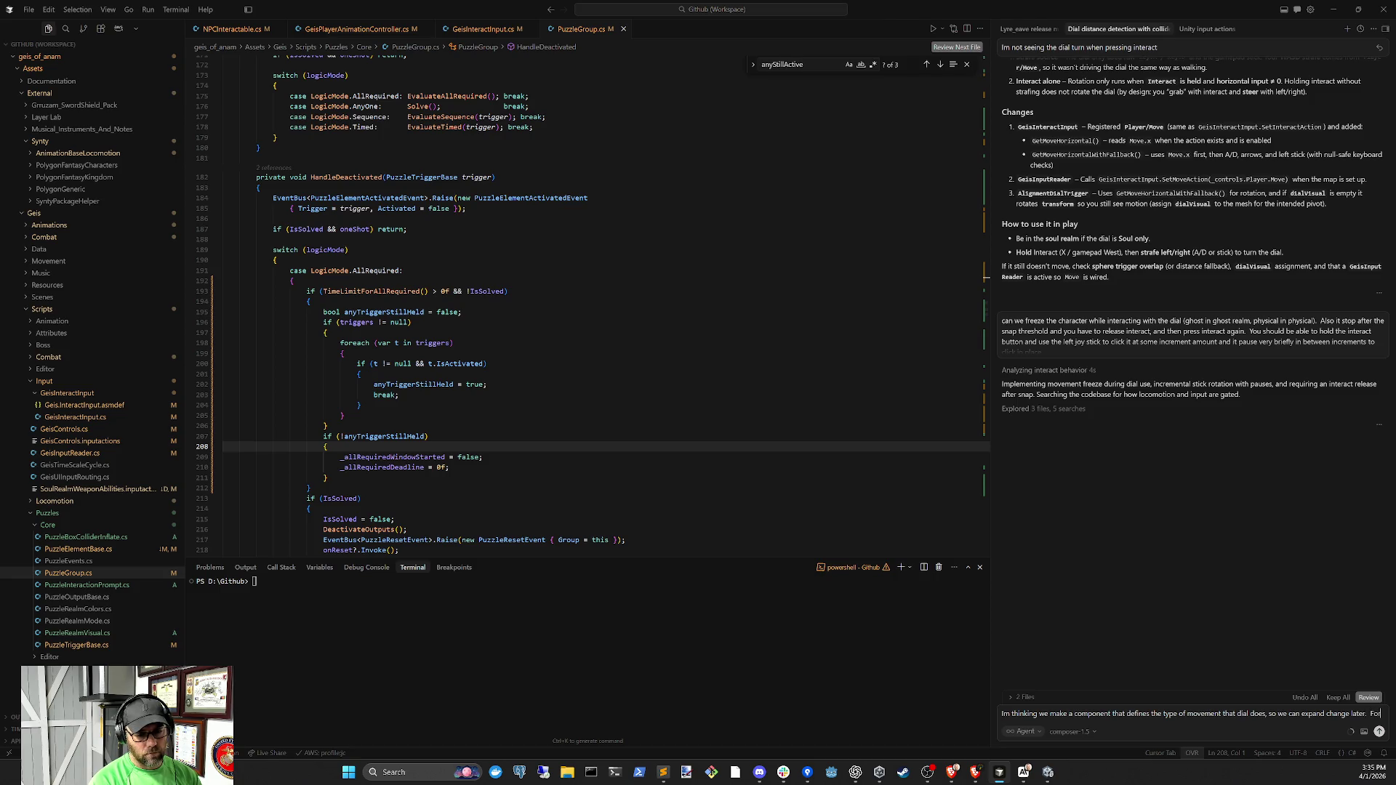
{"action": "key", "text": "BackSpace"}
{"action": "type", "text": "w it"}
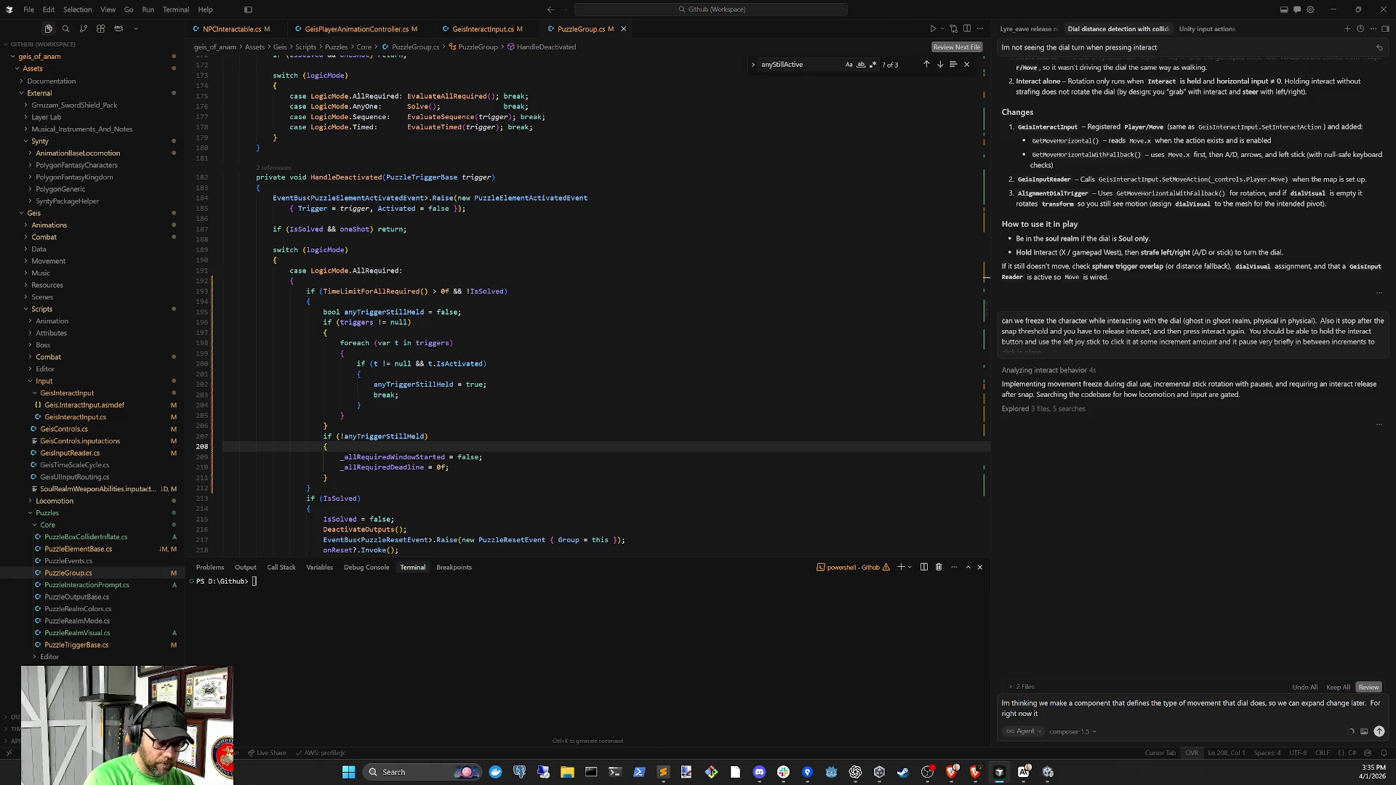
{"action": "type", "text": " rotates"}
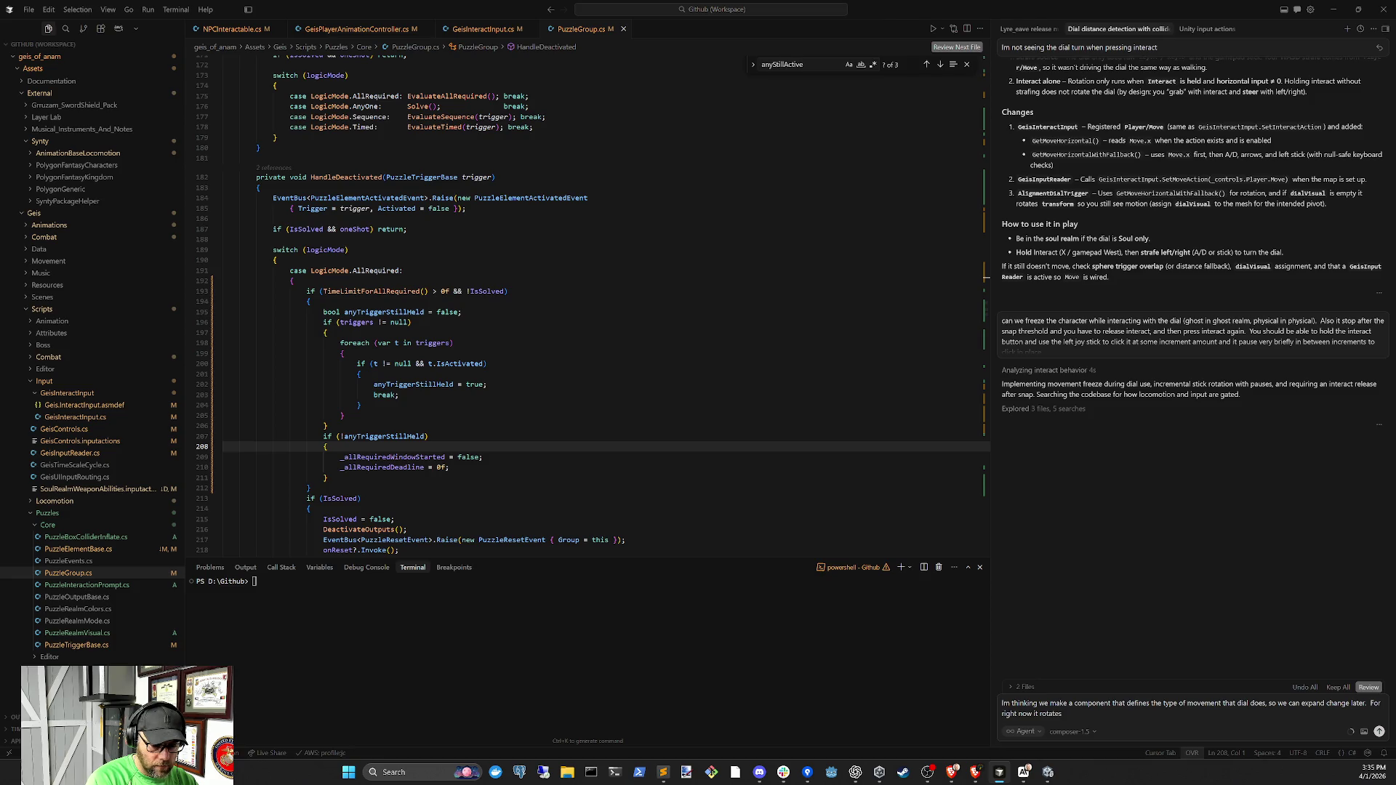
Add that holding X and pushing the left control stick rotates the dial clockwise or counterclockwise
{"action": "type", "text": "unt in a c"}
{"action": "type", "text": "direction"}
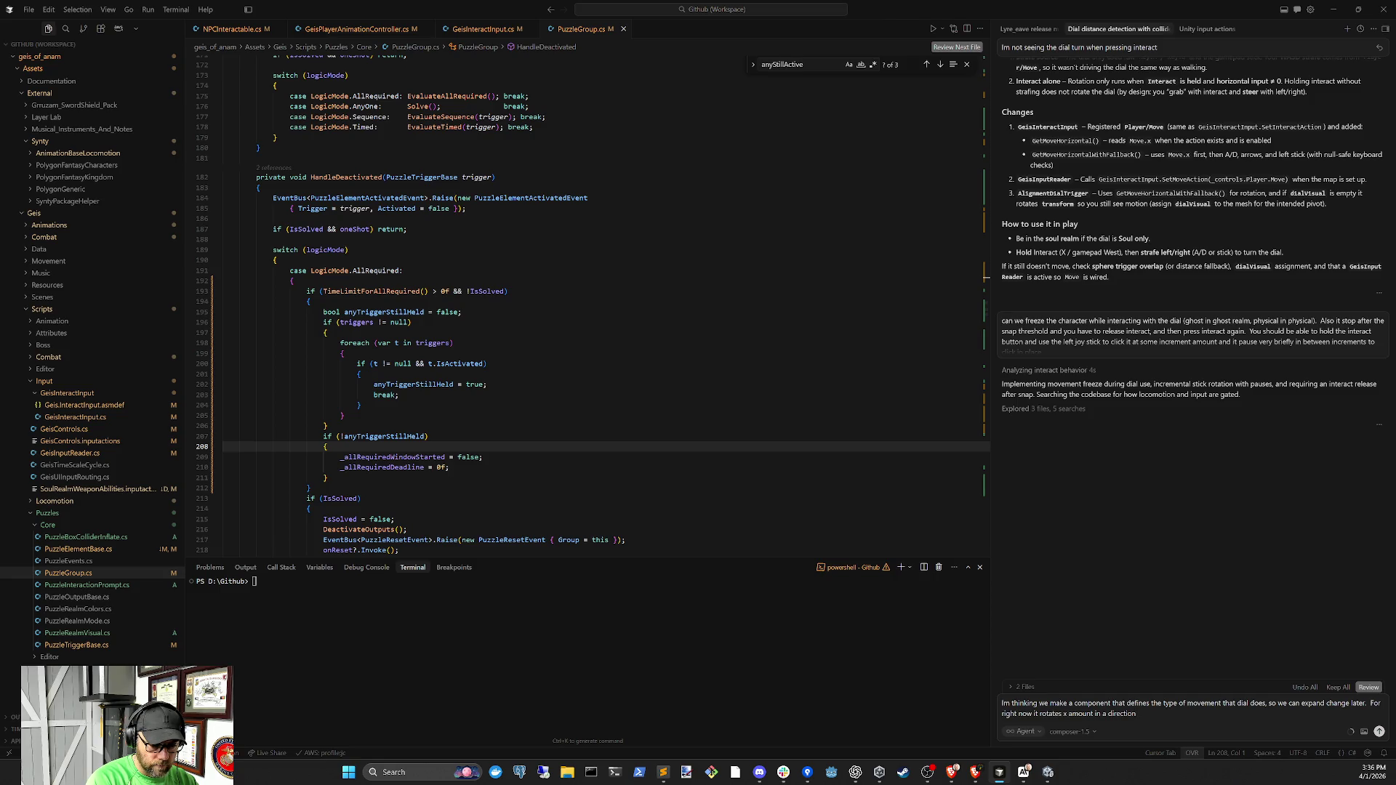
{"action": "key", "text": "BackSpace"}
{"action": "key", "text": "BackSpace"}
{"action": "key", "text": "BackSpace"}
{"action": "type", "text": "clockwise or counterclos"}
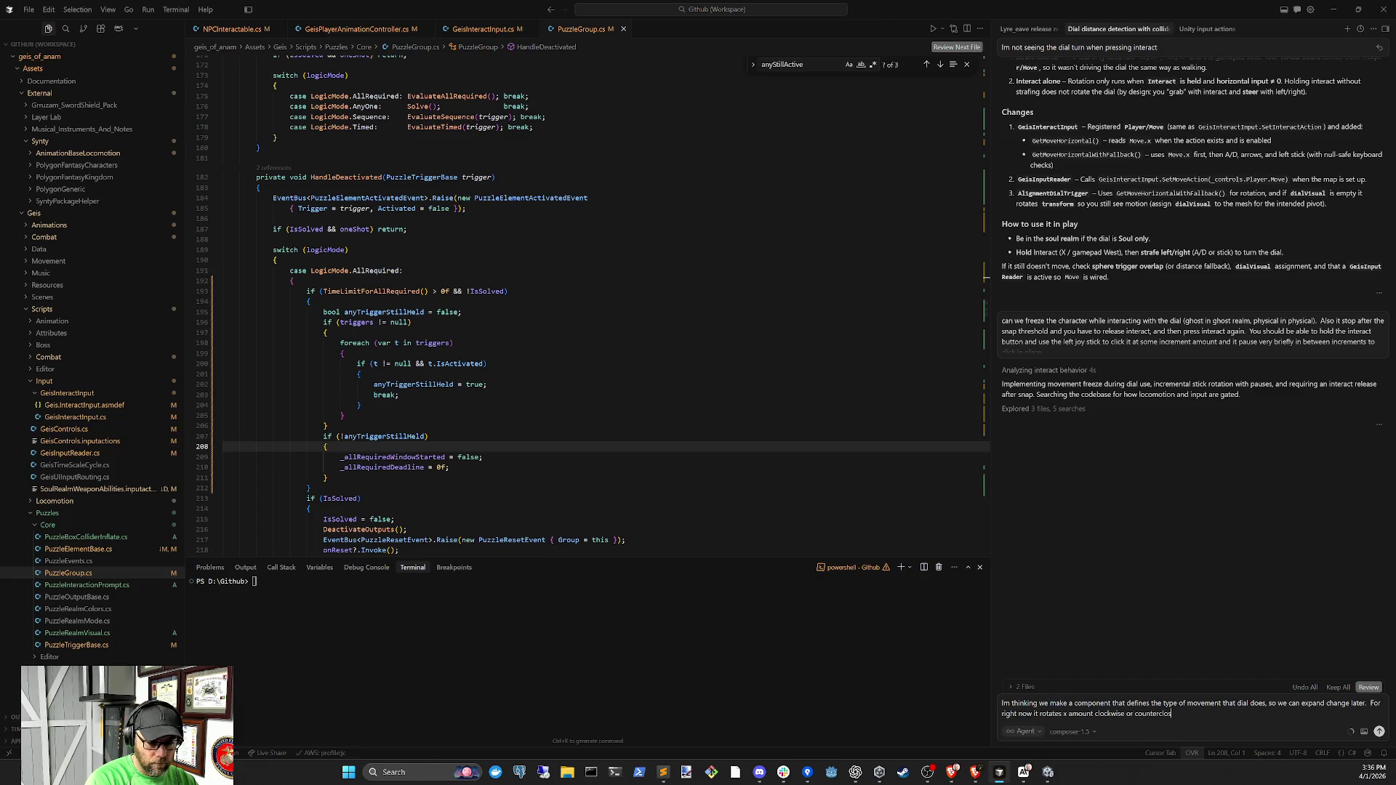
{"action": "key", "text": "BackSpace"}
{"action": "type", "text": "ckwise"}
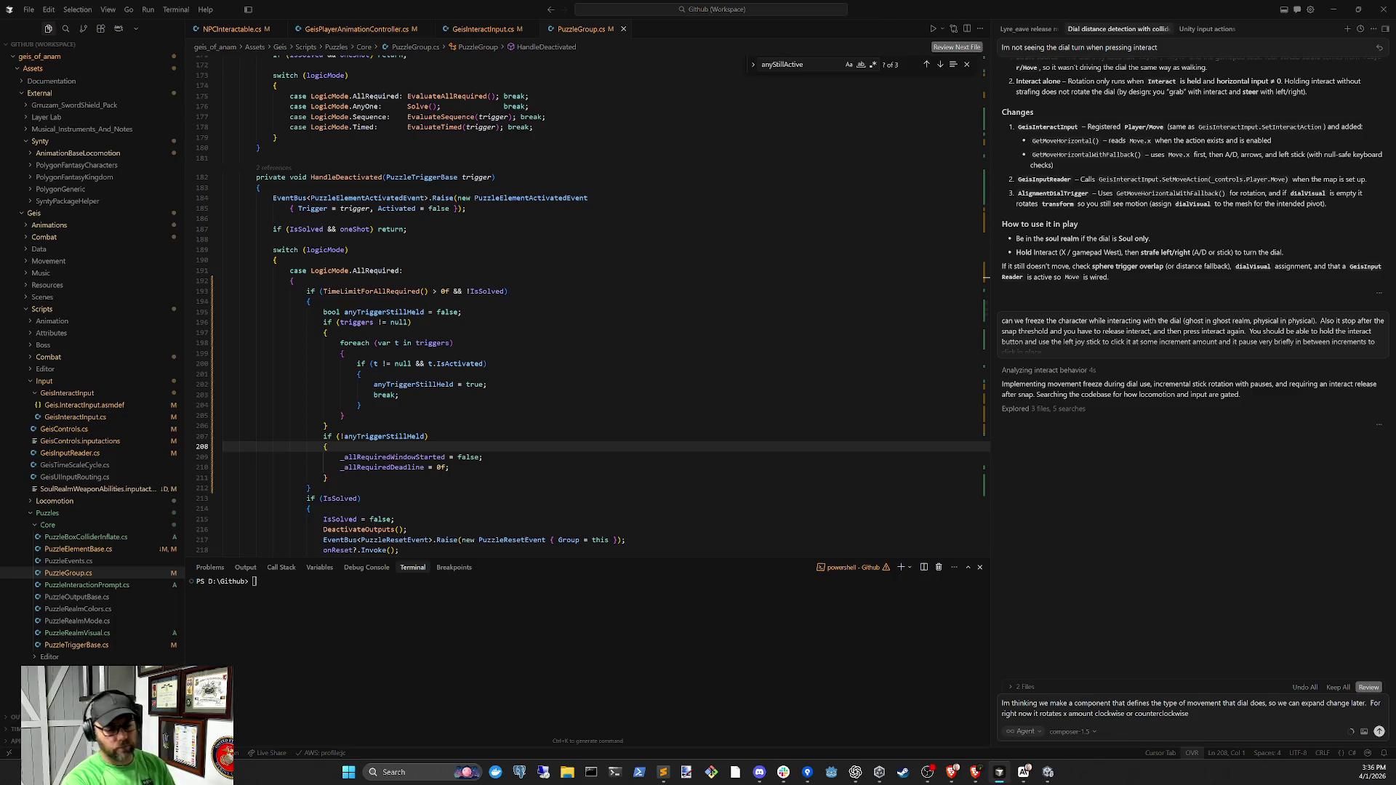
{"action": "type", "text": " depe"}
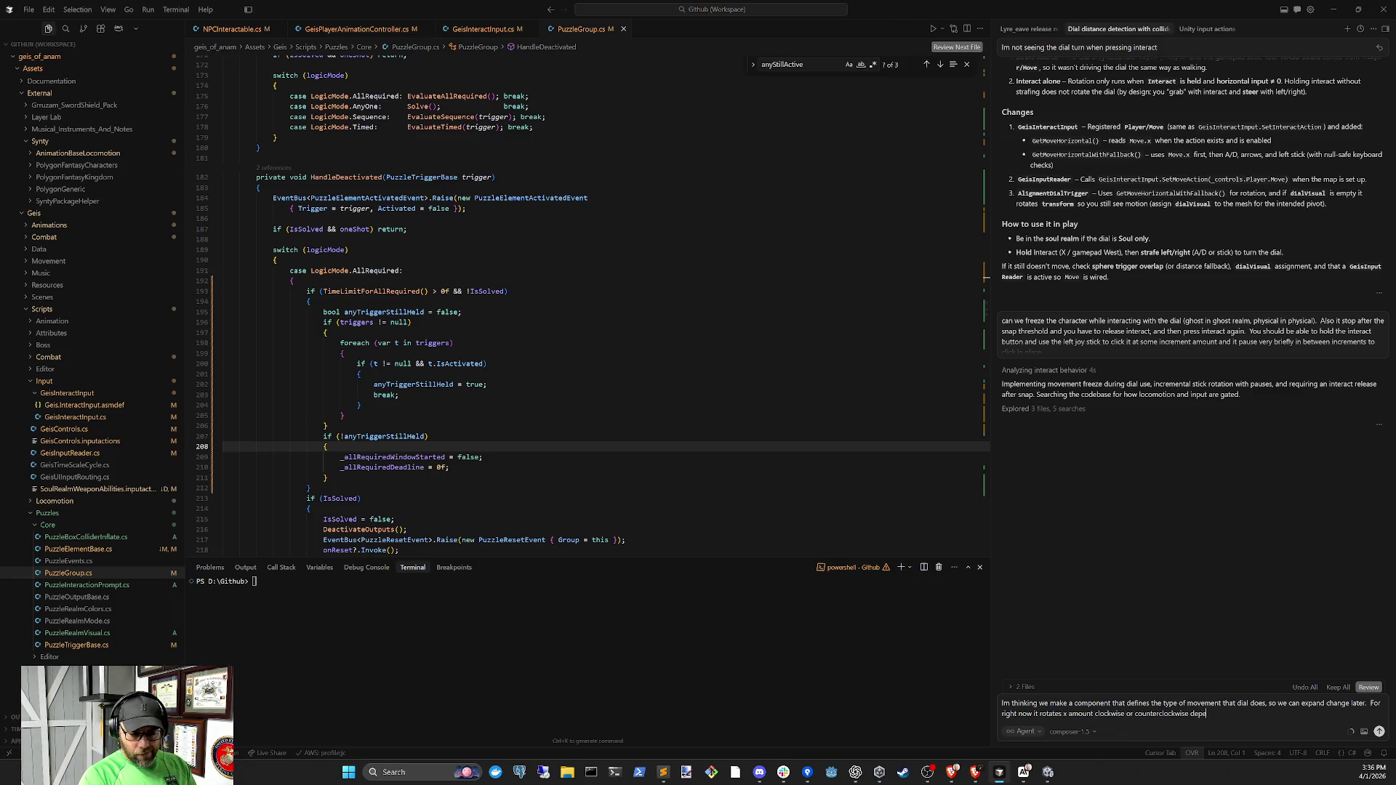
{"action": "type", "text": "nding on the left contro"}
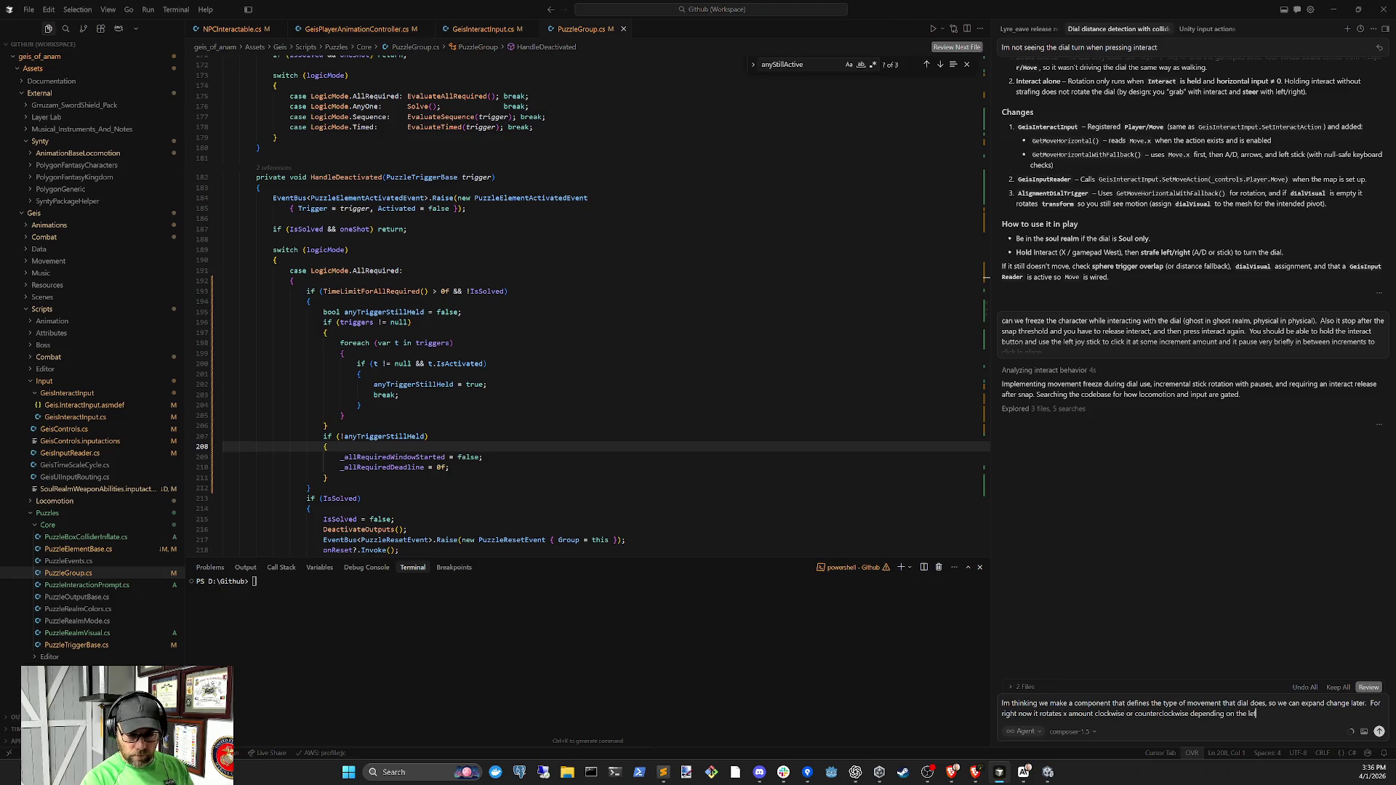
{"action": "key", "text": "BackSpace"}
{"action": "key", "text": "BackSpace"}
{"action": "key", "text": "BackSpace"}
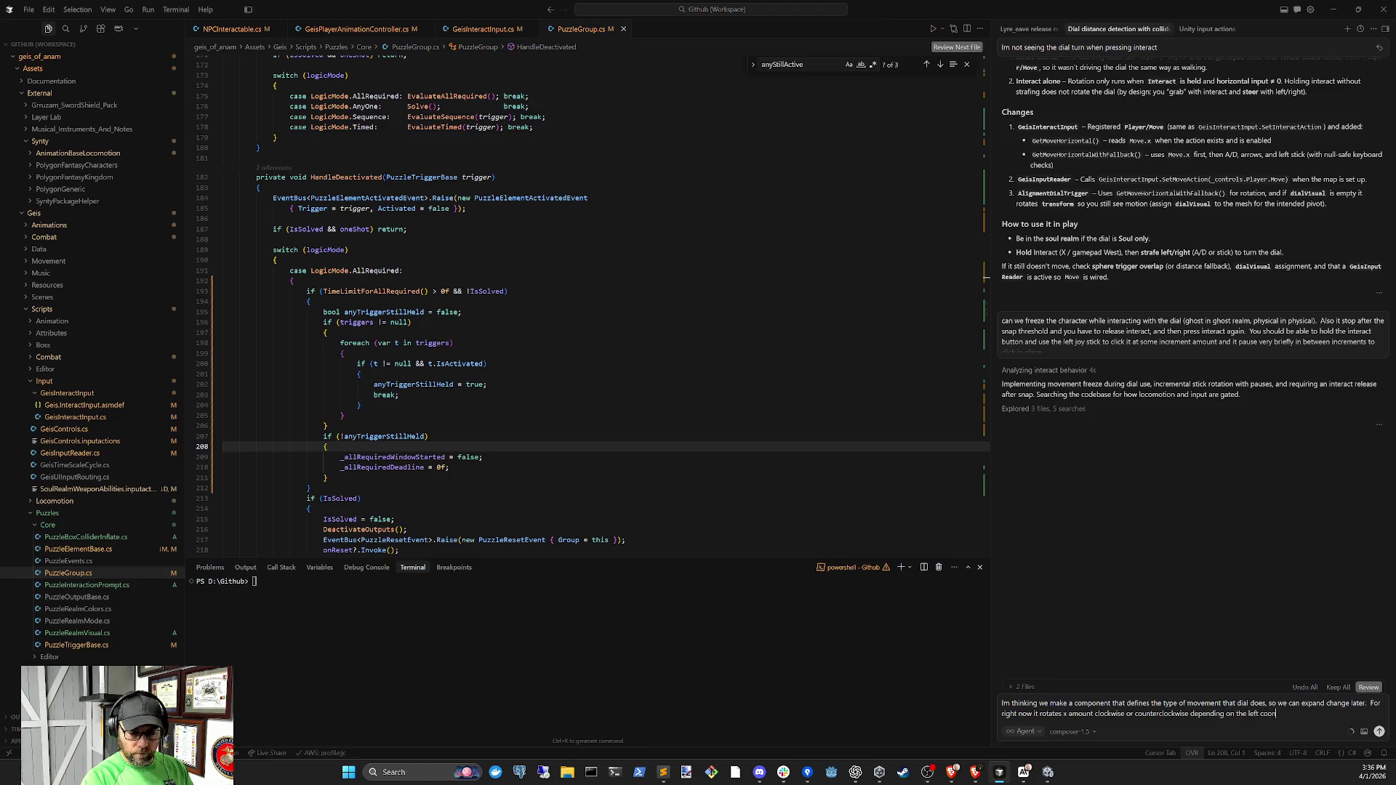
{"action": "type", "text": "control stick."}
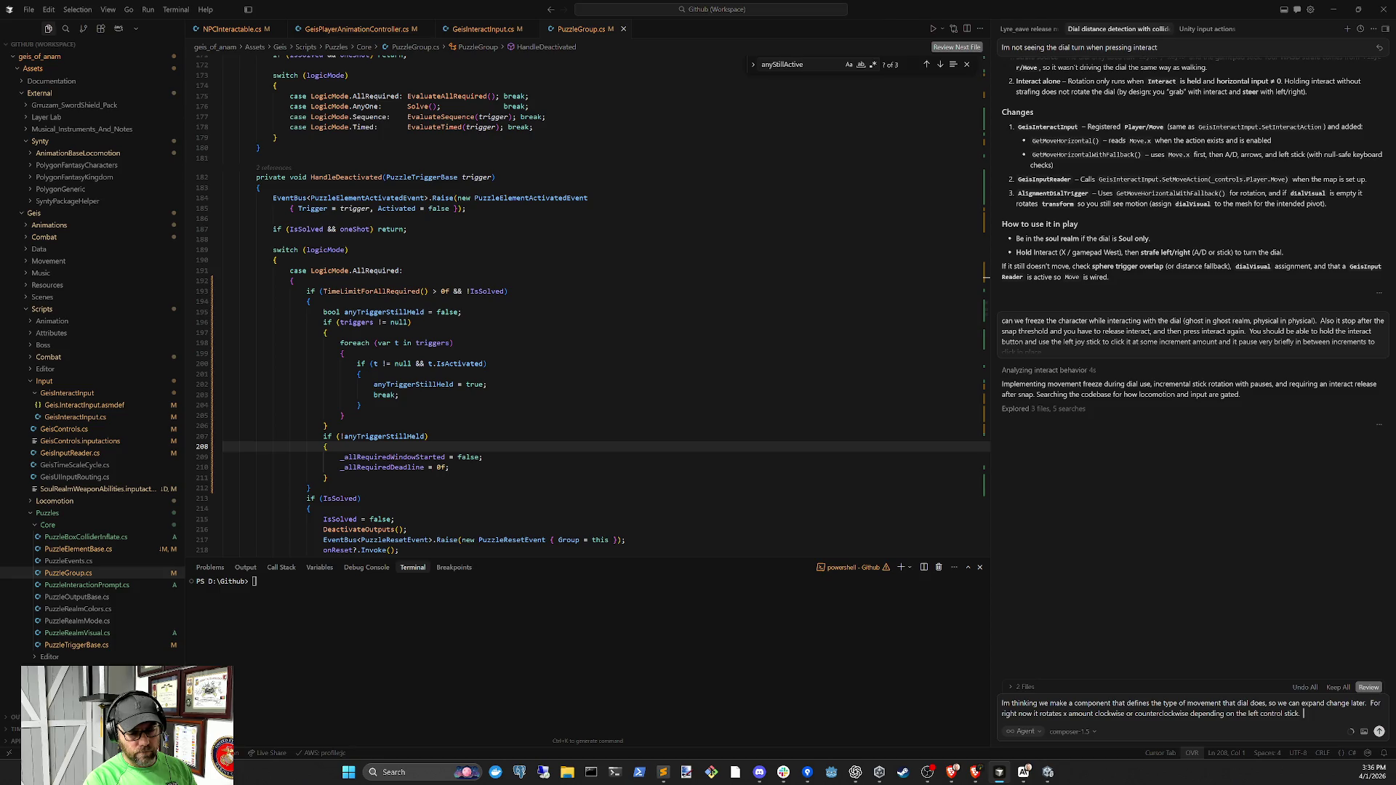
{"action": "type", "text": "so you"}
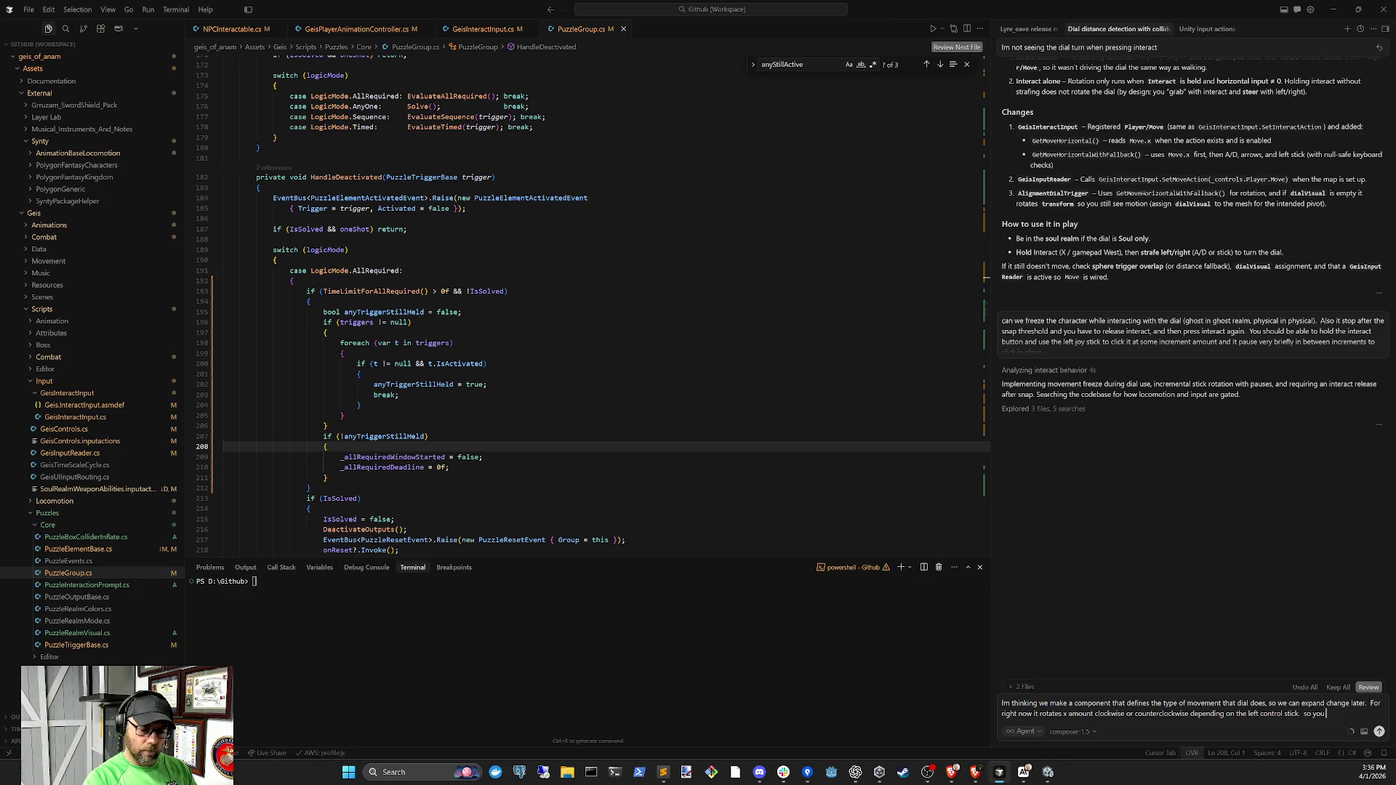
{"action": "type", "text": " walk up ho"}
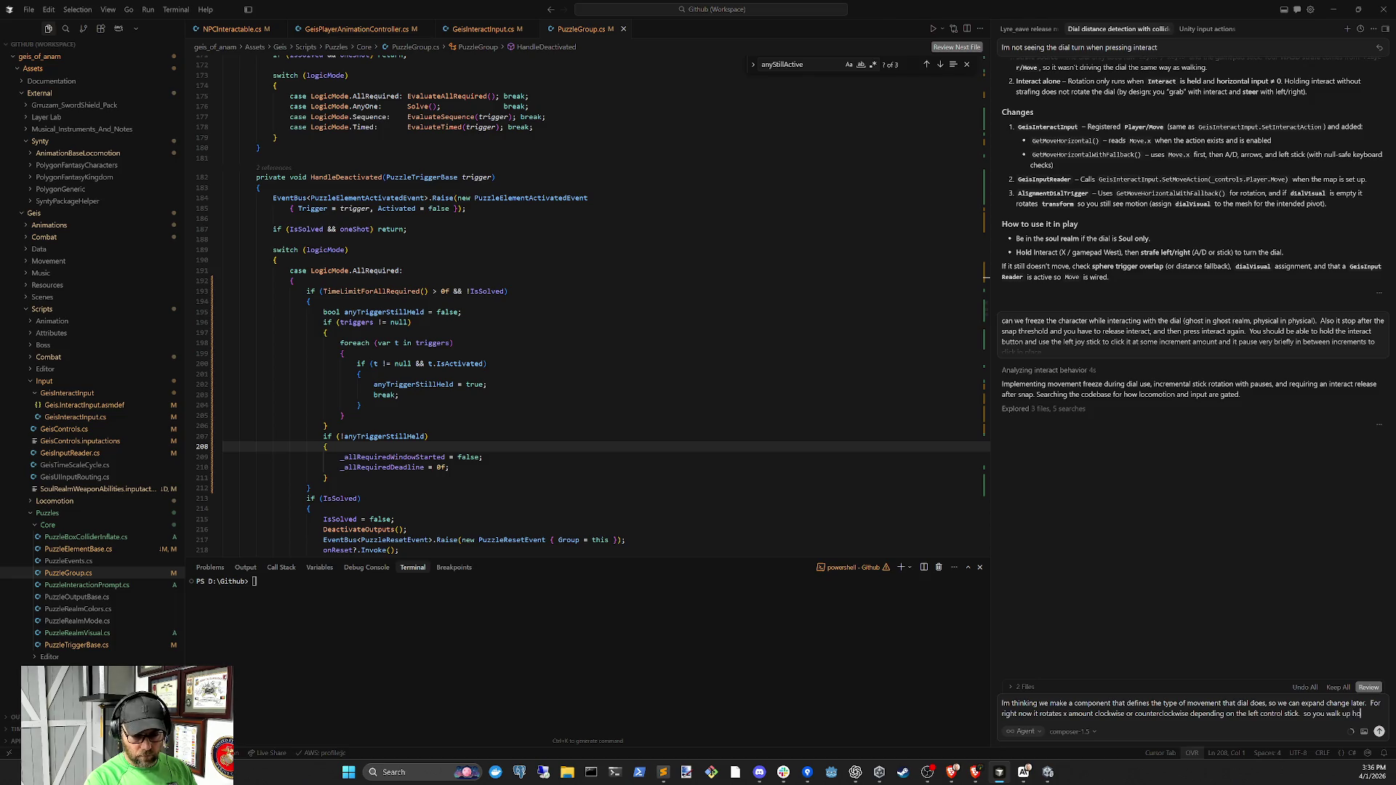
{"action": "type", "text": "ld x"}
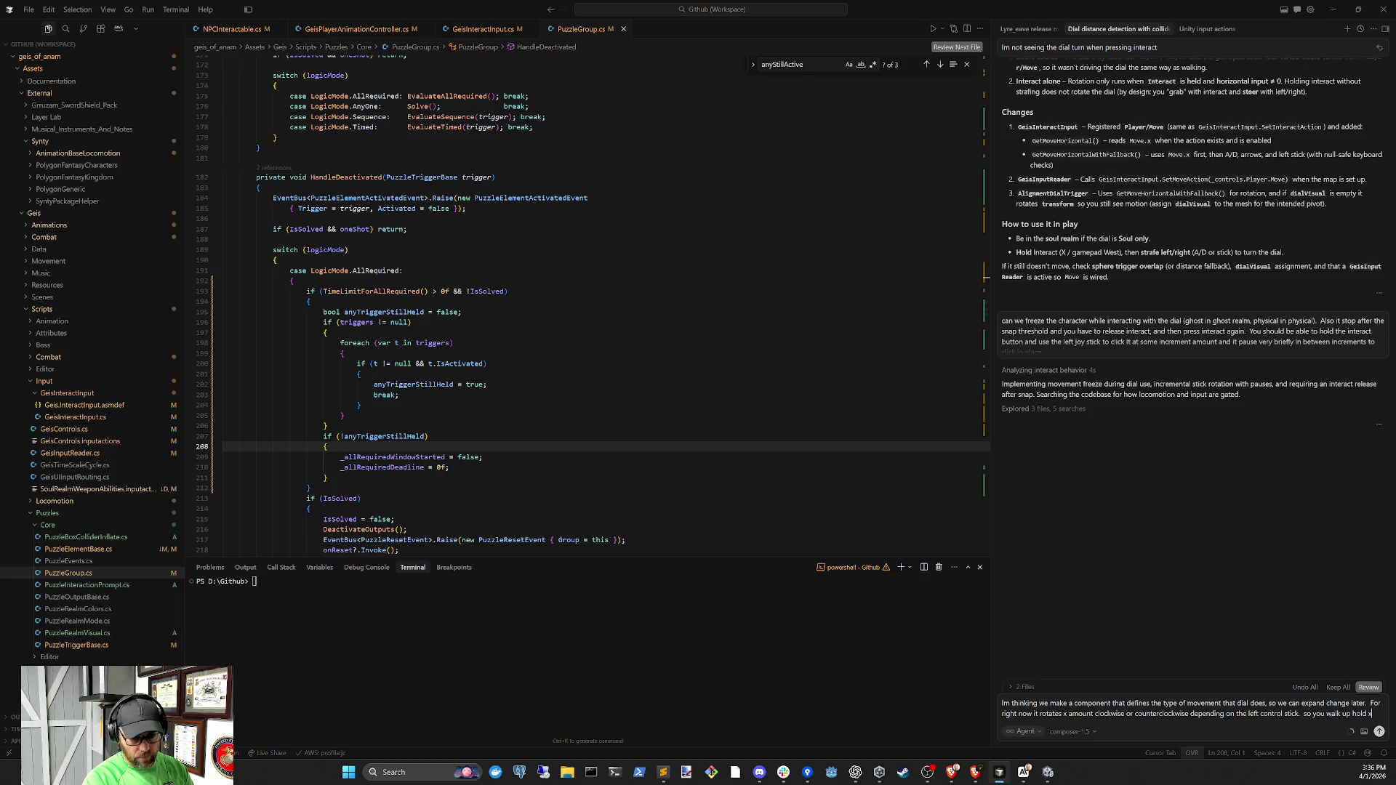
{"action": "type", "text": ", and hold ri"}
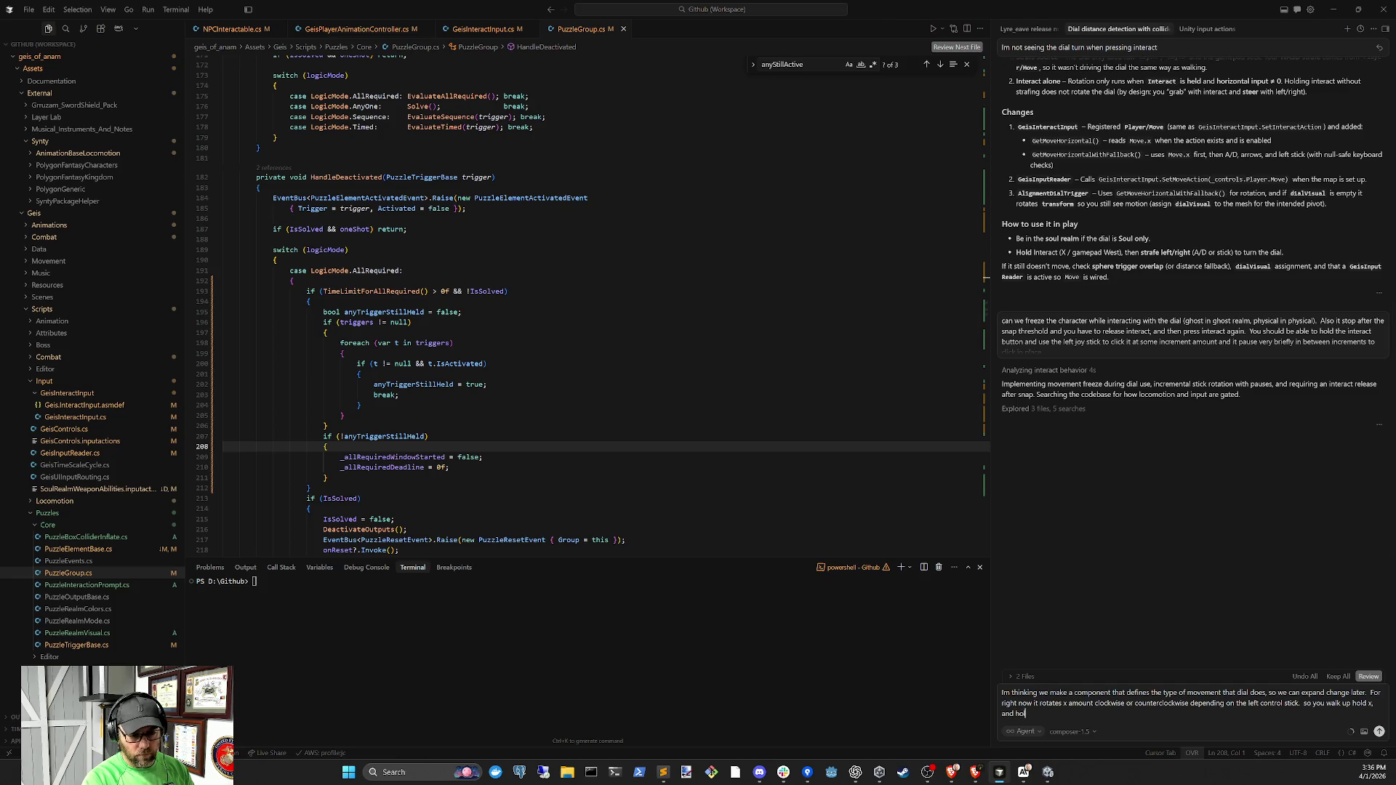
{"action": "type", "text": "ght "}
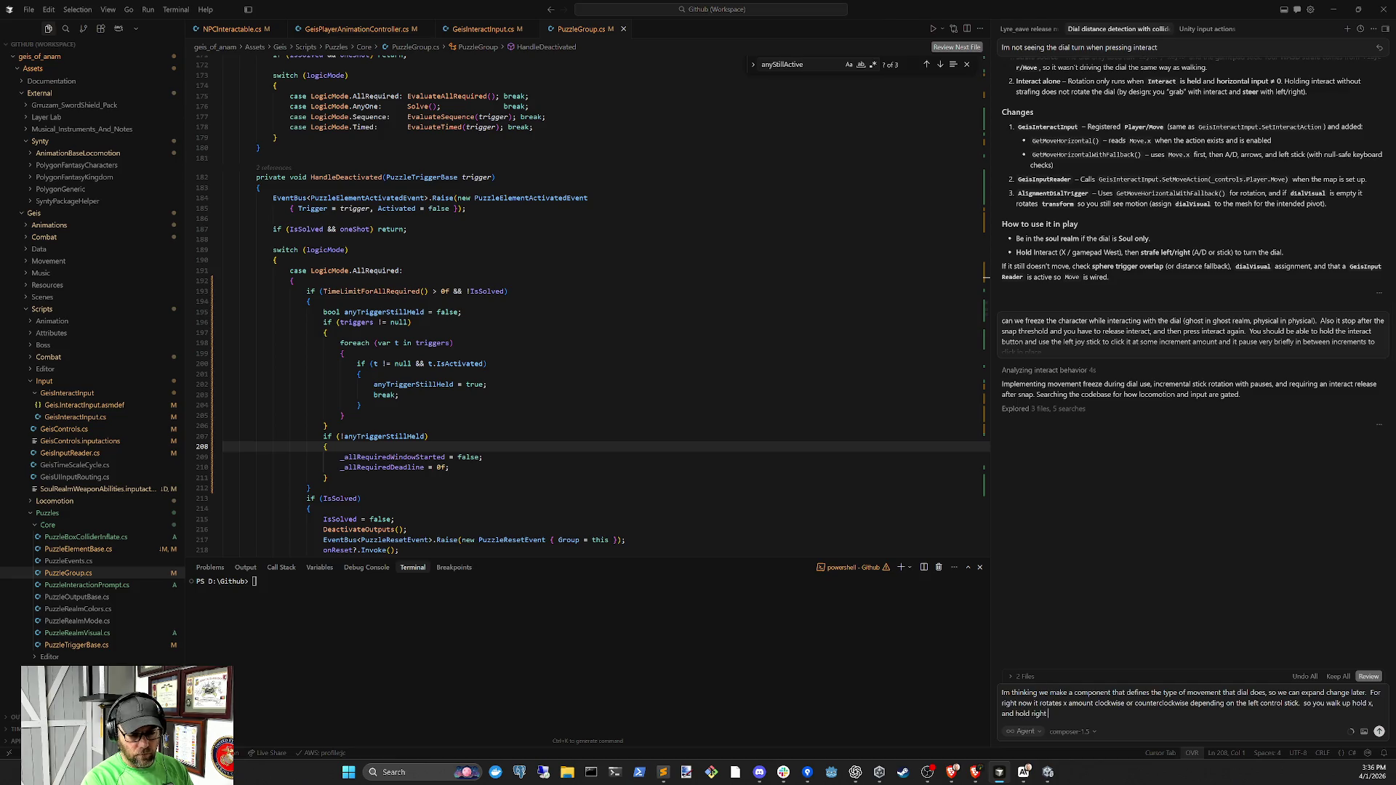
{"action": "type", "text": "on the control"}
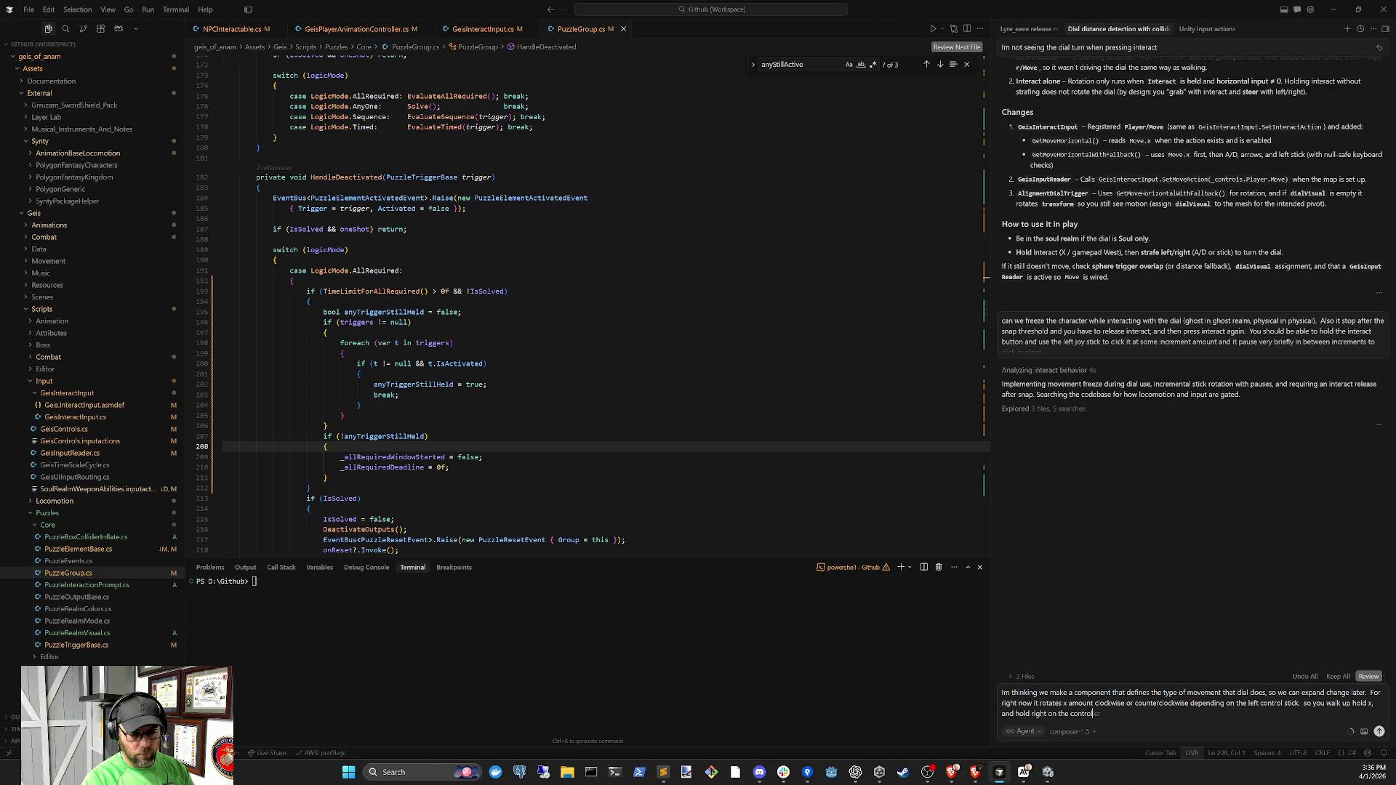
{"action": "type", "text": " stick"}
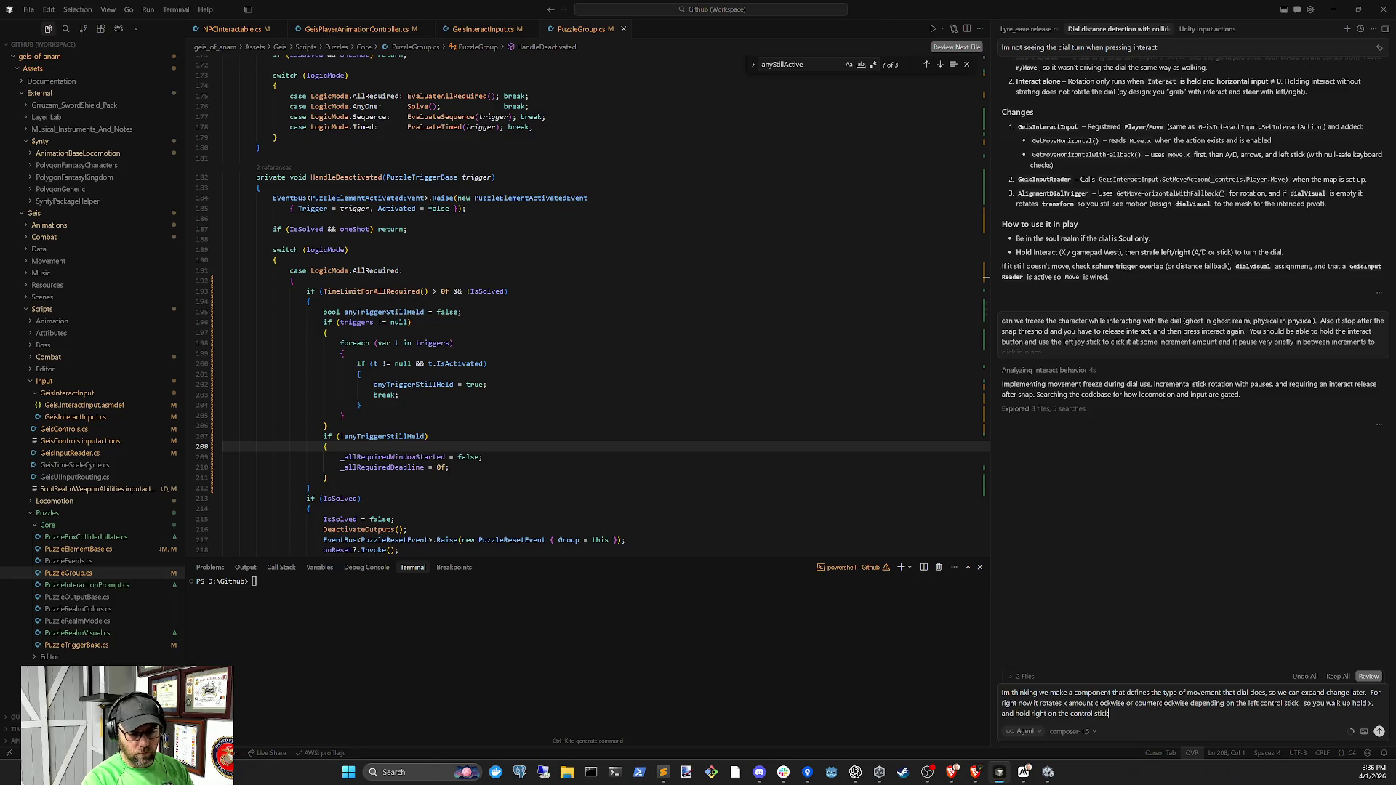
{"action": "type", "text": " it will"}
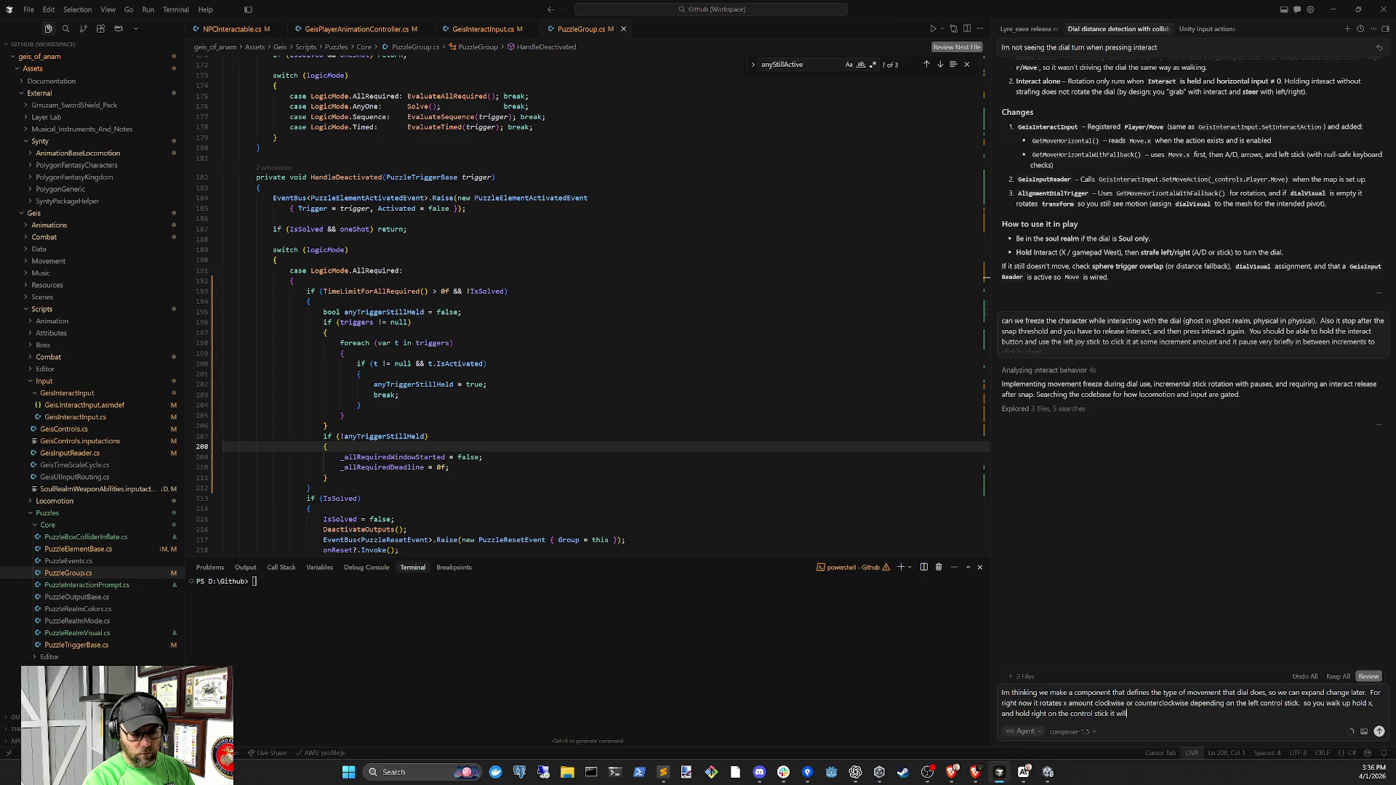
{"action": "type", "text": " rotate "}
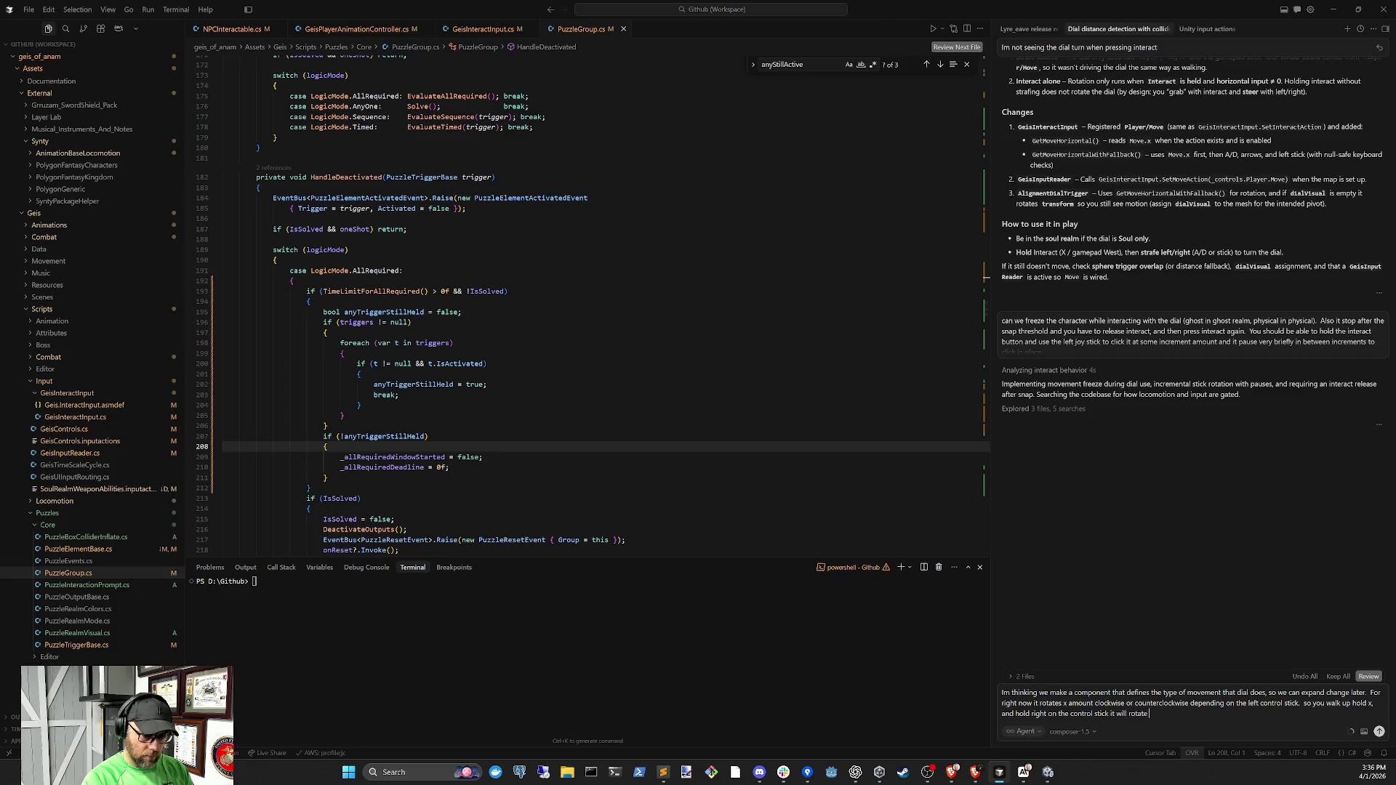
{"action": "type", "text": "x de"}
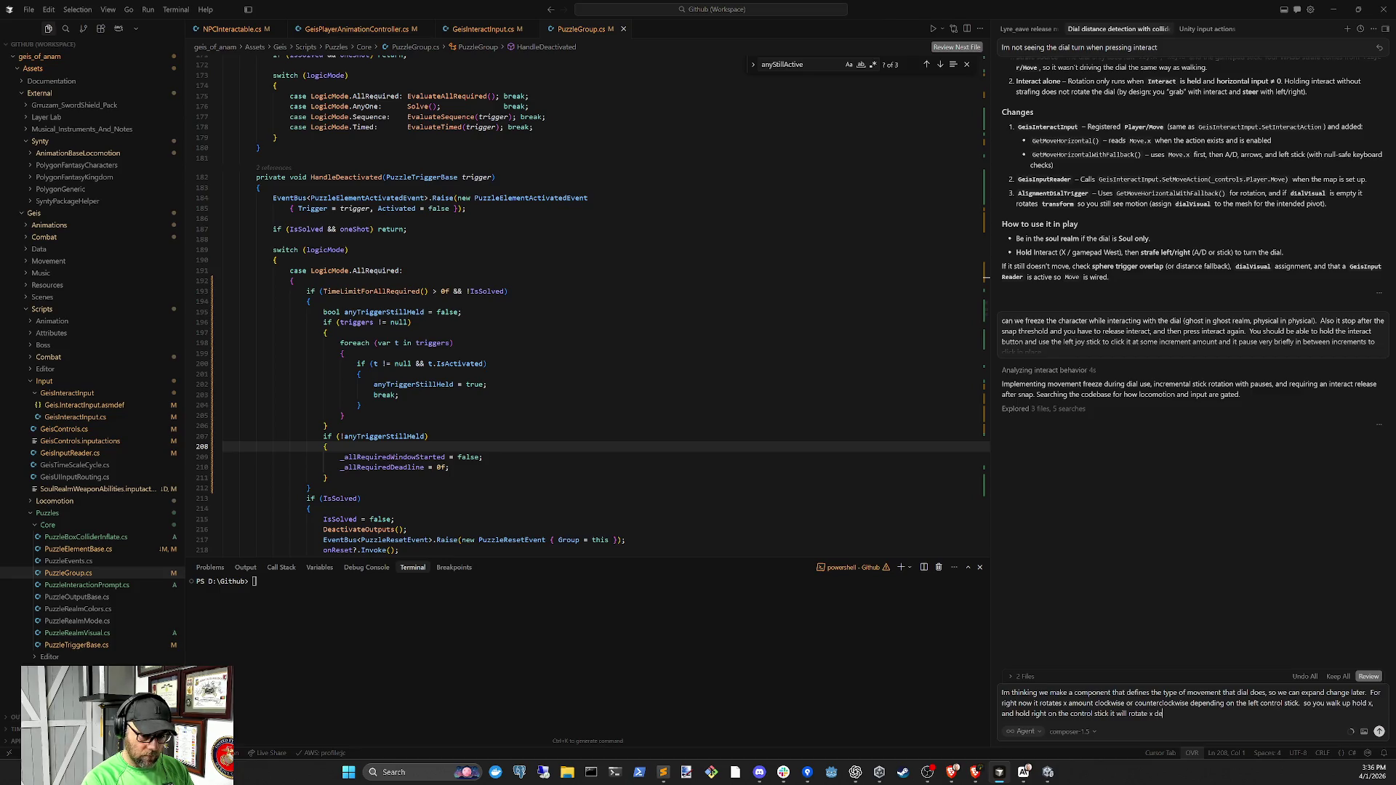
{"action": "type", "text": "grees"}
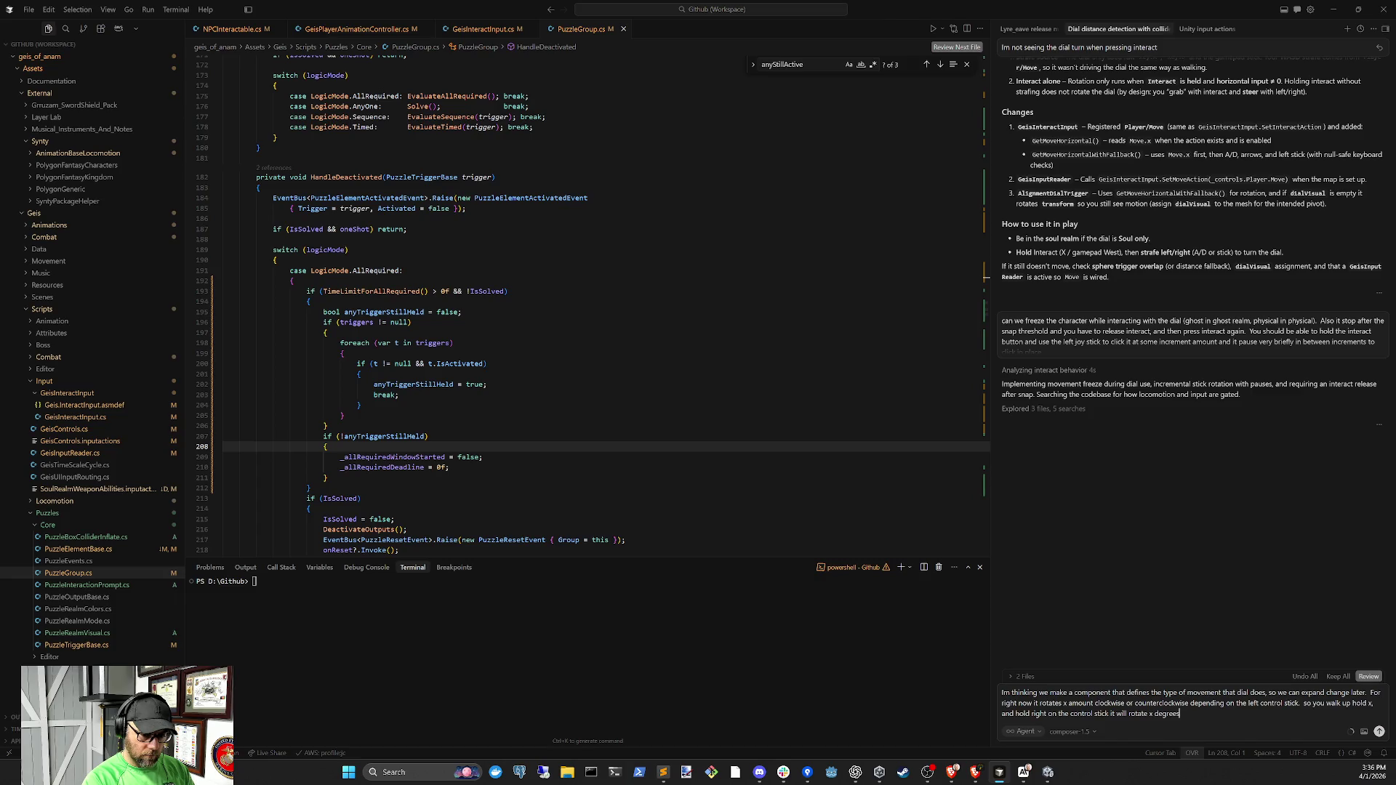
{"action": "type", "text": ", stop for y amount of time and then rotate a"}
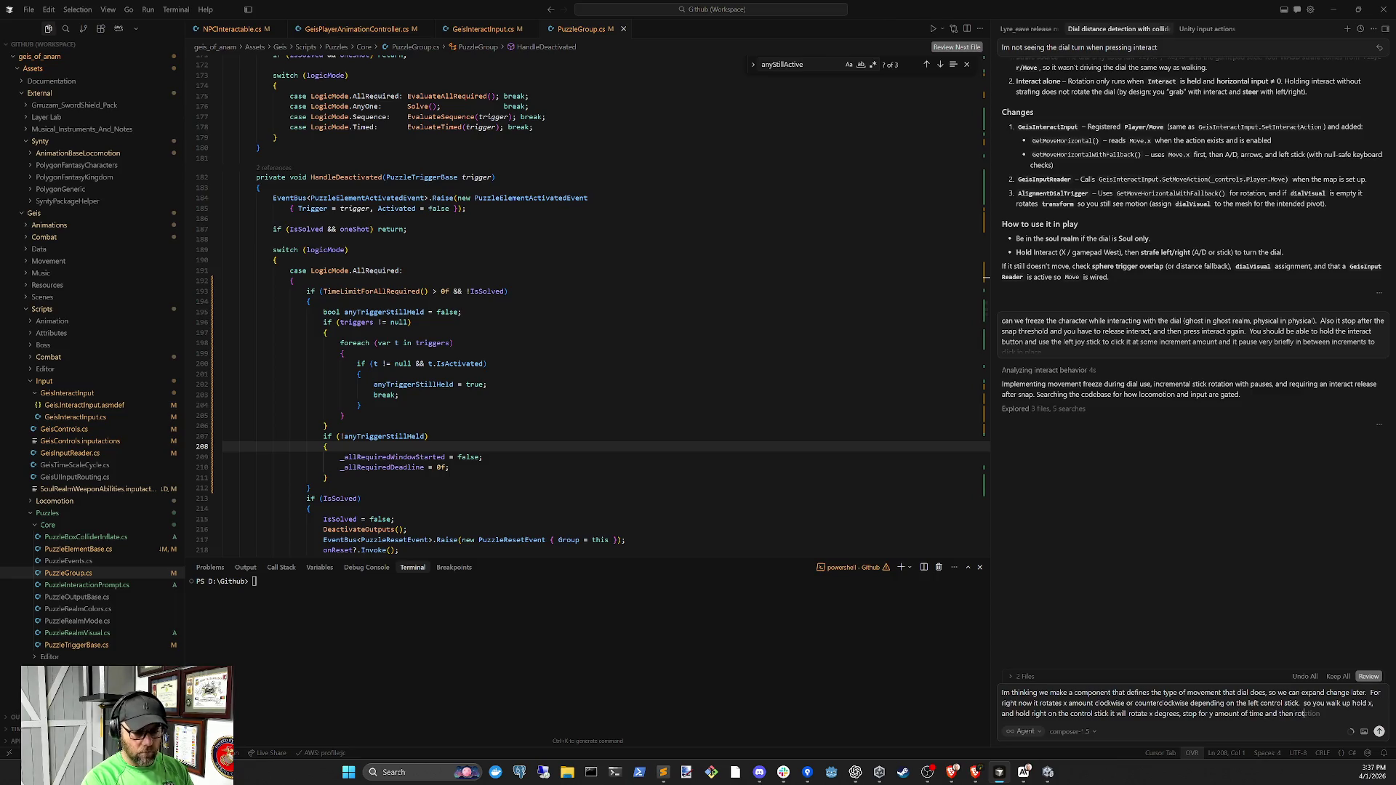
{"action": "type", "text": "gain"}
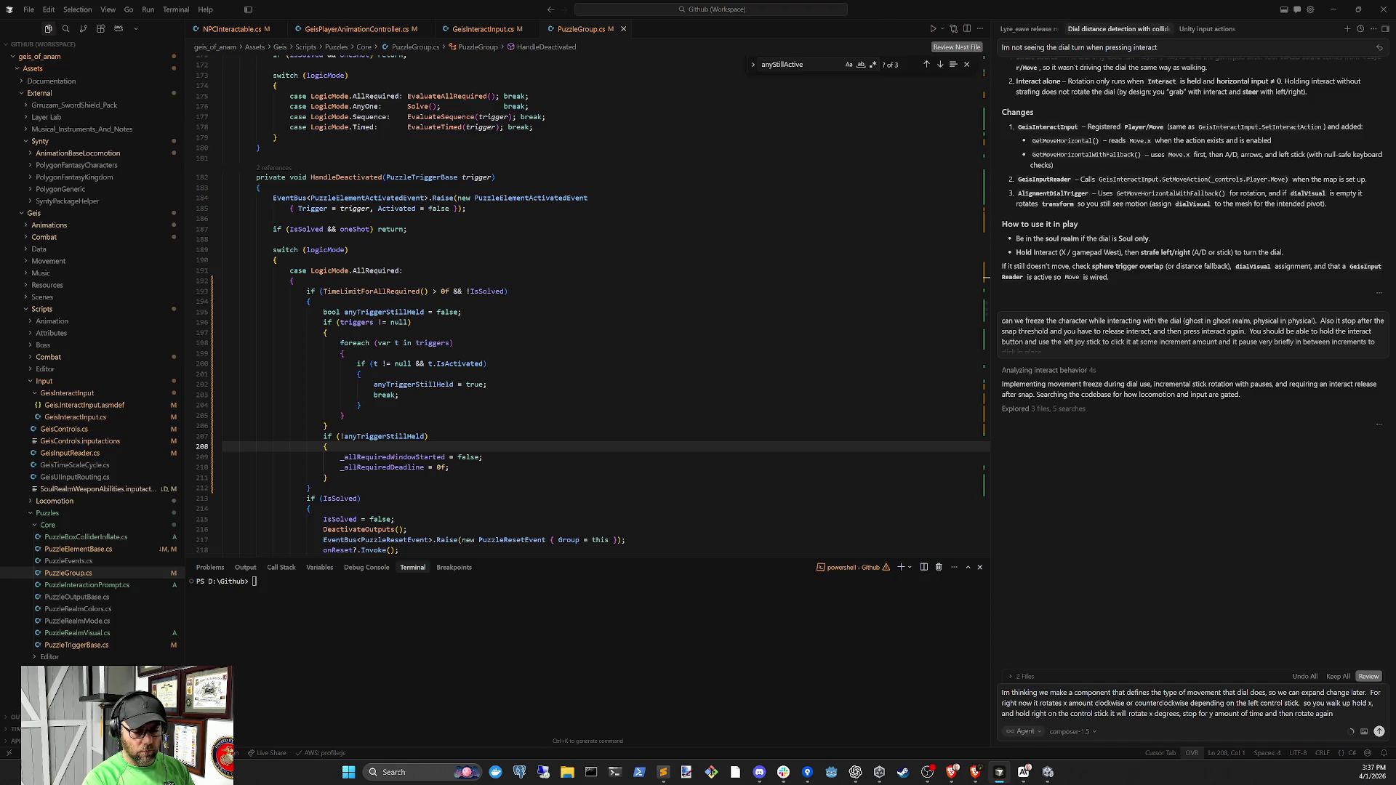
{"action": "type", "text": " for x se"}
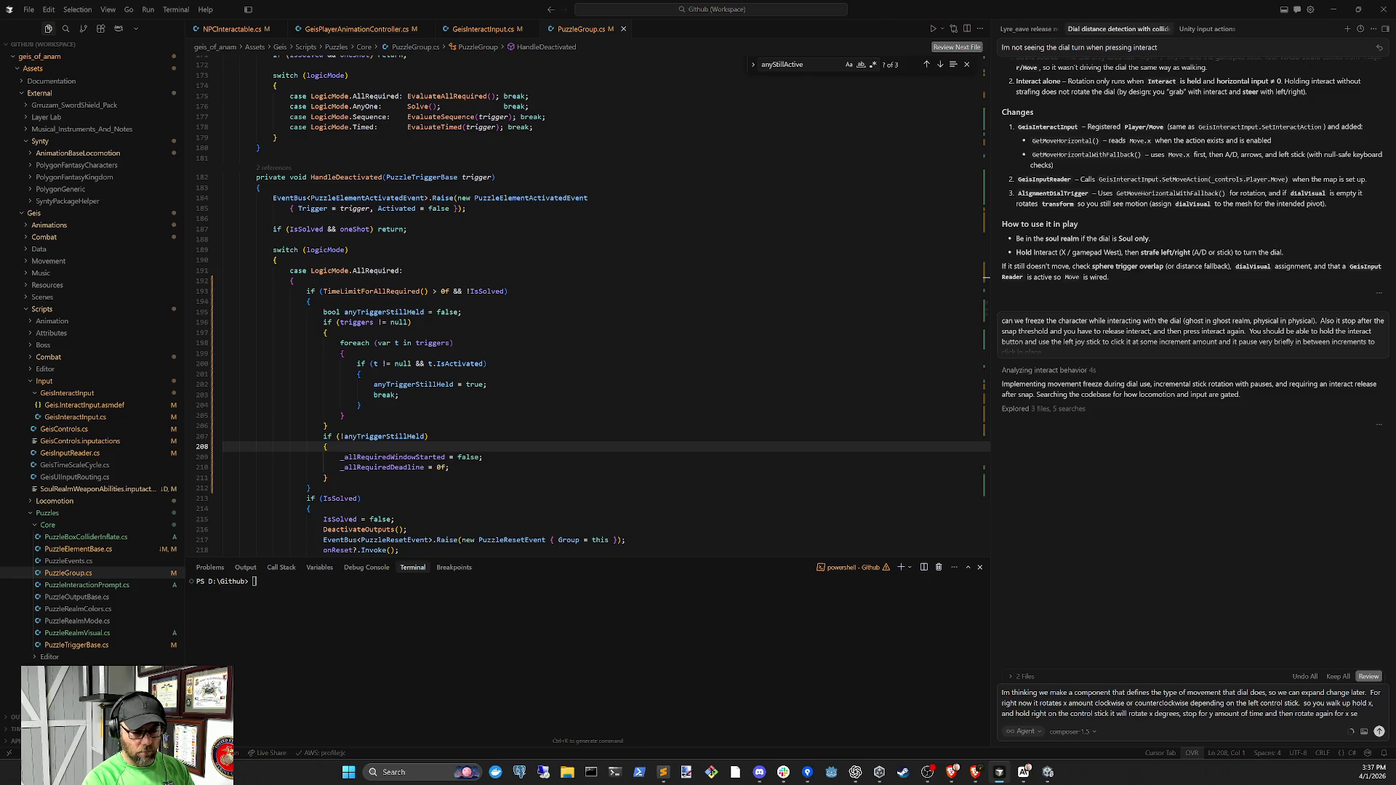
Finish the message with stepped degree rotation and no character movement during dial interaction, then send it
{"action": "key", "text": "BackSpace"}
{"action": "type", "text": "degress"}
{"action": "key", "text": "BackSpace"}
{"action": "key", "text": "BackSpace"}
{"action": "type", "text": "egree"}
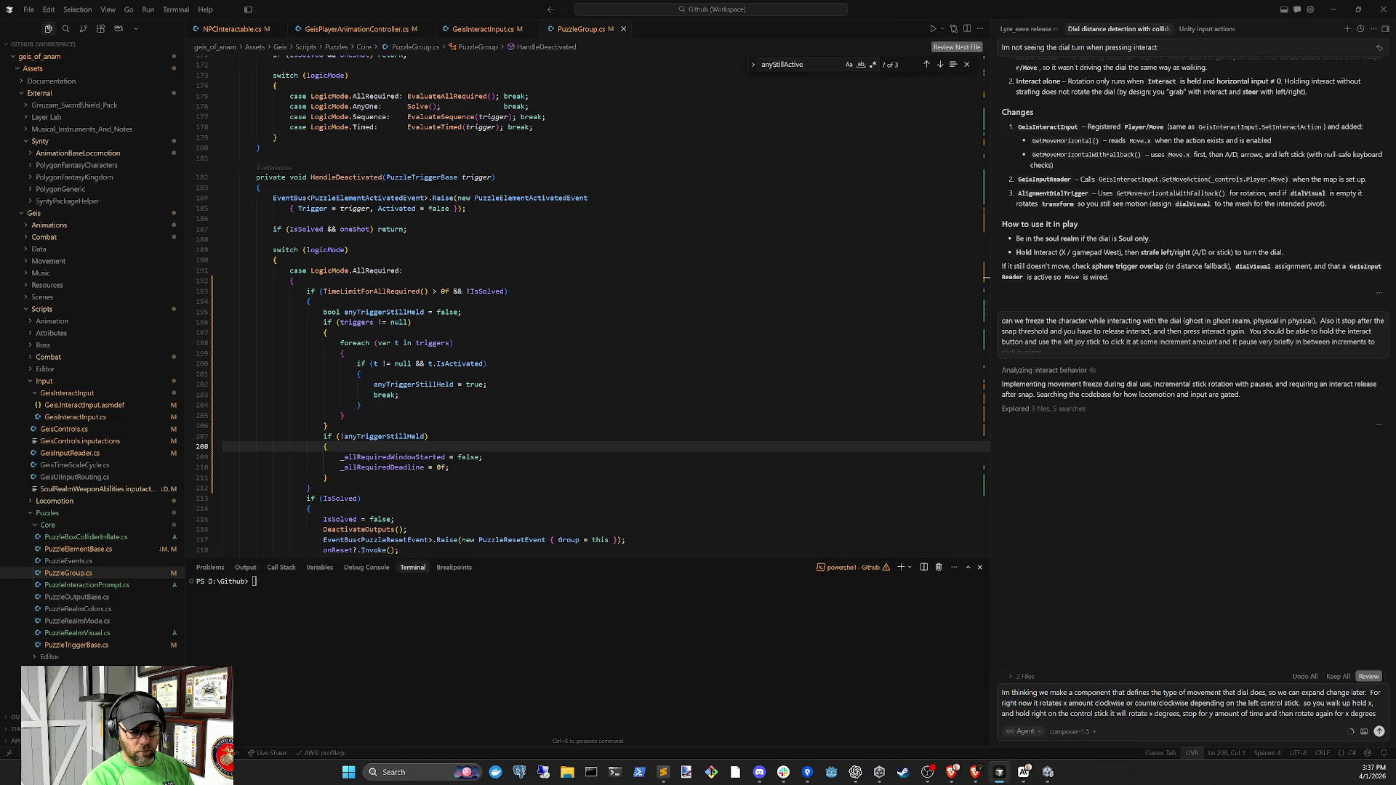
{"action": "type", "text": "the charact"}
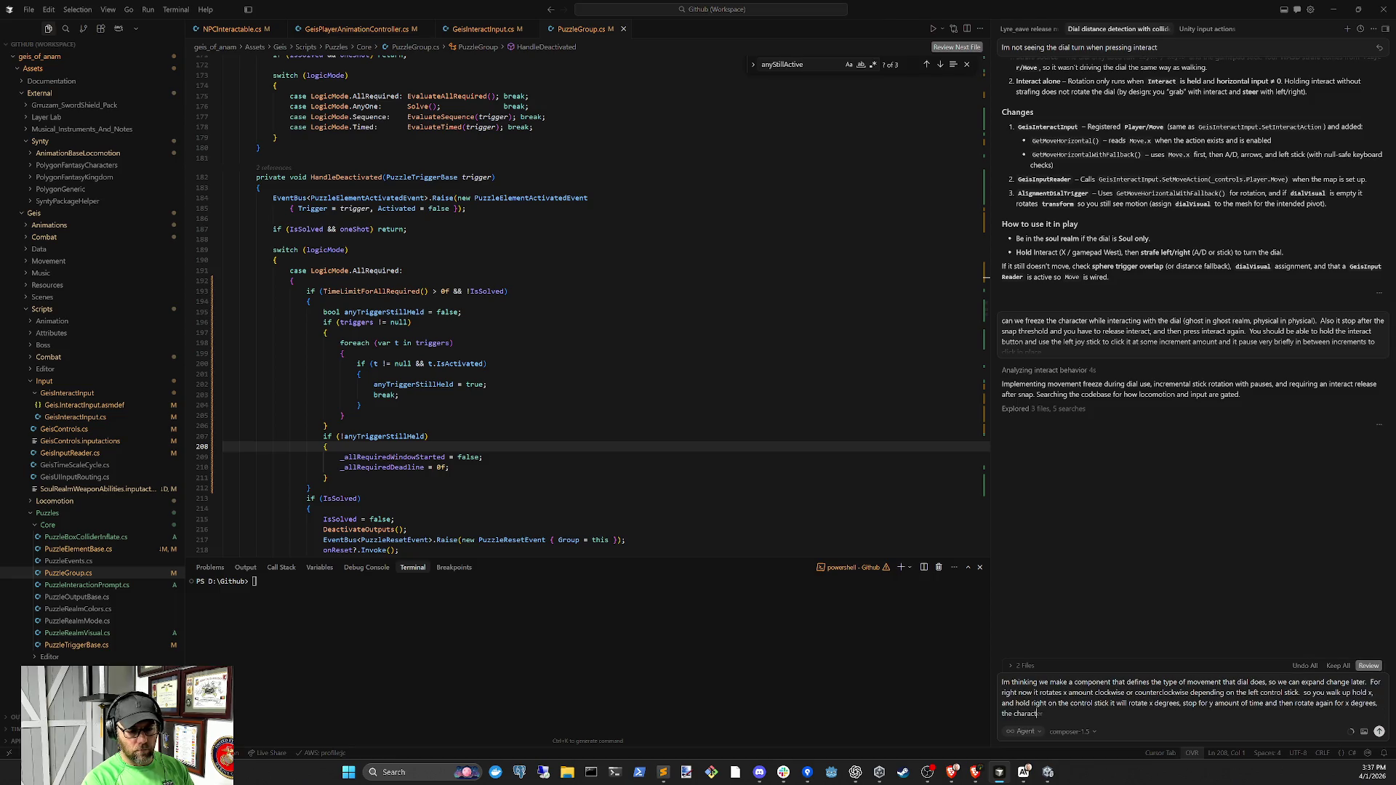
{"action": "type", "text": "er shouldn't r"}
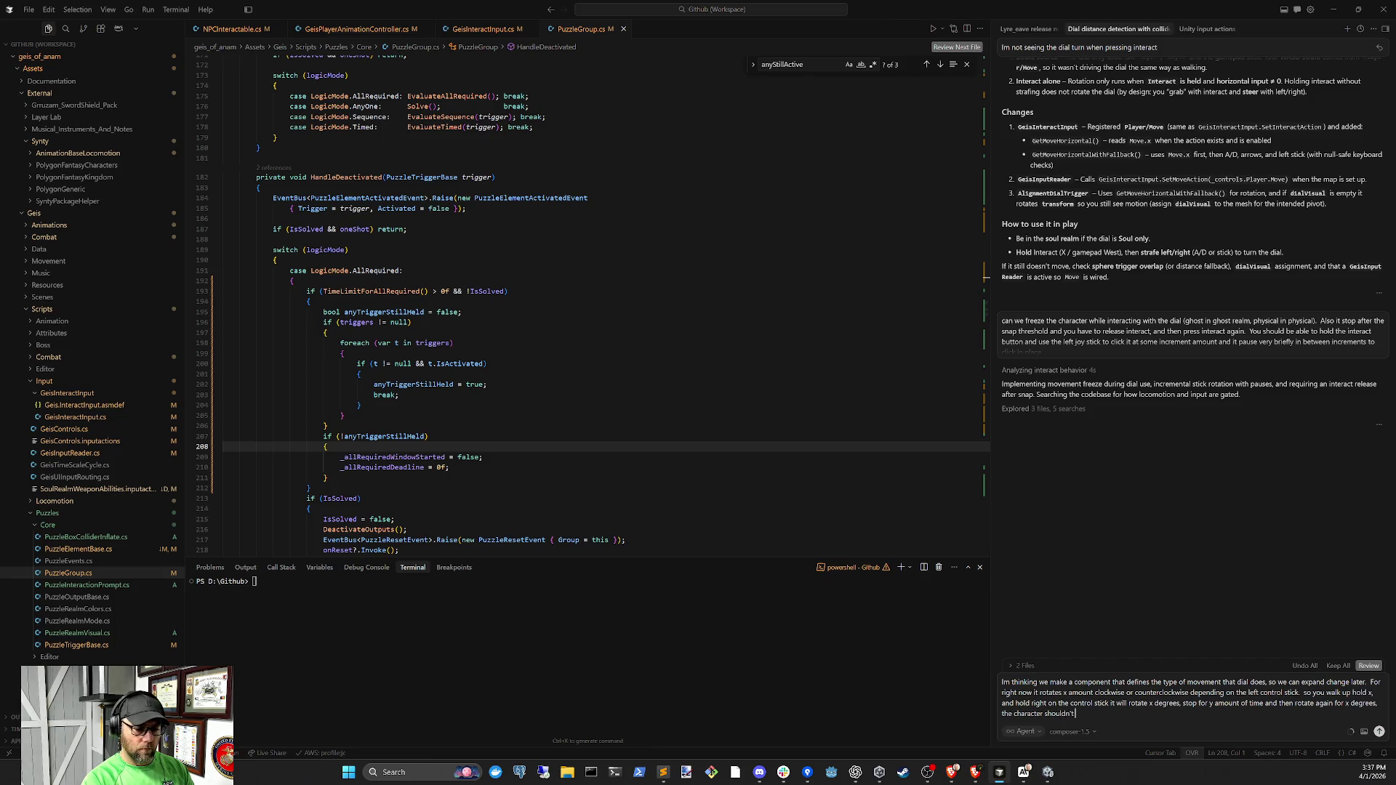
{"action": "type", "text": "ecieve"}
{"action": "key", "text": "BackSpace"}
{"action": "key", "text": "BackSpace"}
{"action": "key", "text": "BackSpace"}
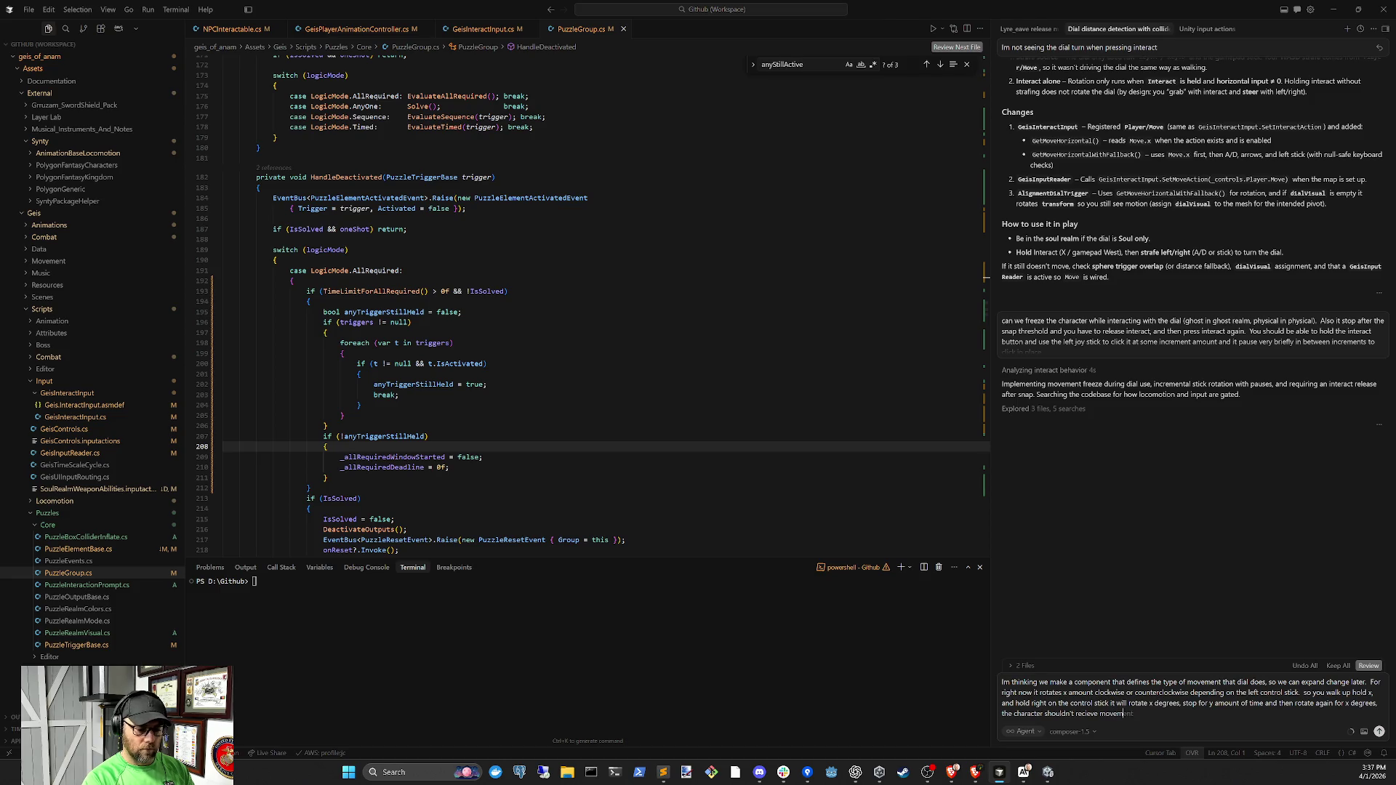
{"action": "key", "text": "BackSpace"}
{"action": "key", "text": "BackSpace"}
{"action": "key", "text": "BackSpace"}
{"action": "type", "text": "move du"}
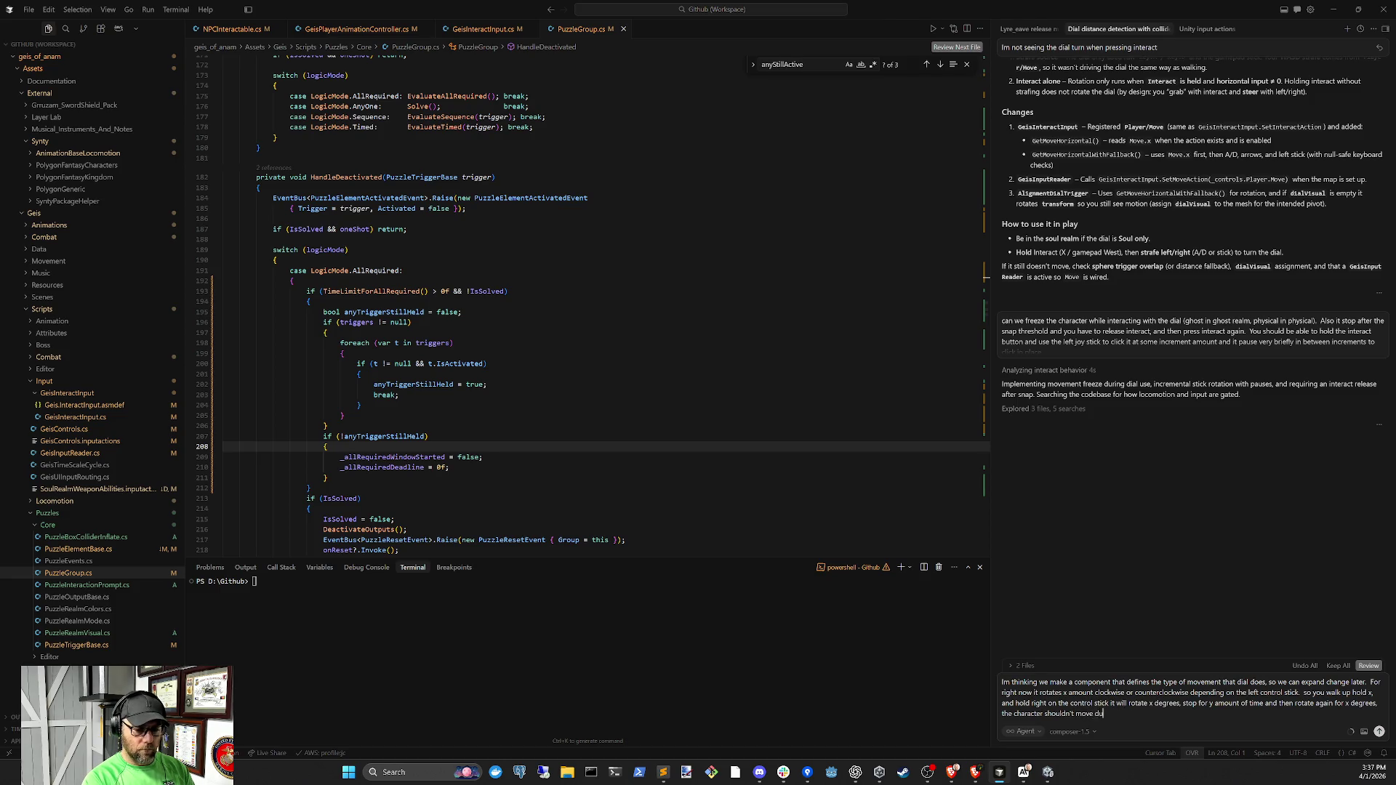
{"action": "type", "text": "ring interaction with i"}
{"action": "type", "text": "the dial"}
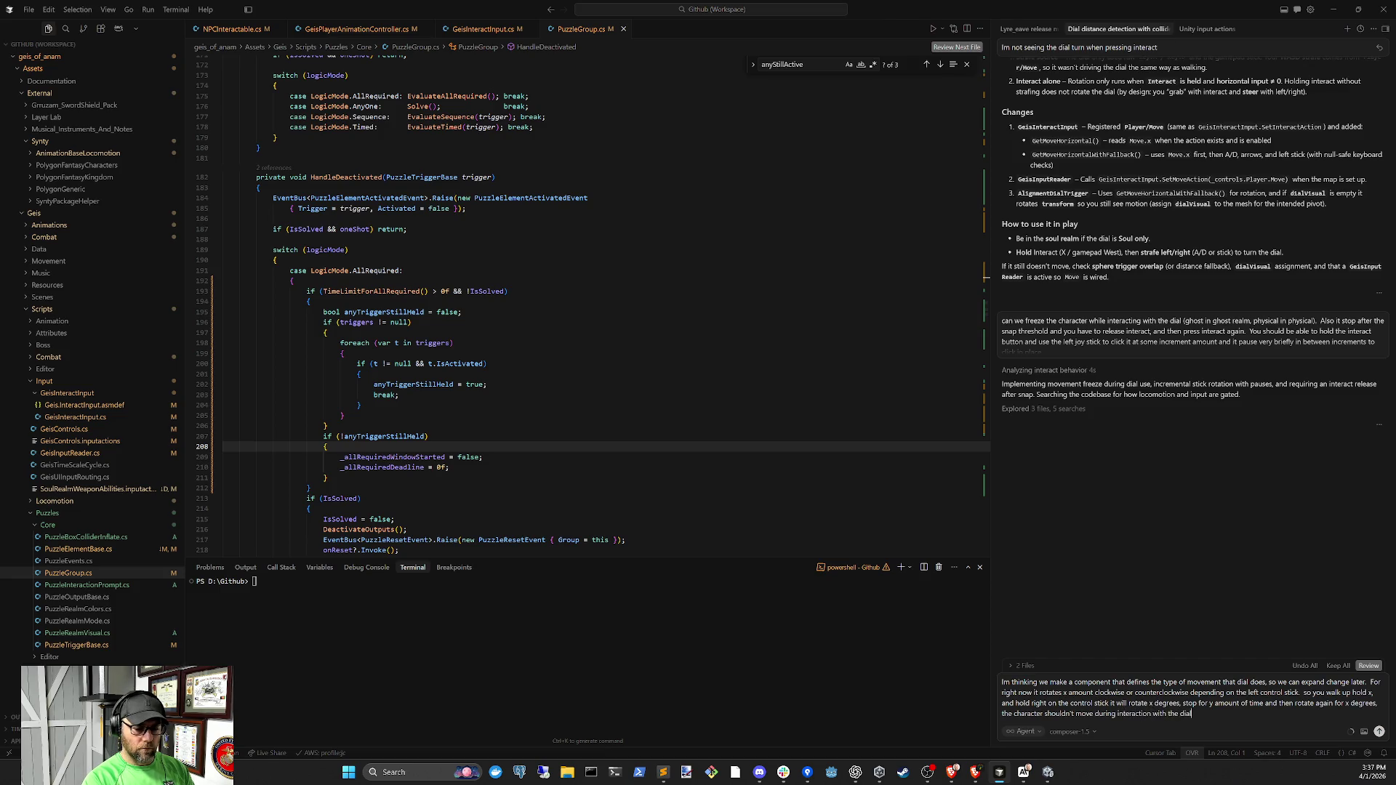
{"action": "key", "text": "Return"}
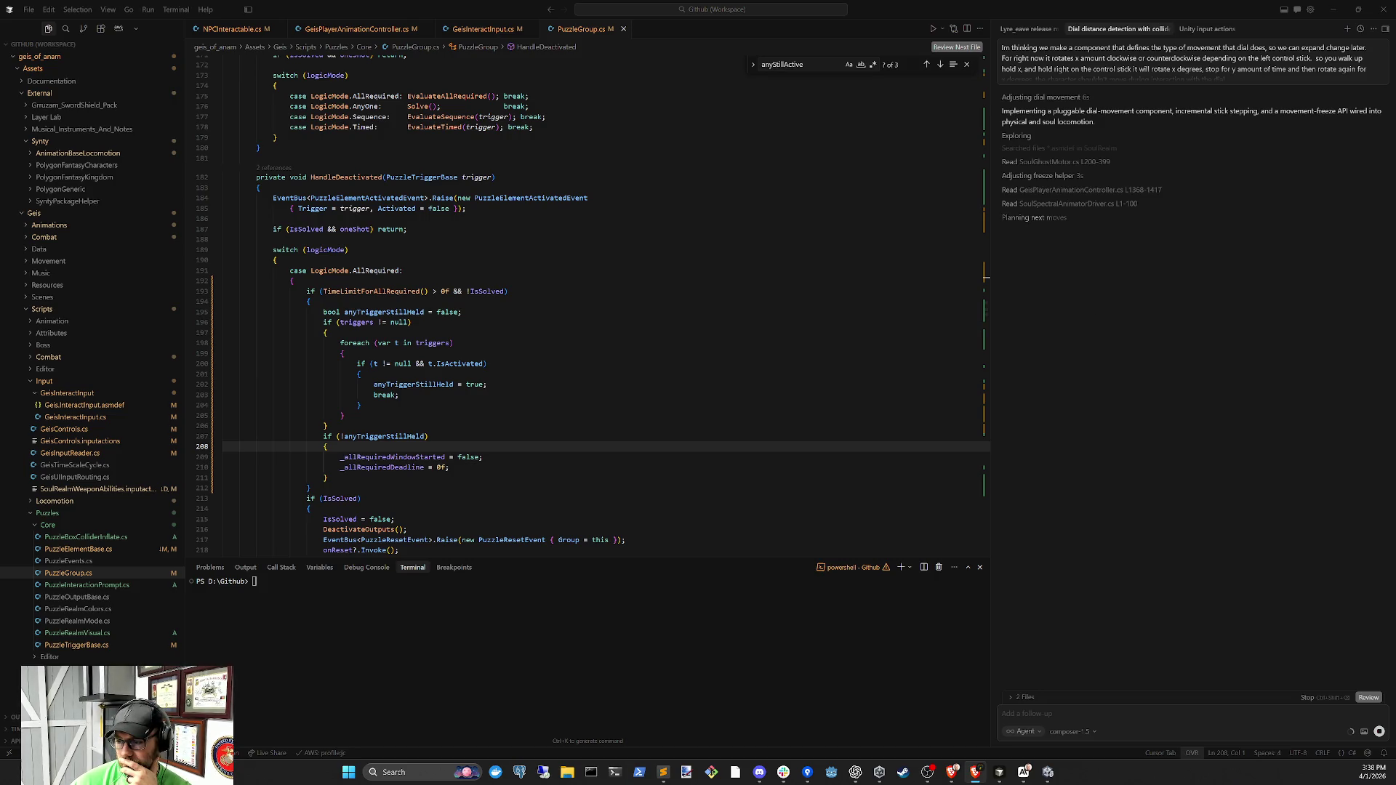
After the agent implements the dial-movement component and freeze, return to the Unity editor
{"action": "key", "text": "alt+Tab"}
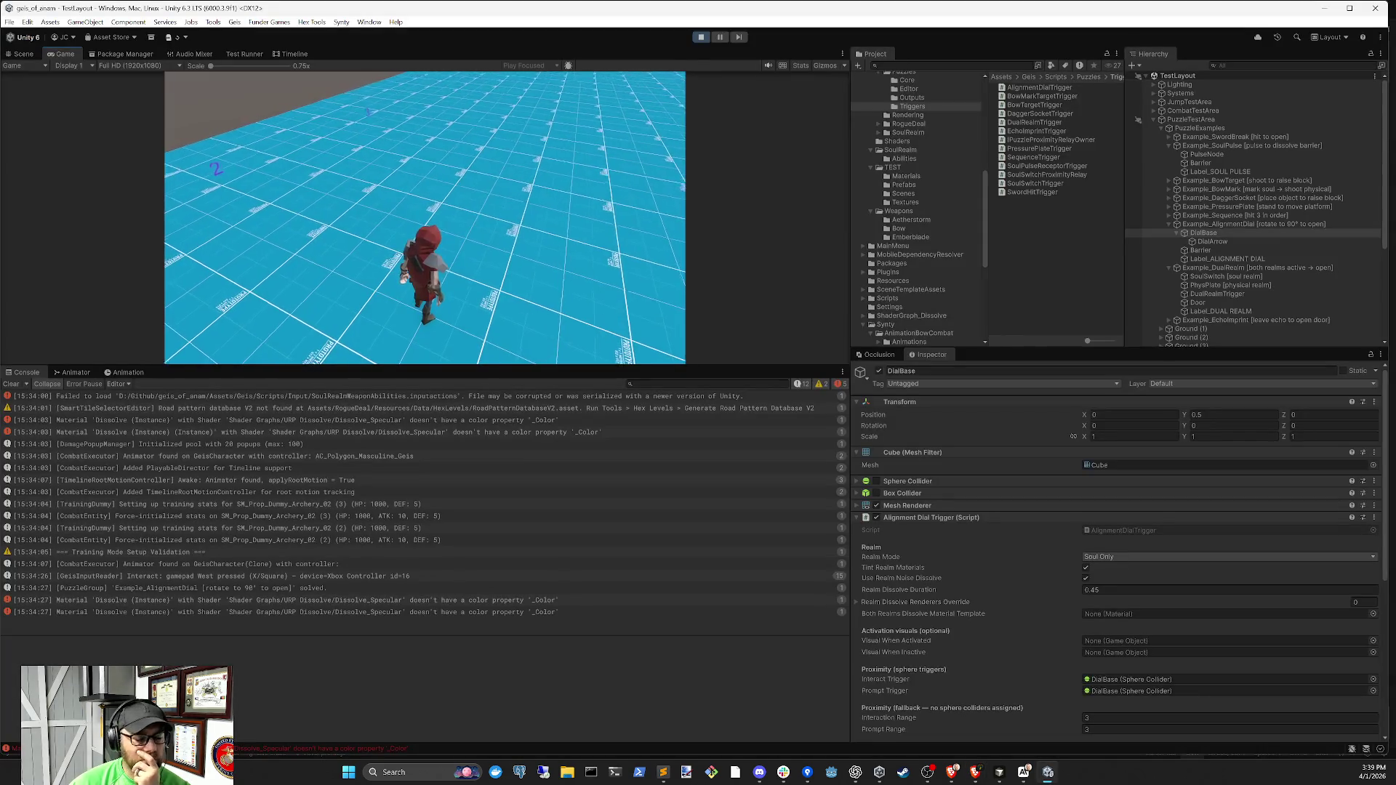
Exit play mode and clear all errors and warnings from the Console
{"action": "left_click", "coordinate": [702, 38]}
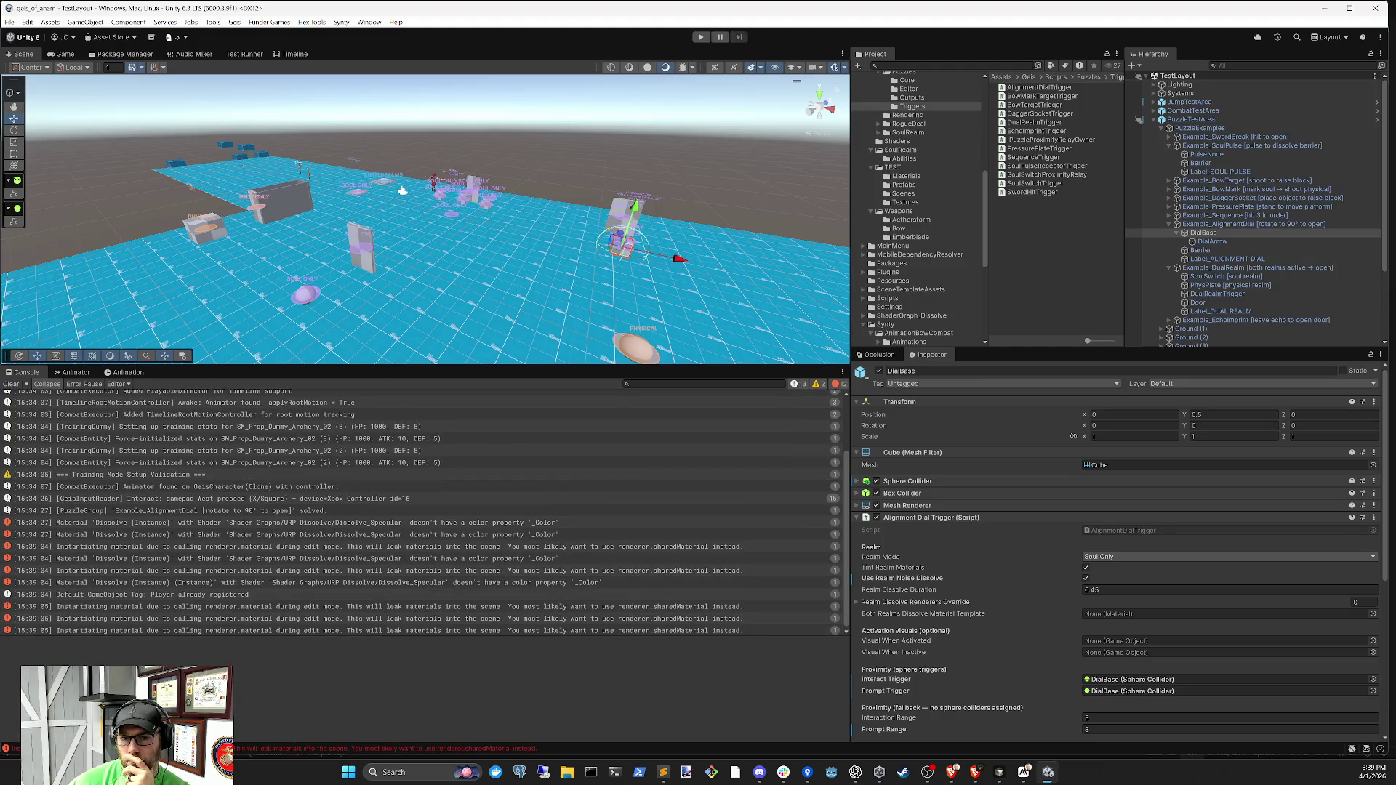
{"action": "key", "text": "alt+Tab"}
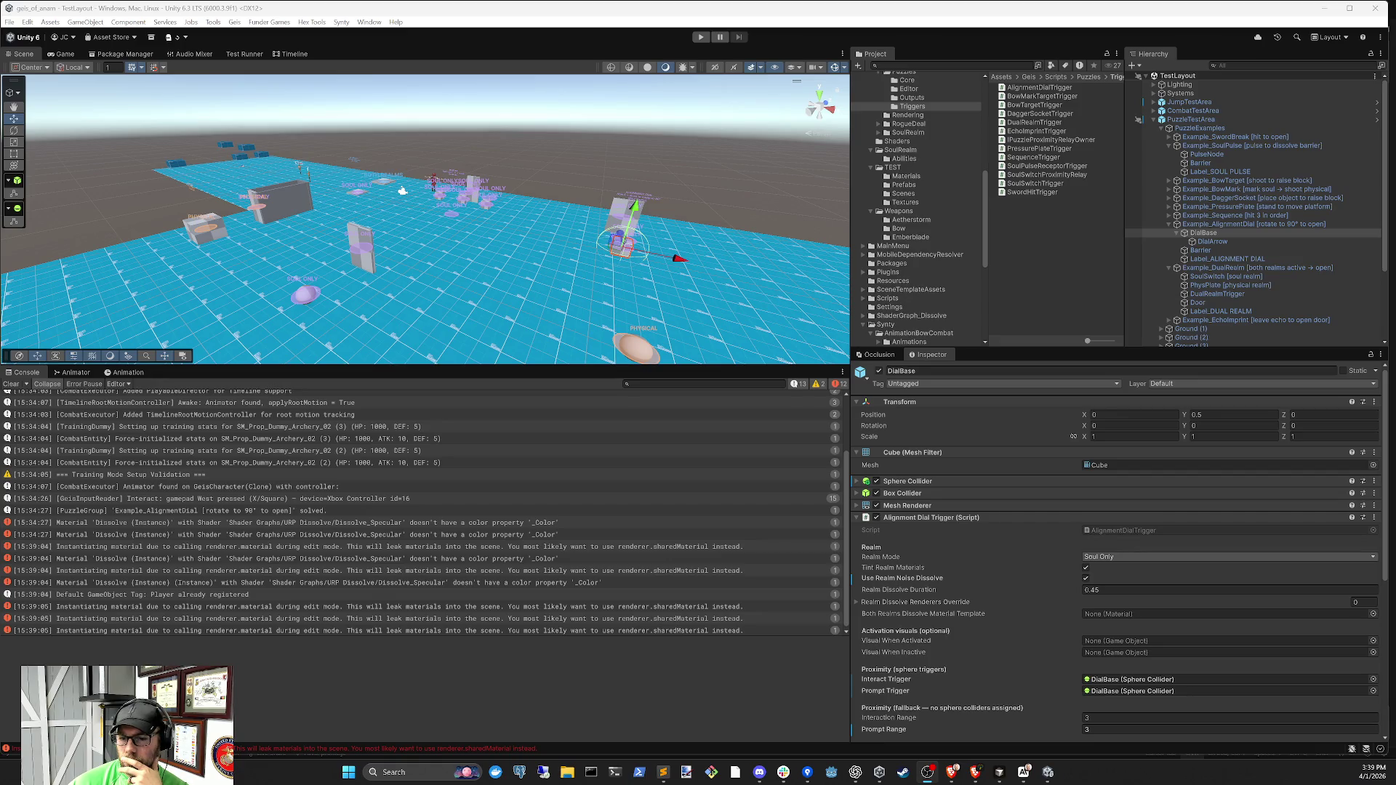
{"action": "left_click", "coordinate": [11, 384]}
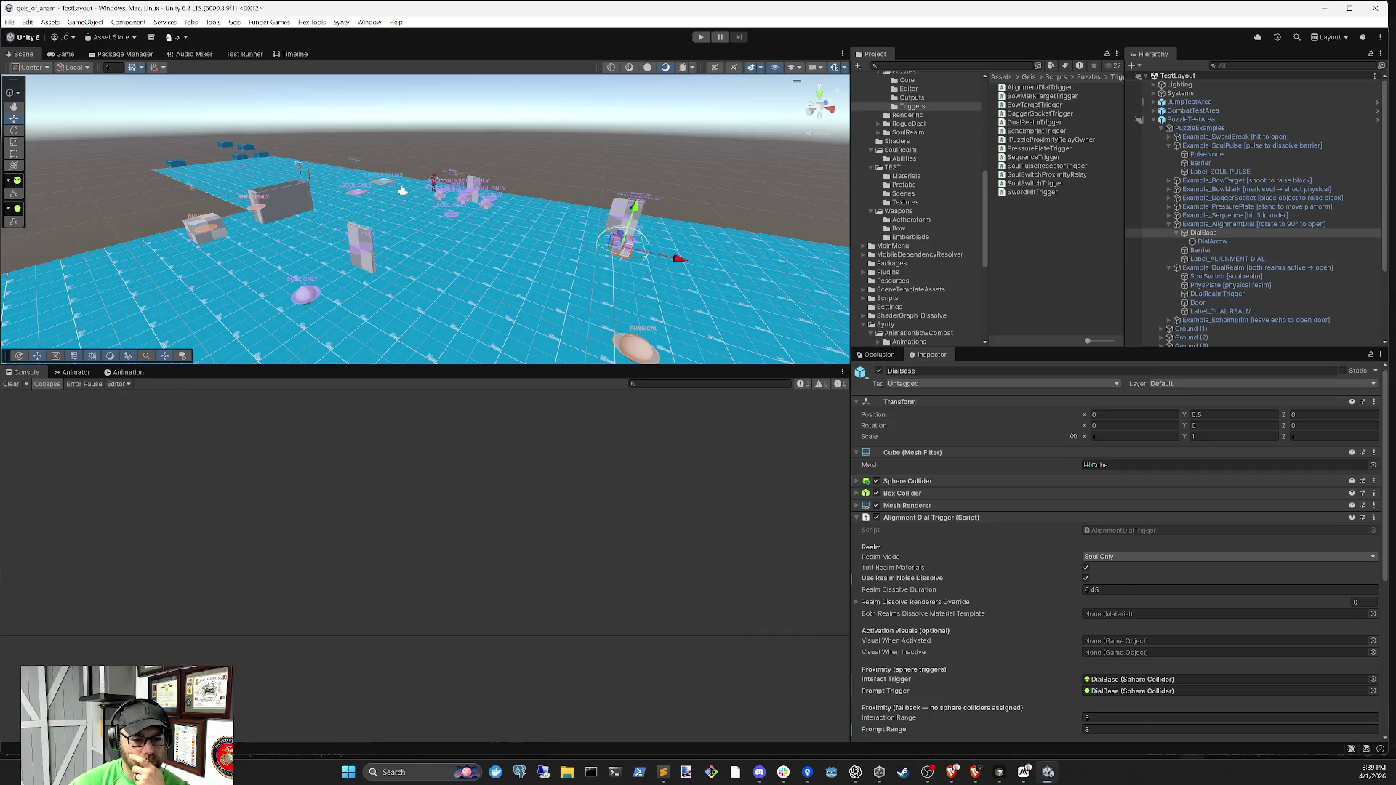
{"action": "left_click", "coordinate": [1001, 776]}
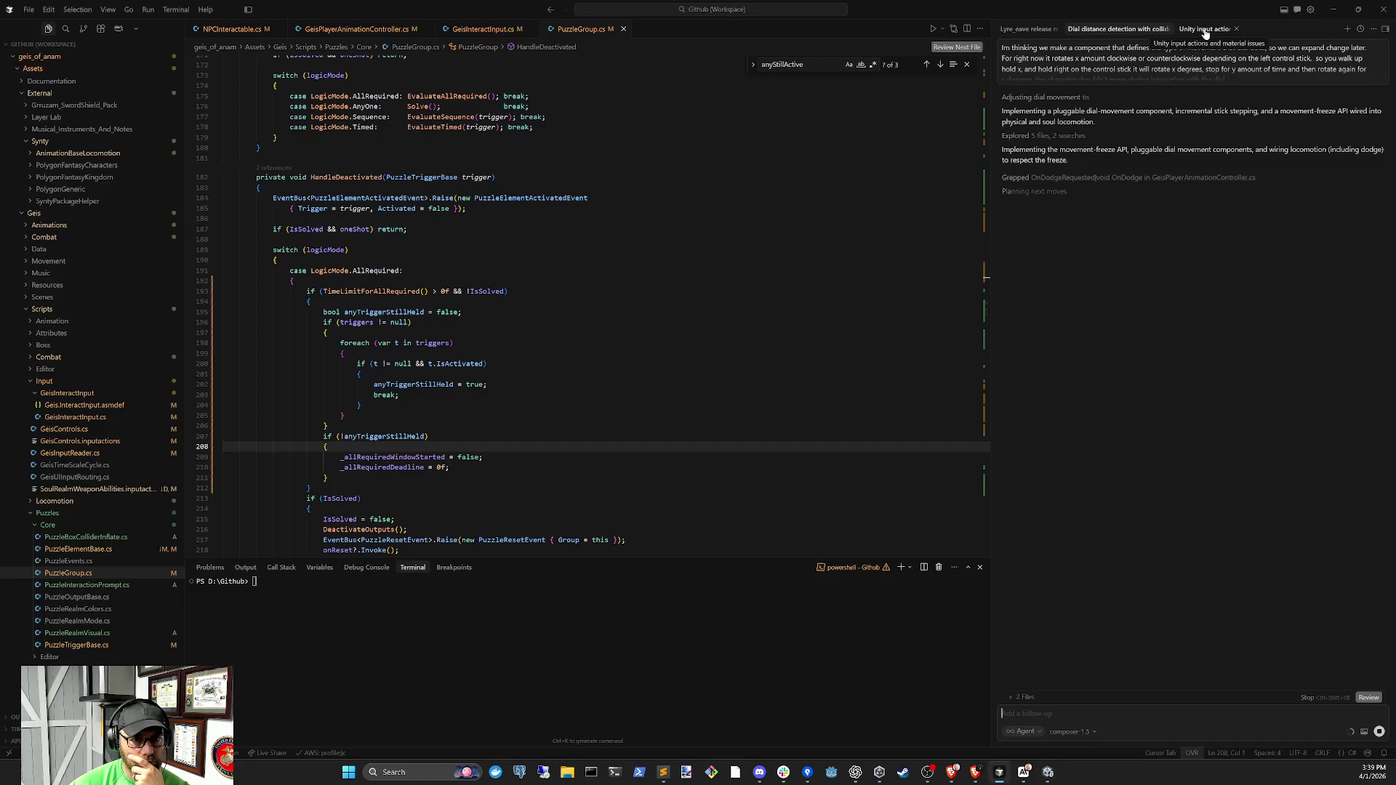
Approve the web fetch in the Unity input actions thread, then return to the dial thread and Unity
{"action": "left_click", "coordinate": [1205, 30]}
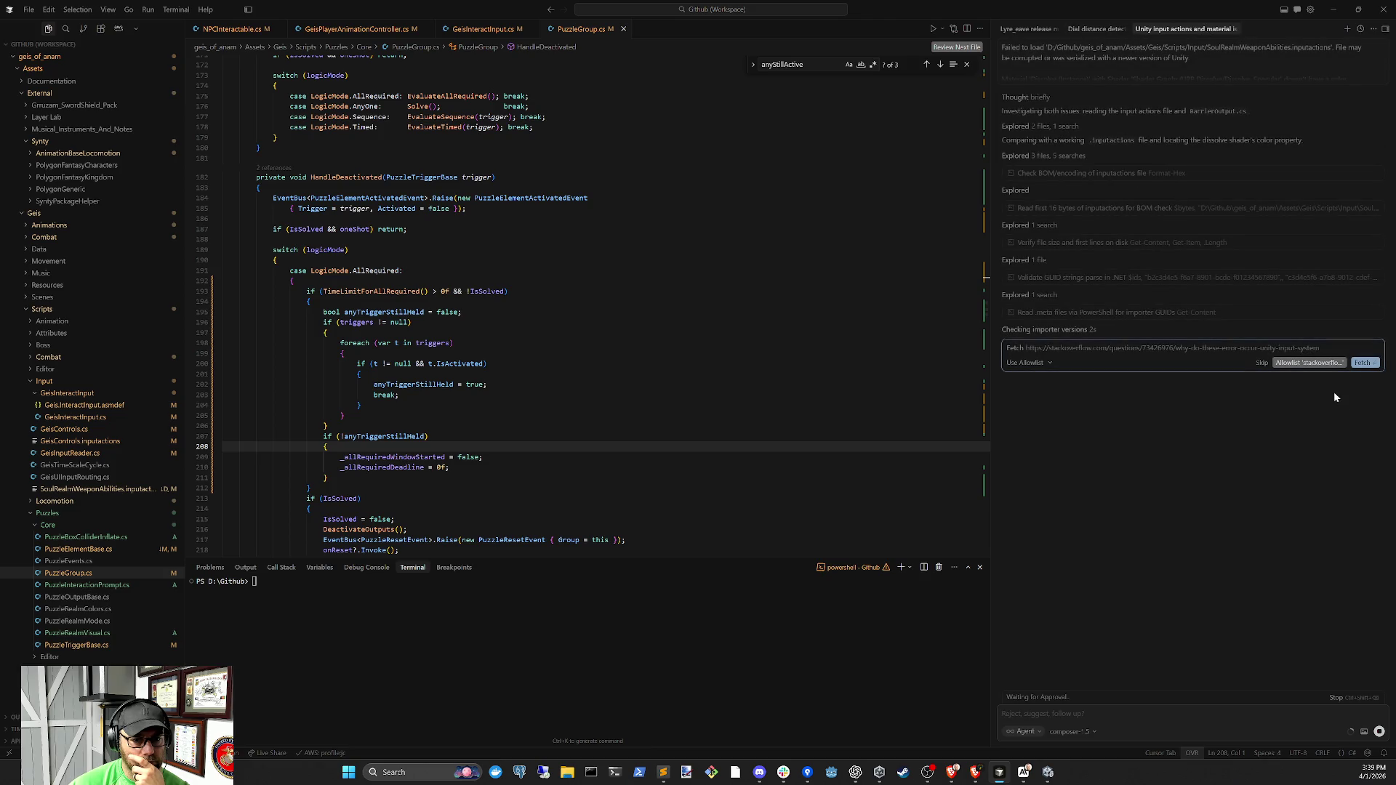
{"action": "left_click", "coordinate": [1322, 367]}
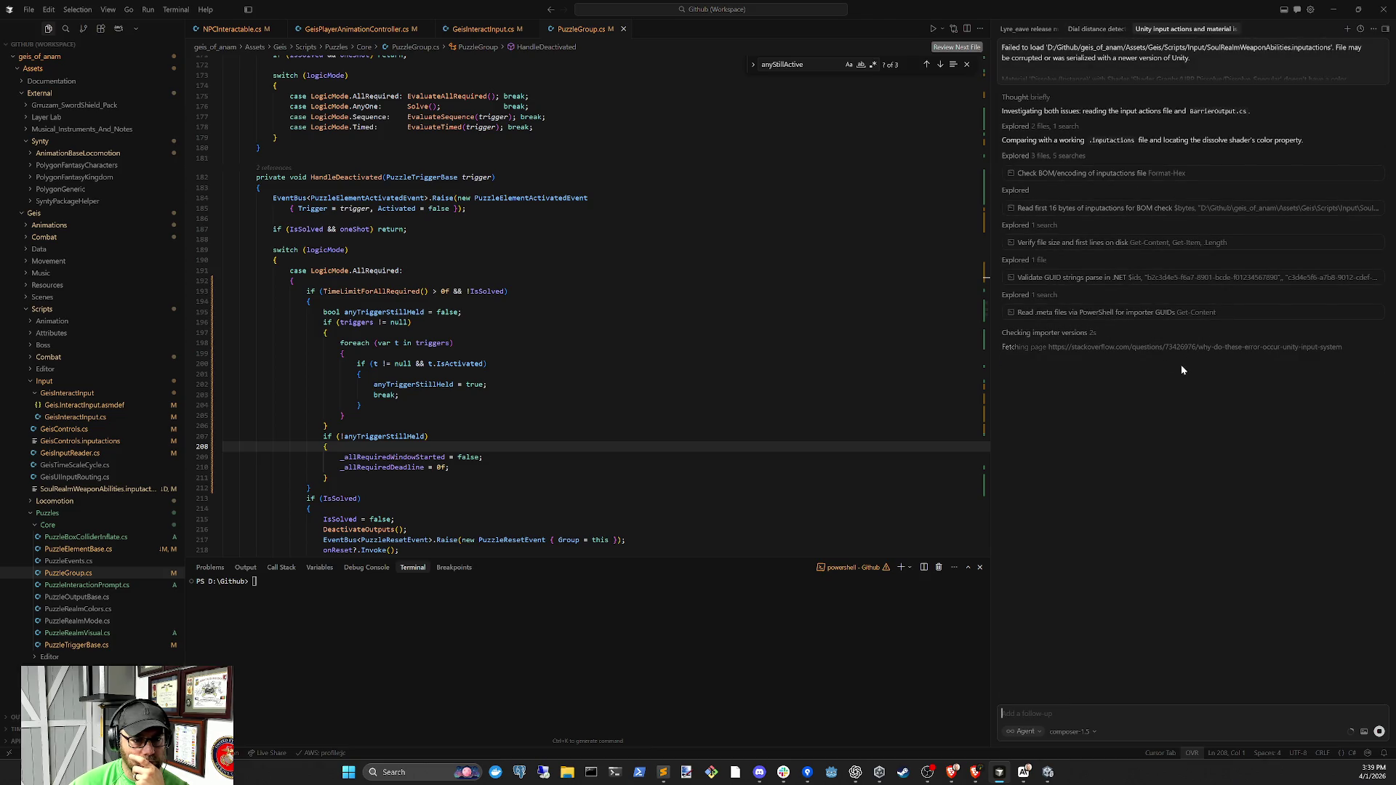
{"action": "left_click", "coordinate": [1084, 31]}
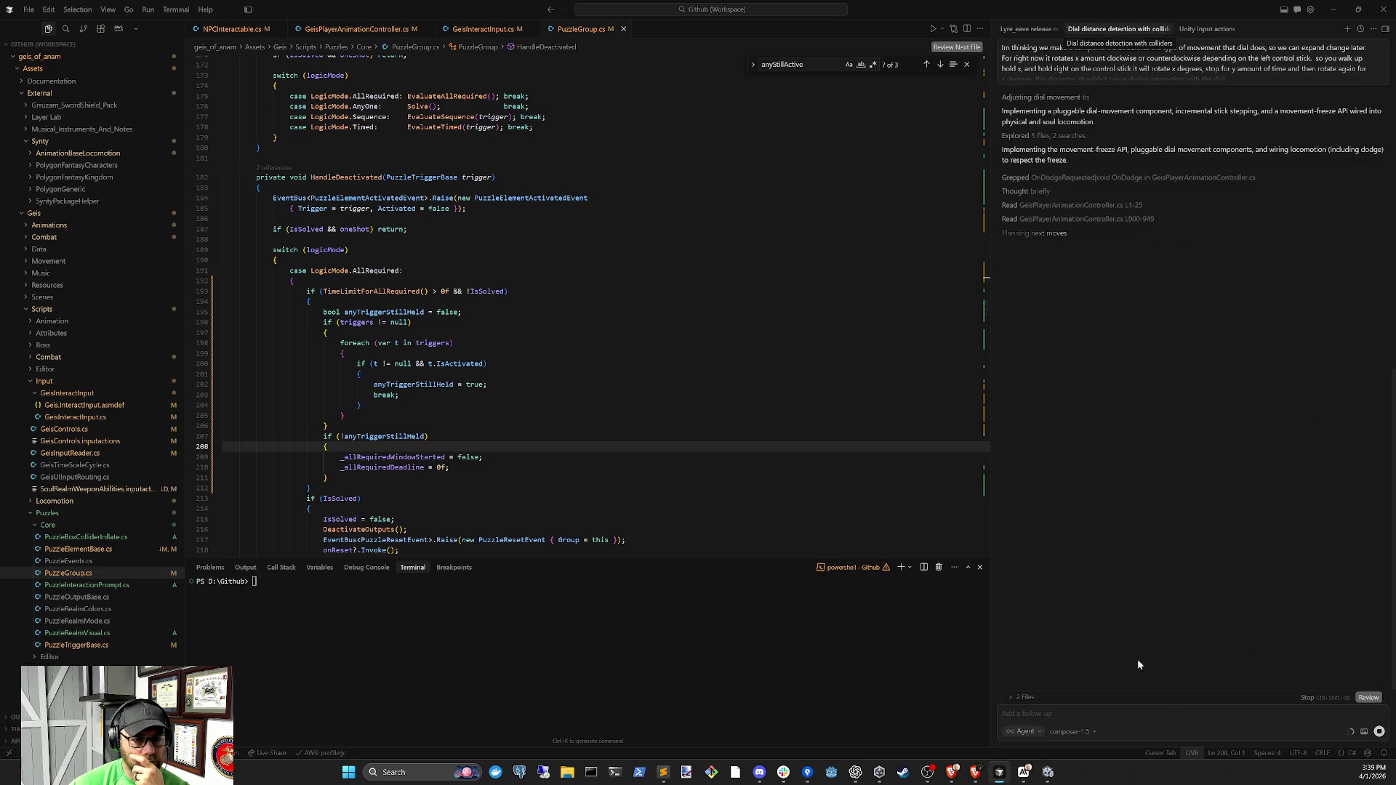
{"action": "left_click", "coordinate": [1024, 774]}
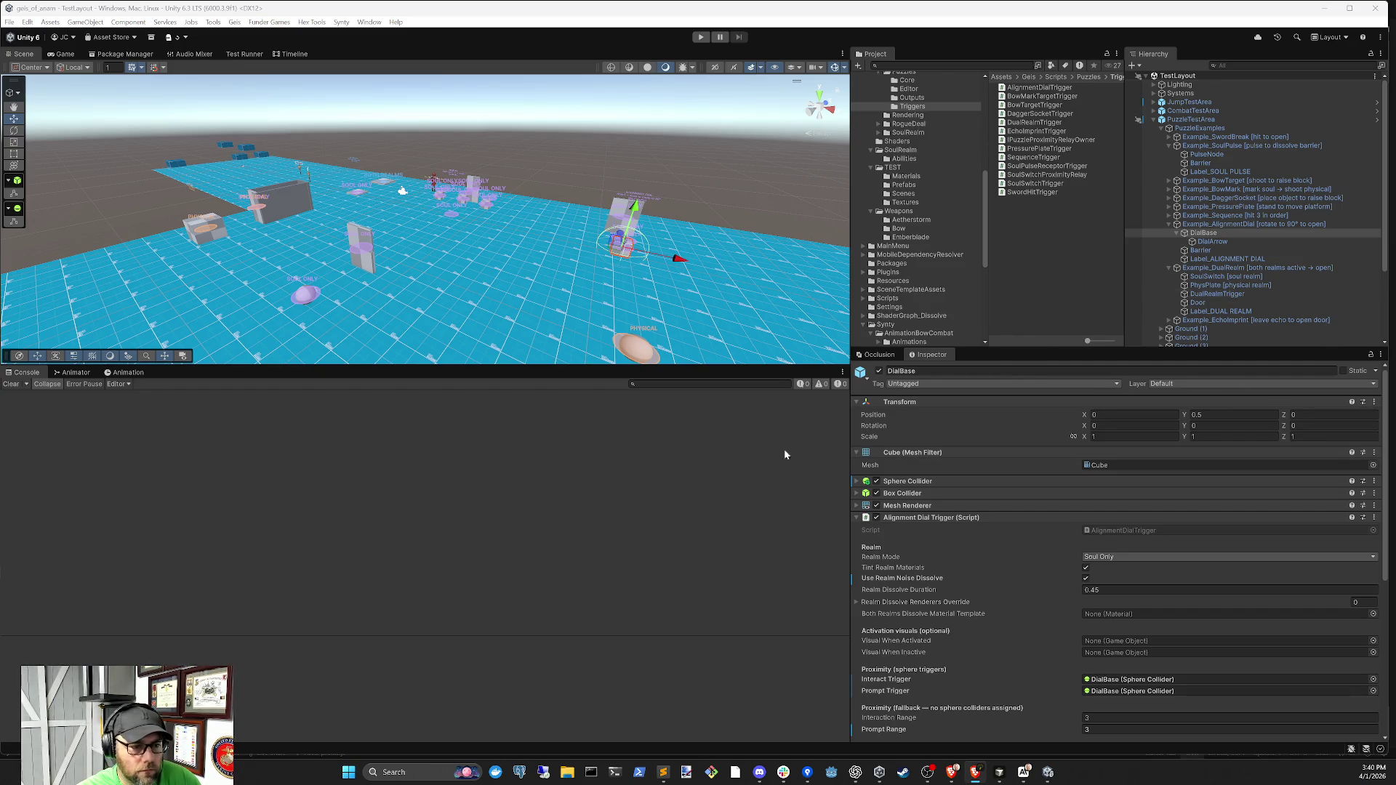
Check DialBase's animation setup, then return to the Console log
{"action": "left_click", "coordinate": [74, 373]}
{"action": "left_click", "coordinate": [128, 372]}
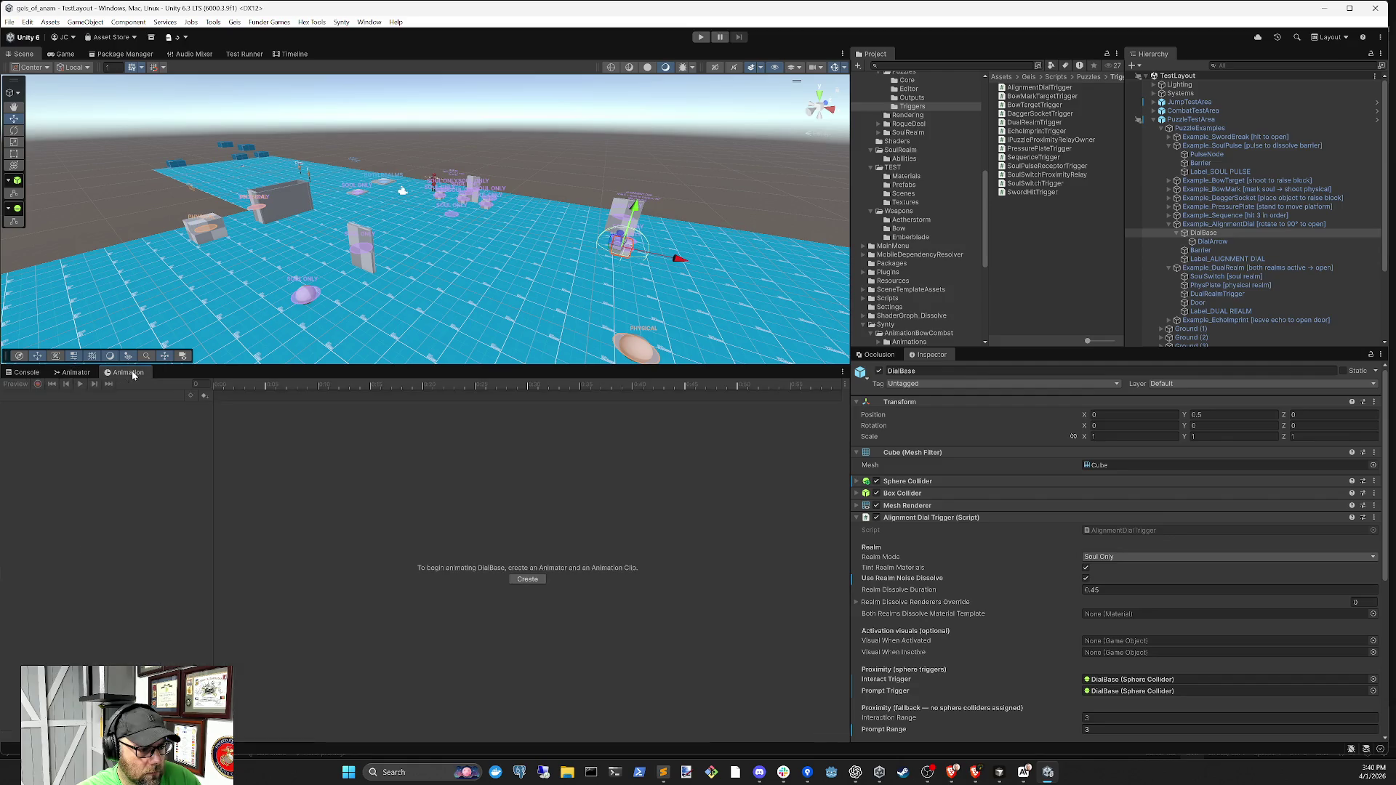
{"action": "left_click", "coordinate": [29, 372]}
{"action": "scroll", "coordinate": [1131, 567], "scroll_direction": "down", "scroll_amount": 5}
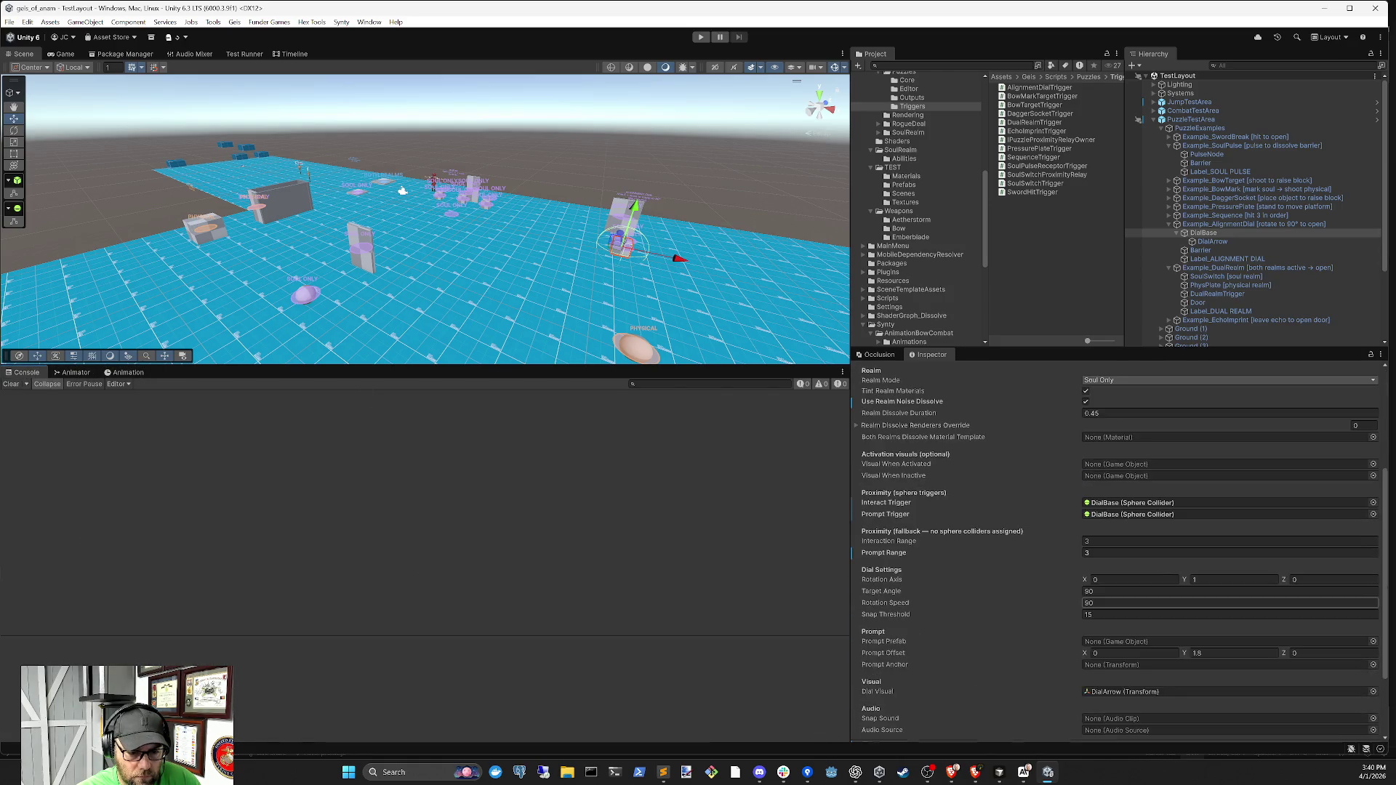
{"action": "scroll", "coordinate": [1171, 586], "scroll_direction": "up", "scroll_amount": 5}
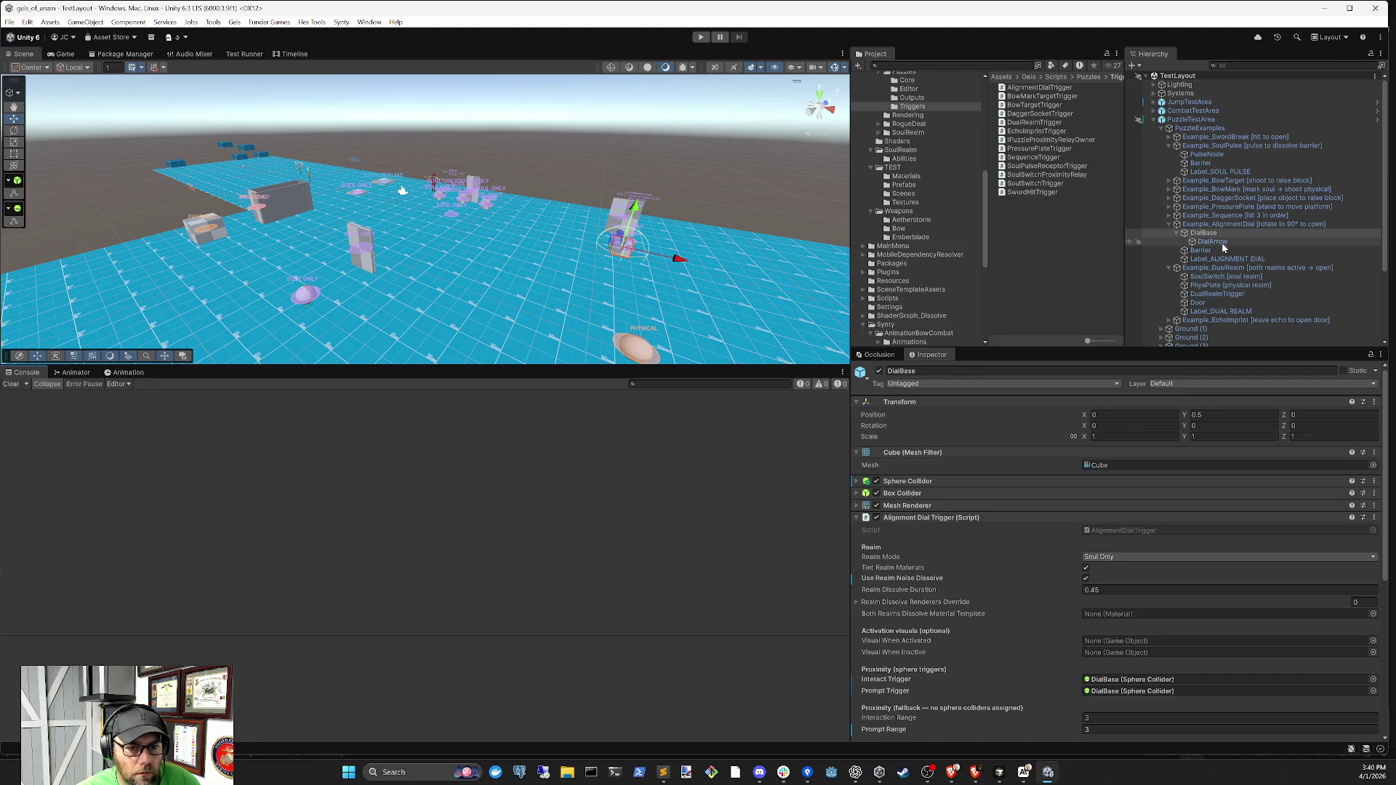
Start a playtest and let the agent's JSON validation command run in Cursor
{"action": "left_click", "coordinate": [701, 37]}
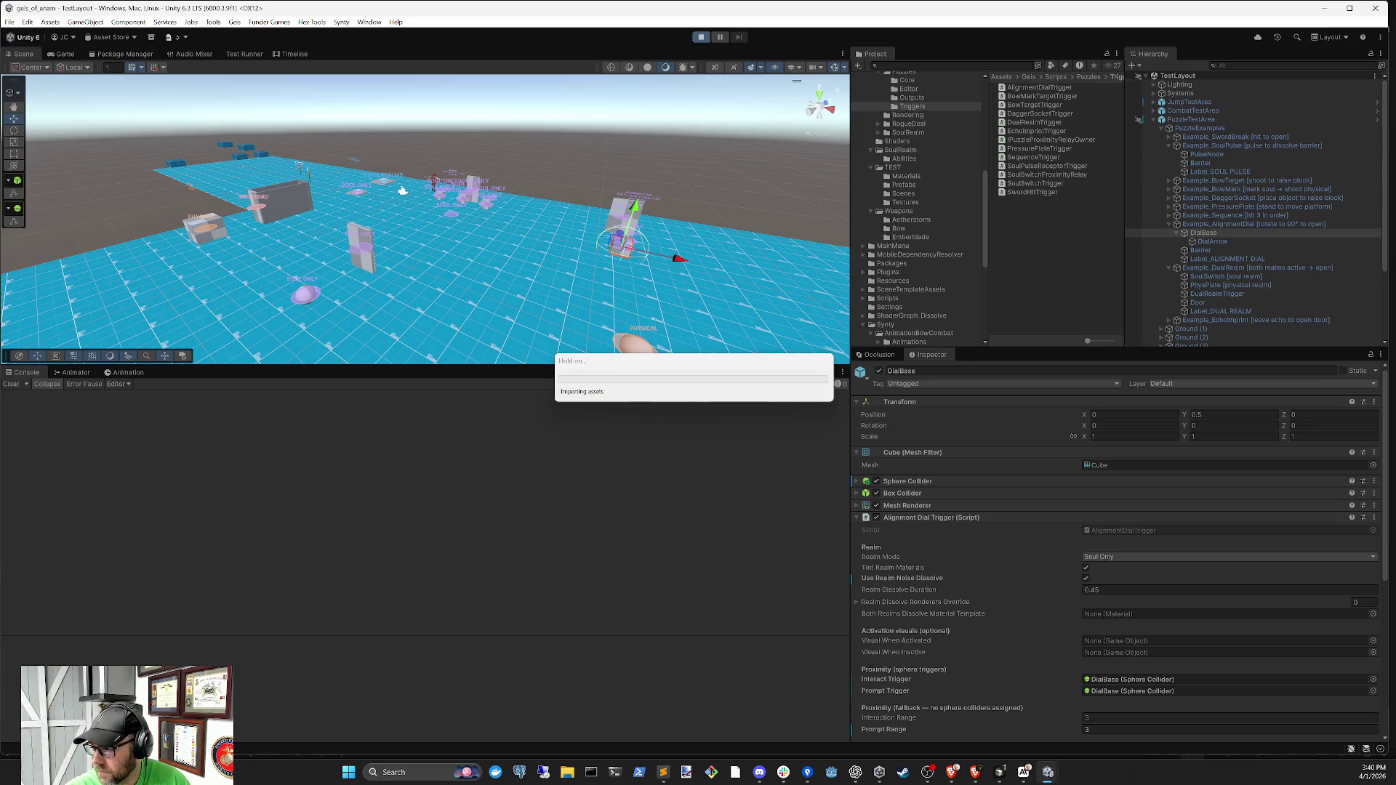
{"action": "key", "text": "alt+Tab"}
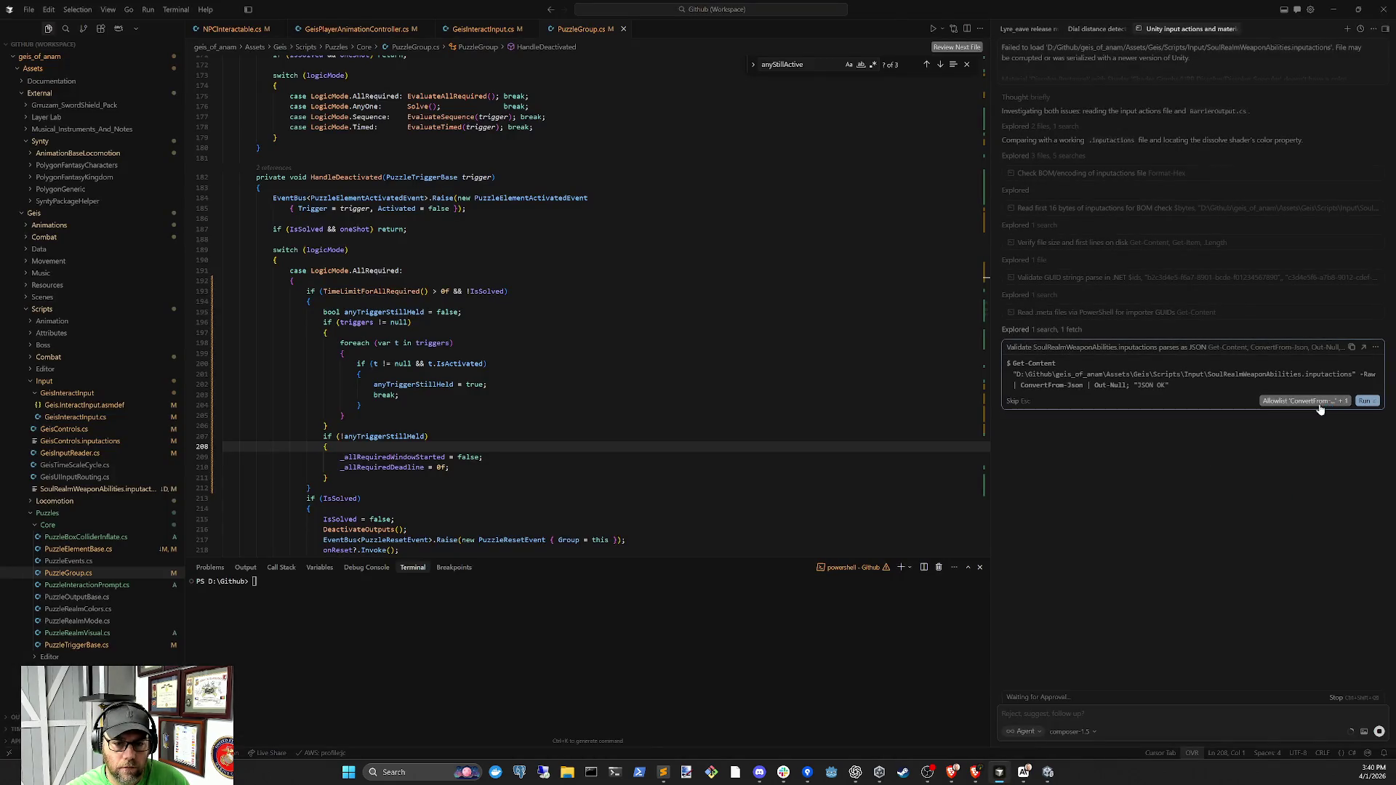
{"action": "left_click", "coordinate": [1302, 401]}
{"action": "left_click", "coordinate": [1098, 29]}
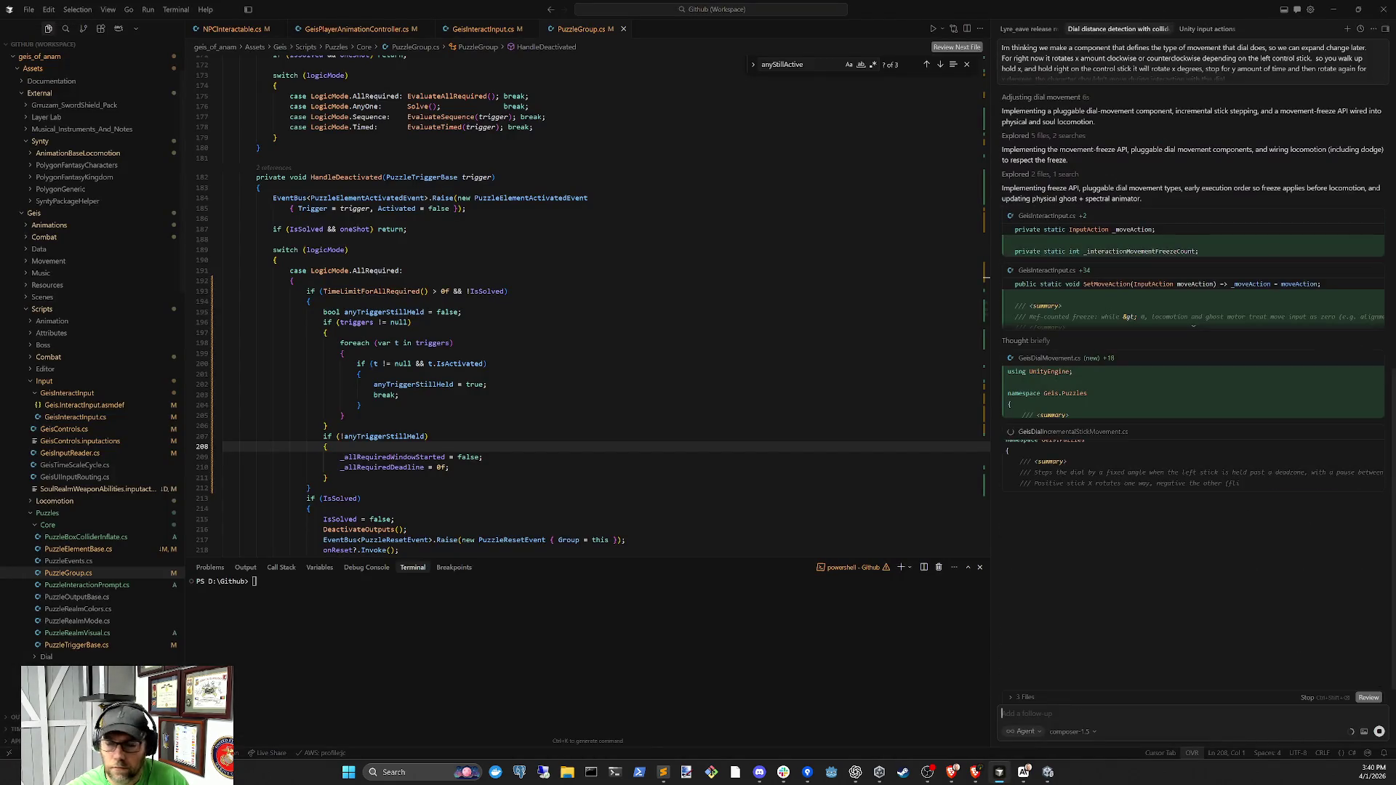
{"action": "key", "text": "alt+Tab"}
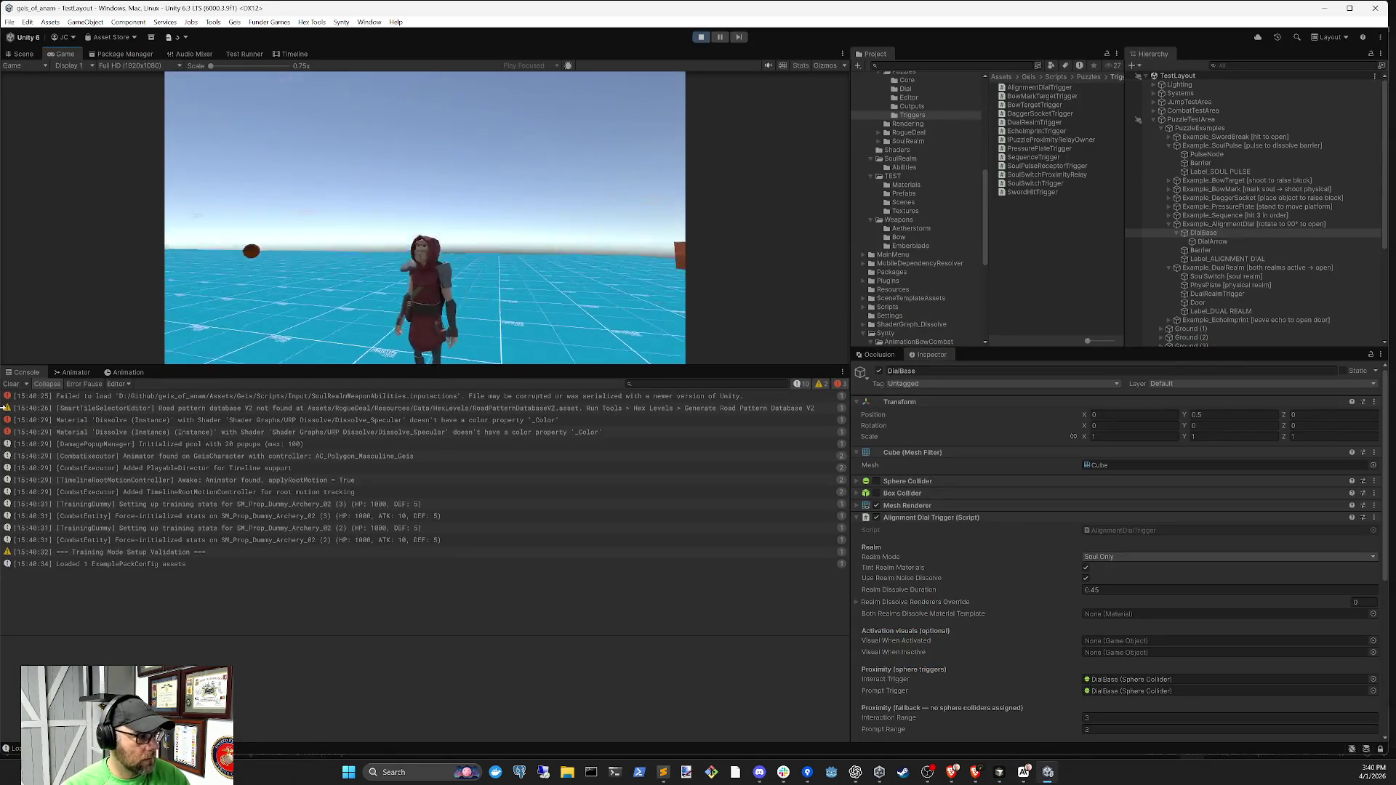
Clear the console and run the character with W/A/D toward the grey block and SEQUENCE sign
{"action": "left_click", "coordinate": [11, 384]}
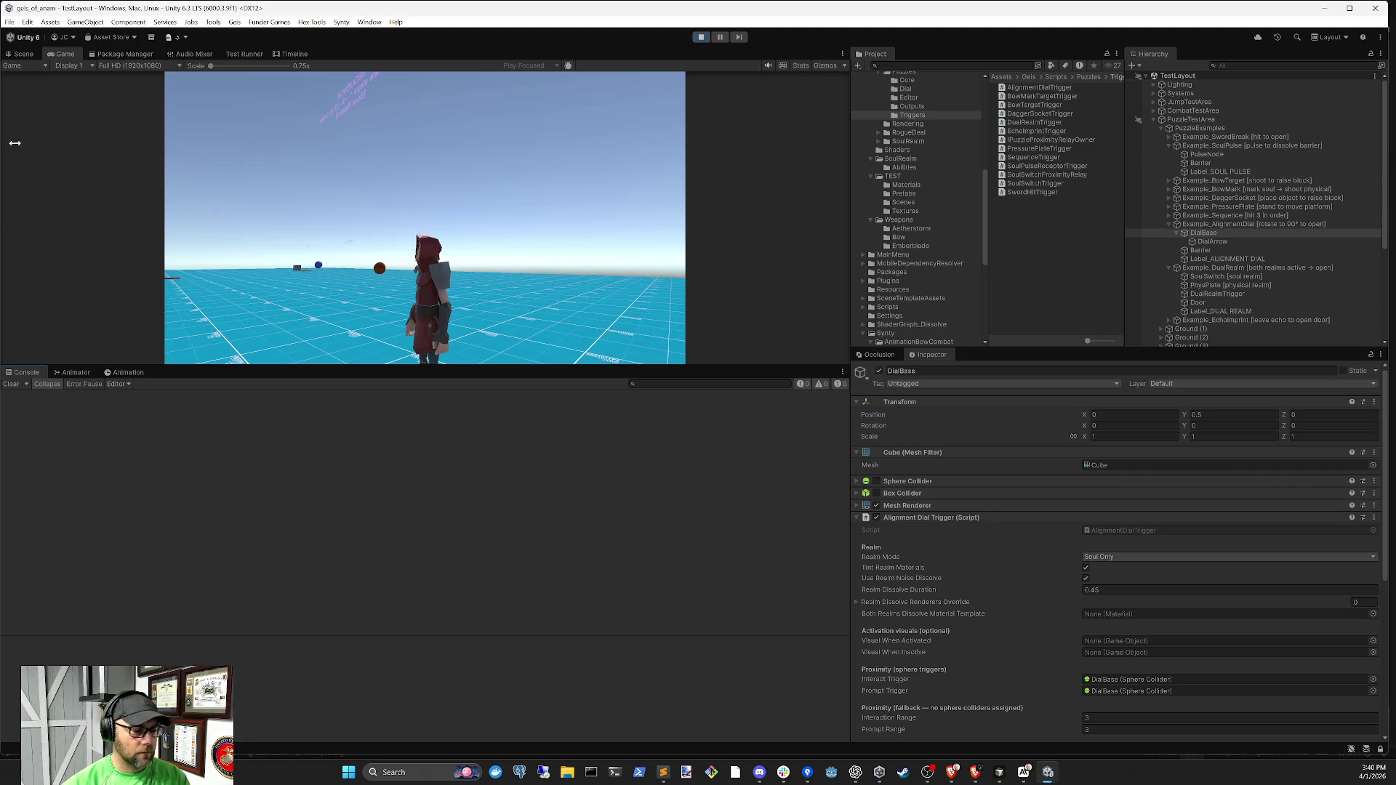
{"action": "left_click", "coordinate": [394, 175]}
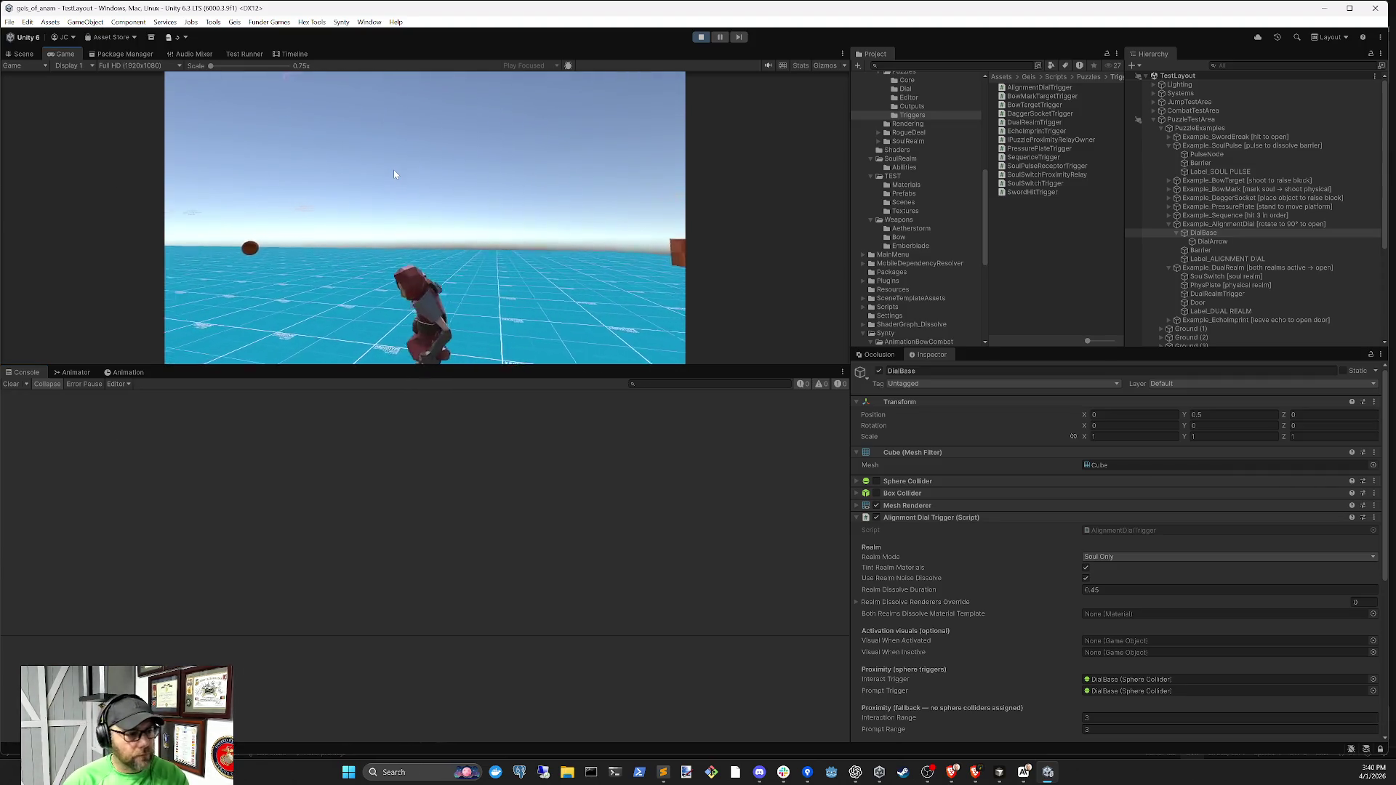
{"action": "key", "text": "w"}
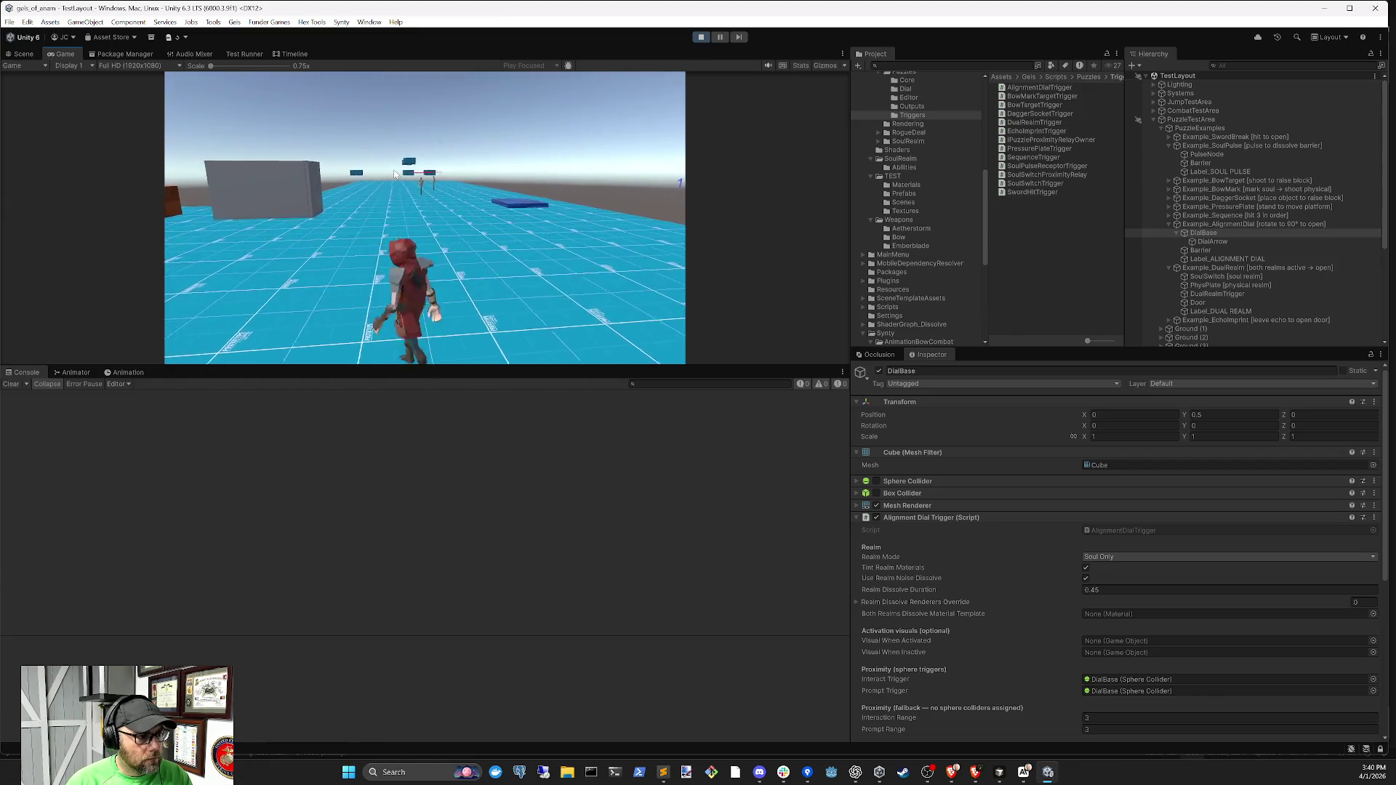
{"action": "key", "text": "a"}
{"action": "key", "text": "d"}
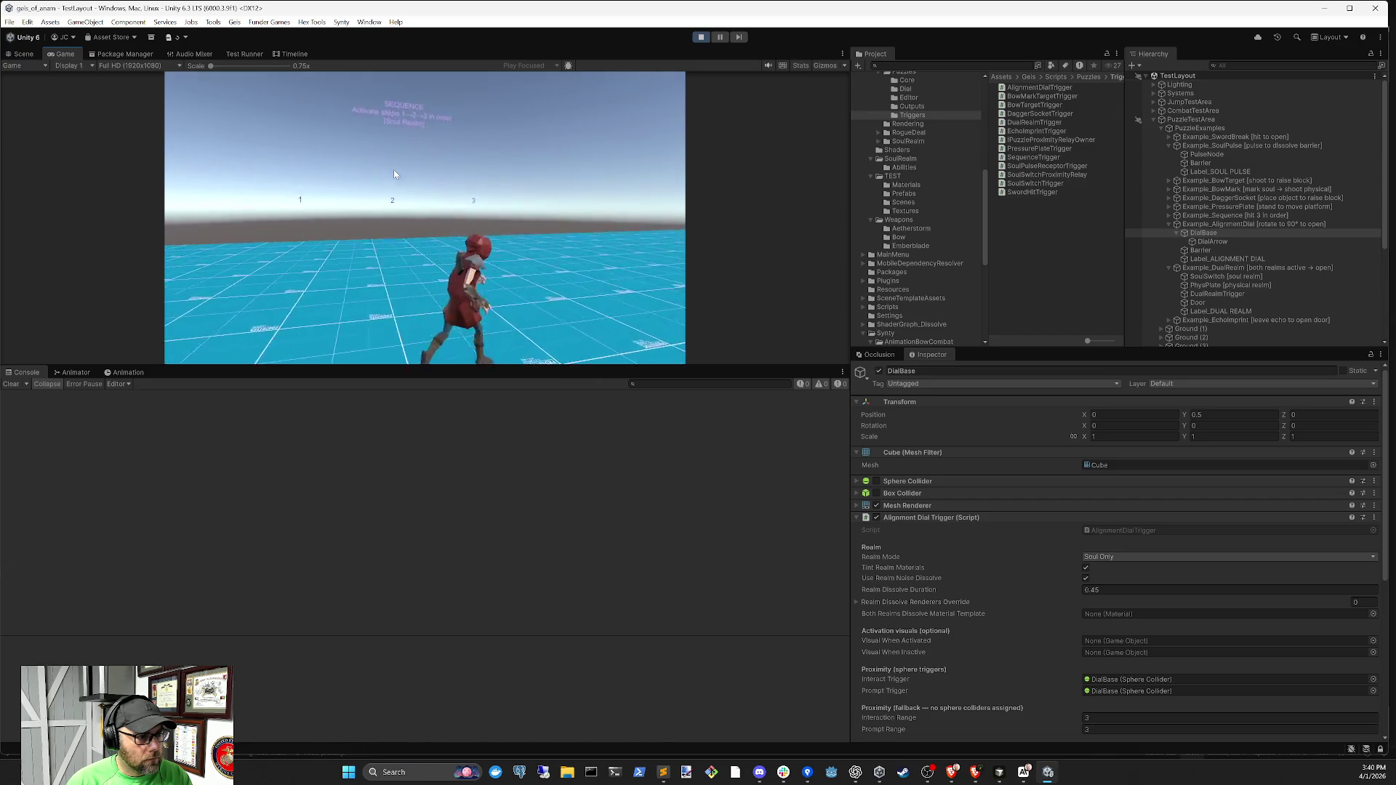
Switch into the soul realm with Q, then stop the playtest
{"action": "key", "text": "q"}
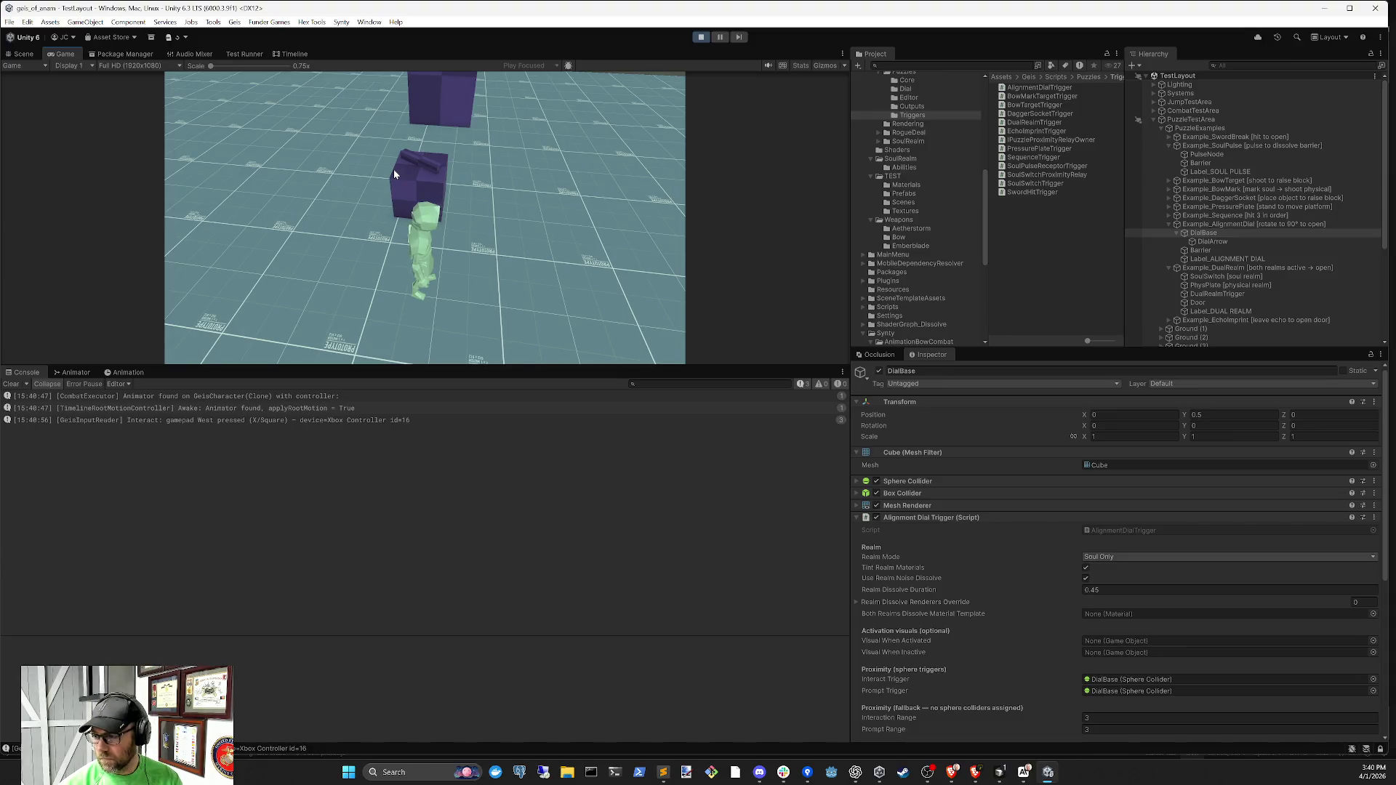
{"action": "left_click", "coordinate": [701, 37]}
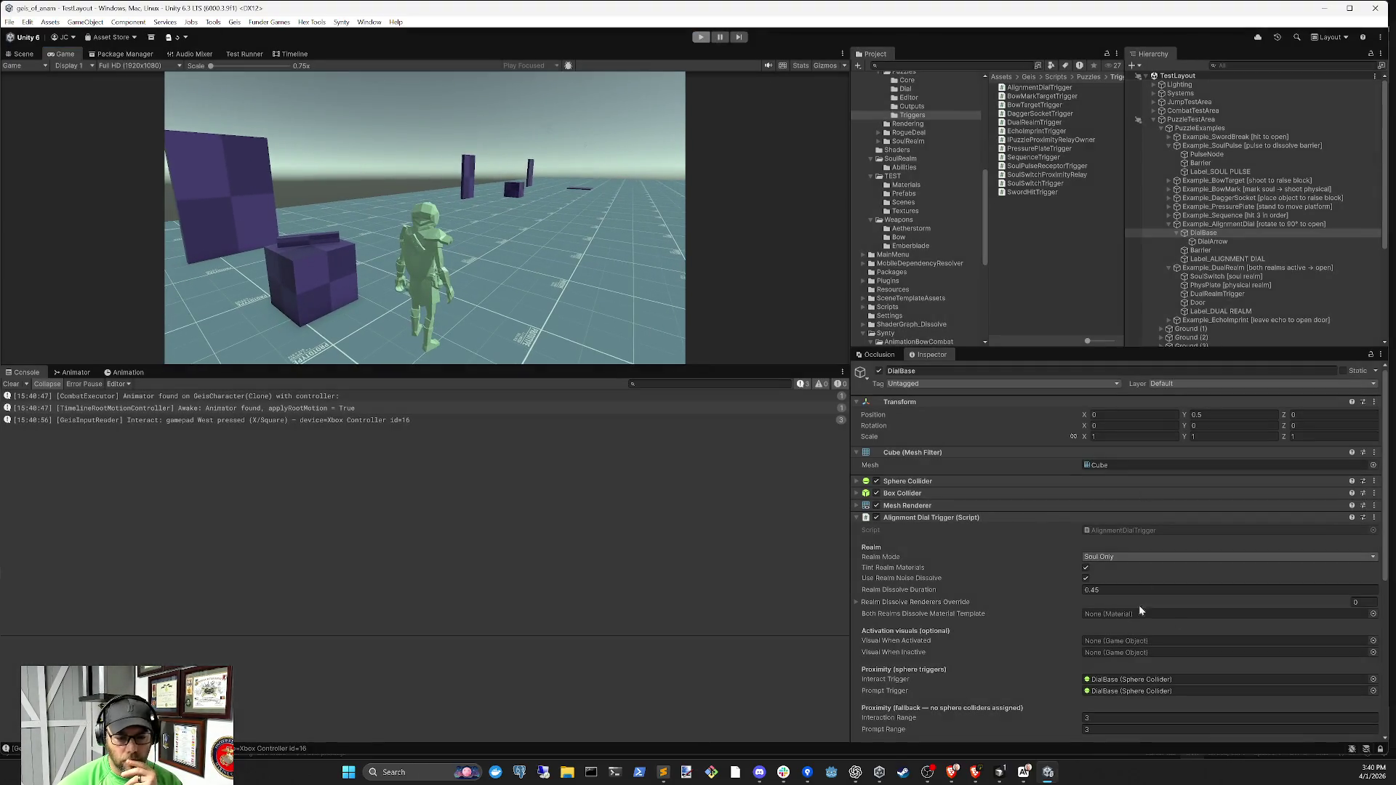
{"action": "key", "text": "alt+Tab"}
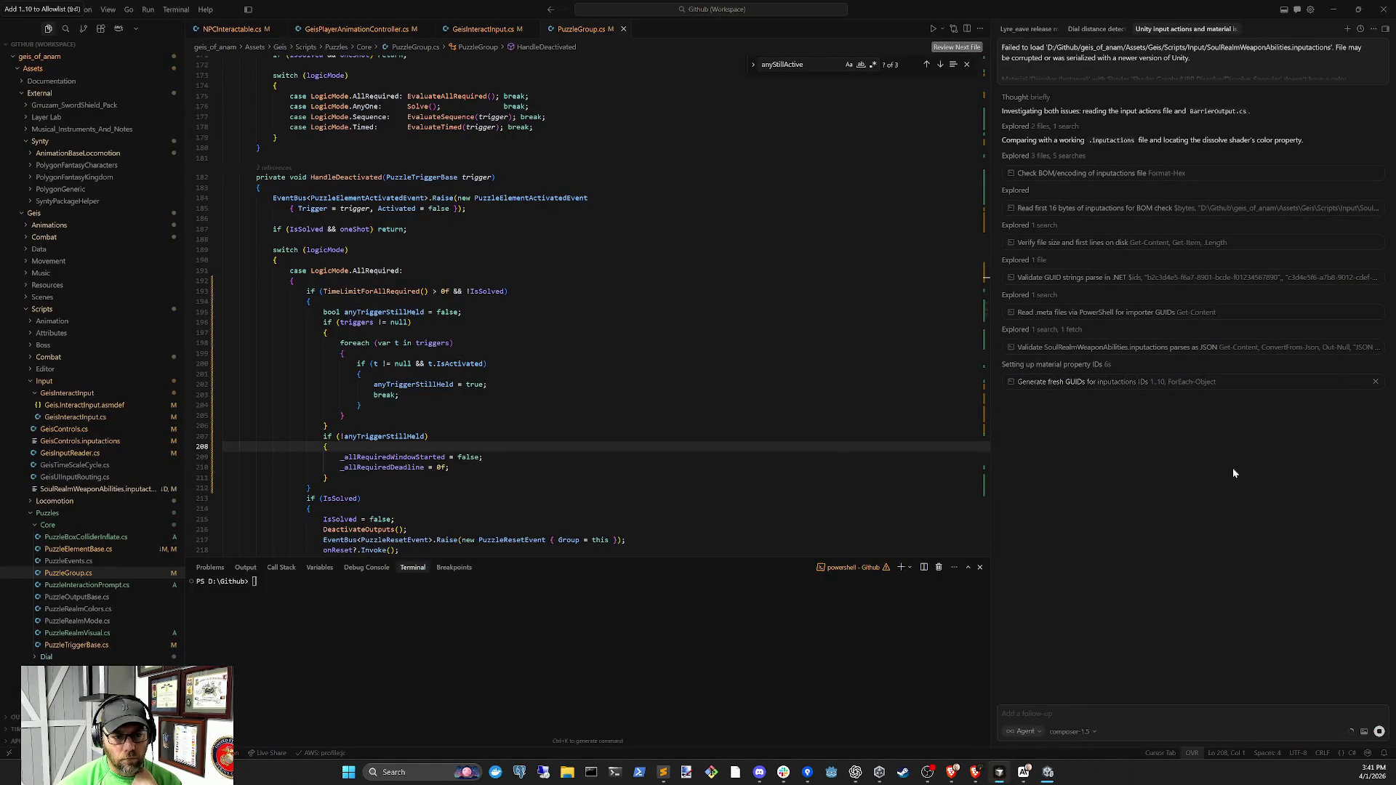
Check both agent chats and review the changes in GeisInteractInput.cs
{"action": "left_click", "coordinate": [1093, 29]}
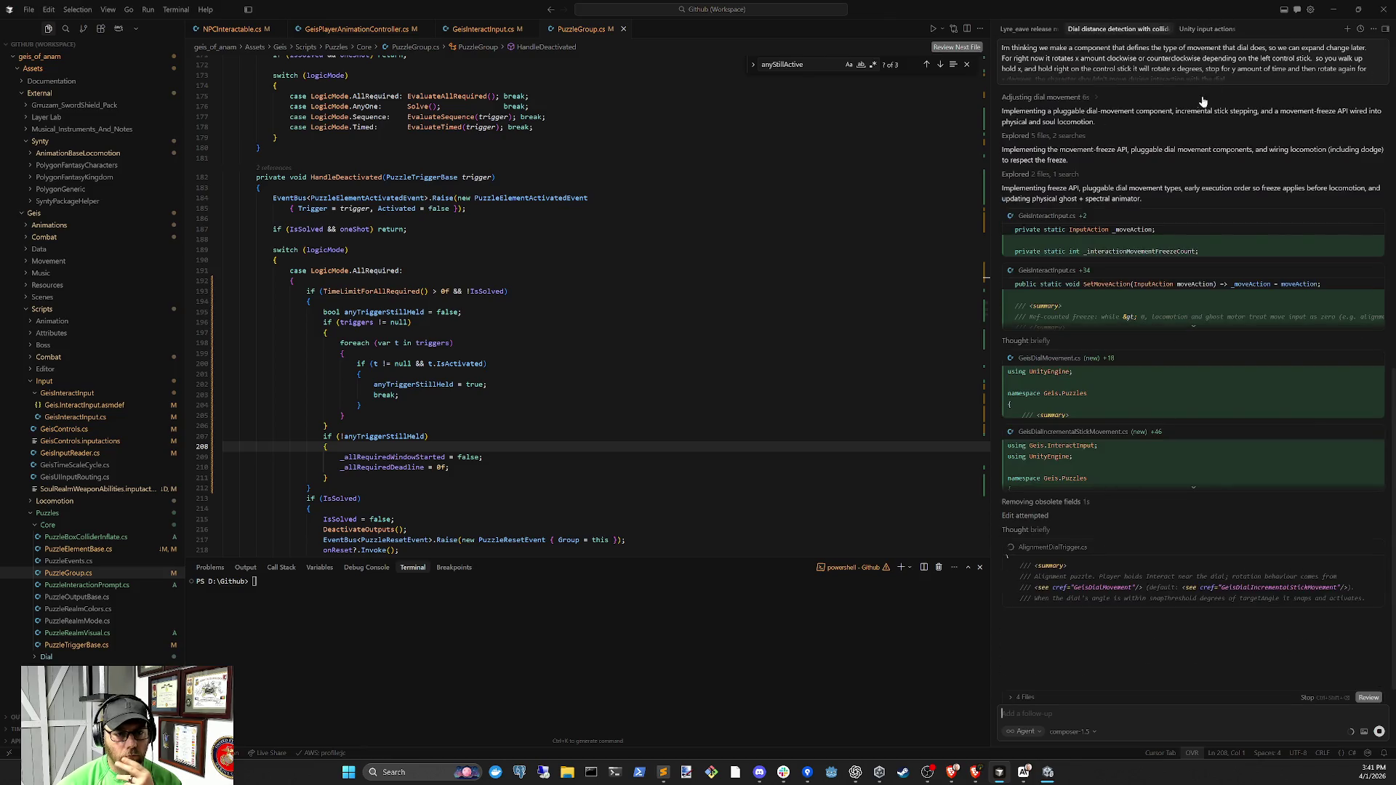
{"action": "left_click", "coordinate": [1185, 29]}
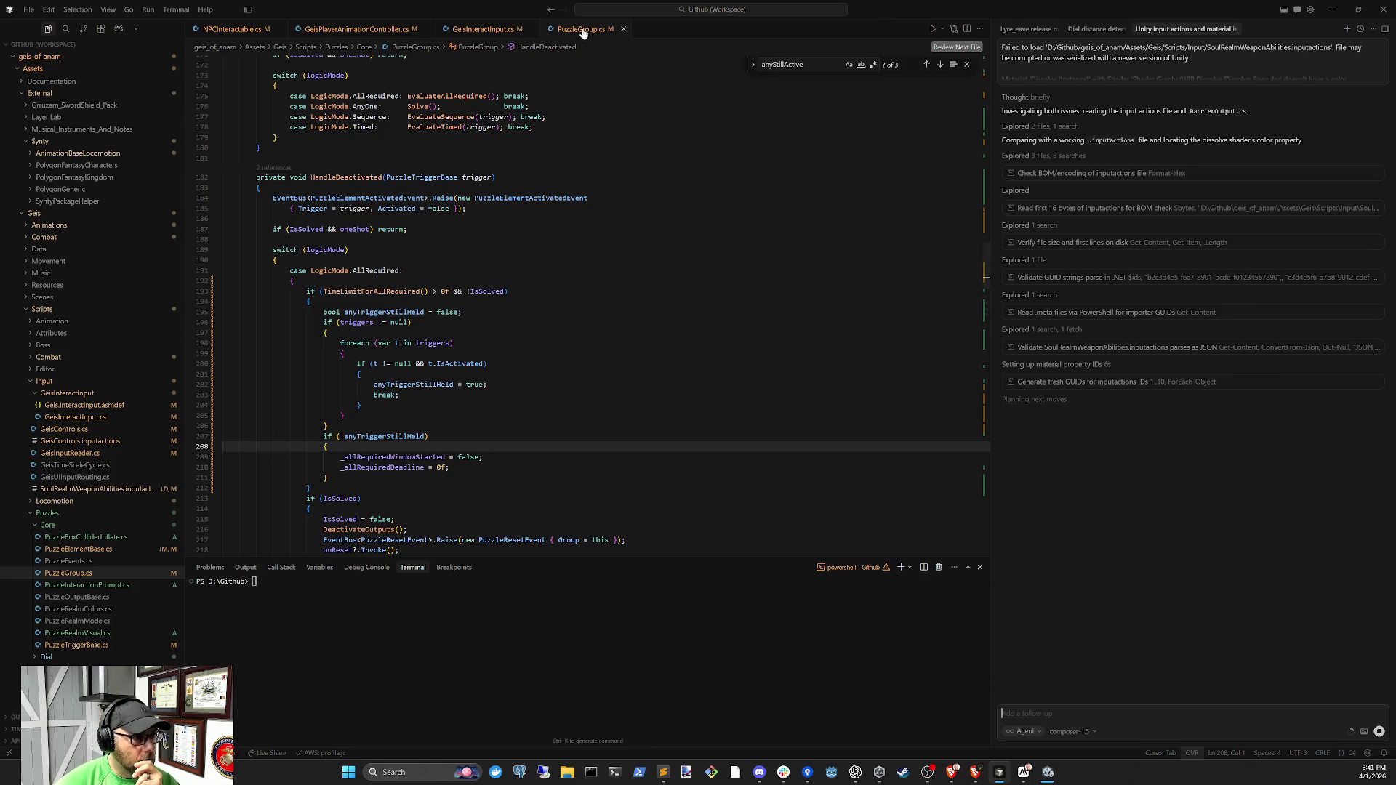
{"action": "left_click", "coordinate": [483, 29]}
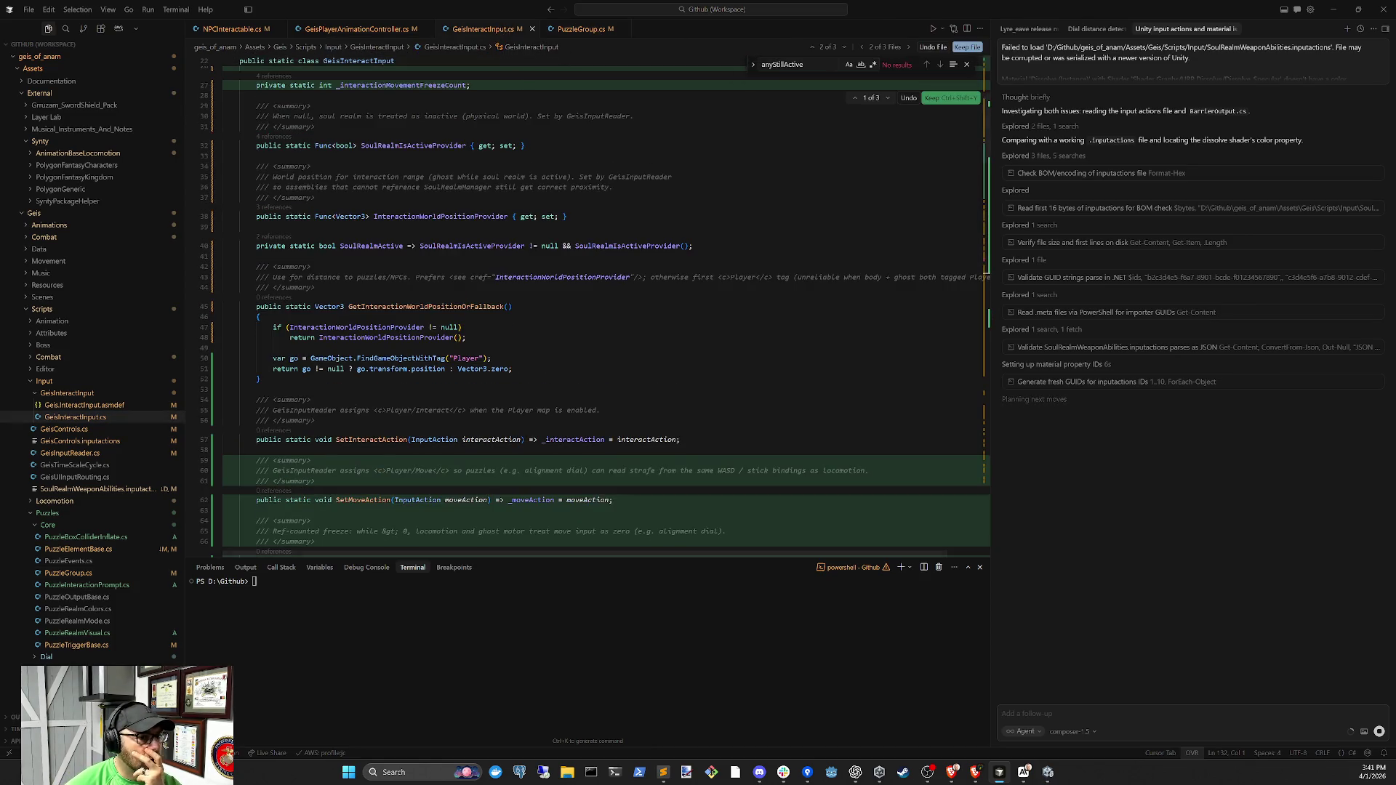
Review the movement-freeze checks in GeisPlayerAnimationController.cs, then return to the dial chat and Unity
{"action": "left_click", "coordinate": [584, 31]}
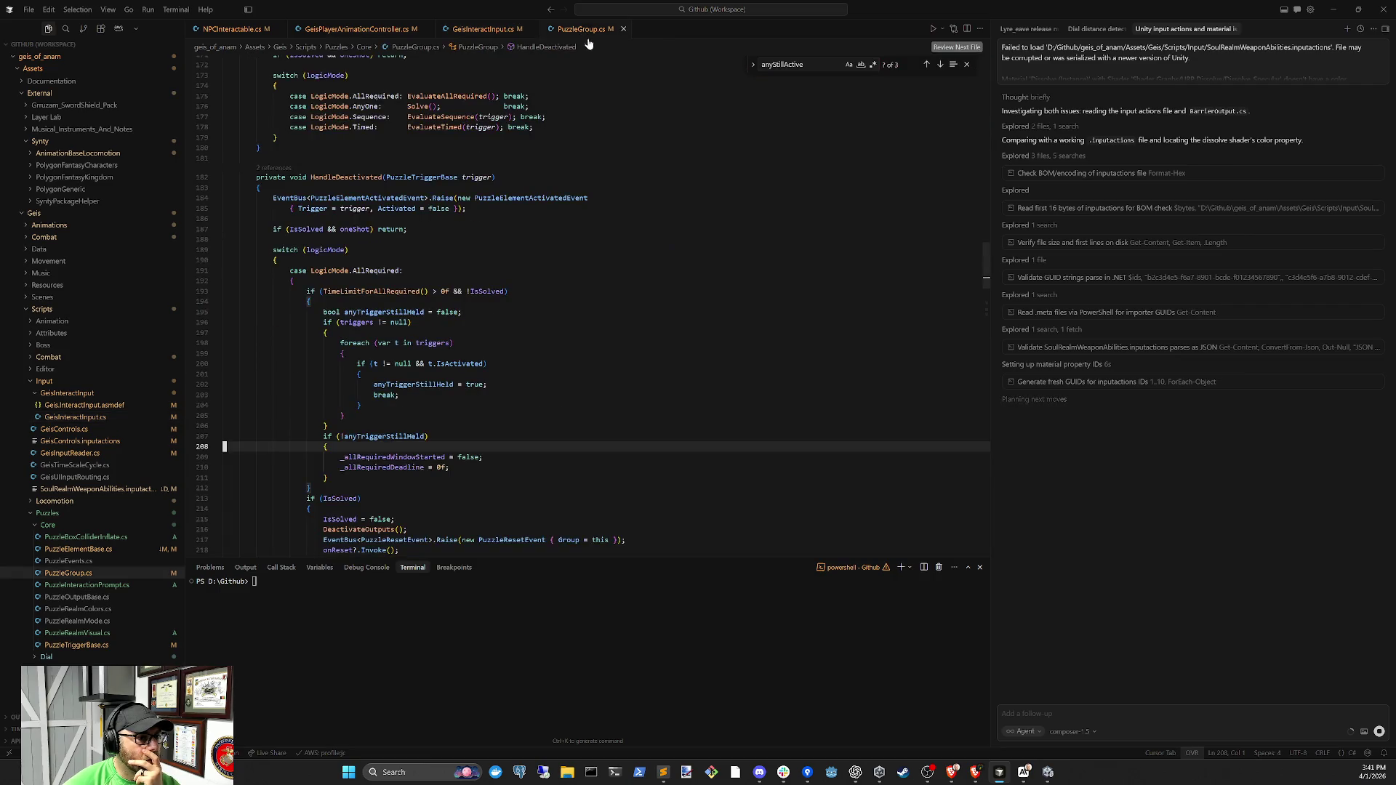
{"action": "left_click", "coordinate": [353, 30]}
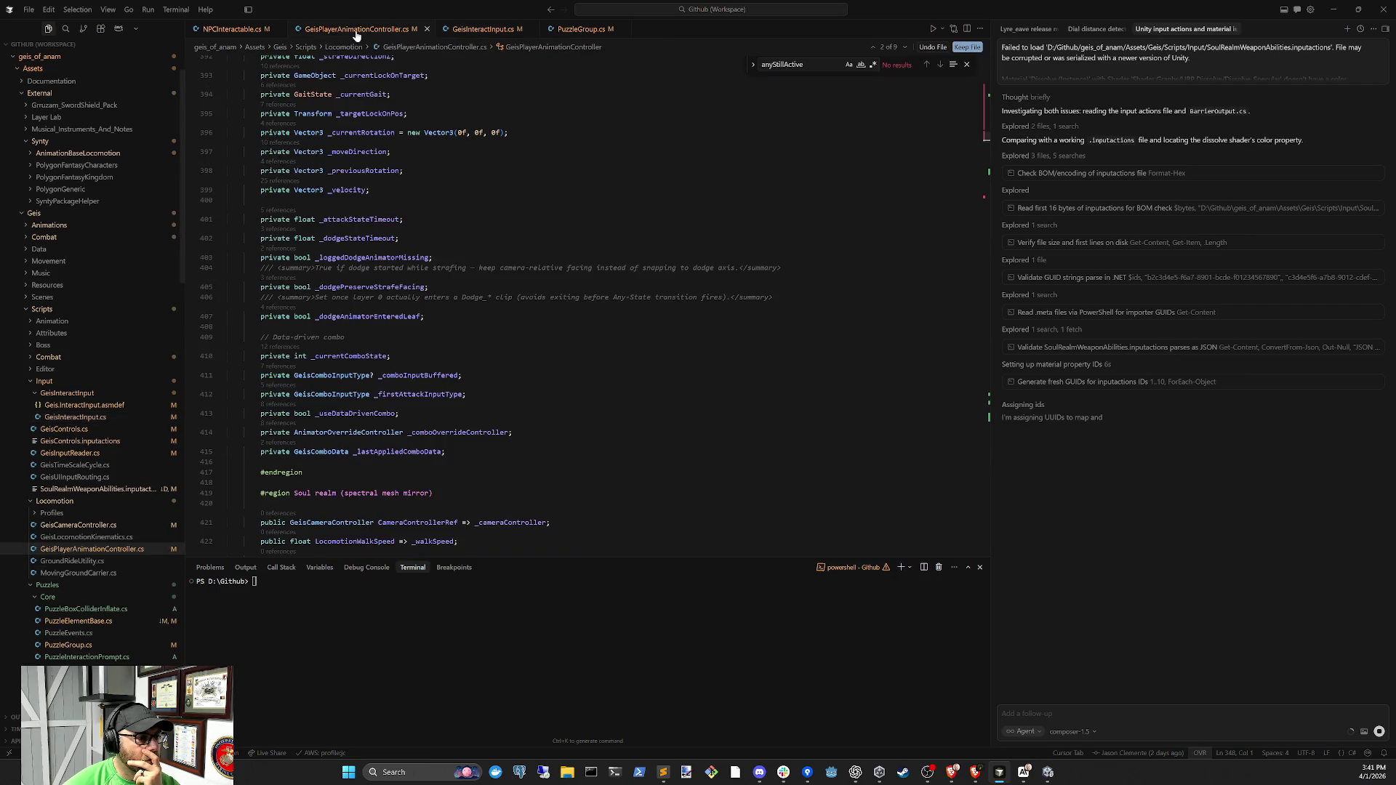
{"action": "scroll", "coordinate": [509, 305], "scroll_direction": "down", "scroll_amount": 3}
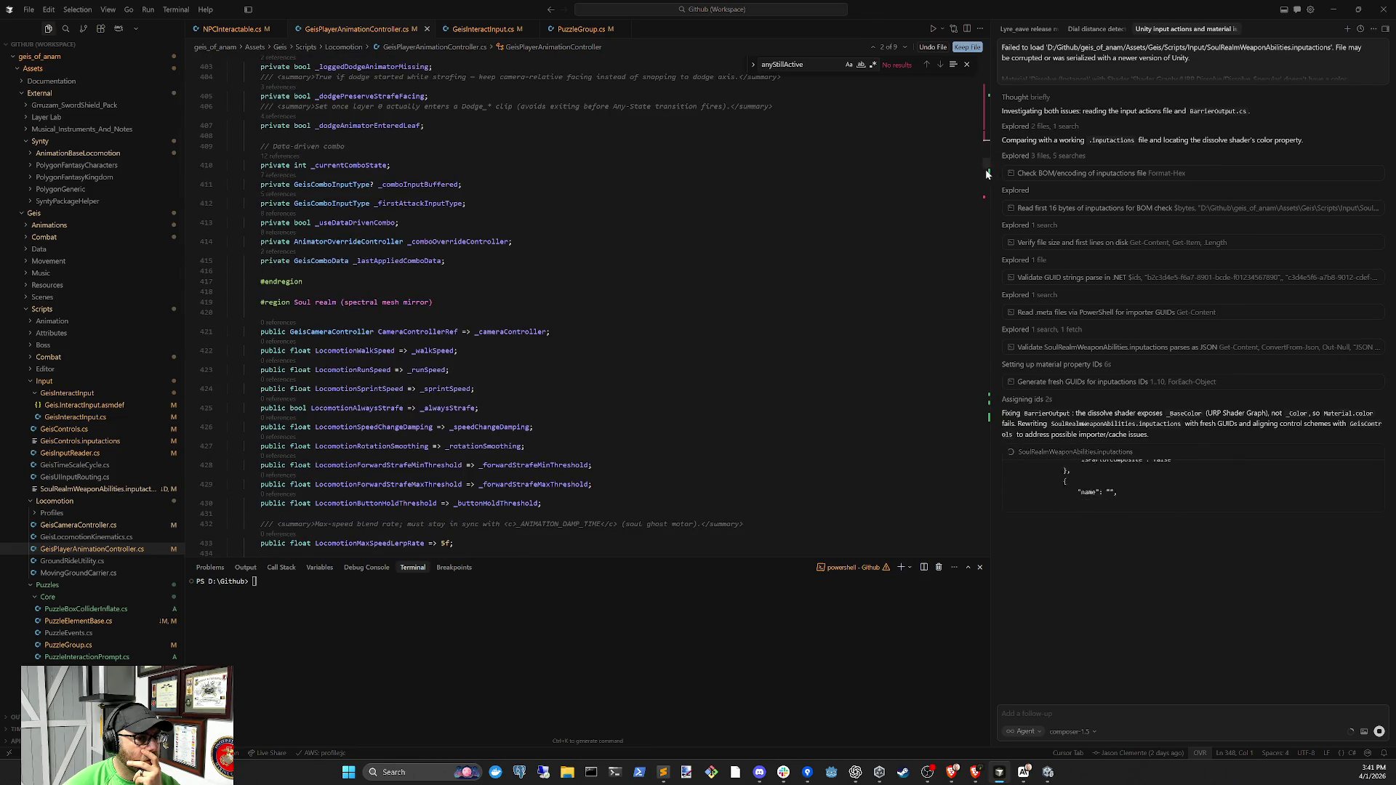
{"action": "mouse_move", "coordinate": [986, 164]}
{"action": "left_mouse_down"}
{"action": "mouse_move", "coordinate": [979, 584]}
{"action": "mouse_move", "coordinate": [983, 518]}
{"action": "left_mouse_up"}
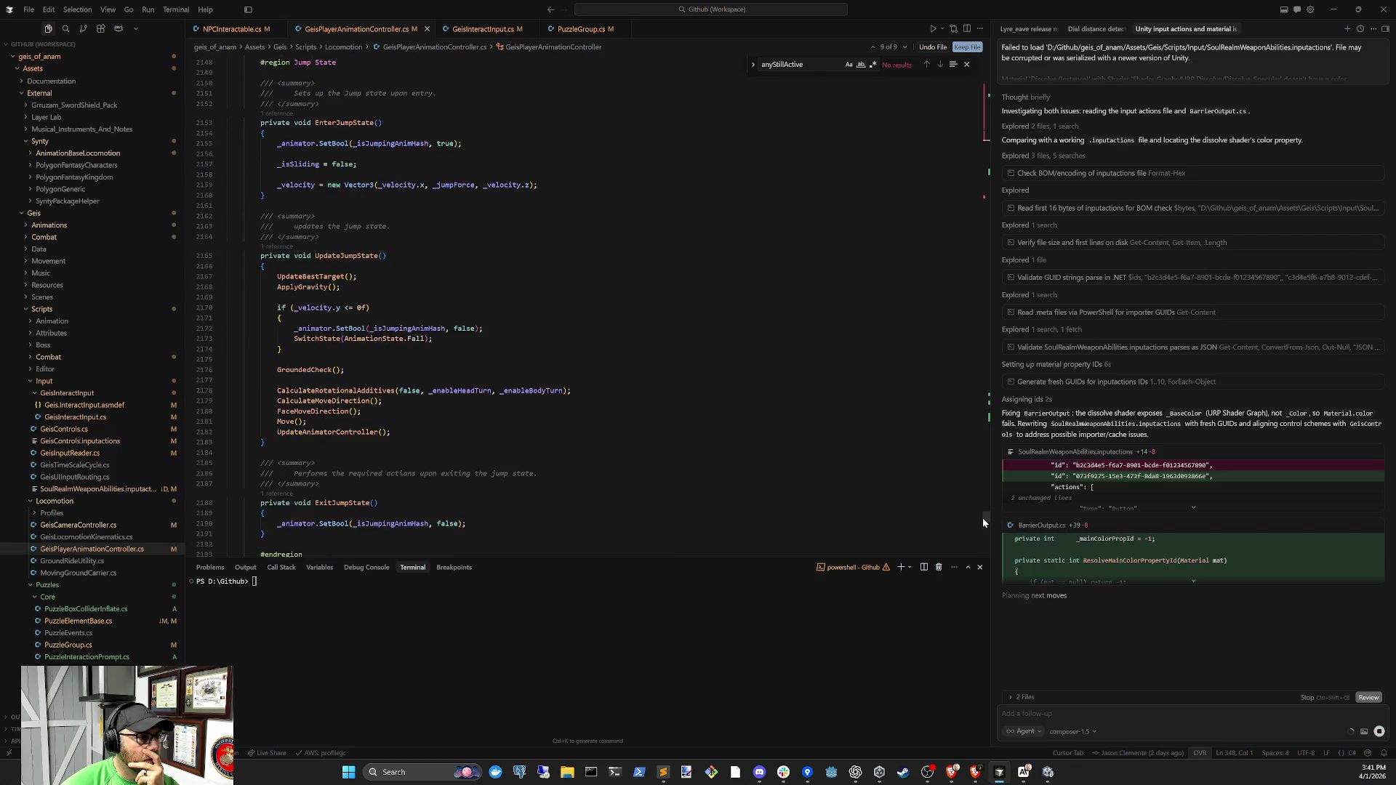
{"action": "key", "text": "alt+F5"}
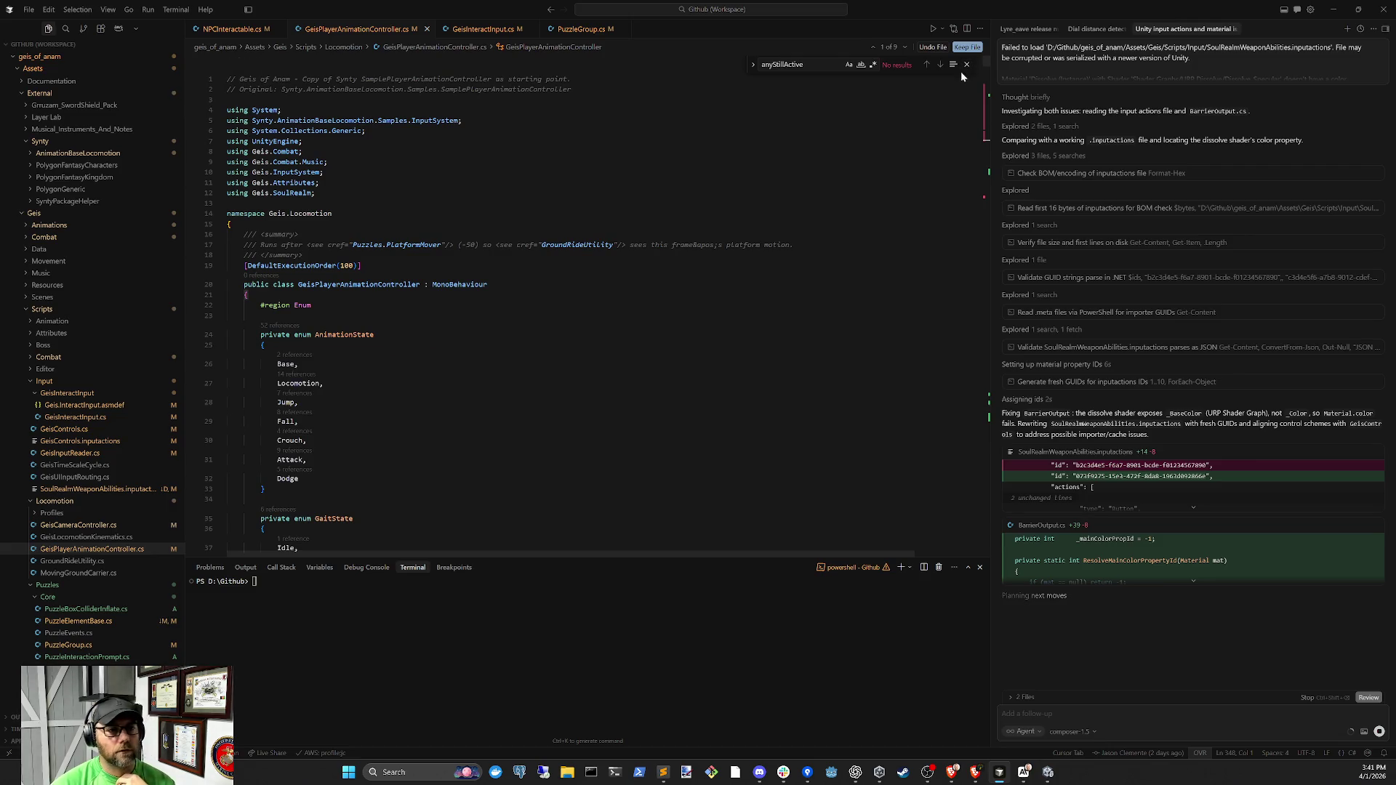
{"action": "key", "text": "Escape"}
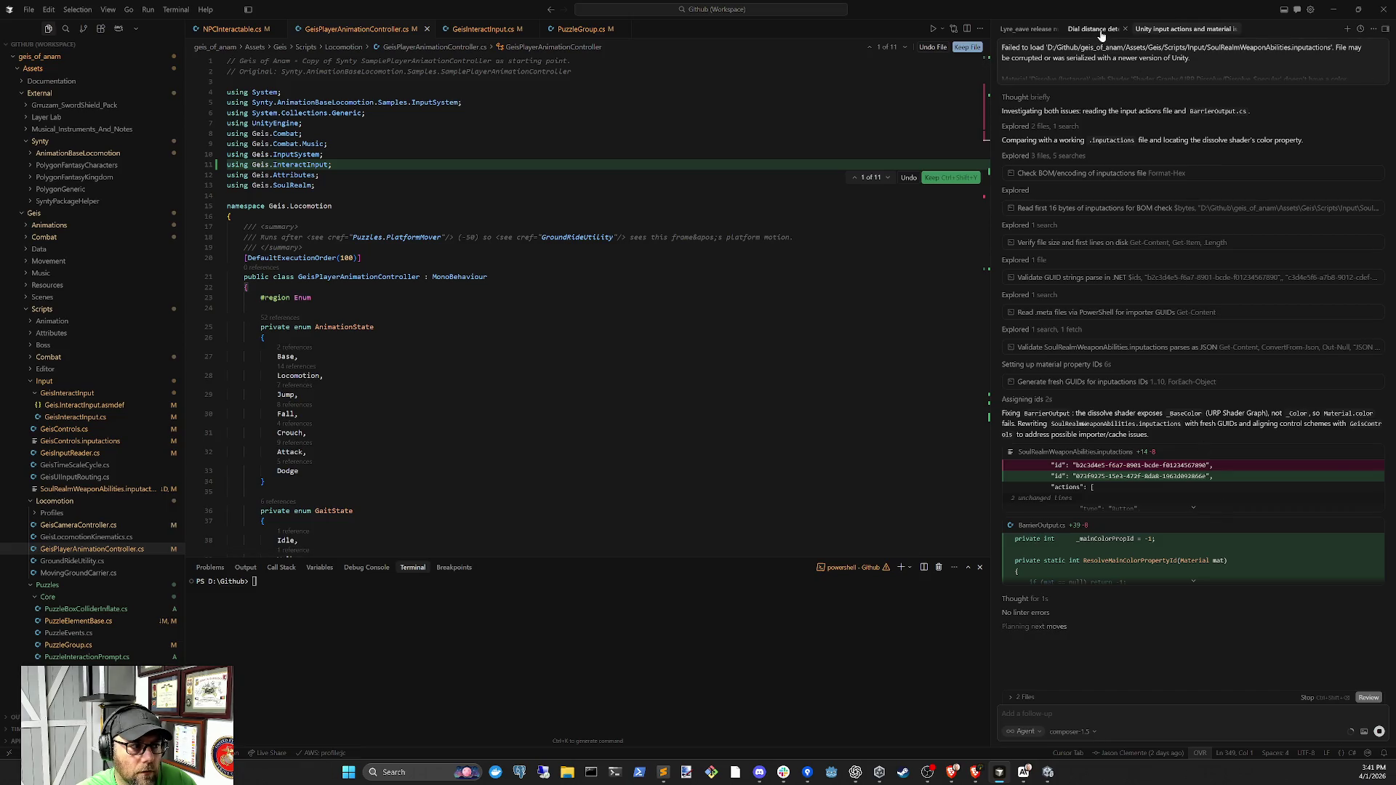
{"action": "left_click", "coordinate": [1102, 31]}
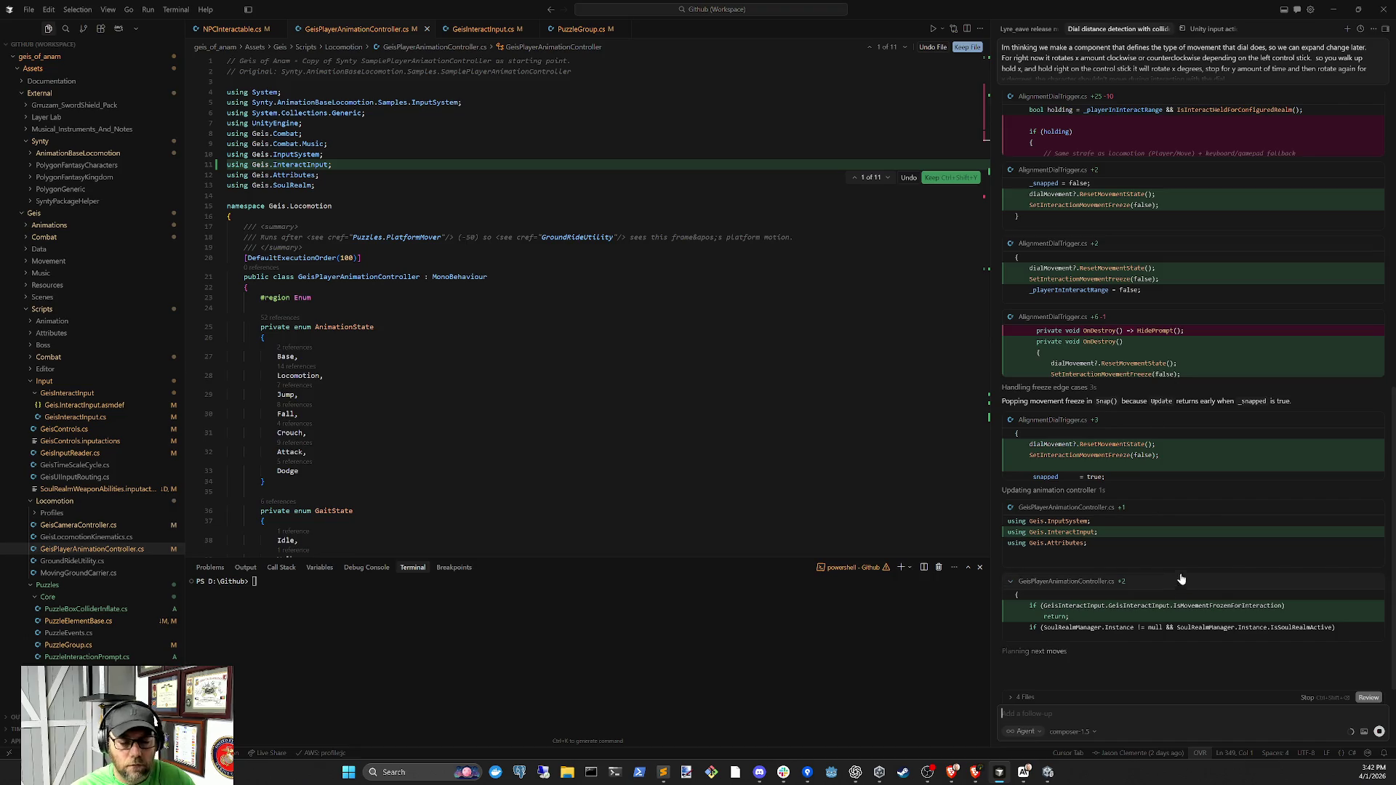
{"action": "left_click", "coordinate": [1048, 773]}
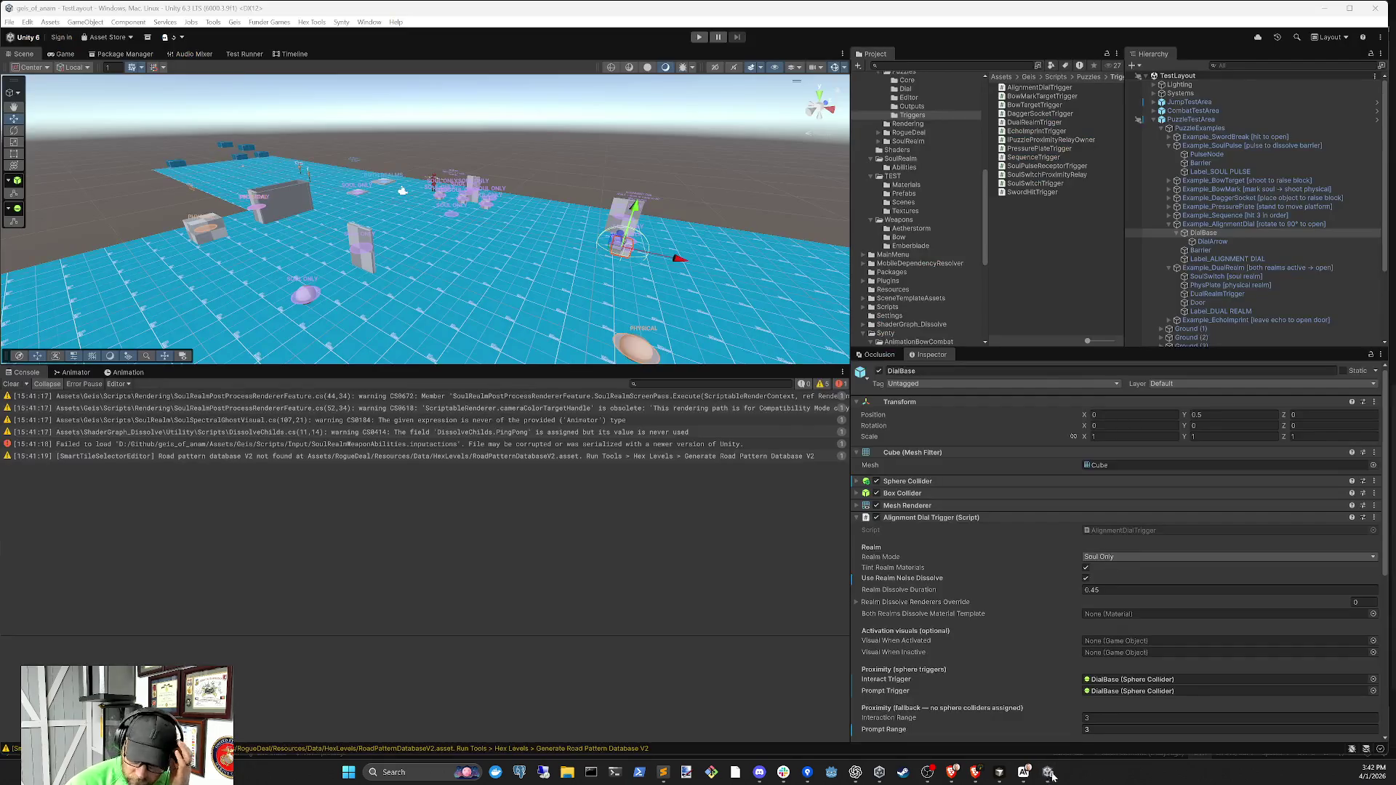
Alternate between Cursor and Unity while scripts recompile, ending on the agent's finished dial-movement summary
{"action": "mouse_move", "coordinate": [1023, 772]}
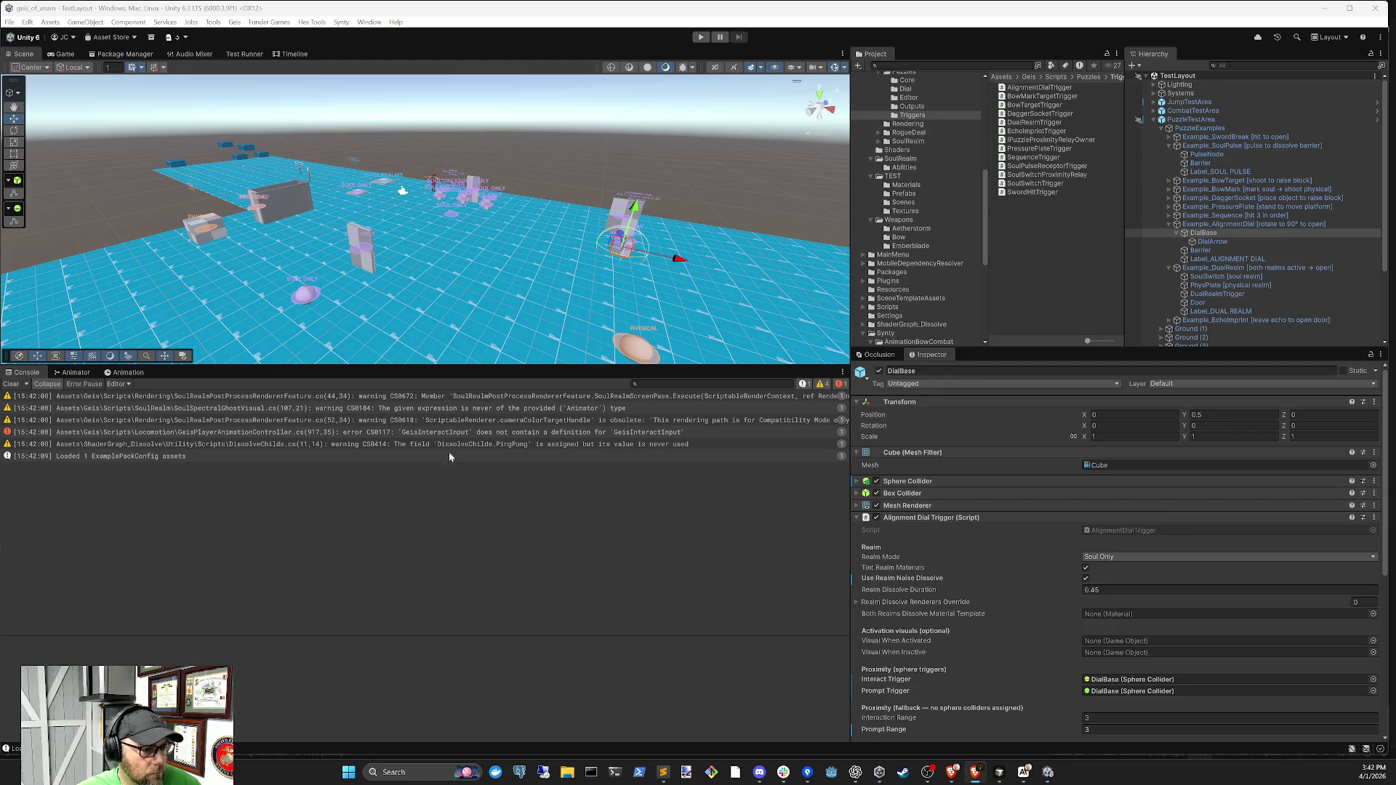
{"action": "left_click", "coordinate": [1000, 773]}
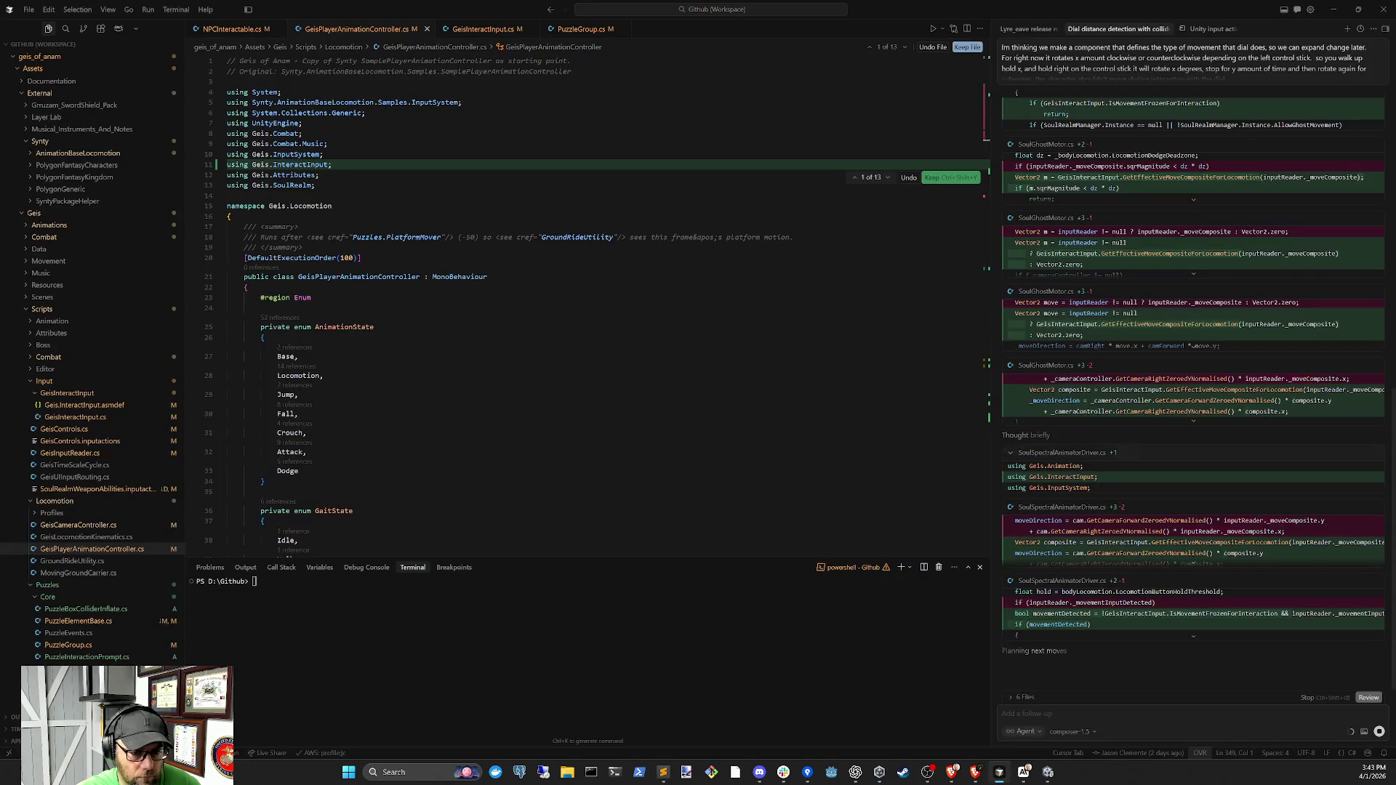
{"action": "left_click", "coordinate": [1050, 774]}
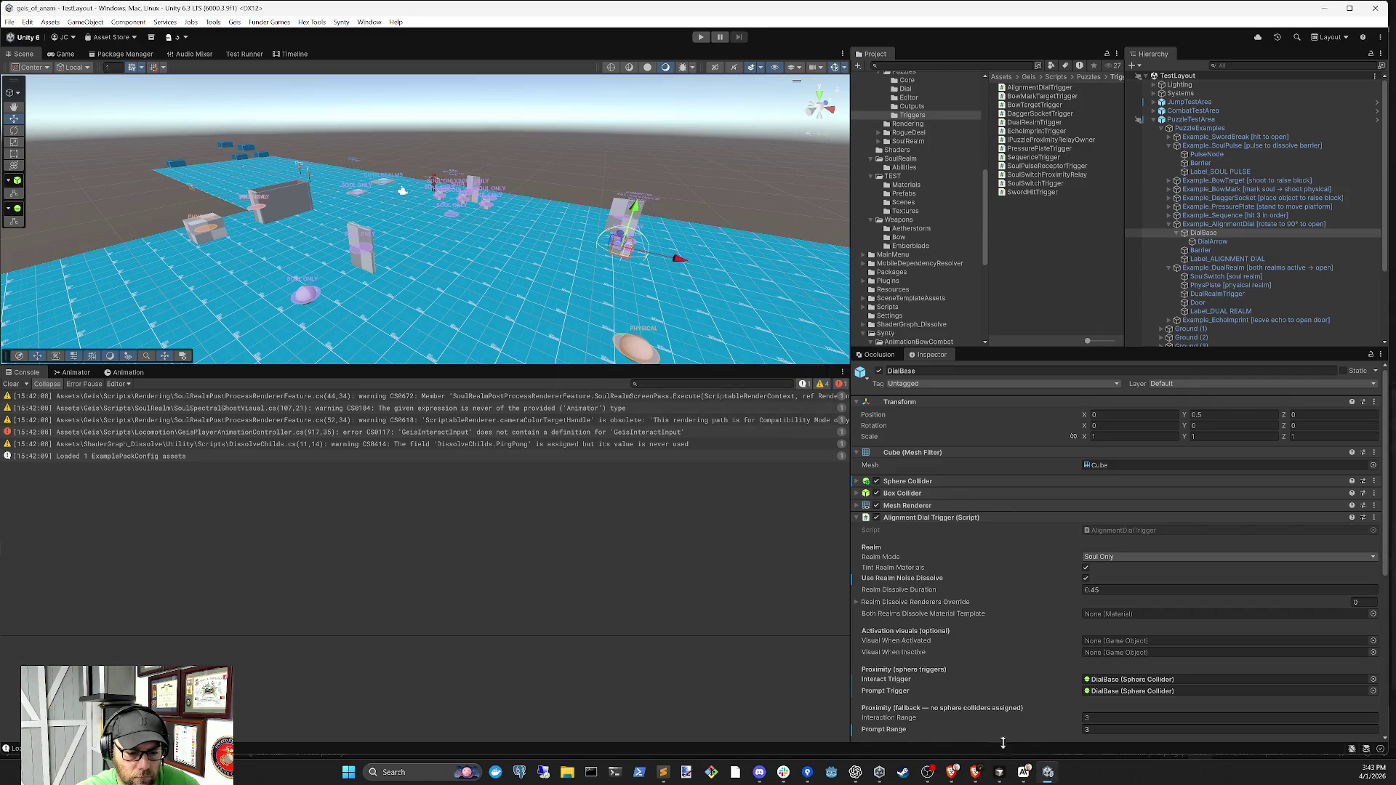
{"action": "left_click", "coordinate": [1000, 773]}
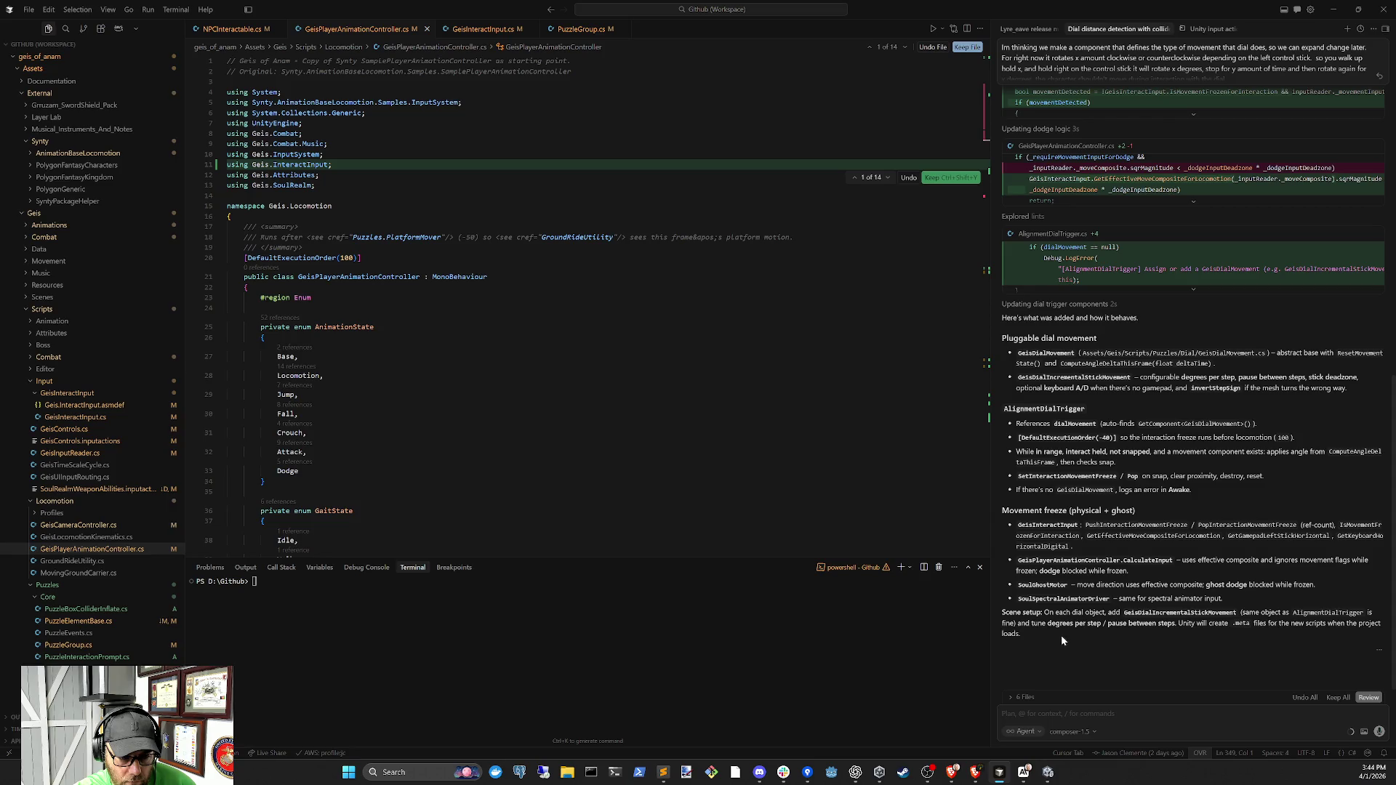
Clear the console and playtest the alignment dial puzzle in the soul realm
{"action": "left_click", "coordinate": [1048, 772]}
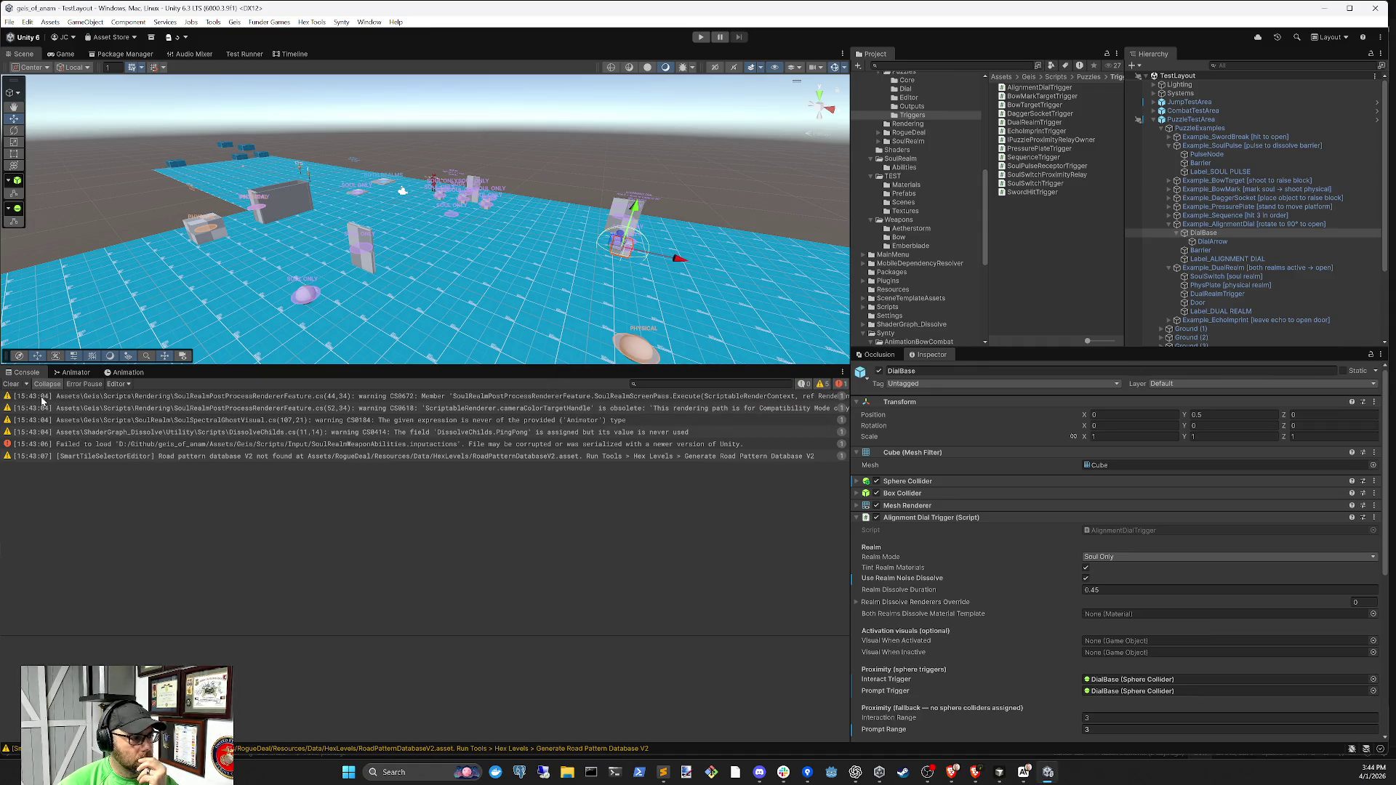
{"action": "left_click", "coordinate": [11, 384]}
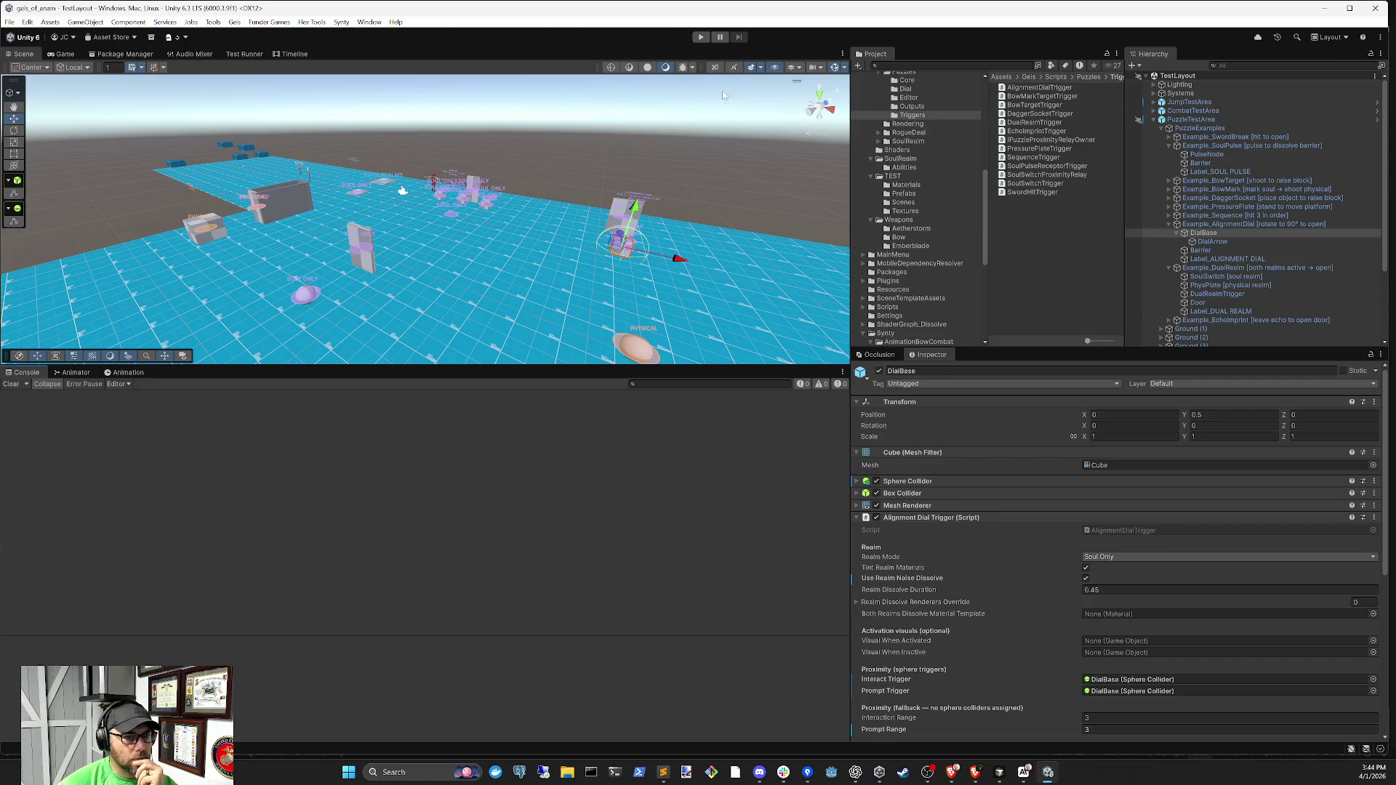
{"action": "left_click", "coordinate": [701, 37]}
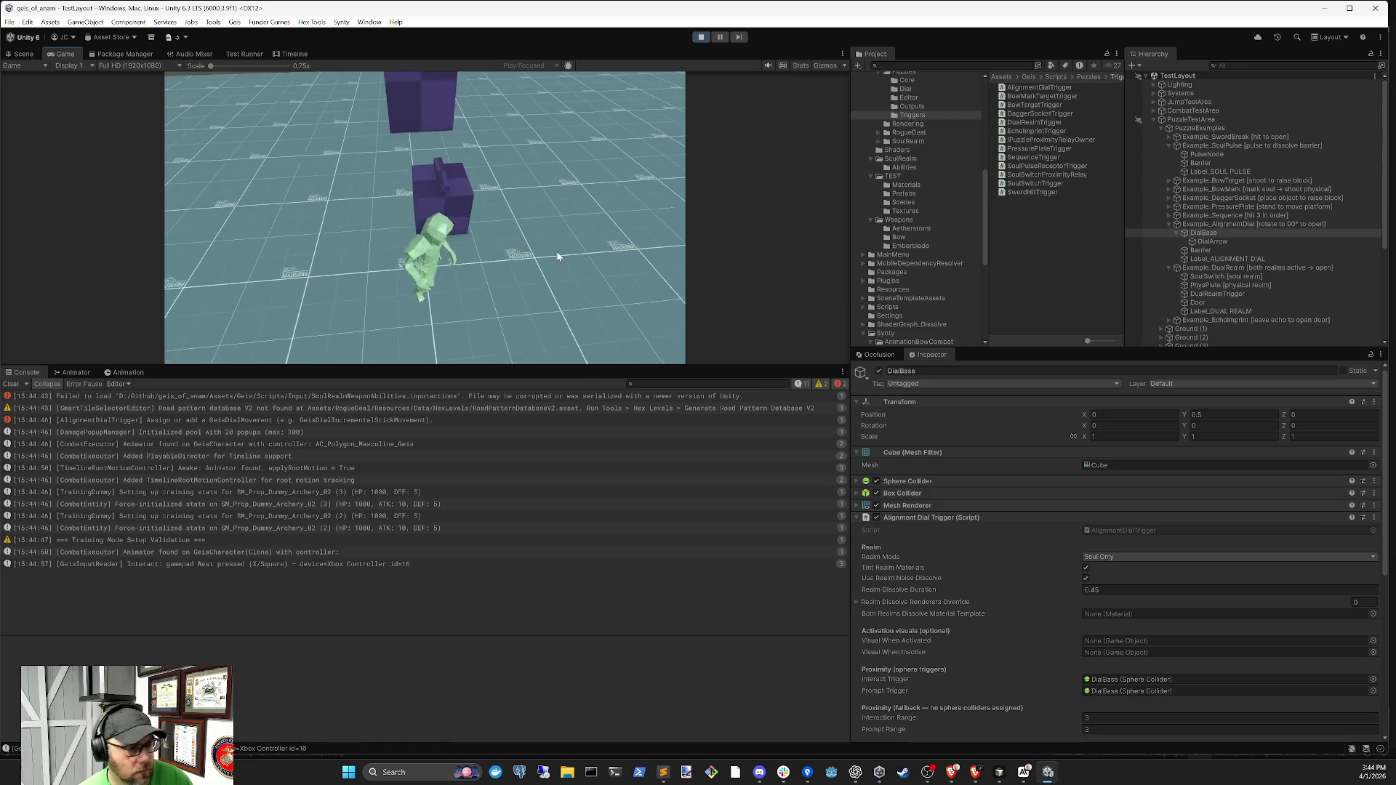
{"action": "left_click", "coordinate": [701, 37]}
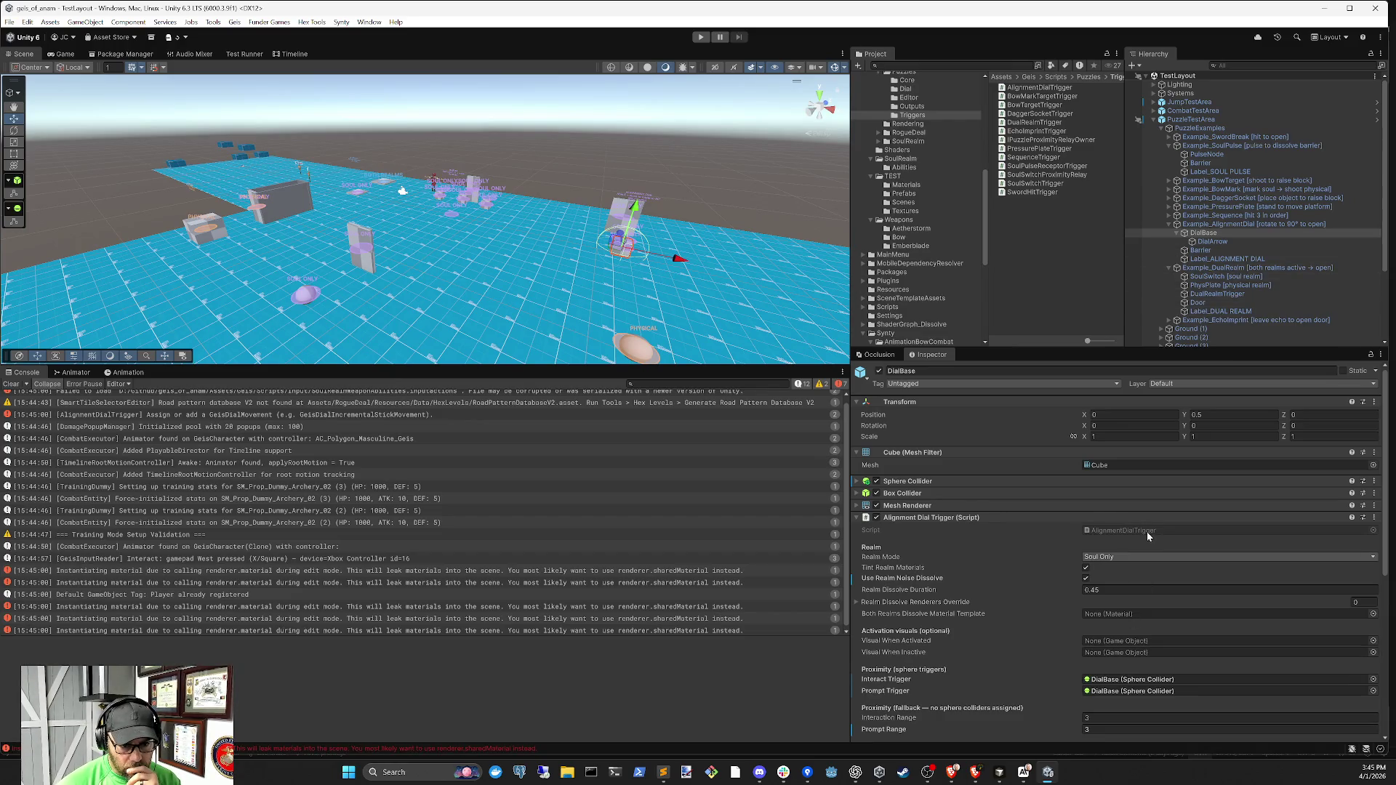
Scroll DialBase's Inspector down to bring up the Add Component search
{"action": "scroll", "coordinate": [1144, 534], "scroll_direction": "down", "scroll_amount": 2}
{"action": "scroll", "coordinate": [1143, 553], "scroll_direction": "down", "scroll_amount": 6}
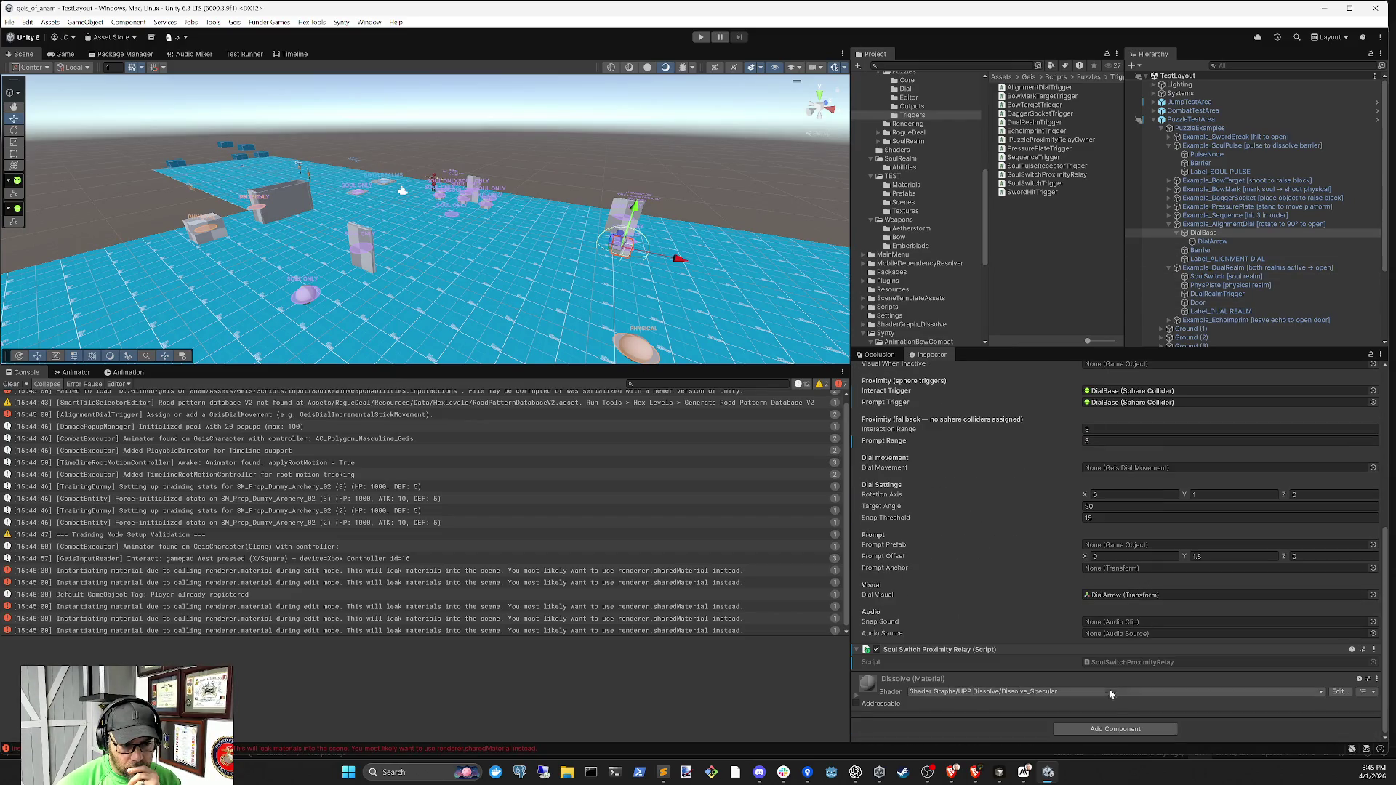
{"action": "left_click", "coordinate": [1118, 729]}
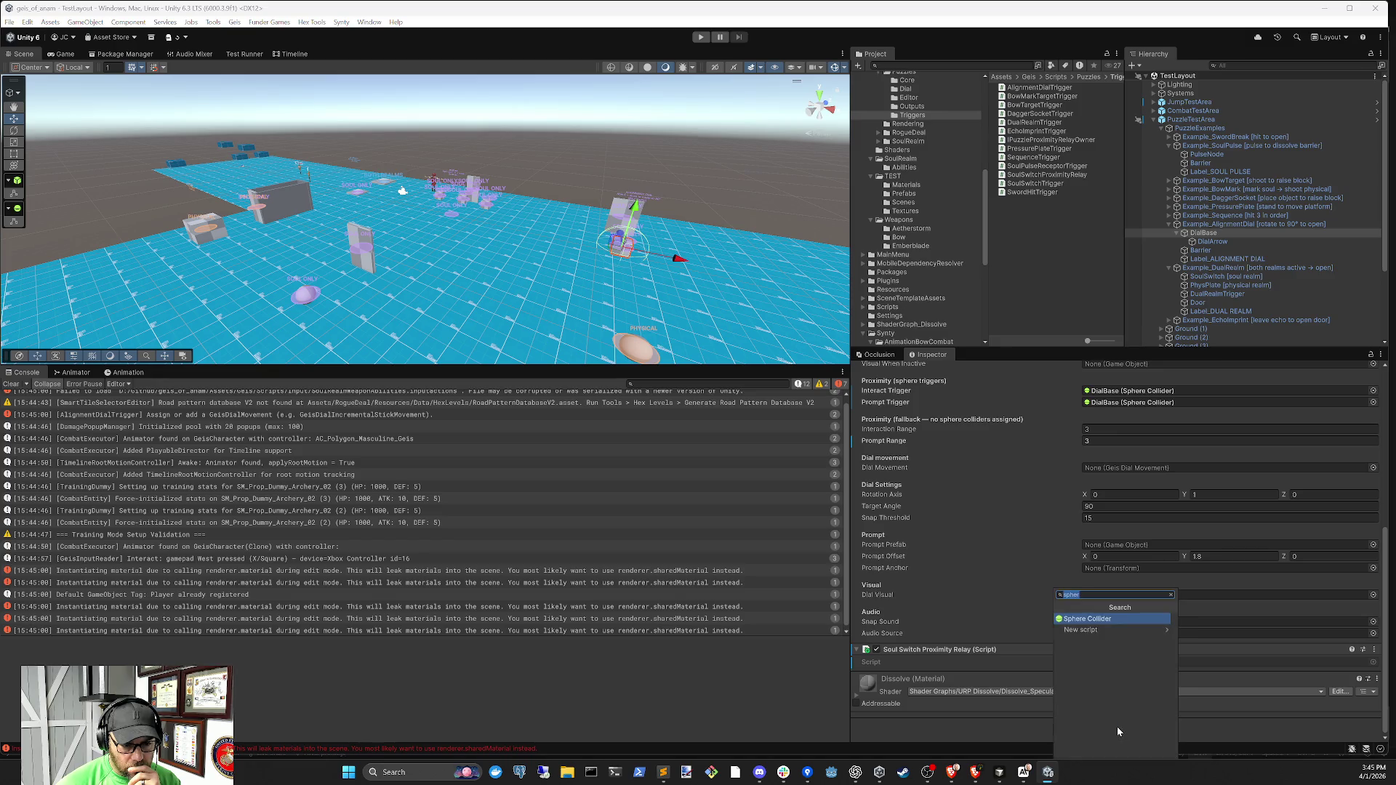
Add Geis Dial Incremental Stick Movement to DialBase, clear the console, and start a new playtest
{"action": "type", "text": "dial"}
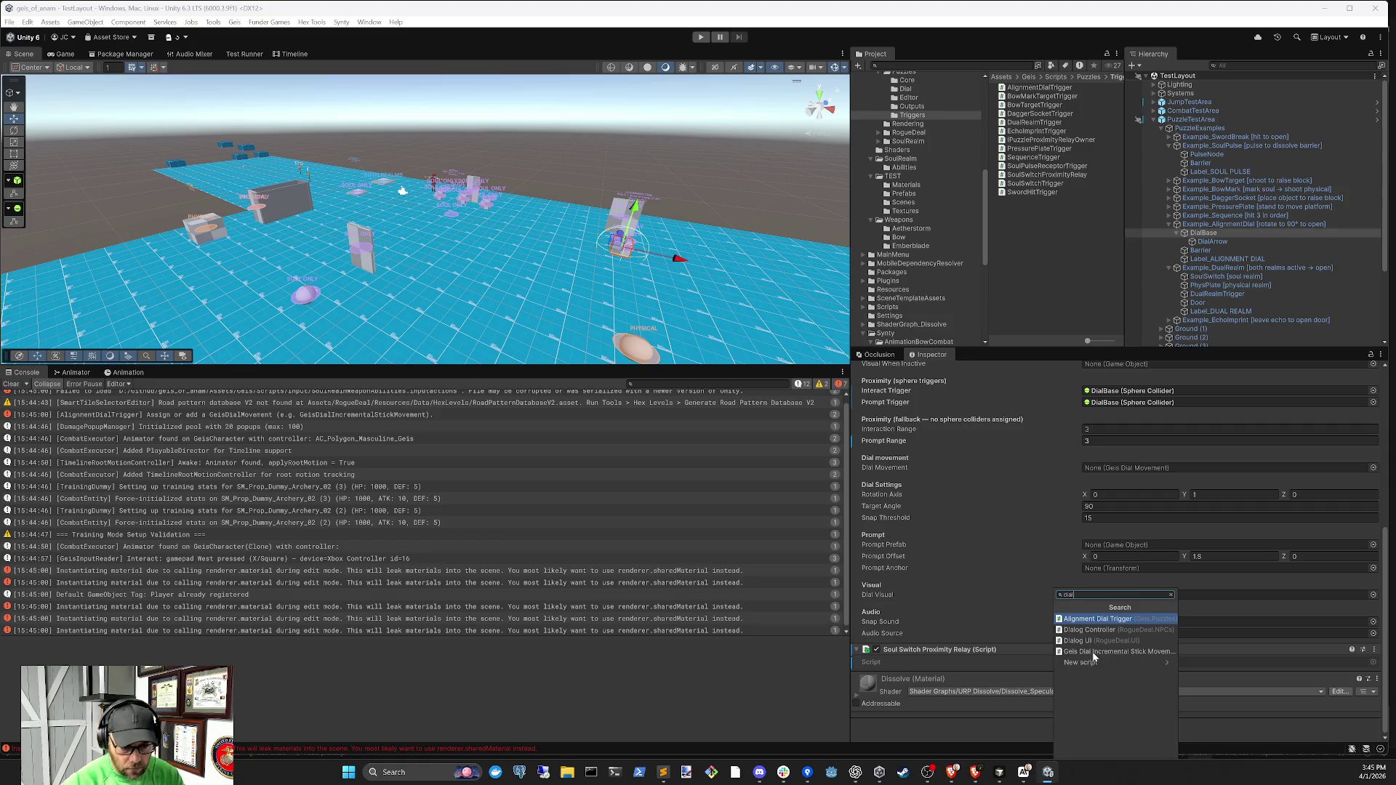
{"action": "left_click", "coordinate": [1113, 651]}
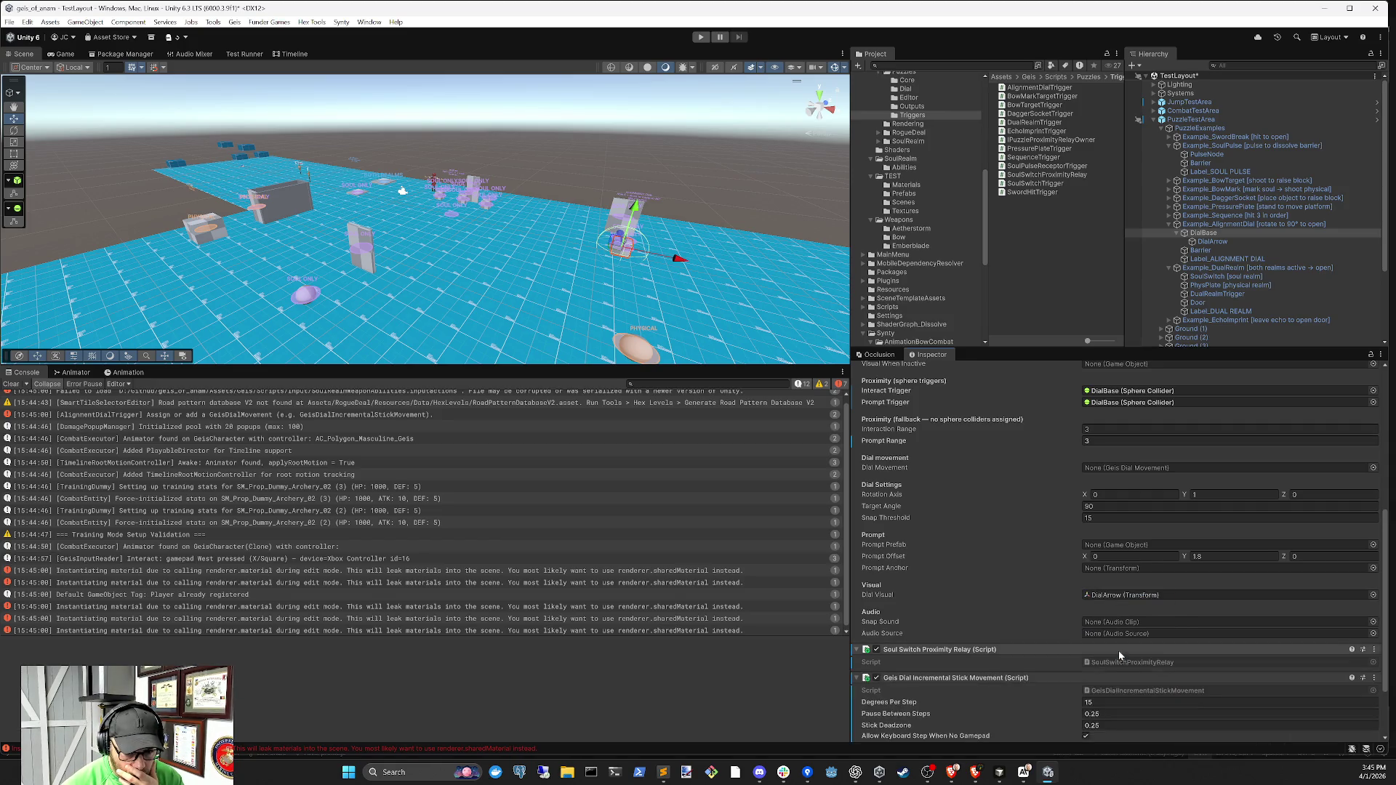
{"action": "scroll", "coordinate": [1158, 679], "scroll_direction": "down", "scroll_amount": 2}
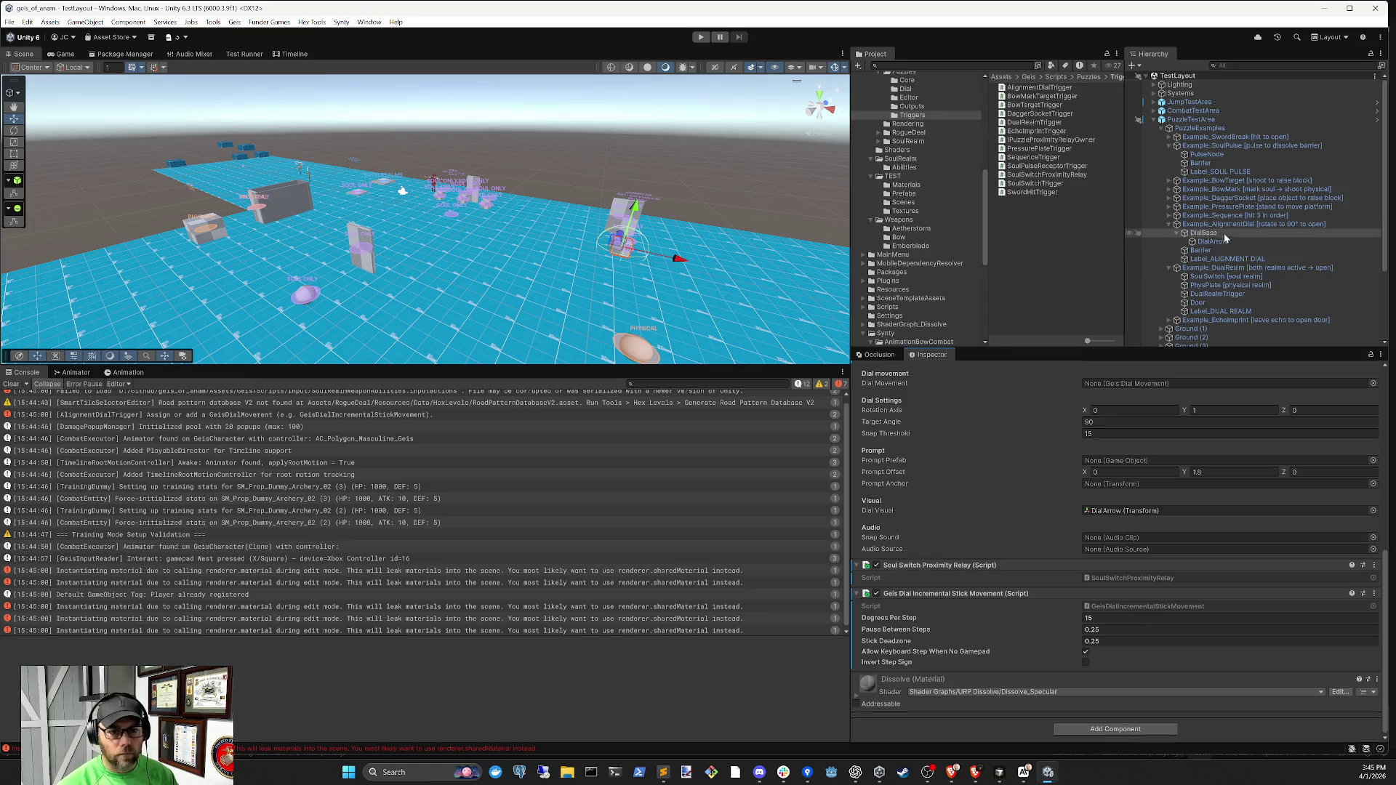
{"action": "left_click", "coordinate": [12, 384]}
{"action": "key", "text": "ctrl+p"}
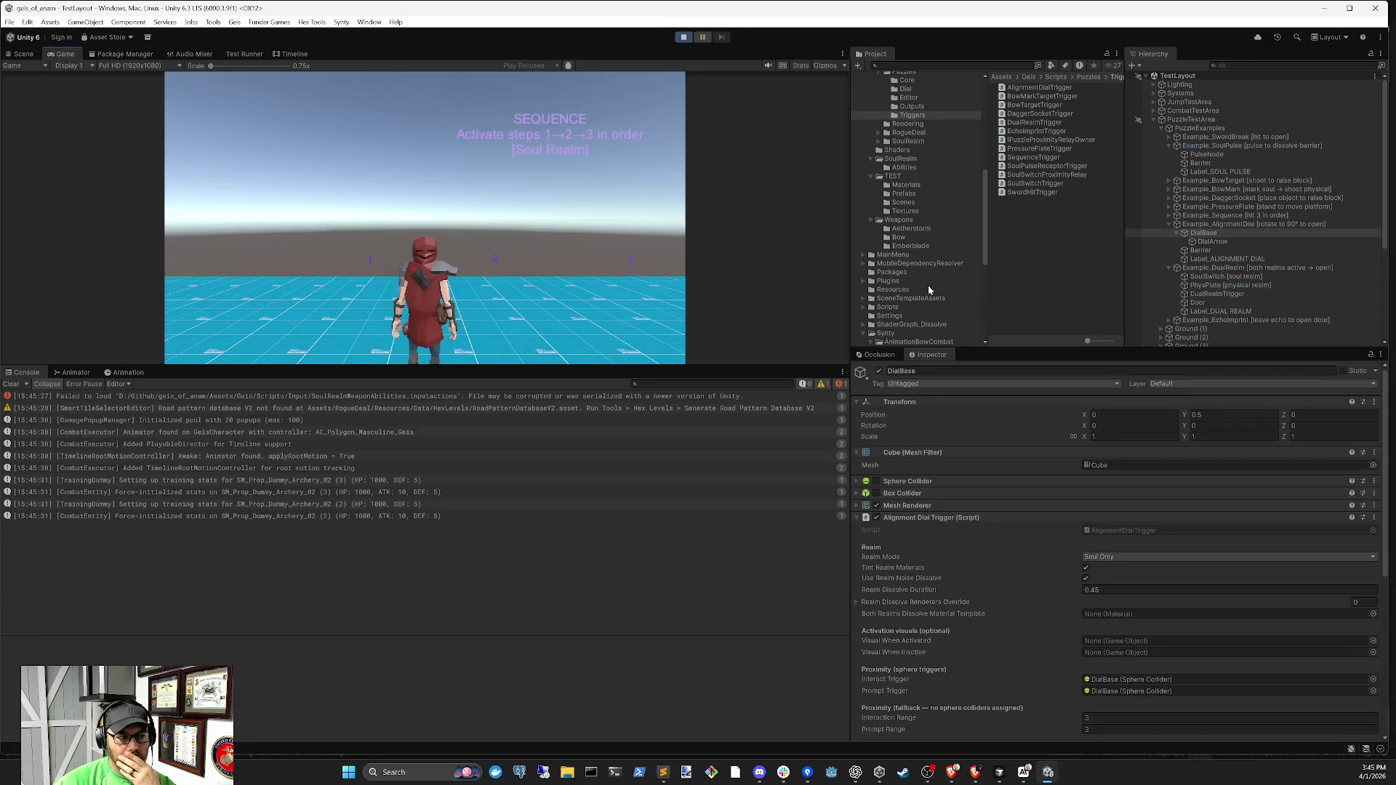
Run forward and enter the soul realm to solve the alignment dial, then stop play
{"action": "key", "text": "w"}
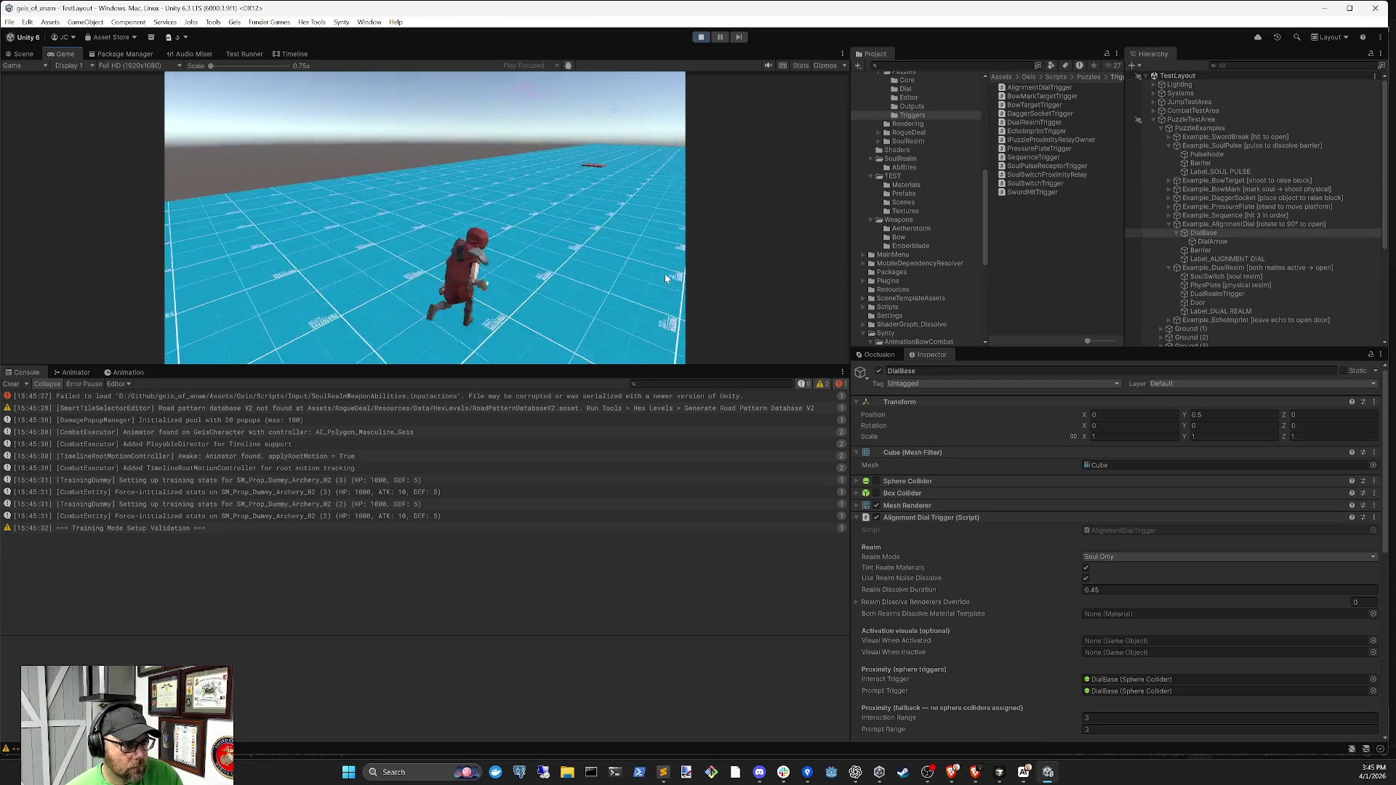
{"action": "key", "text": "q"}
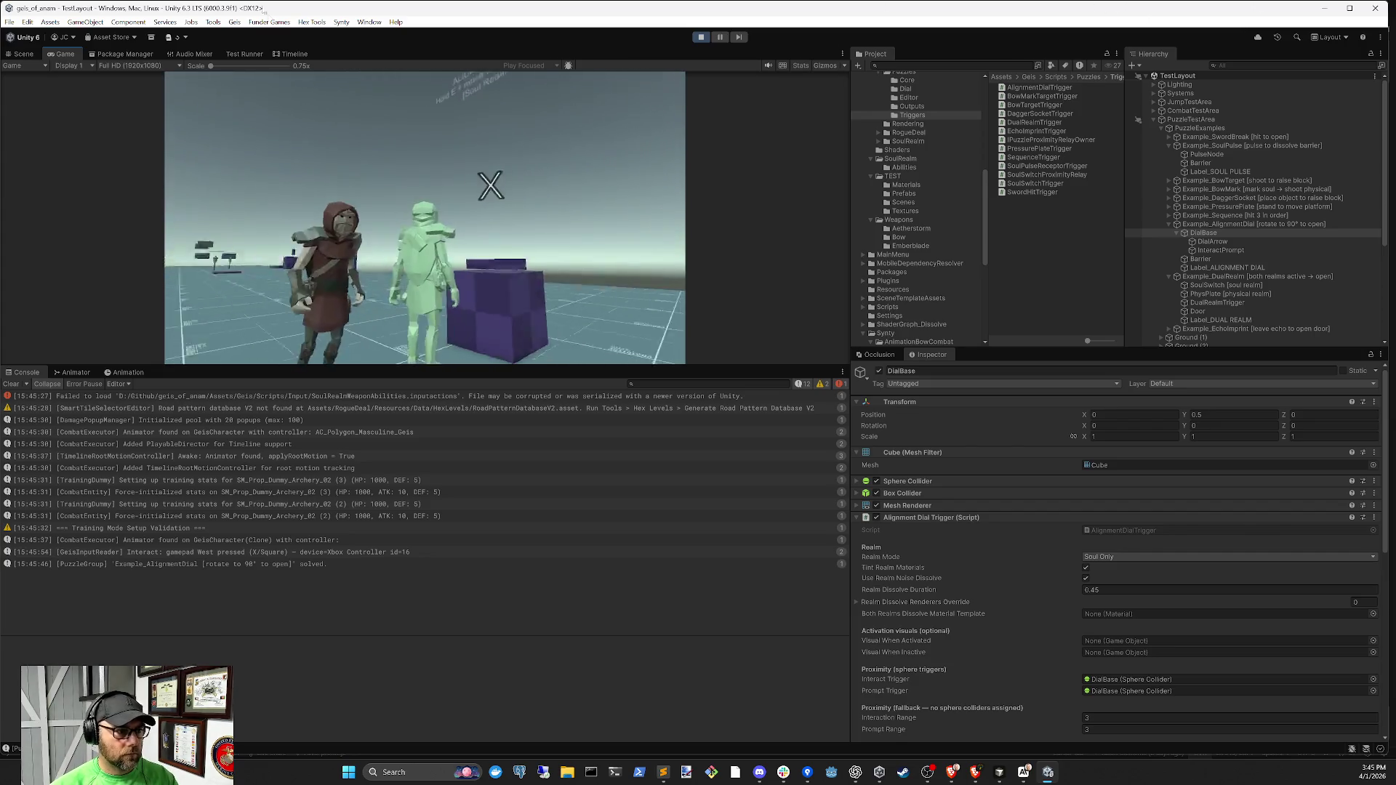
{"action": "left_click", "coordinate": [697, 39]}
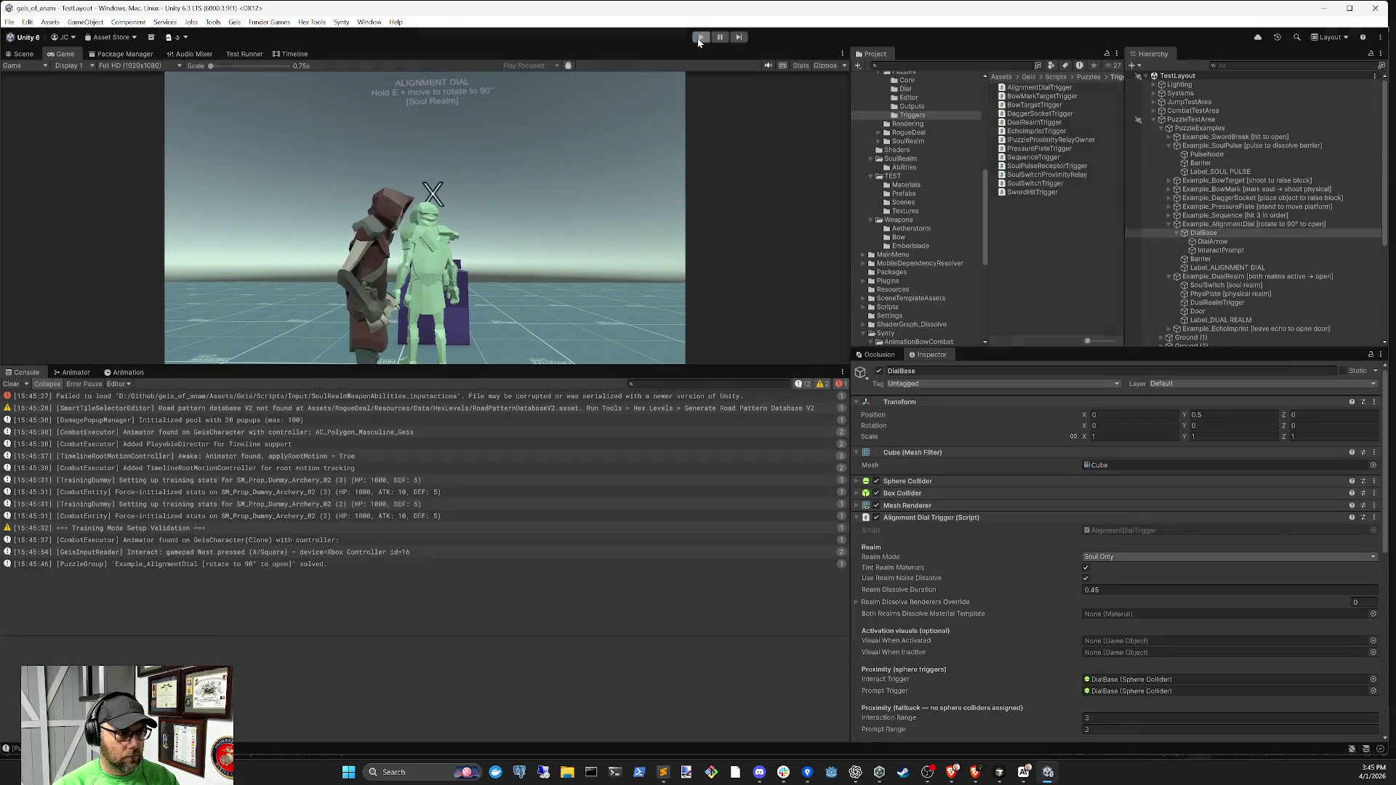
{"action": "left_click", "coordinate": [1002, 774]}
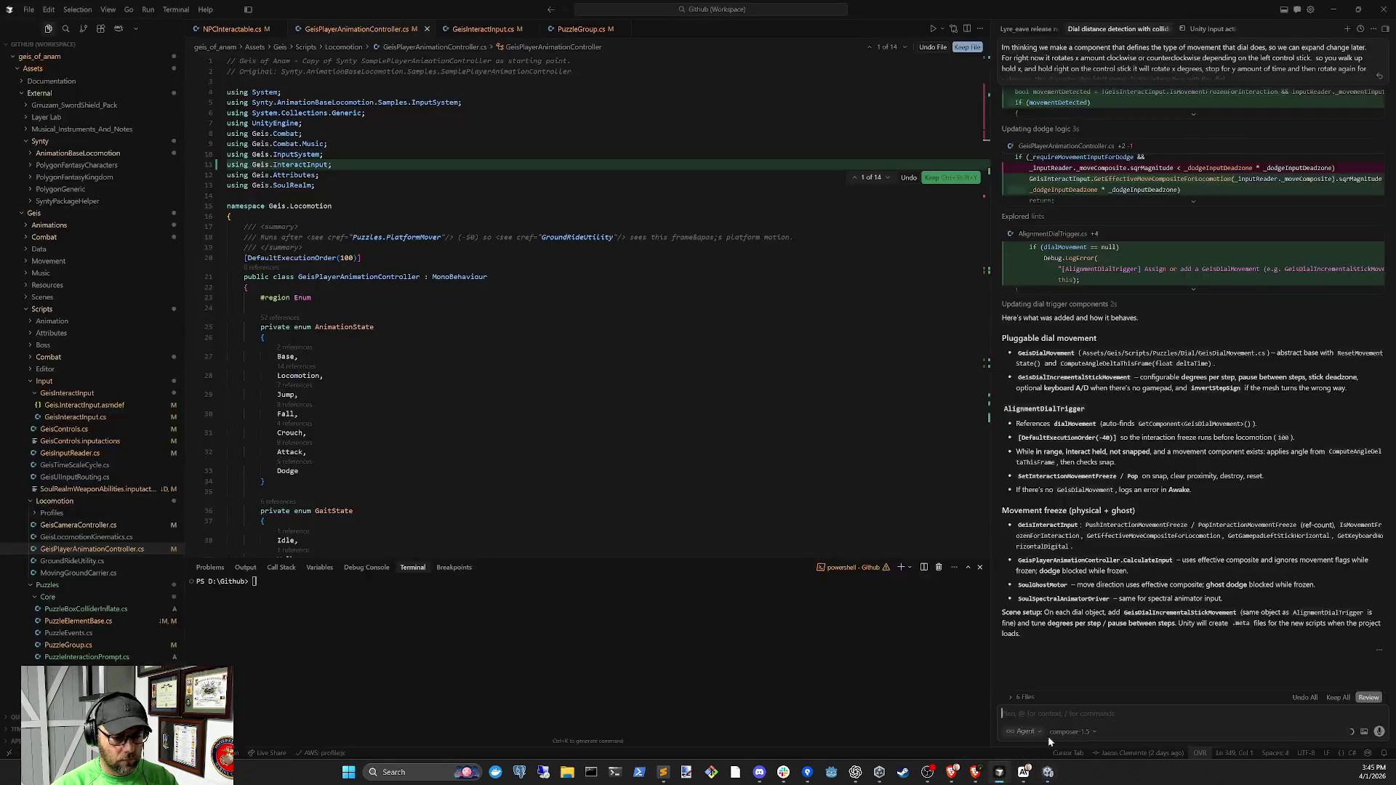
Send a new agent chat: once a puzzle is solved, its interaction prompts should appear
{"action": "type", "text": "O"}
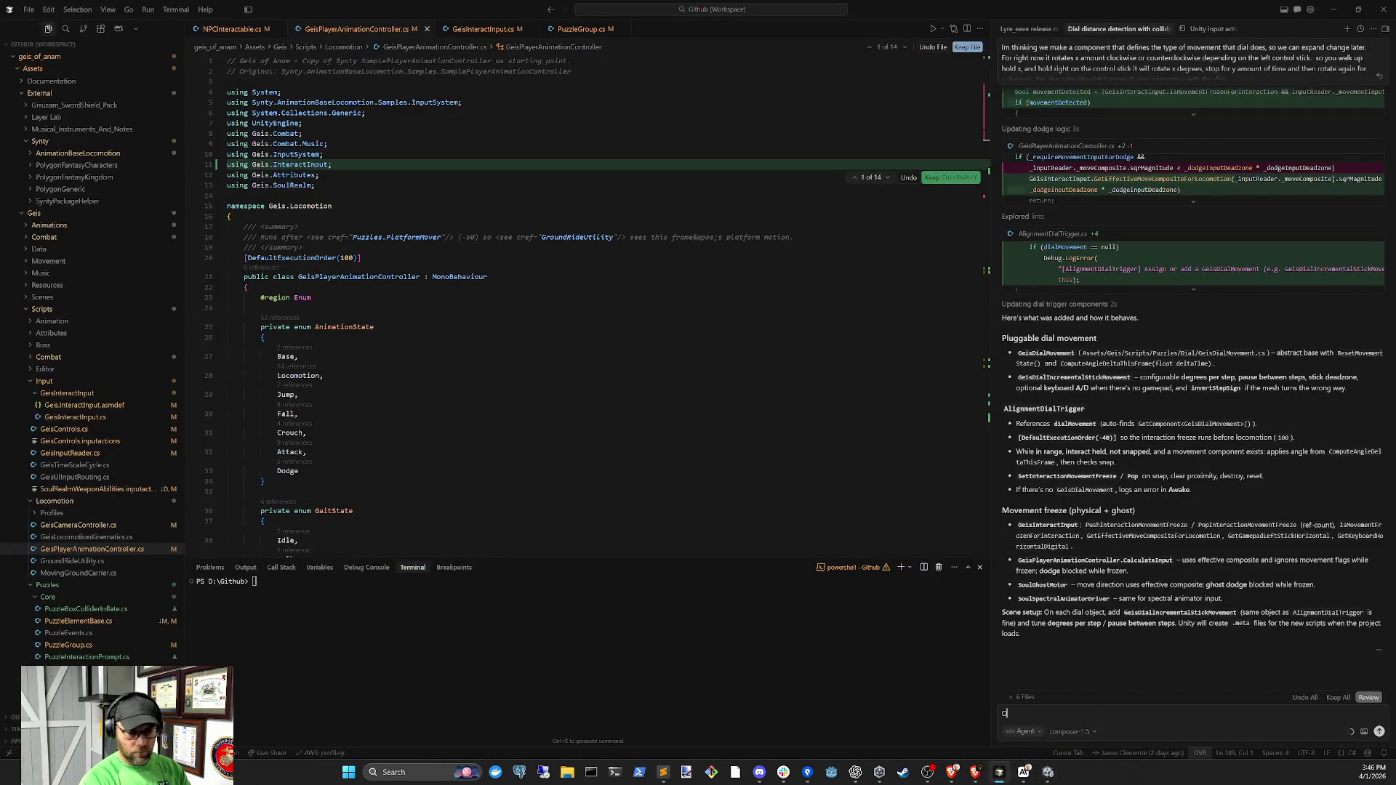
{"action": "key", "text": "BackSpace"}
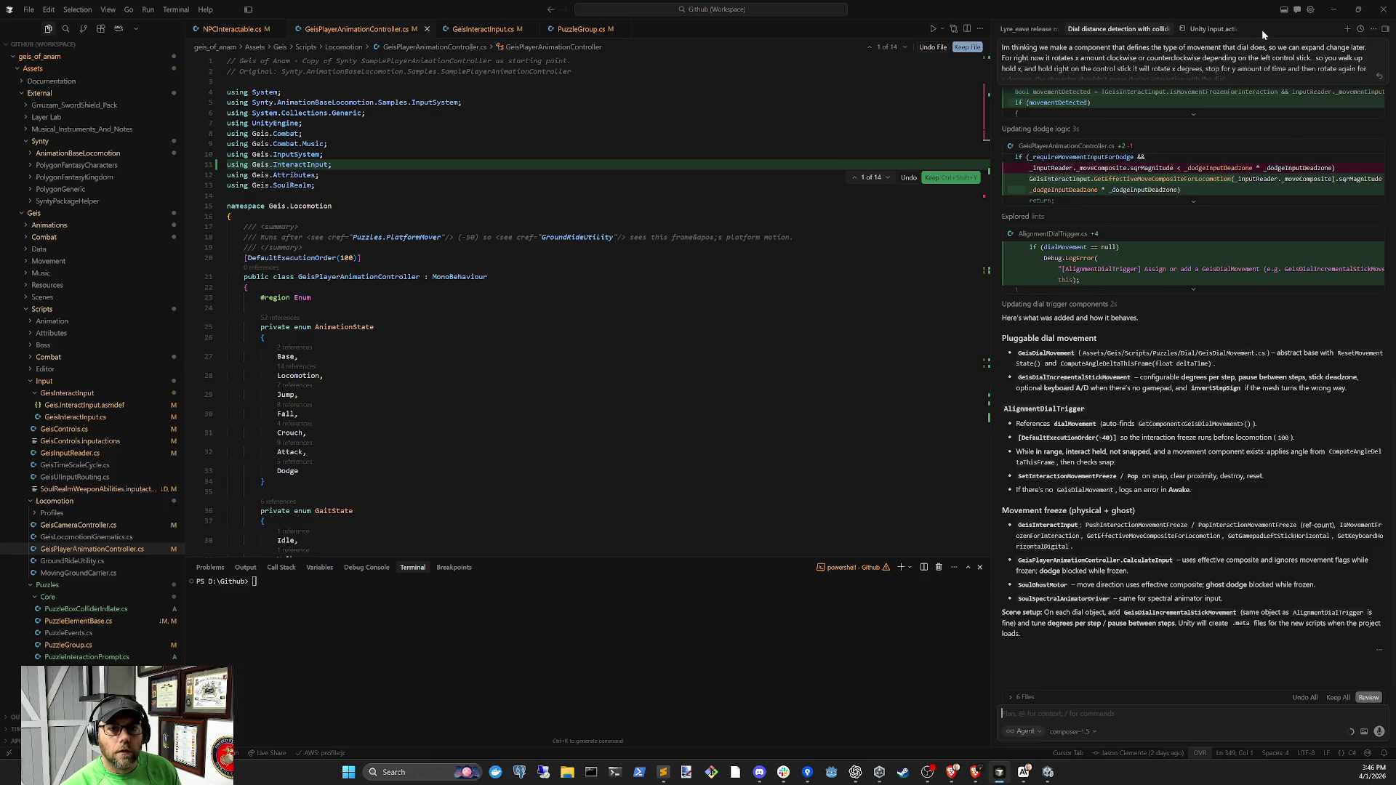
{"action": "left_click", "coordinate": [1213, 29]}
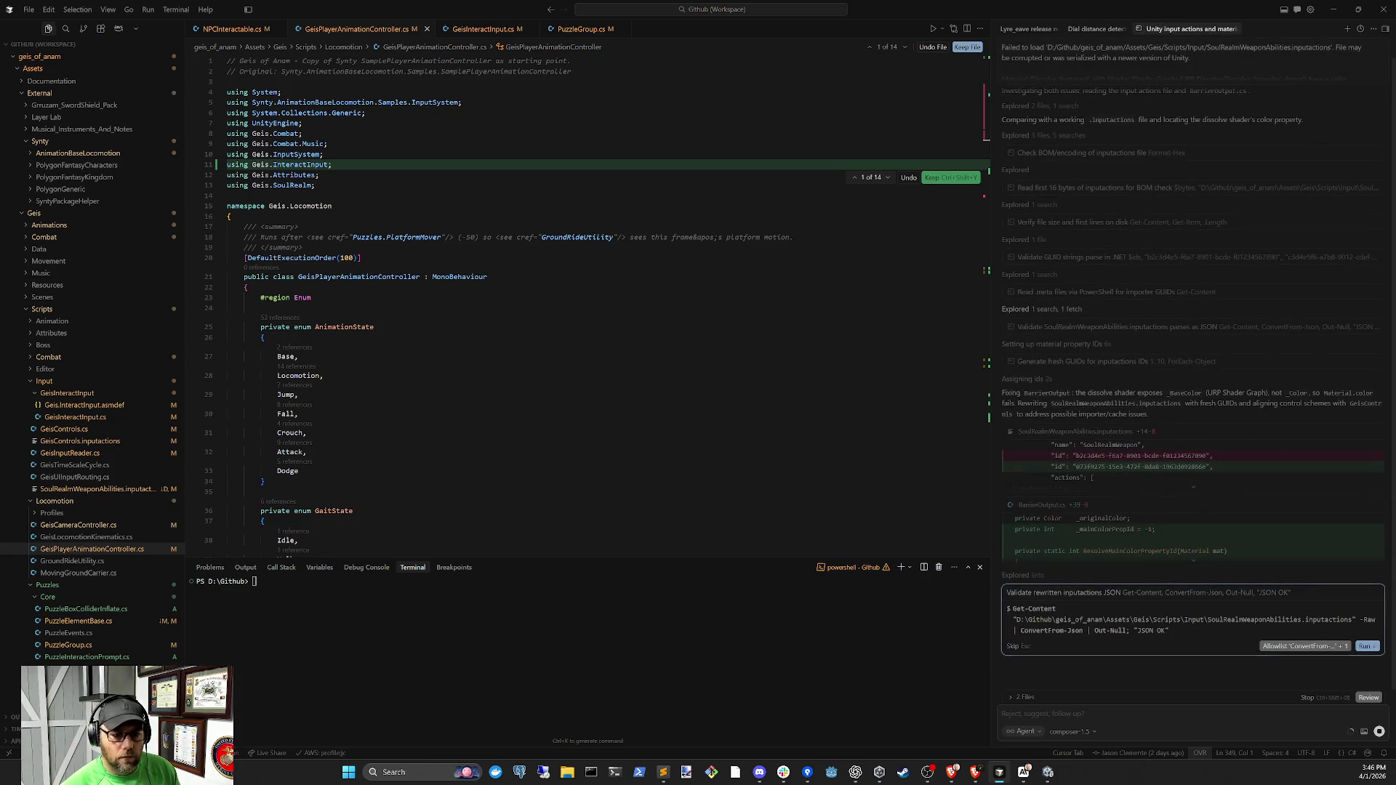
{"action": "left_click", "coordinate": [1348, 29]}
{"action": "type", "text": "ce an interaction"}
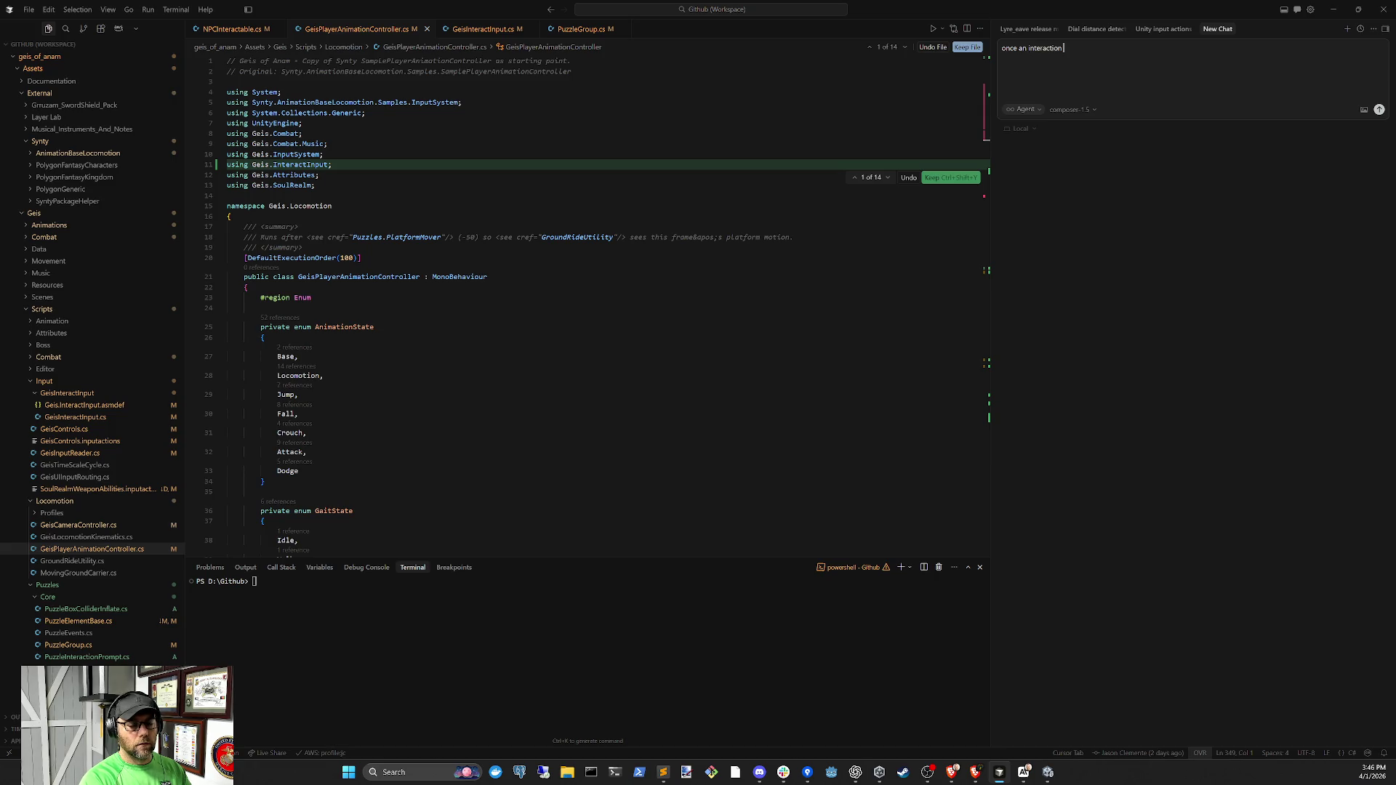
{"action": "type", "text": " object th"}
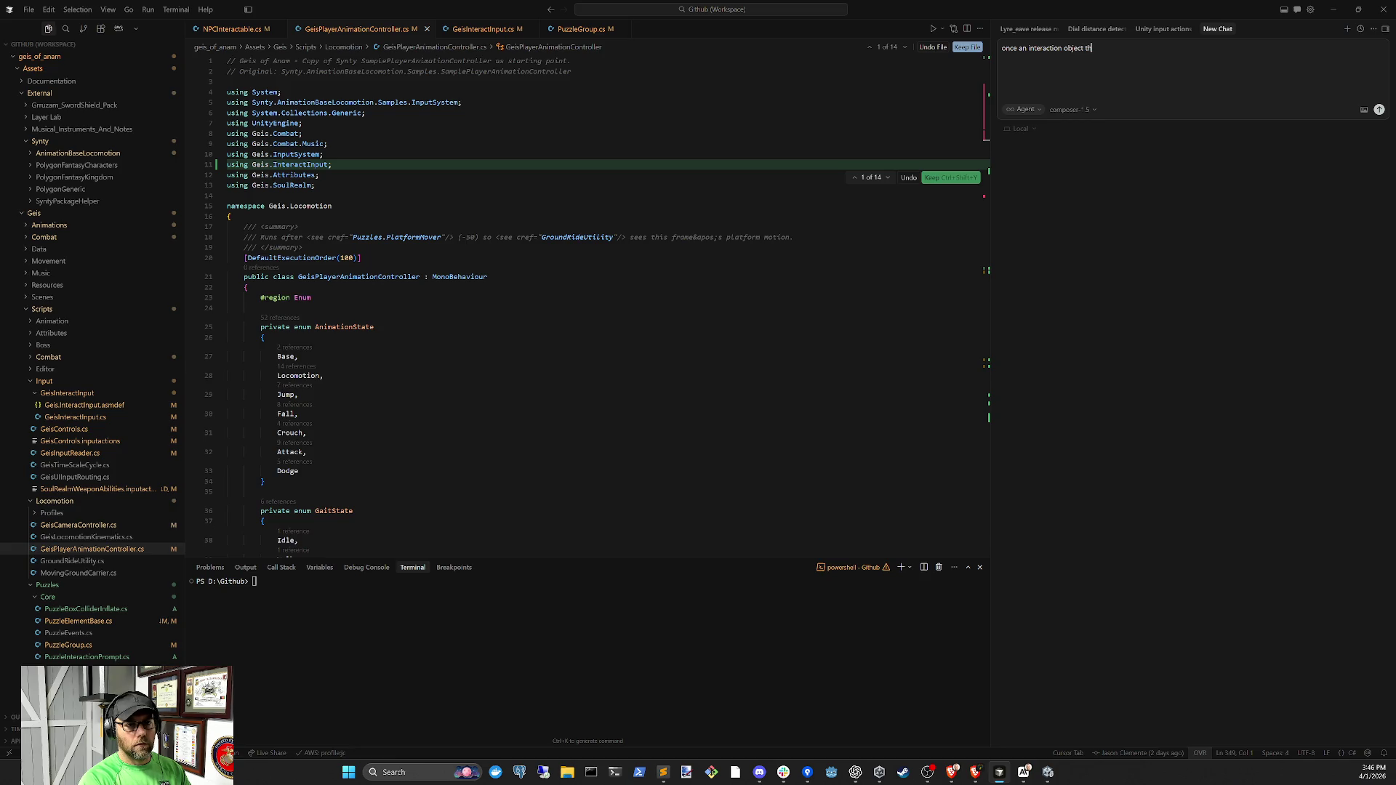
{"action": "type", "text": "at shows a prompt is ac"}
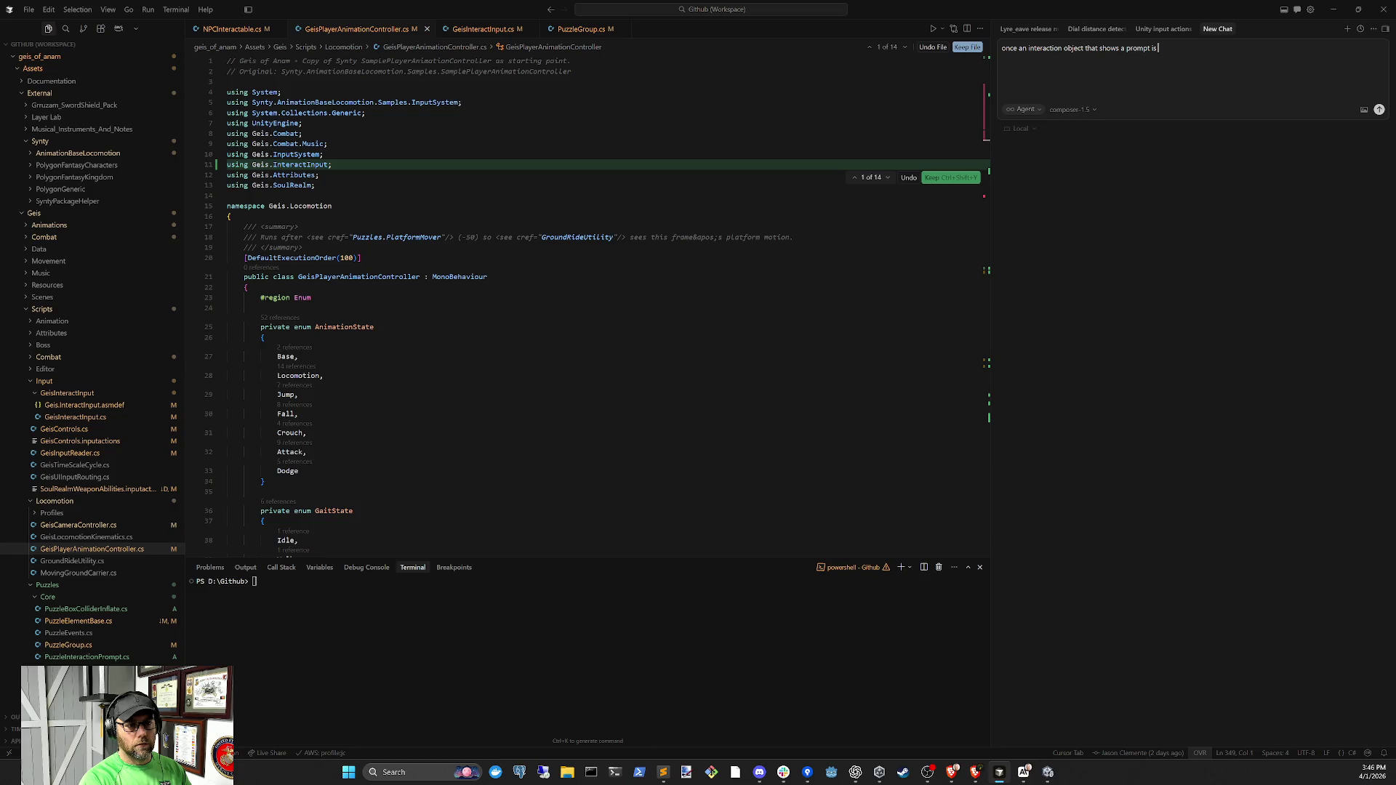
{"action": "type", "text": "tivated, or the"}
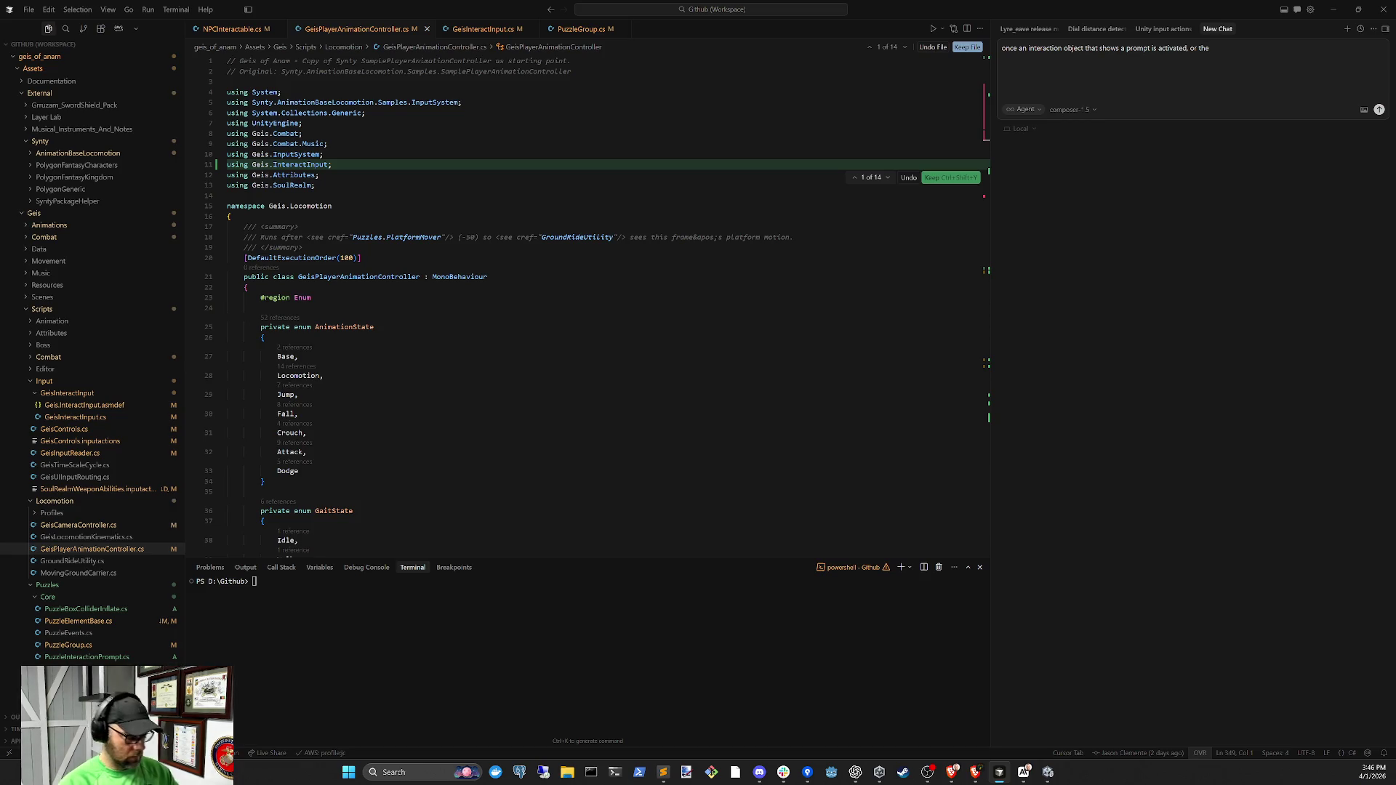
{"action": "type", "text": "puzz"}
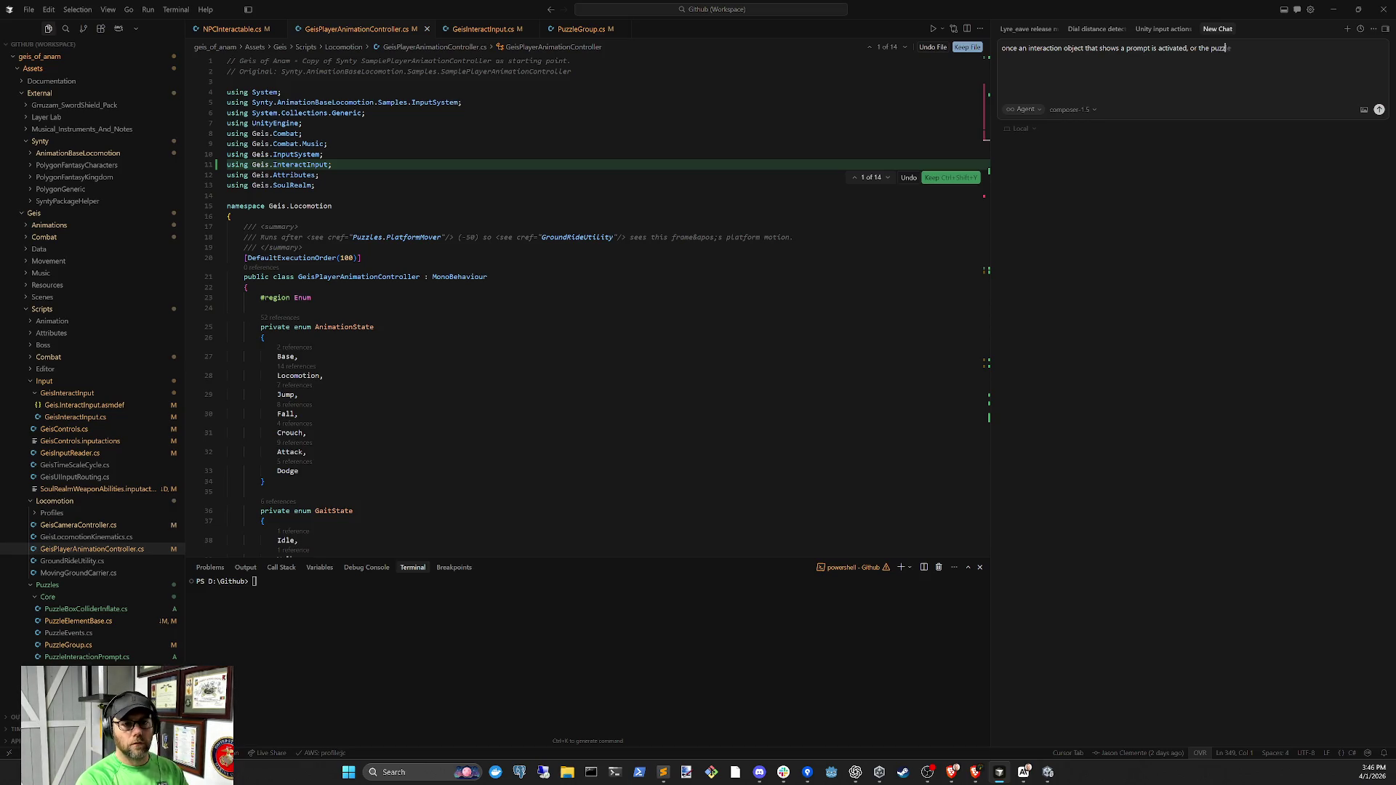
{"action": "type", "text": "le is solved"}
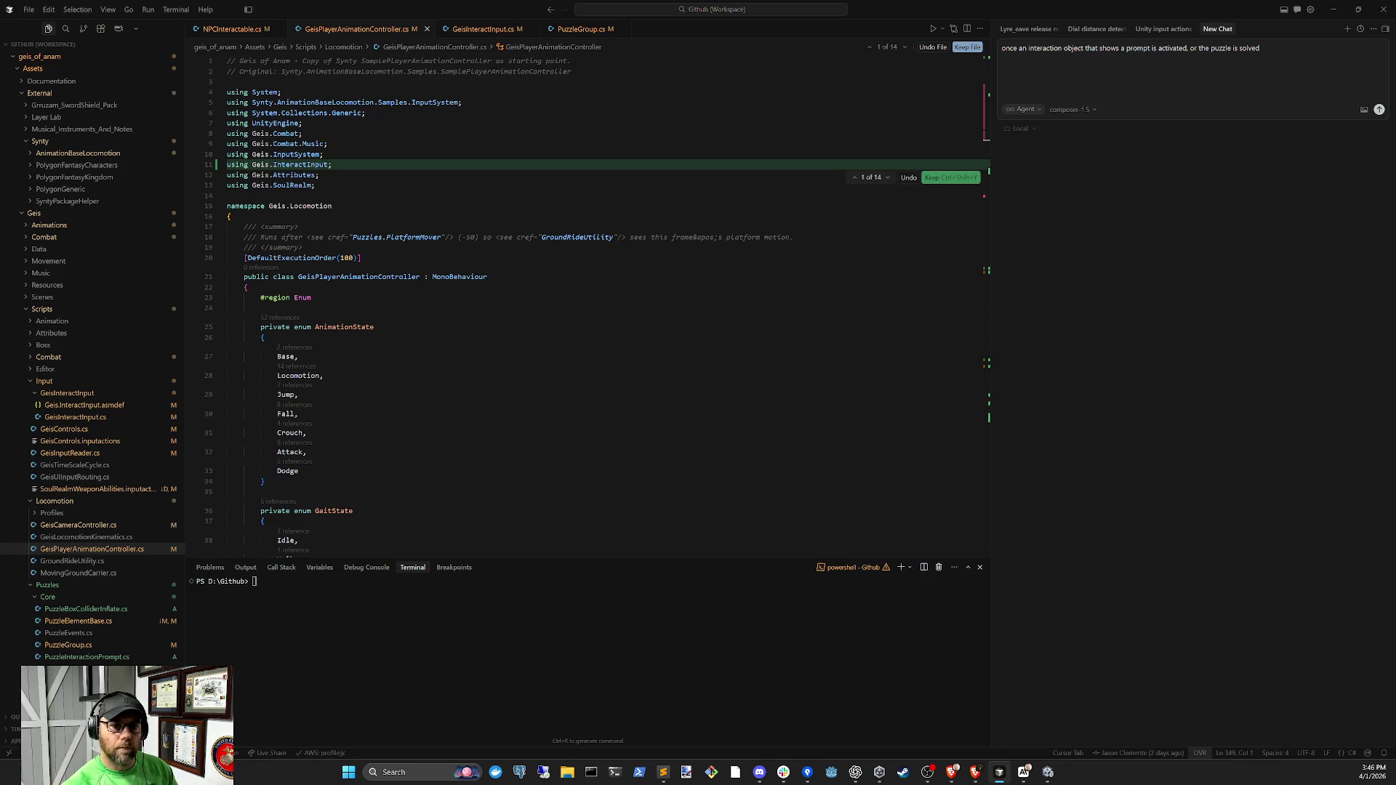
{"action": "key", "text": "ctrl+a"}
{"action": "key", "text": "BackSpace"}
{"action": "type", "text": "once a puzzle is solved,"}
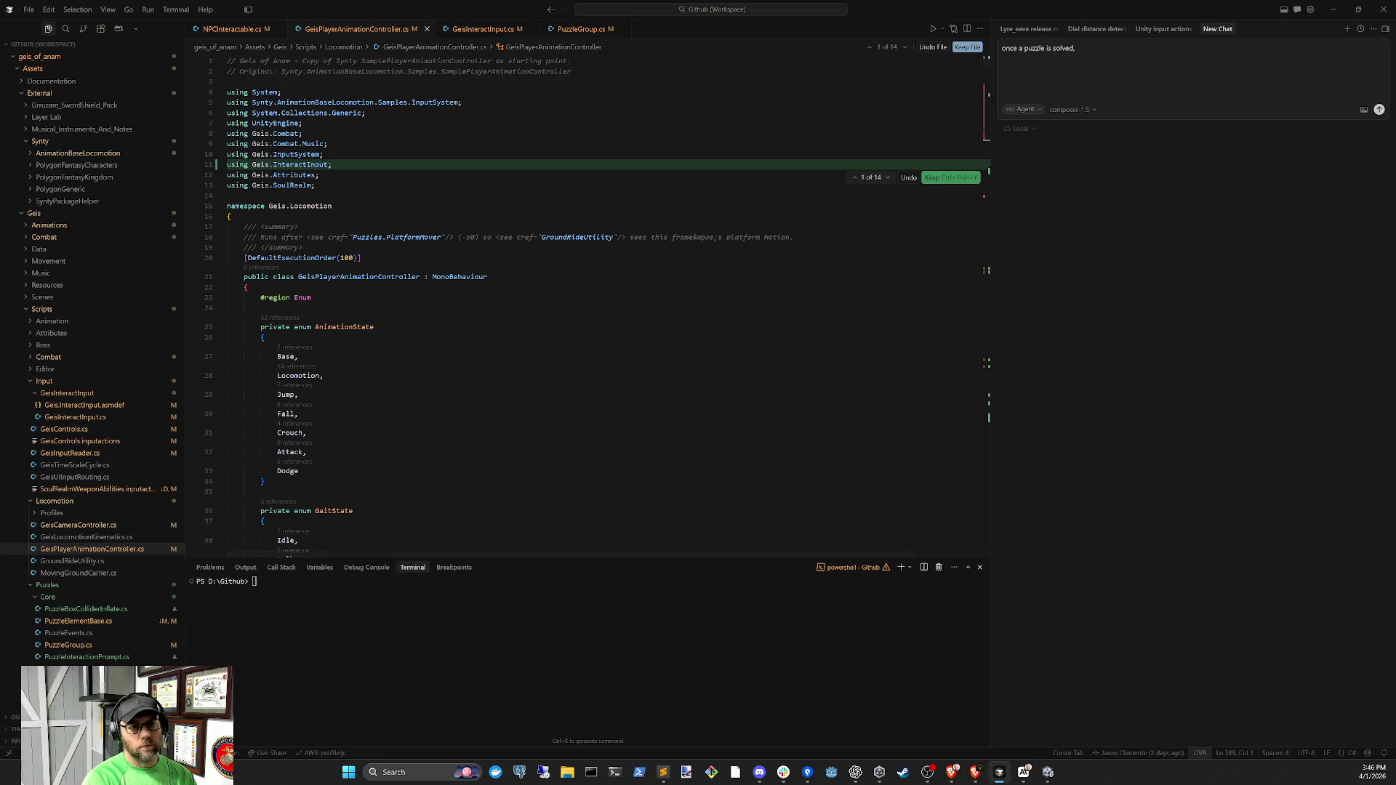
{"action": "type", "text": " you should see"}
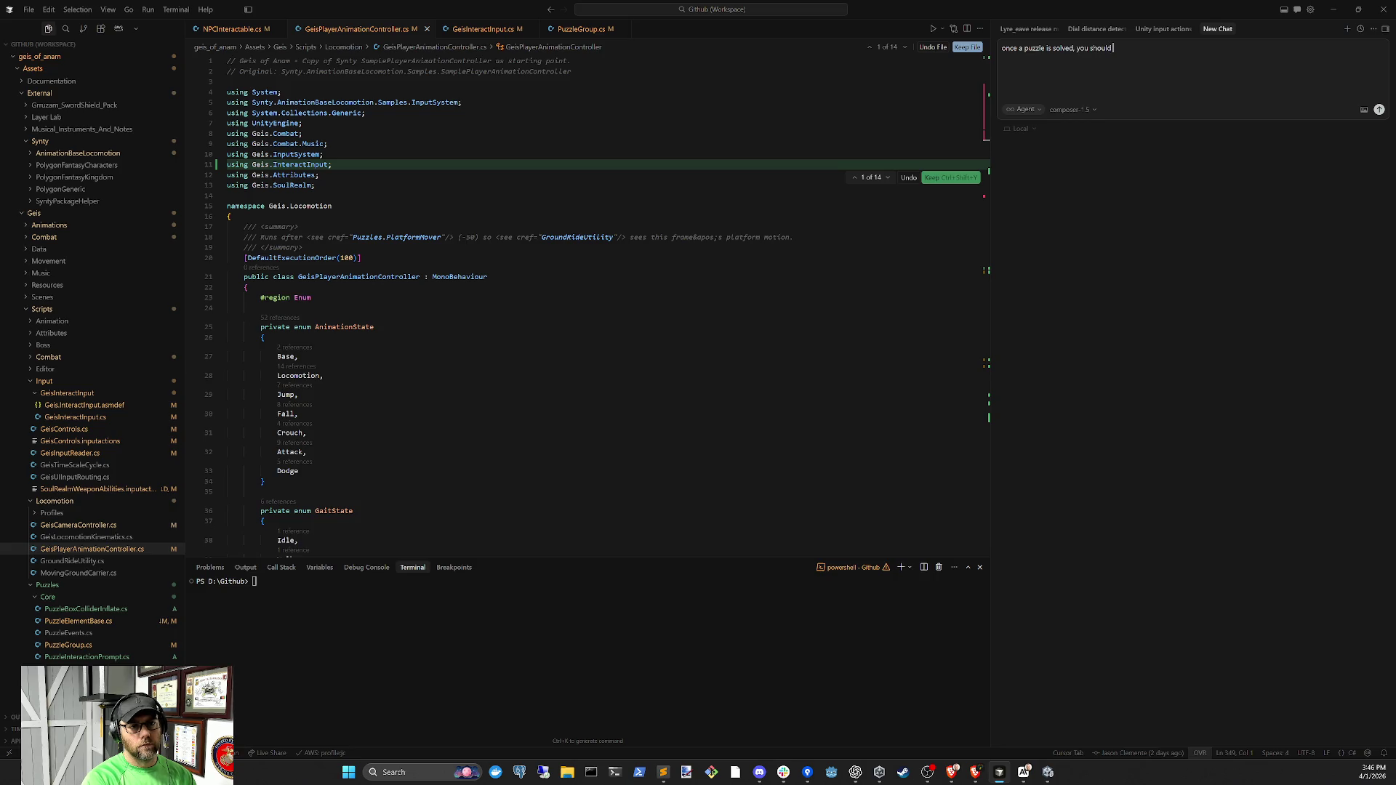
{"action": "type", "text": " interaction"}
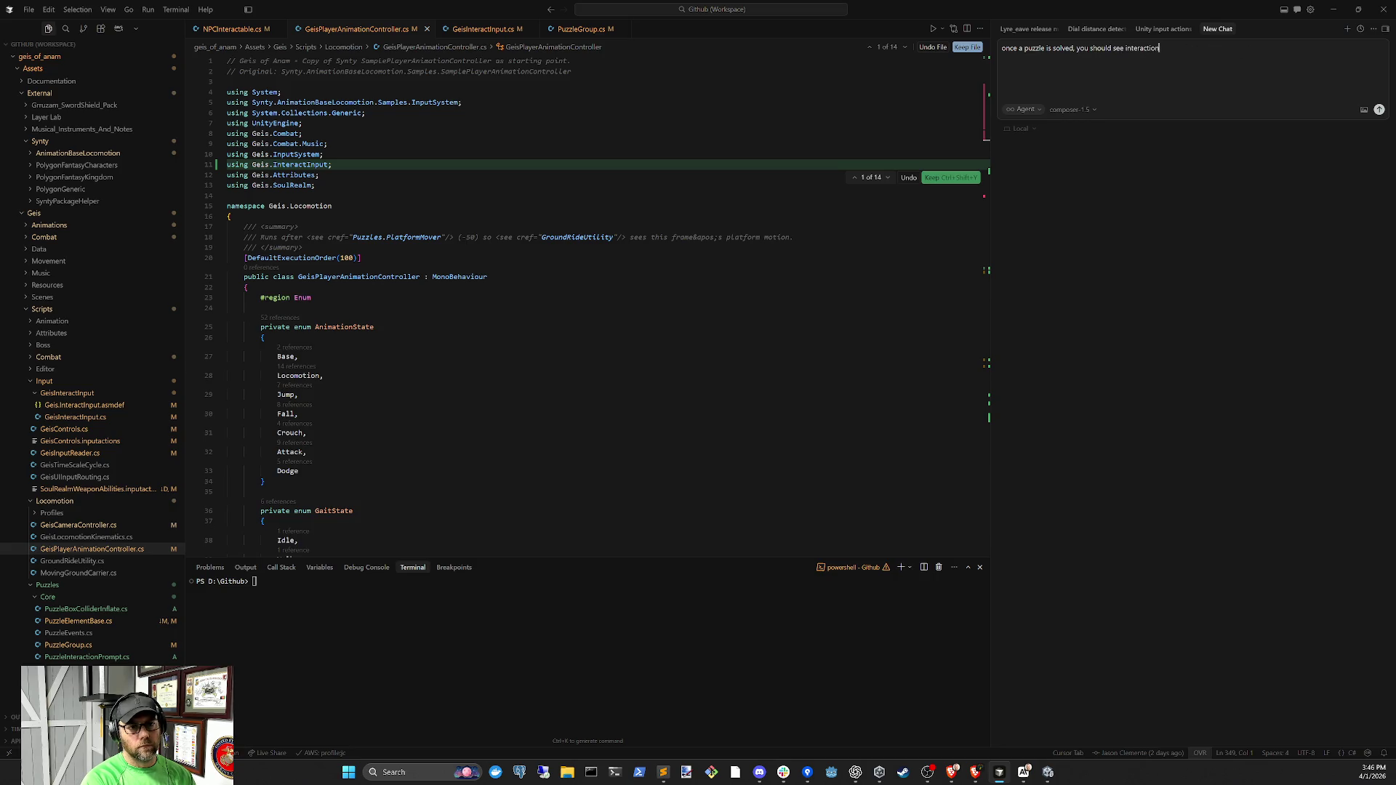
{"action": "type", "text": " prompts from"}
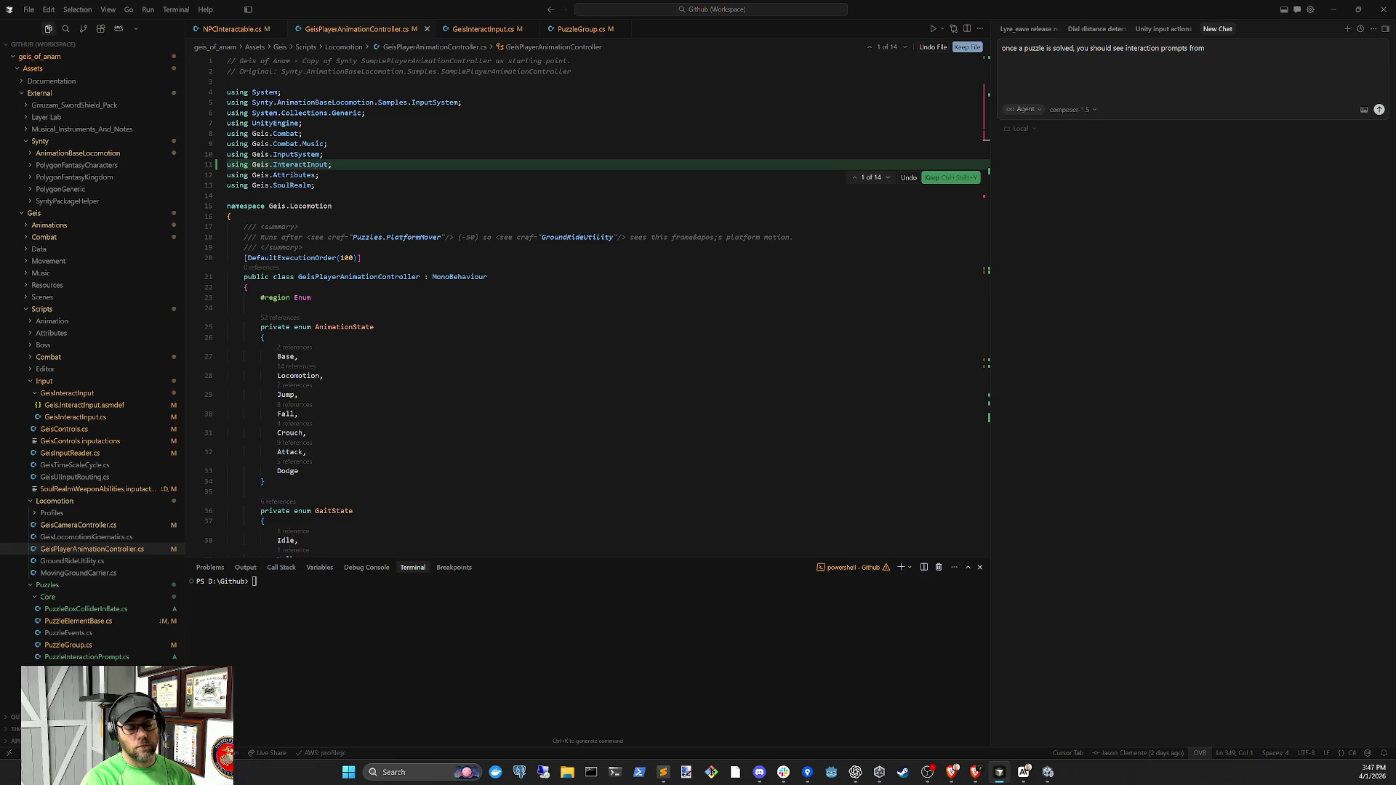
{"action": "key", "text": "BackSpace"}
{"action": "key", "text": "BackSpace"}
{"action": "key", "text": "BackSpace"}
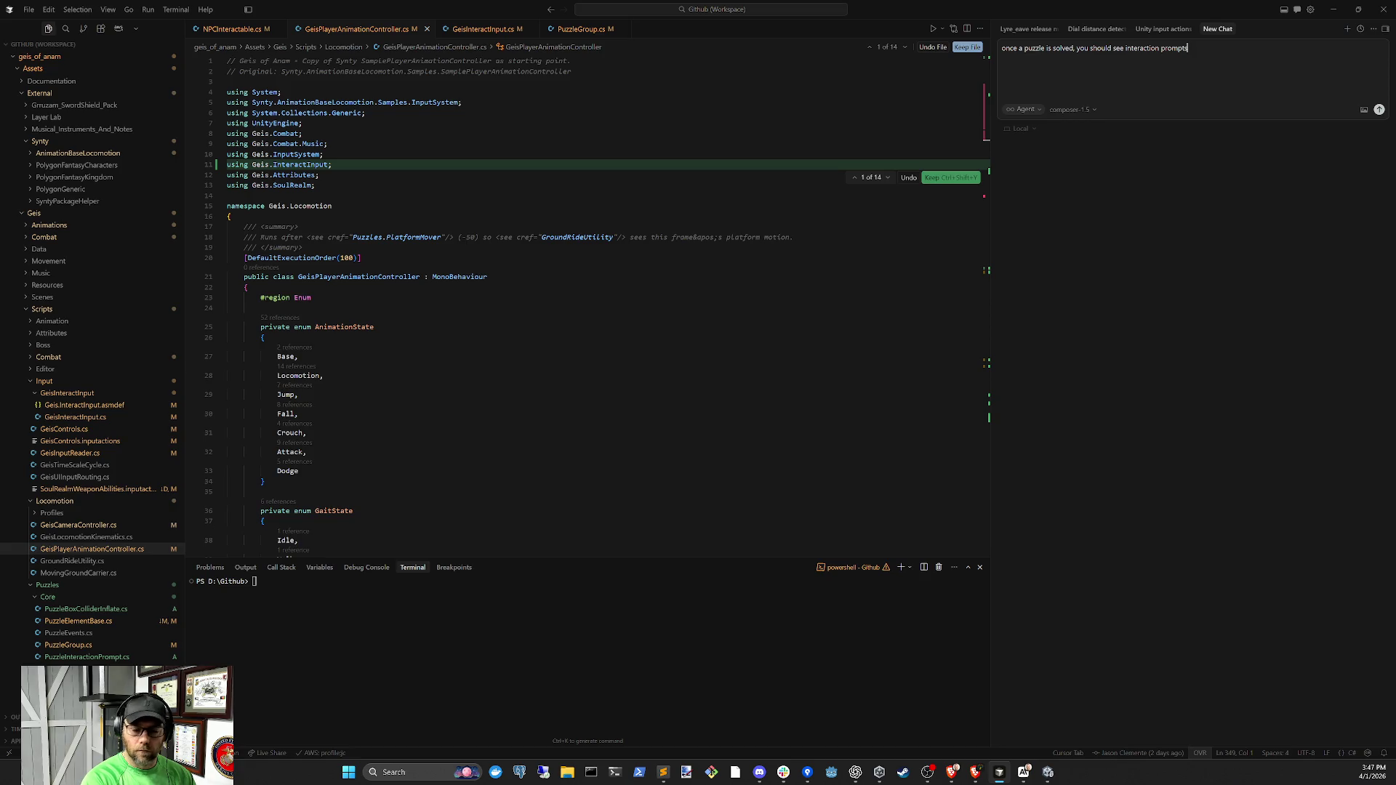
{"action": "type", "text": "from that puzz"}
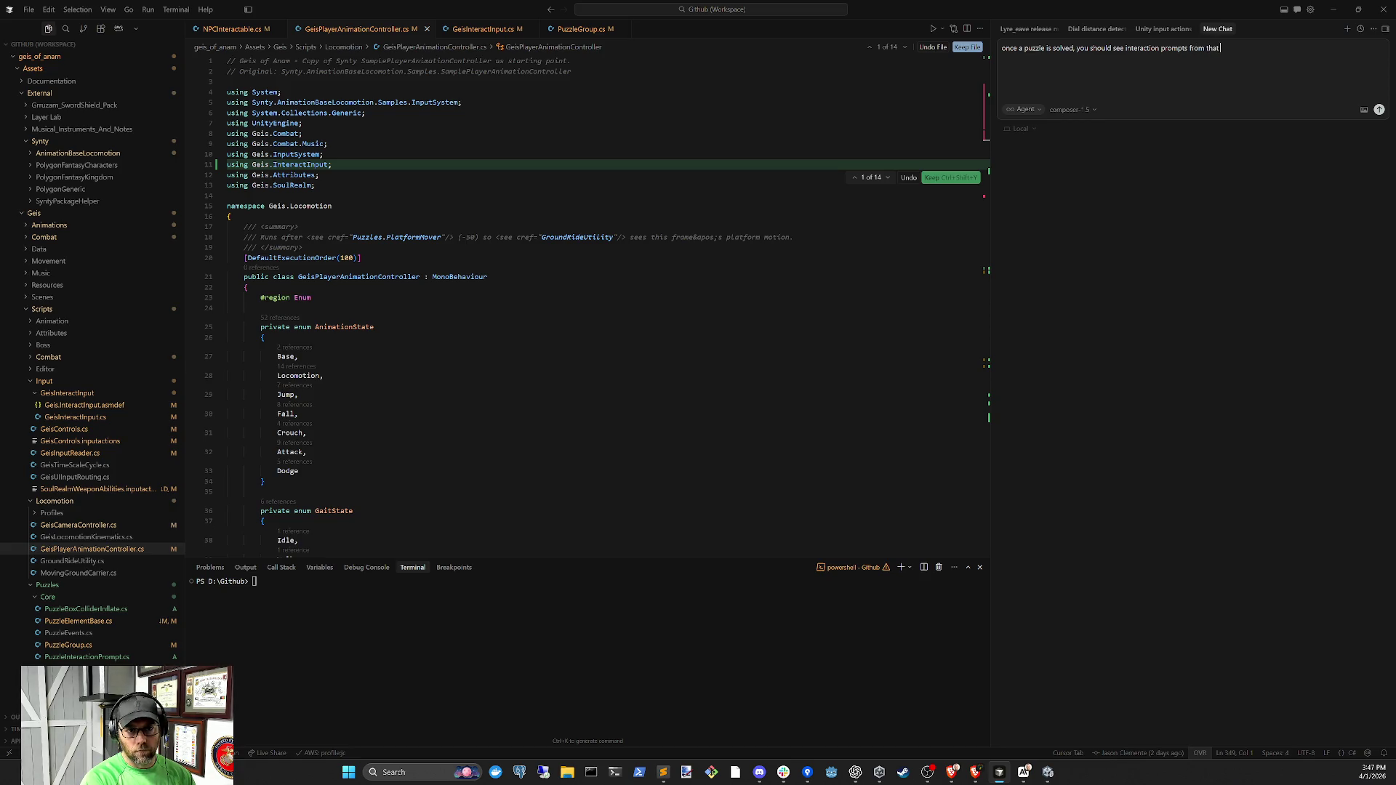
{"action": "key", "text": "Return"}
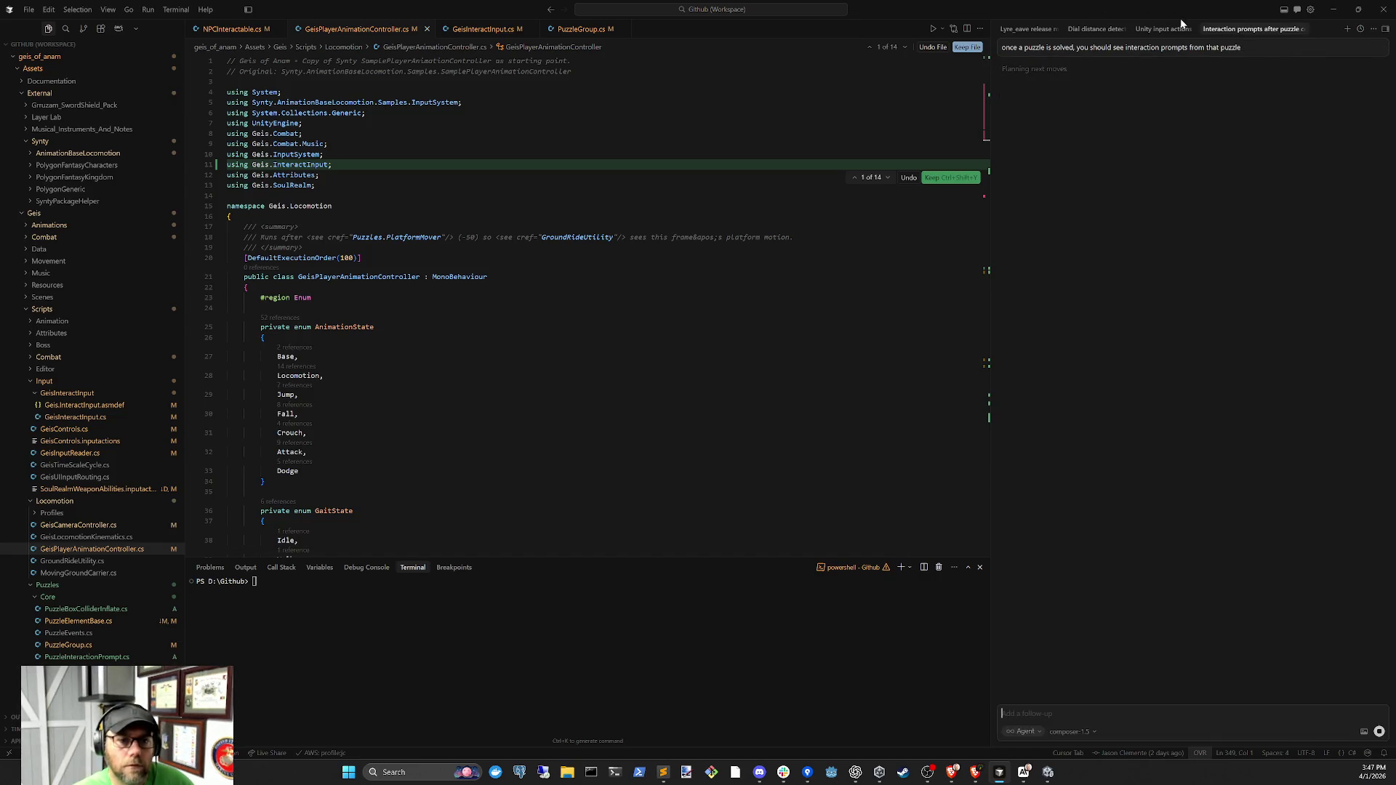
Keep all changes from the Unity input actions chat and return to Unity
{"action": "left_click", "coordinate": [1179, 29]}
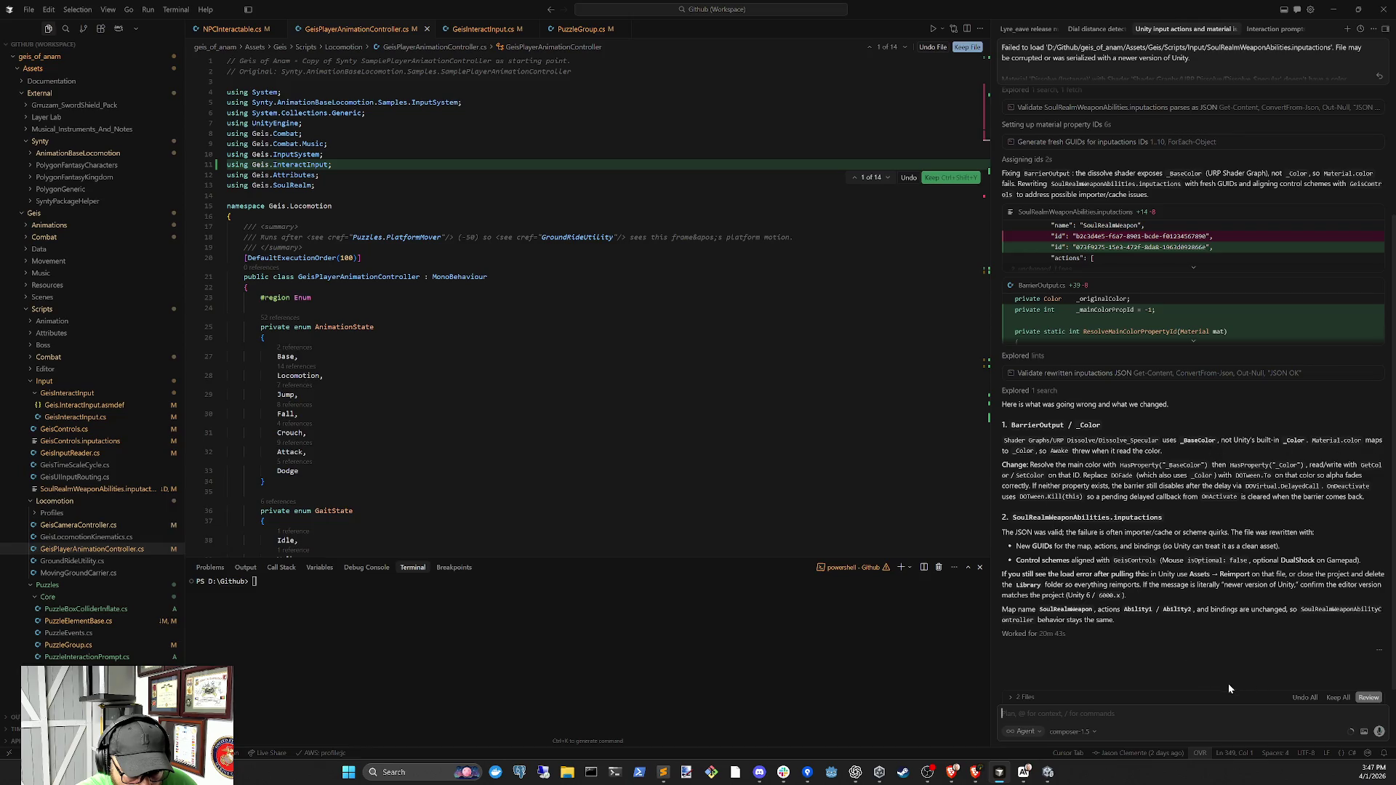
{"action": "left_click", "coordinate": [1334, 699]}
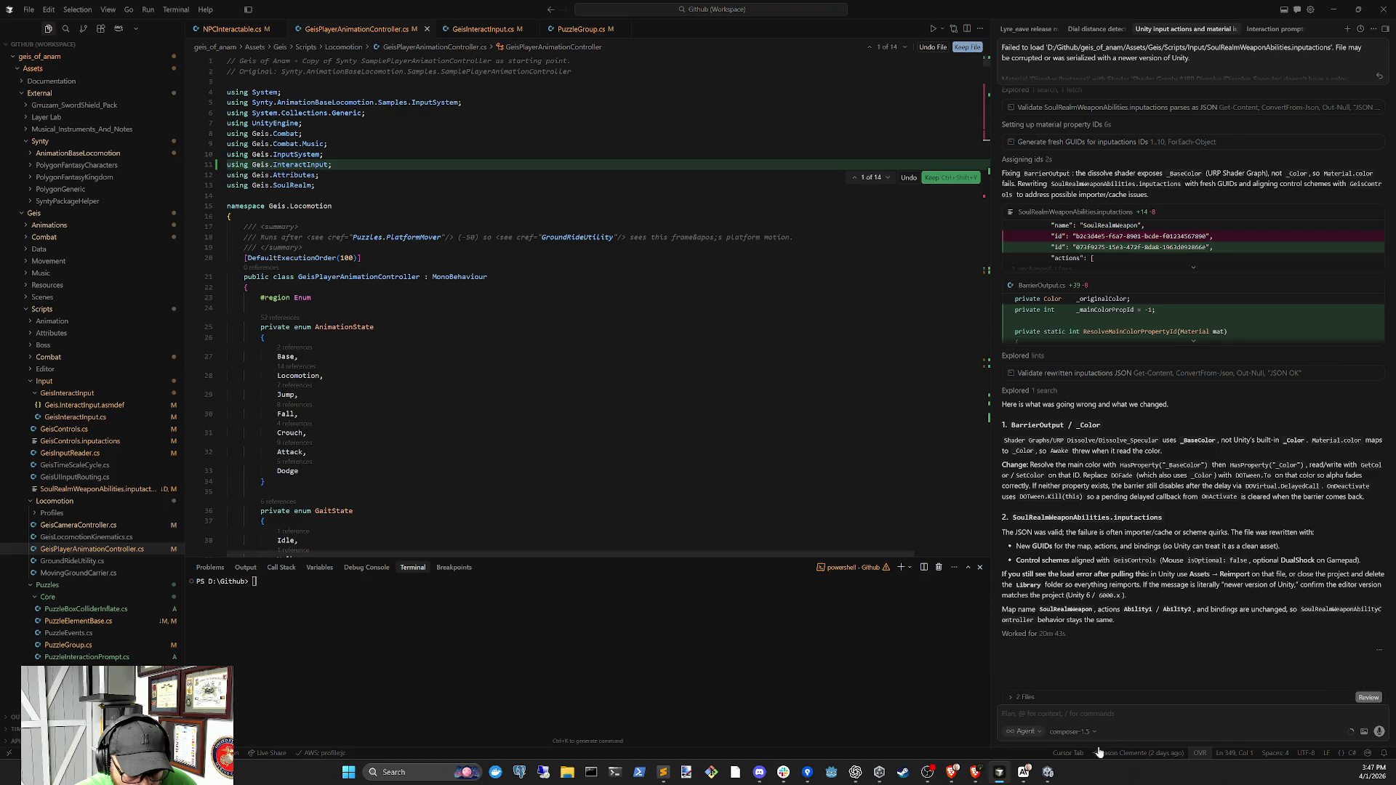
{"action": "left_click", "coordinate": [1048, 771]}
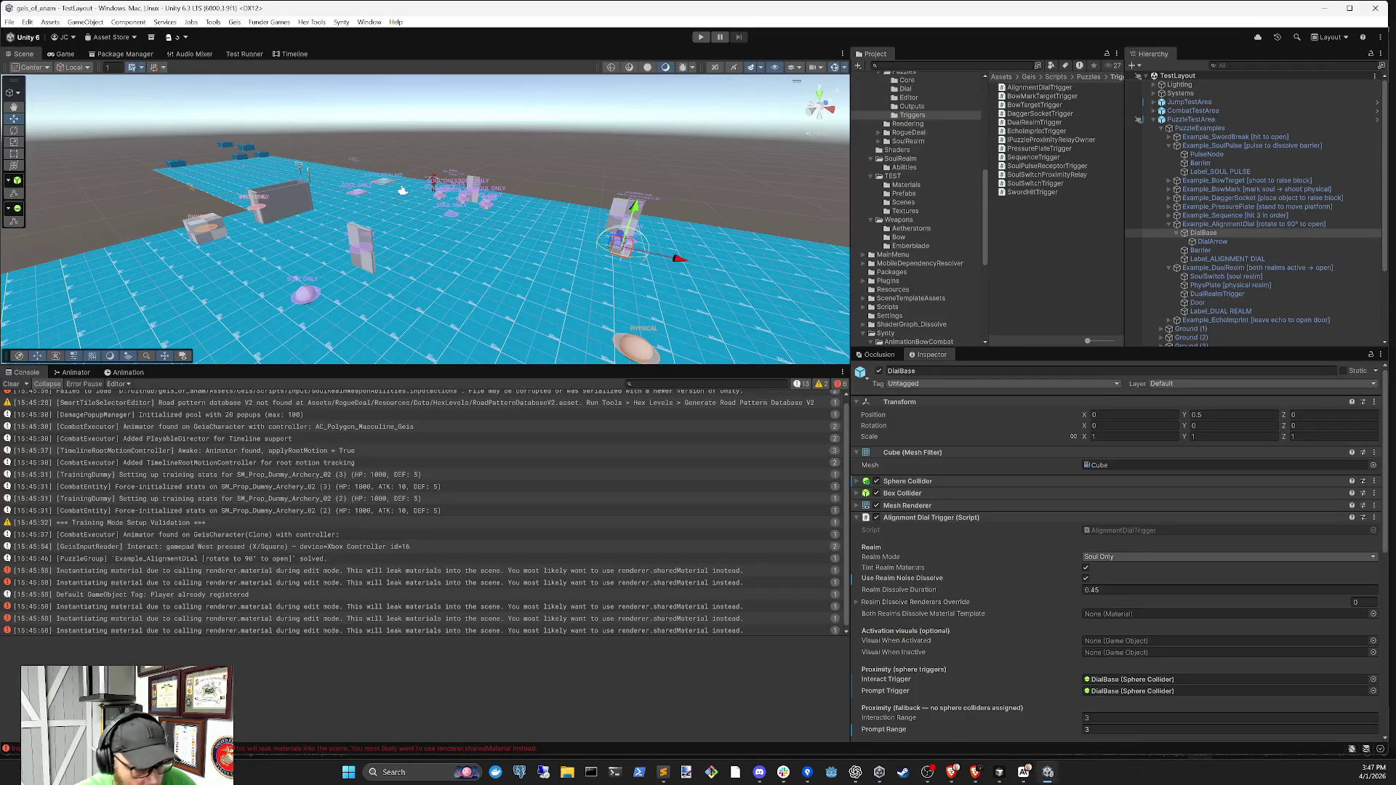
Clear the console, start a playtest, and inspect the input actions load error
{"action": "left_click", "coordinate": [11, 384]}
{"action": "left_click", "coordinate": [701, 38]}
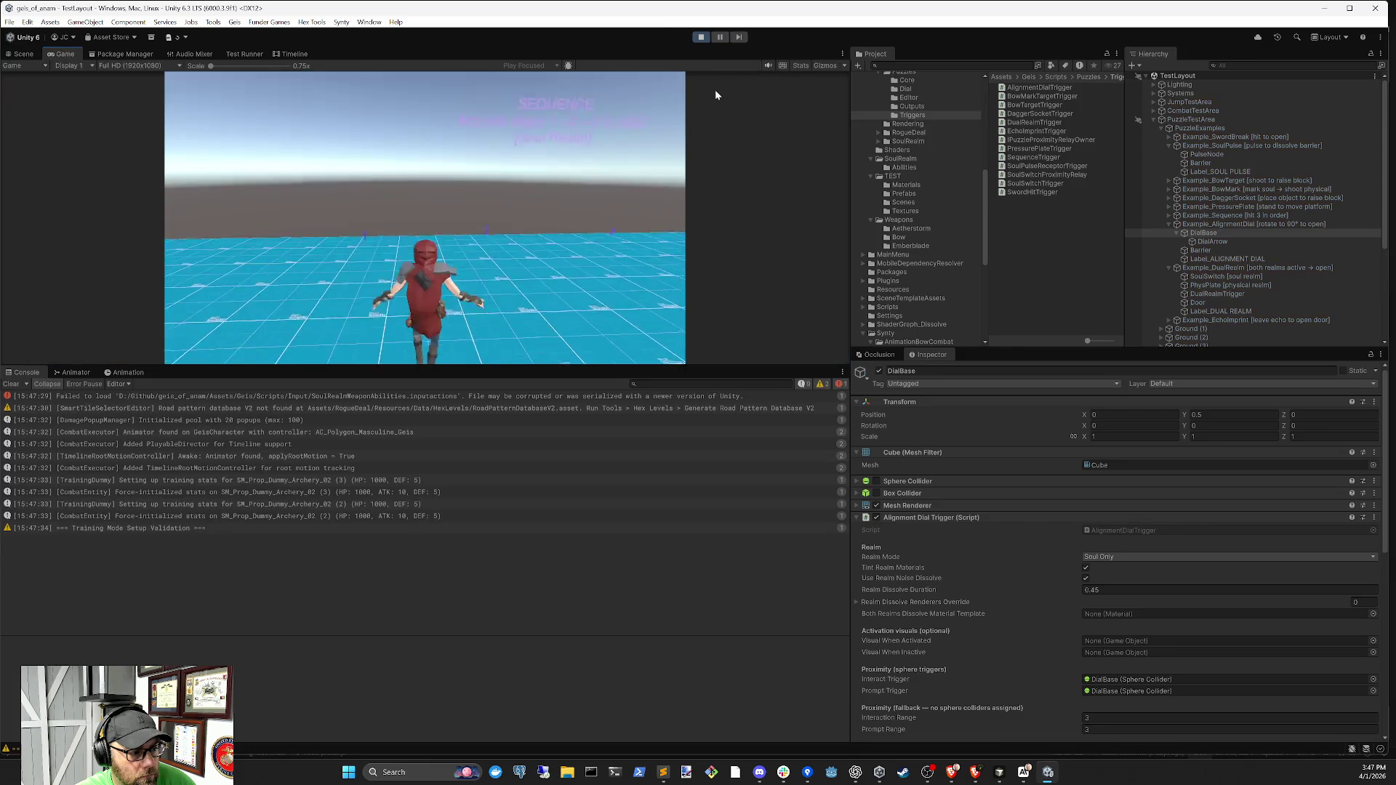
{"action": "left_click", "coordinate": [508, 399]}
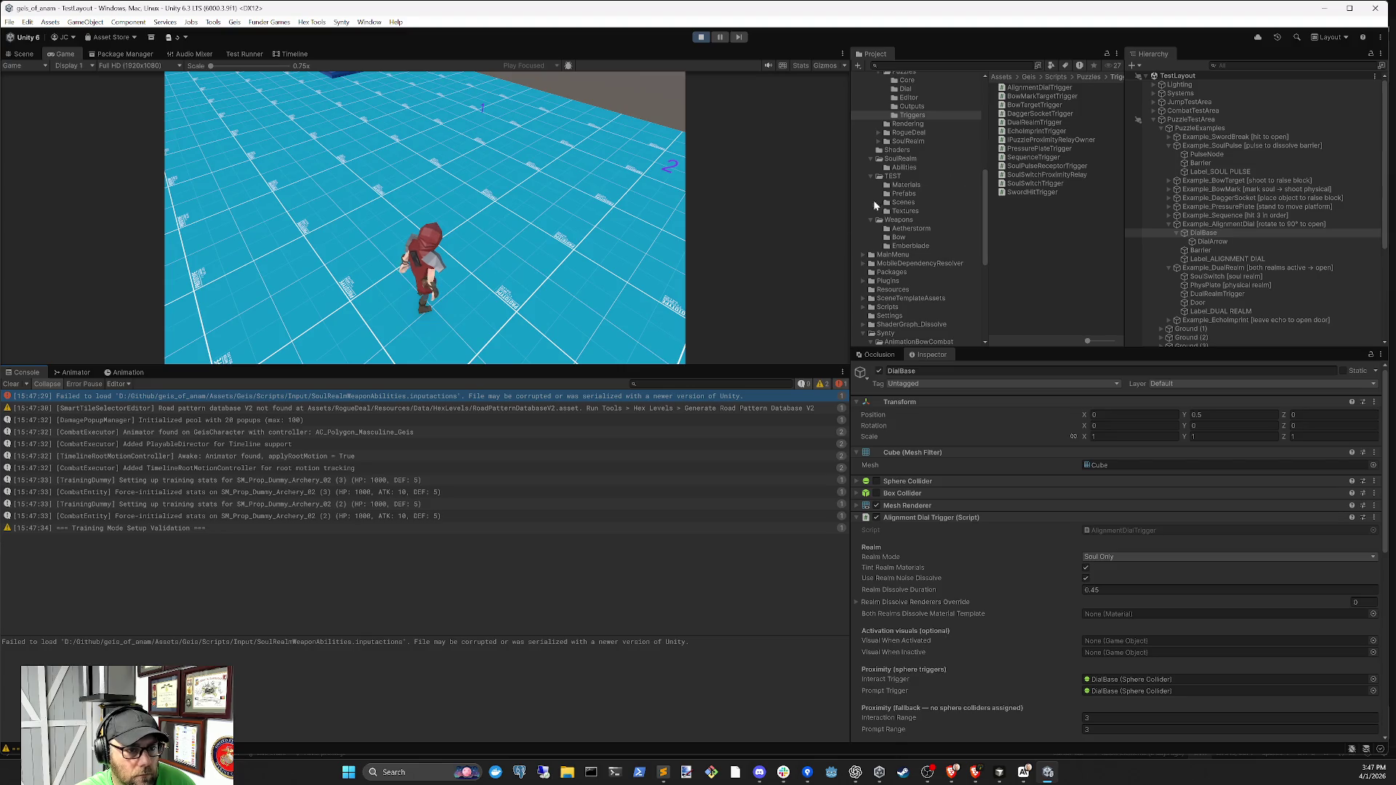
Show the Scripts > Input folder in the Project window
{"action": "scroll", "coordinate": [920, 182], "scroll_direction": "up", "scroll_amount": 10}
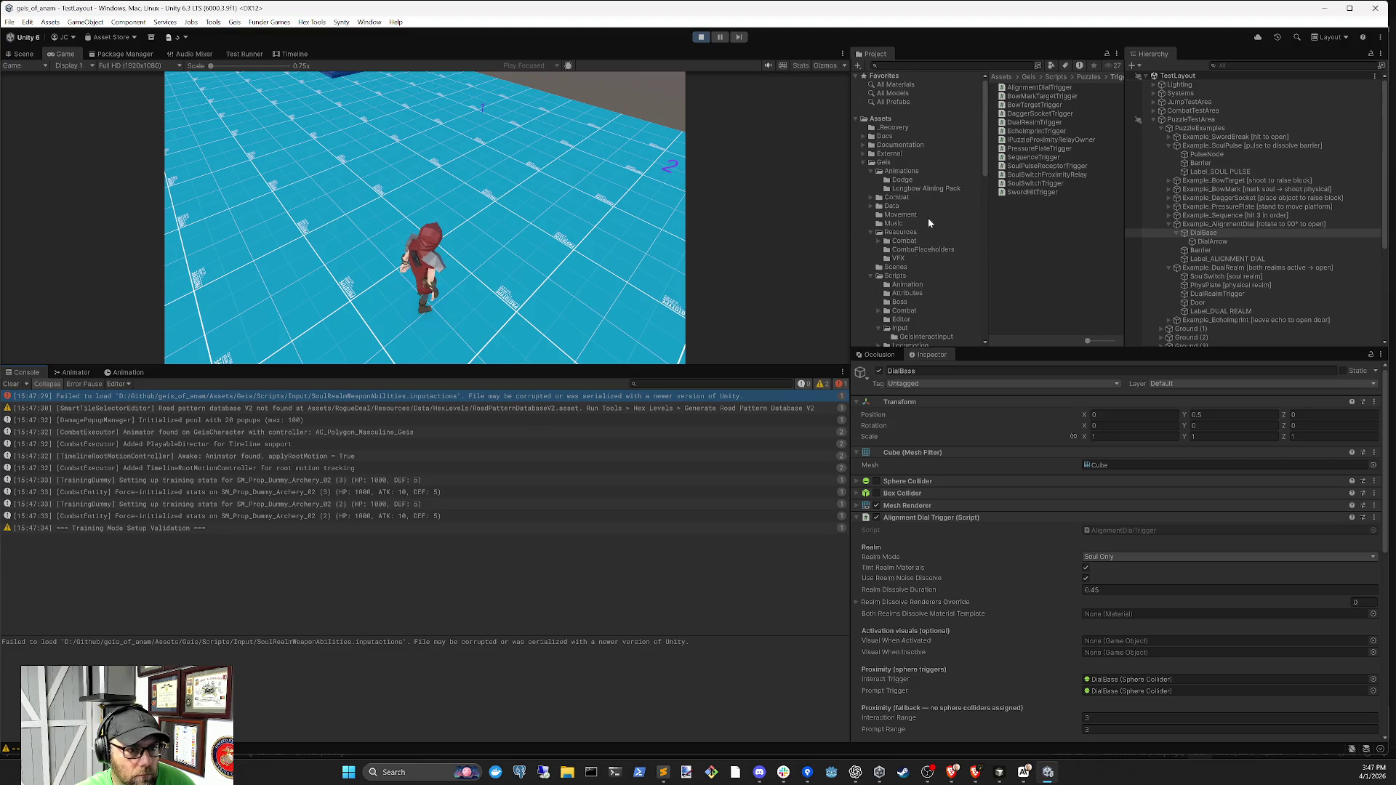
{"action": "scroll", "coordinate": [920, 253], "scroll_direction": "down", "scroll_amount": 5}
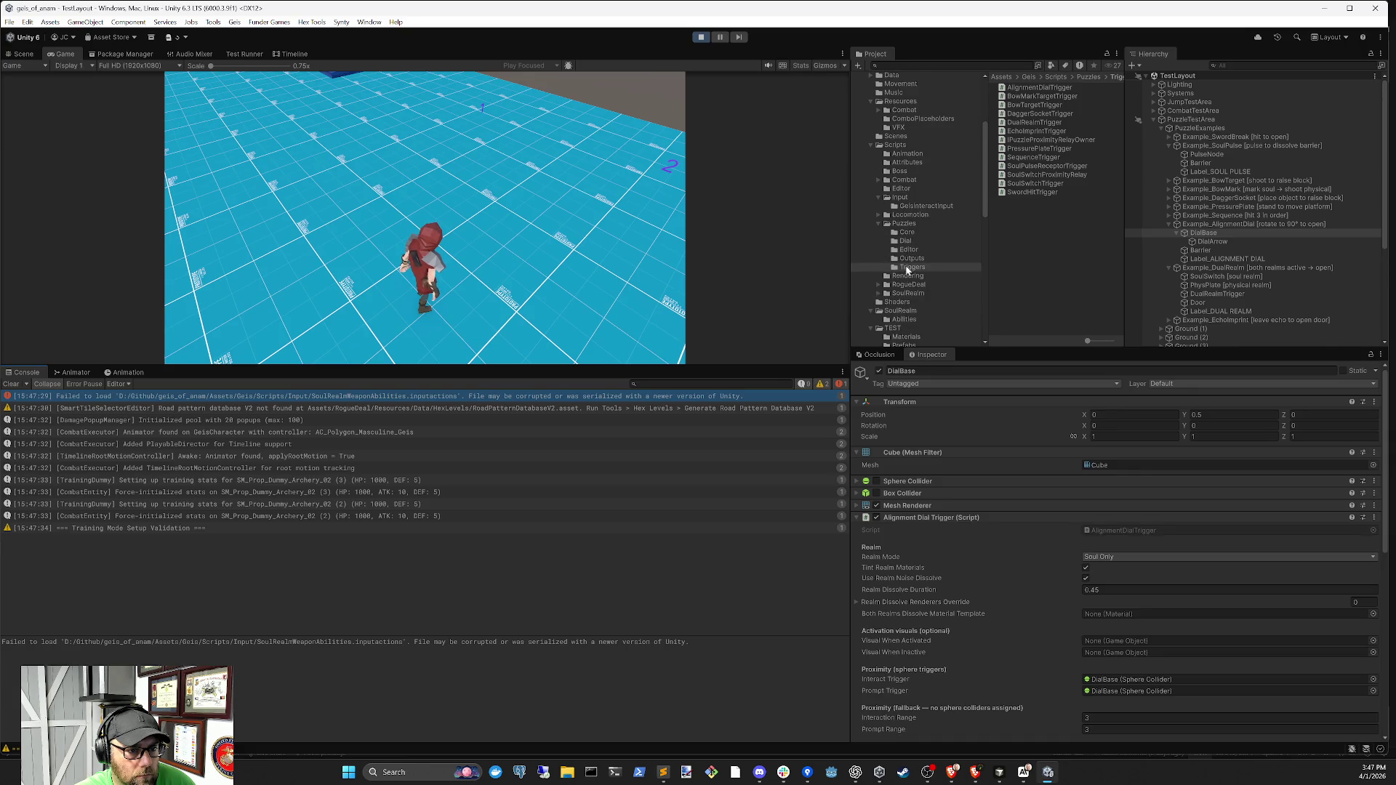
{"action": "scroll", "coordinate": [901, 305], "scroll_direction": "down", "scroll_amount": 5}
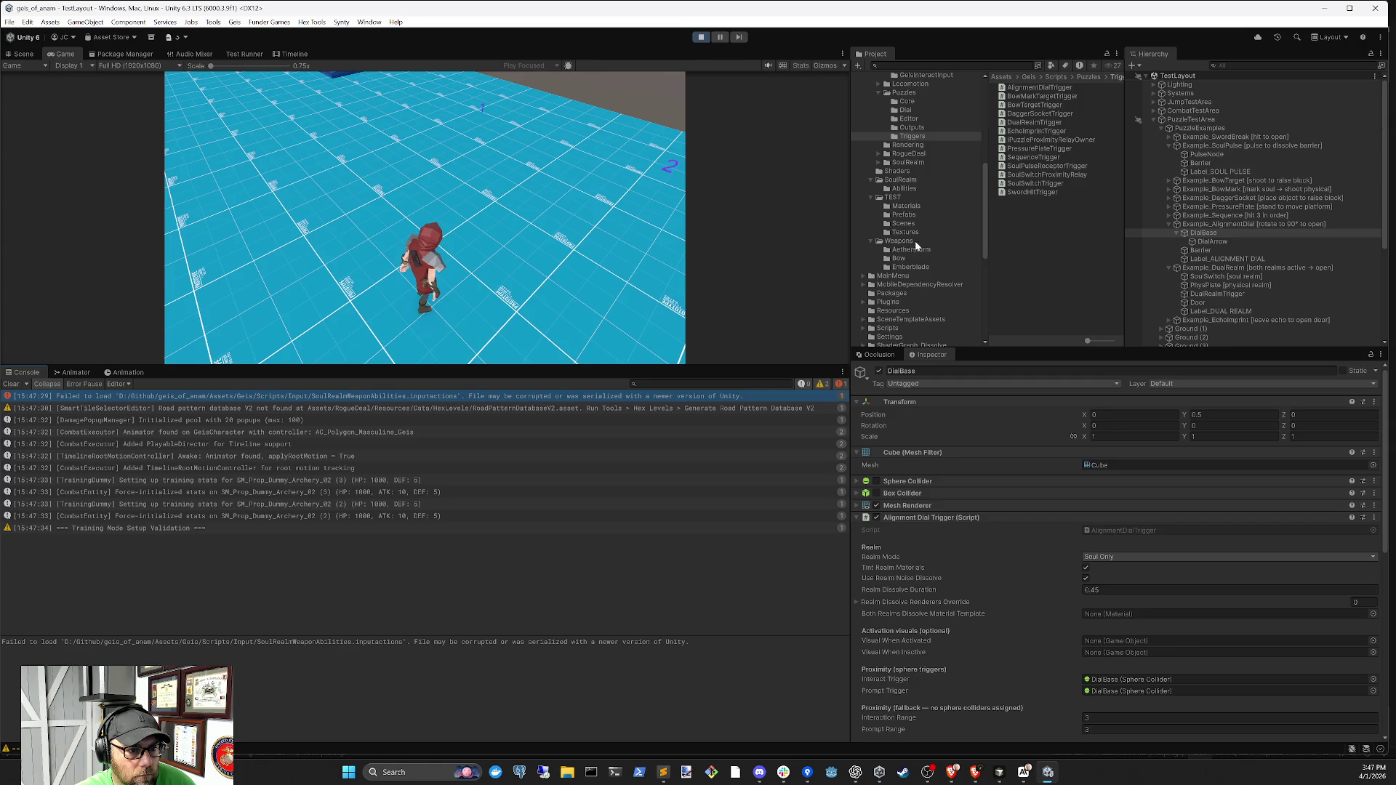
{"action": "scroll", "coordinate": [913, 261], "scroll_direction": "up", "scroll_amount": 6}
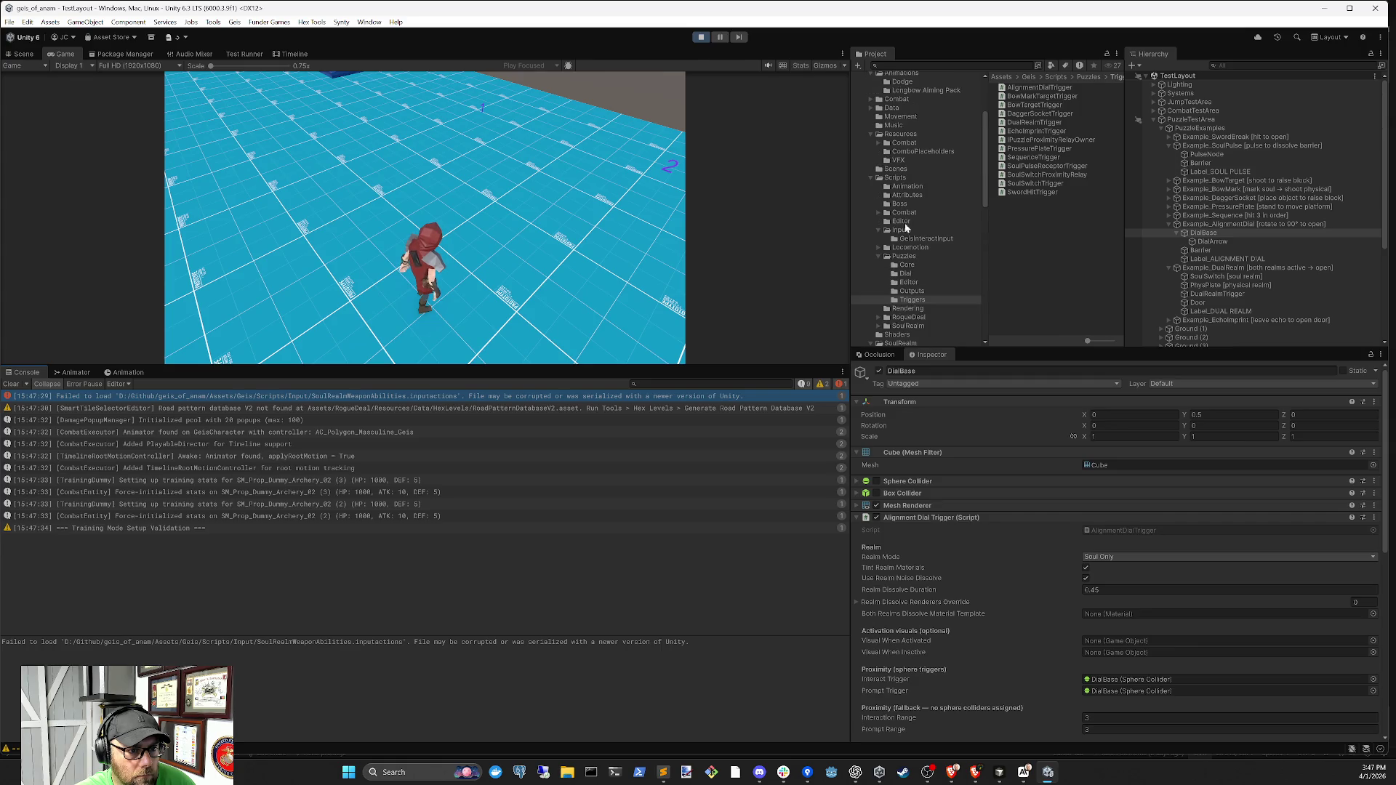
{"action": "left_click", "coordinate": [901, 230]}
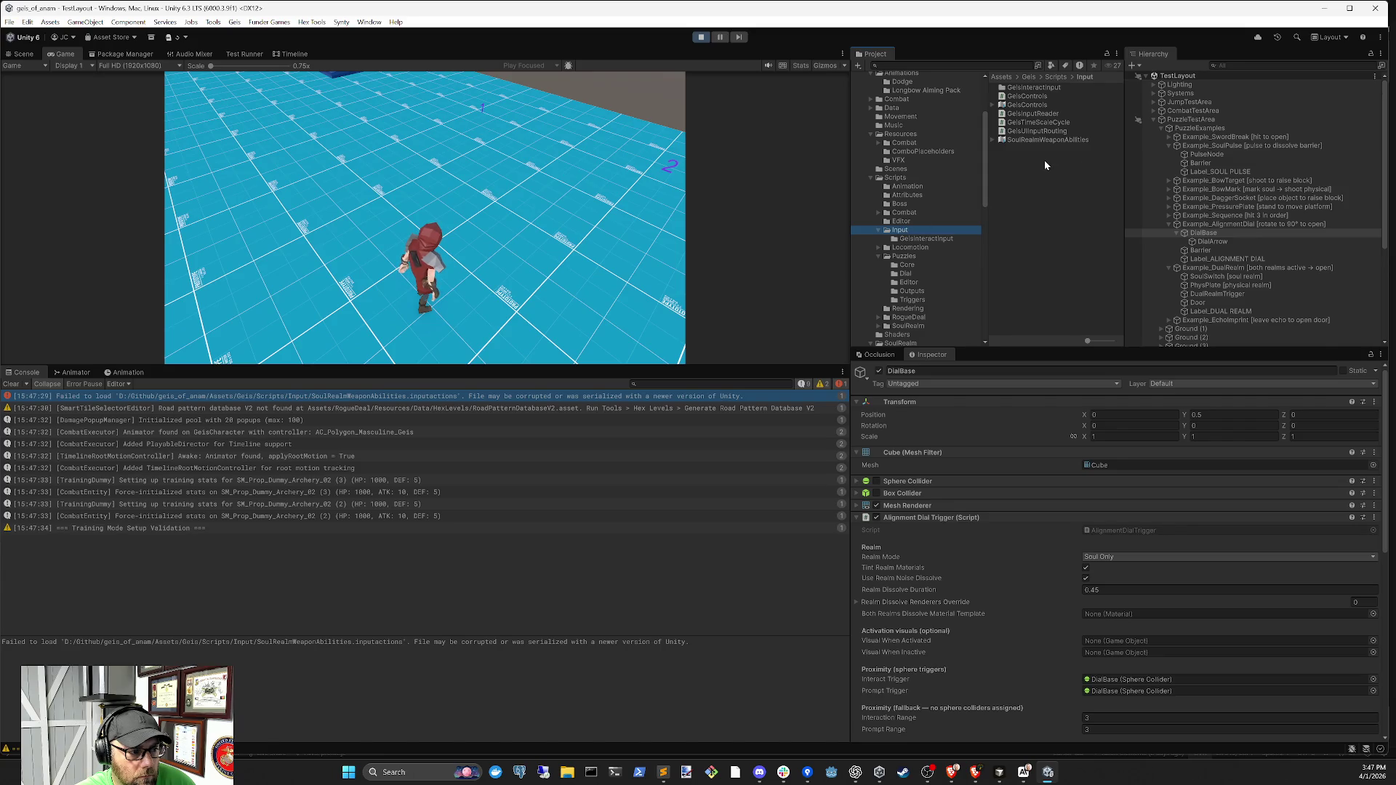
Inspect SoulRealmWeaponAbilities' actions and compare its import settings with GeisControls
{"action": "left_click", "coordinate": [1044, 140]}
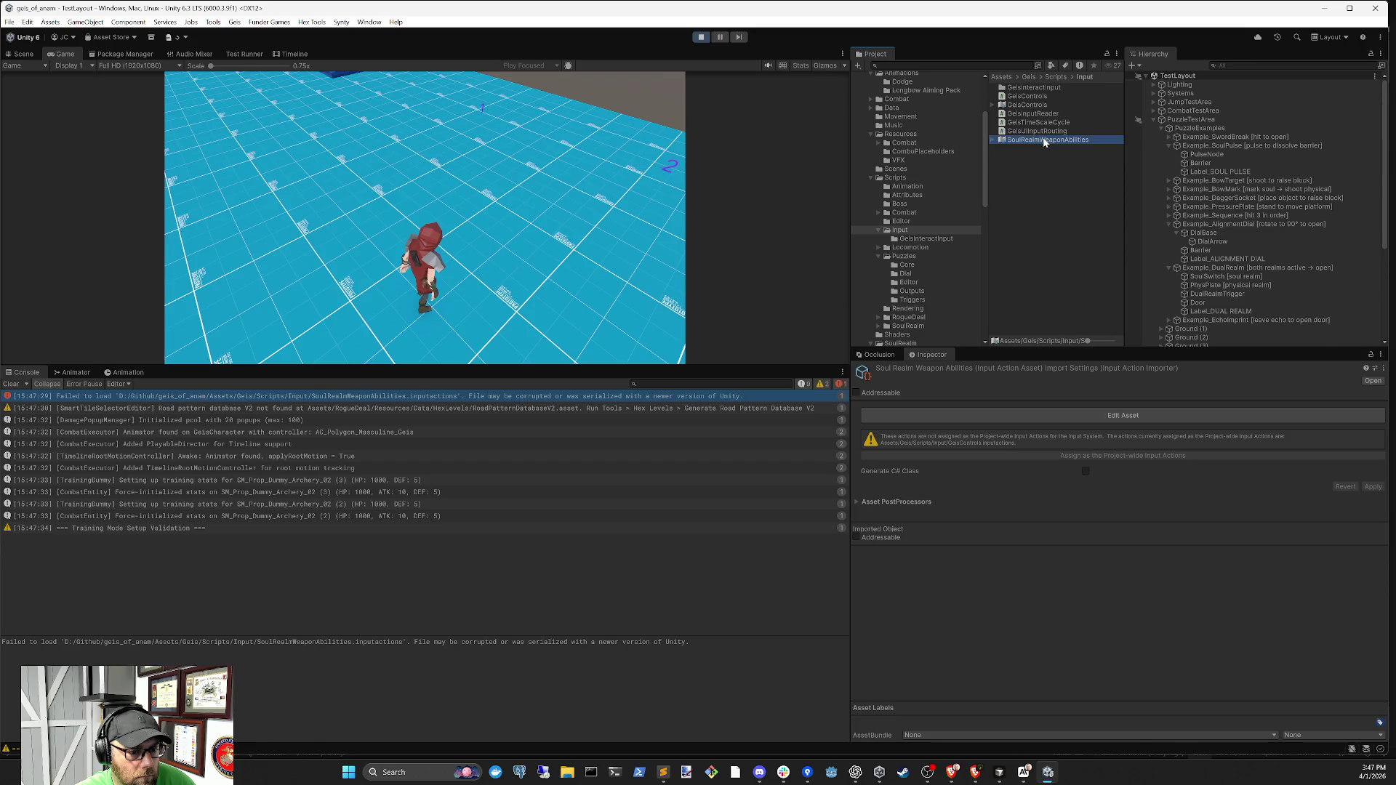
{"action": "left_click", "coordinate": [993, 141]}
{"action": "left_click", "coordinate": [1054, 148]}
{"action": "left_click", "coordinate": [1054, 157]}
{"action": "left_click", "coordinate": [1048, 140]}
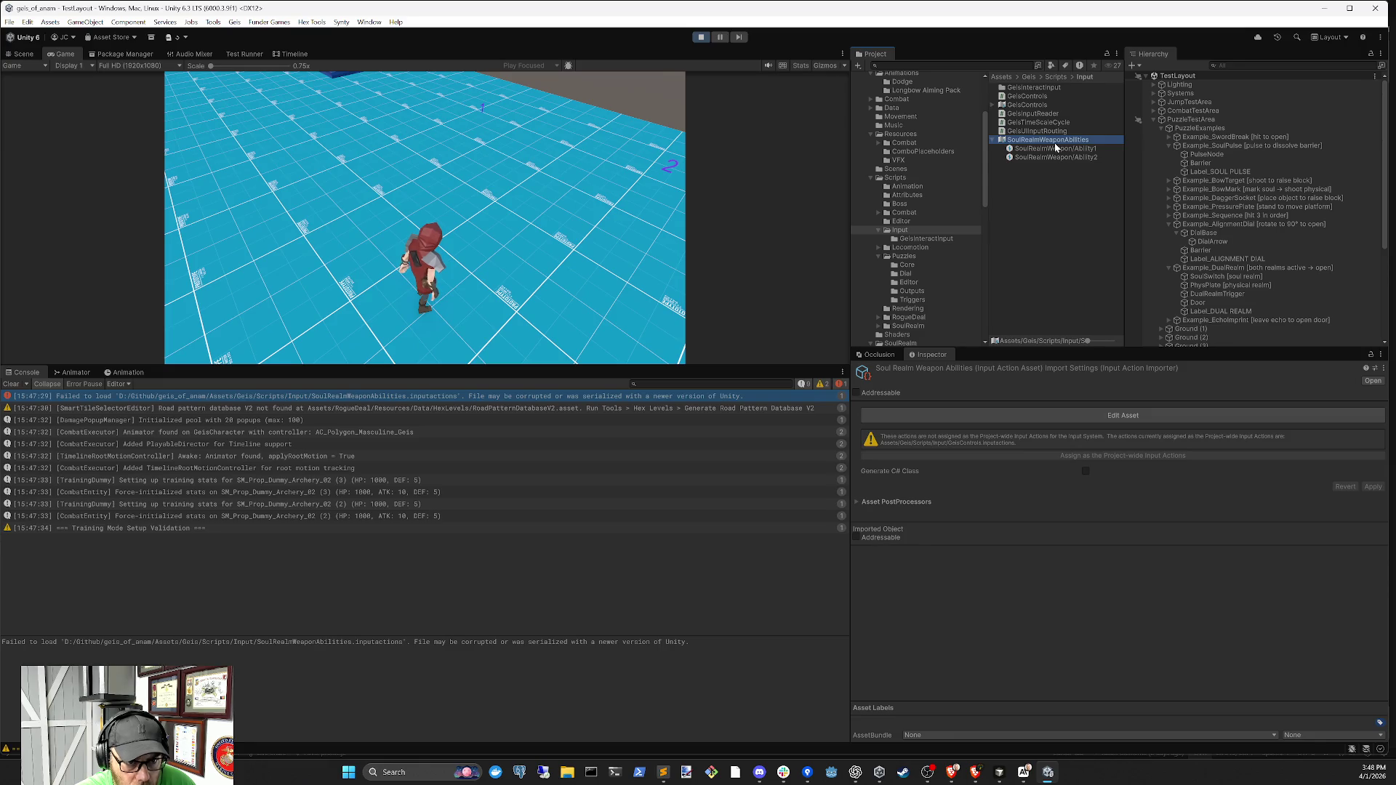
{"action": "left_click", "coordinate": [1035, 107]}
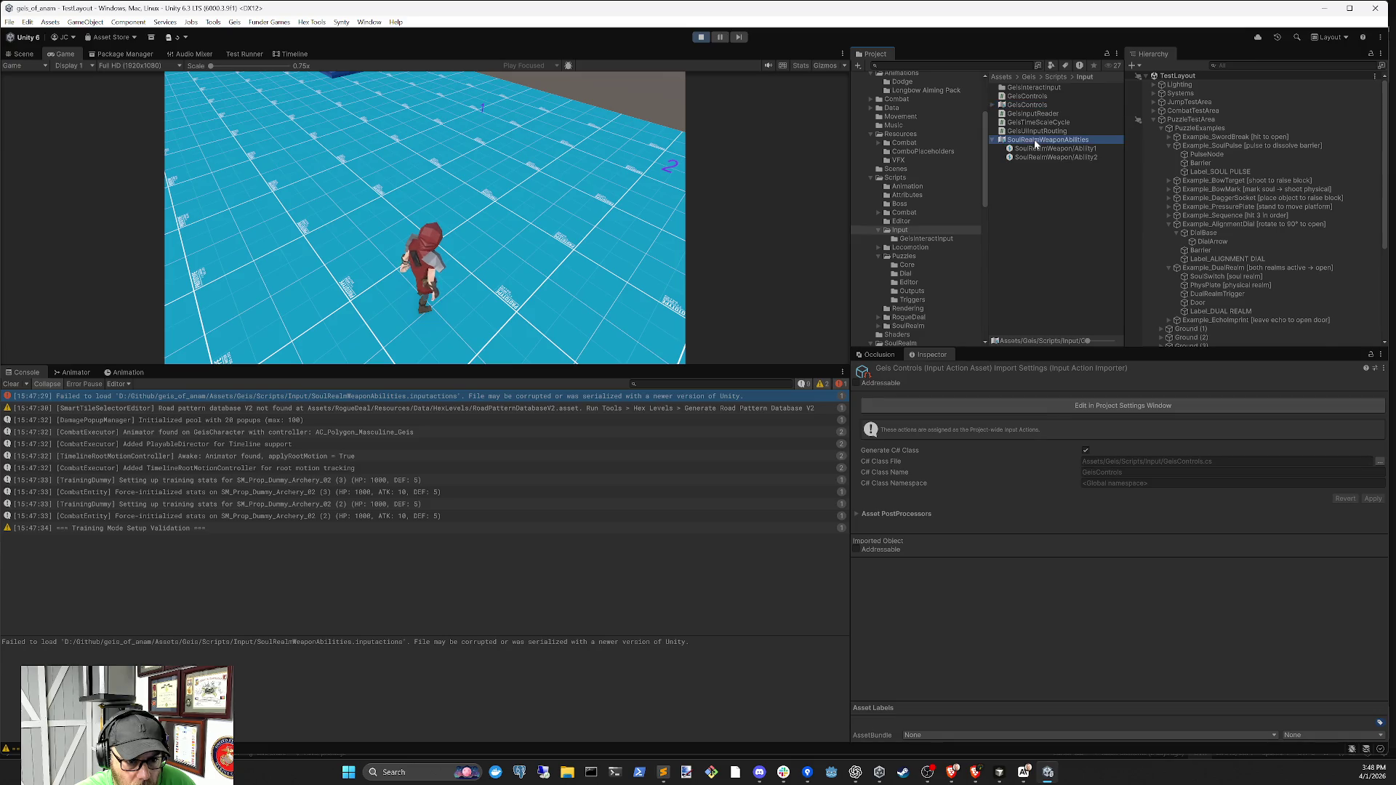
{"action": "left_click", "coordinate": [1036, 142]}
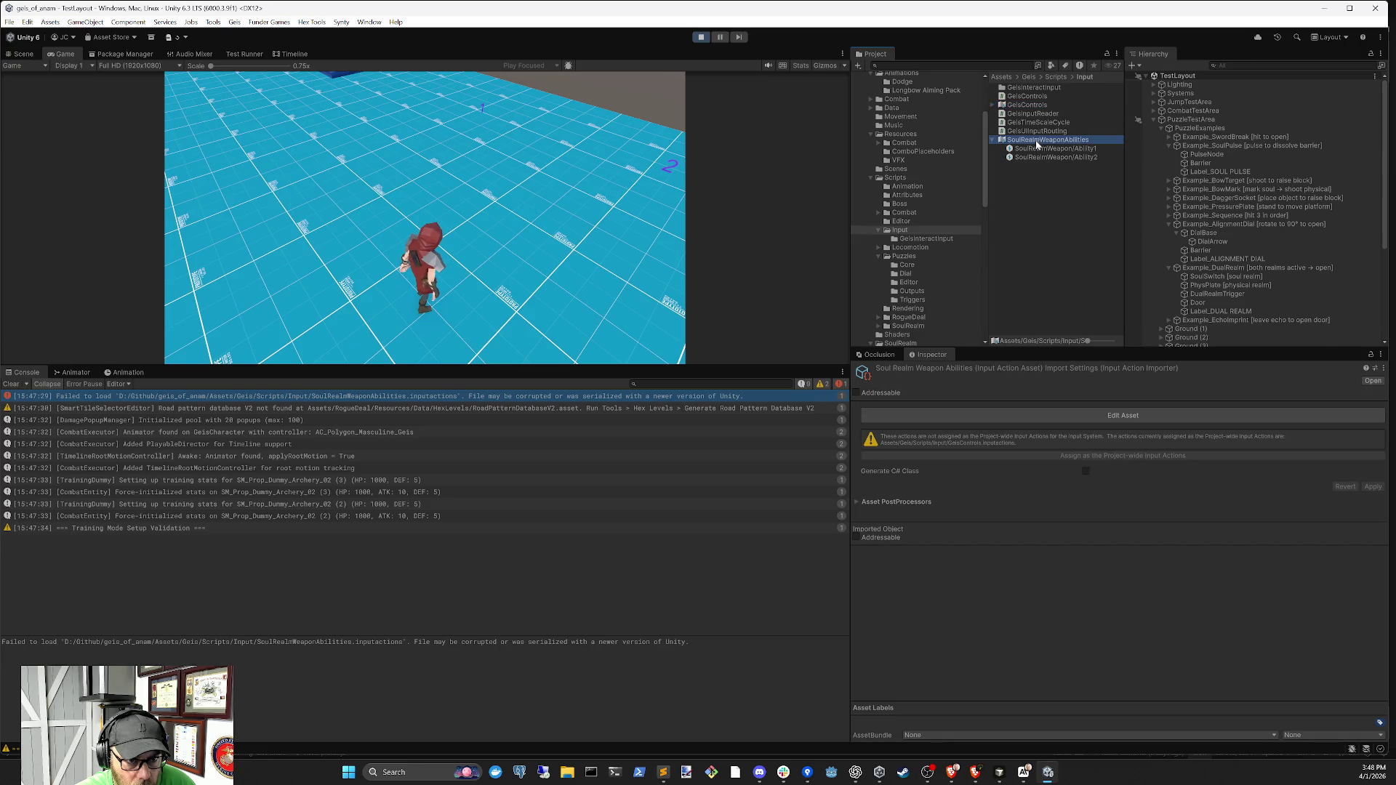
Recheck SoulRealmWeaponAbilities, then copy the load error's file path from the Console
{"action": "left_click", "coordinate": [911, 240]}
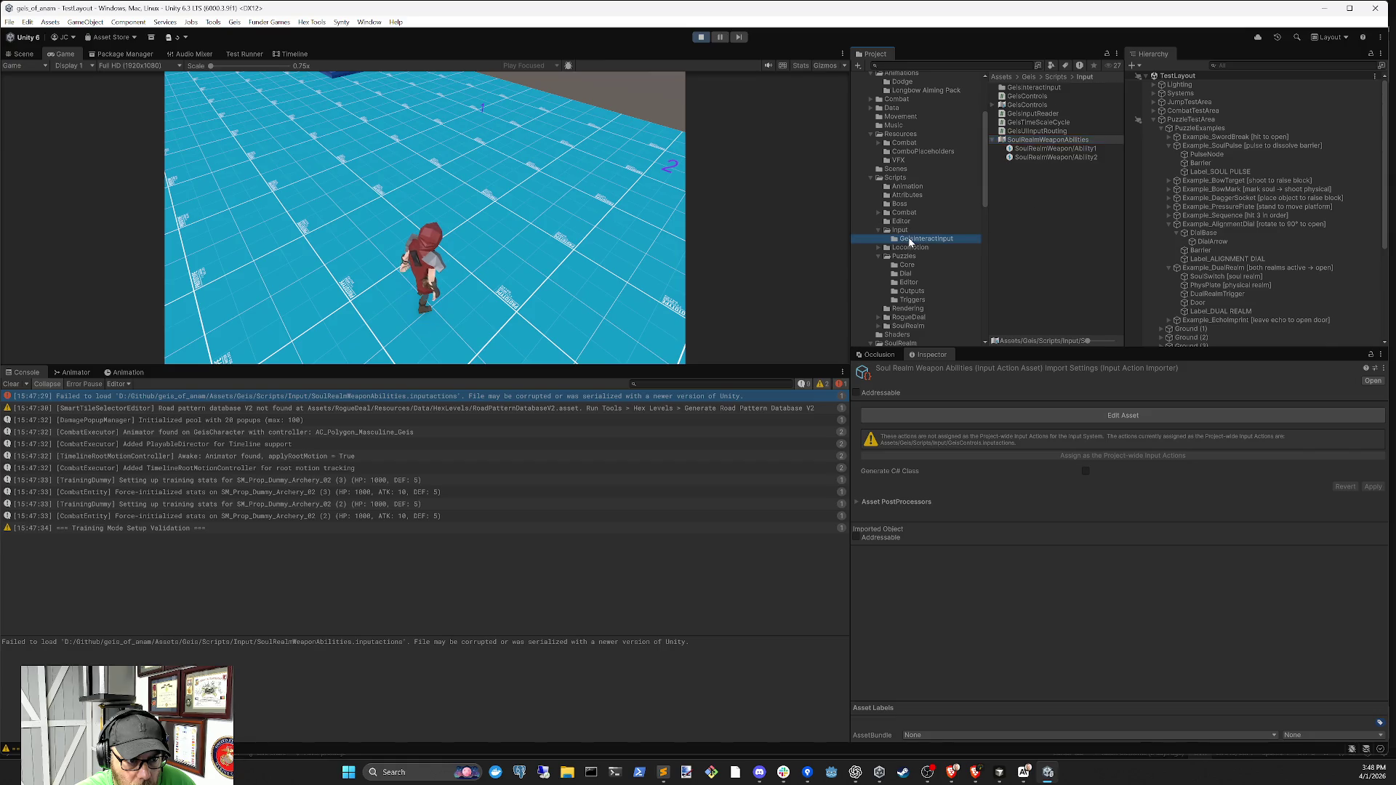
{"action": "left_click", "coordinate": [896, 229]}
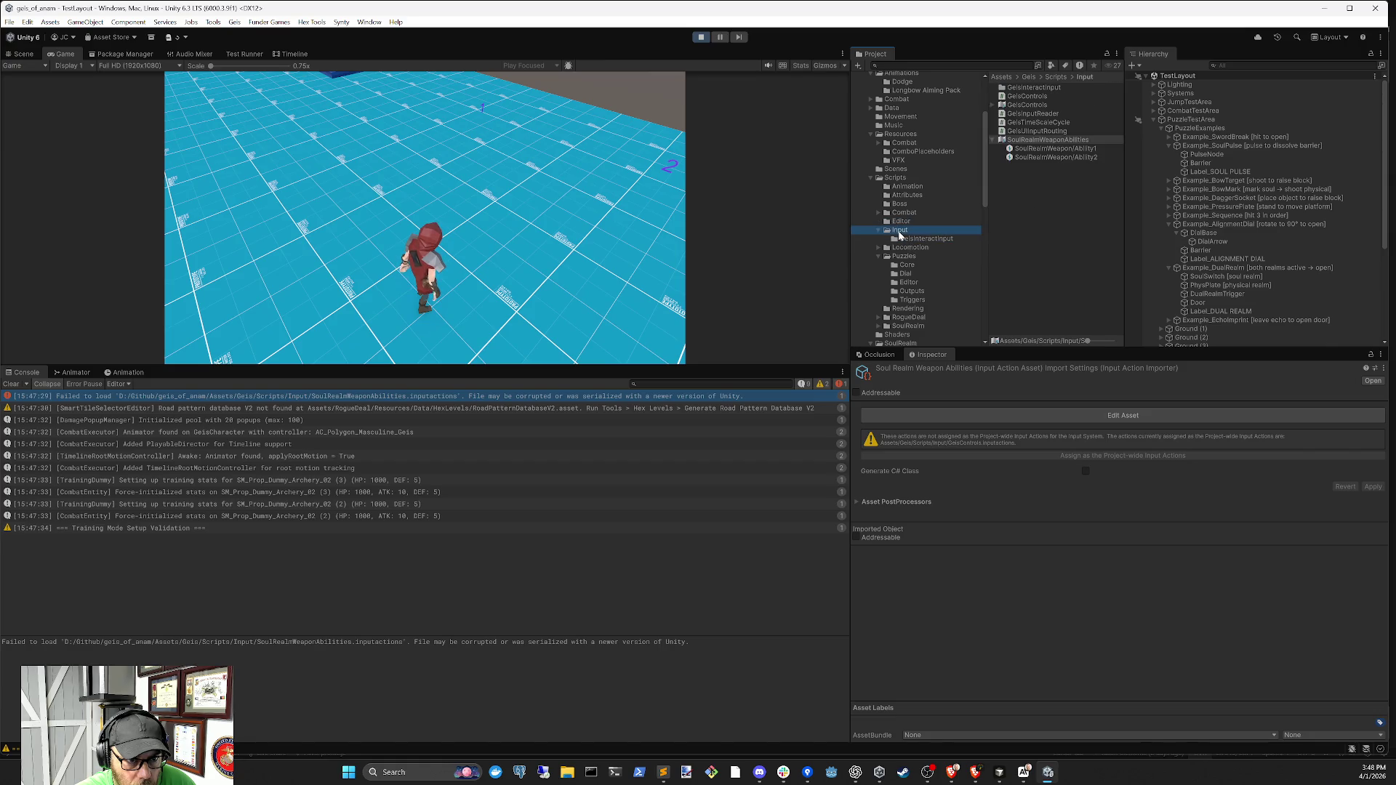
{"action": "left_click", "coordinate": [1042, 148]}
{"action": "left_click", "coordinate": [1042, 143]}
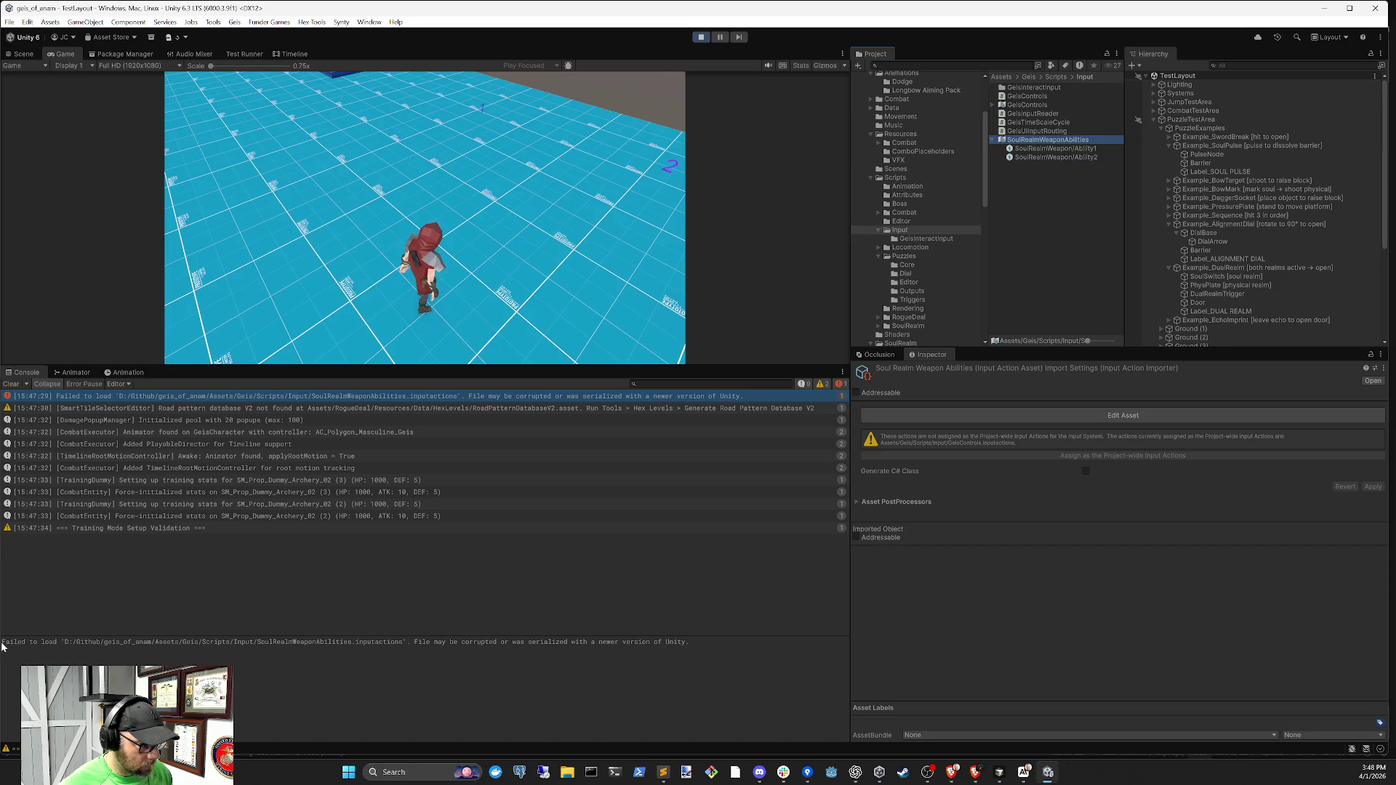
{"action": "mouse_move", "coordinate": [229, 643]}
{"action": "left_mouse_down"}
{"action": "mouse_move", "coordinate": [847, 644]}
{"action": "mouse_move", "coordinate": [2, 642]}
{"action": "left_mouse_up"}
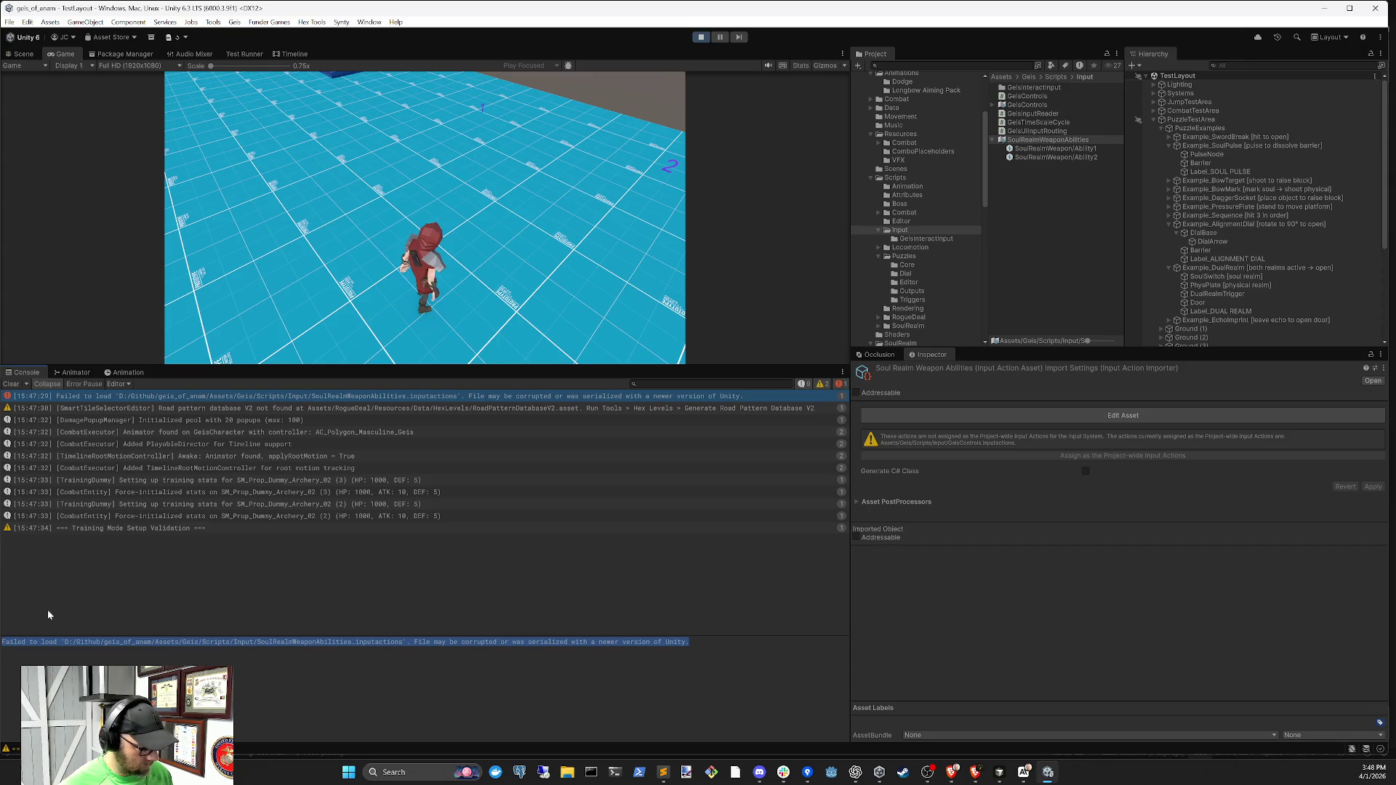
{"action": "left_click", "coordinate": [1000, 773]}
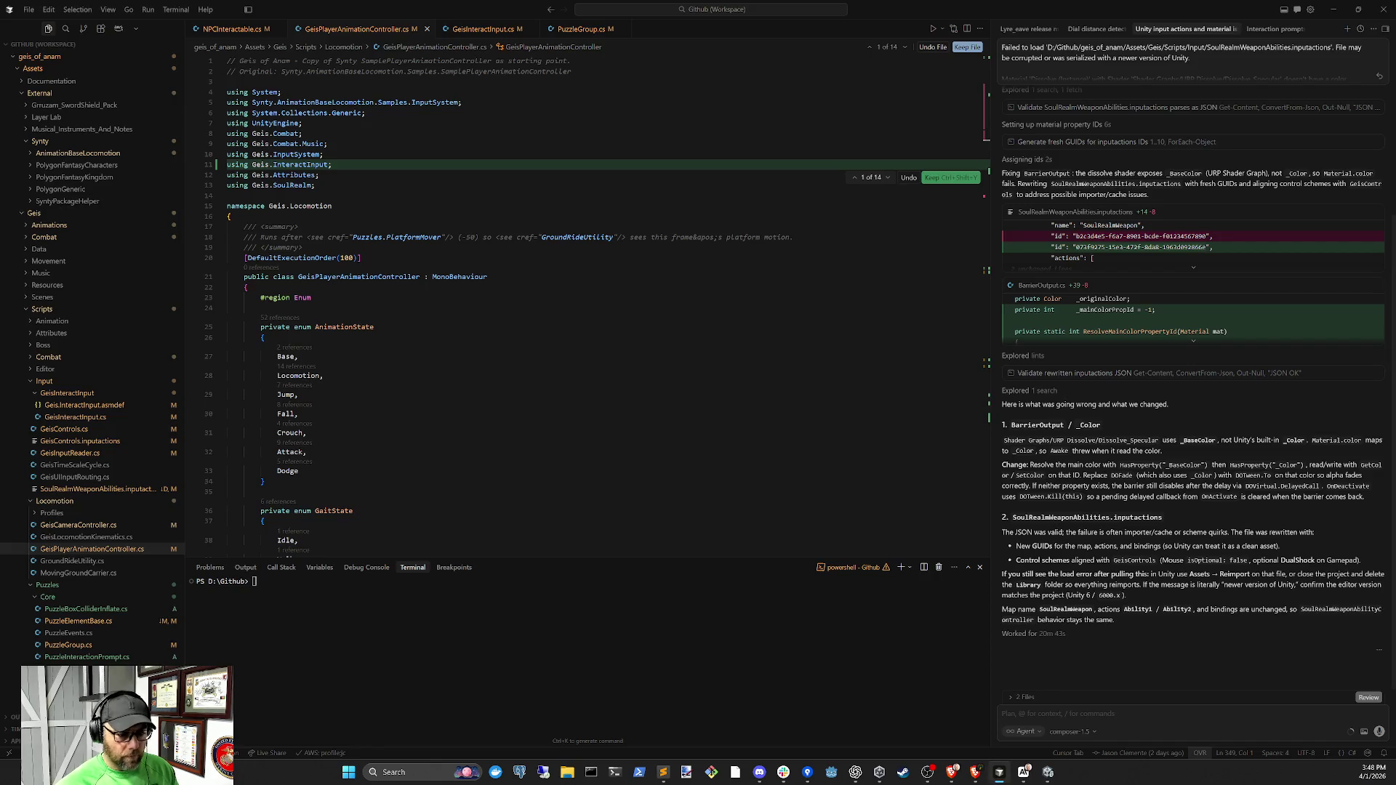
Paste the SoulRealmWeaponAbilities.inputactions load error into the input-actions agent chat and send it
{"action": "type", "text": "Failed to load 'D:/Github/geis_of_anam/Assets/Geis/Scripts/Input/SoulRealmWeaponAbilities.inputactions'. File may be corrupted or was serialized with a newer version of Unity."}
{"action": "key", "text": "Return"}
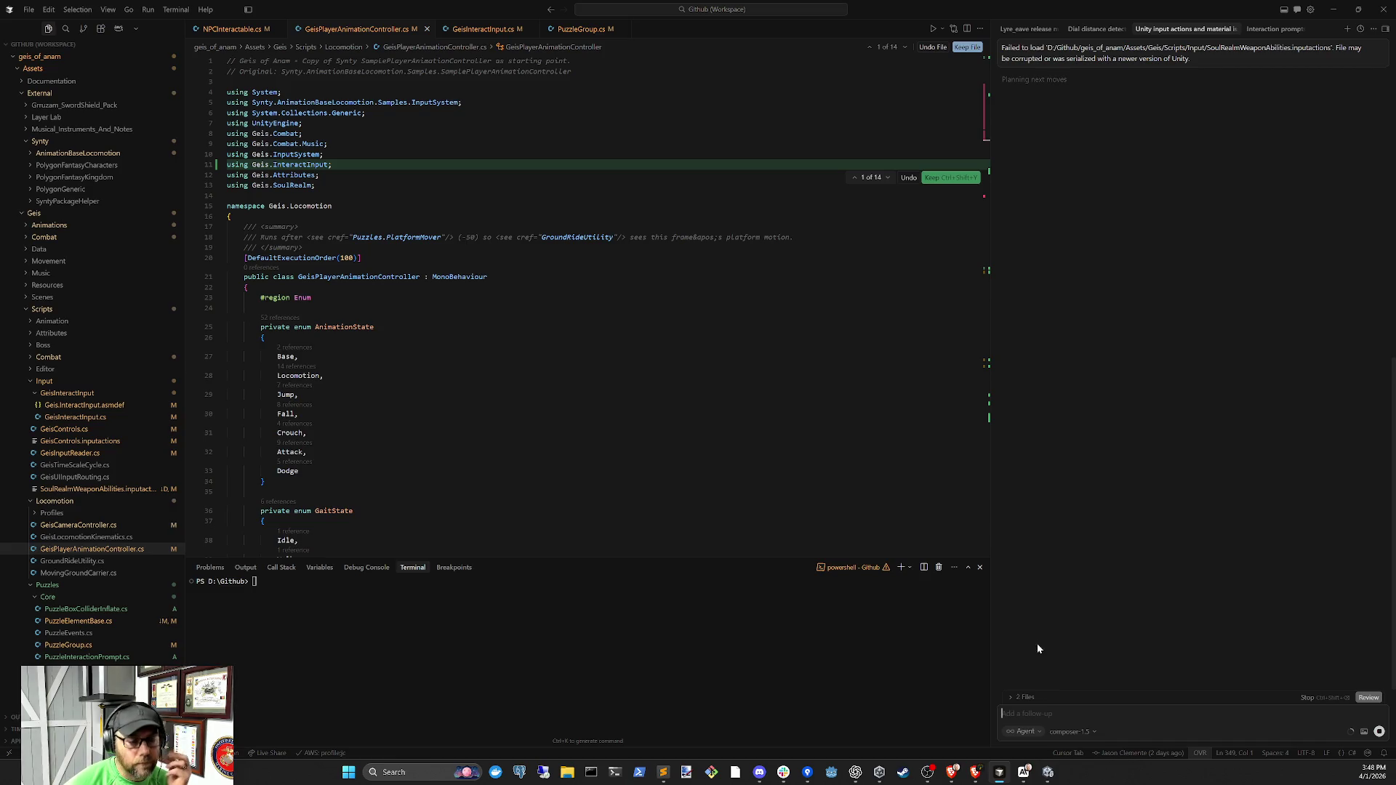
{"action": "mouse_move", "coordinate": [1024, 773]}
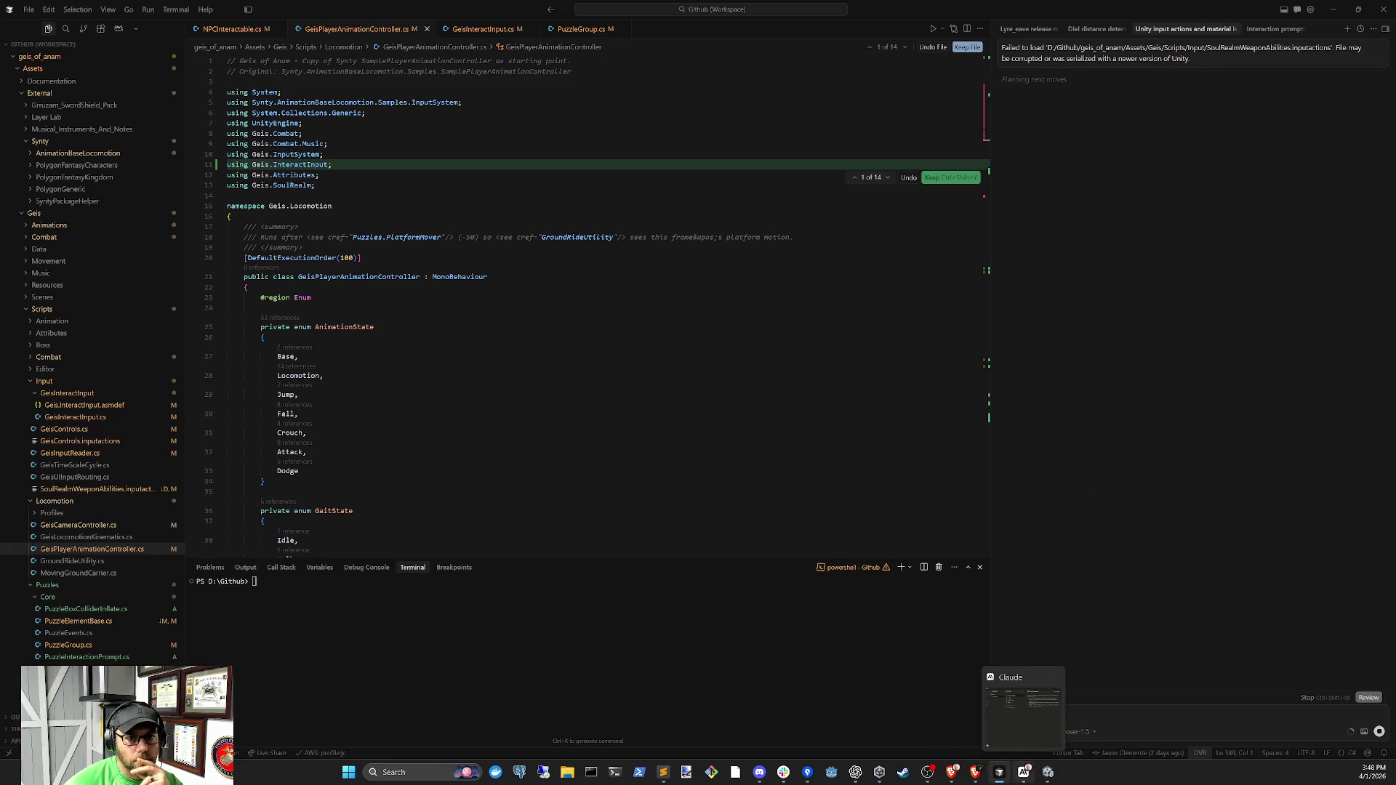
{"action": "left_click", "coordinate": [1280, 29]}
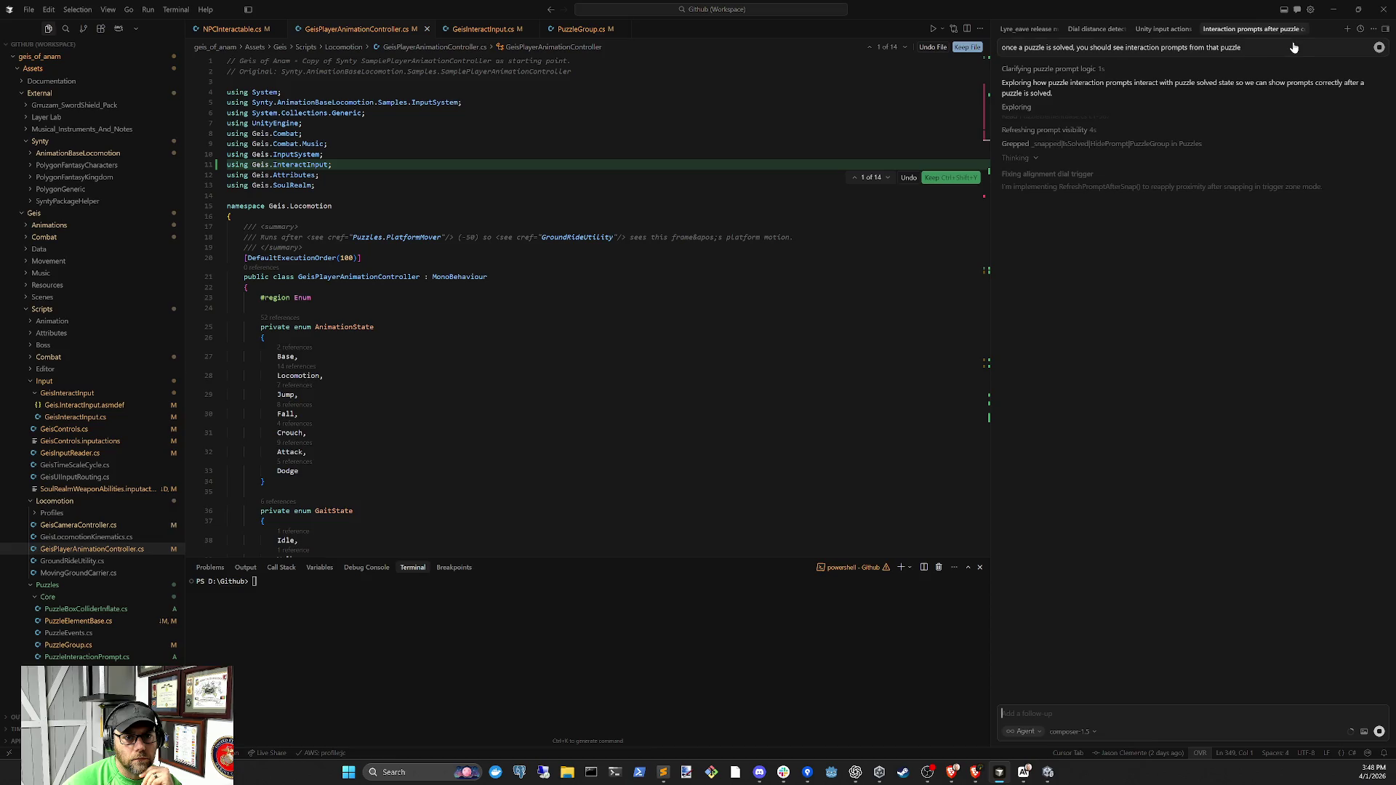
{"action": "left_click", "coordinate": [1164, 29]}
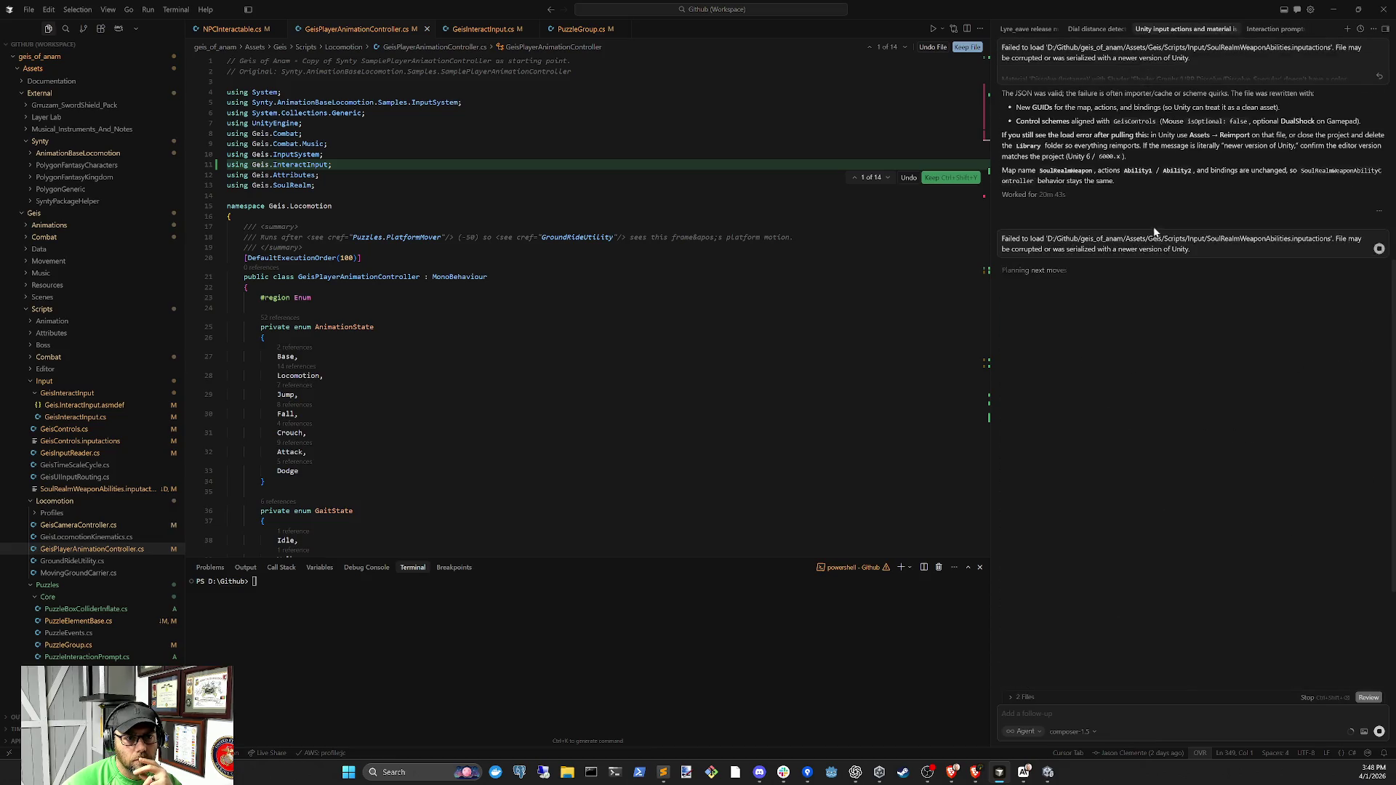
{"action": "left_click", "coordinate": [1047, 773]}
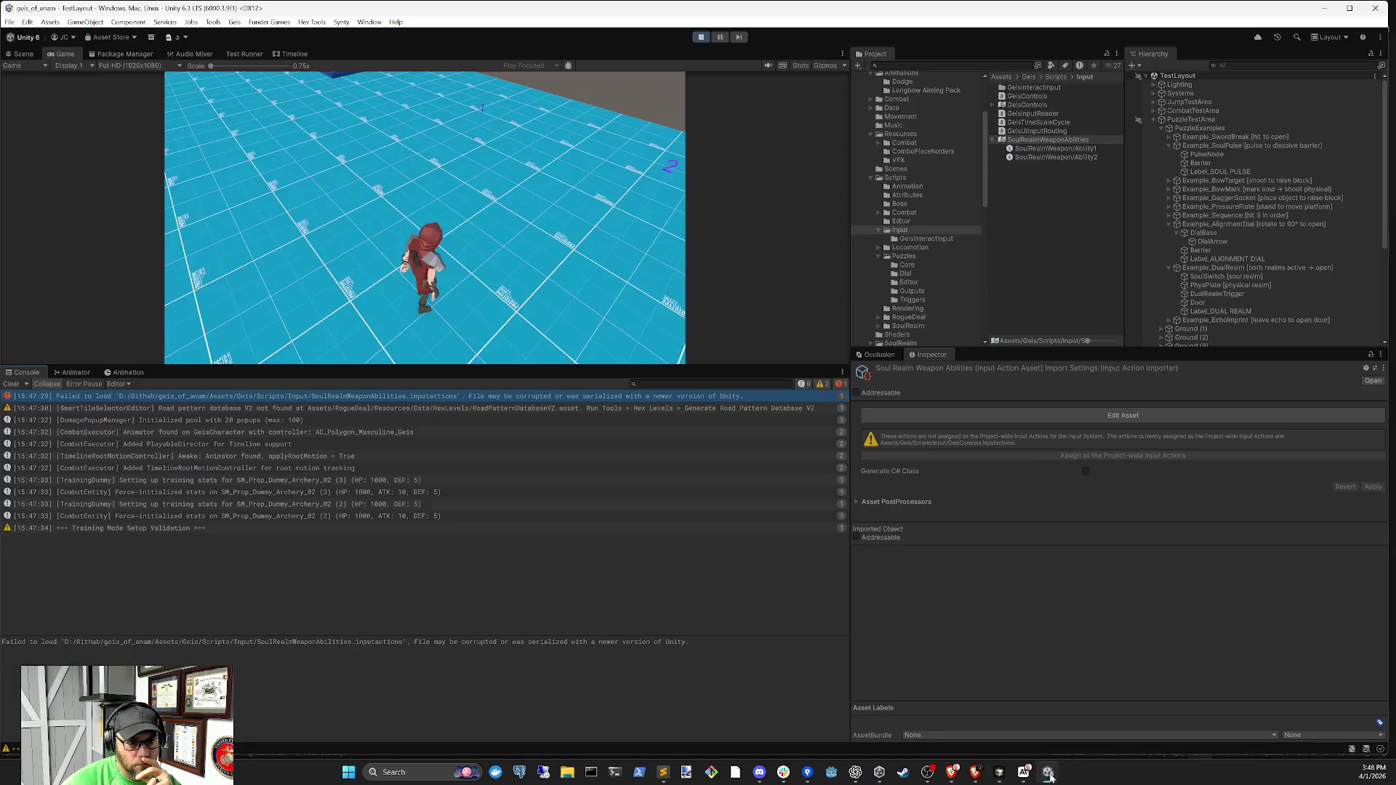
Open SmartTileSelectorEditor.cs from the Console warning's stack trace and go to its static constructor
{"action": "left_click", "coordinate": [102, 408]}
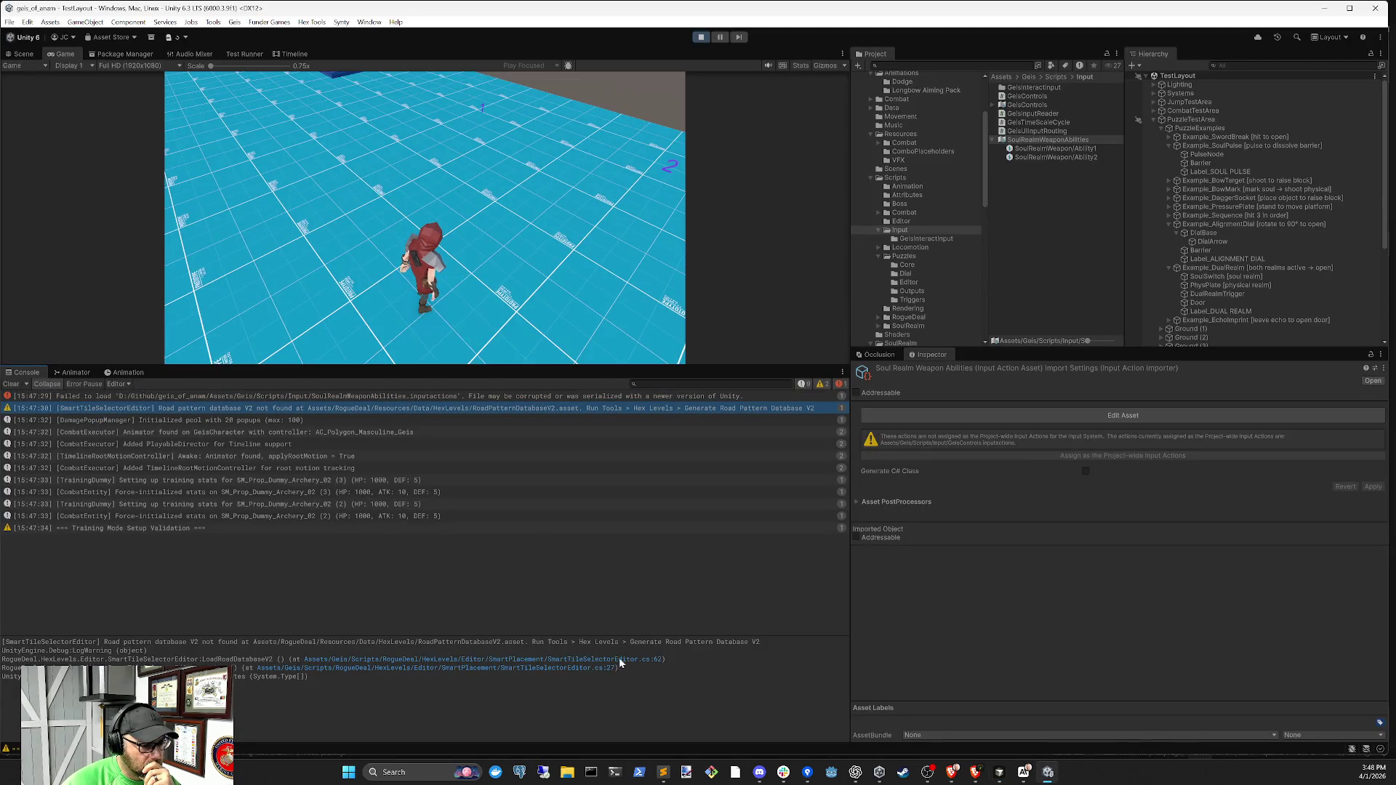
{"action": "left_click", "coordinate": [560, 674]}
{"action": "left_click", "coordinate": [560, 673]}
{"action": "left_click", "coordinate": [562, 669]}
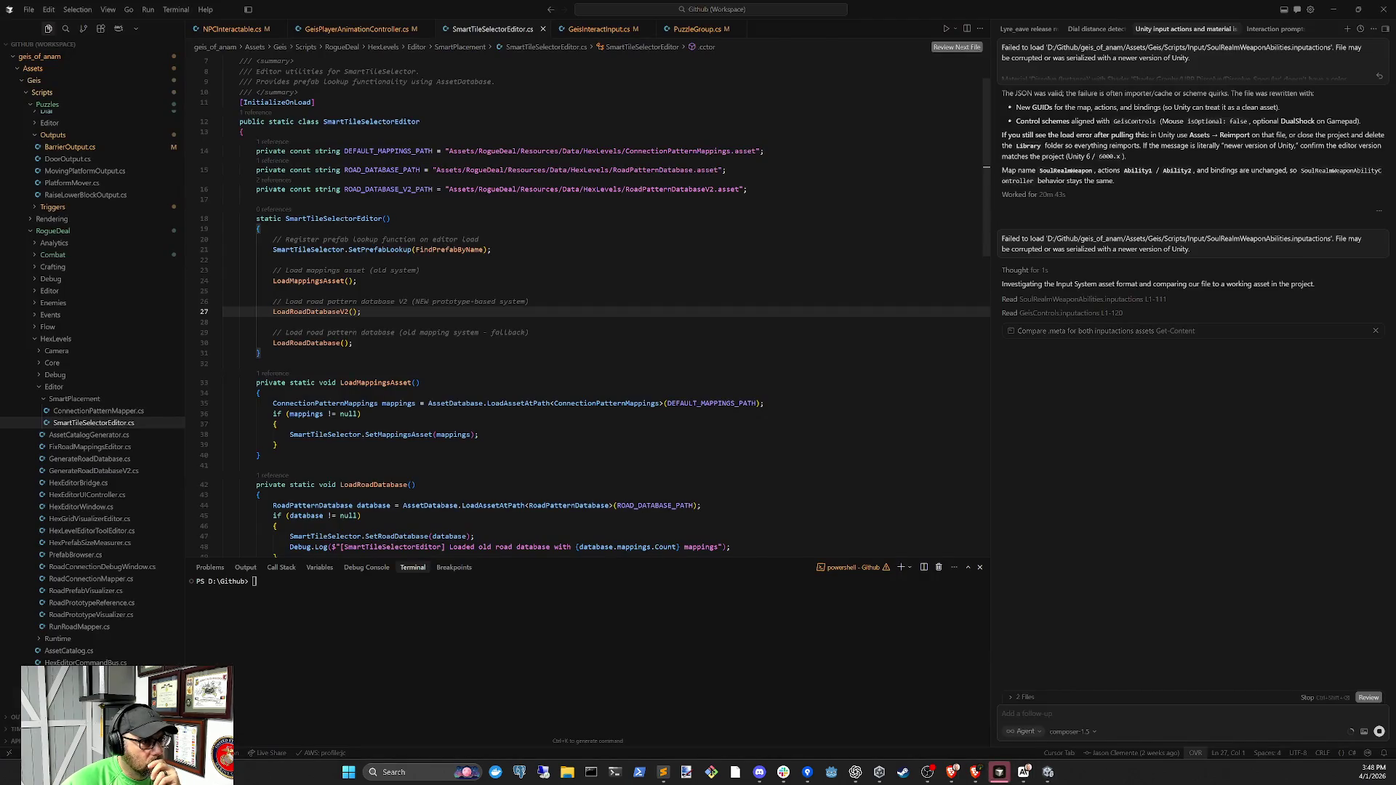
{"action": "left_click", "coordinate": [261, 353]}
{"action": "left_click", "coordinate": [342, 218]}
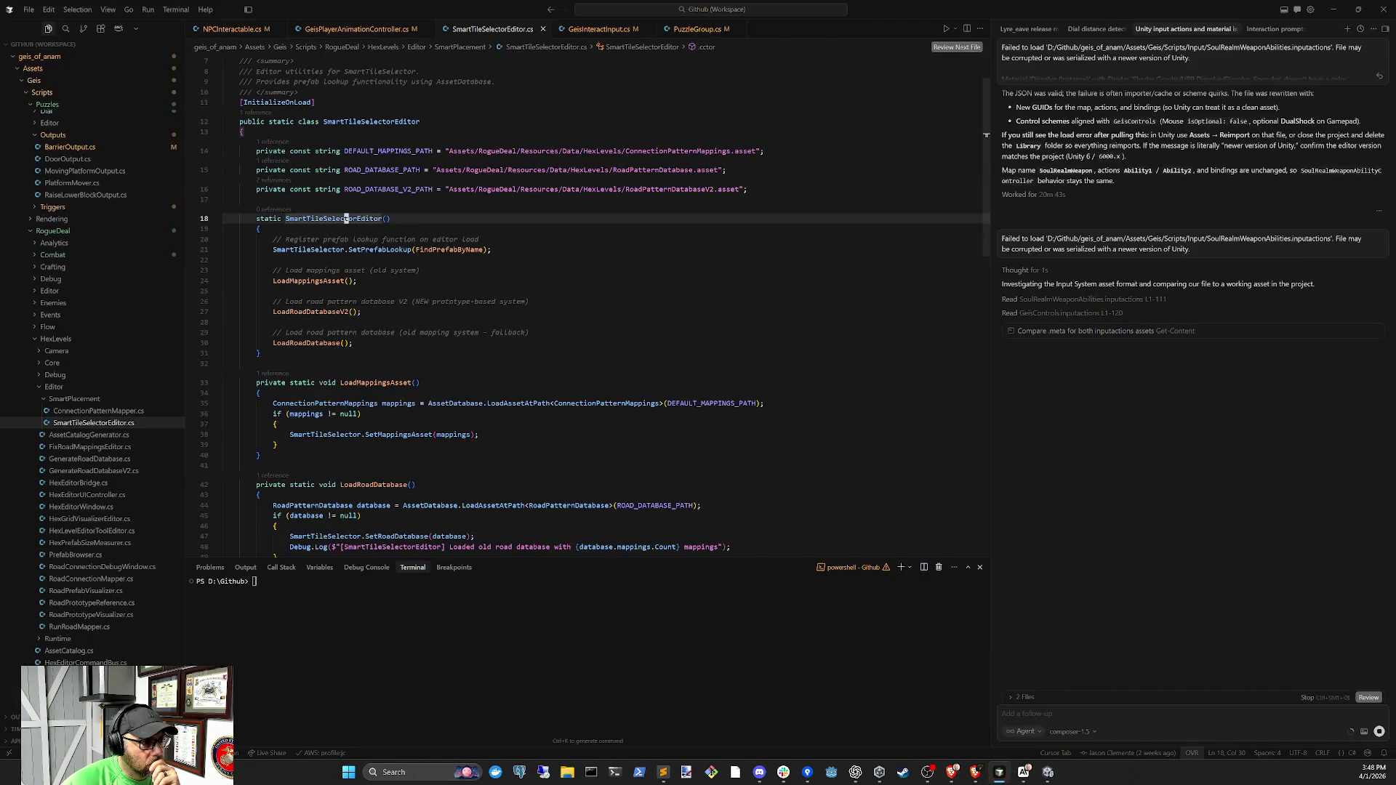
{"action": "left_click", "coordinate": [274, 260]}
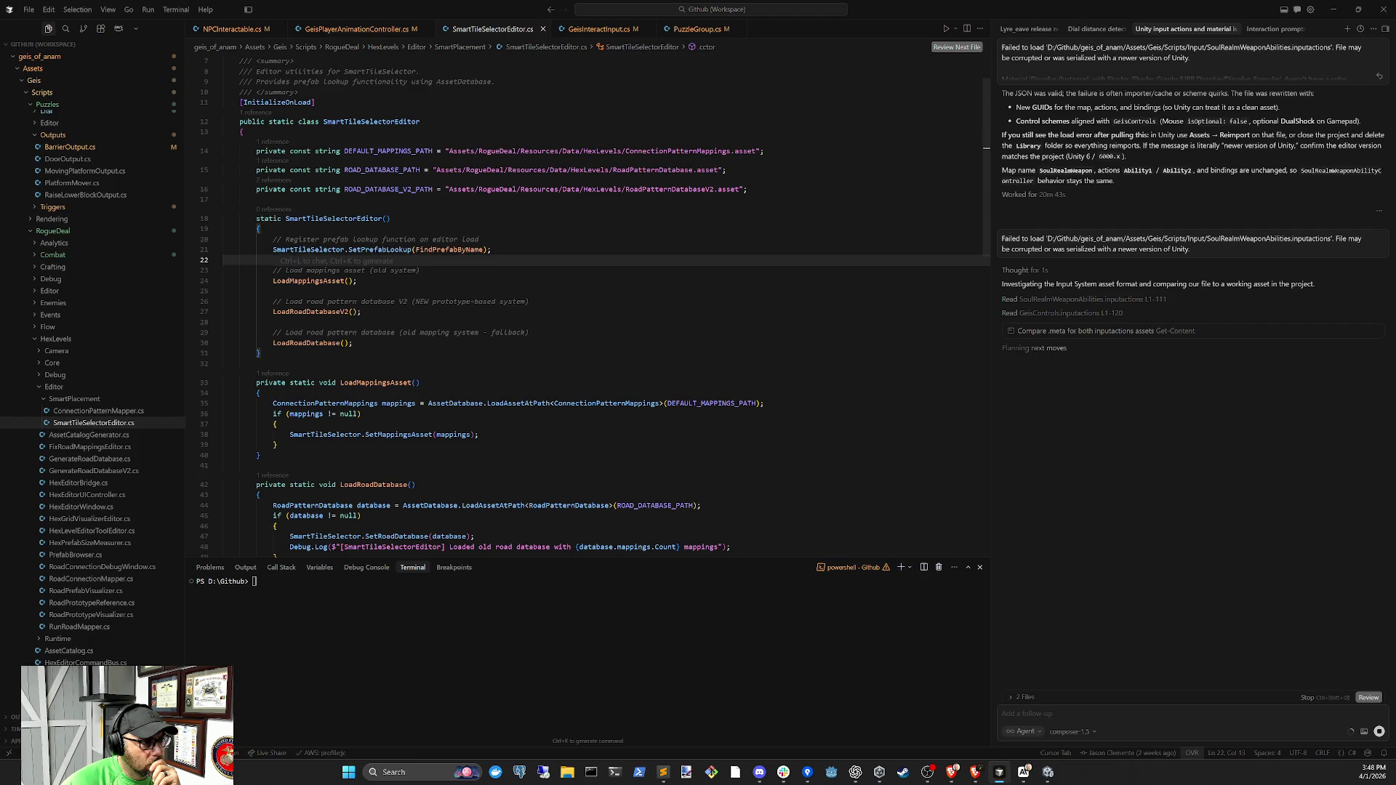
{"action": "scroll", "coordinate": [509, 291], "scroll_direction": "up", "scroll_amount": 2}
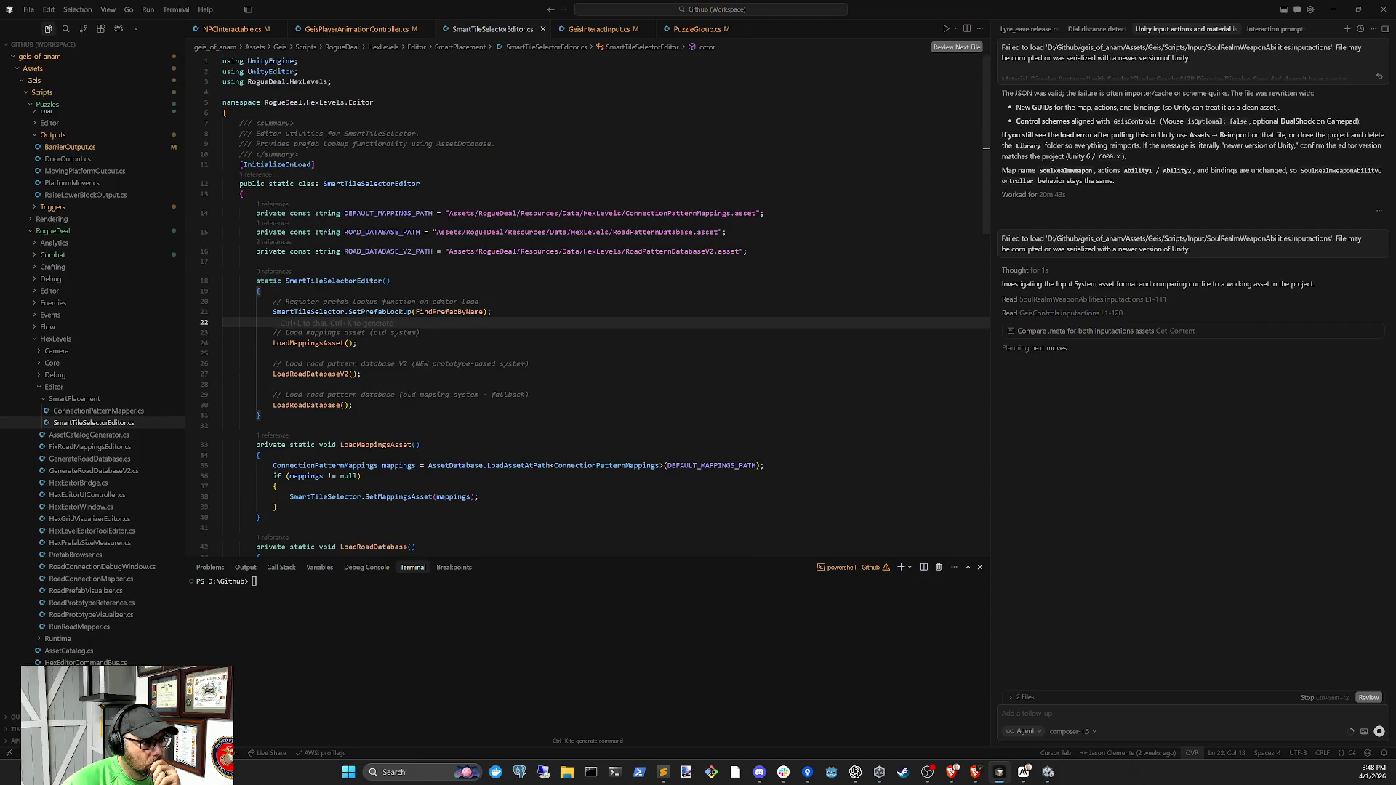
{"action": "left_click", "coordinate": [317, 165]}
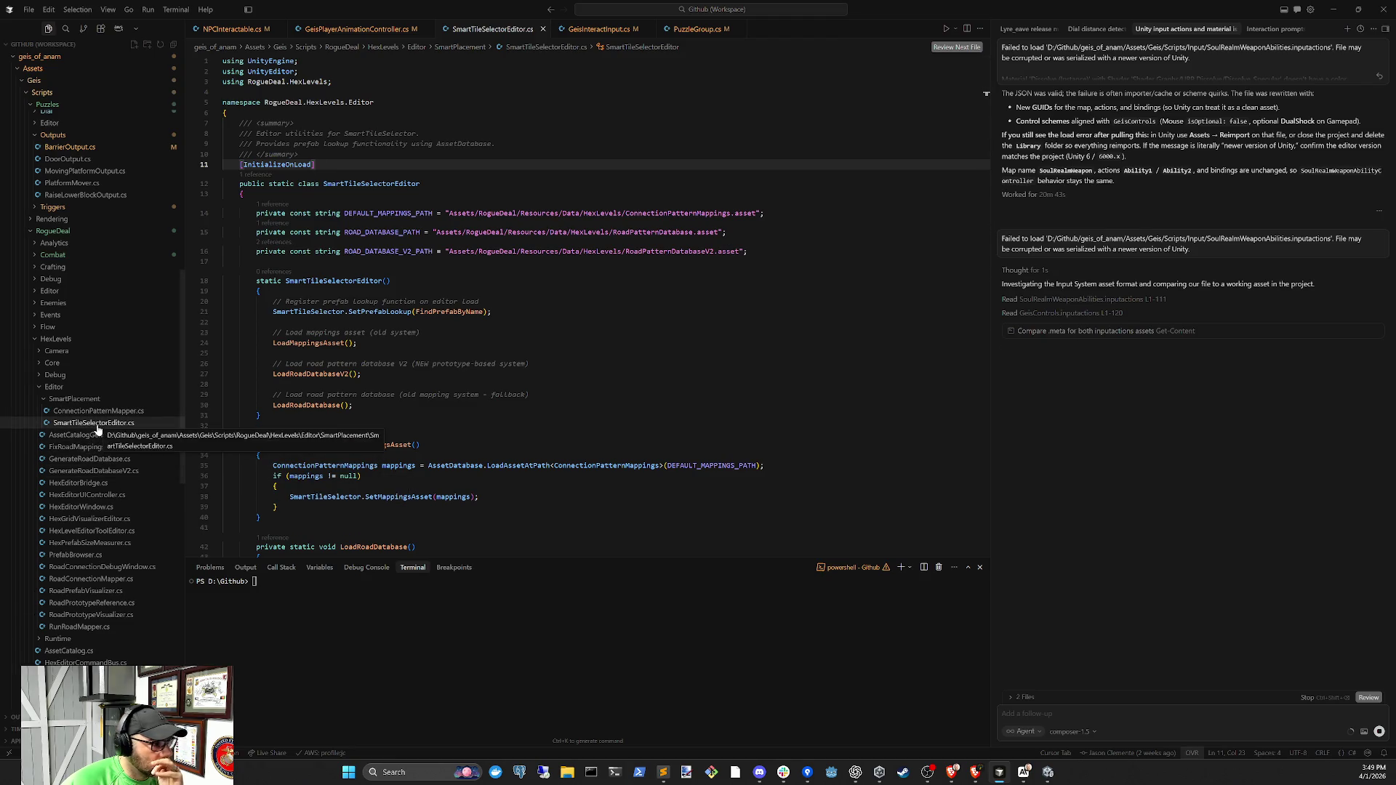
{"action": "left_click", "coordinate": [50, 339]}
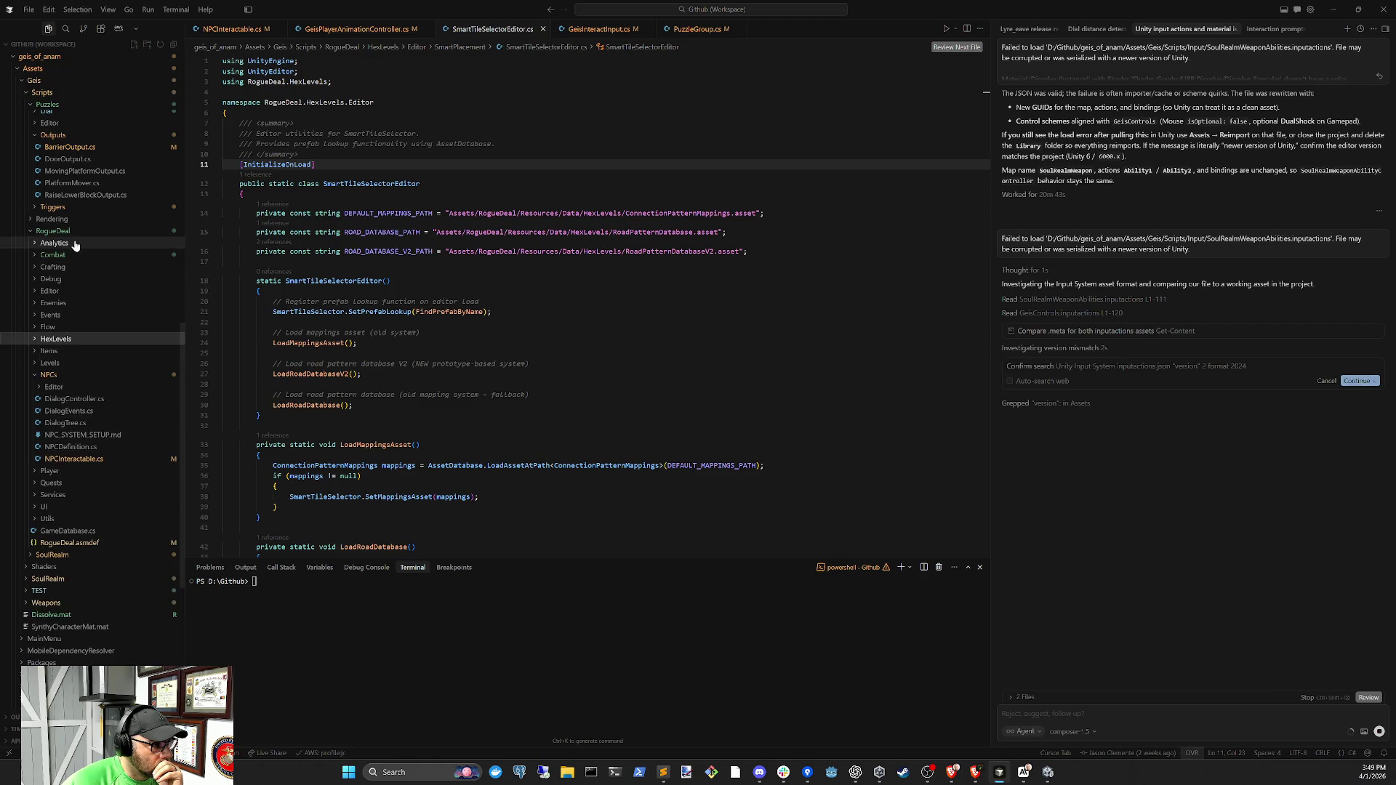
{"action": "left_click", "coordinate": [34, 340]}
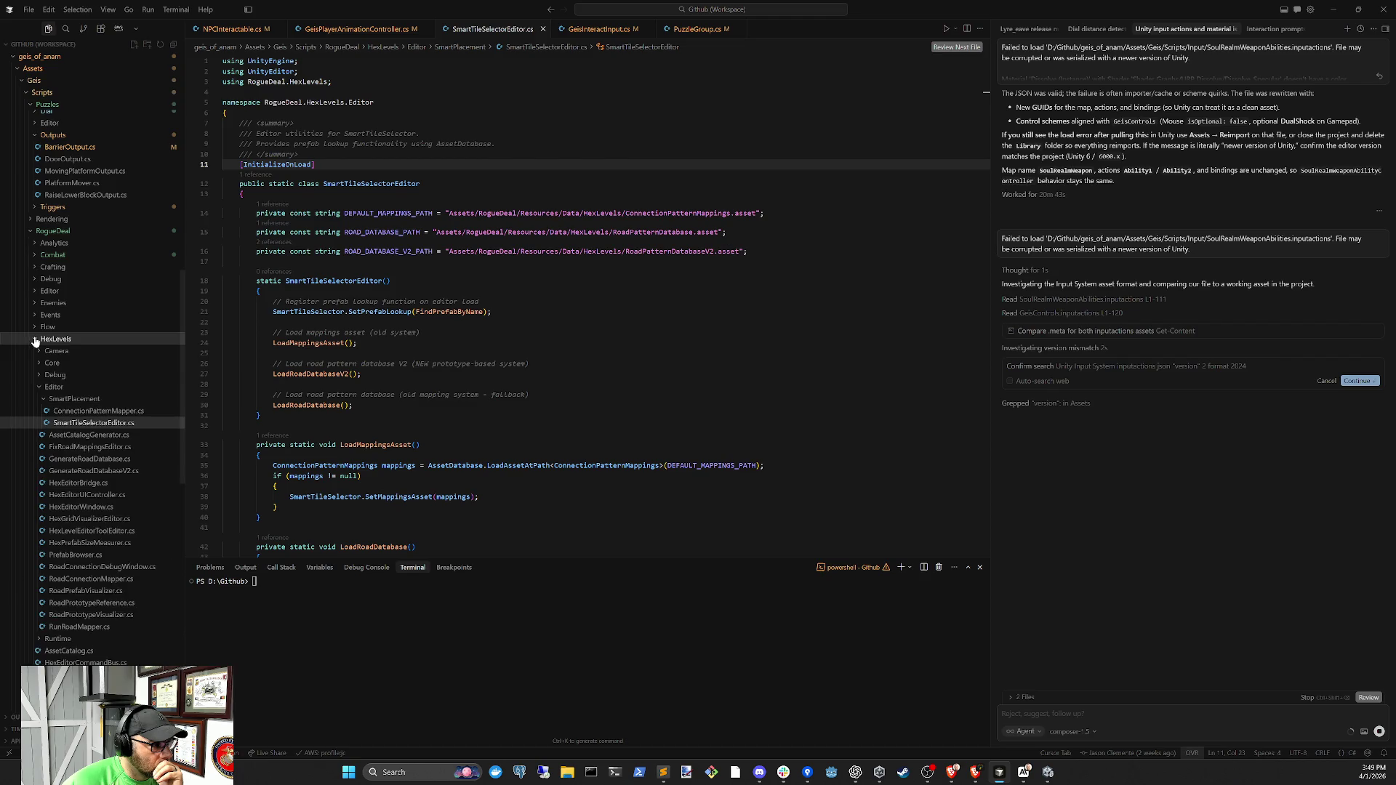
{"action": "left_click", "coordinate": [39, 387]}
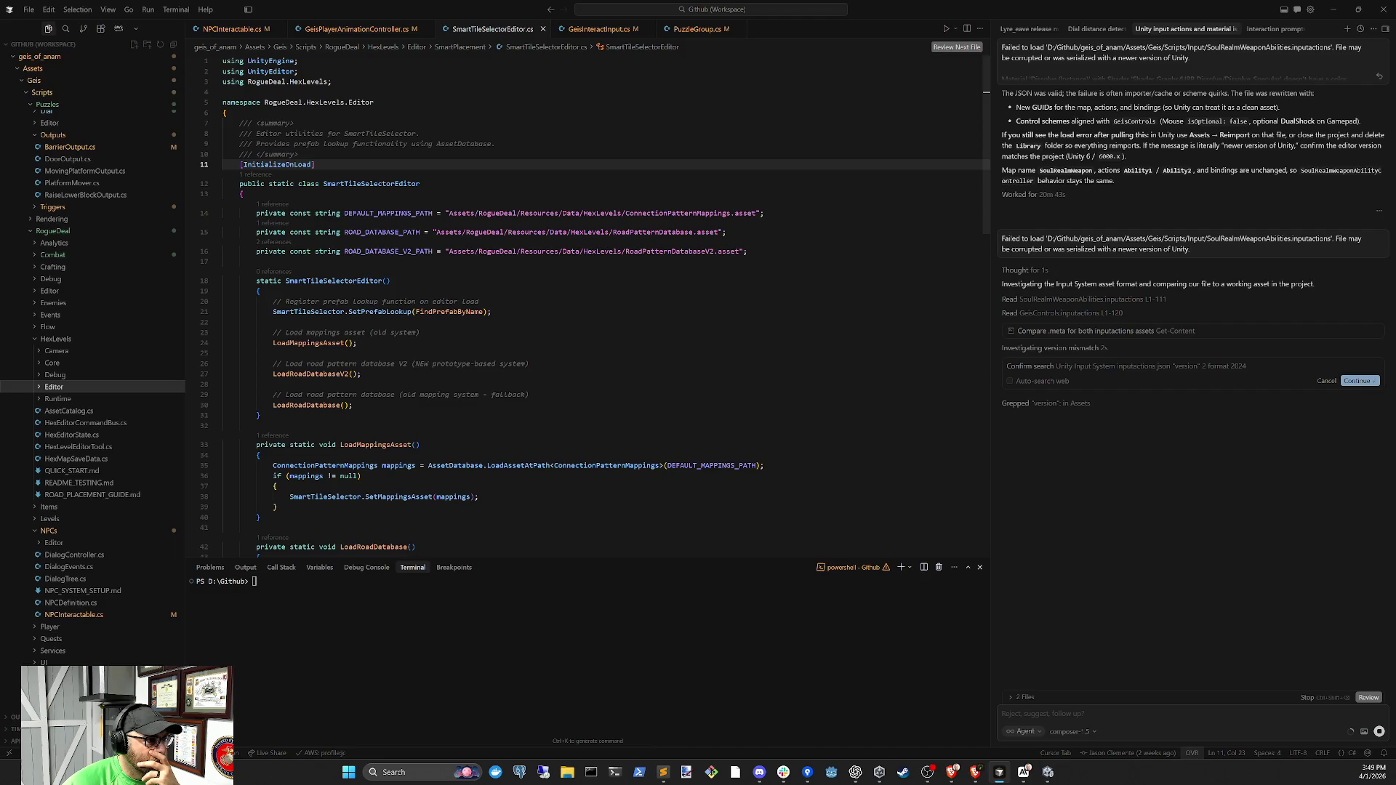
{"action": "left_click", "coordinate": [284, 92]}
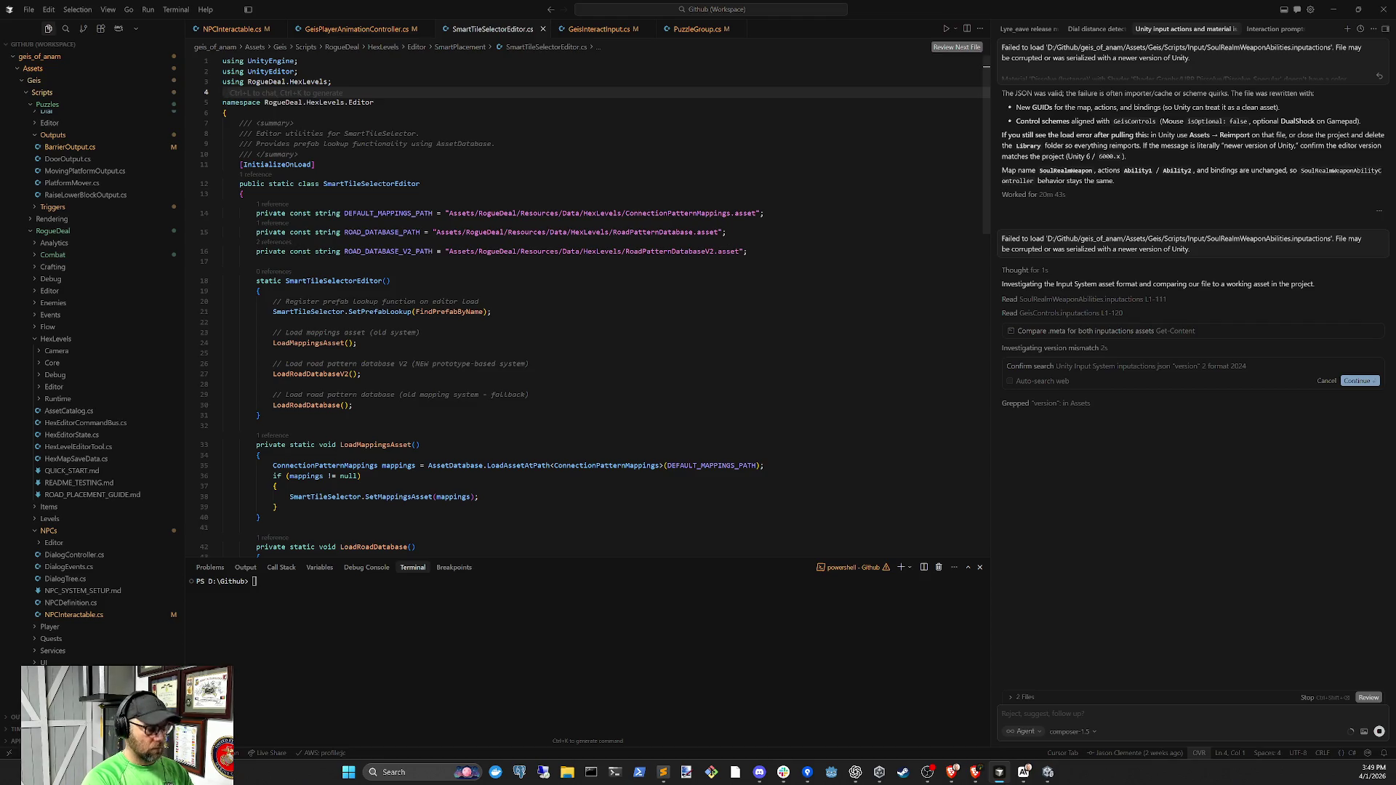
{"action": "key", "text": "Return"}
{"action": "type", "text": "#if "}
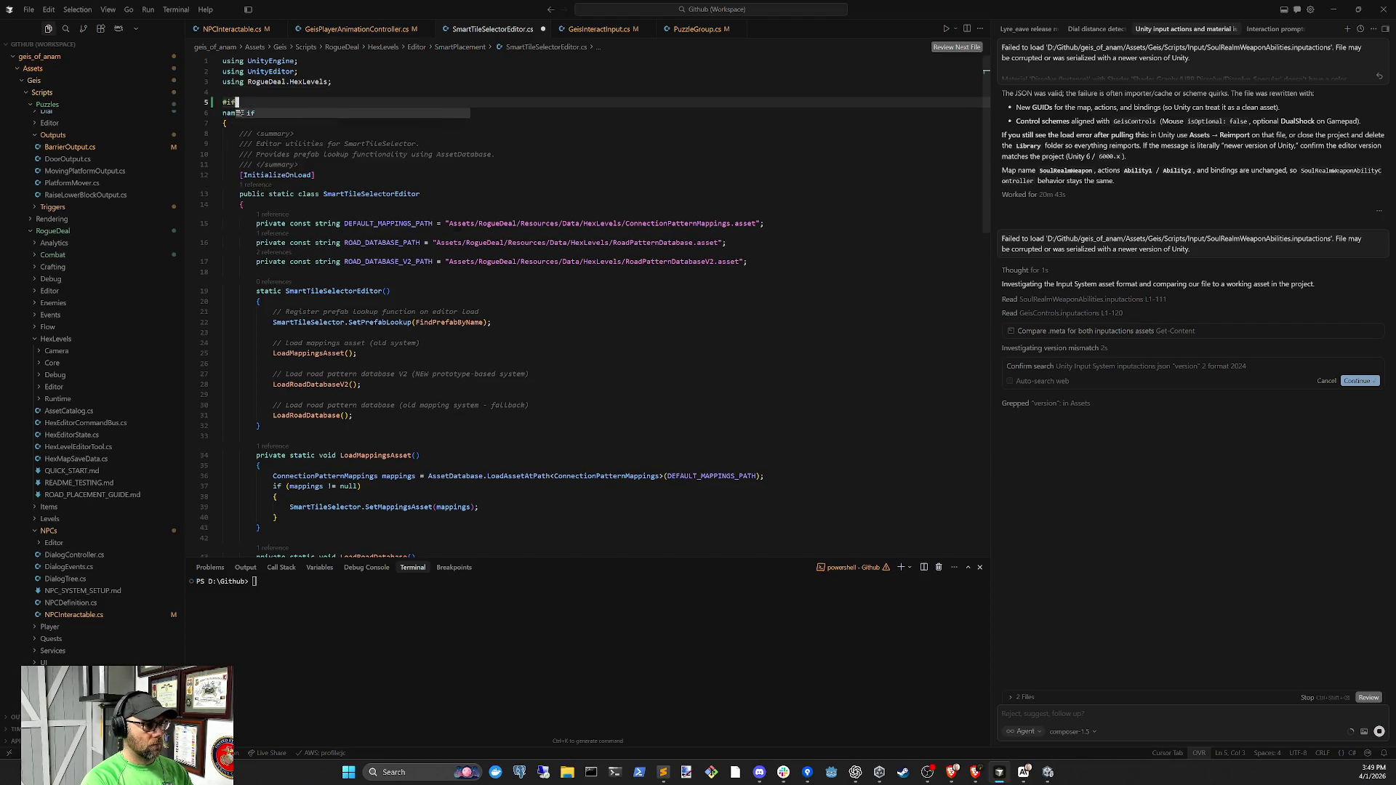
{"action": "type", "text": "ROGUE_DEAA"}
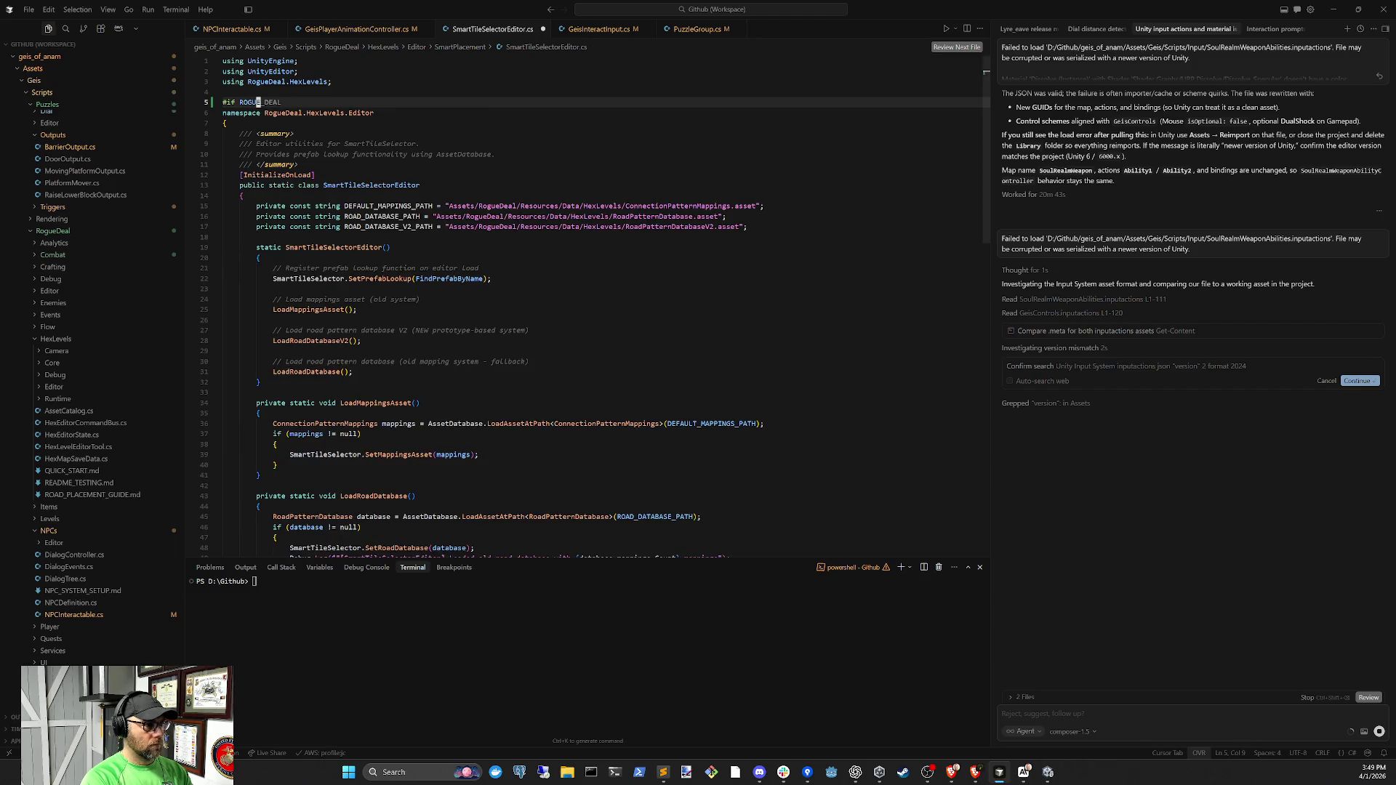
Correct the ROGUE_DEAL spelling and try #endif at the file end, then undo it
{"action": "key", "text": "BackSpace"}
{"action": "type", "text": "L"}
{"action": "key", "text": "Tab"}
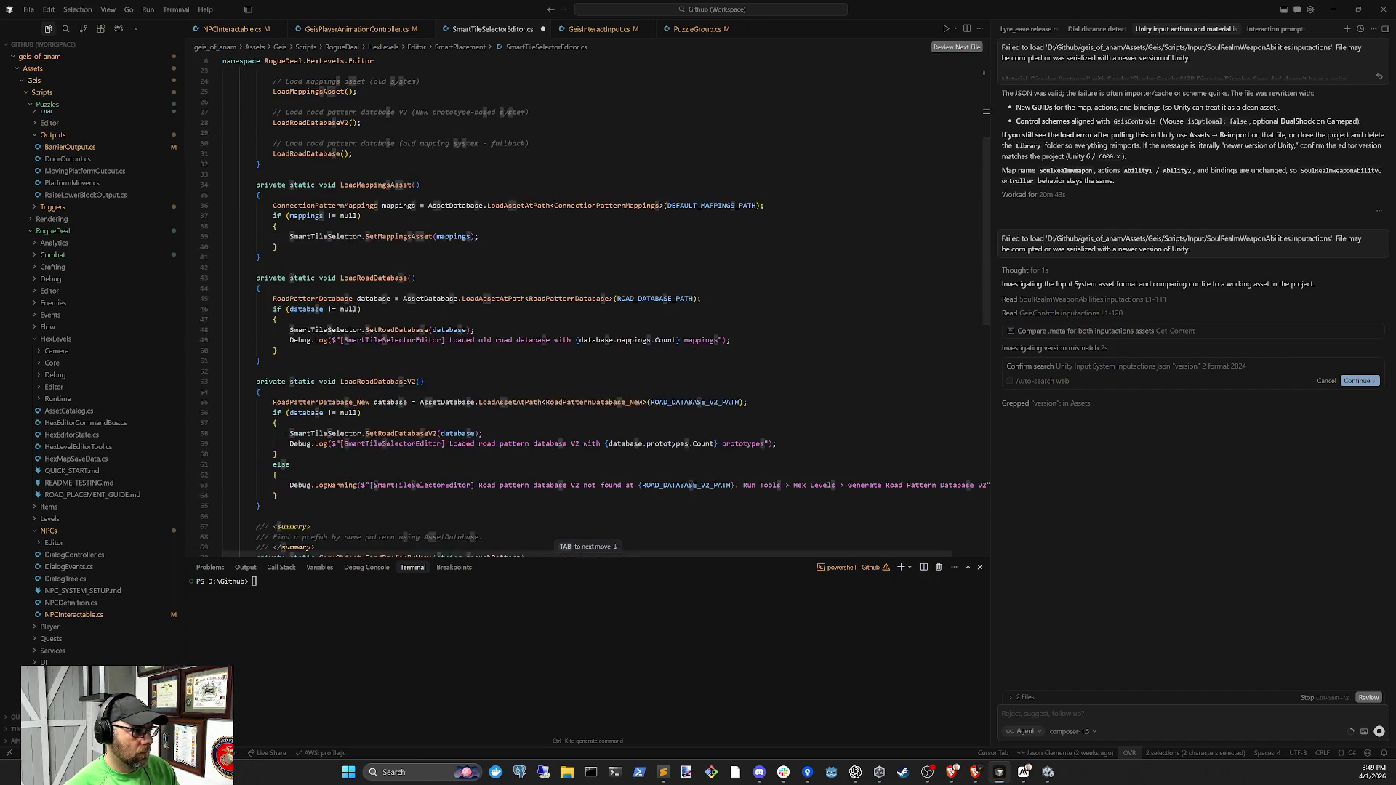
{"action": "key", "text": "Return"}
{"action": "type", "text": "#endif"}
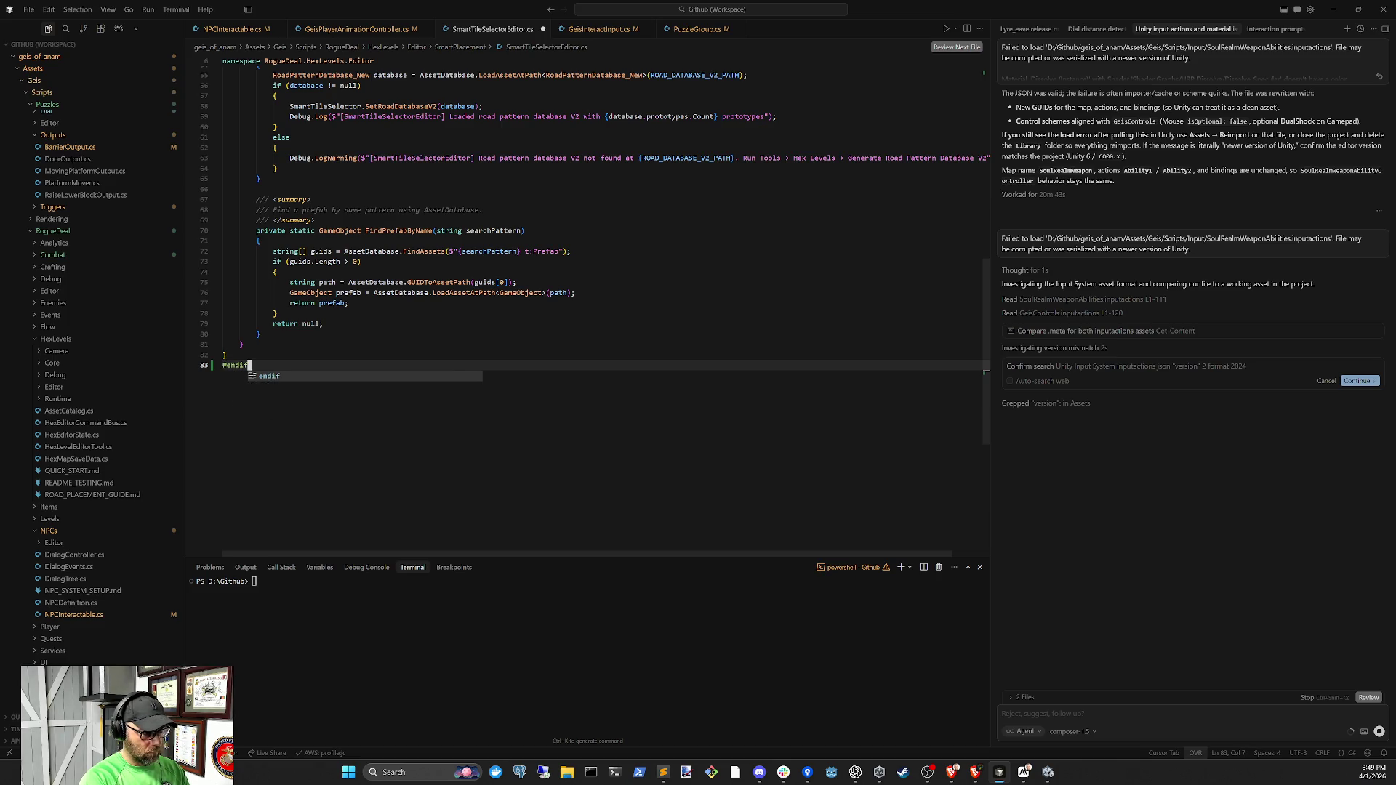
{"action": "key", "text": "Escape"}
{"action": "scroll", "coordinate": [581, 291], "scroll_direction": "up", "scroll_amount": 3}
{"action": "scroll", "coordinate": [95, 364], "scroll_direction": "up", "scroll_amount": 2}
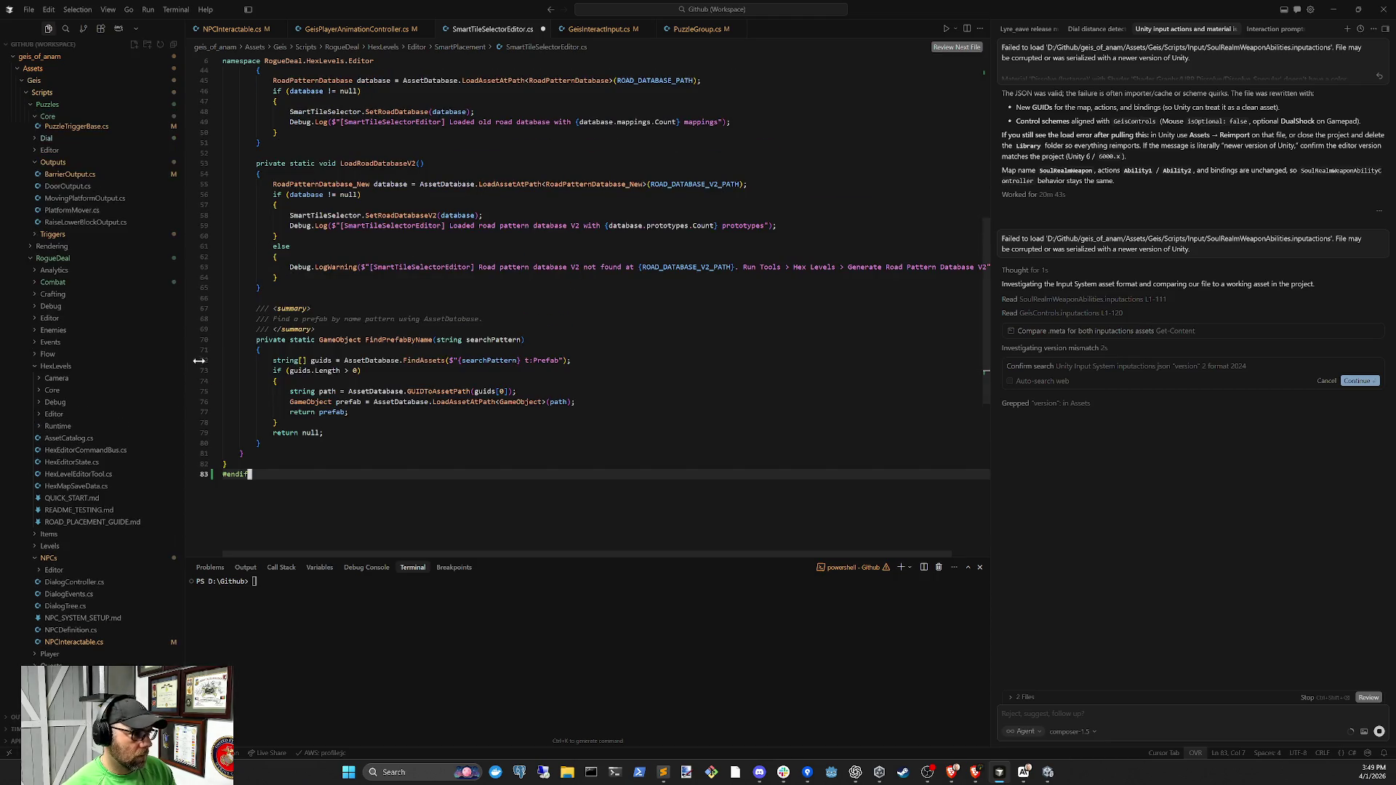
{"action": "key", "text": "ctrl+z"}
{"action": "scroll", "coordinate": [986, 373], "scroll_direction": "up", "scroll_amount": 13}
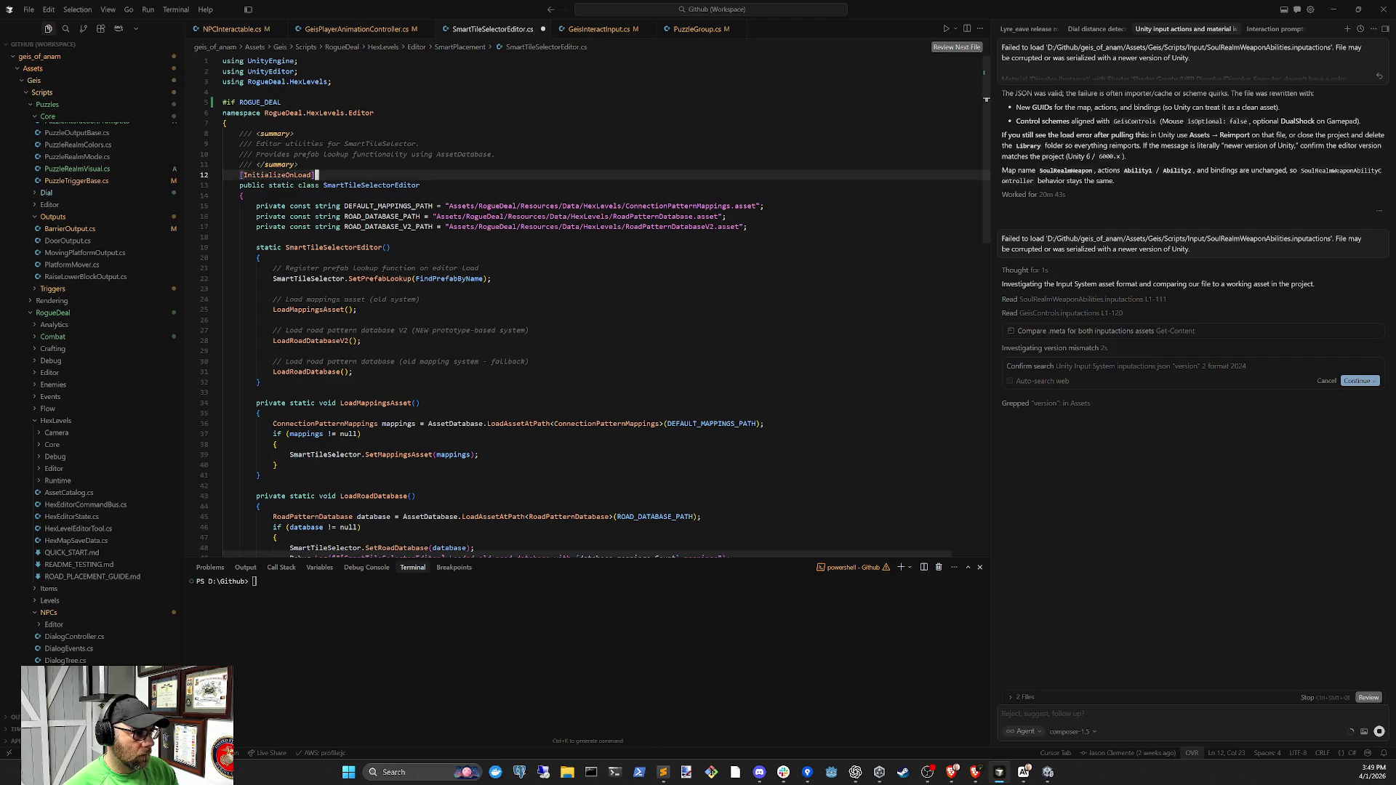
Wrap only [InitializeOnLoad] in #if ROGUE_DEAL … #endif and remove leftover blank lines
{"action": "key", "text": "Tab"}
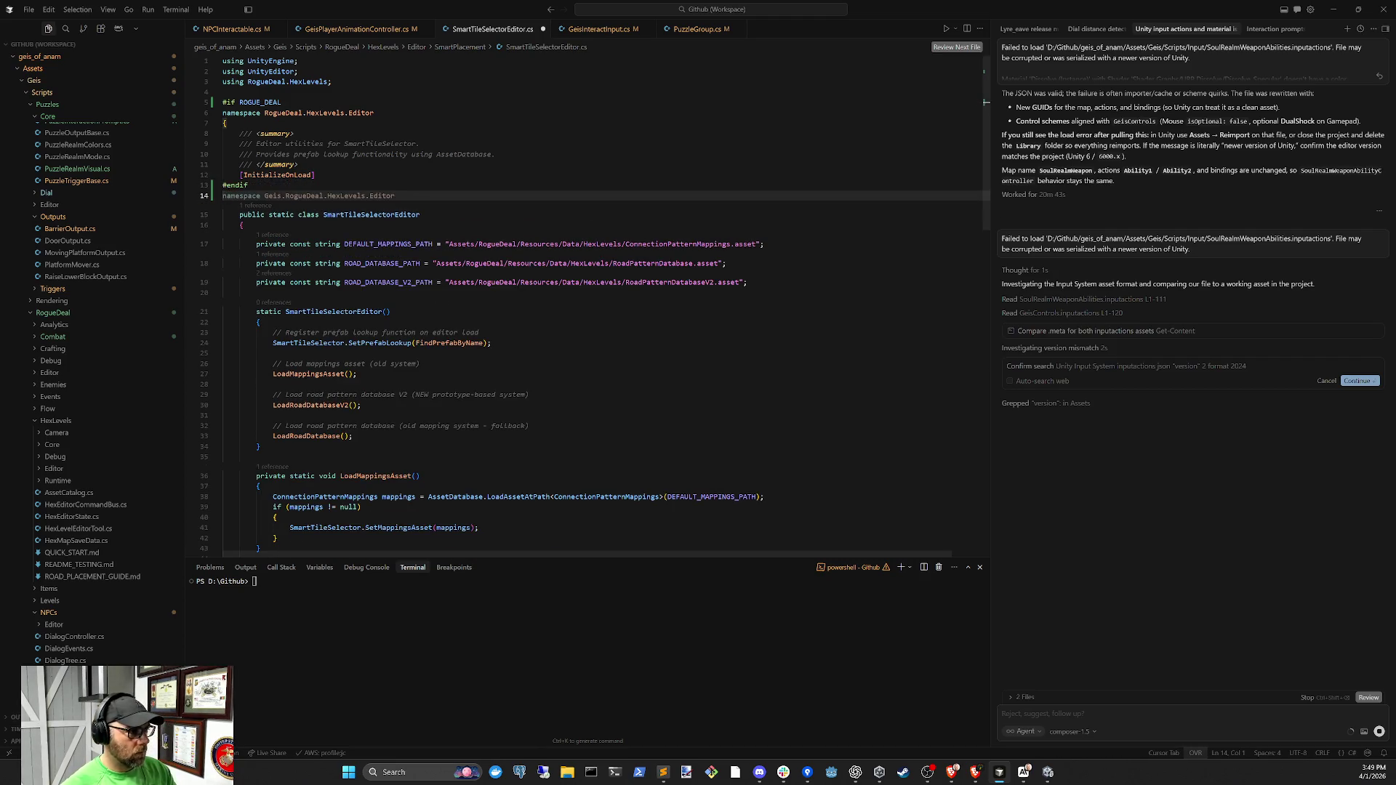
{"action": "key", "text": "Tab"}
{"action": "key", "text": "Tab"}
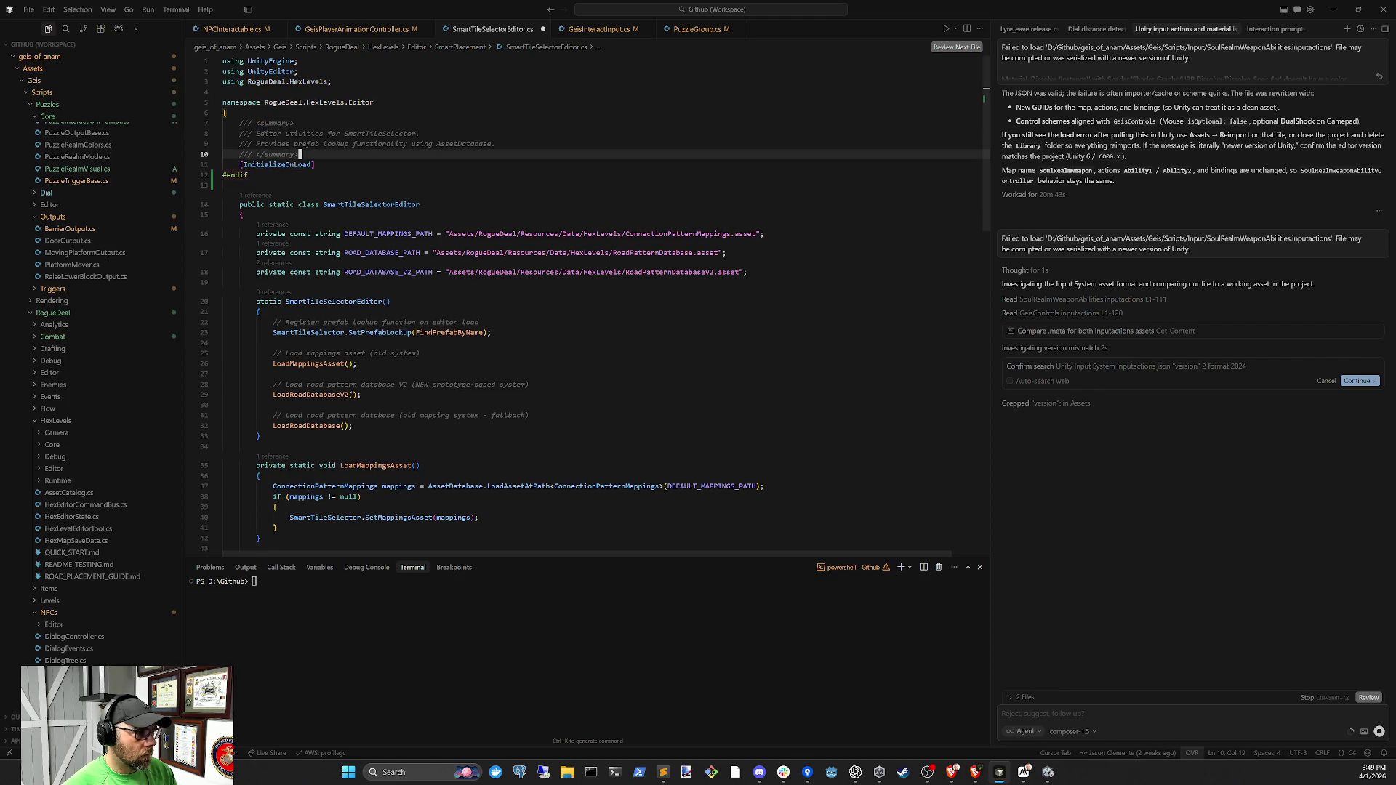
{"action": "key", "text": "Tab"}
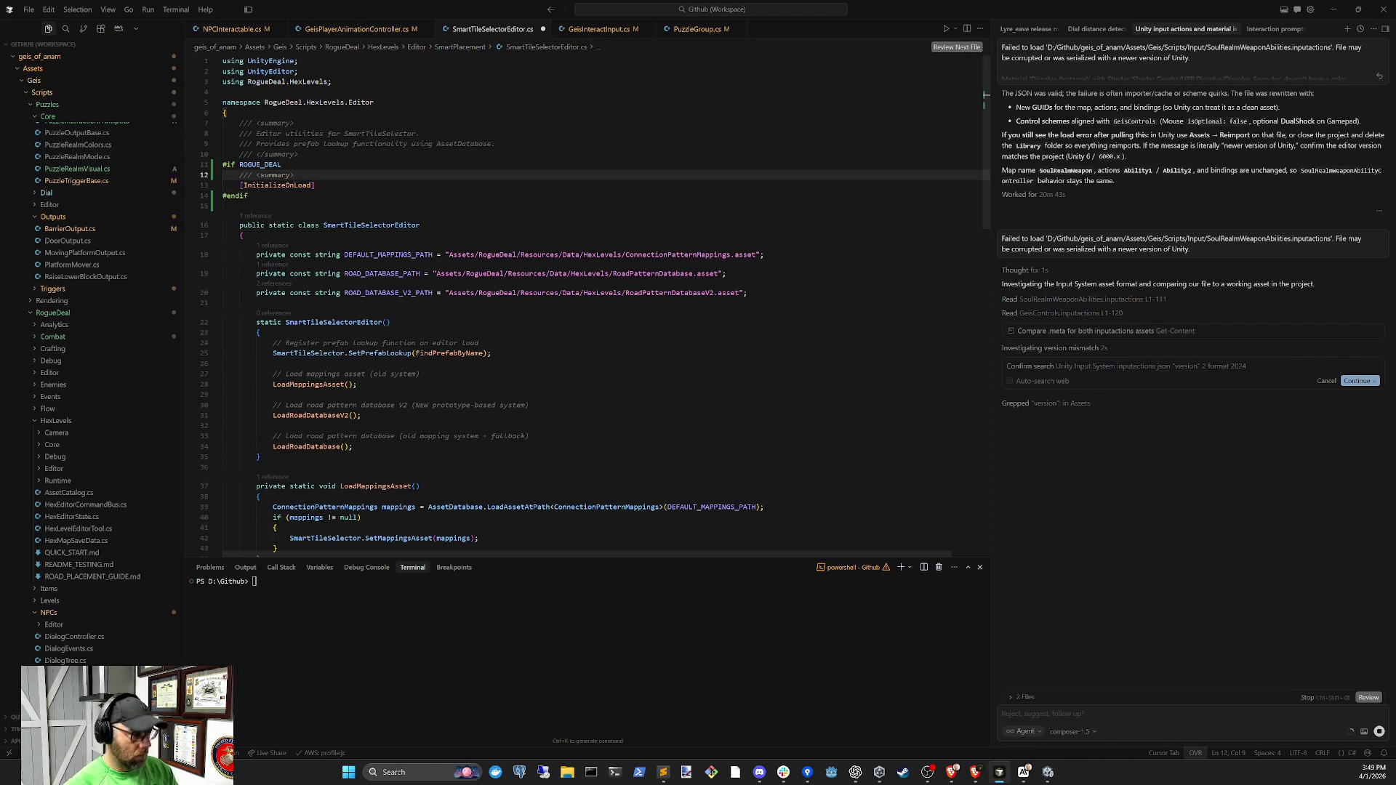
{"action": "left_click", "coordinate": [245, 225]}
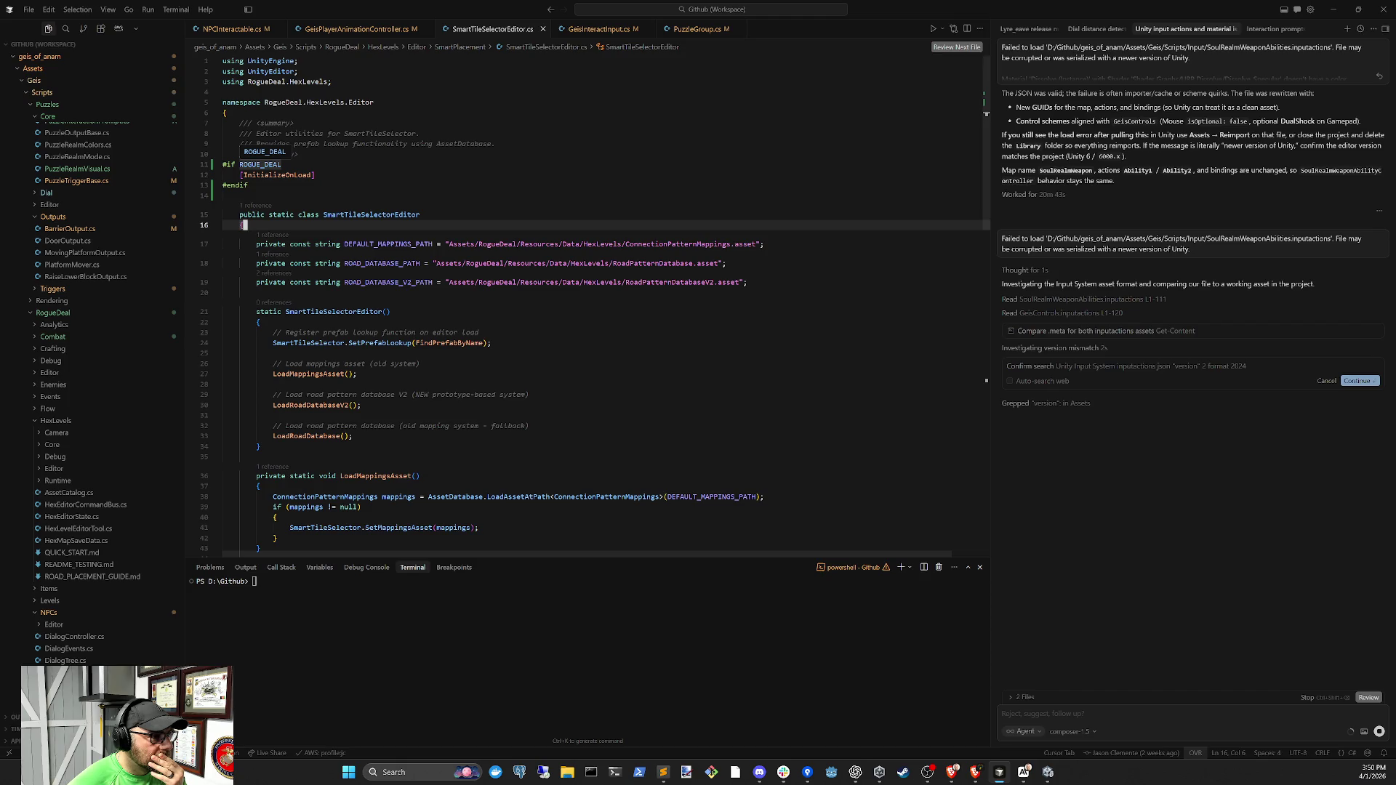
{"action": "double_click", "coordinate": [261, 164]}
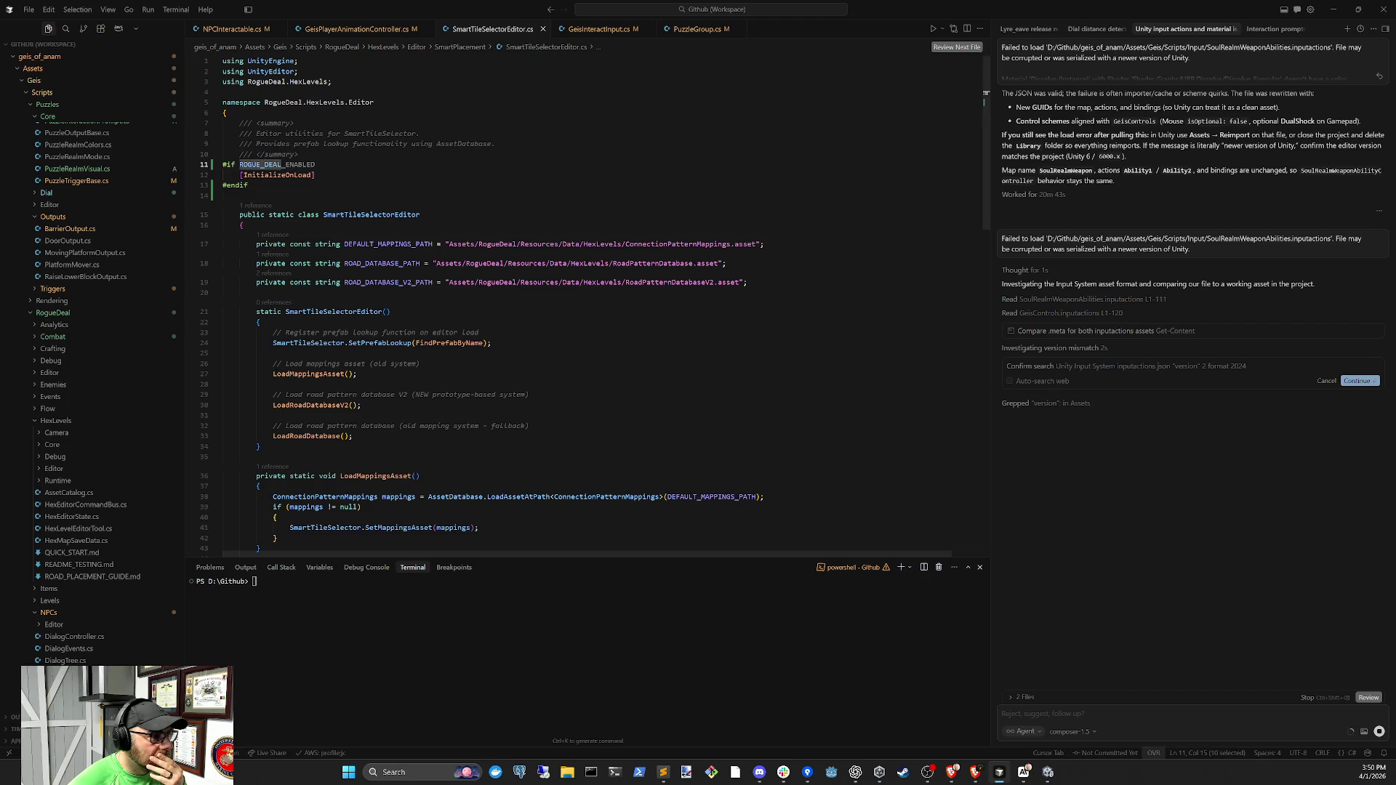
{"action": "key", "text": "Escape"}
{"action": "key", "text": "Tab"}
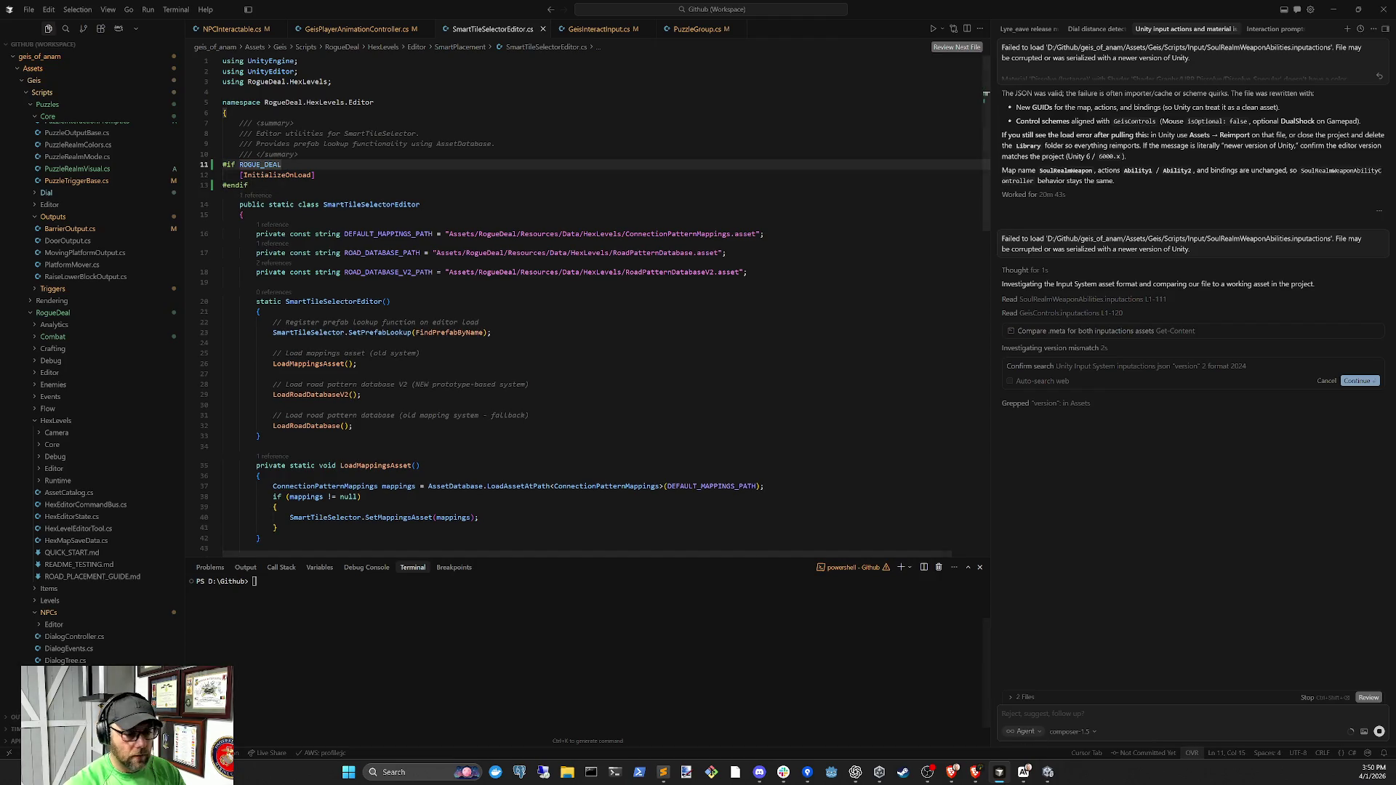
{"action": "left_click", "coordinate": [1049, 773]}
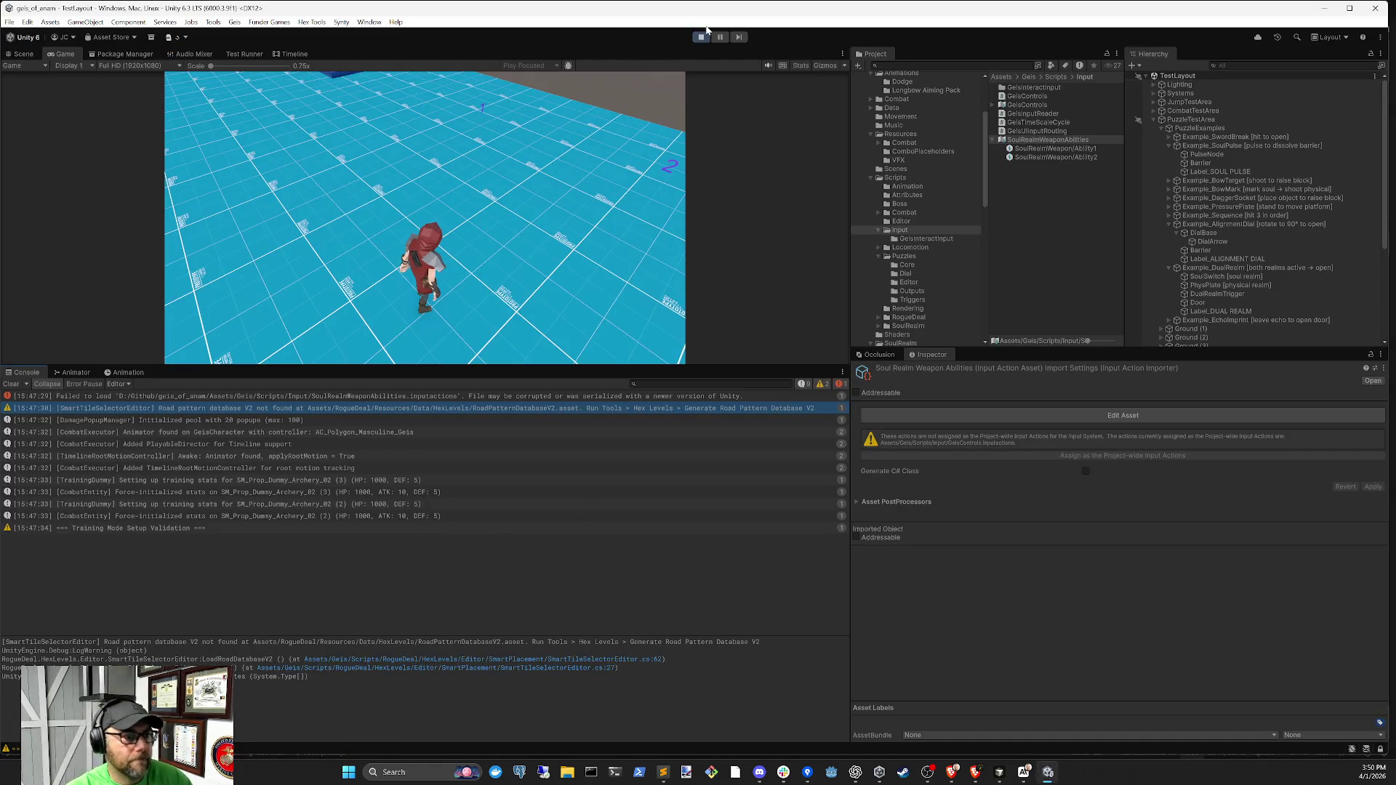
Stop the playtest and review the SoulRealmWeaponAbilities input actions load error
{"action": "left_click", "coordinate": [701, 37]}
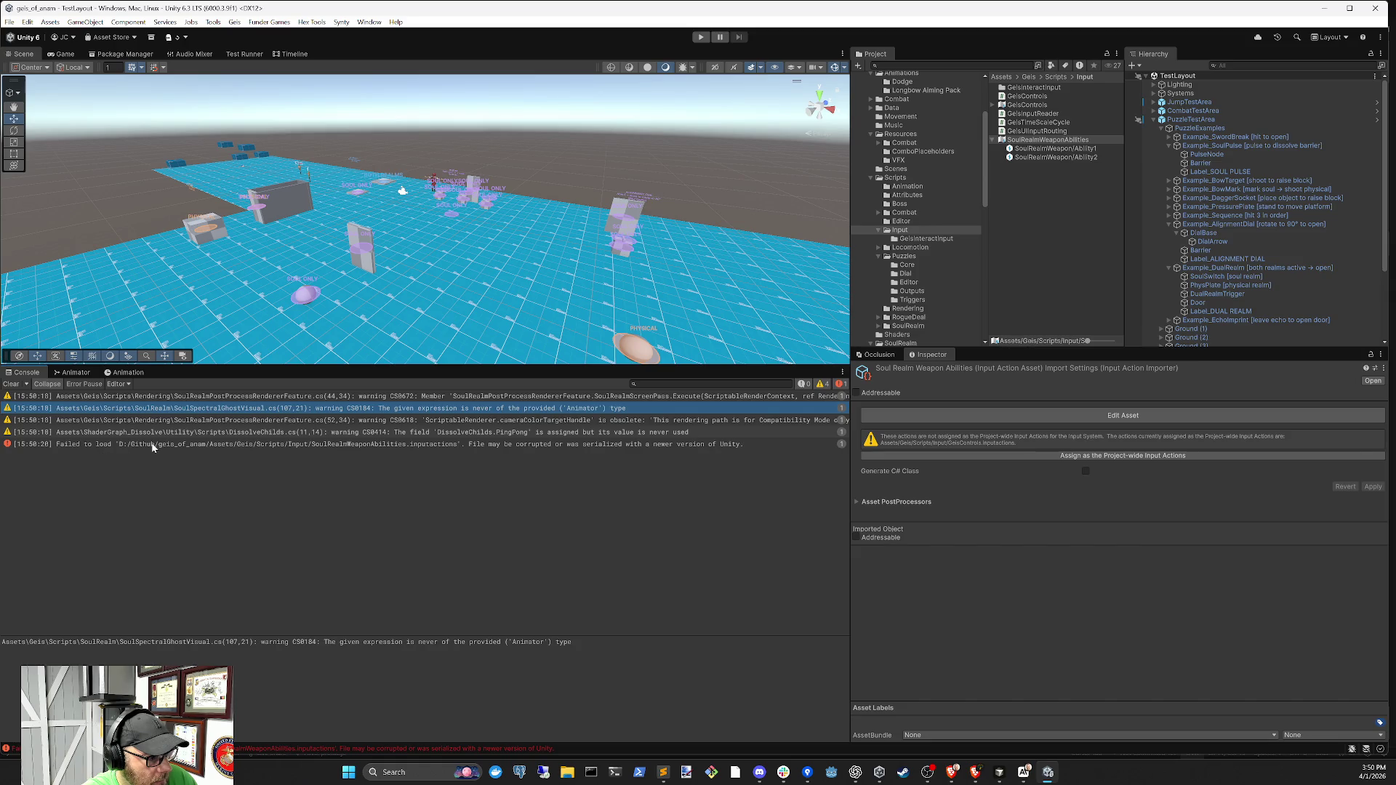
{"action": "left_click", "coordinate": [154, 445]}
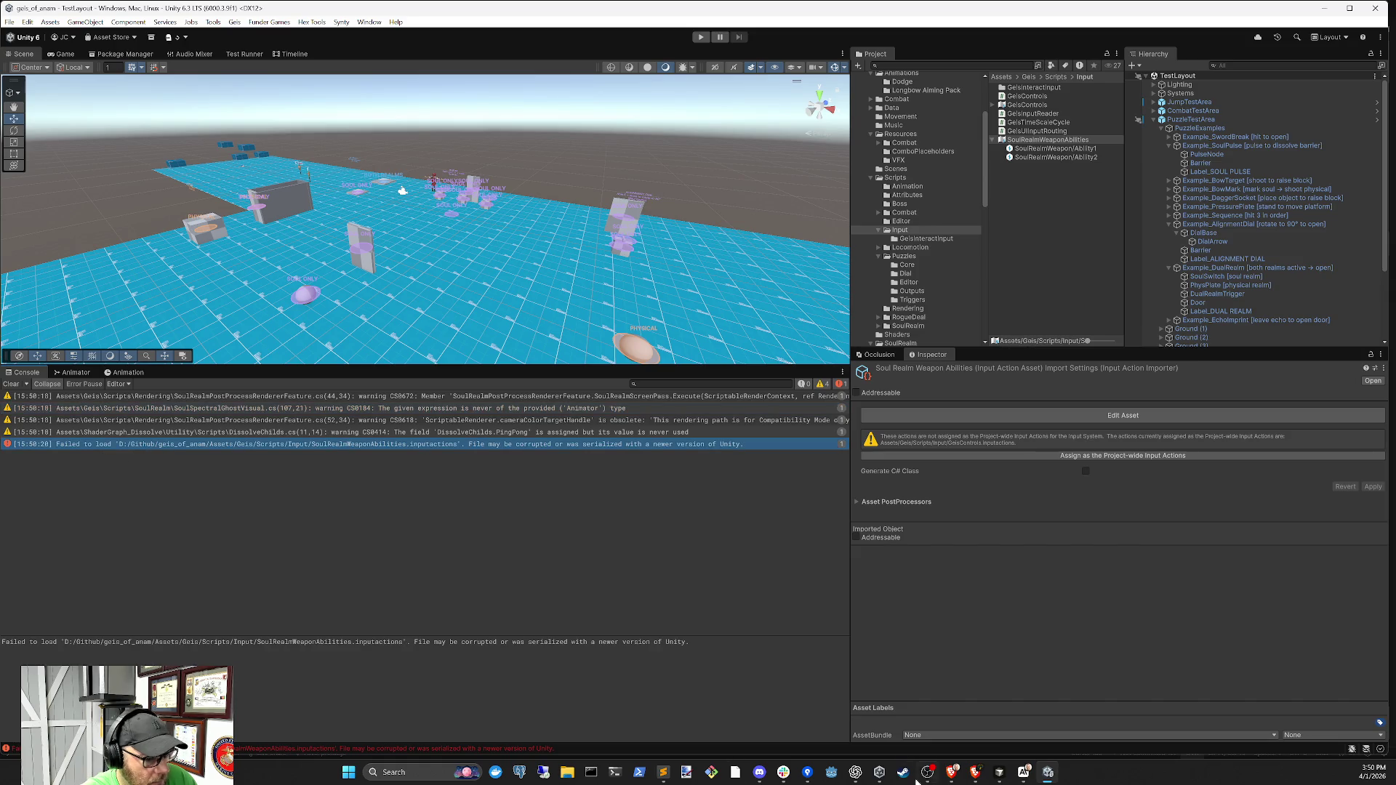
{"action": "left_click", "coordinate": [1022, 773]}
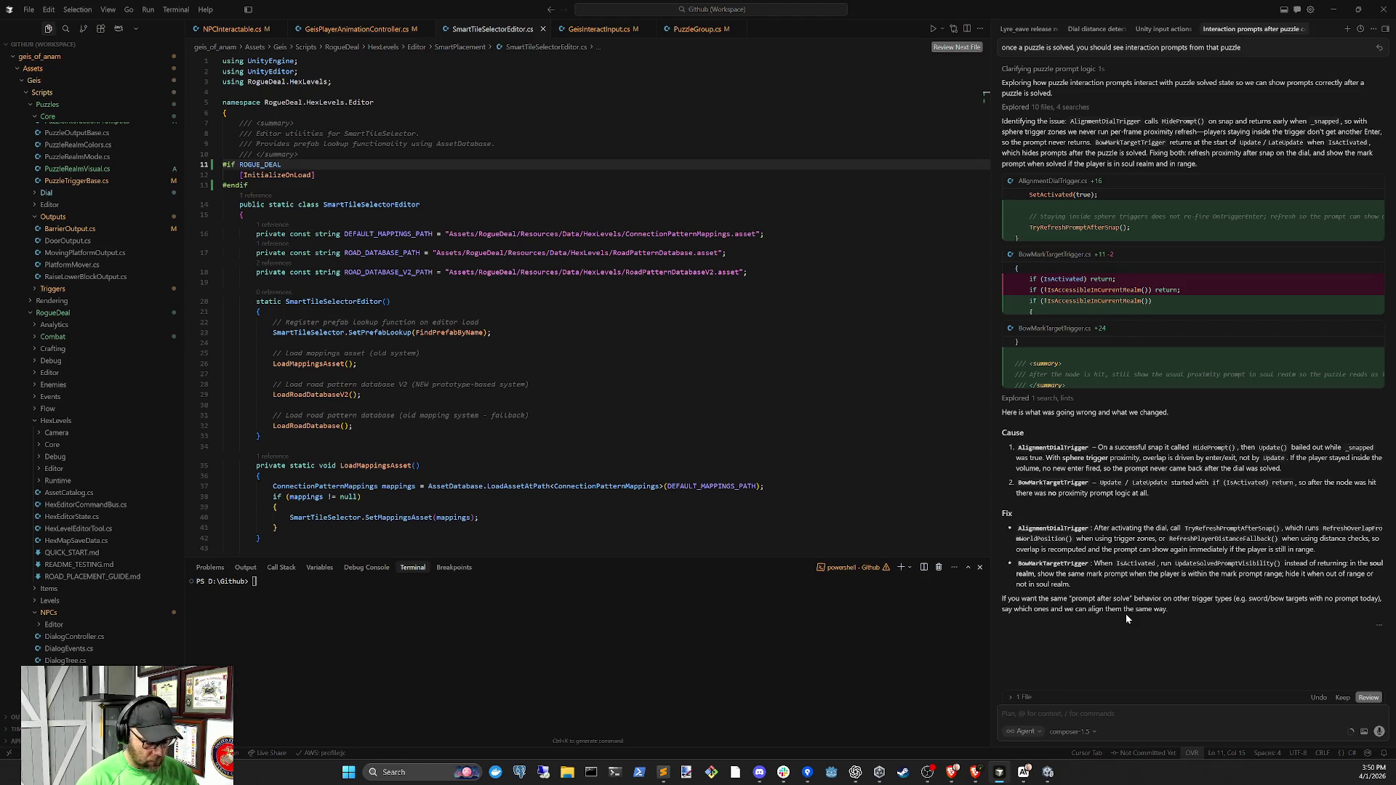
Tell the agent to show the post-solve prompt only on trigger types that require interaction input
{"action": "type", "text": "only"}
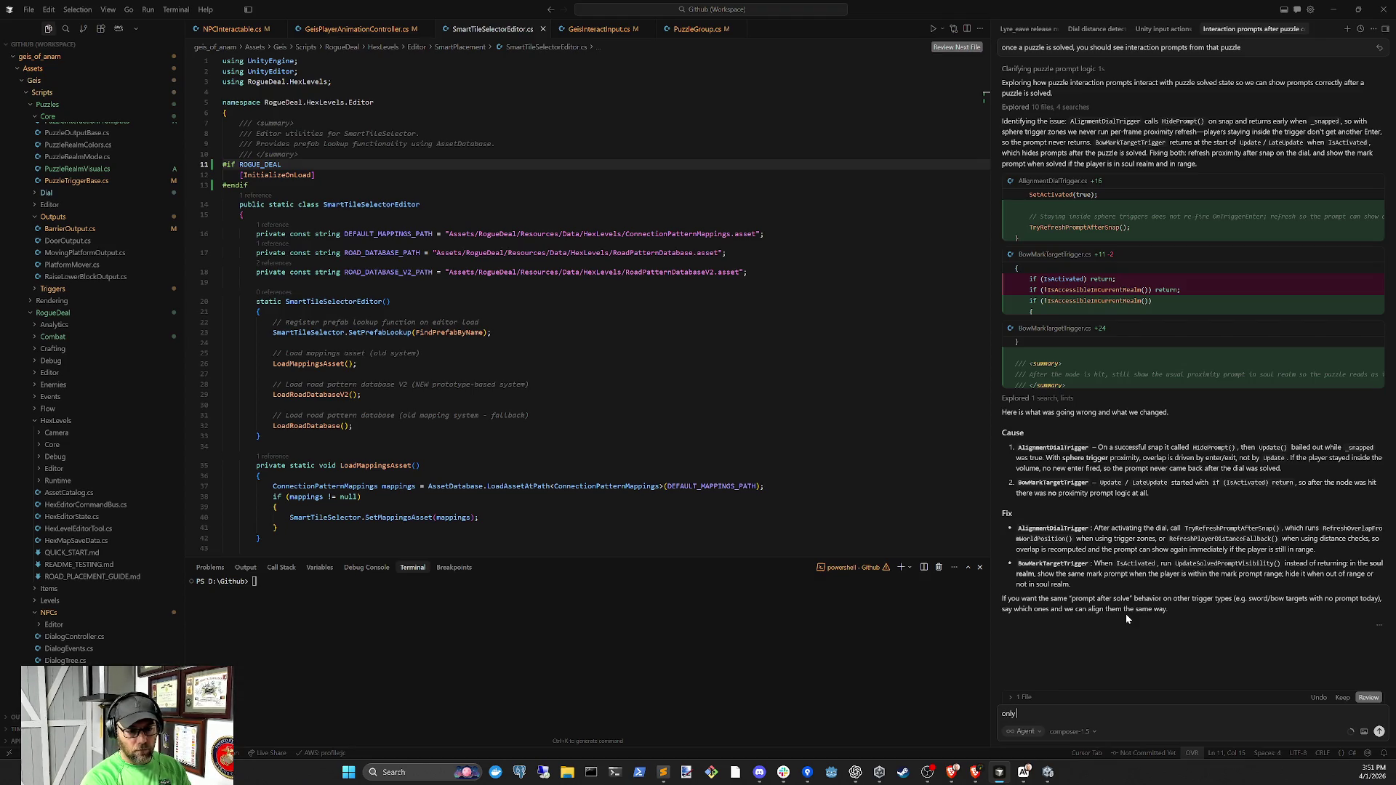
{"action": "type", "text": " on the trigger types that requirese"}
{"action": "key", "text": "BackSpace"}
{"action": "key", "text": "BackSpace"}
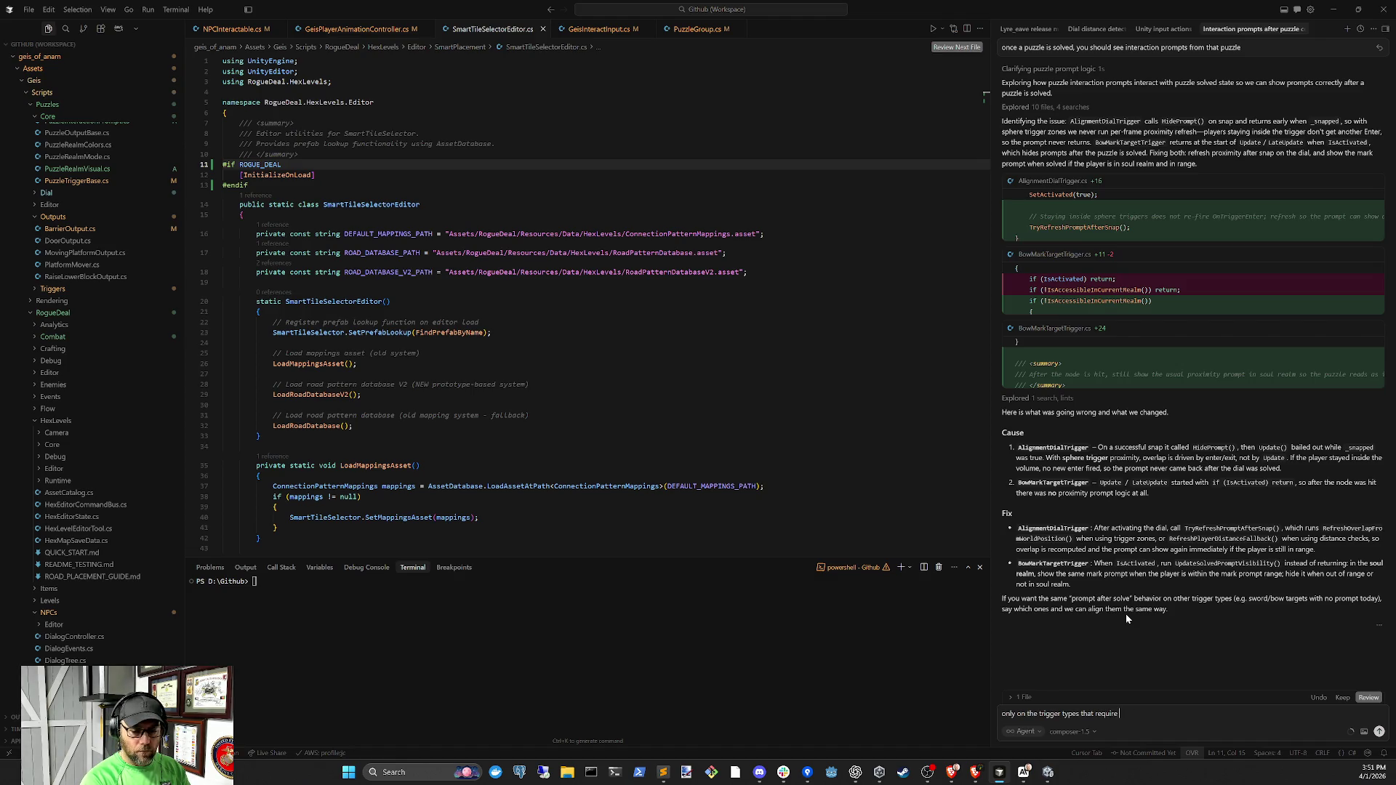
{"action": "type", "text": "interaction input"}
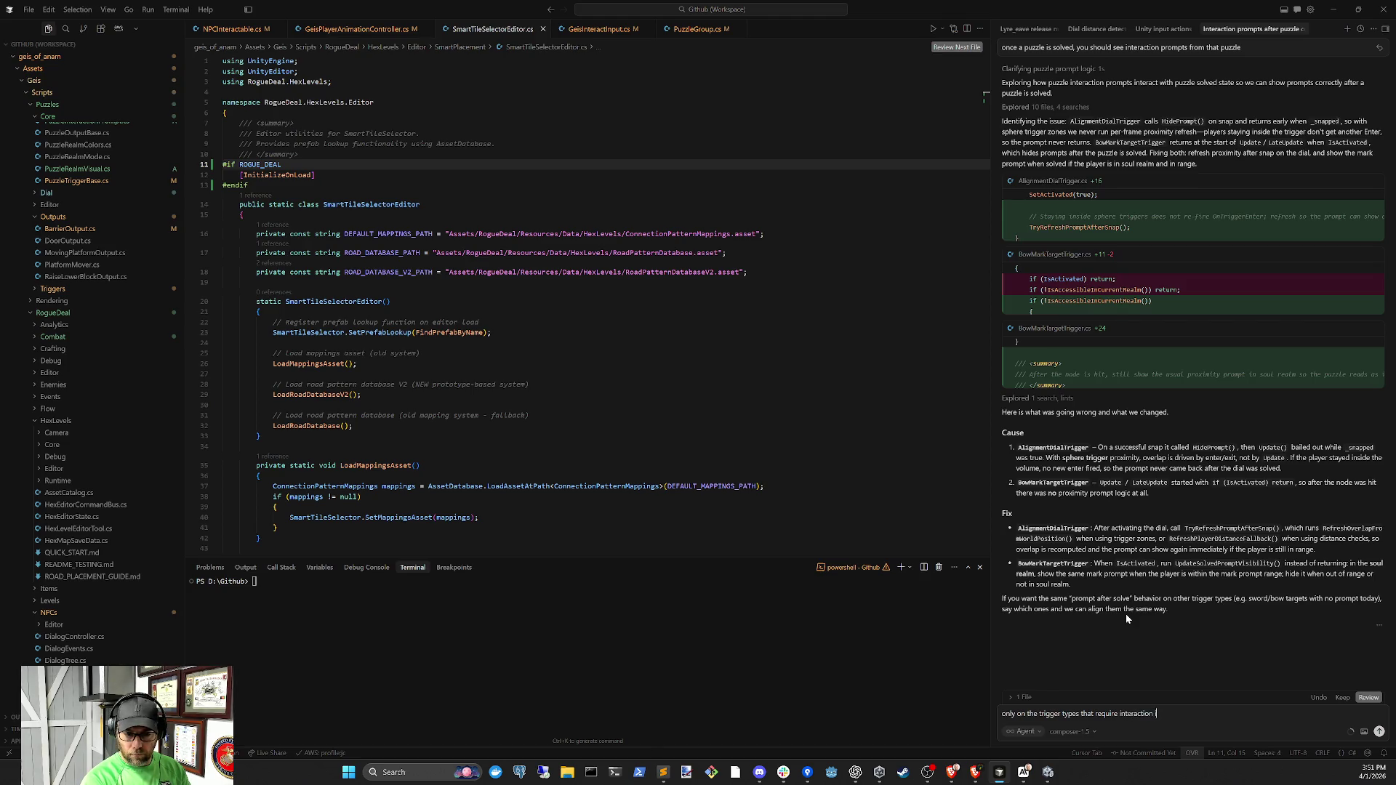
{"action": "key", "text": "Return"}
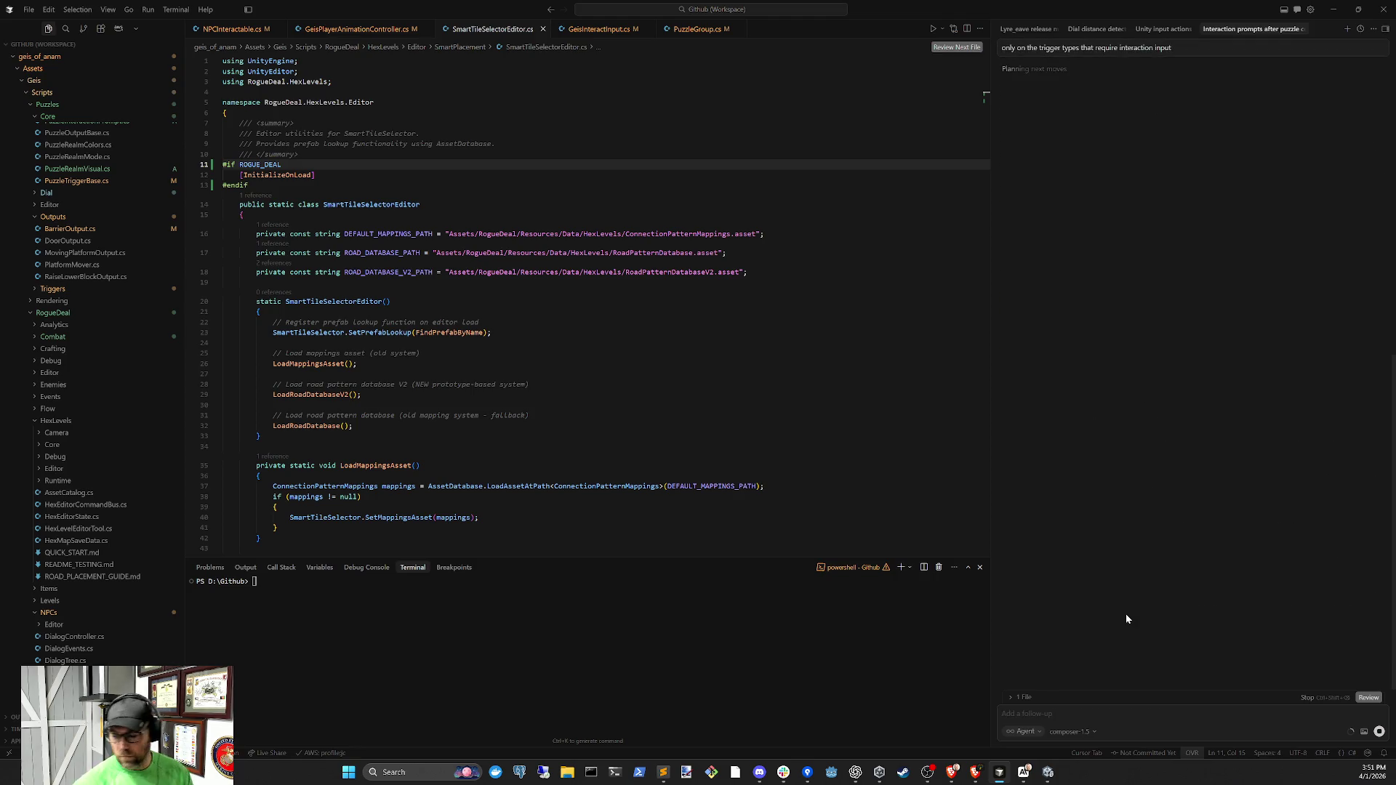
Approve the web search in the input-actions error conversation
{"action": "left_click", "coordinate": [1164, 28]}
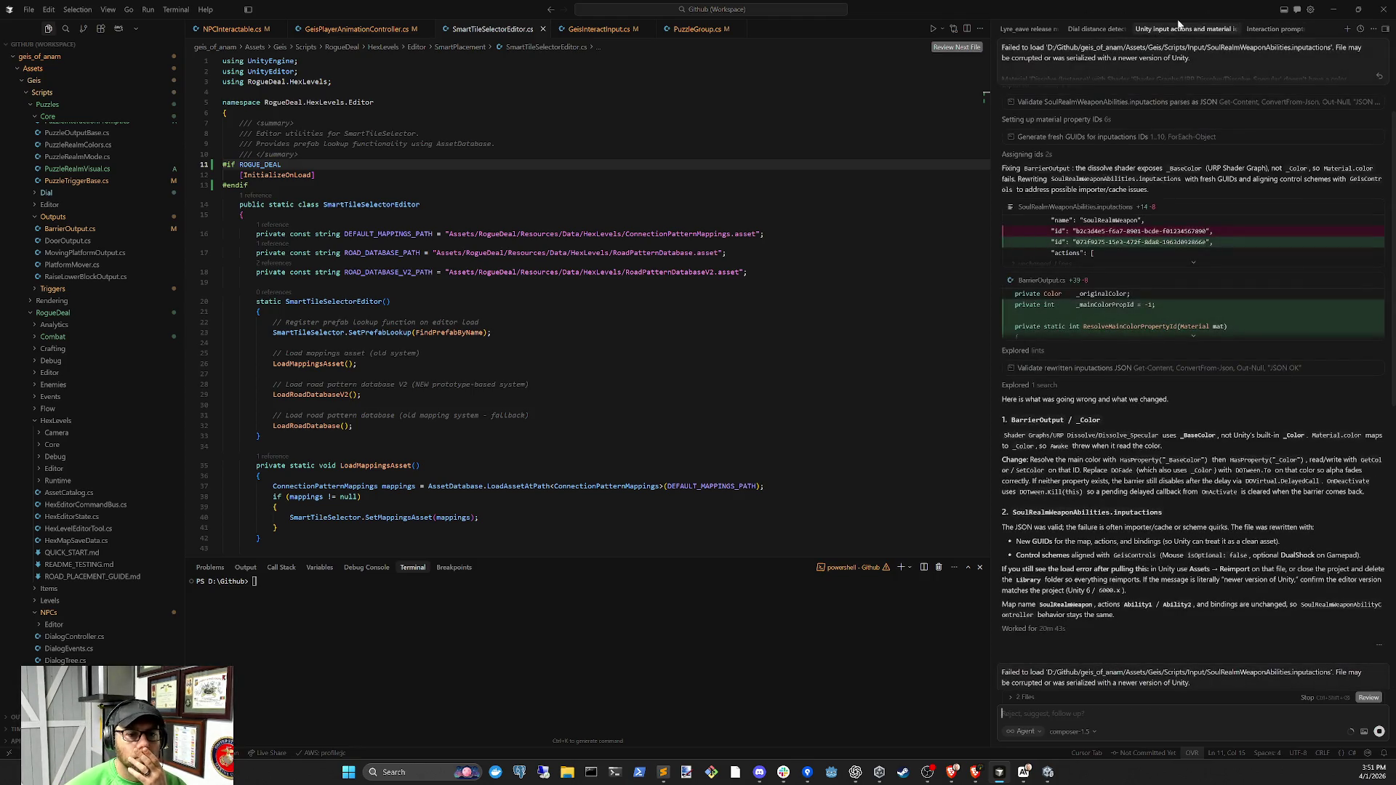
{"action": "scroll", "coordinate": [1221, 447], "scroll_direction": "down", "scroll_amount": 3}
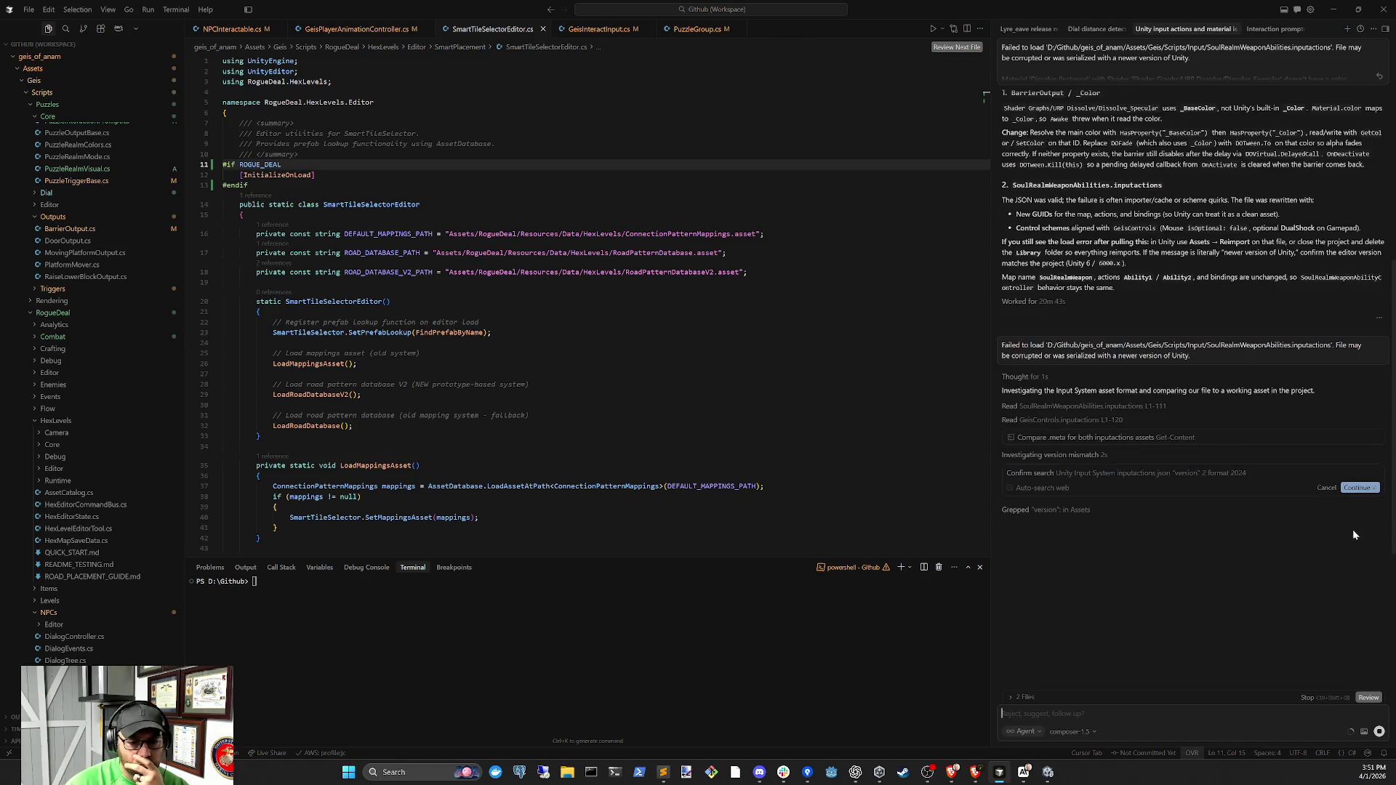
{"action": "left_click", "coordinate": [1358, 489]}
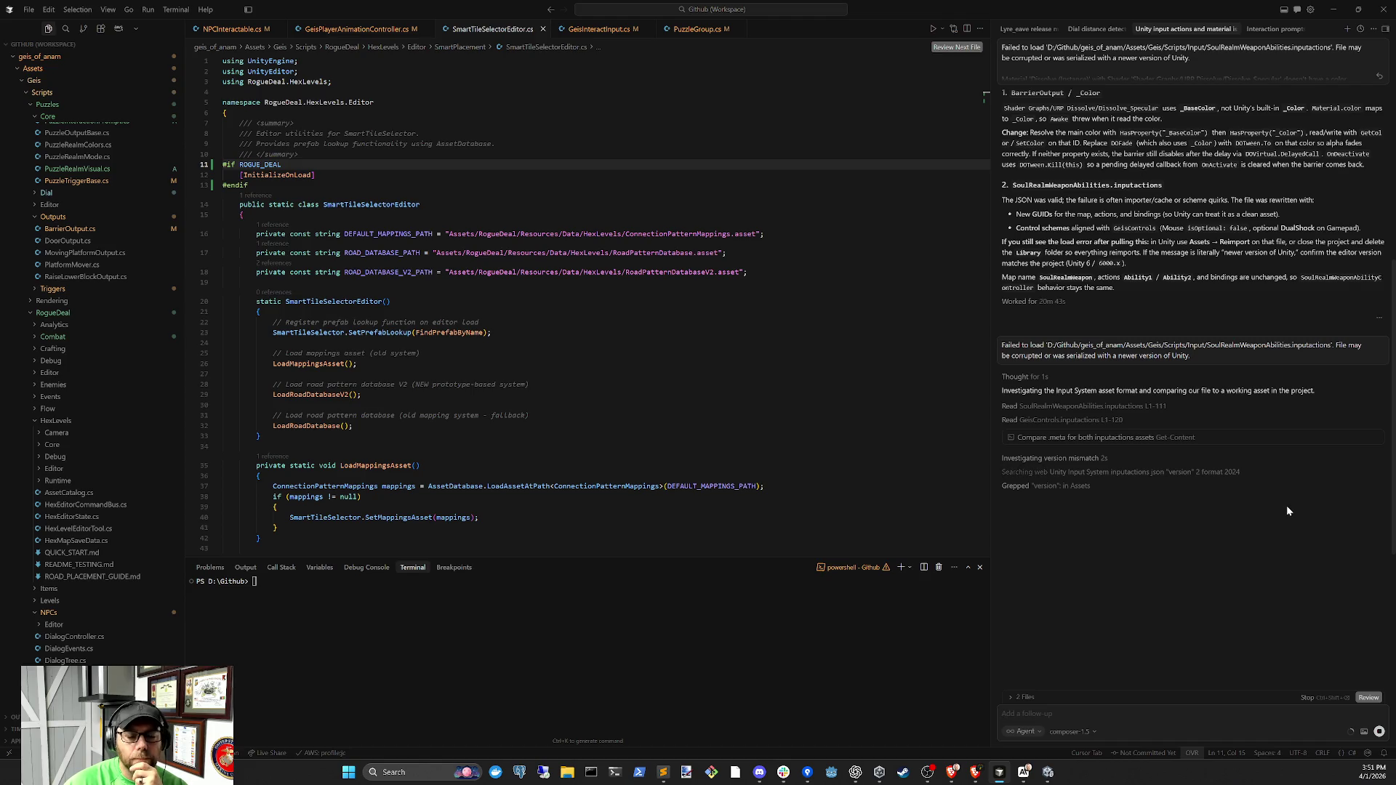
Review the LoadRoadDatabaseV2 call on line 29 in the dial distance chat, then return to Unity
{"action": "left_click", "coordinate": [1095, 29]}
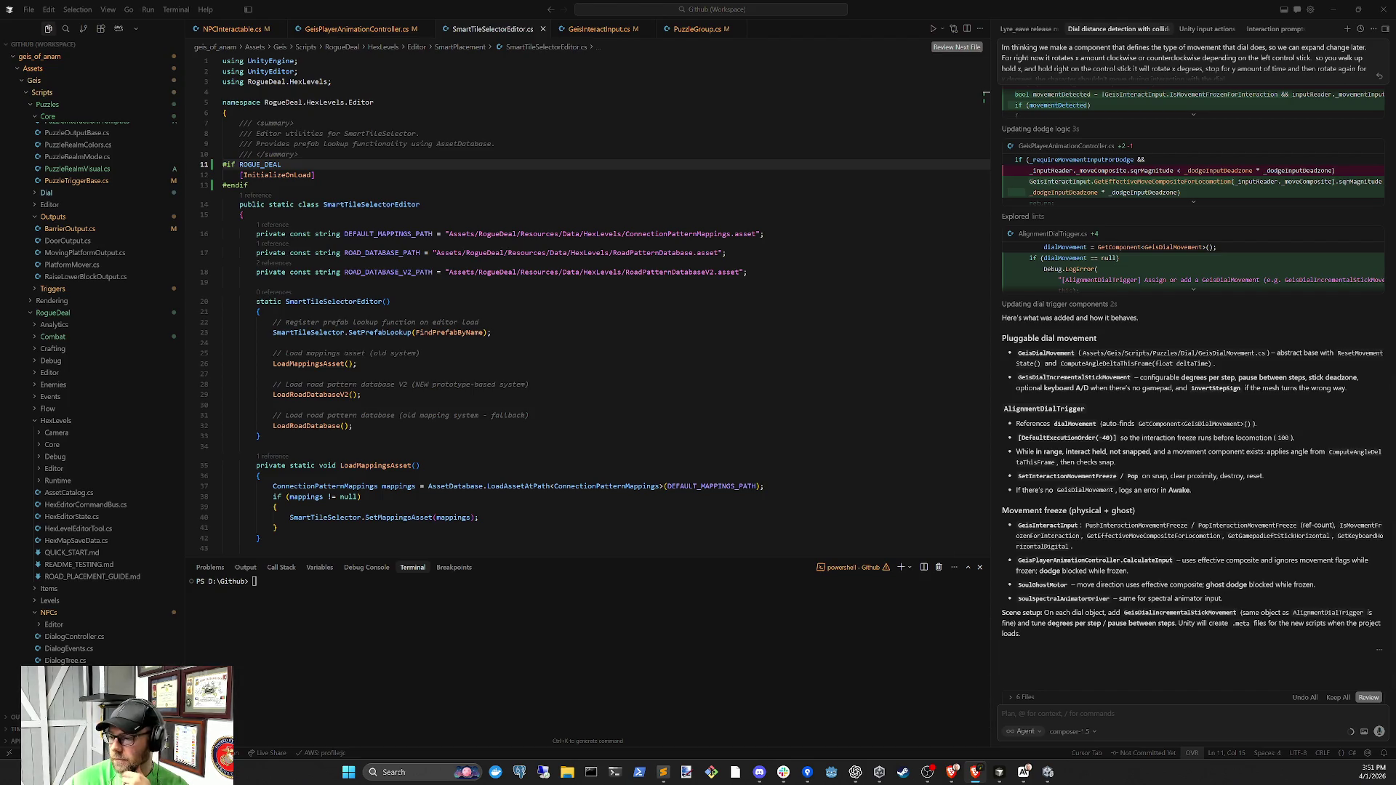
{"action": "left_click_drag", "start_coordinate": [537, 385], "coordinate": [361, 395]}
{"action": "left_click", "coordinate": [1048, 773]}
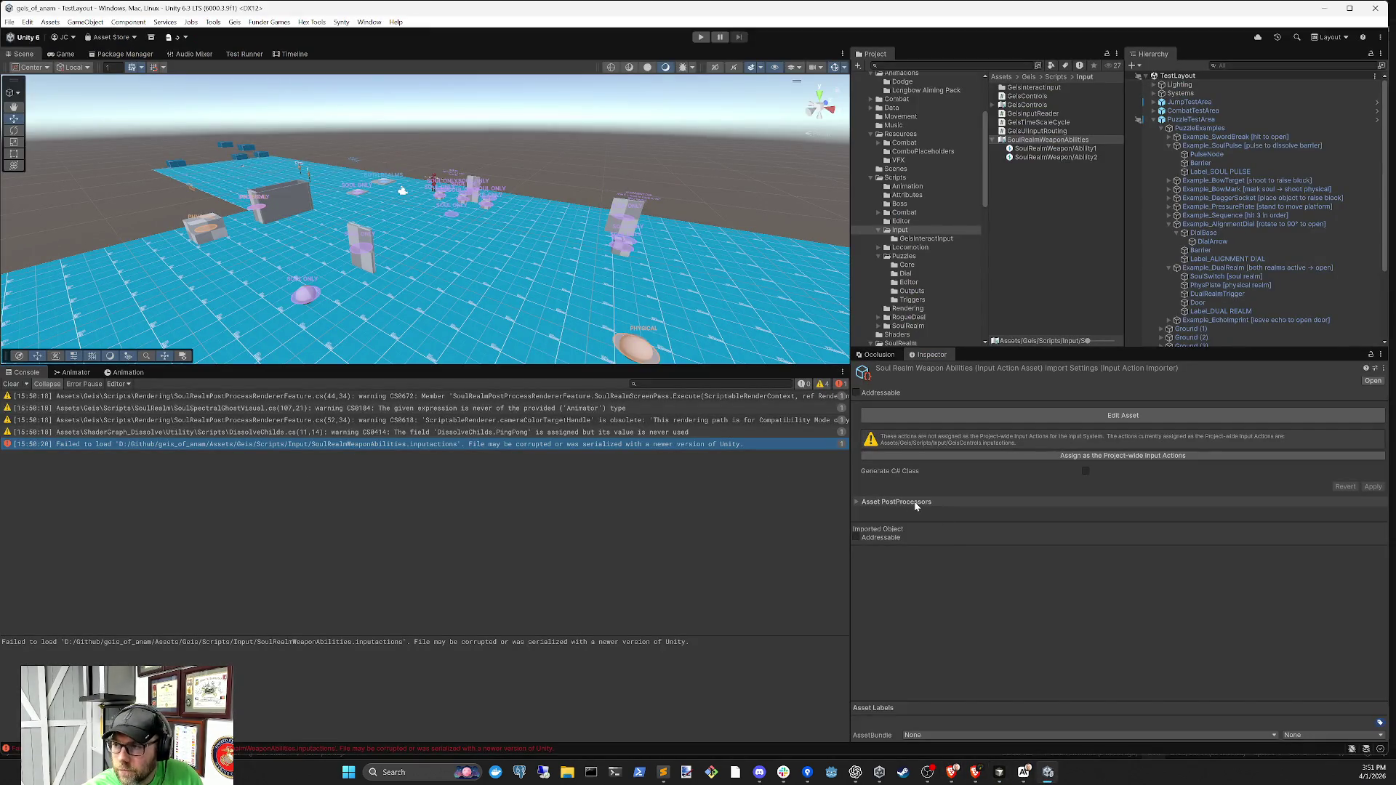
Clear the console and playtest, walking to the sequence puzzle and shifting into the soul realm, then return to Cursor
{"action": "left_click", "coordinate": [11, 384]}
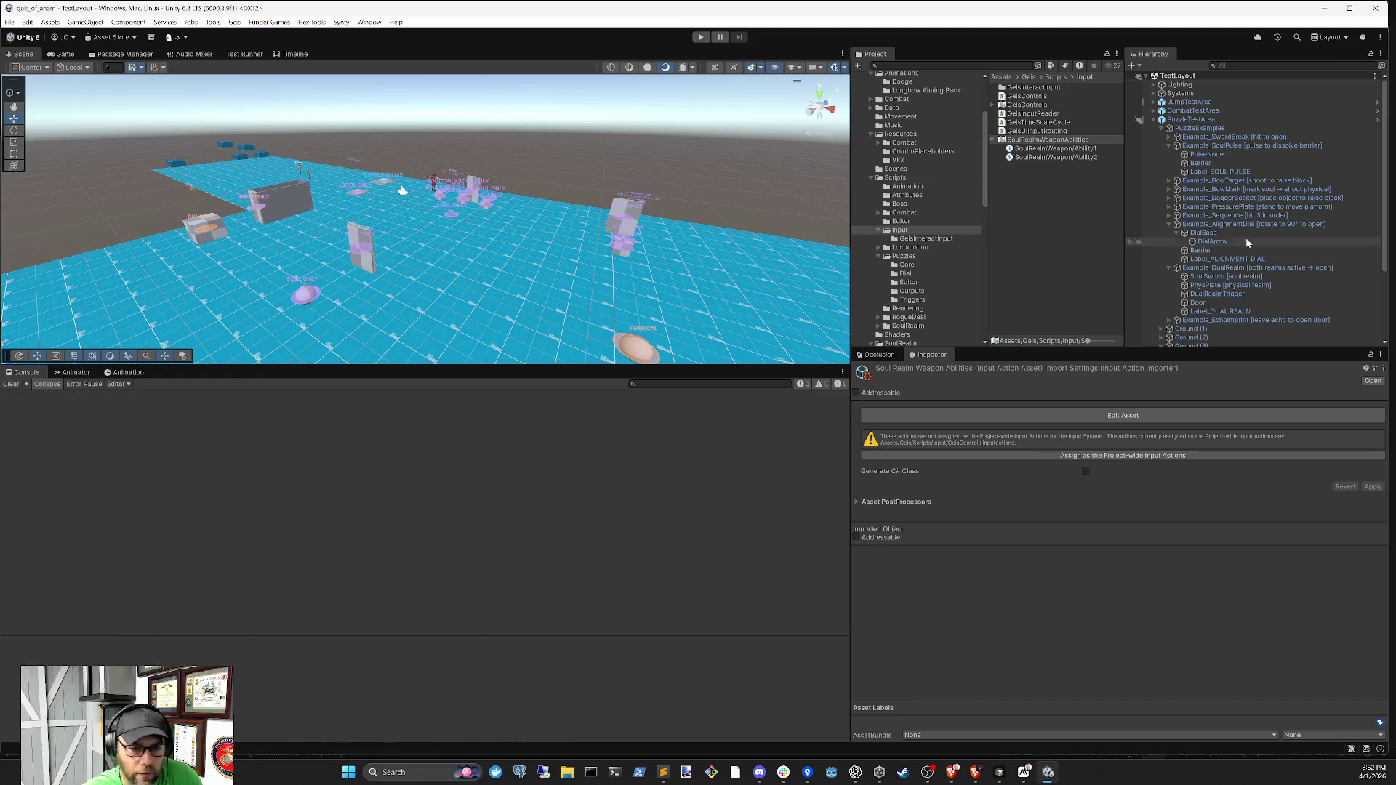
{"action": "mouse_move", "coordinate": [587, 293]}
{"action": "left_mouse_down"}
{"action": "mouse_move", "coordinate": [451, 286]}
{"action": "mouse_move", "coordinate": [466, 251]}
{"action": "left_mouse_up"}
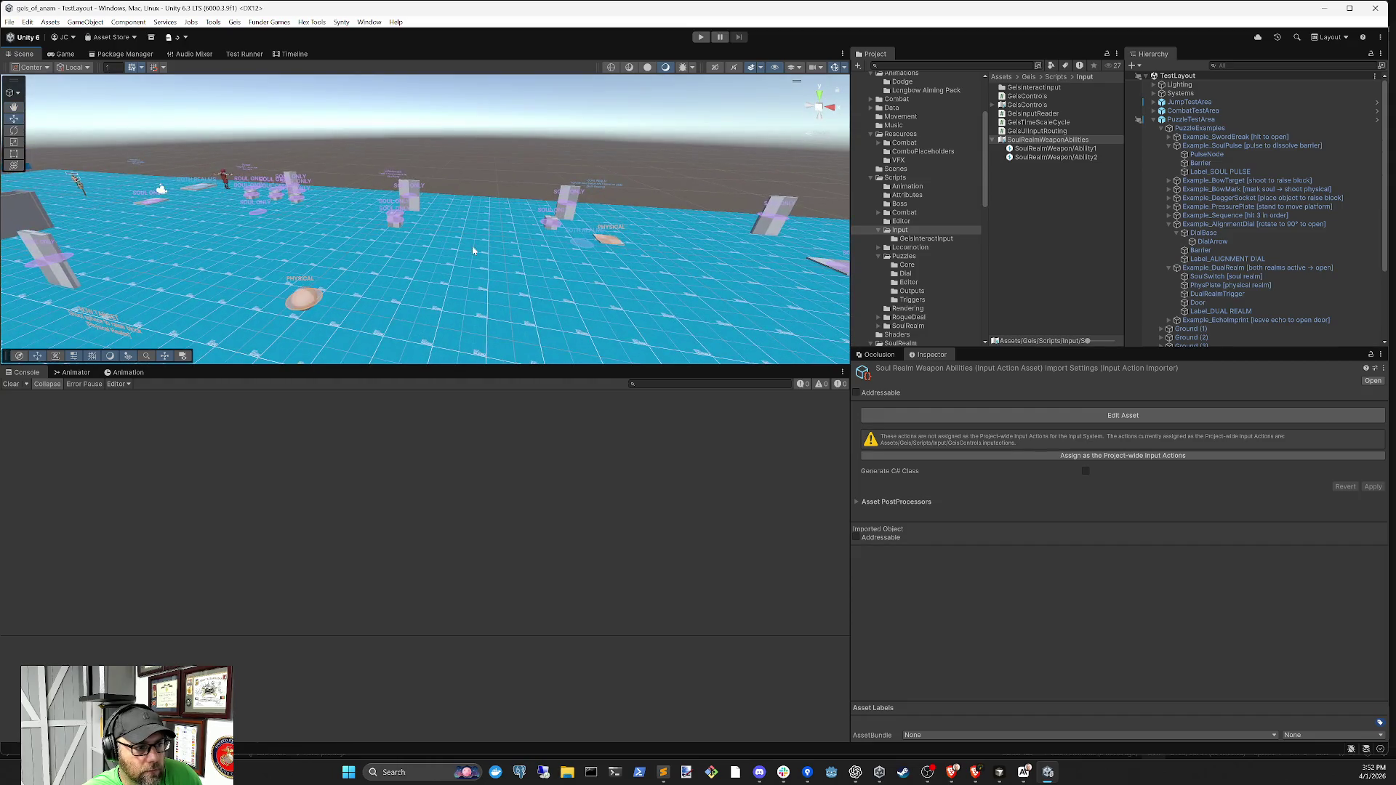
{"action": "left_click", "coordinate": [700, 37]}
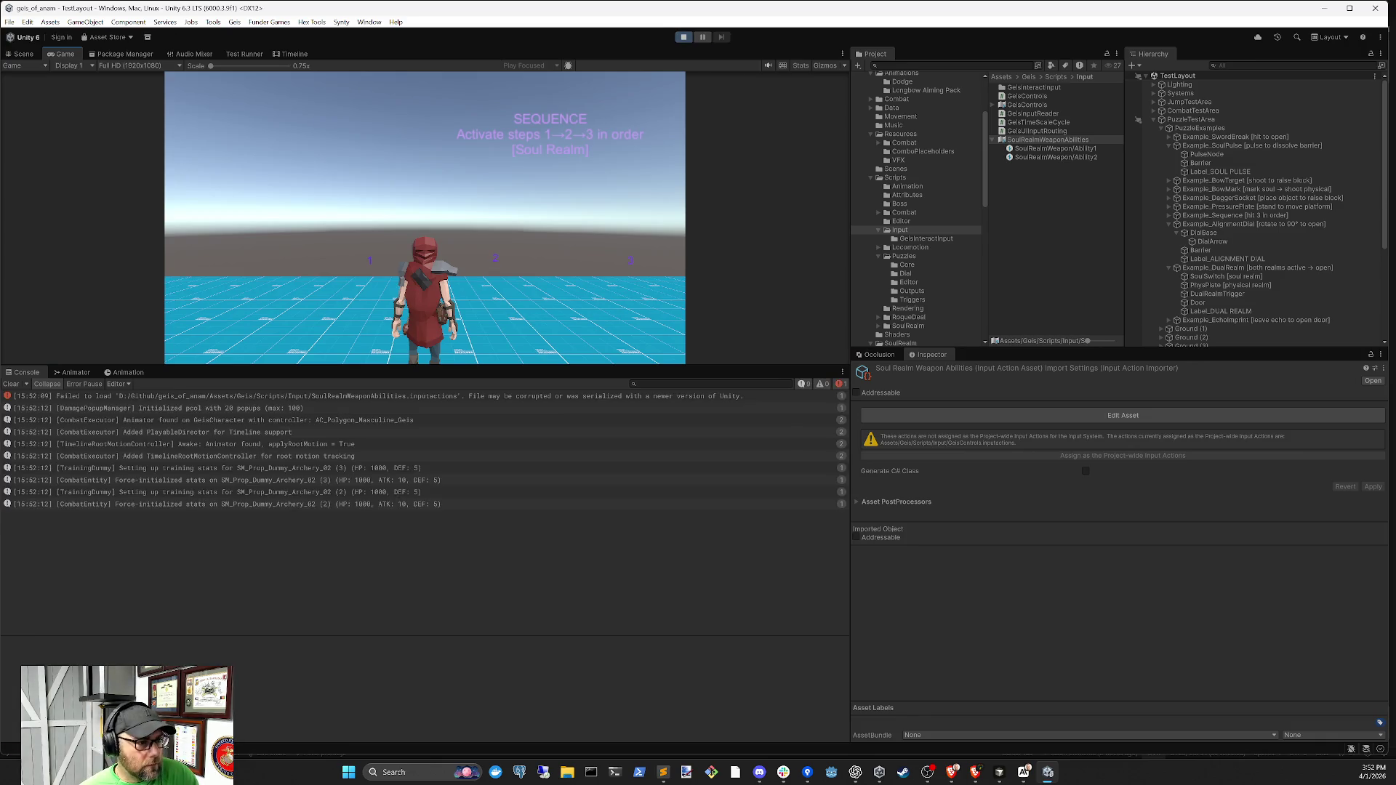
{"action": "key", "text": "a"}
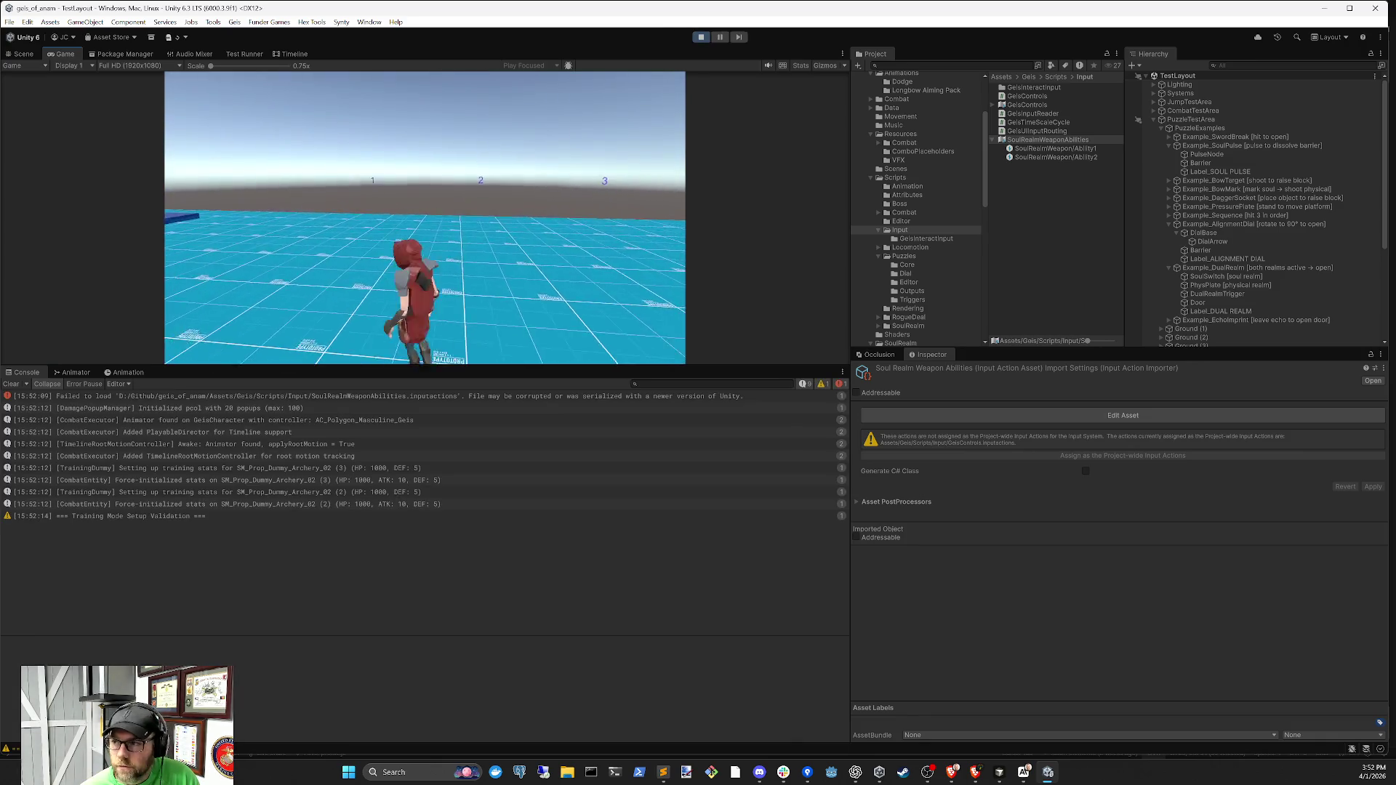
{"action": "key", "text": "w"}
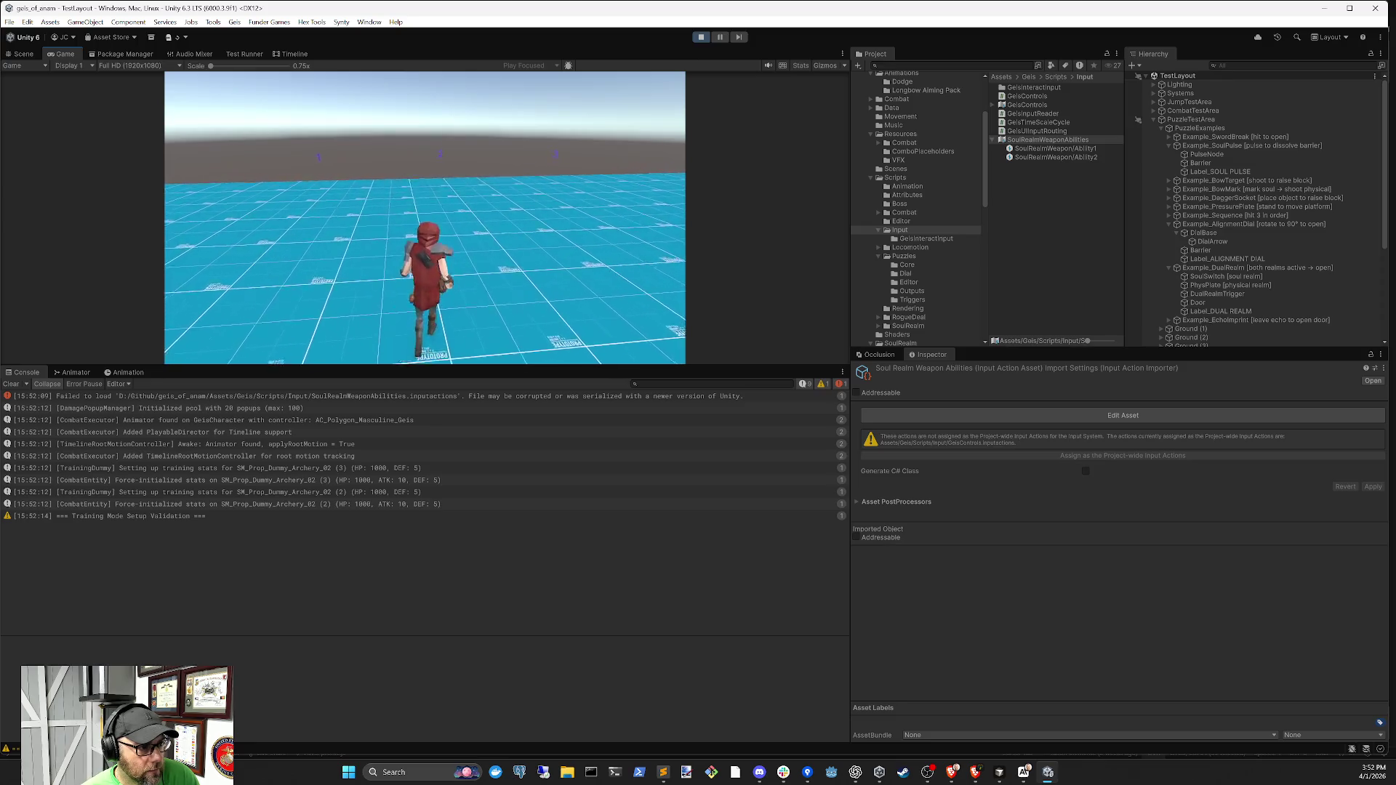
{"action": "key", "text": "q"}
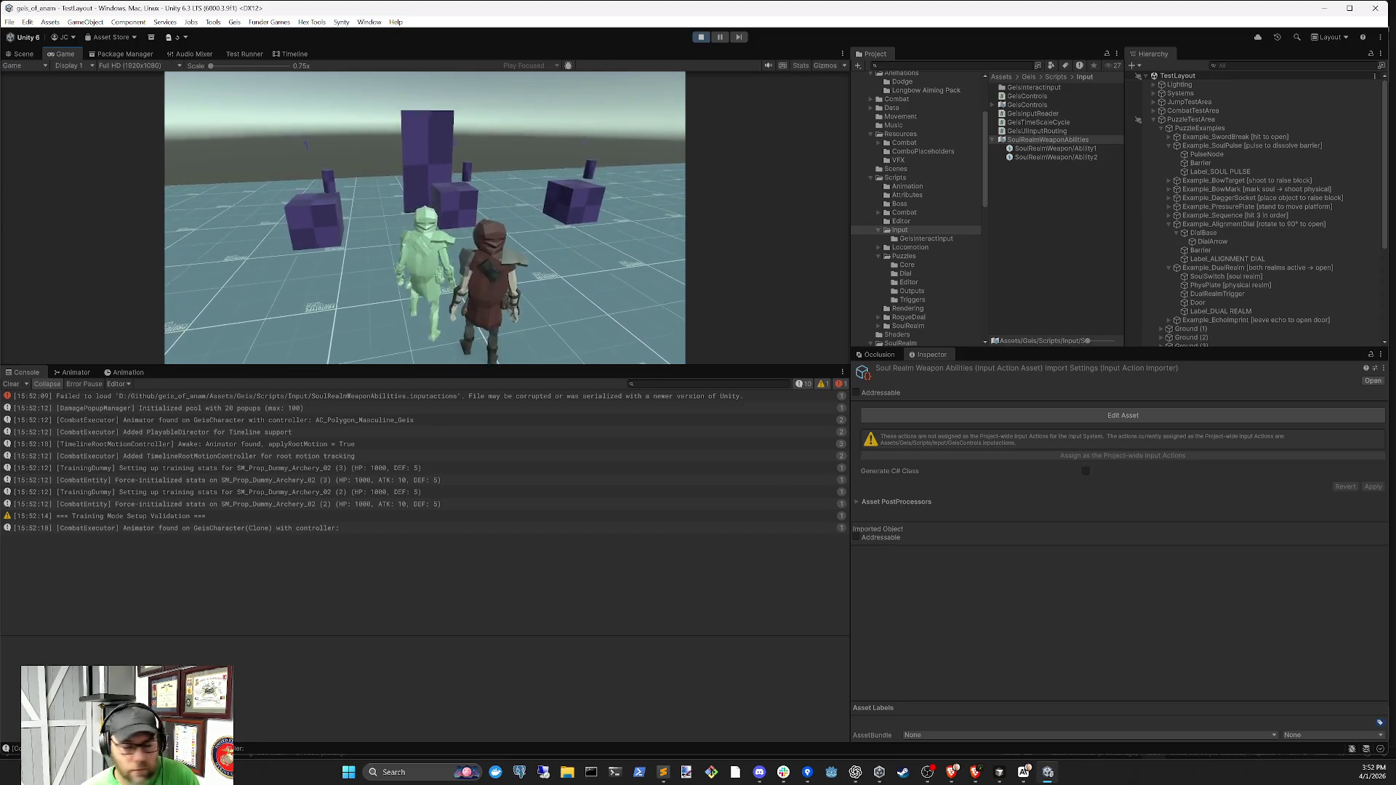
{"action": "key", "text": "s"}
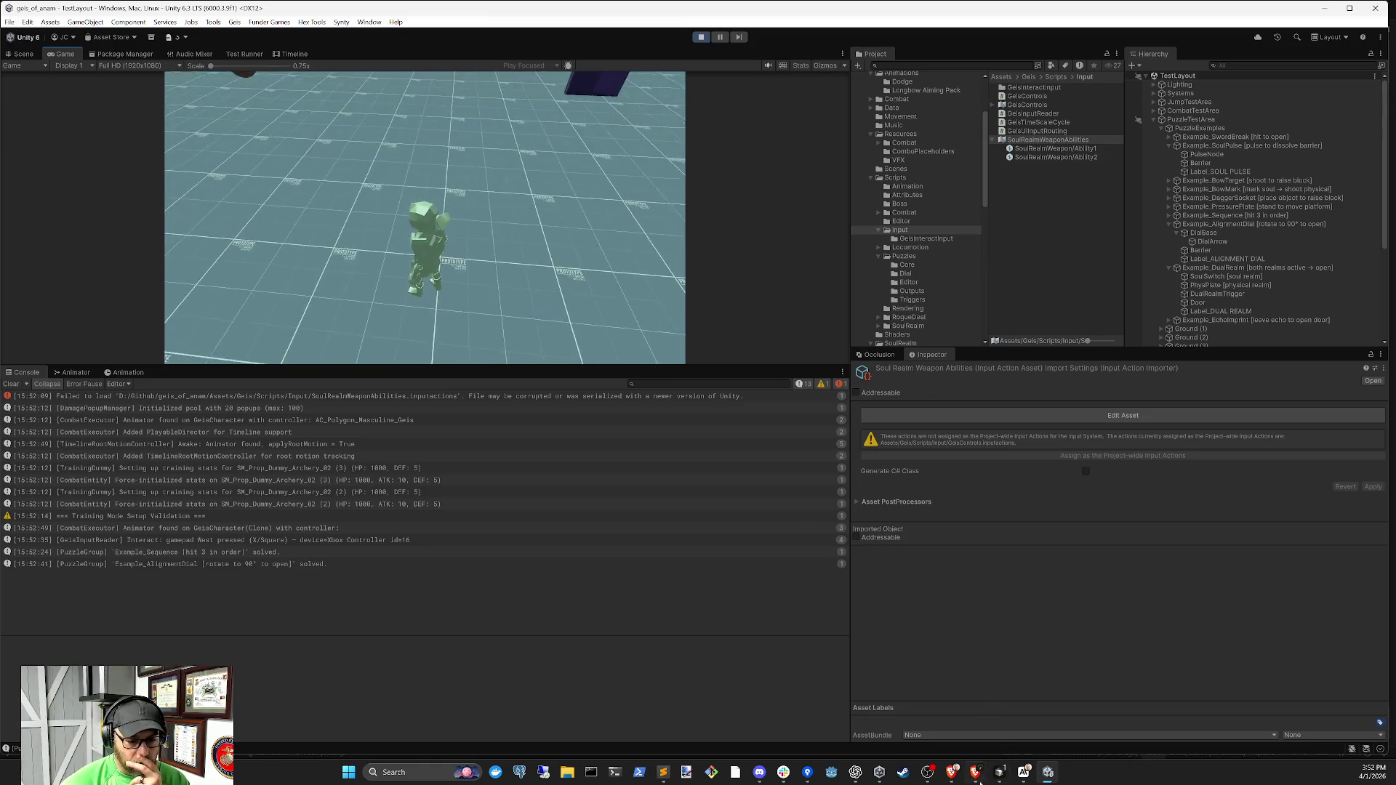
{"action": "key", "text": "alt+Tab"}
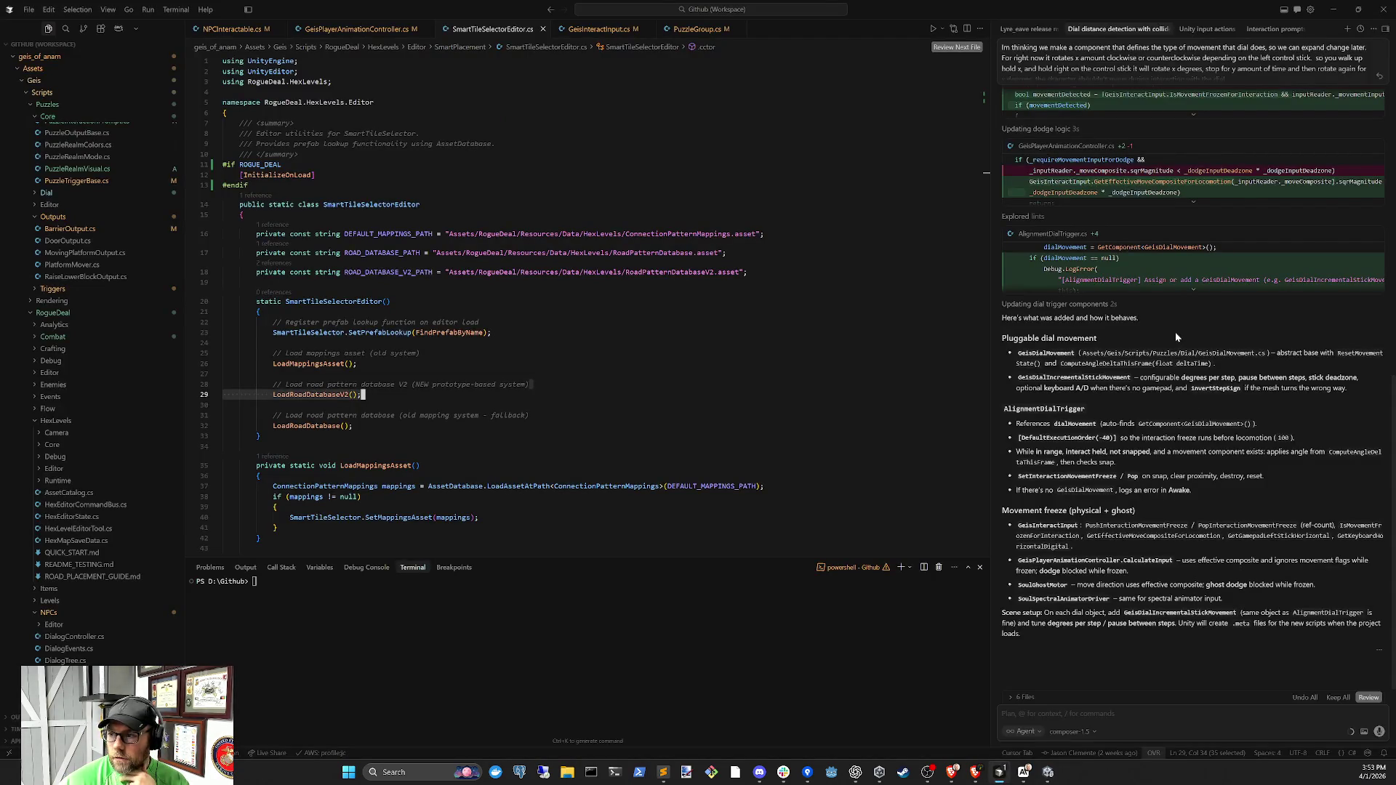
Keep all of the dial agent's file changes, check the Interaction prompts chat, then return to Unity
{"action": "left_click", "coordinate": [1339, 698]}
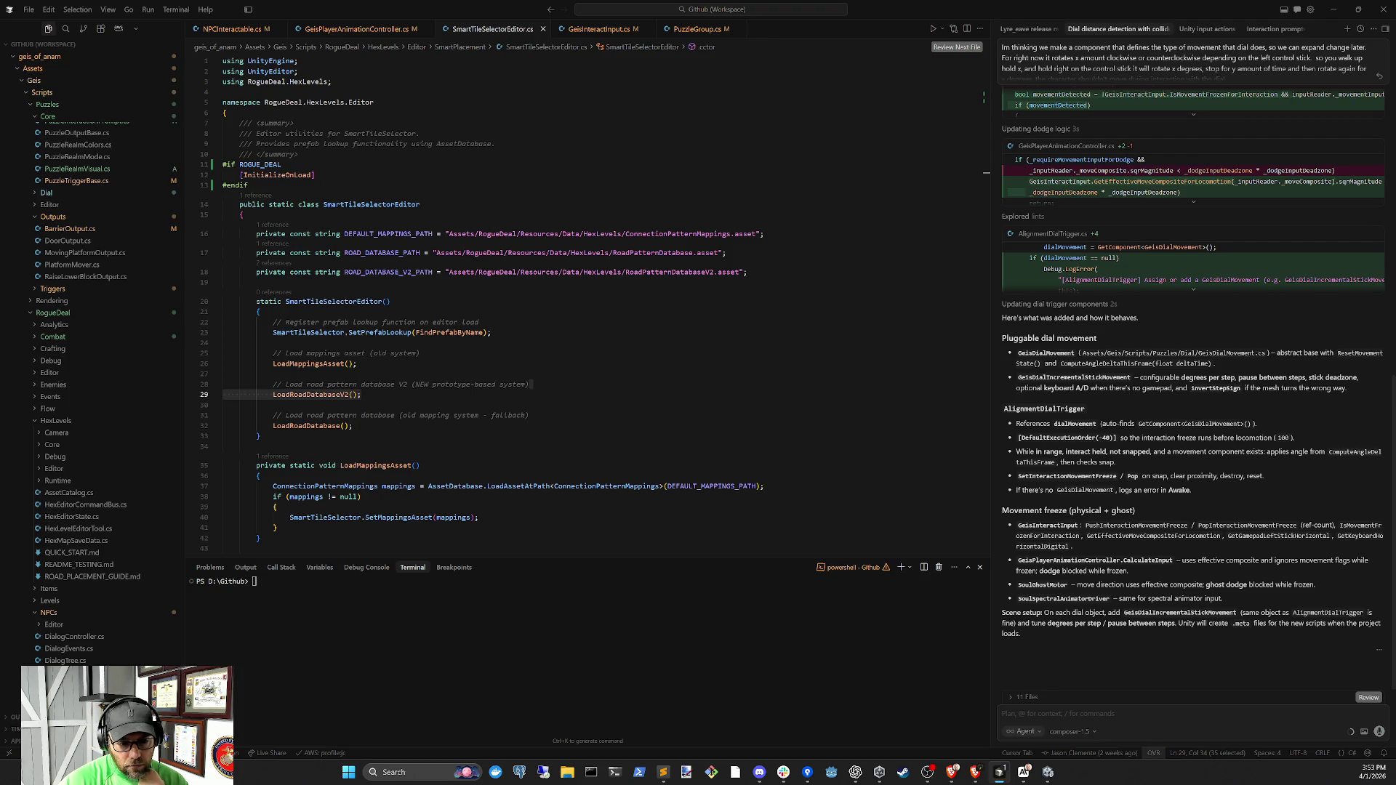
{"action": "left_click", "coordinate": [1205, 35]}
{"action": "left_click", "coordinate": [1265, 37]}
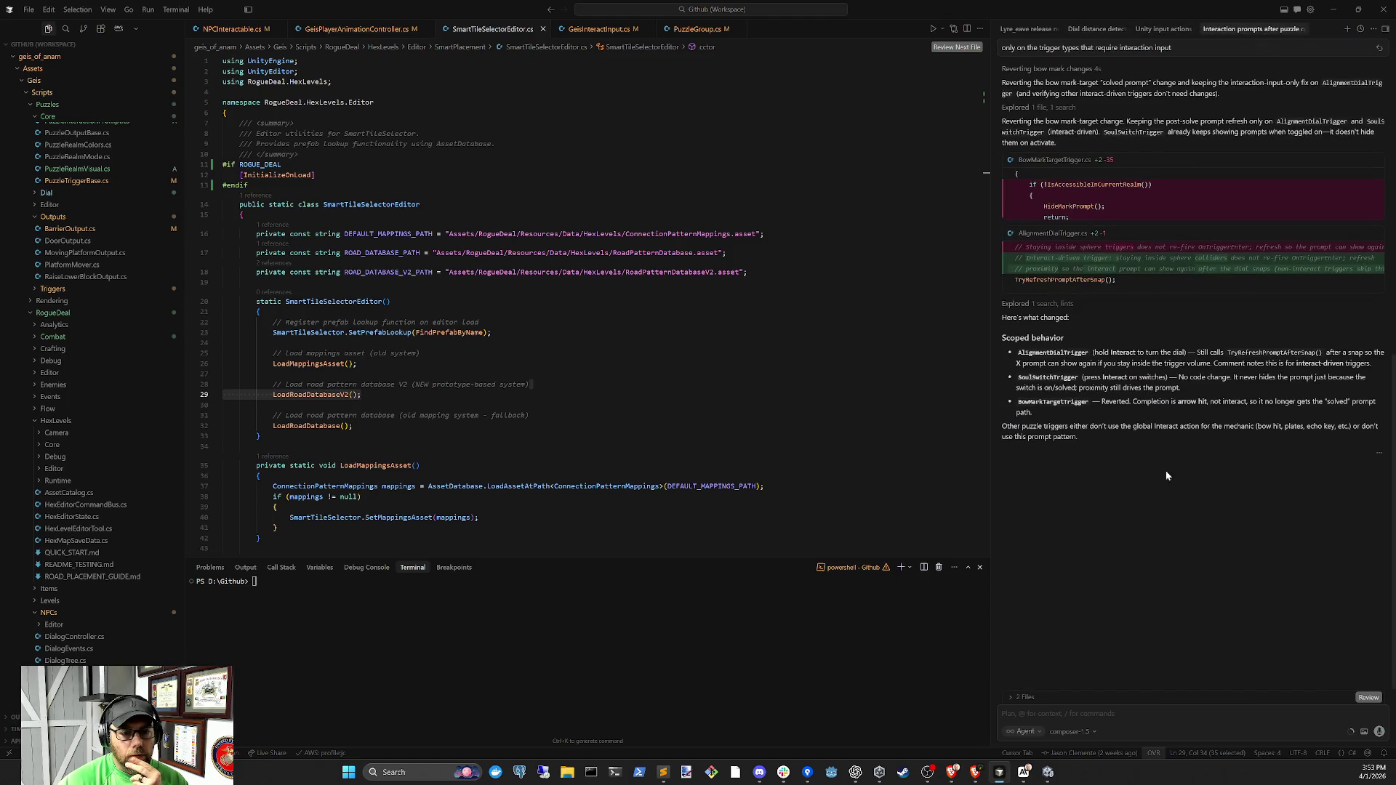
{"action": "left_click", "coordinate": [1046, 775]}
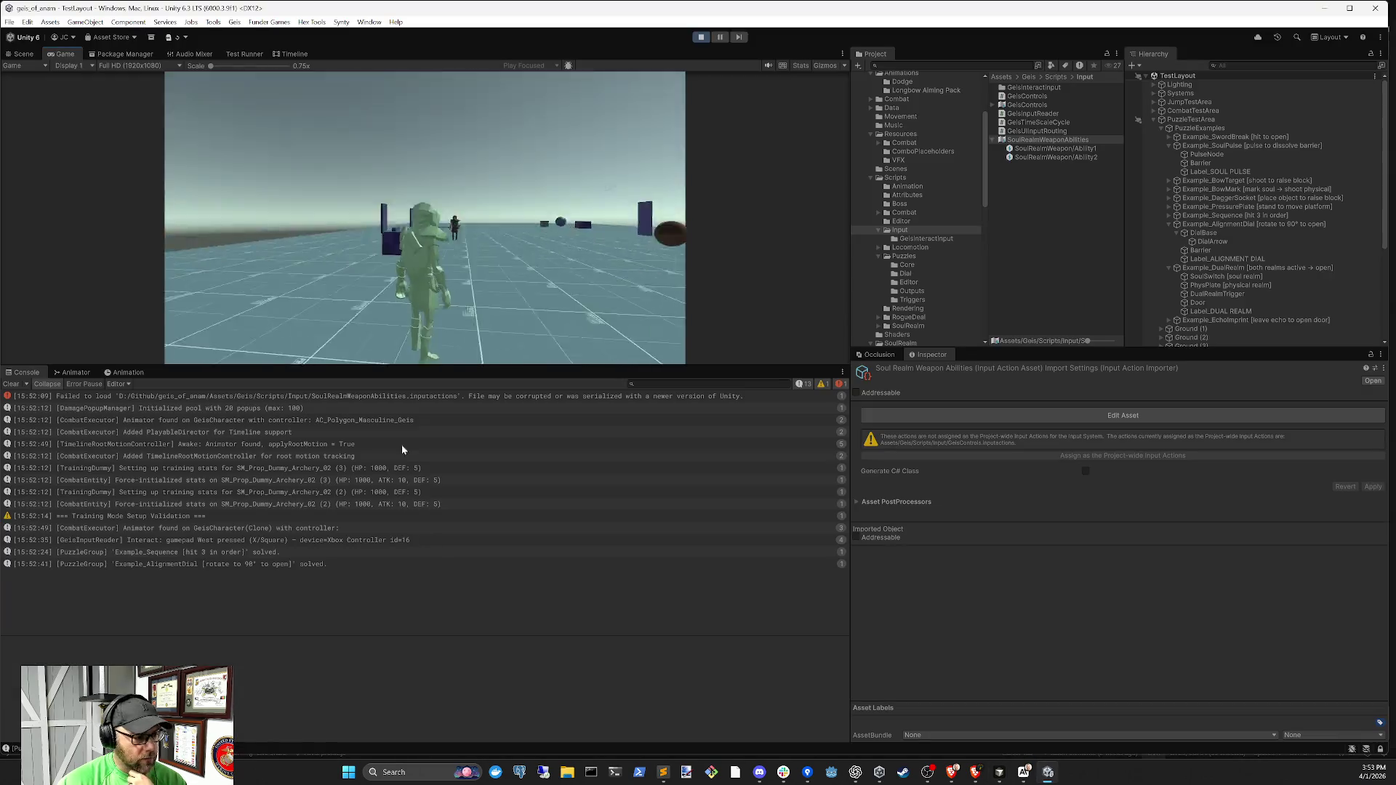
Clear the console, walk onto the red pressure plate, and shift into the soul realm while standing on it
{"action": "left_click", "coordinate": [348, 399]}
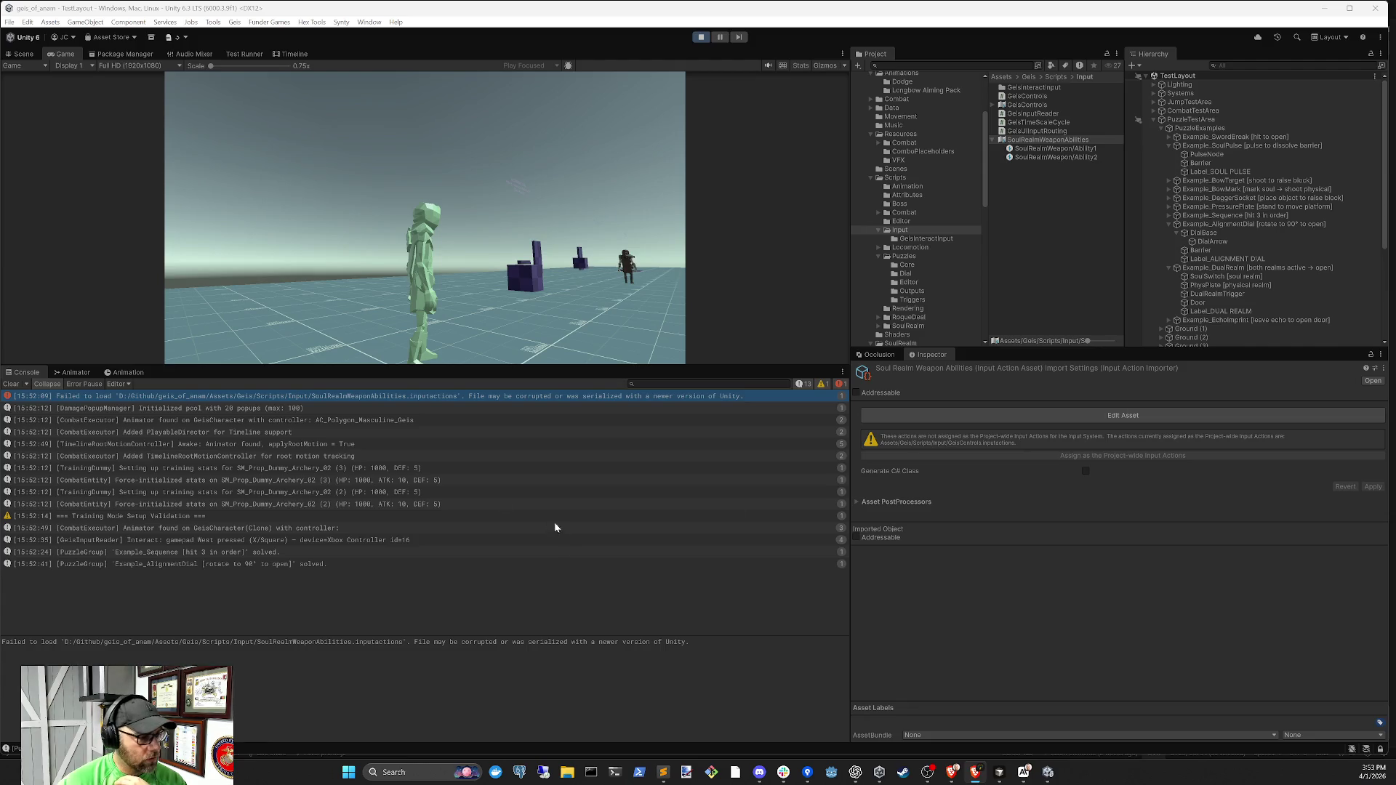
{"action": "left_click", "coordinate": [13, 384]}
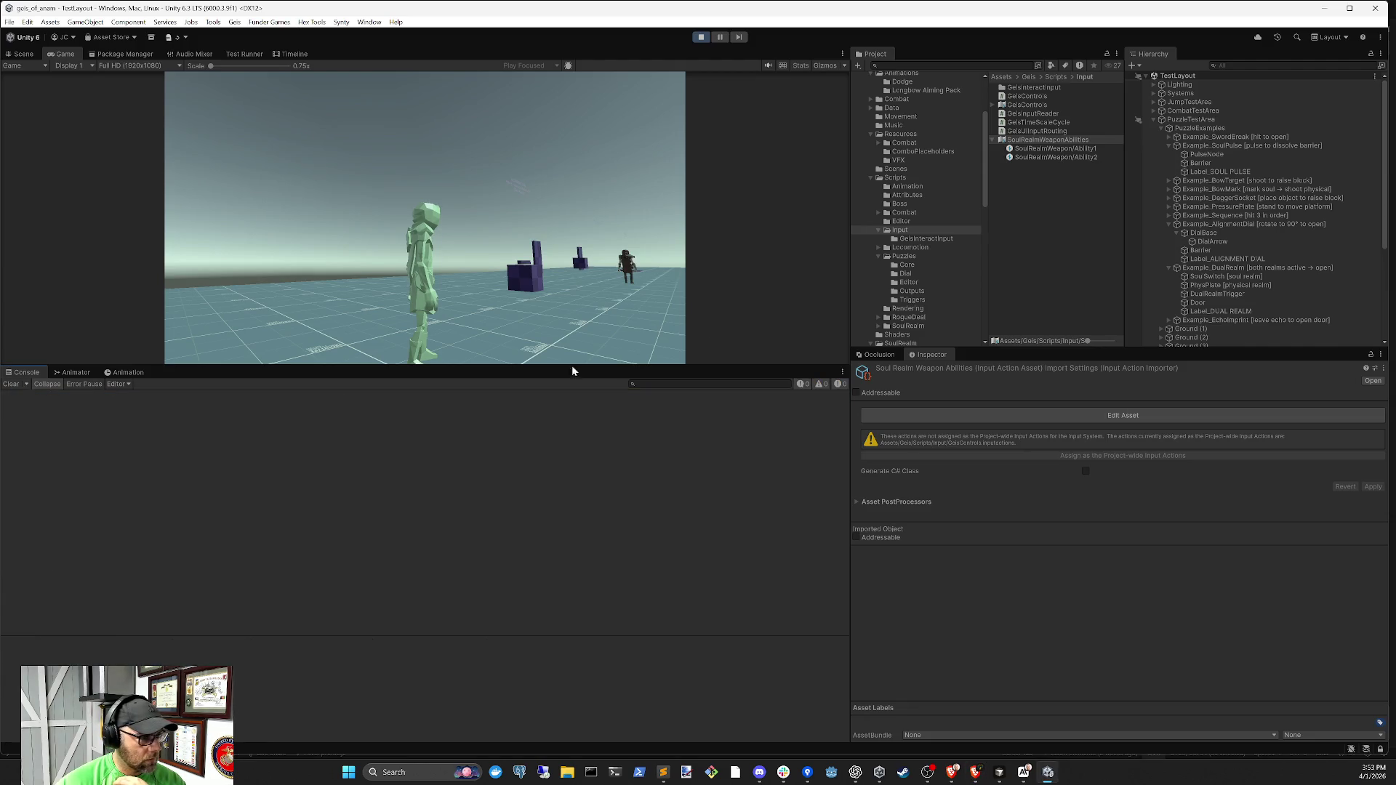
{"action": "left_click", "coordinate": [659, 260]}
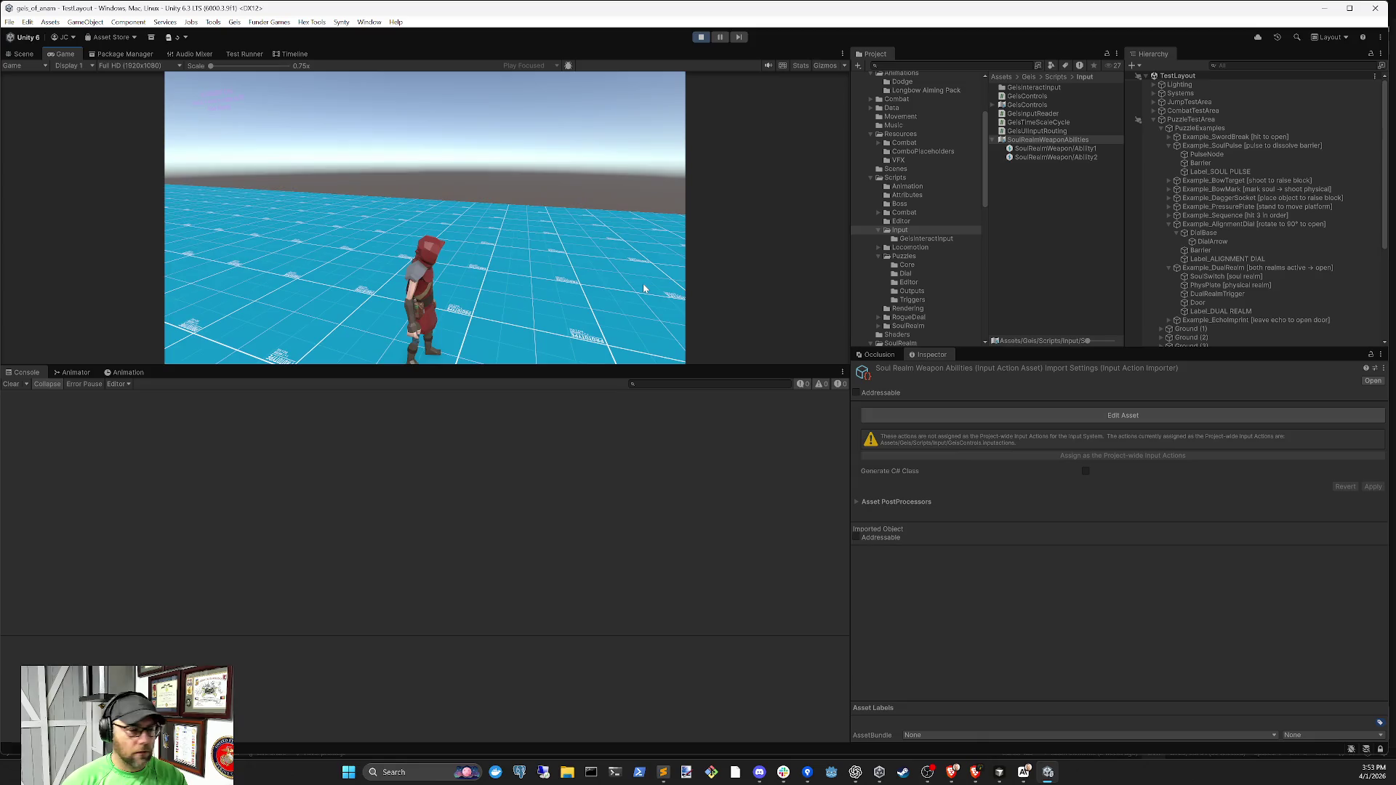
{"action": "key", "text": "d"}
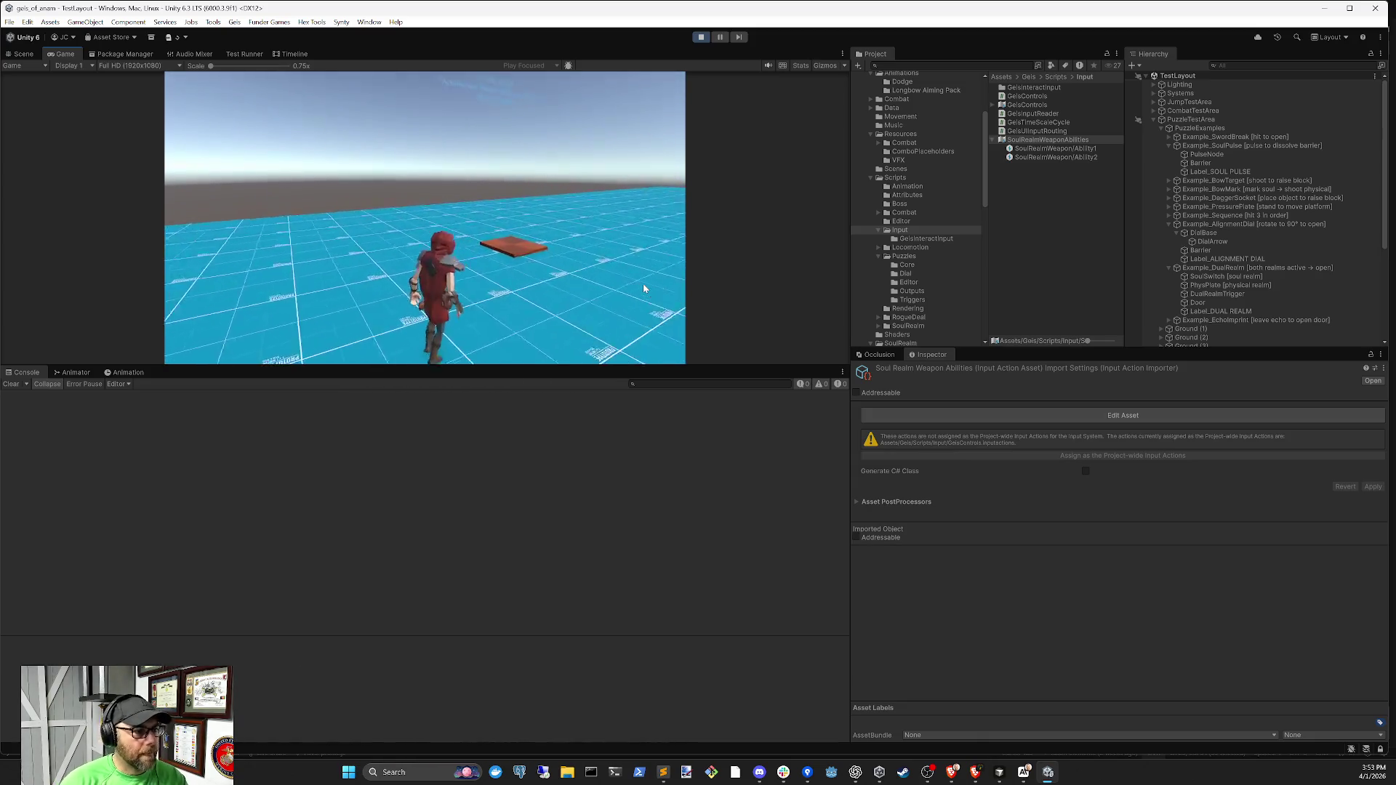
{"action": "key", "text": "w"}
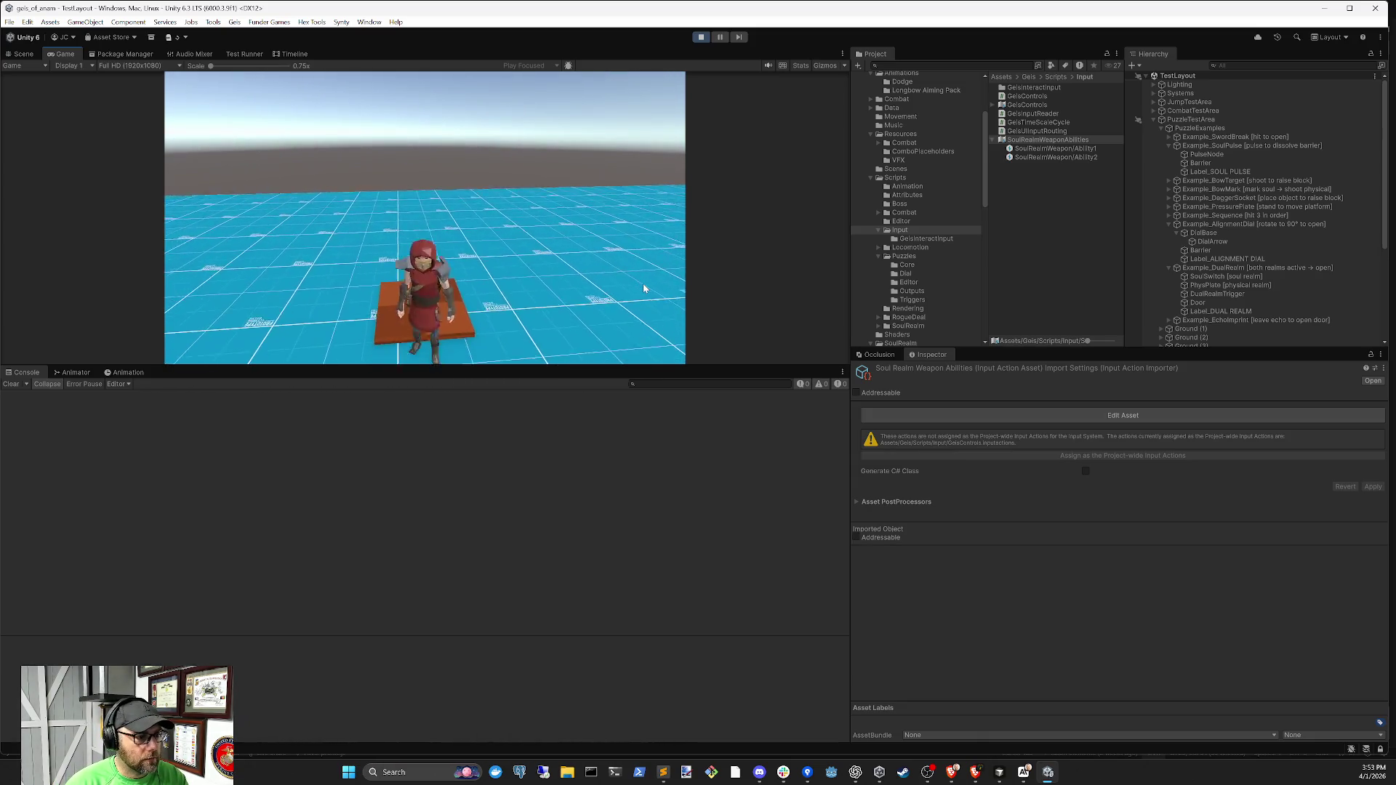
{"action": "key", "text": "s"}
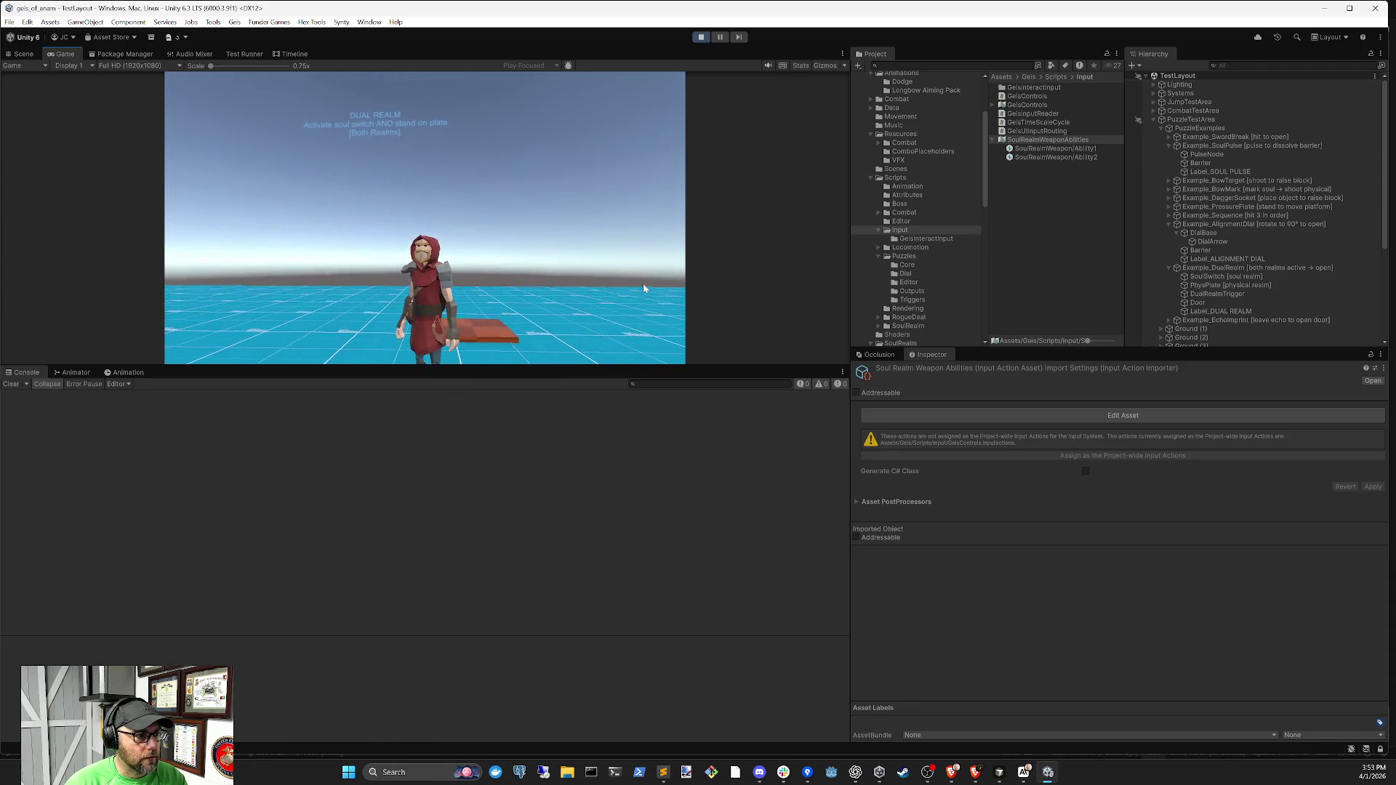
{"action": "key", "text": "w"}
{"action": "key", "text": "q"}
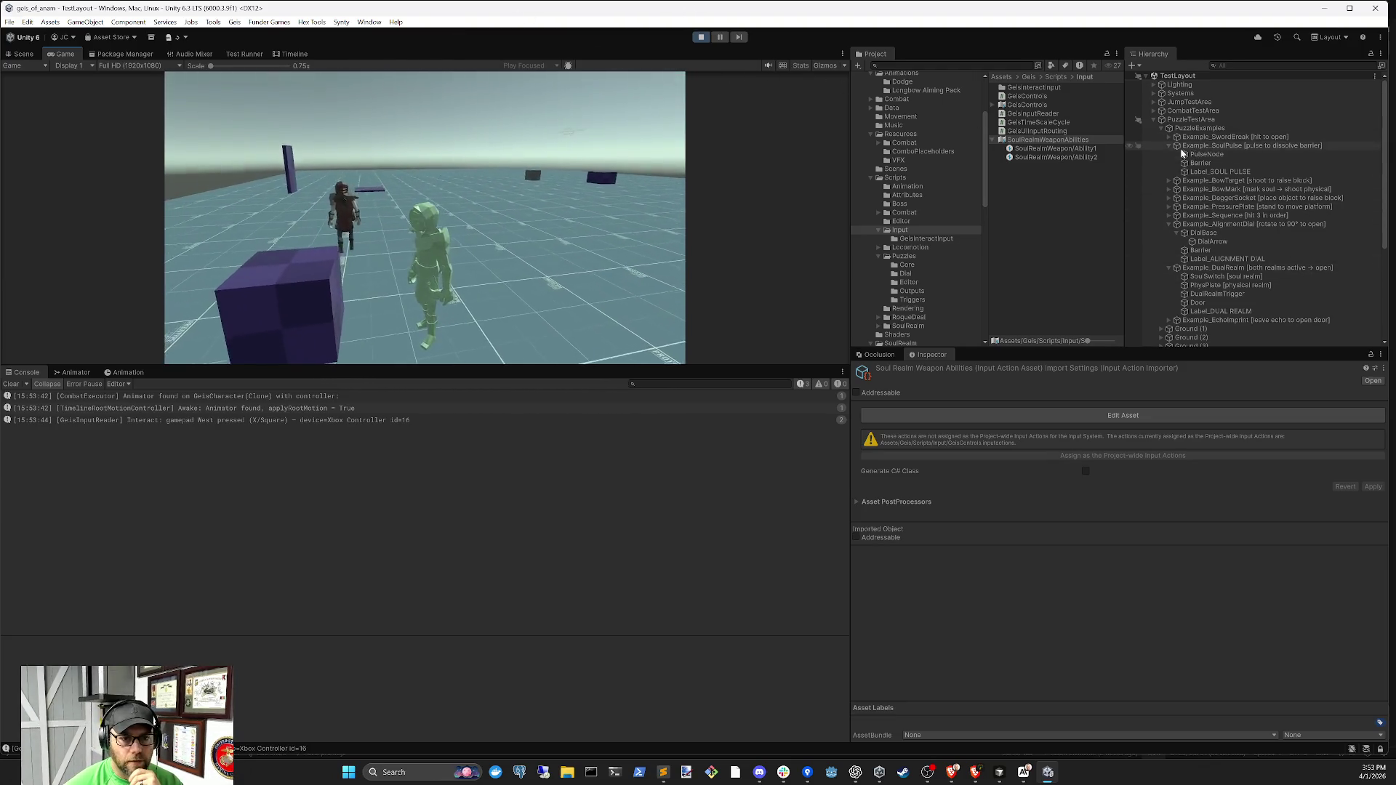
Select the DualRealm SoulSwitch, expand its Sphere Collider, and frame it in the Scene view
{"action": "left_click", "coordinate": [1169, 145]}
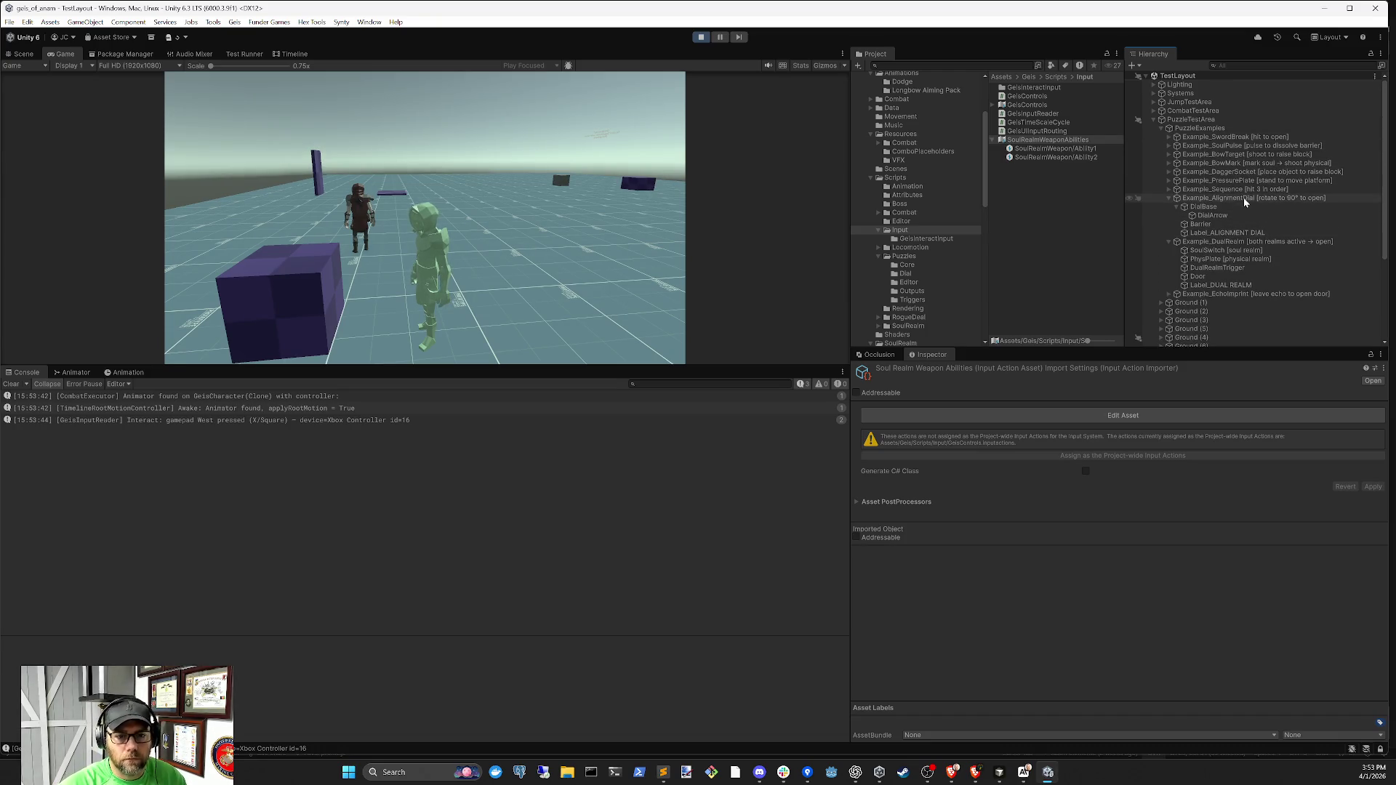
{"action": "left_click", "coordinate": [1251, 198]}
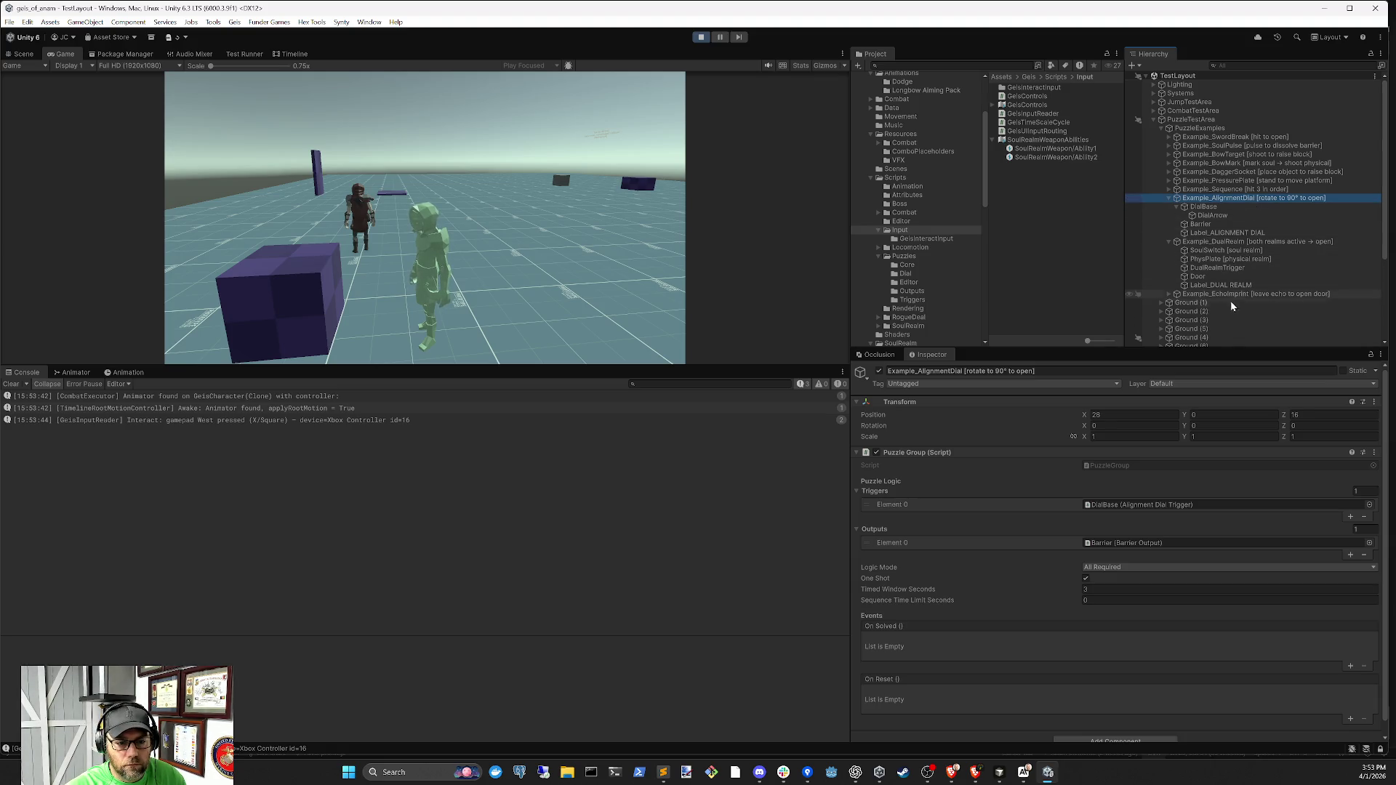
{"action": "scroll", "coordinate": [1144, 577], "scroll_direction": "down", "scroll_amount": 1}
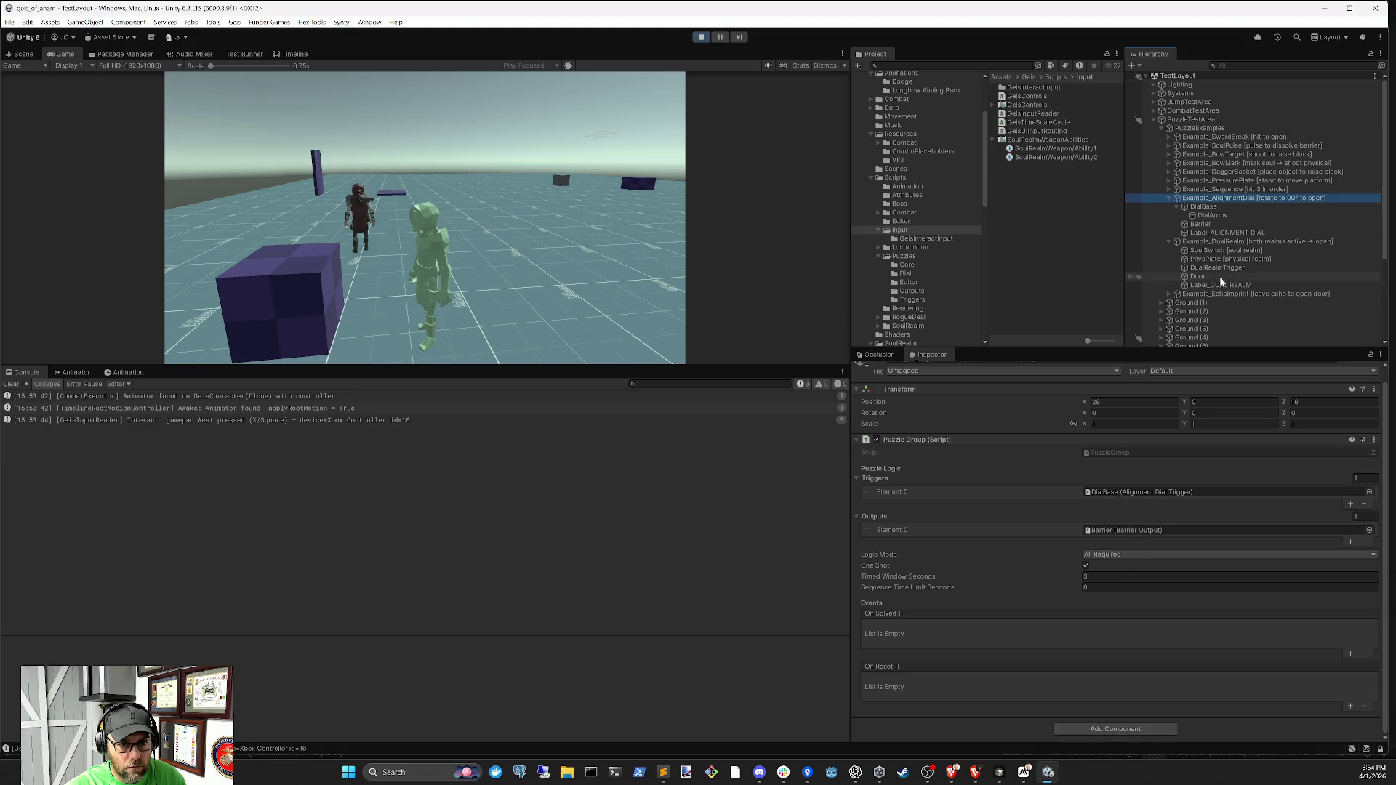
{"action": "left_click", "coordinate": [1170, 199]}
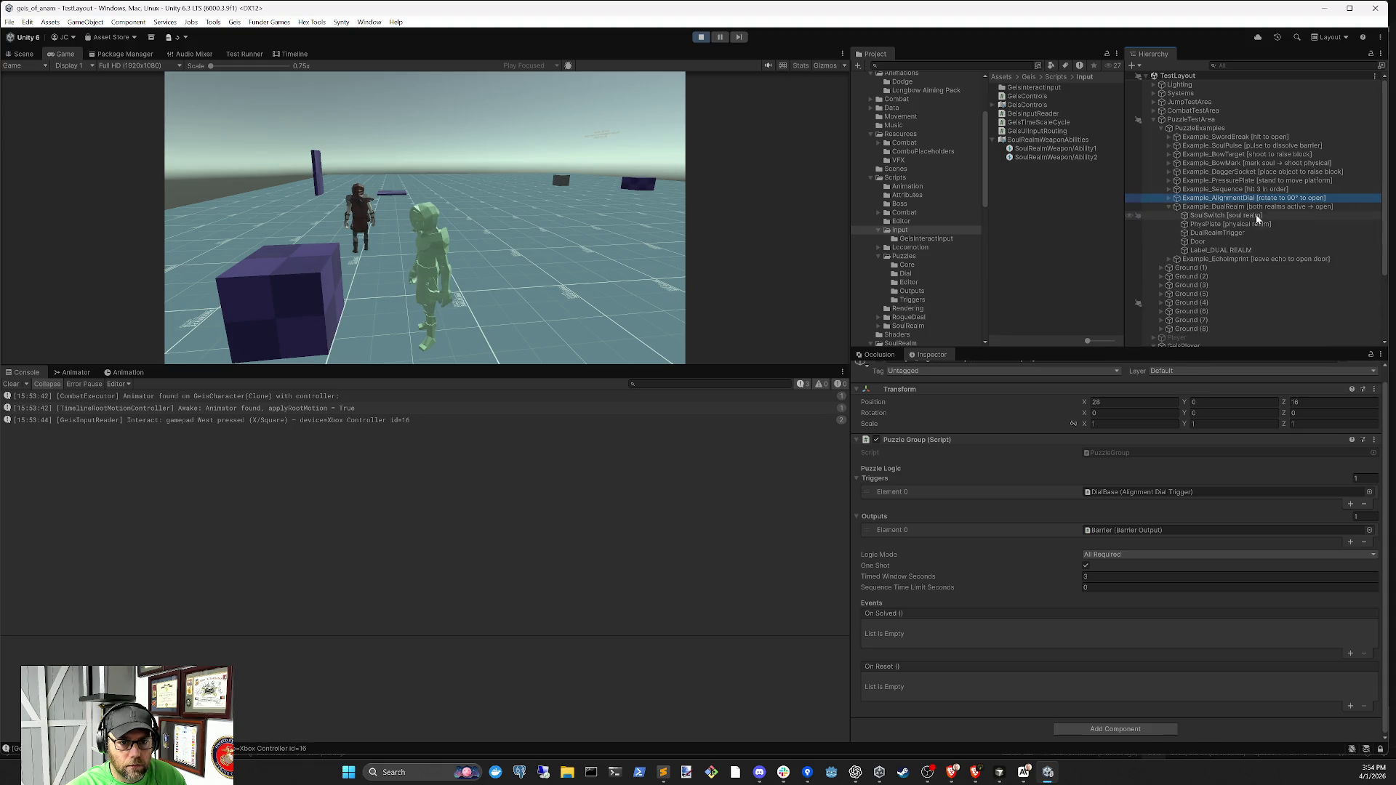
{"action": "left_click", "coordinate": [1229, 216]}
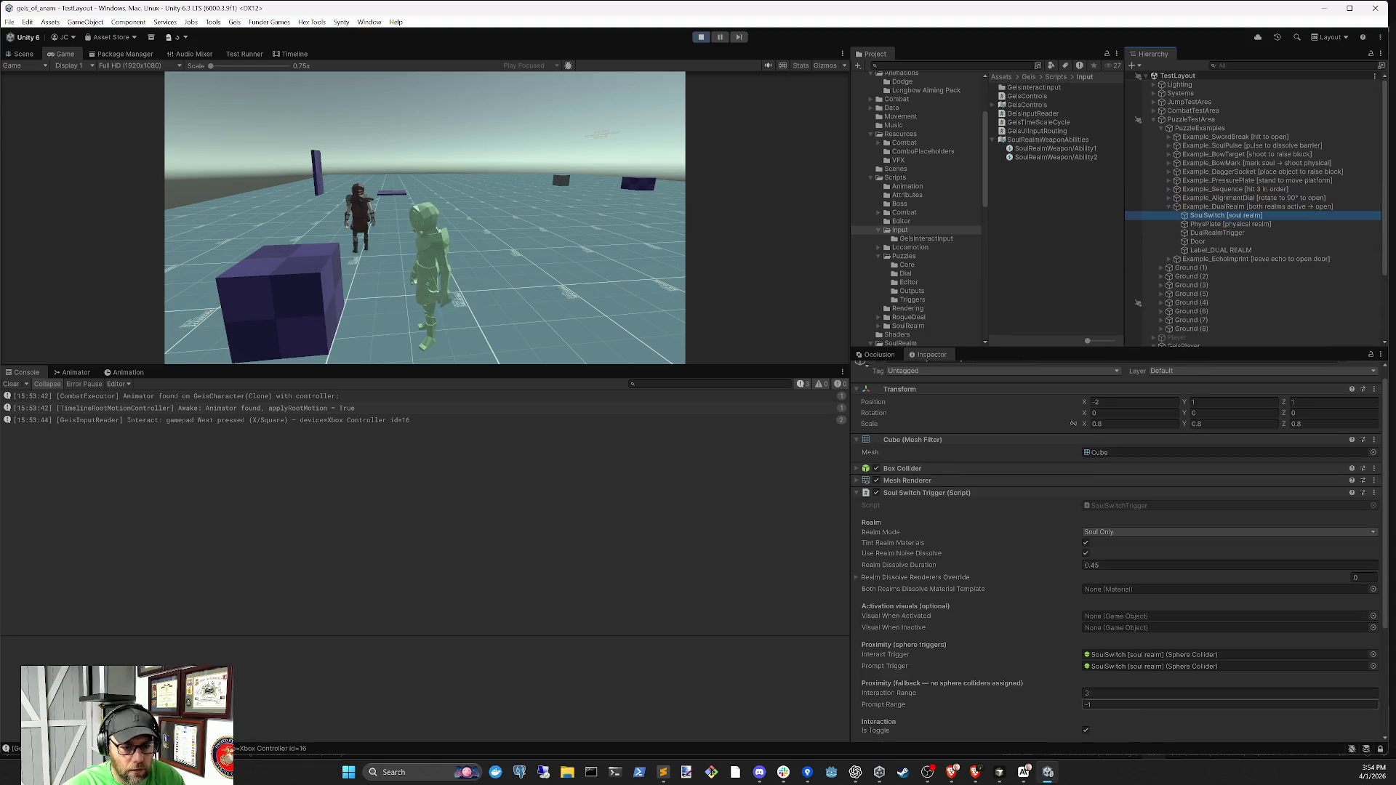
{"action": "scroll", "coordinate": [1124, 618], "scroll_direction": "down", "scroll_amount": 3}
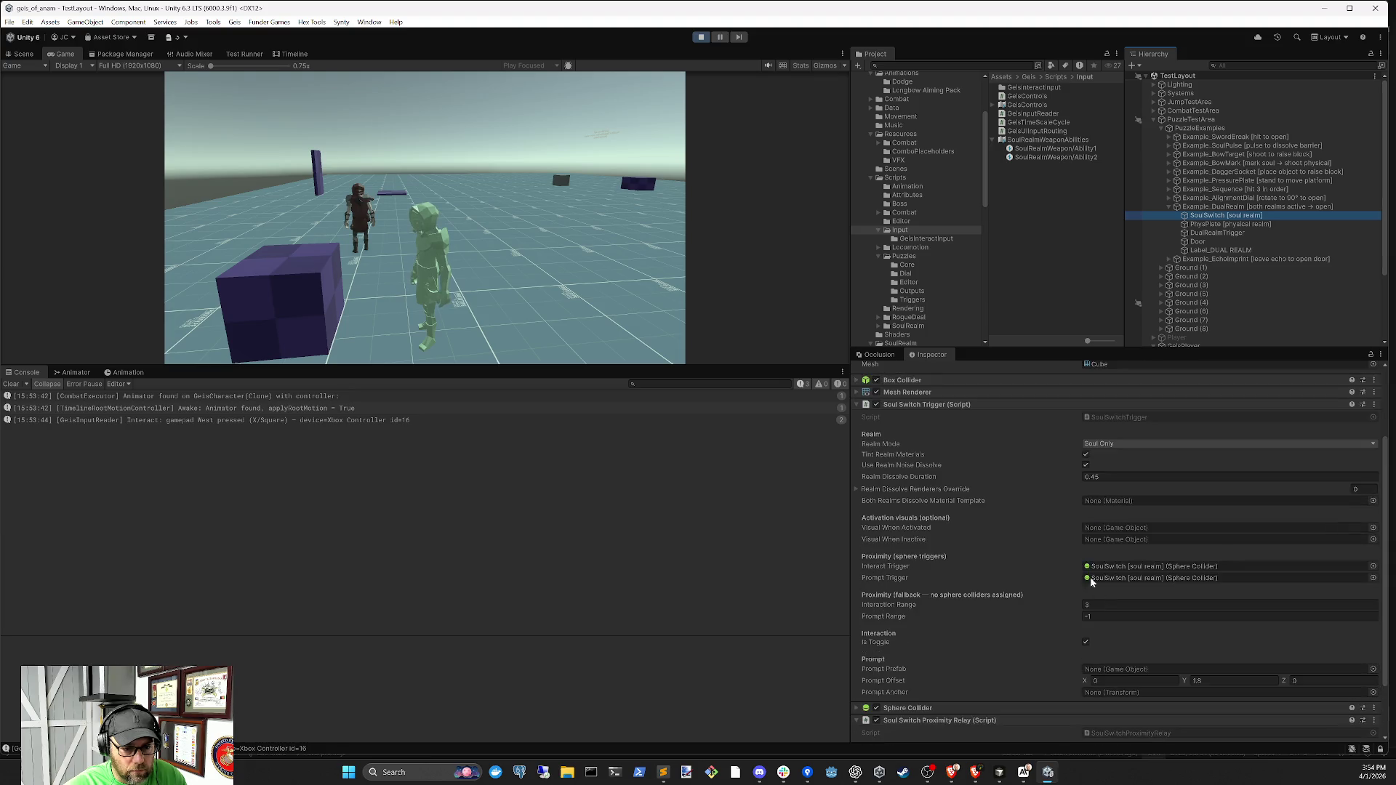
{"action": "left_click", "coordinate": [986, 709]}
{"action": "scroll", "coordinate": [994, 705], "scroll_direction": "down", "scroll_amount": 3}
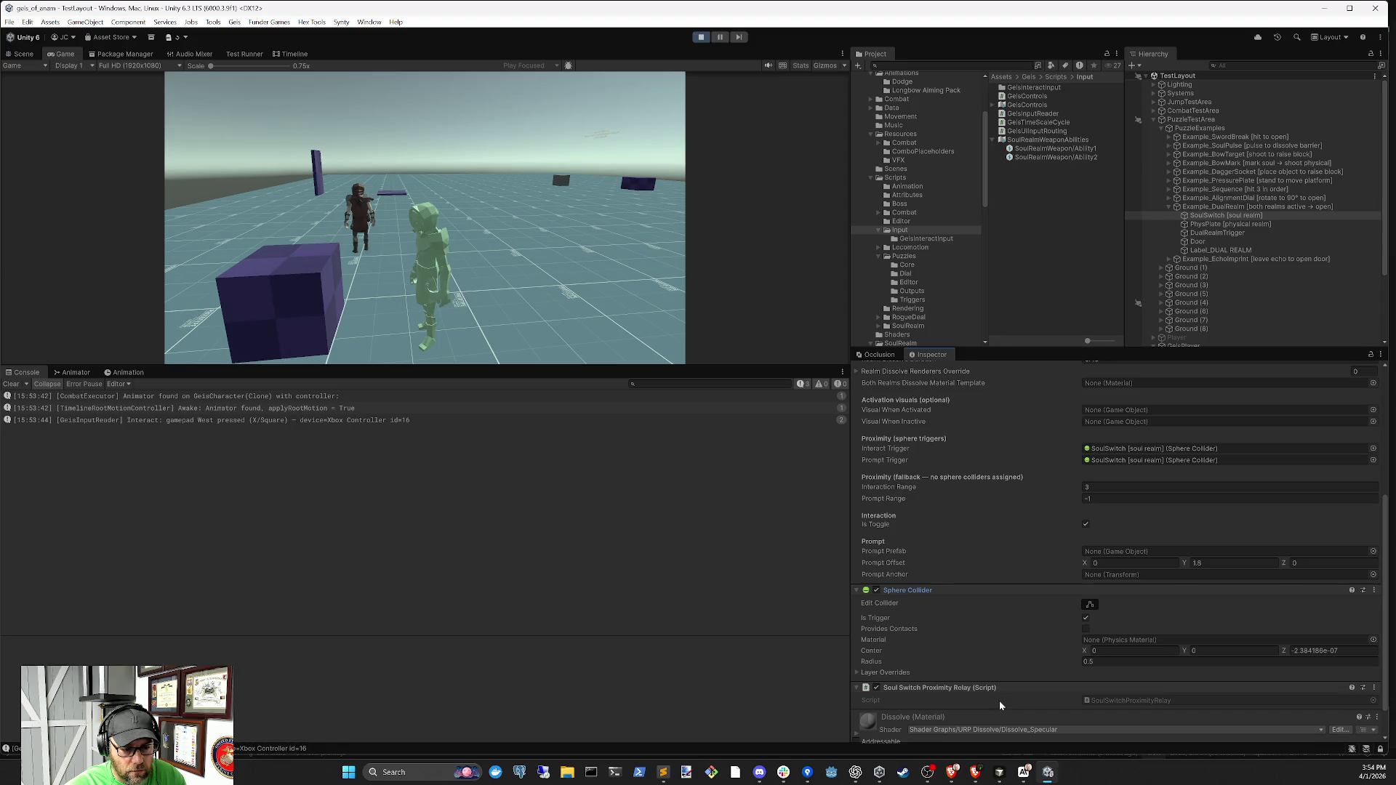
{"action": "scroll", "coordinate": [1000, 700], "scroll_direction": "down", "scroll_amount": 2}
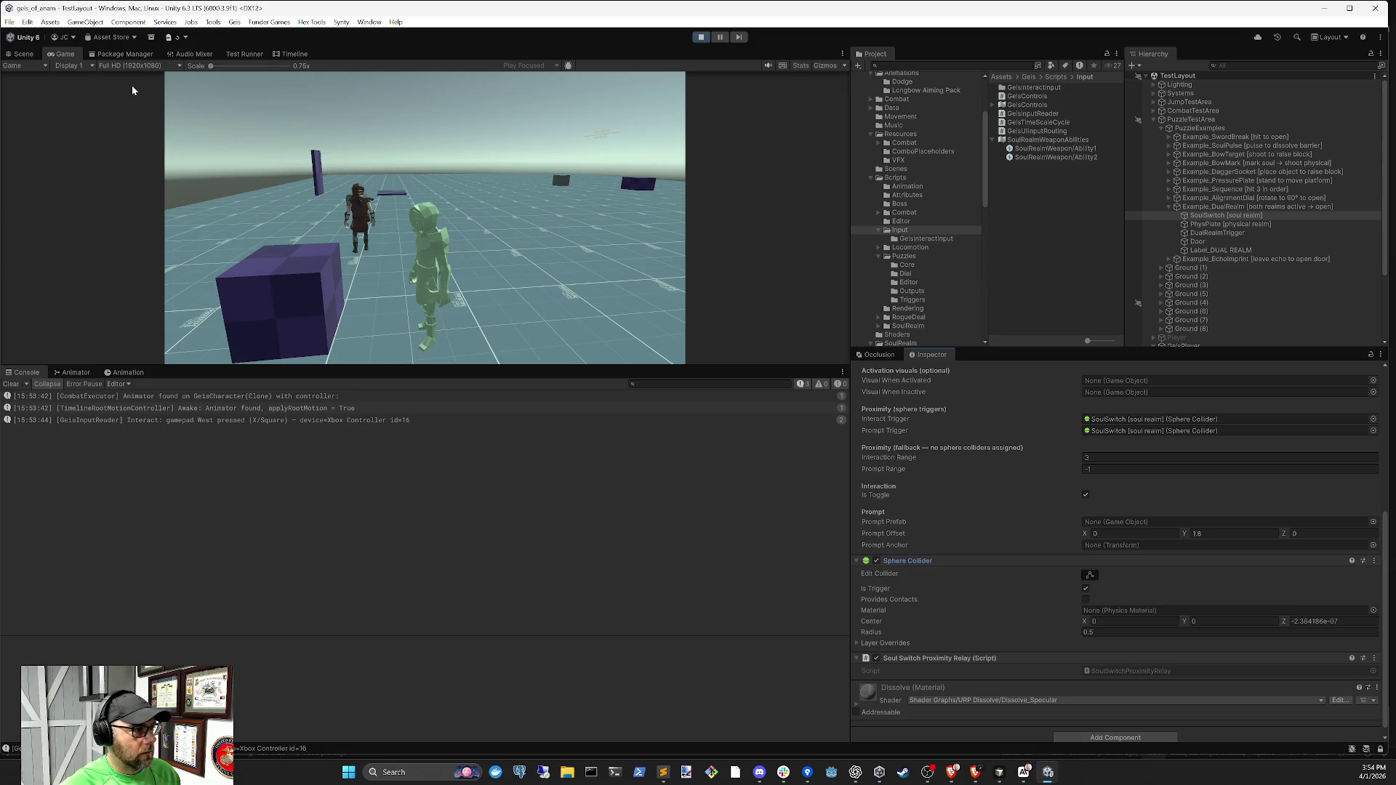
{"action": "left_click", "coordinate": [22, 54]}
{"action": "key", "text": "f"}
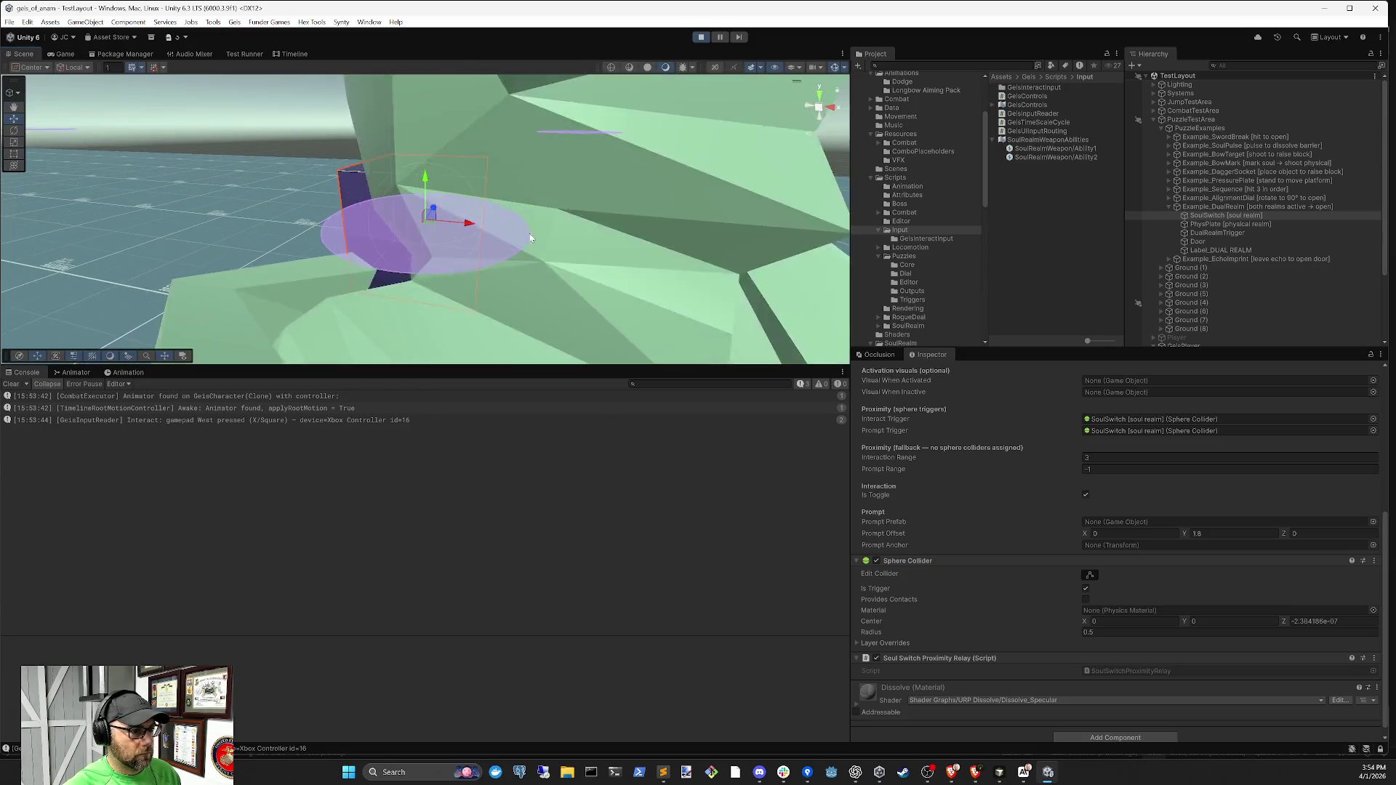
Set the SoulSwitch's Sphere Collider radius to 1.5 and go back to the Game view
{"action": "right_click", "coordinate": [656, 251]}
{"action": "left_click", "coordinate": [723, 218]}
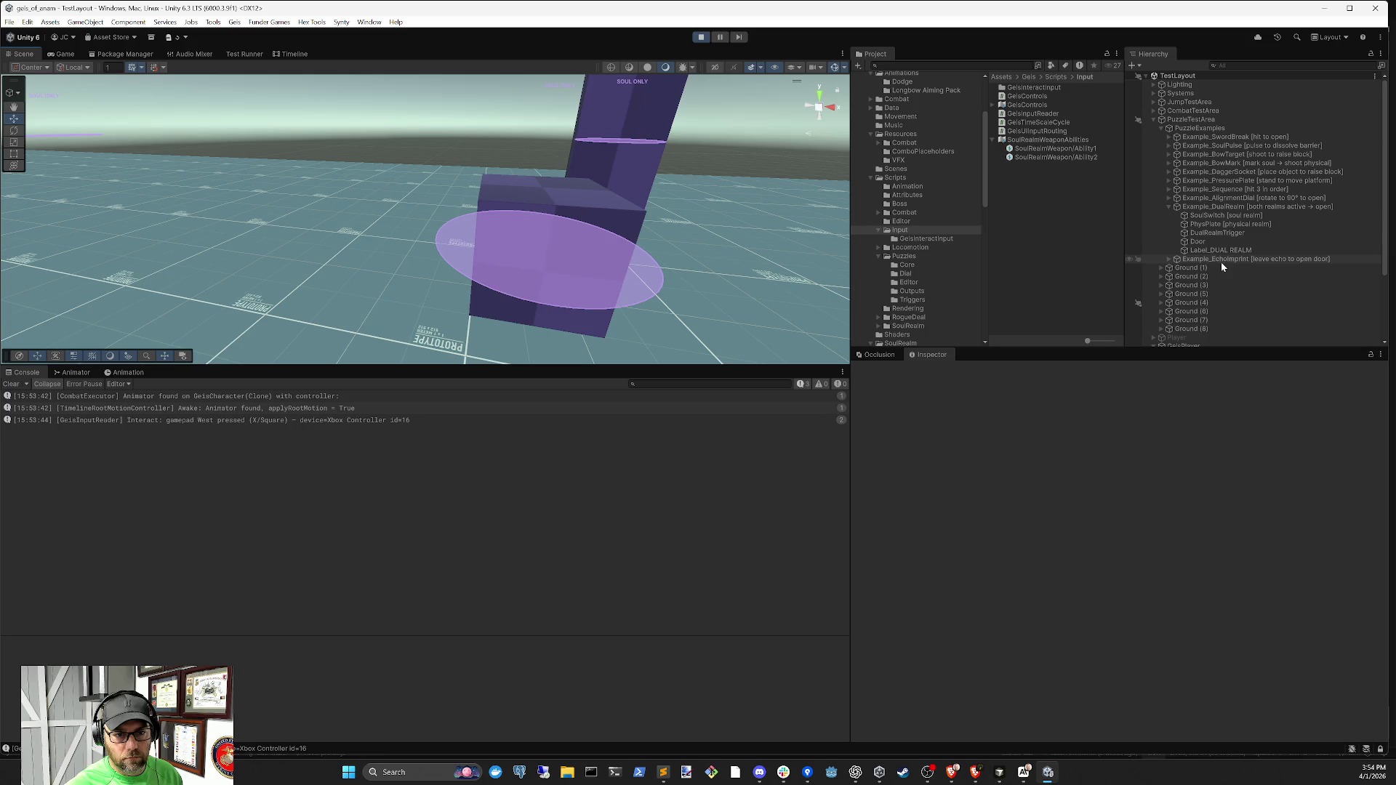
{"action": "left_click", "coordinate": [1219, 208]}
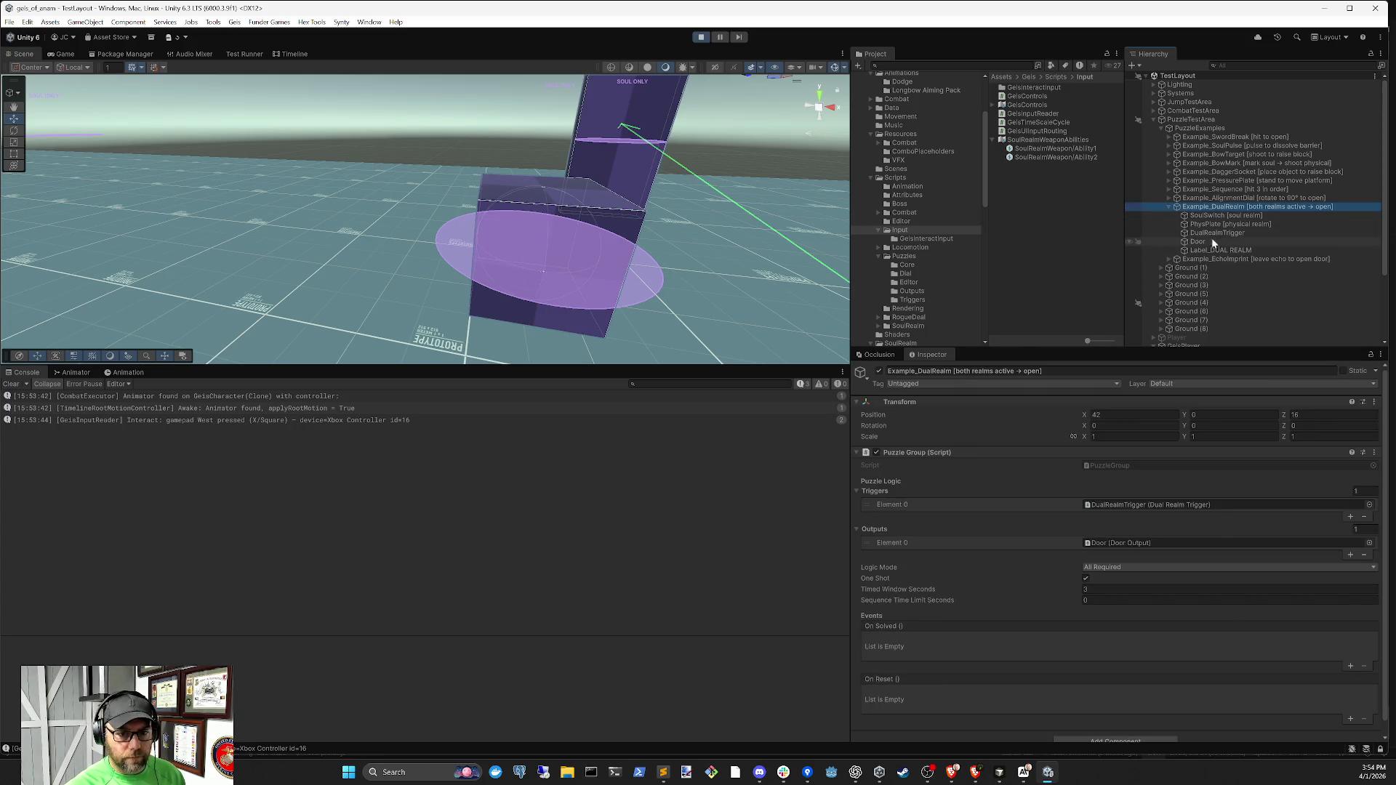
{"action": "left_click", "coordinate": [1193, 216]}
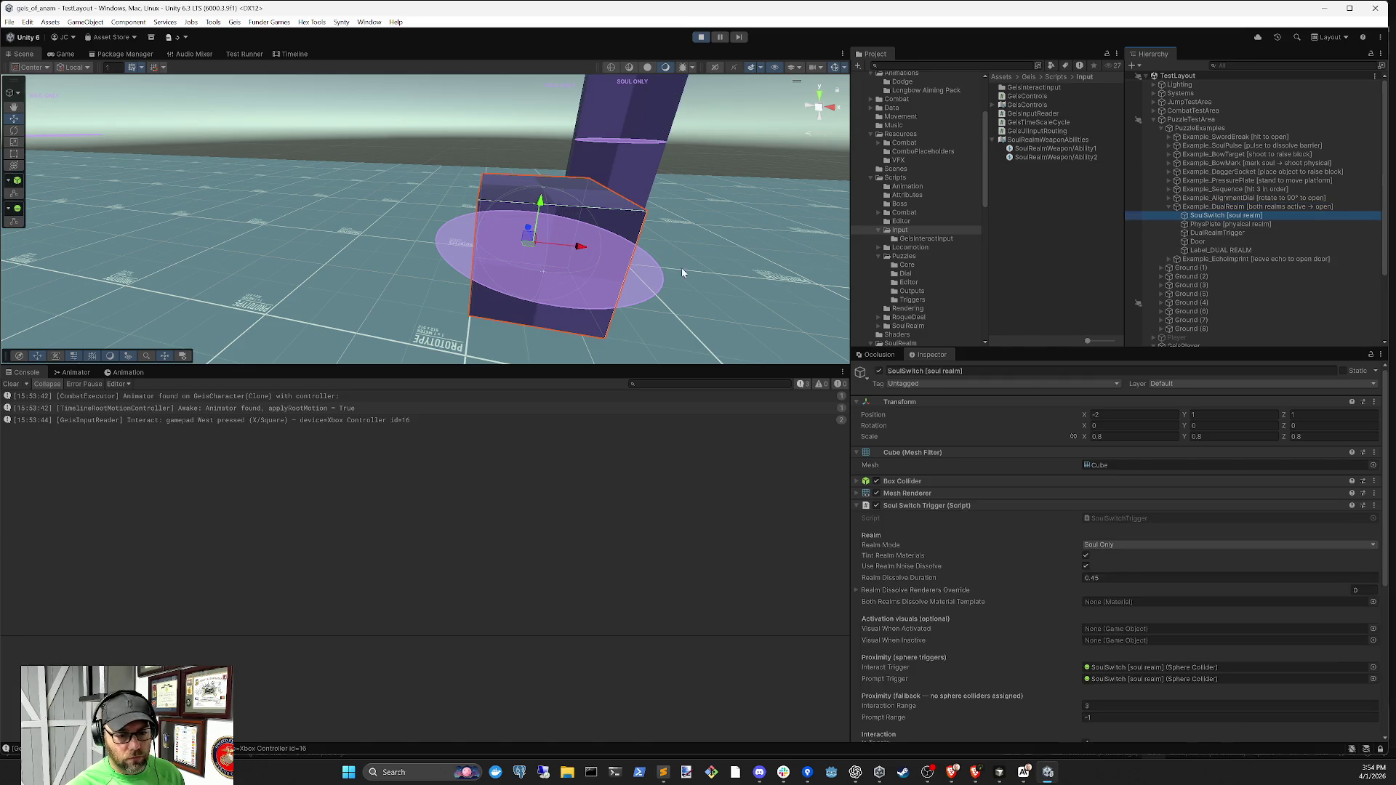
{"action": "scroll", "coordinate": [1198, 571], "scroll_direction": "down", "scroll_amount": 6}
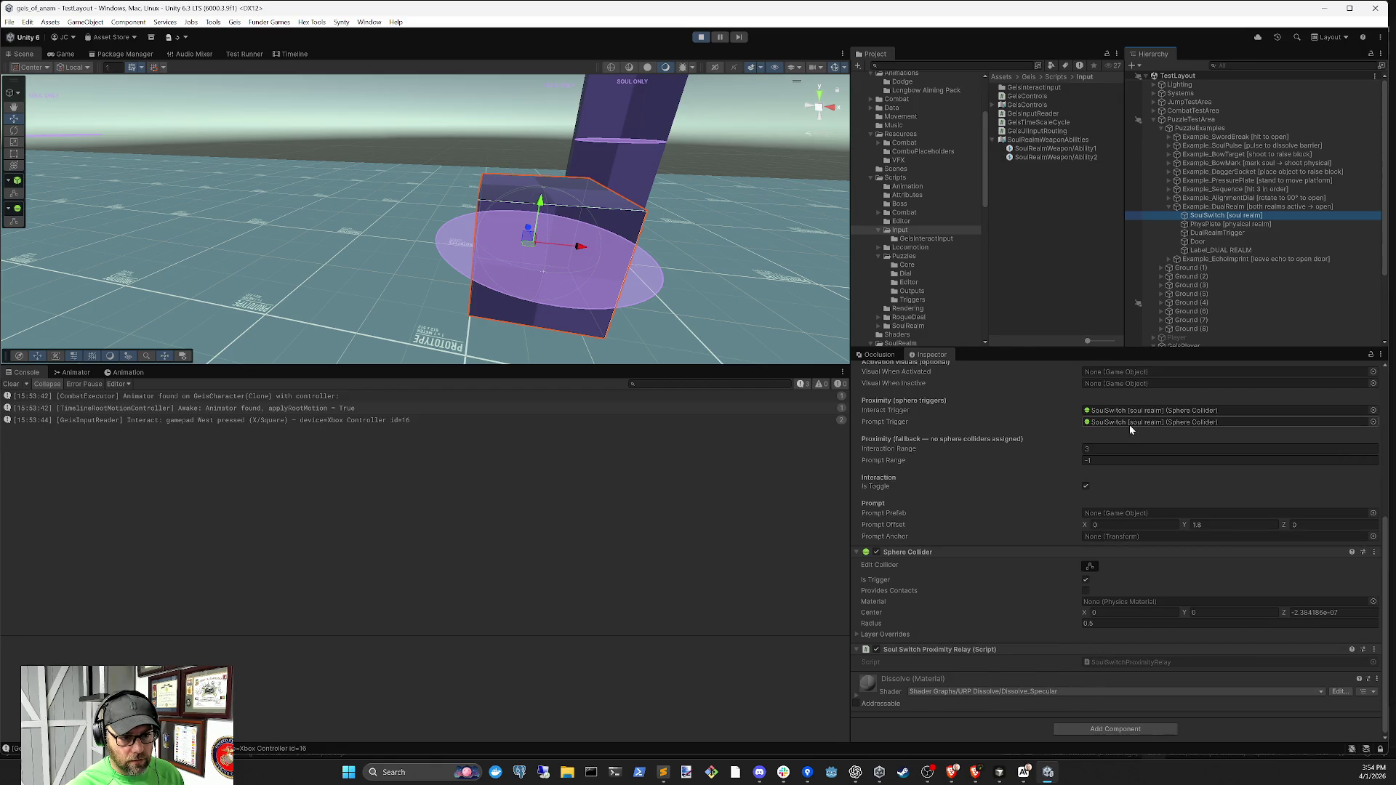
{"action": "left_click", "coordinate": [1090, 624]}
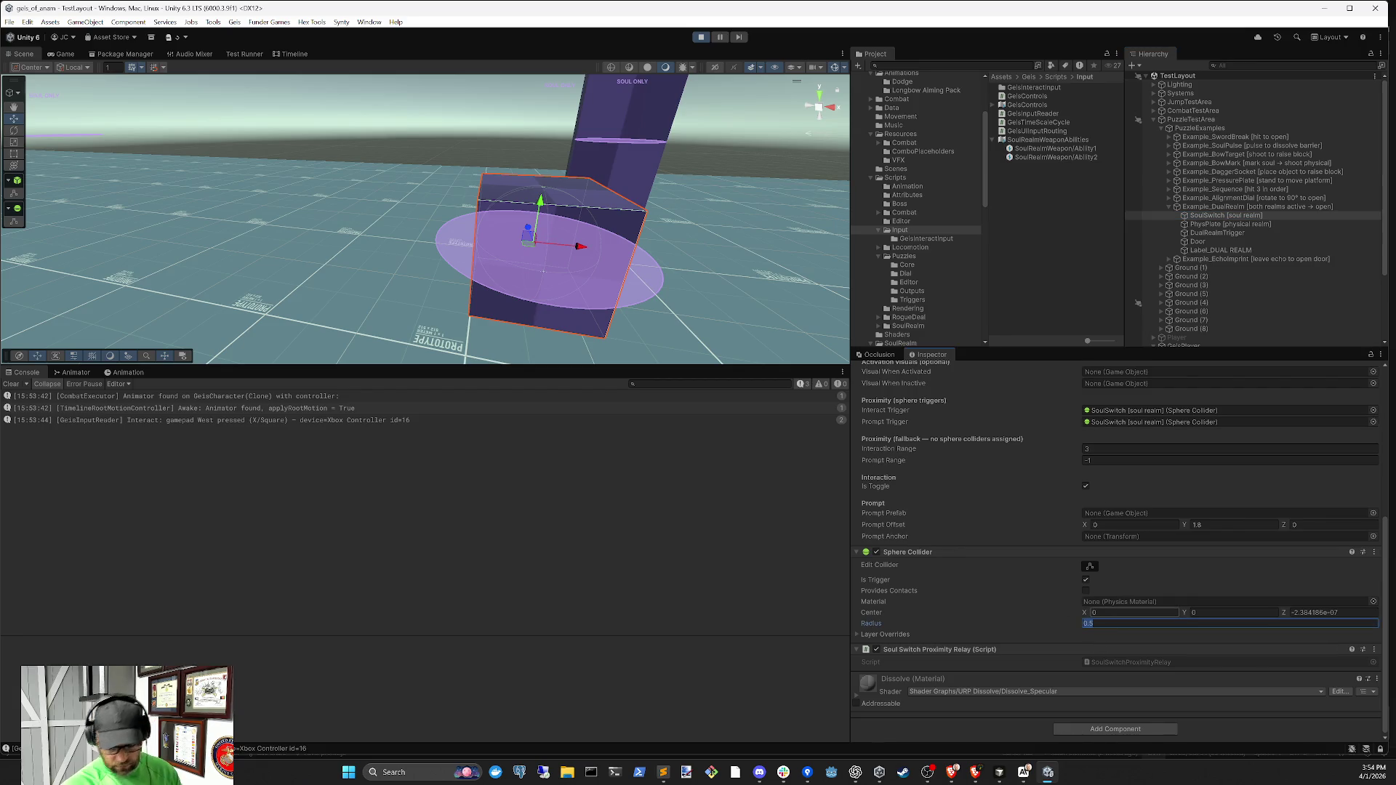
{"action": "type", "text": "15"}
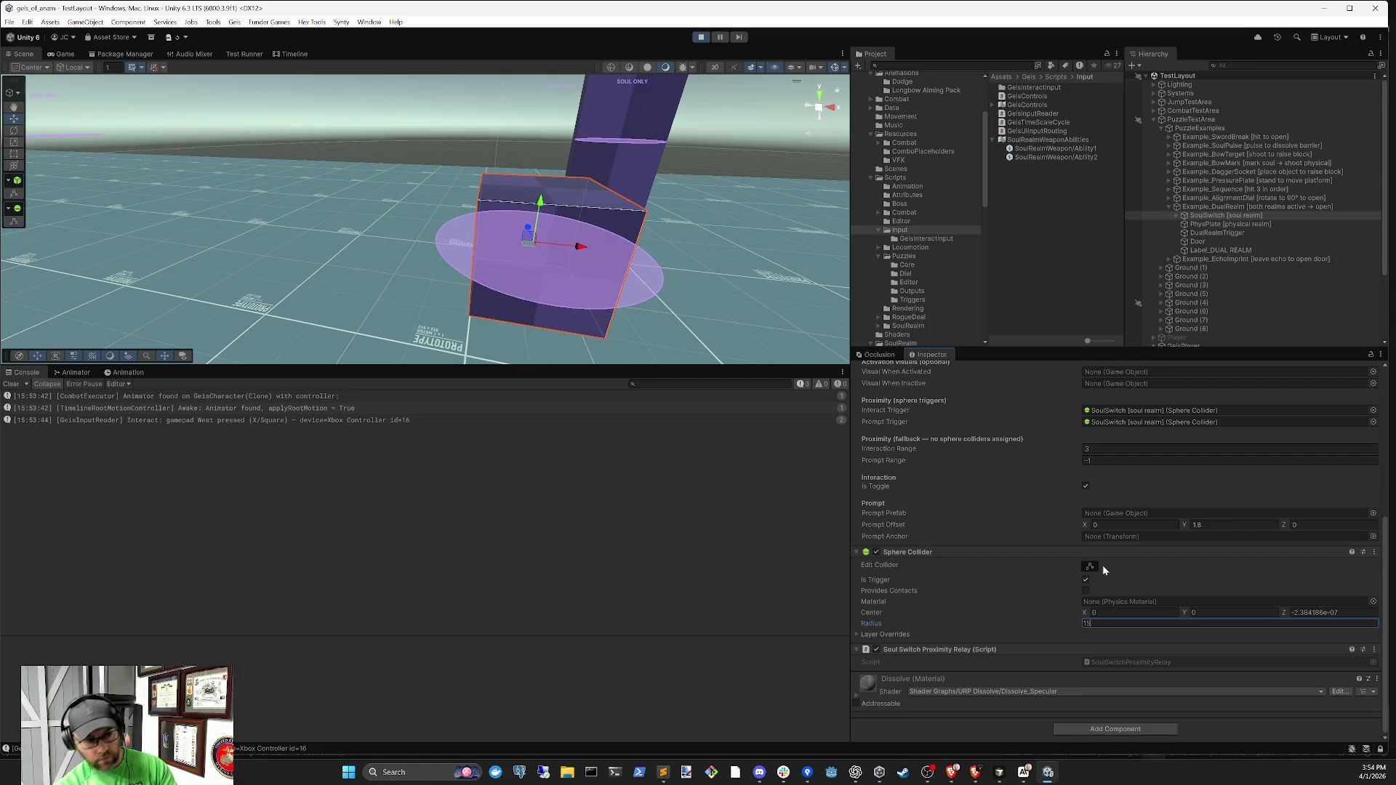
{"action": "key", "text": "BackSpace"}
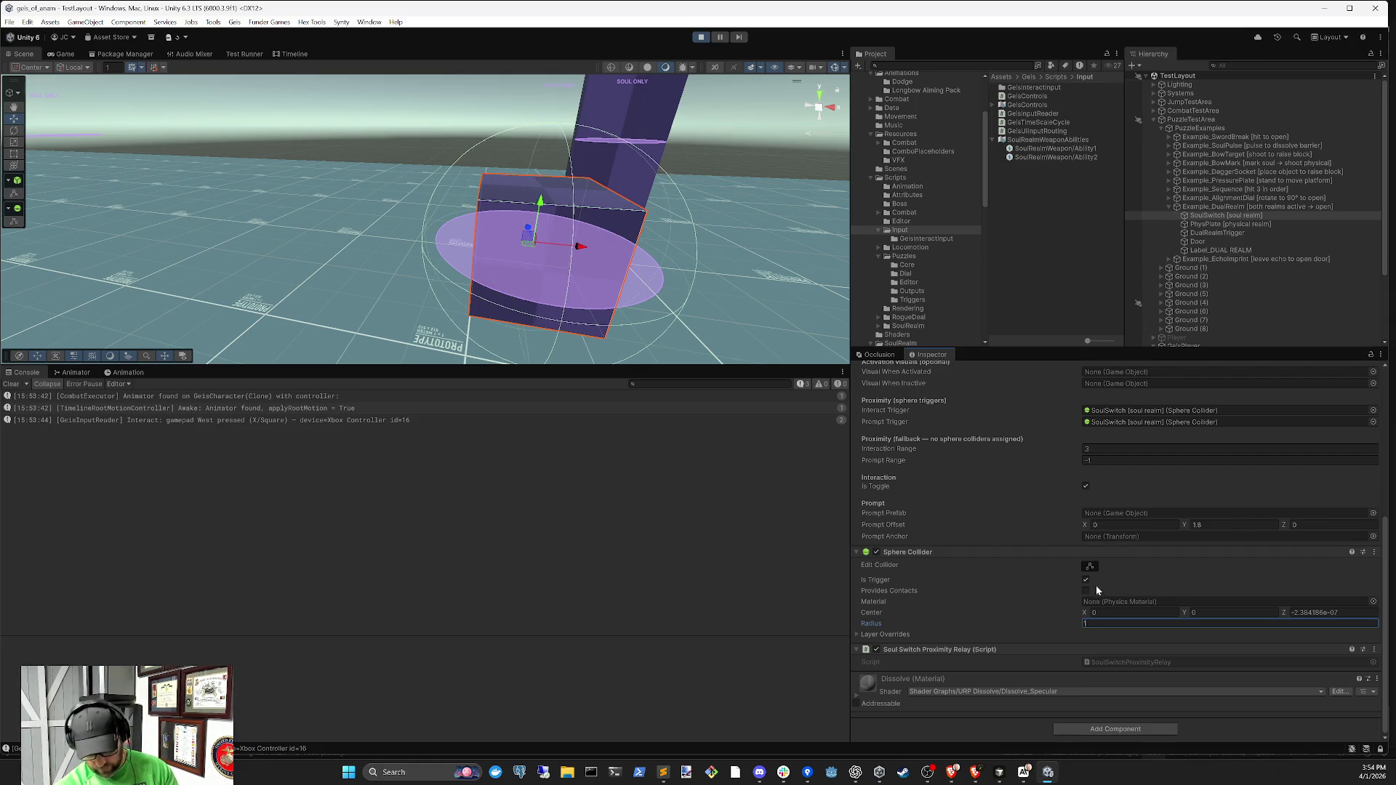
{"action": "type", "text": ".5"}
{"action": "key", "text": "Return"}
{"action": "key", "text": "ctrl+2"}
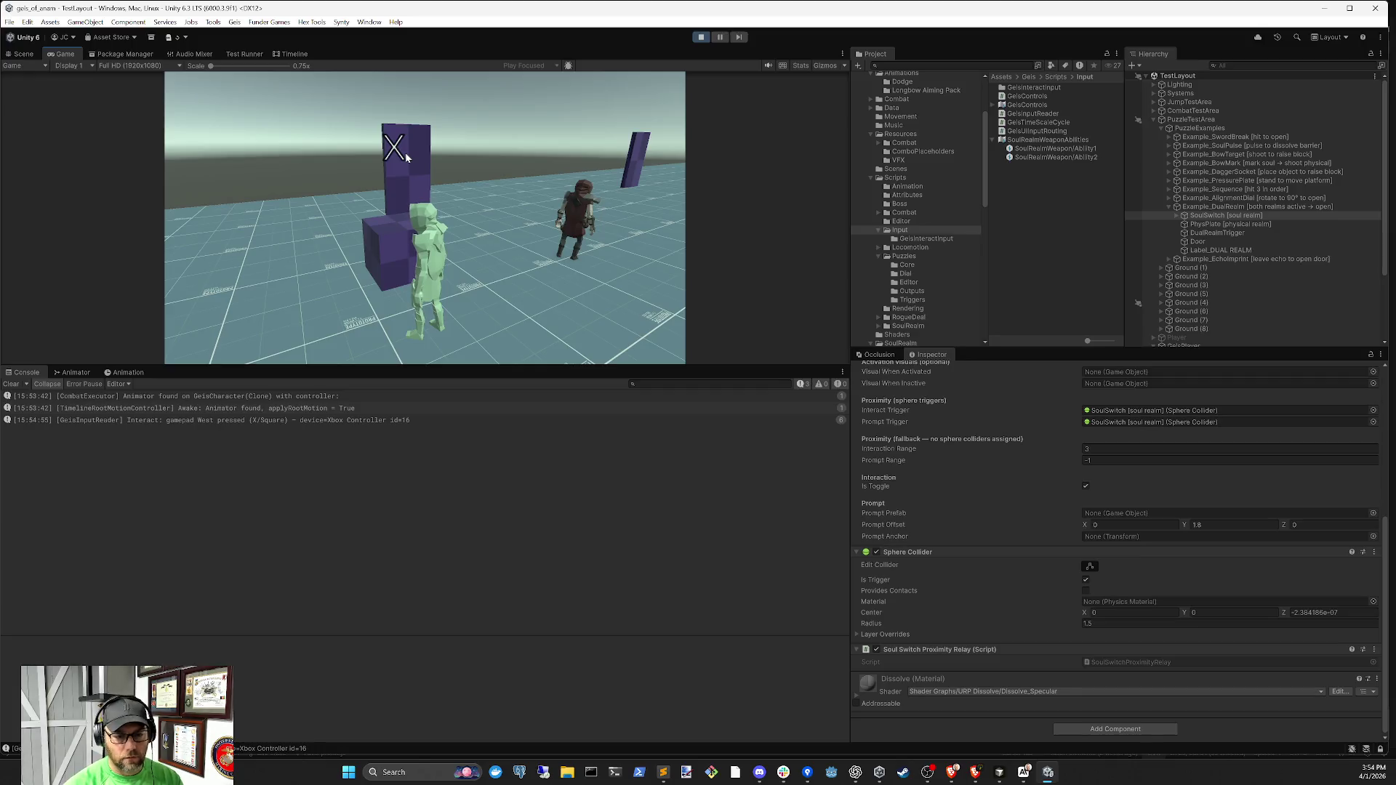
Select PhysPlate and review its Pressure Plate Trigger realm, activator tag and collider settings
{"action": "left_click", "coordinate": [1242, 225]}
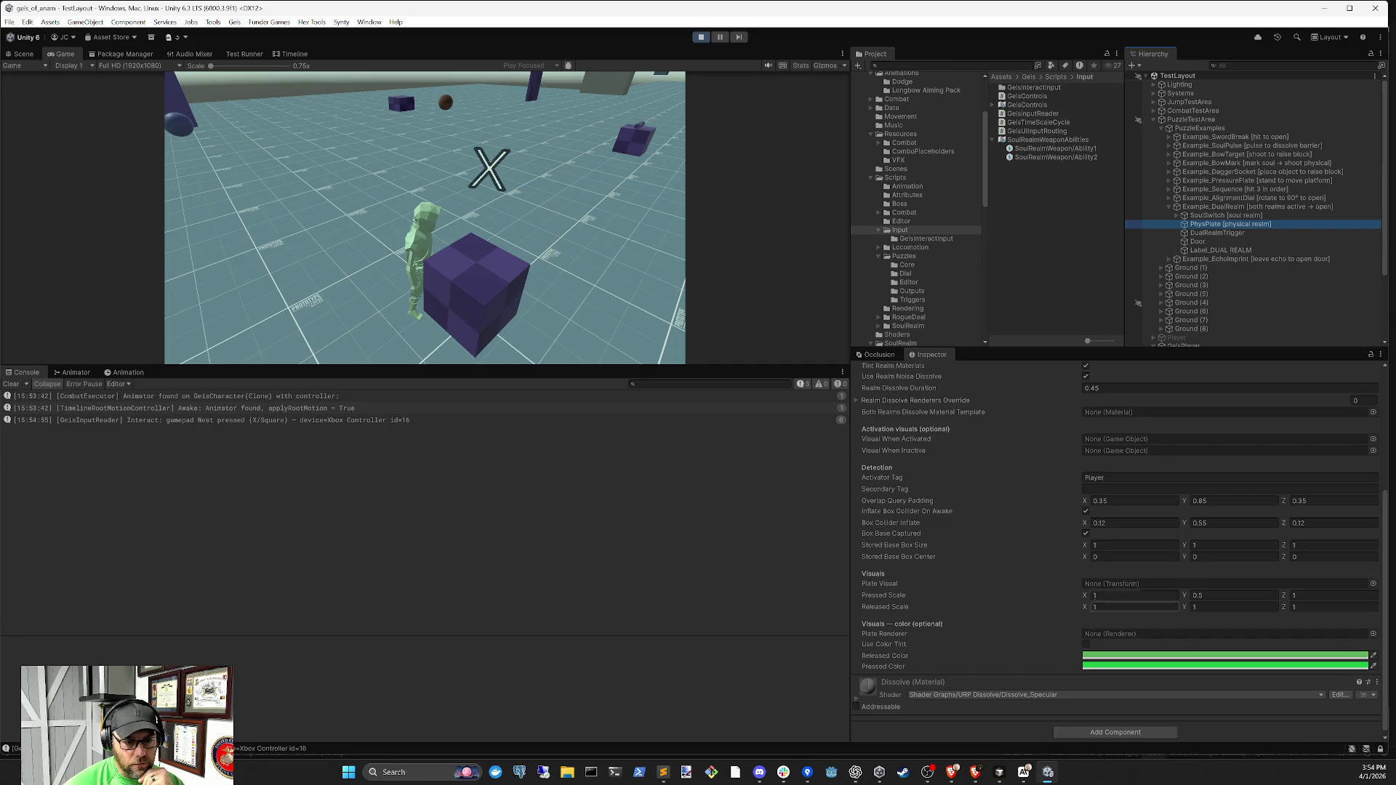
{"action": "scroll", "coordinate": [1140, 537], "scroll_direction": "up", "scroll_amount": 1}
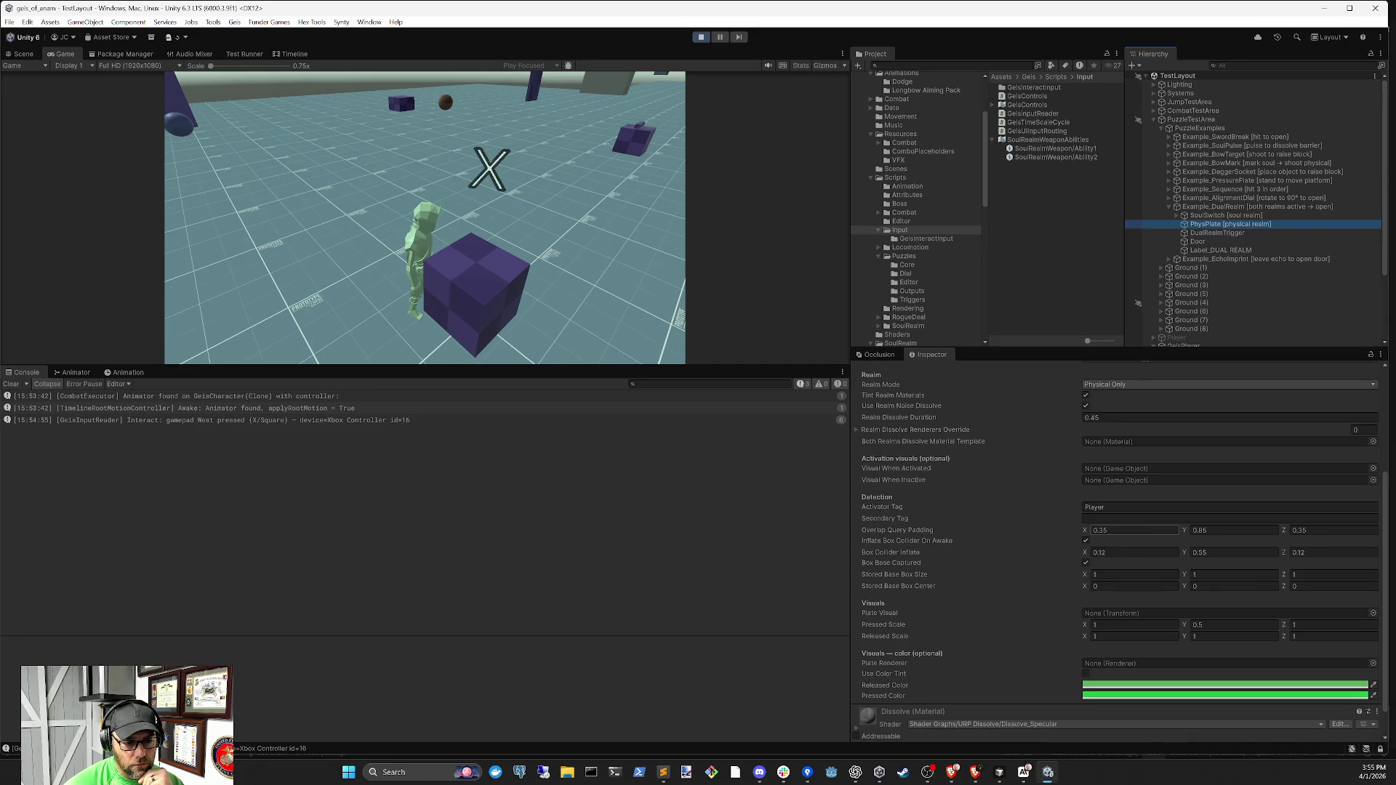
{"action": "scroll", "coordinate": [1137, 536], "scroll_direction": "down", "scroll_amount": 1}
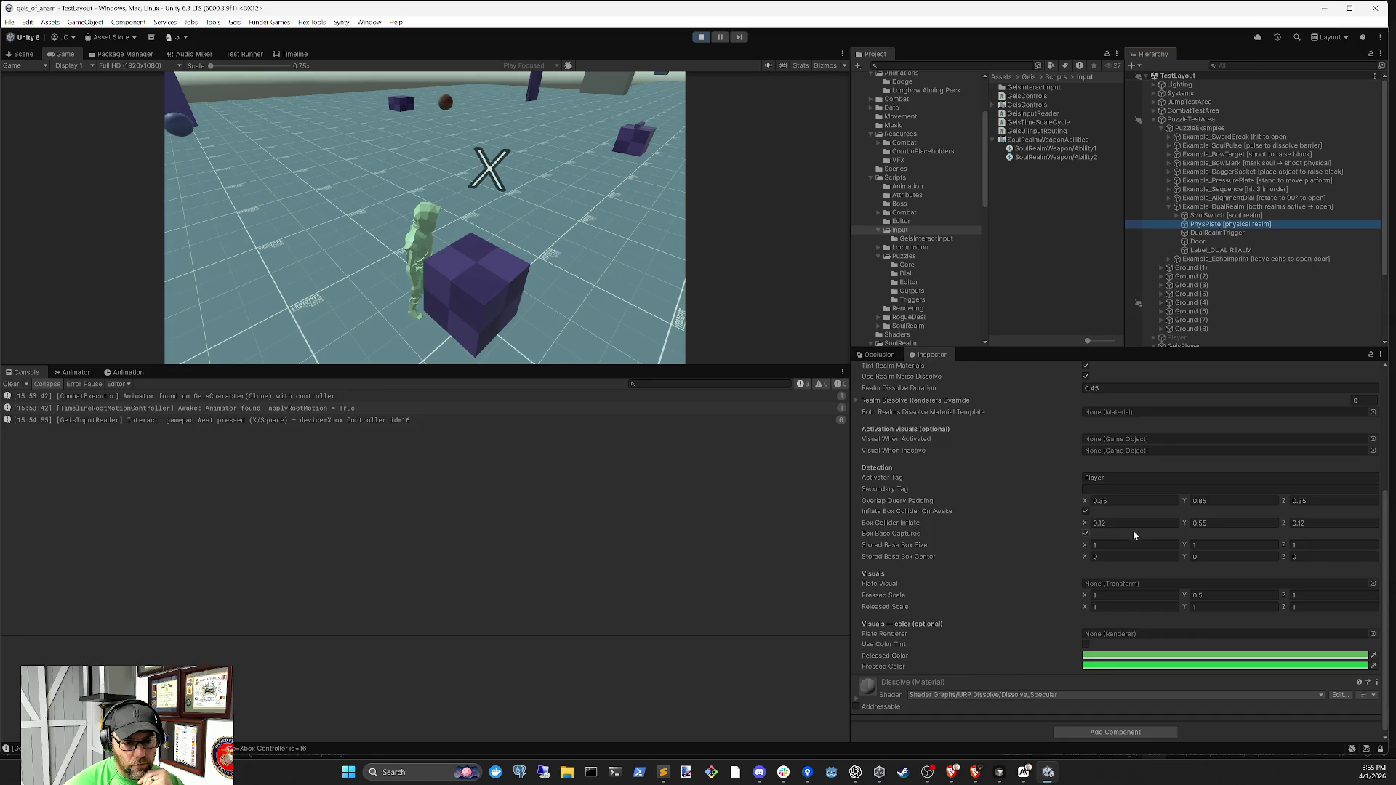
{"action": "scroll", "coordinate": [1131, 564], "scroll_direction": "down", "scroll_amount": 1}
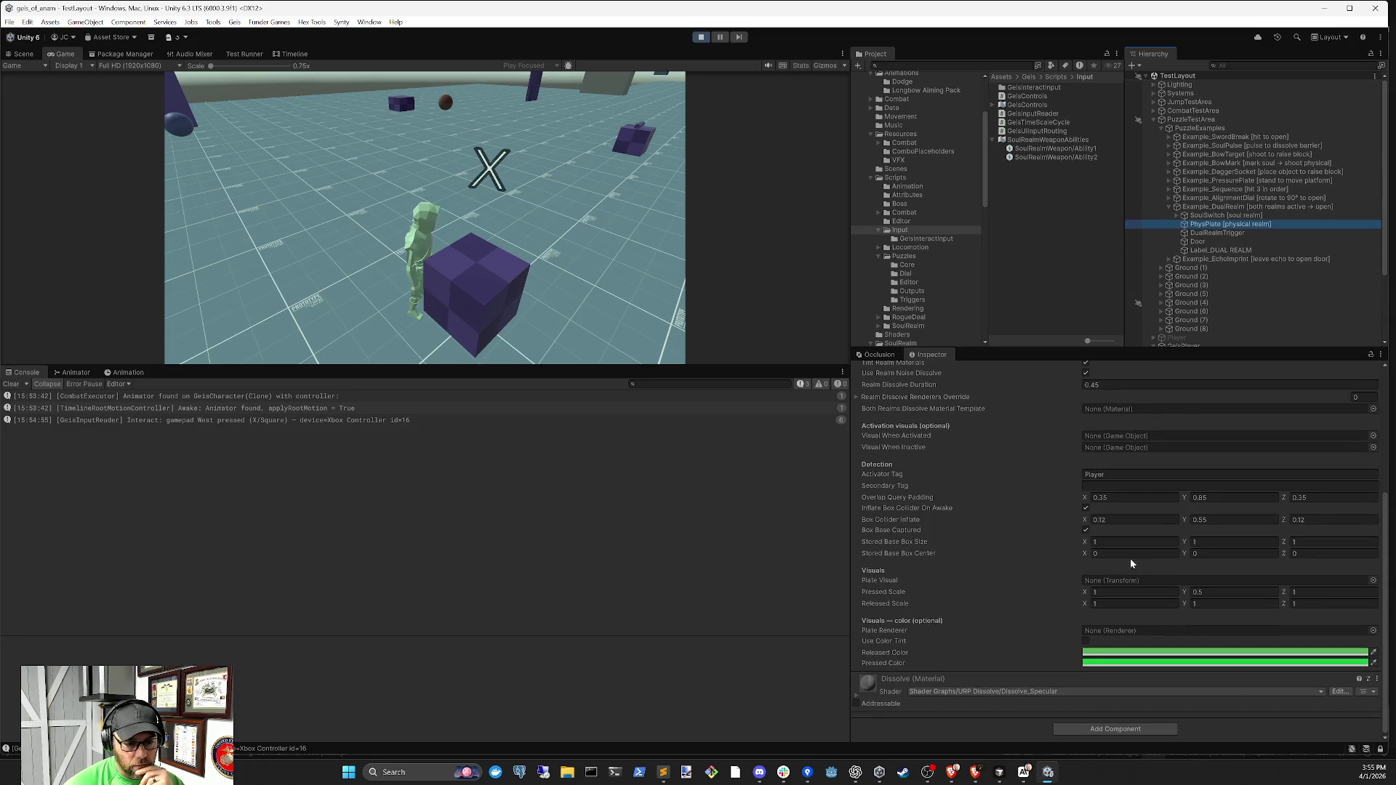
{"action": "scroll", "coordinate": [1131, 564], "scroll_direction": "up", "scroll_amount": 6}
Play until the DualRealm puzzle logs as solved, then ping the PressurePlateTrigger script in the project
{"action": "left_click", "coordinate": [876, 465]}
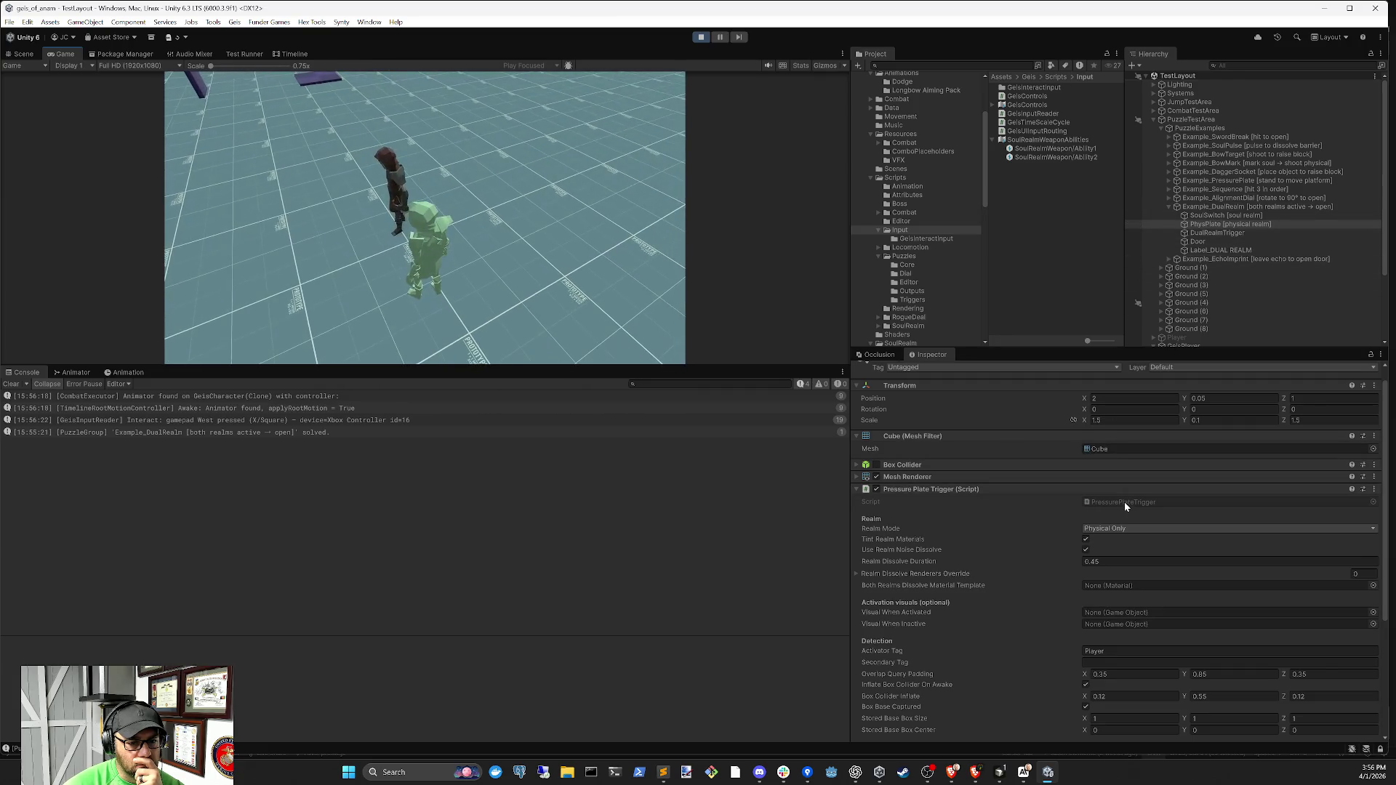
{"action": "left_click", "coordinate": [1125, 502]}
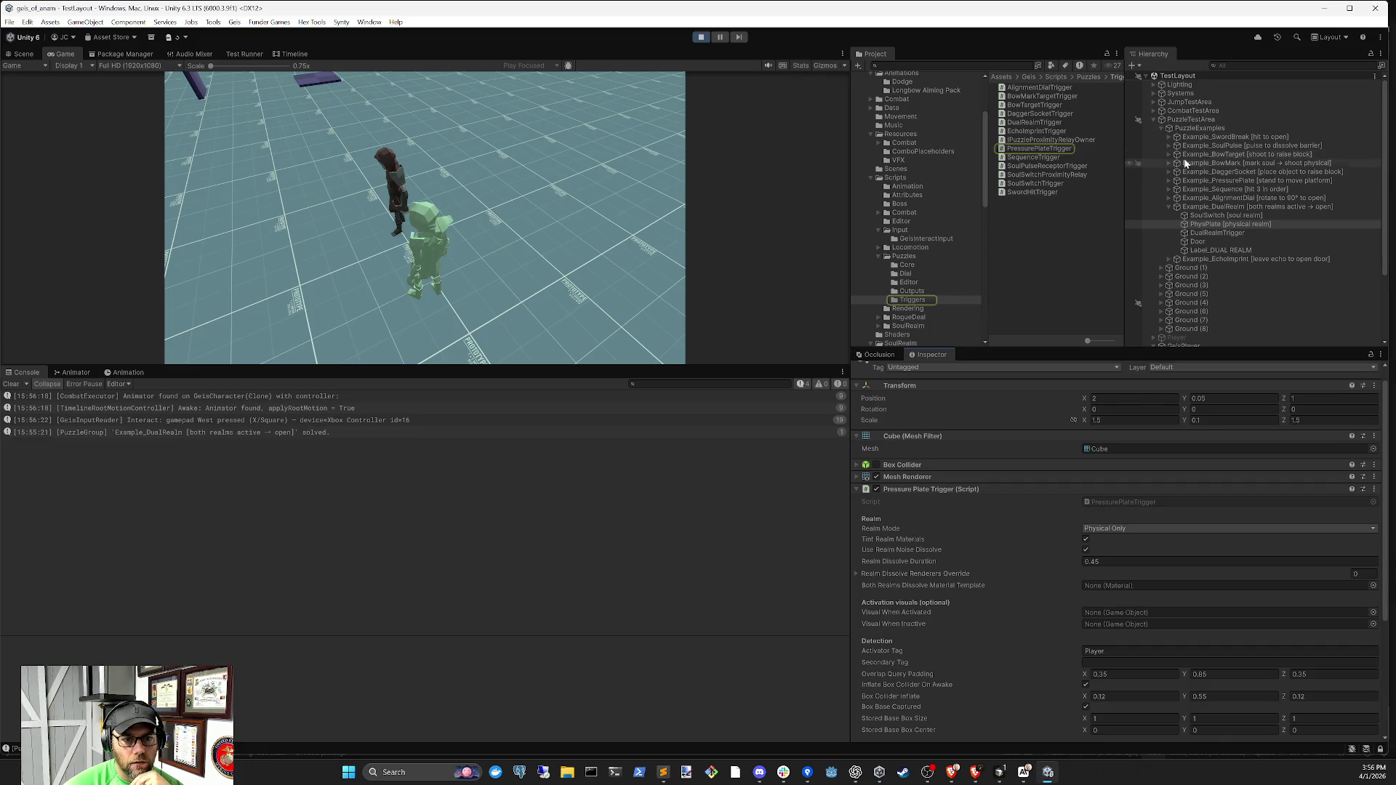
Stop the playtest, reload the externally modified TestLayout scene, and clear the console
{"action": "left_click", "coordinate": [702, 38]}
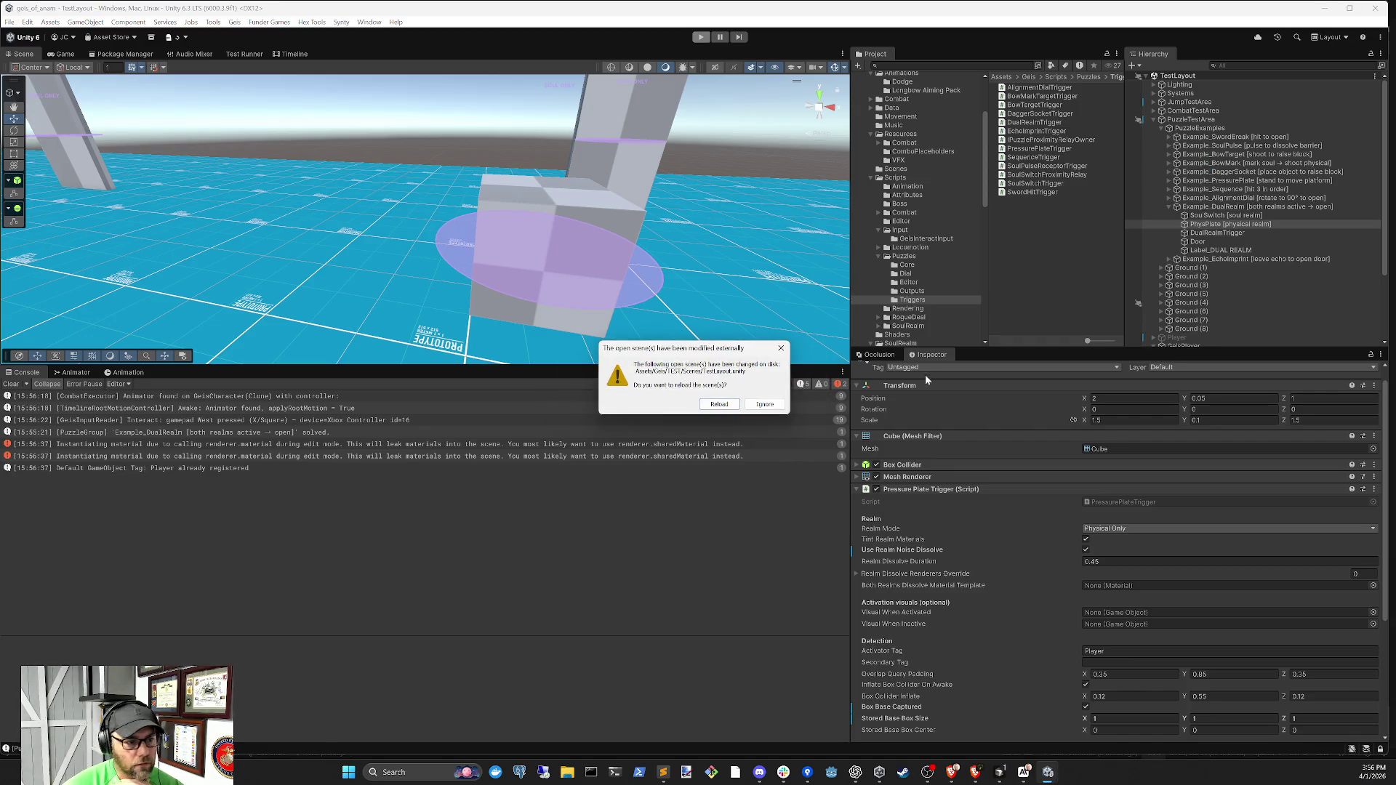
{"action": "left_click", "coordinate": [731, 407]}
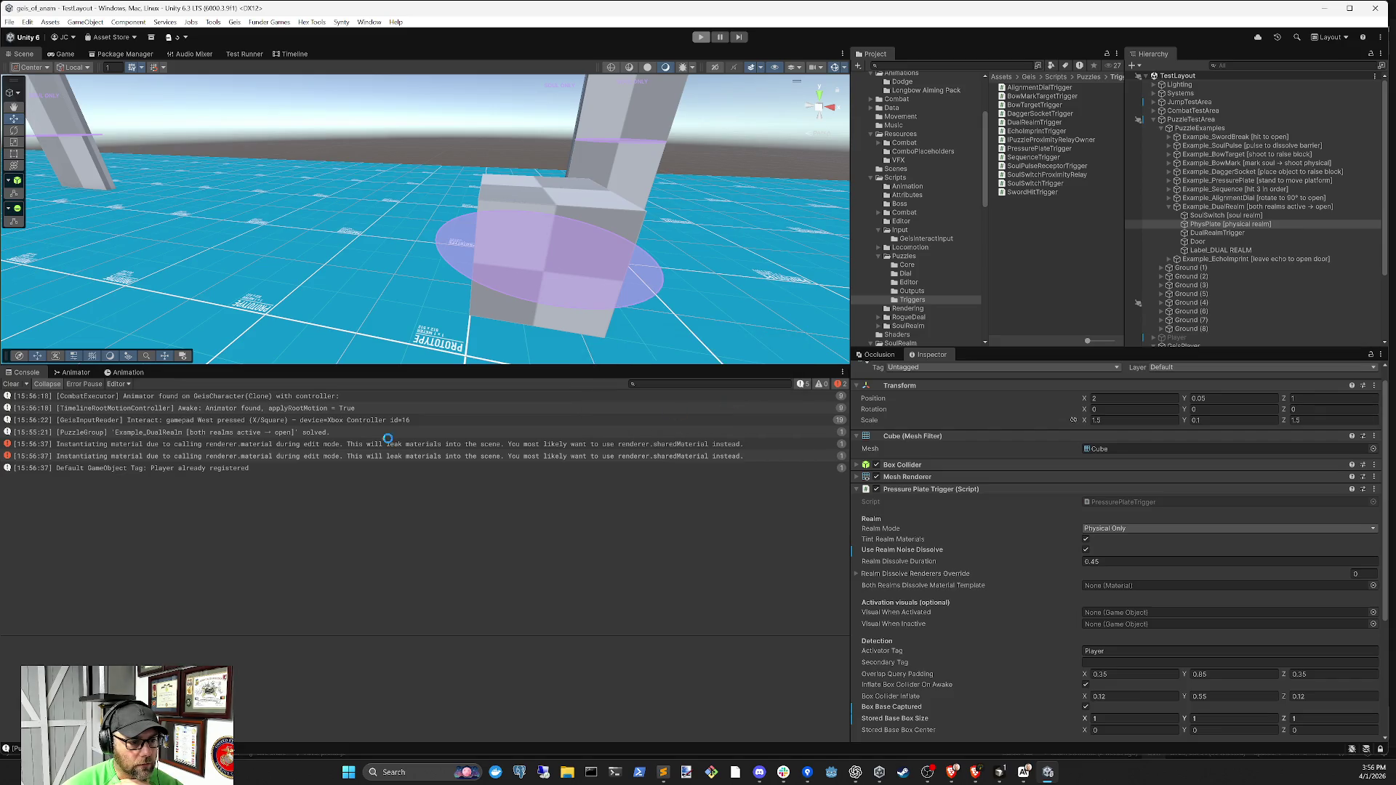
{"action": "left_click", "coordinate": [11, 384]}
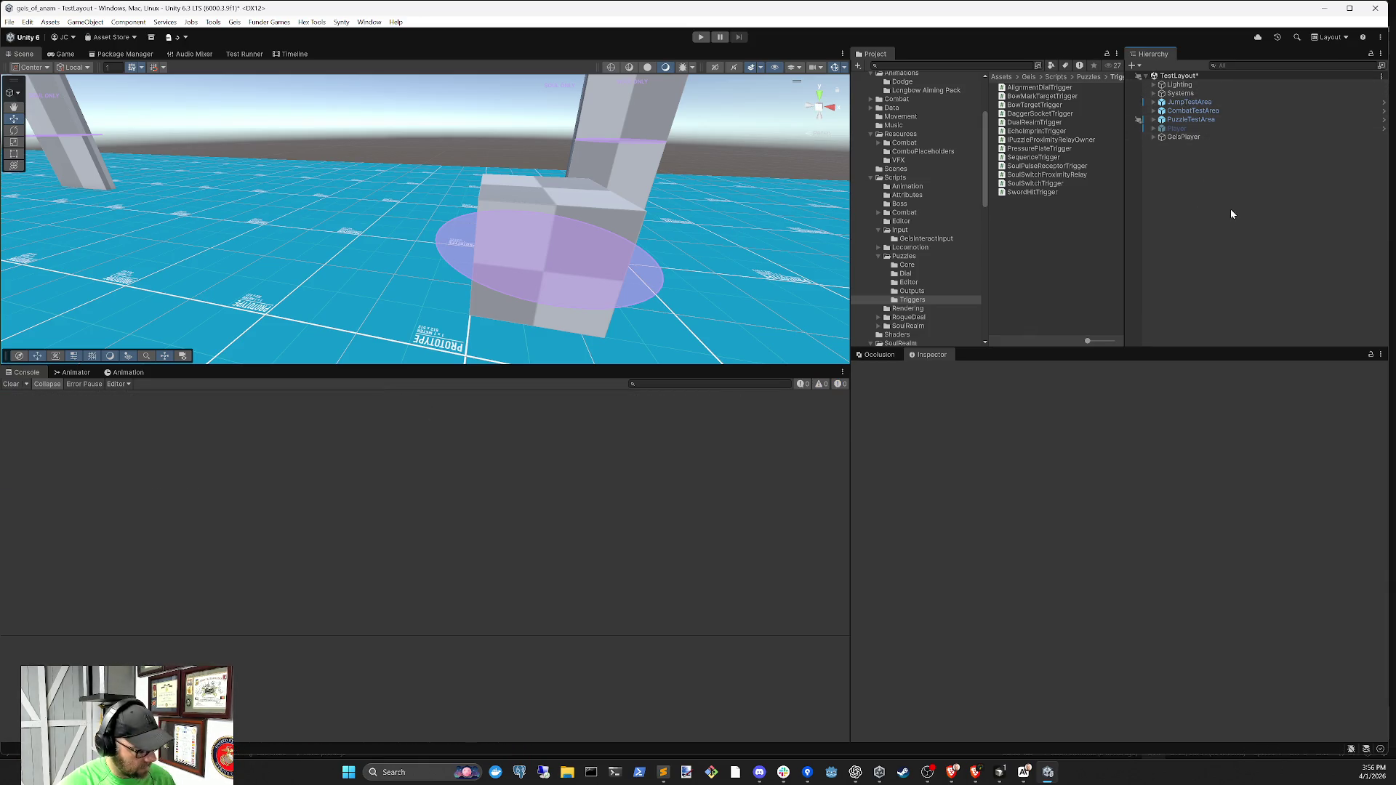
Save the scene and expand the hierarchy down to the DualRealmTrigger, selecting it
{"action": "key", "text": "ctrl+s"}
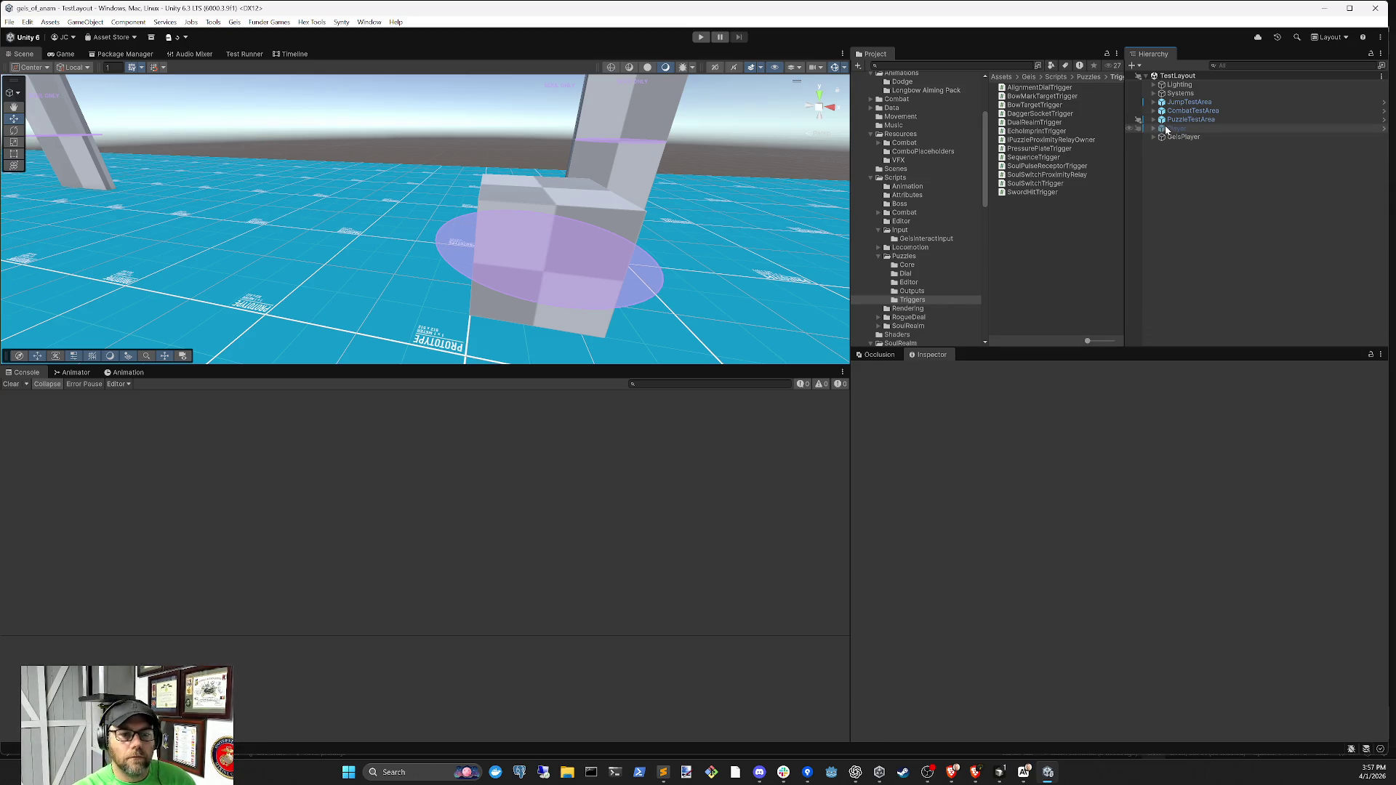
{"action": "left_click", "coordinate": [1153, 119]}
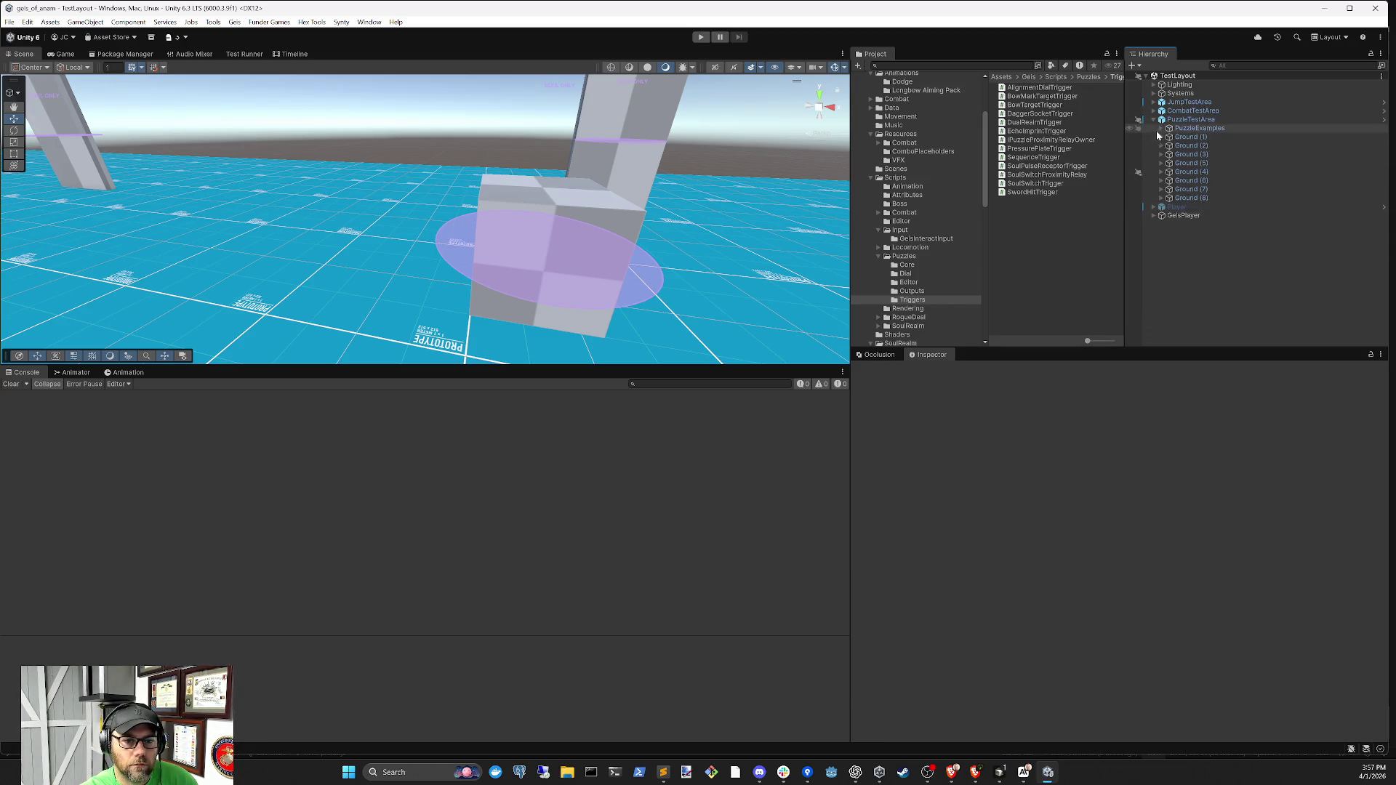
{"action": "left_click", "coordinate": [1162, 128]}
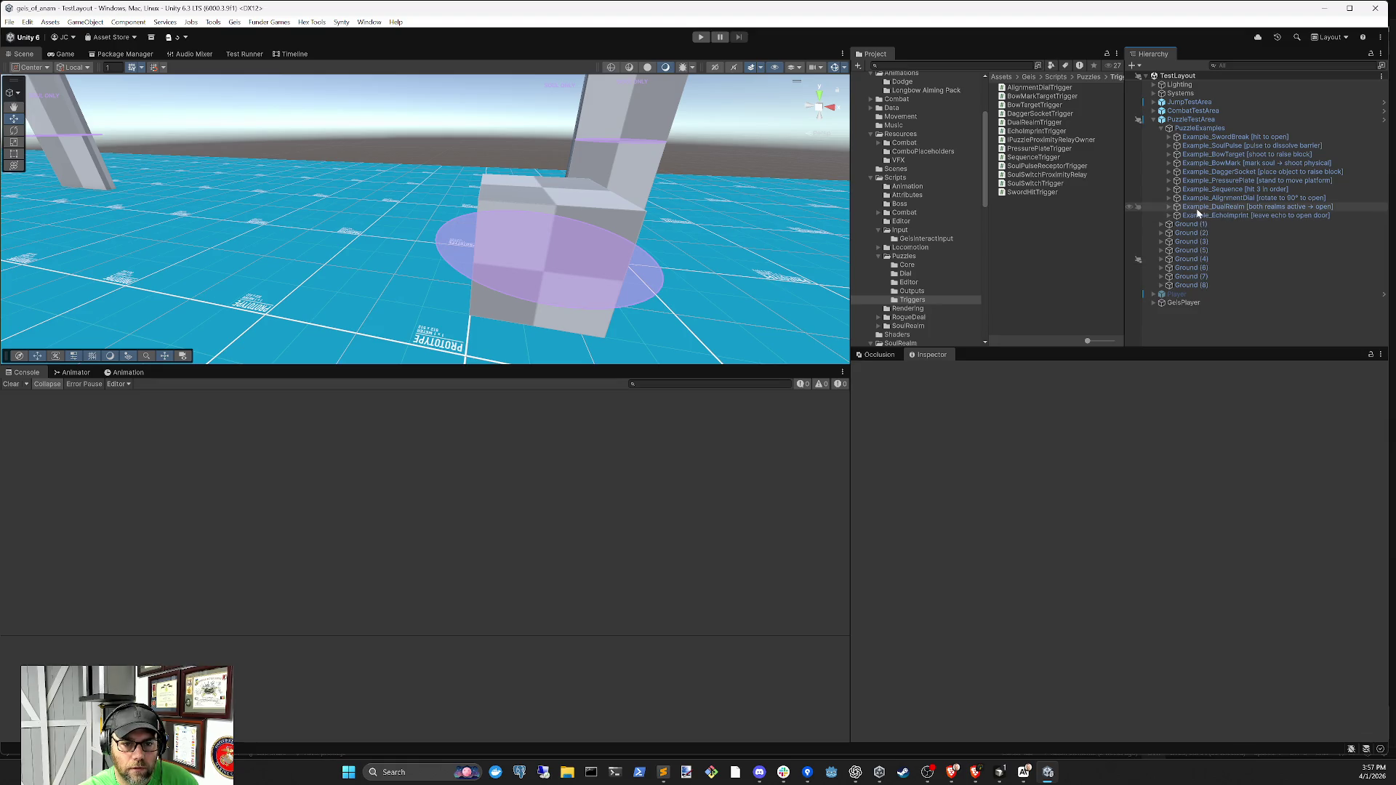
{"action": "left_click", "coordinate": [1170, 181]}
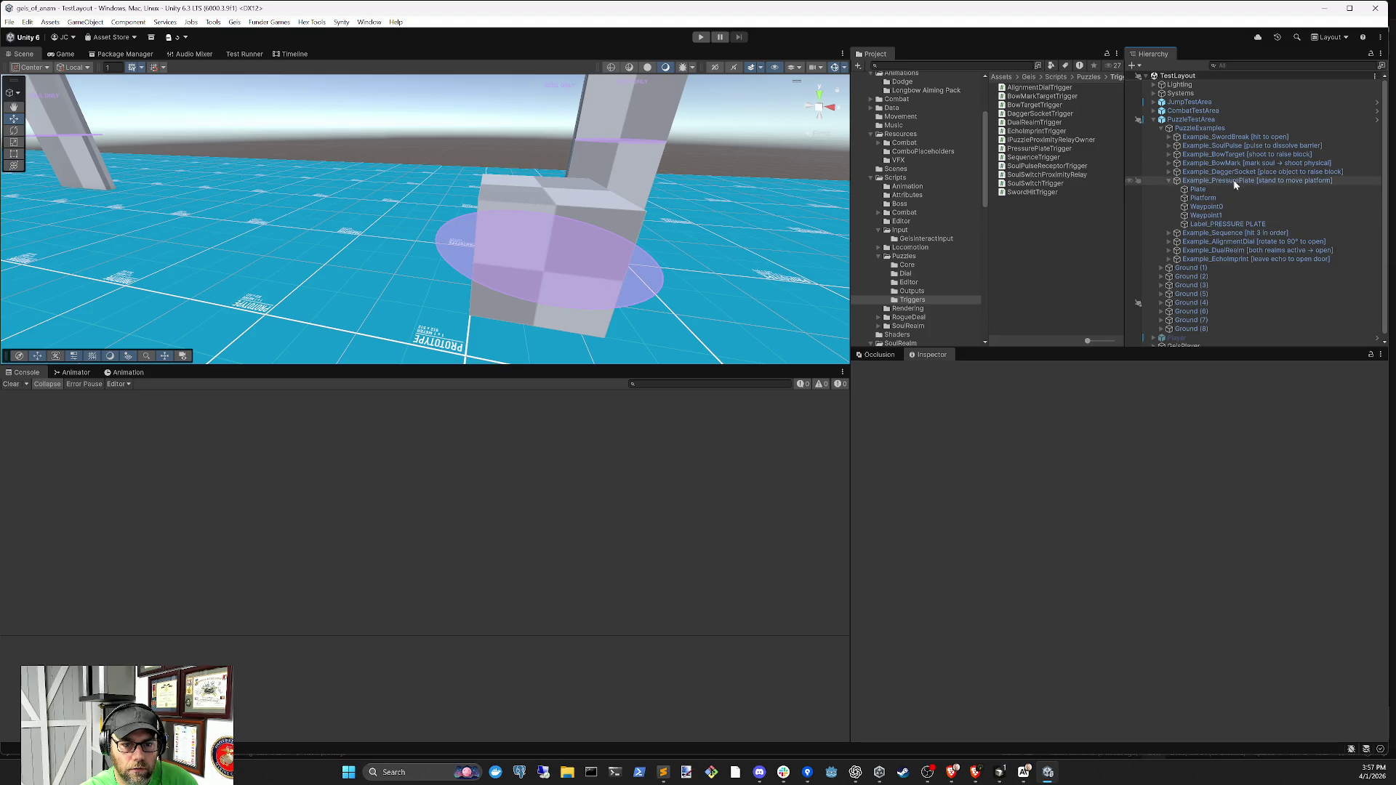
{"action": "left_click", "coordinate": [1169, 250]}
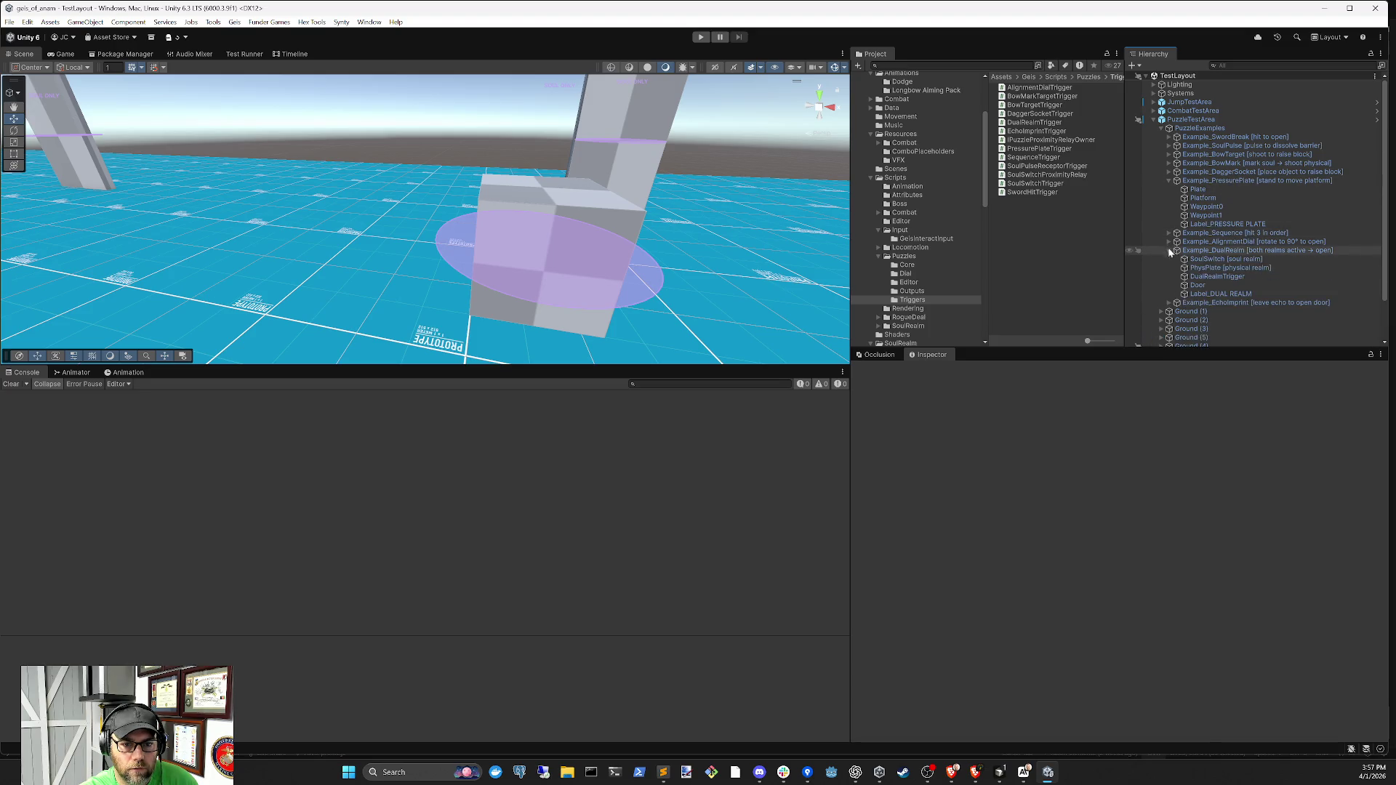
{"action": "left_click", "coordinate": [1219, 277]}
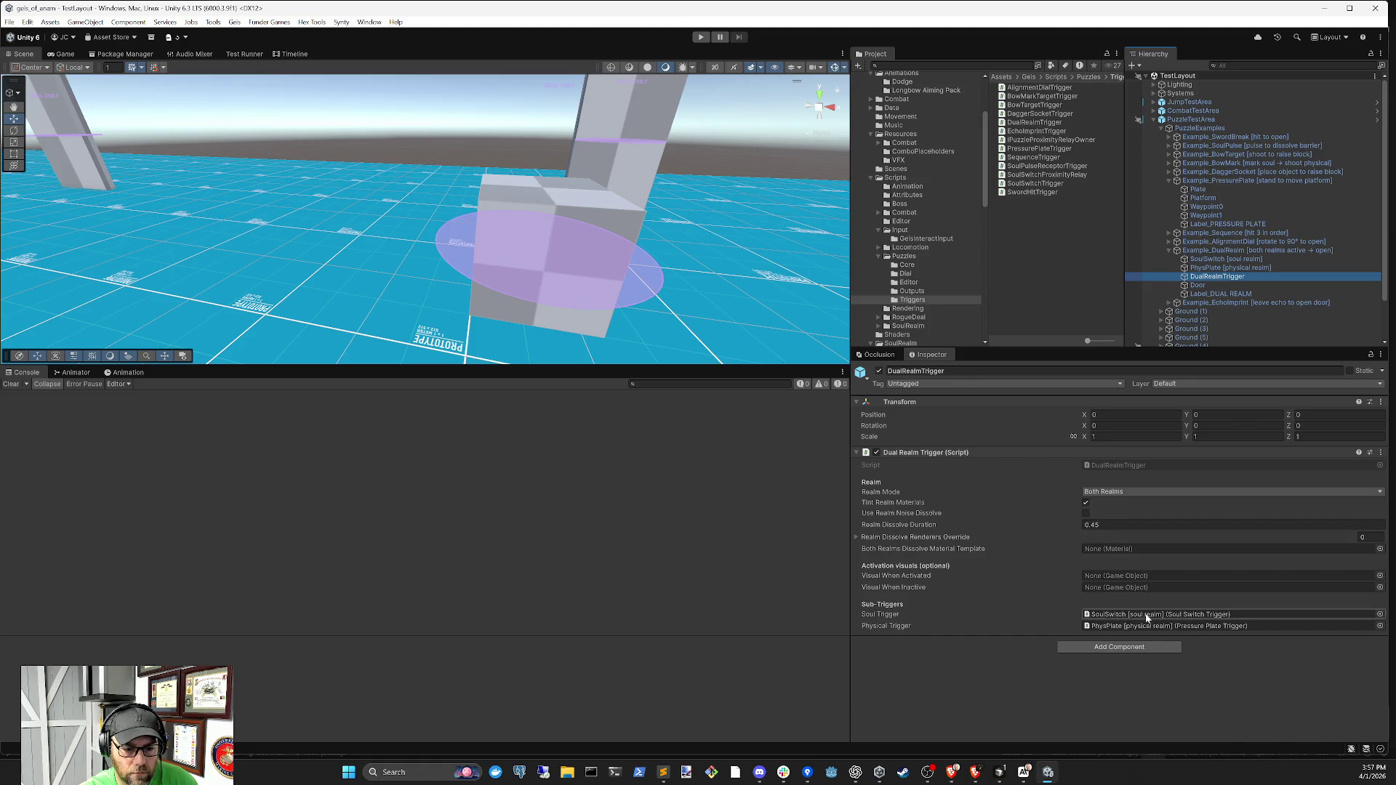
Follow the Physical Trigger reference to PhysPlate and inspect the SoulSwitch's prompt trigger field
{"action": "left_click", "coordinate": [1140, 627]}
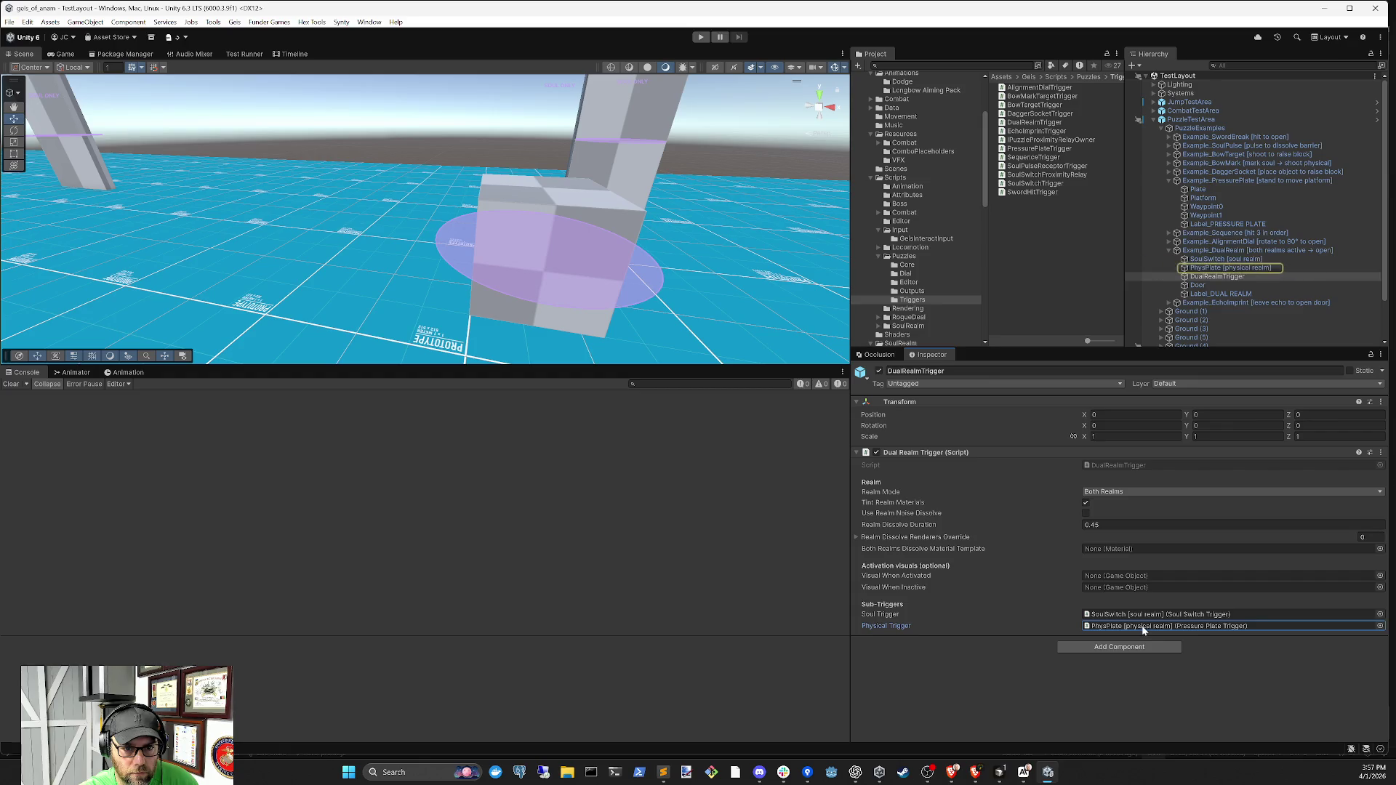
{"action": "double_click", "coordinate": [1142, 626]}
{"action": "left_click", "coordinate": [1225, 251]}
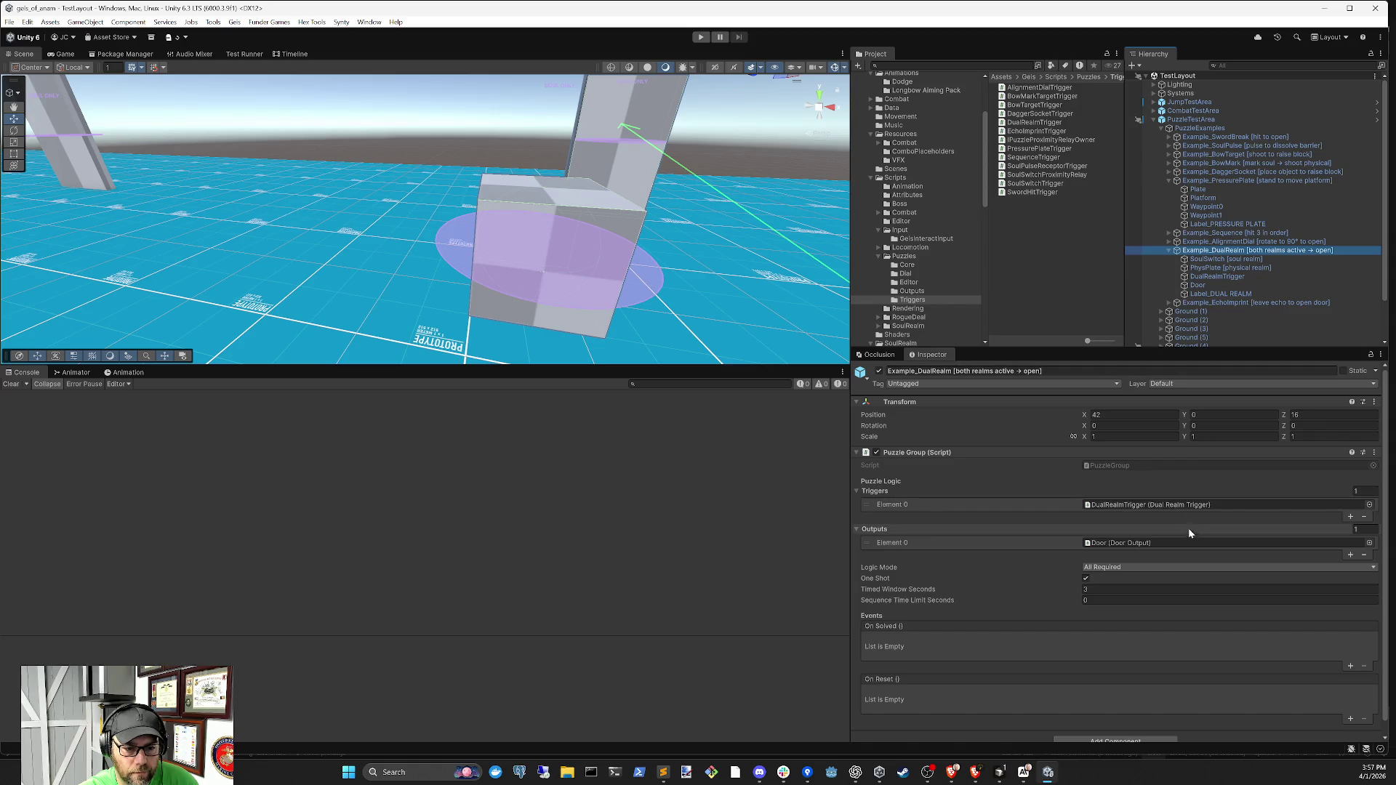
{"action": "left_click", "coordinate": [1227, 260]}
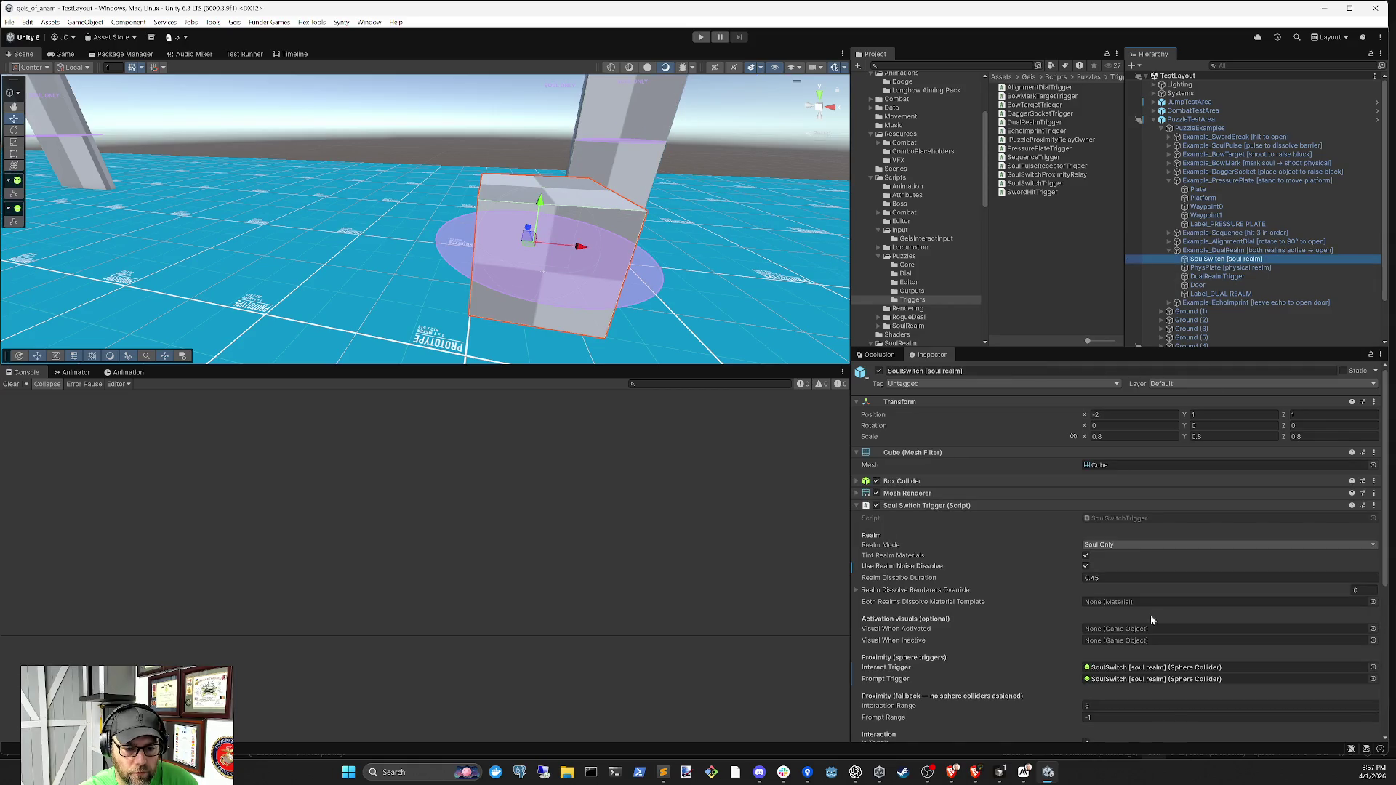
{"action": "scroll", "coordinate": [1149, 608], "scroll_direction": "down", "scroll_amount": 5}
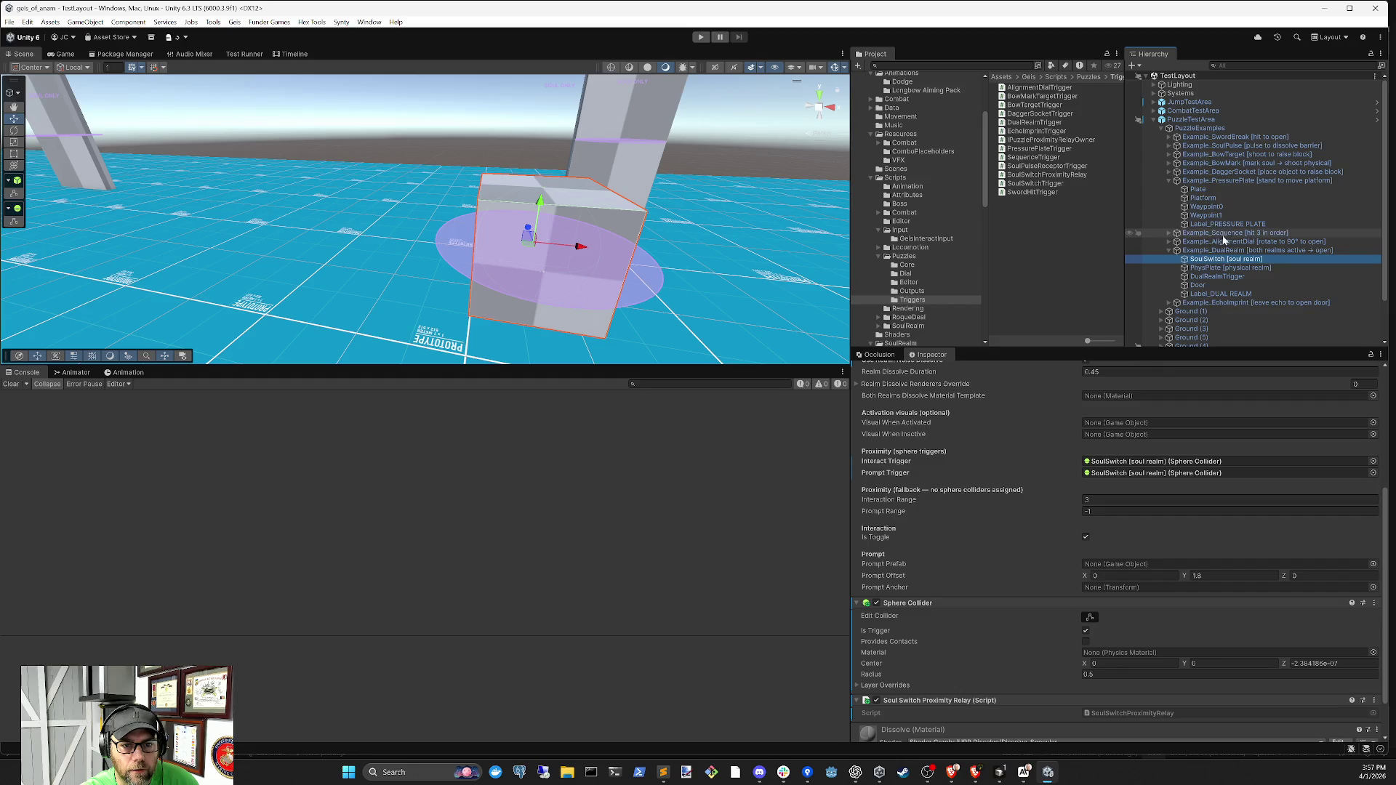
{"action": "mouse_move", "coordinate": [1203, 190]}
{"action": "left_mouse_down"}
{"action": "mouse_move", "coordinate": [1173, 509]}
{"action": "mouse_move", "coordinate": [1158, 546]}
{"action": "mouse_move", "coordinate": [1163, 507]}
{"action": "mouse_move", "coordinate": [1127, 524]}
{"action": "left_mouse_up"}
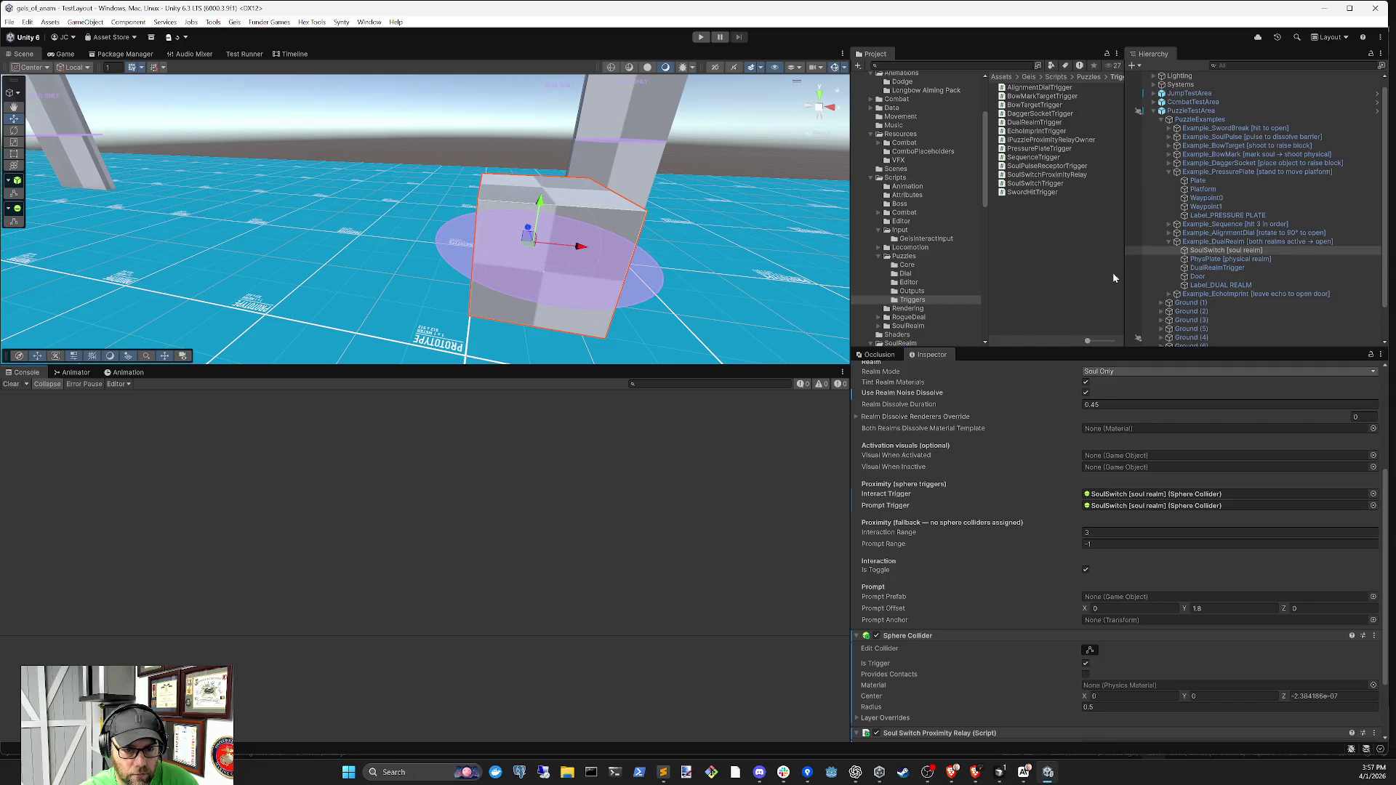
Compare the PhysPlate pressure-plate settings with the SoulSwitch's settings in the Inspector
{"action": "left_click", "coordinate": [1229, 260]}
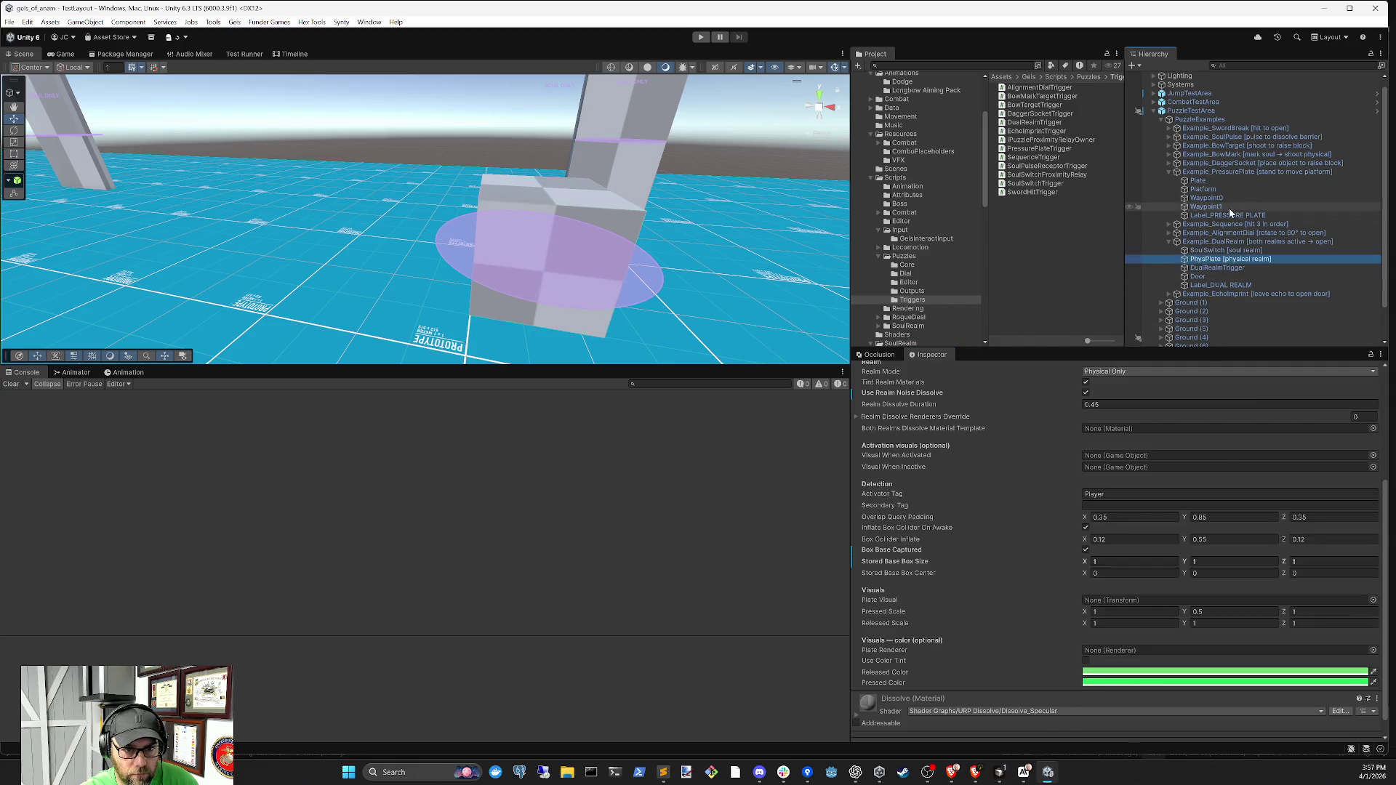
{"action": "left_click", "coordinate": [1226, 250]}
{"action": "scroll", "coordinate": [1158, 544], "scroll_direction": "up", "scroll_amount": 2}
{"action": "scroll", "coordinate": [1157, 542], "scroll_direction": "down", "scroll_amount": 4}
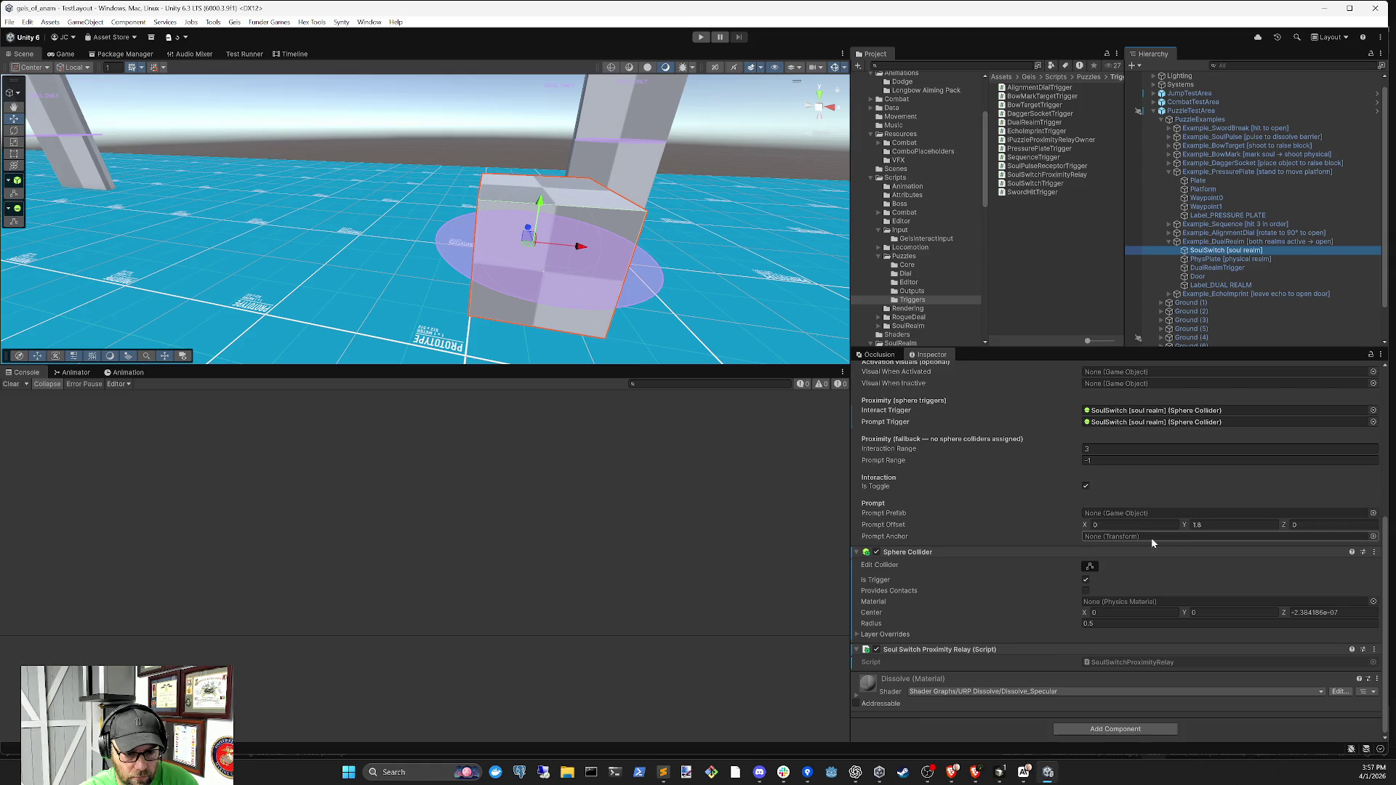
{"action": "scroll", "coordinate": [1152, 542], "scroll_direction": "up", "scroll_amount": 4}
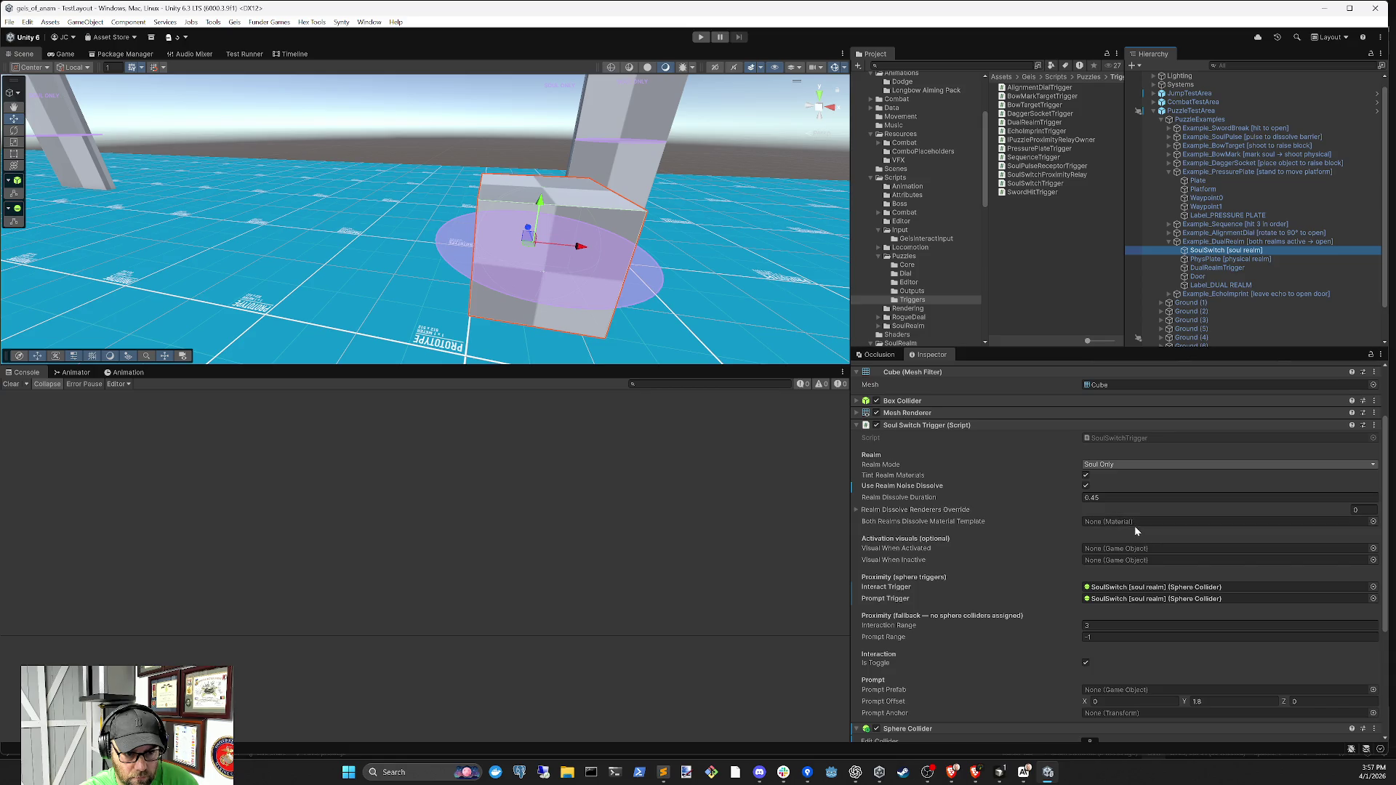
{"action": "scroll", "coordinate": [1136, 532], "scroll_direction": "down", "scroll_amount": 1}
{"action": "scroll", "coordinate": [1136, 534], "scroll_direction": "down", "scroll_amount": 1}
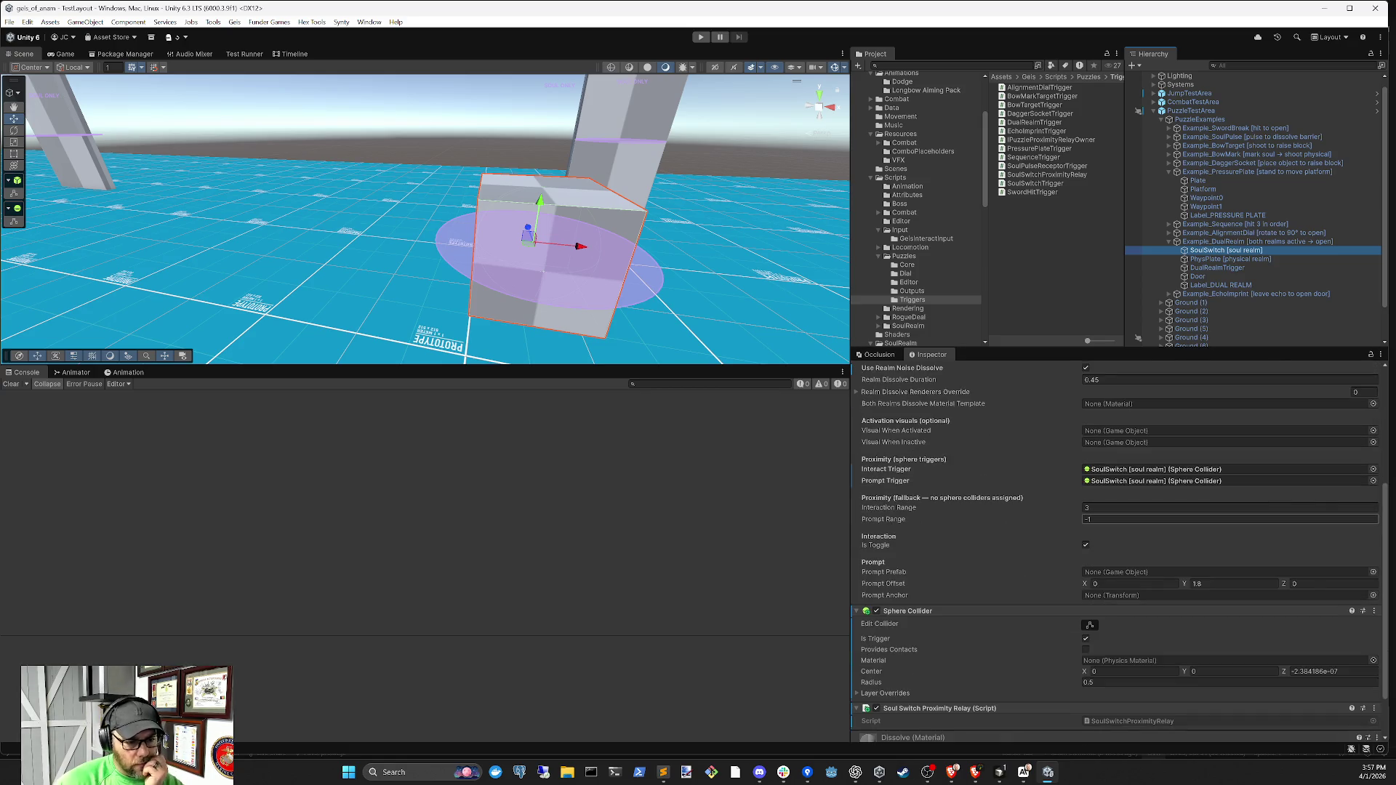
{"action": "scroll", "coordinate": [1127, 527], "scroll_direction": "up", "scroll_amount": 1}
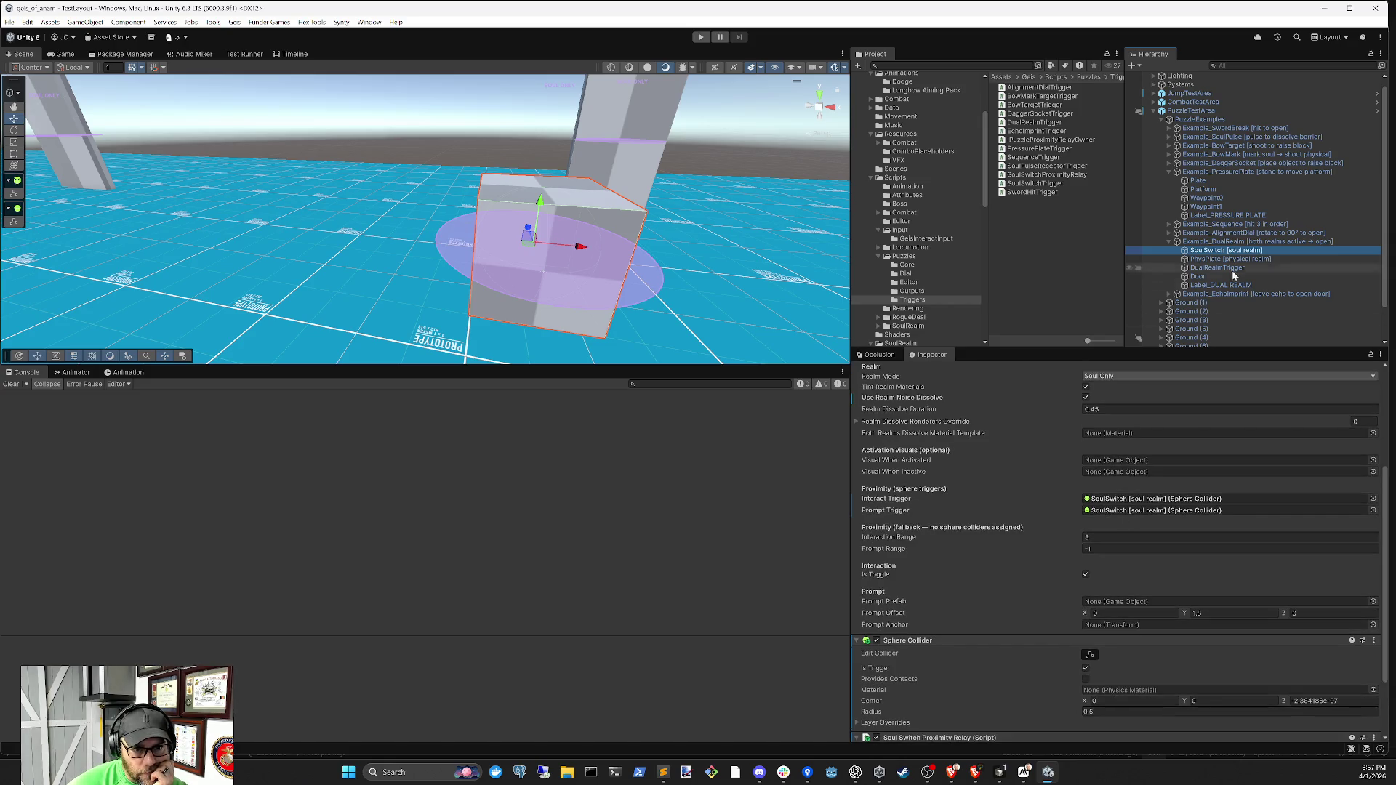
Reopen DualRealmTrigger from the Example_DualRealm group and set its Physical Trigger to Plate
{"action": "left_click", "coordinate": [1249, 242]}
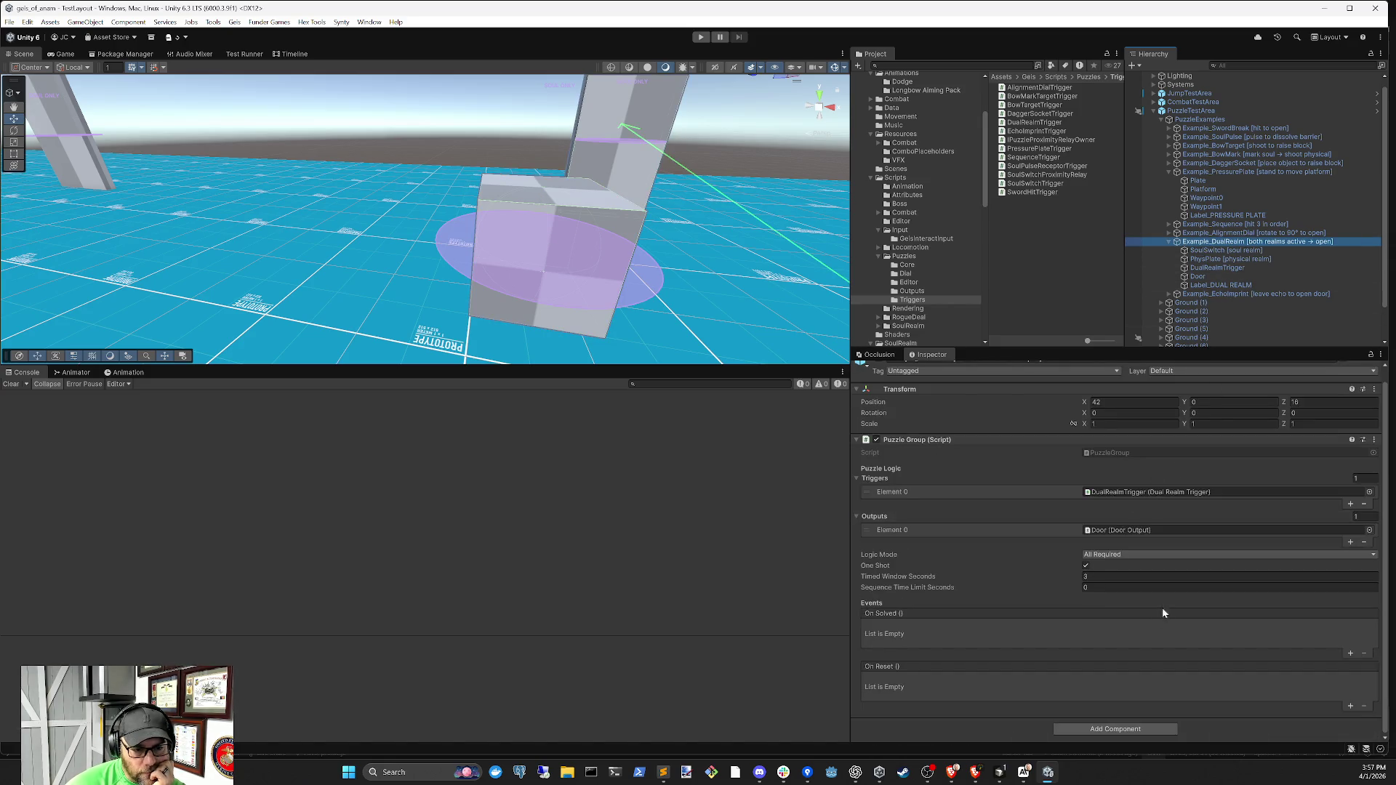
{"action": "left_click", "coordinate": [1155, 492]}
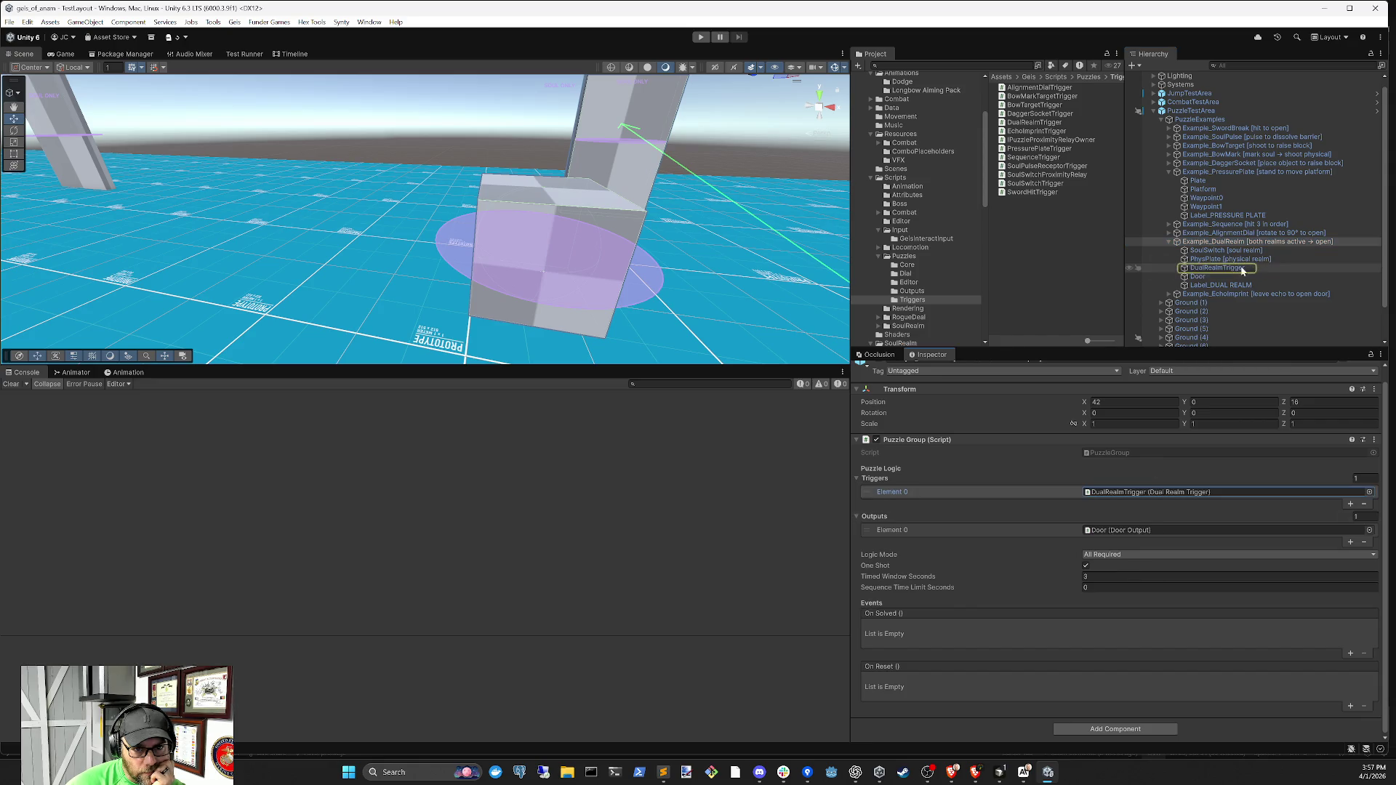
{"action": "left_click", "coordinate": [1219, 268]}
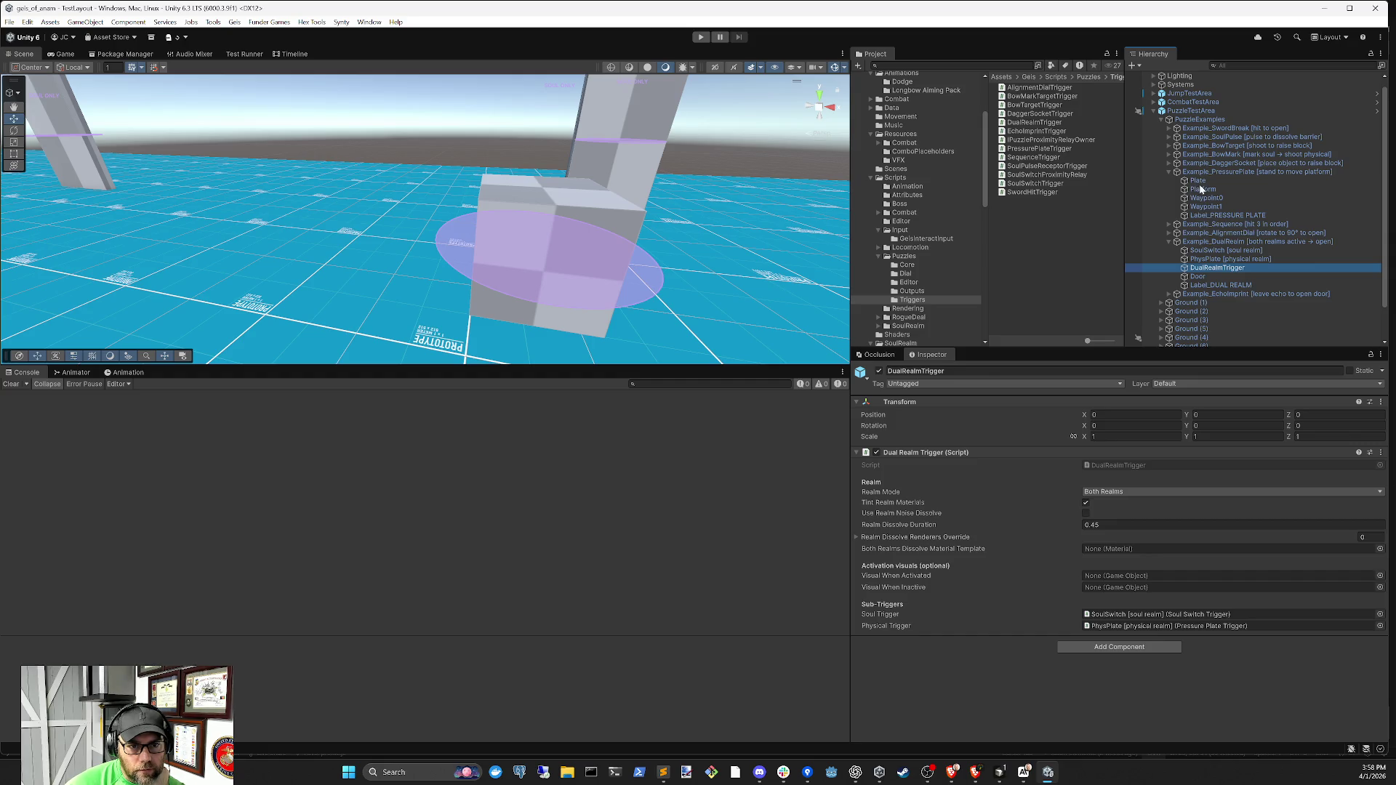
{"action": "scroll", "coordinate": [1200, 189], "scroll_direction": "down", "scroll_amount": 1}
{"action": "left_click", "coordinate": [1155, 626]}
{"action": "left_click_drag", "start_coordinate": [1155, 632], "coordinate": [1164, 632]}
Check the soul trigger reference, then start a playtest of the scene
{"action": "left_click", "coordinate": [1174, 615]}
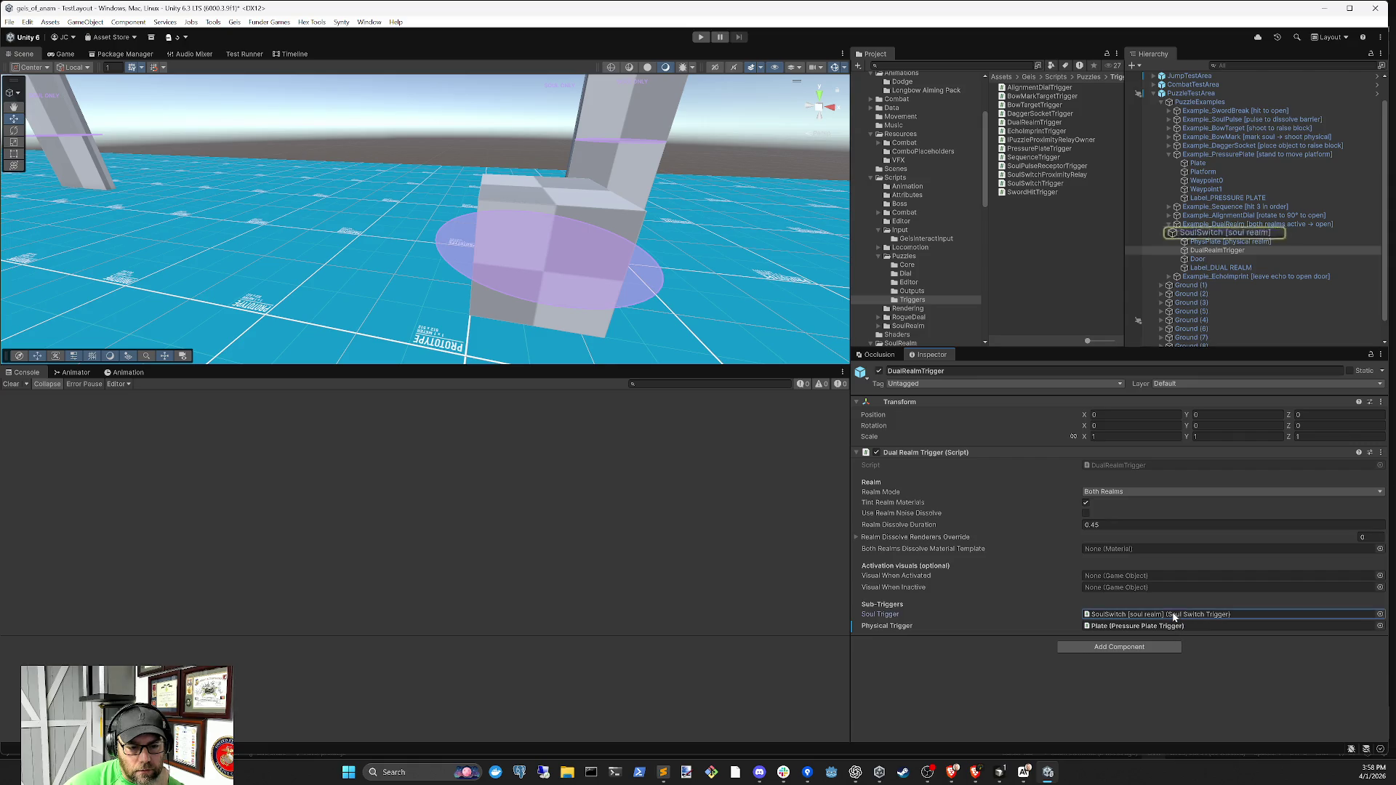
{"action": "left_click", "coordinate": [793, 195]}
{"action": "left_click", "coordinate": [701, 37]}
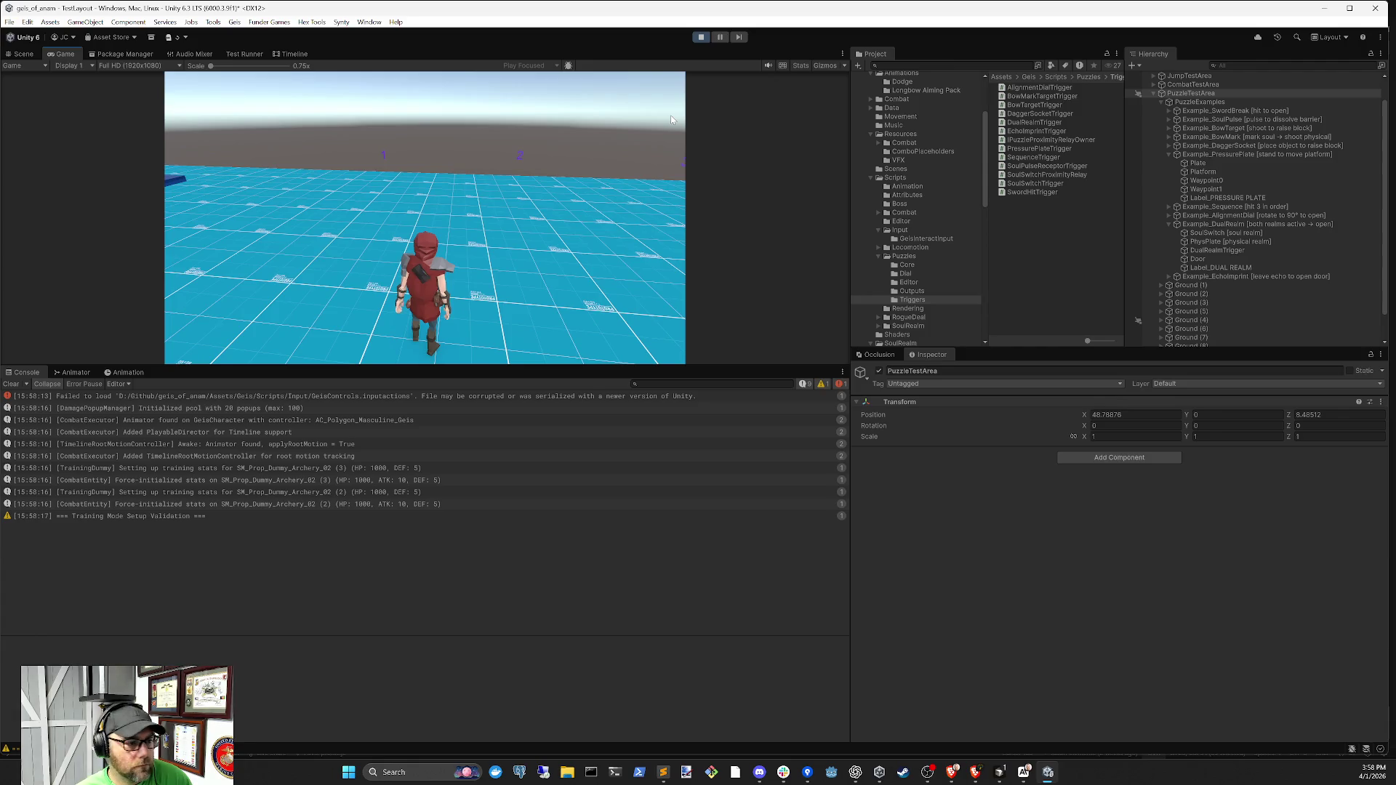
Run the character toward the pressure plate, switching into the soul realm and back
{"action": "key", "text": "a"}
{"action": "key", "text": "w"}
{"action": "key", "text": "q"}
{"action": "key", "text": "a"}
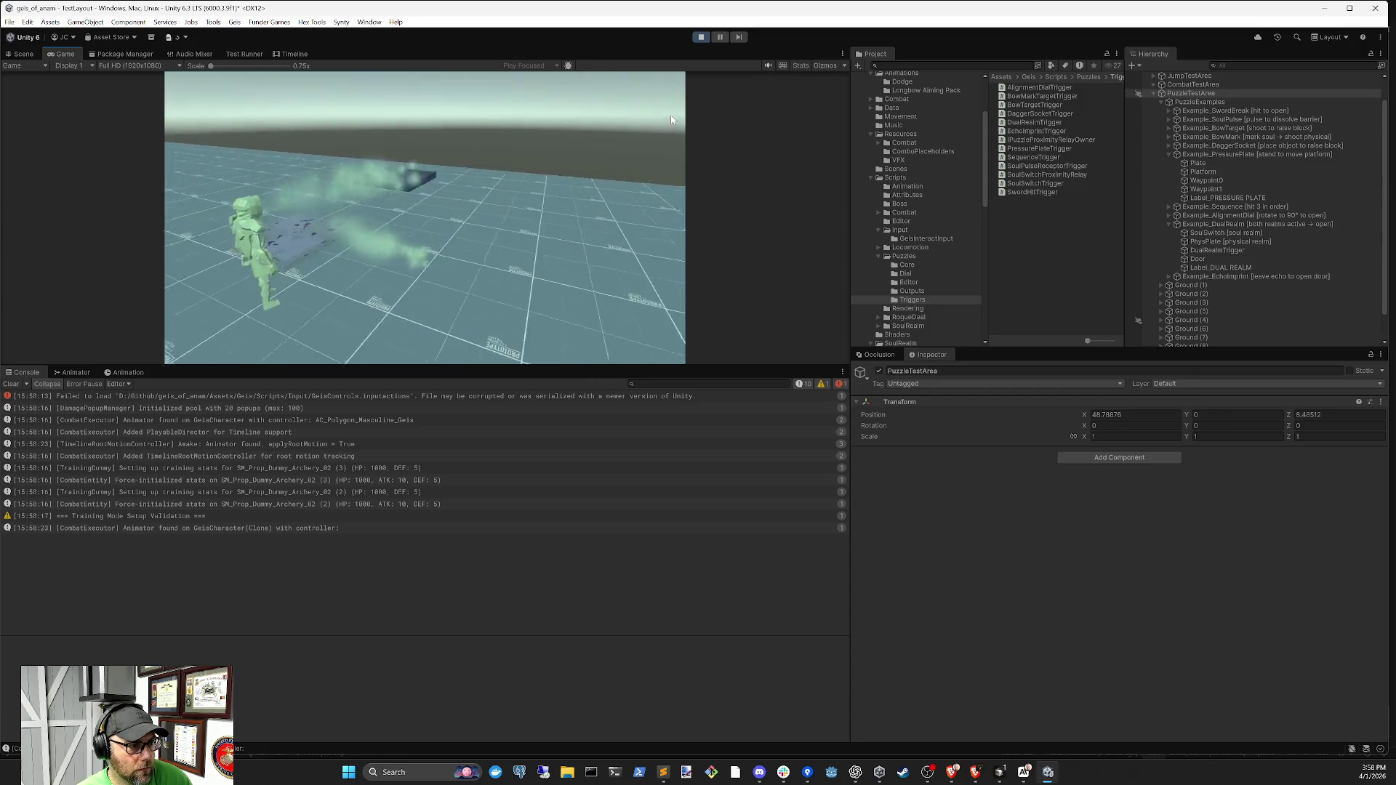
{"action": "key", "text": "q"}
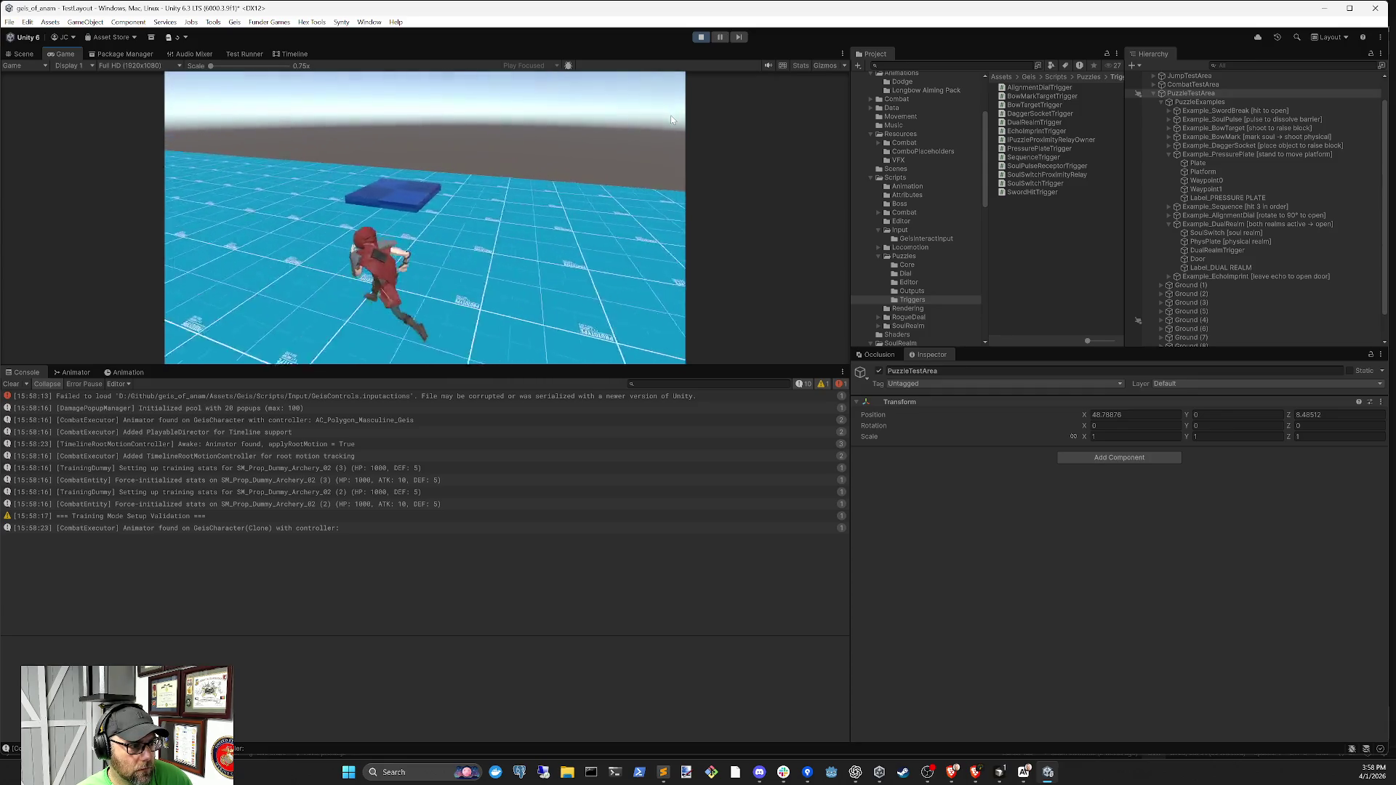
Enter the soul realm on the plate, walk the soul form to the purple cube, then stop playing
{"action": "key", "text": "q"}
{"action": "key", "text": "d"}
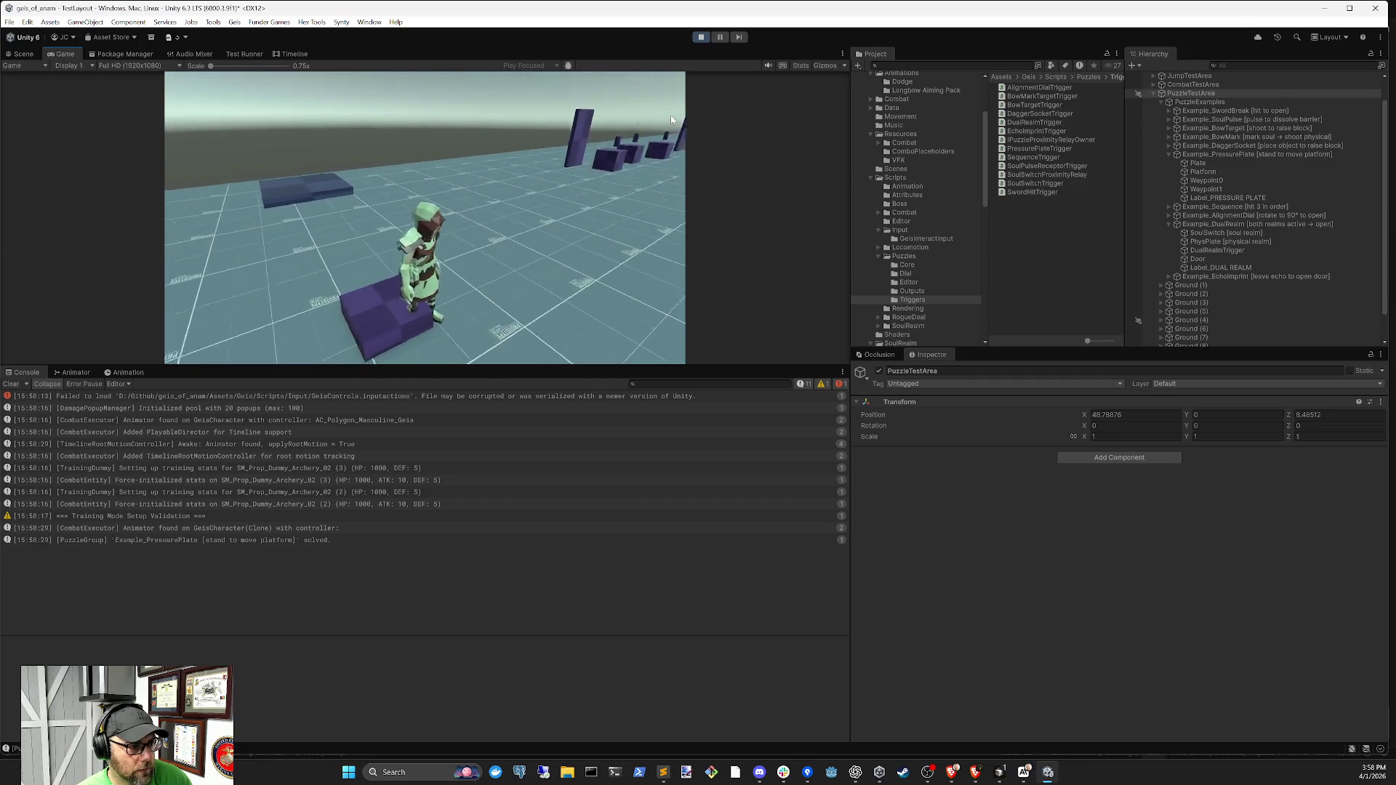
{"action": "key", "text": "a"}
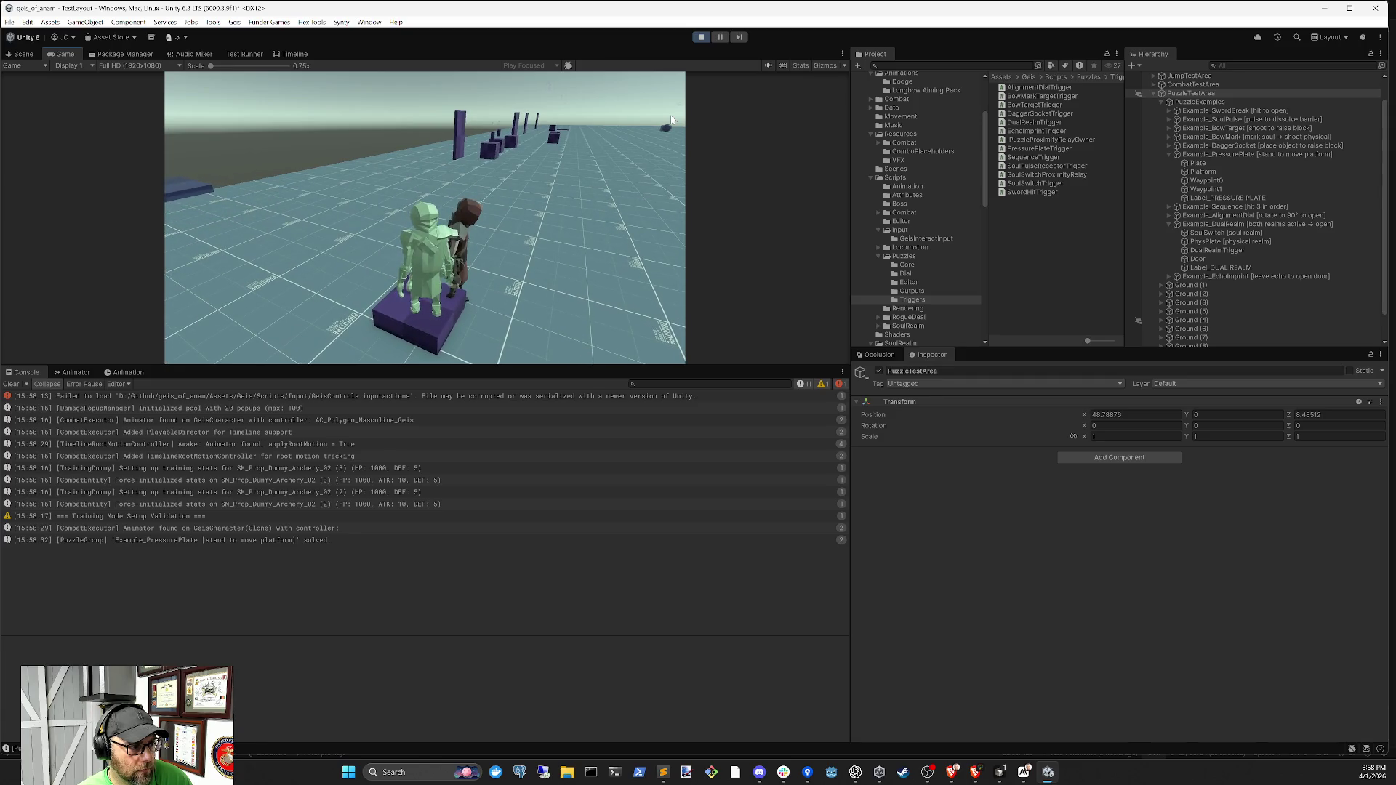
{"action": "key", "text": "w"}
{"action": "key", "text": "w"}
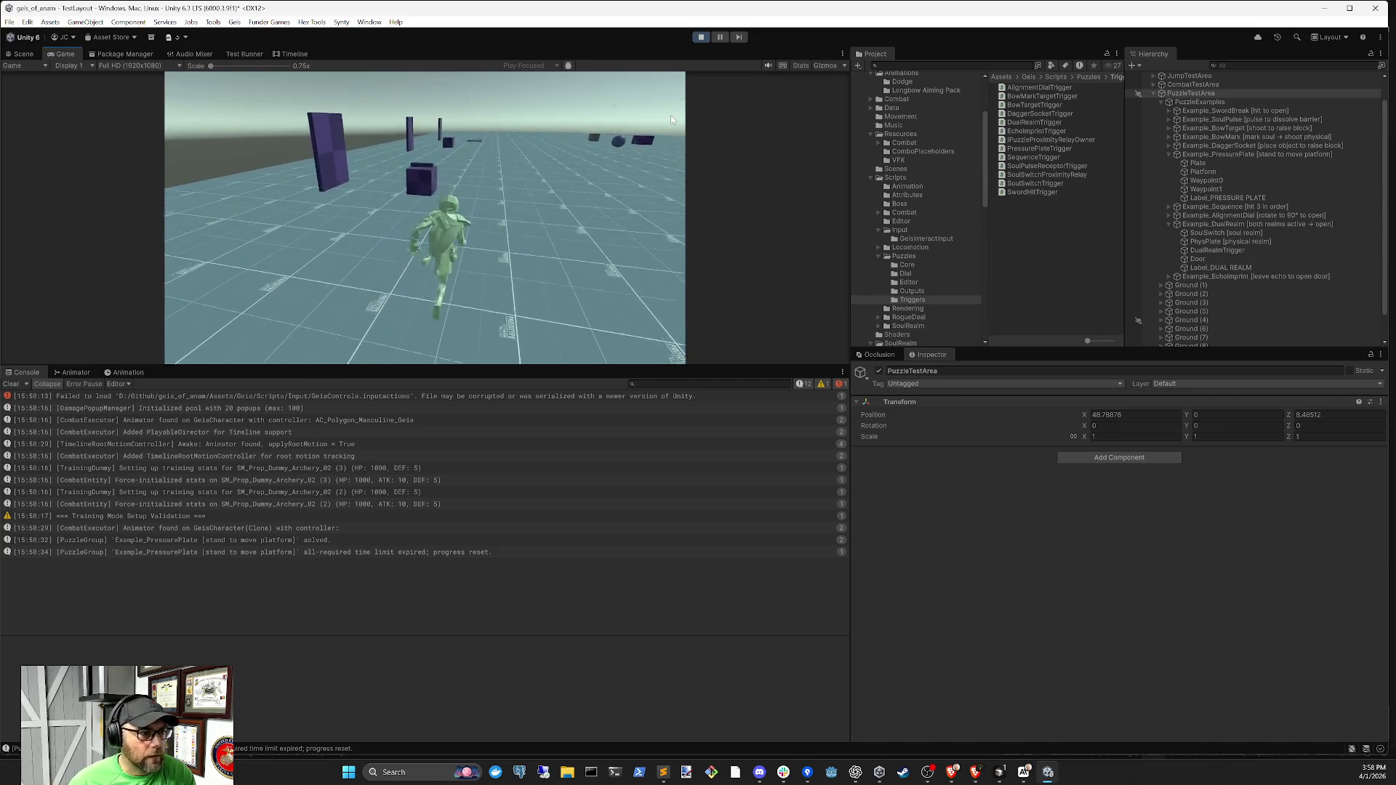
{"action": "key", "text": "a"}
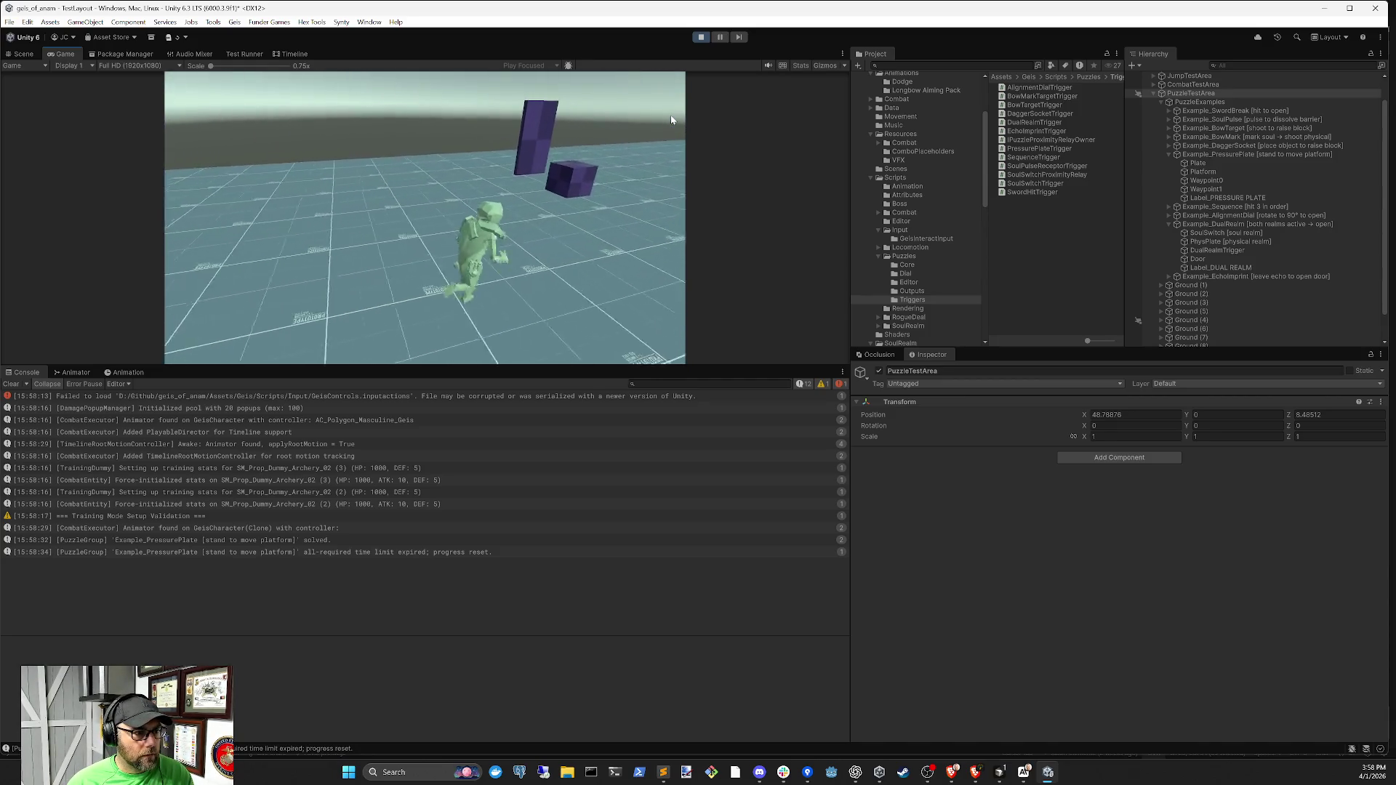
{"action": "key", "text": "s"}
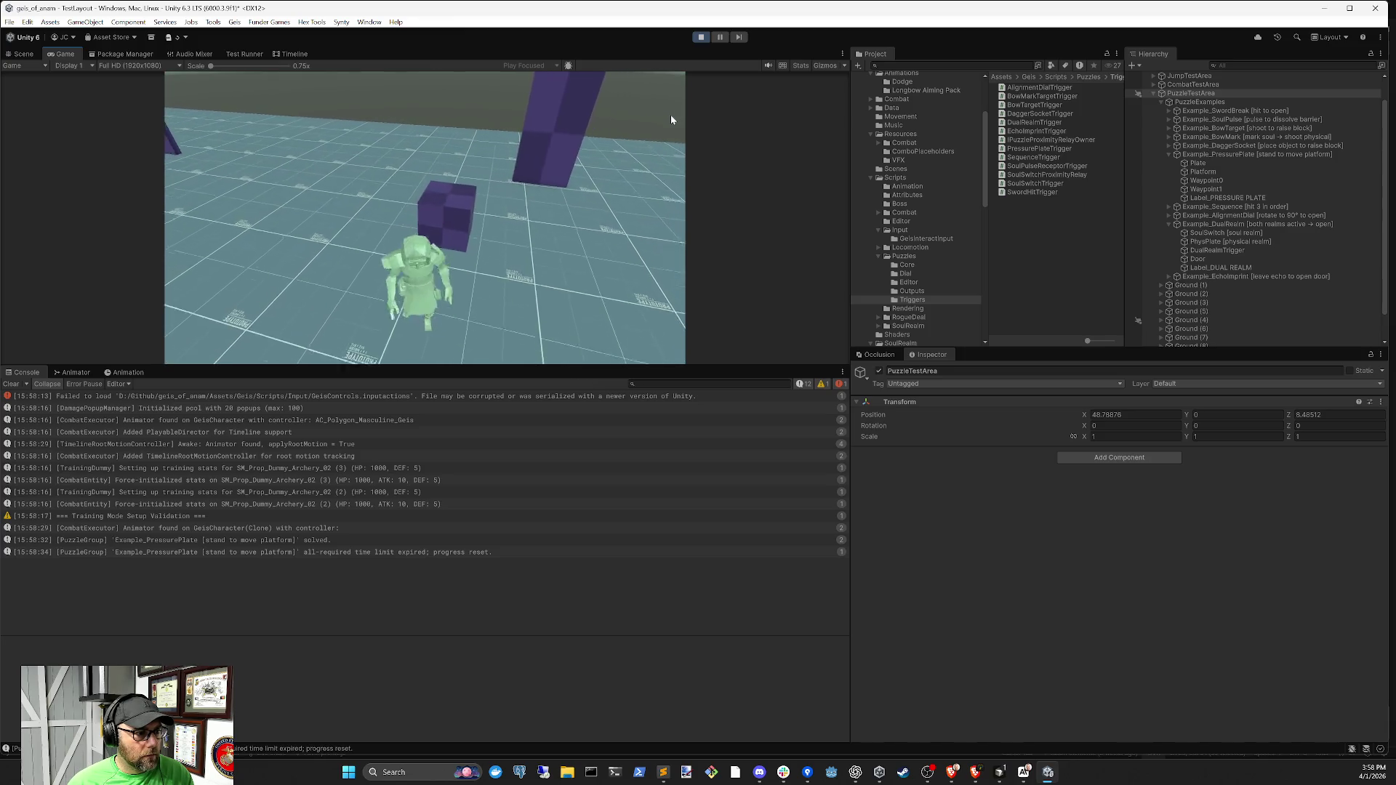
{"action": "key", "text": "w"}
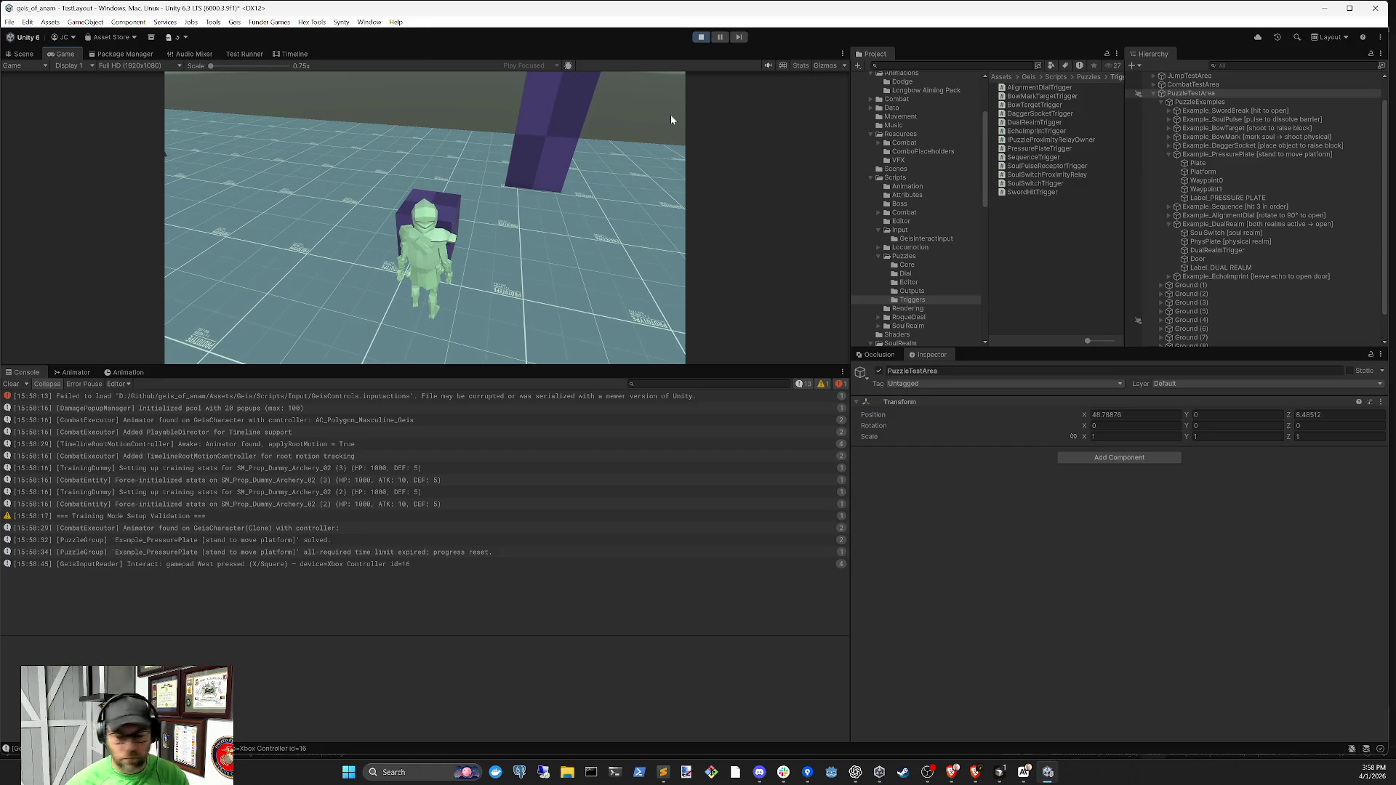
{"action": "left_click", "coordinate": [701, 37]}
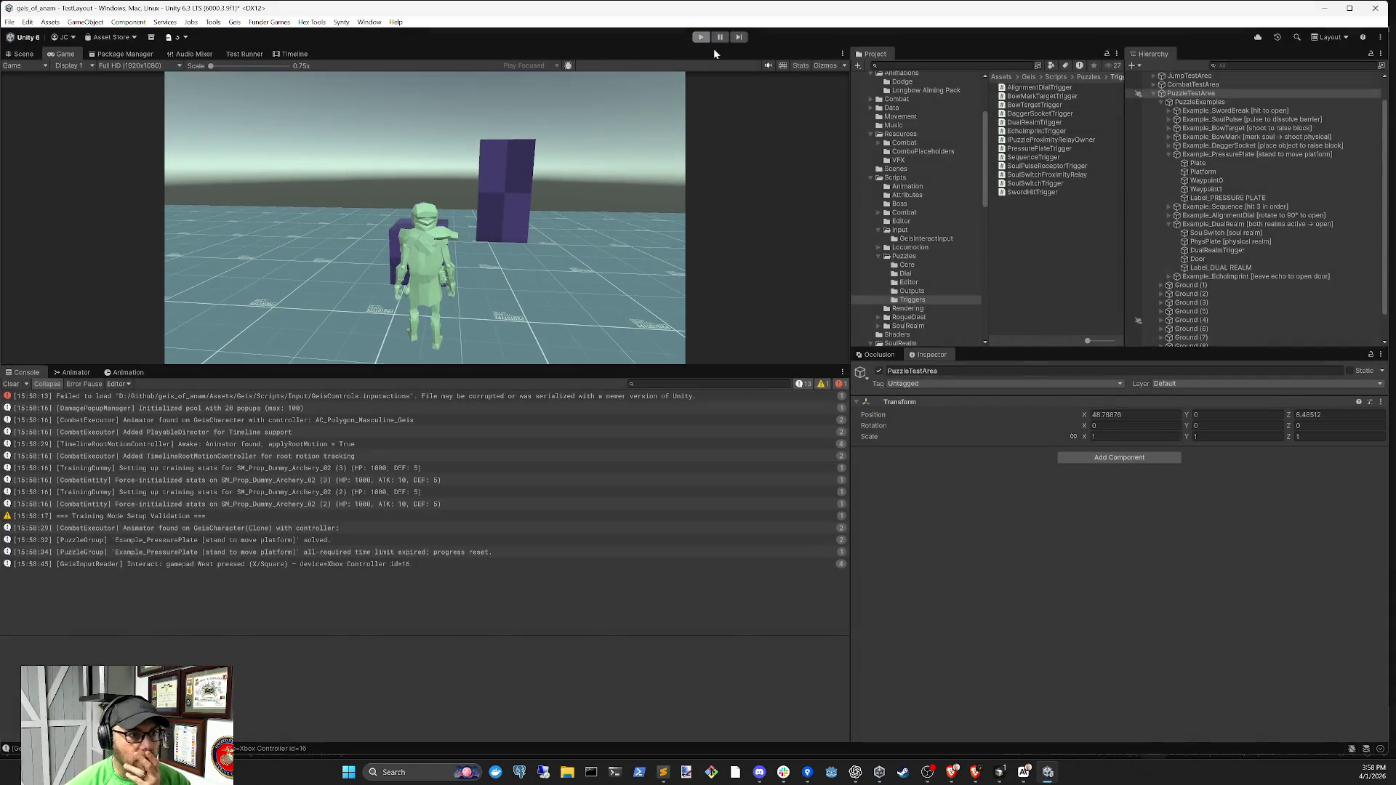
{"action": "left_click", "coordinate": [1227, 243]}
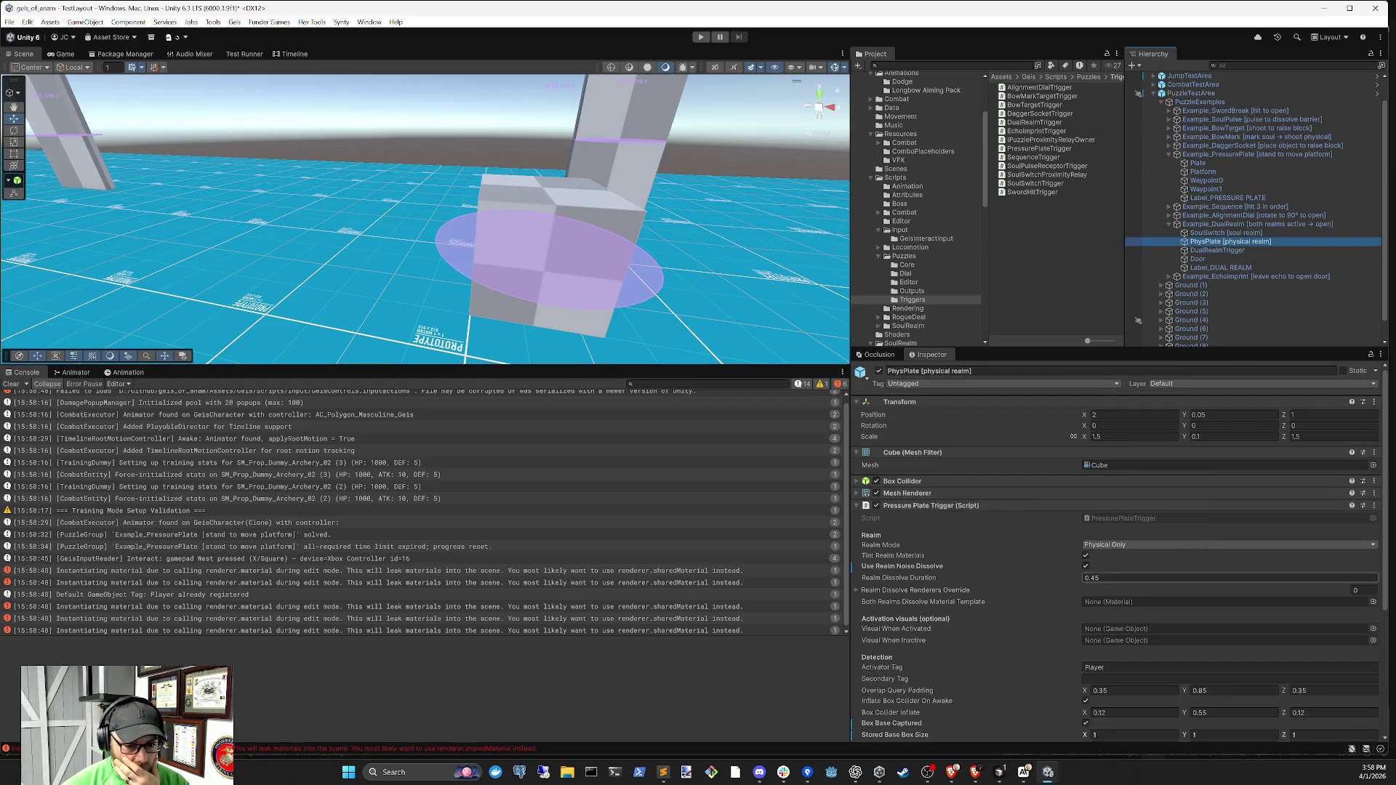
Check PhysPlate's Physical Only trigger settings, clear the Console, and centre the plate in the Scene view
{"action": "scroll", "coordinate": [1179, 572], "scroll_direction": "down", "scroll_amount": 3}
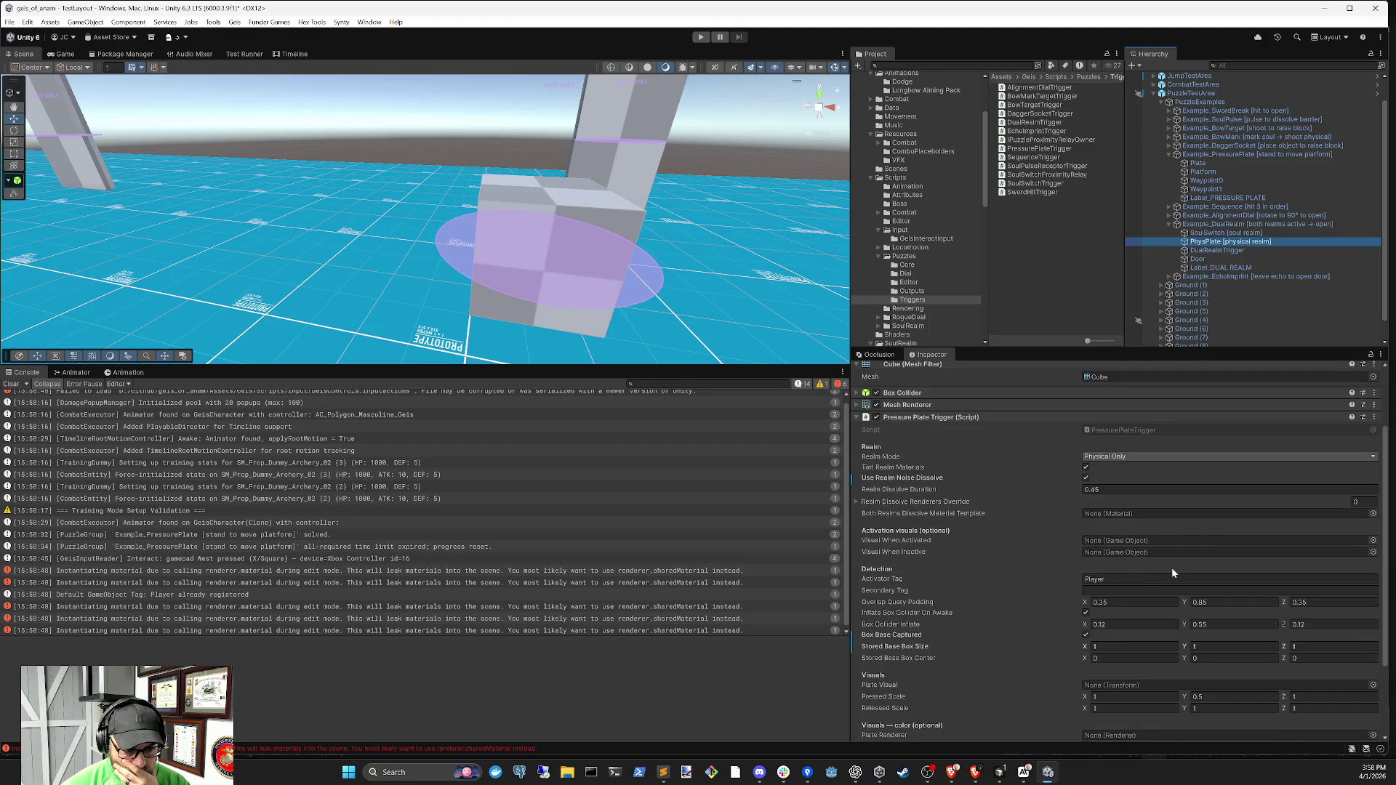
{"action": "scroll", "coordinate": [1171, 567], "scroll_direction": "down", "scroll_amount": 4}
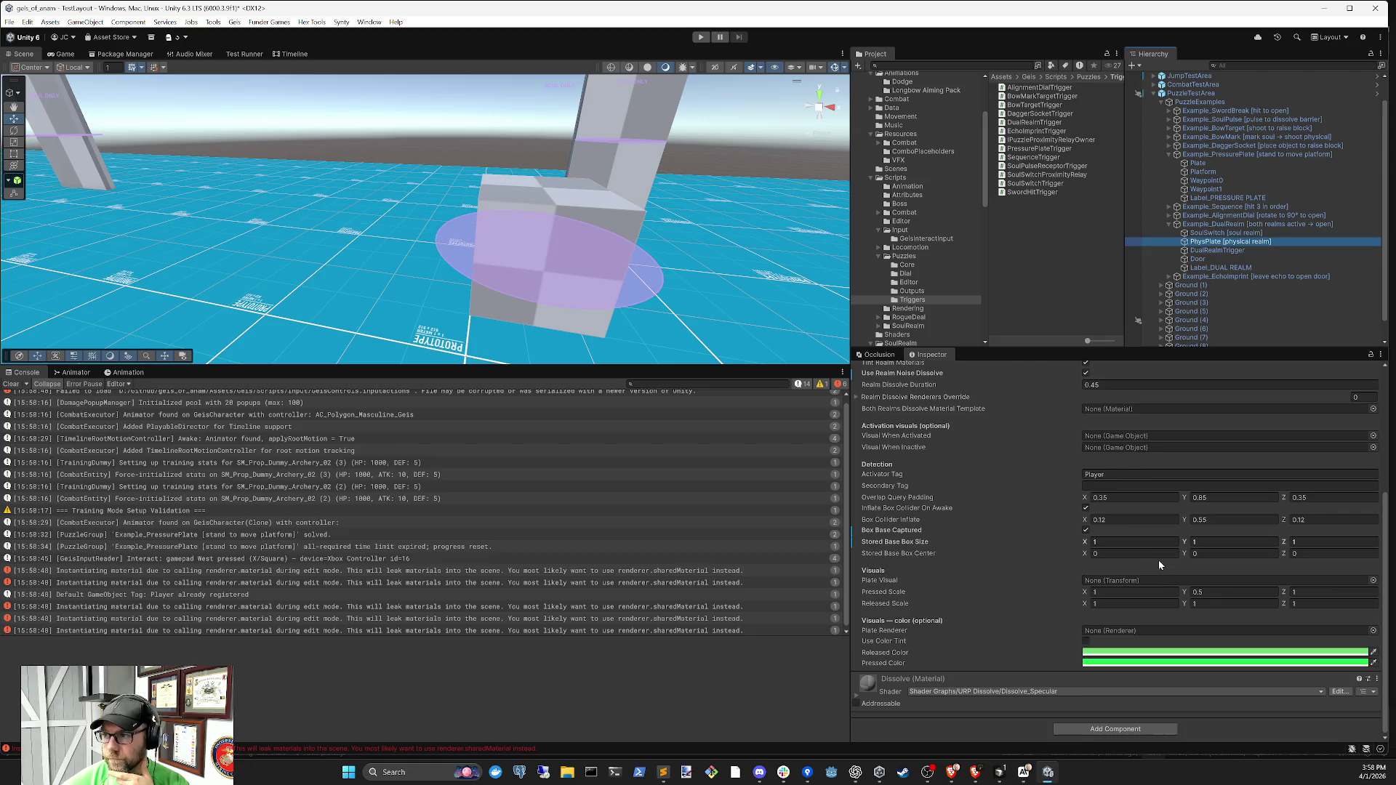
{"action": "left_click", "coordinate": [11, 385]}
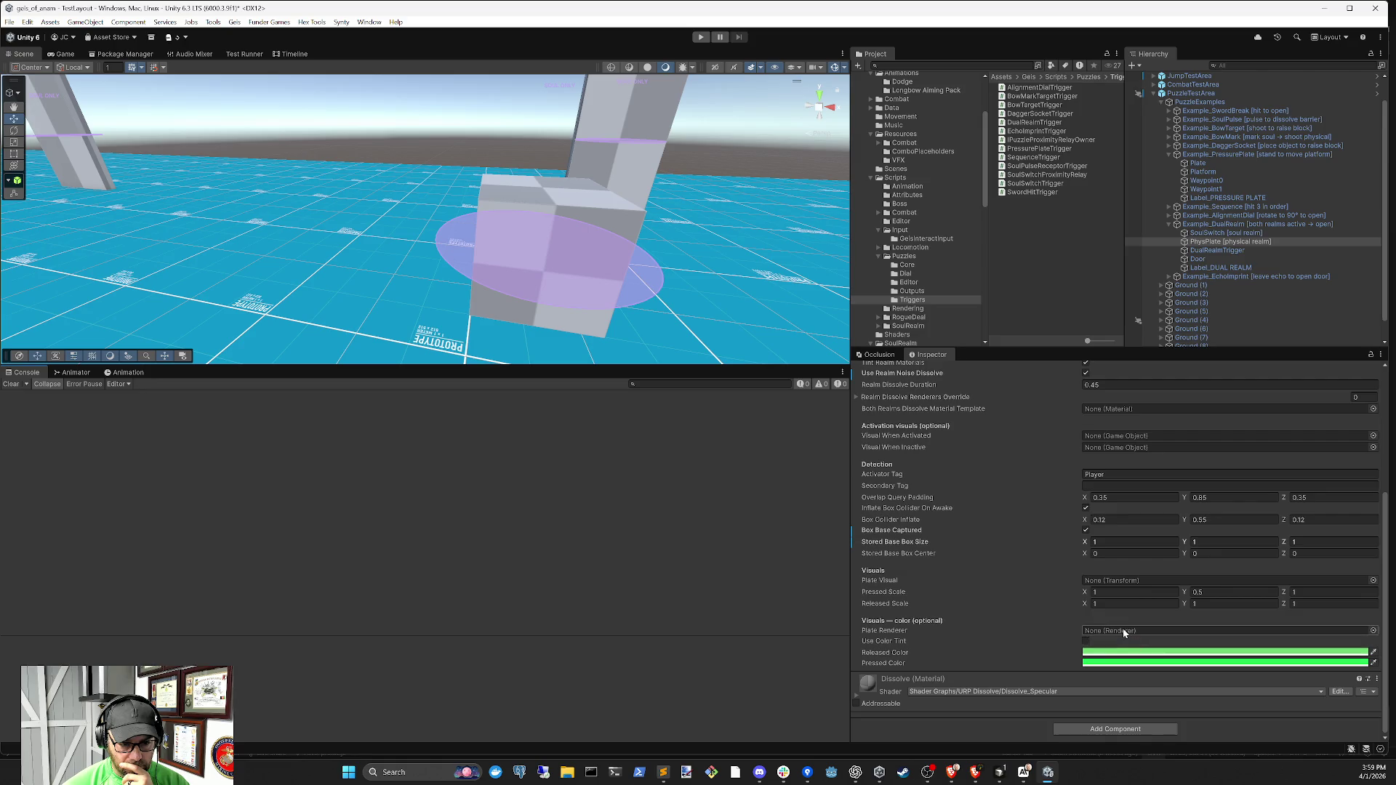
{"action": "scroll", "coordinate": [1098, 573], "scroll_direction": "up", "scroll_amount": 2}
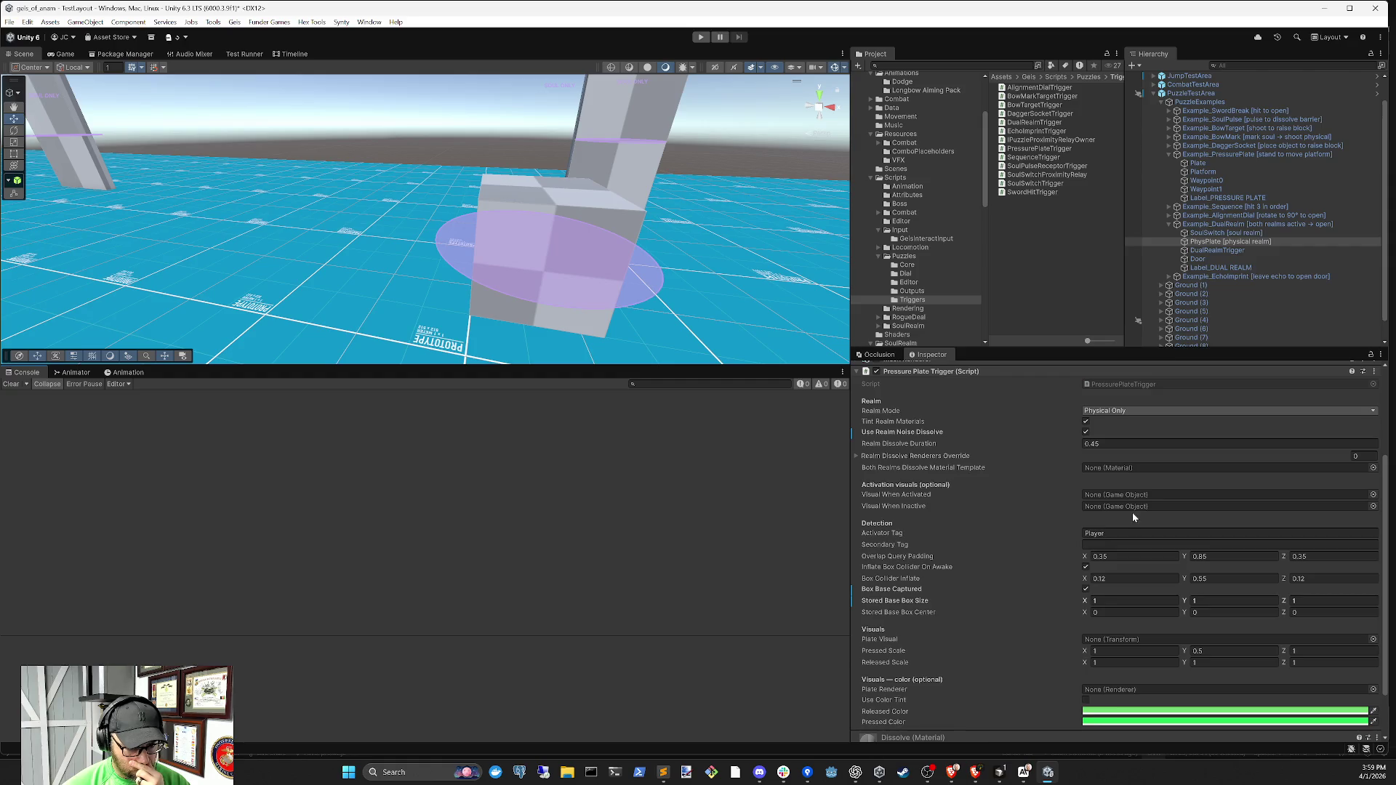
{"action": "scroll", "coordinate": [1111, 484], "scroll_direction": "up", "scroll_amount": 1}
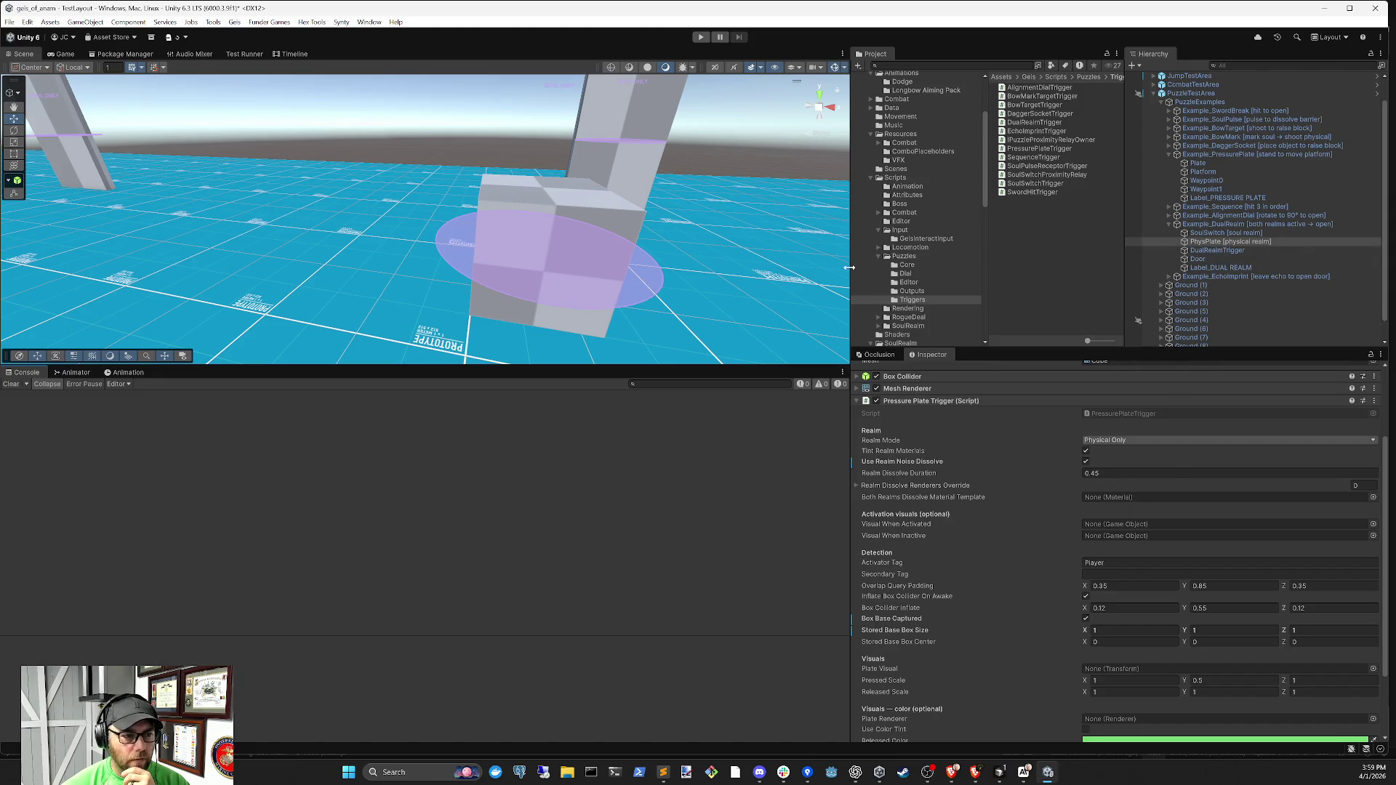
{"action": "key", "text": "d"}
{"action": "key", "text": "w"}
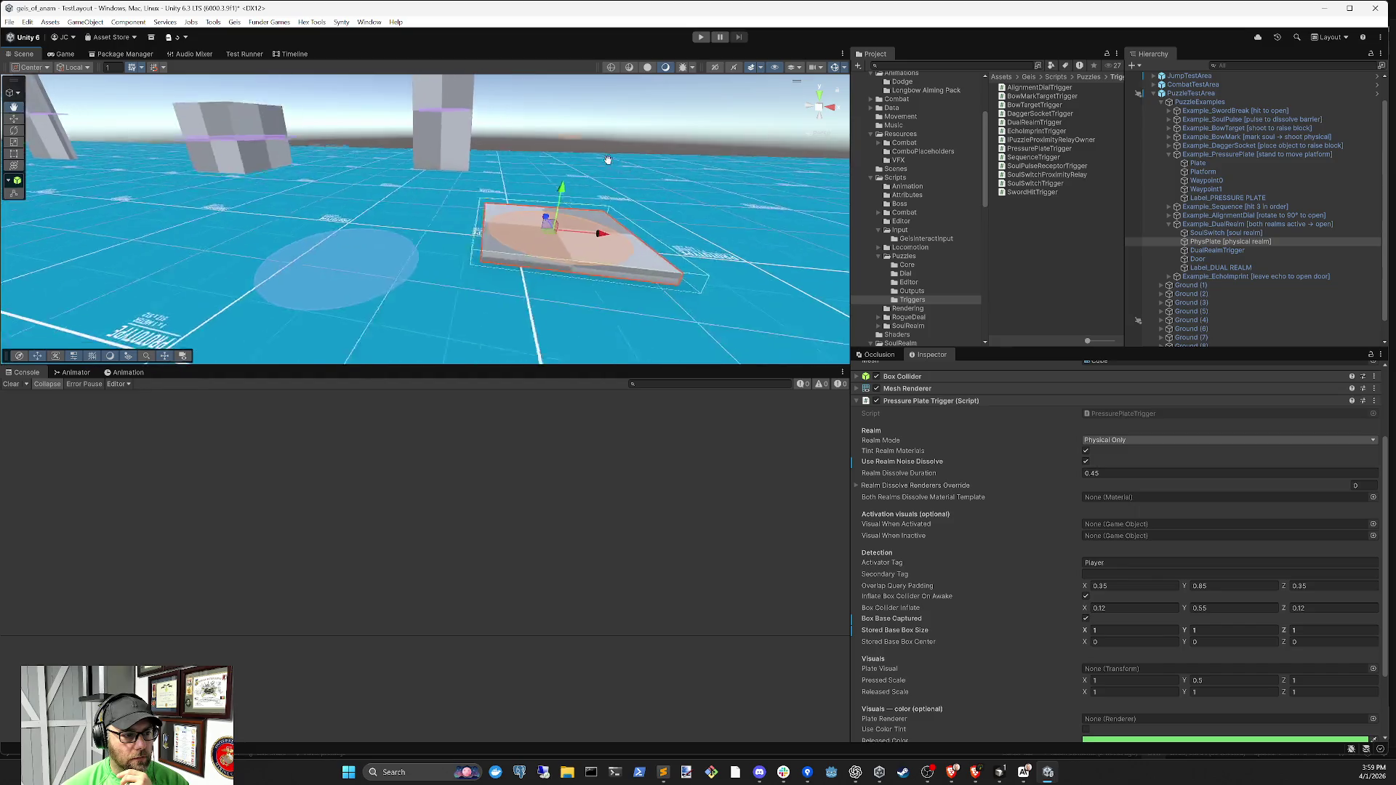
Add a Cylinder child to PhysPlate, raise it above the plate, and stretch it taller
{"action": "right_click", "coordinate": [1209, 243]}
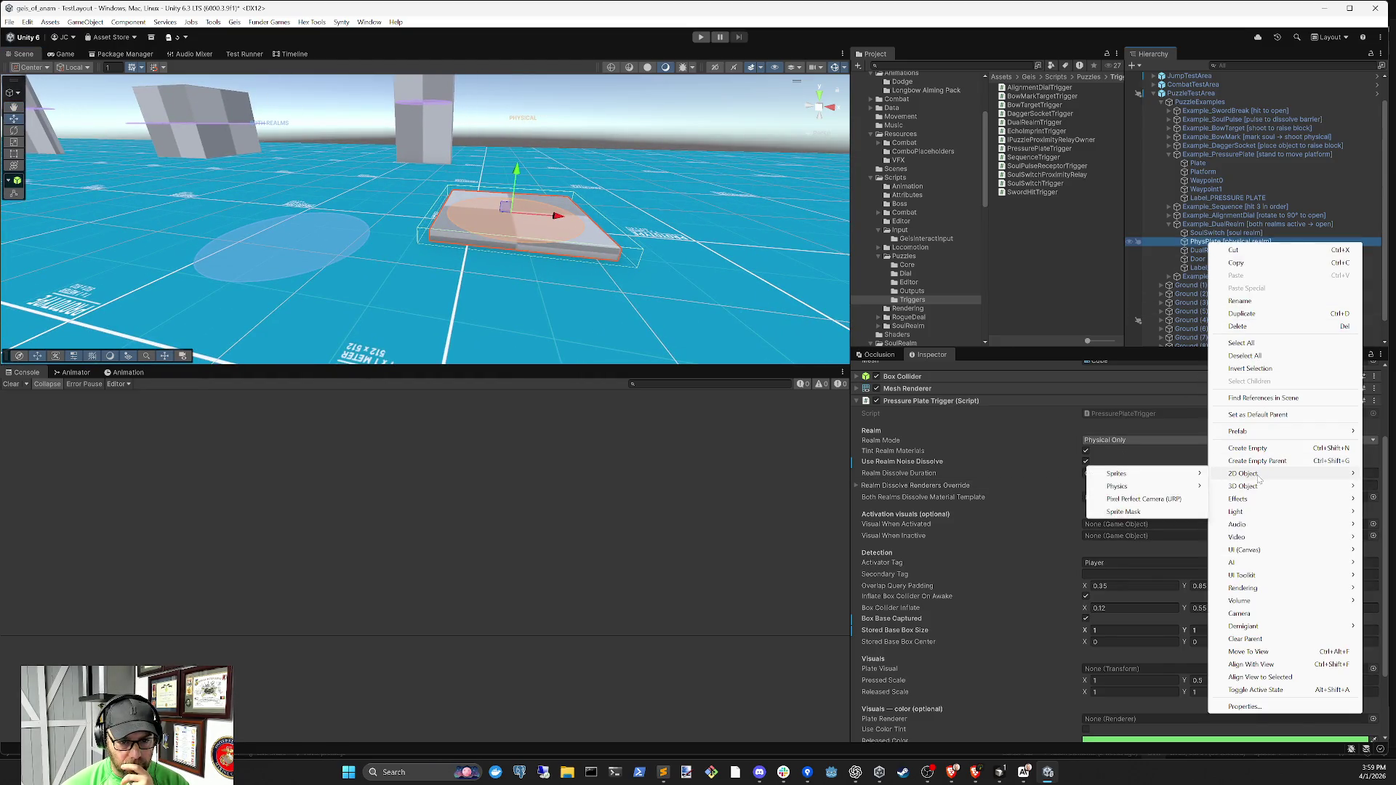
{"action": "mouse_move", "coordinate": [1257, 487]}
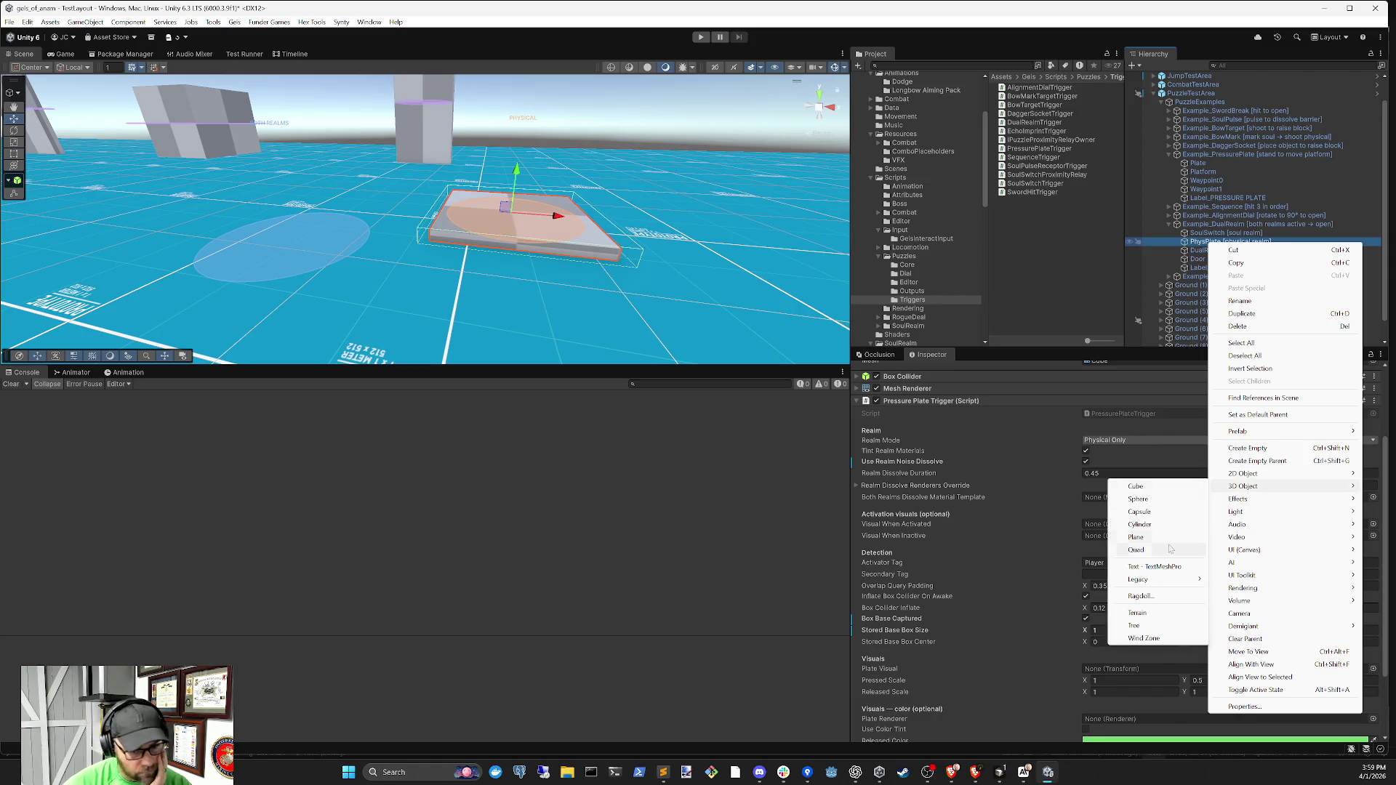
{"action": "left_click", "coordinate": [1140, 524]}
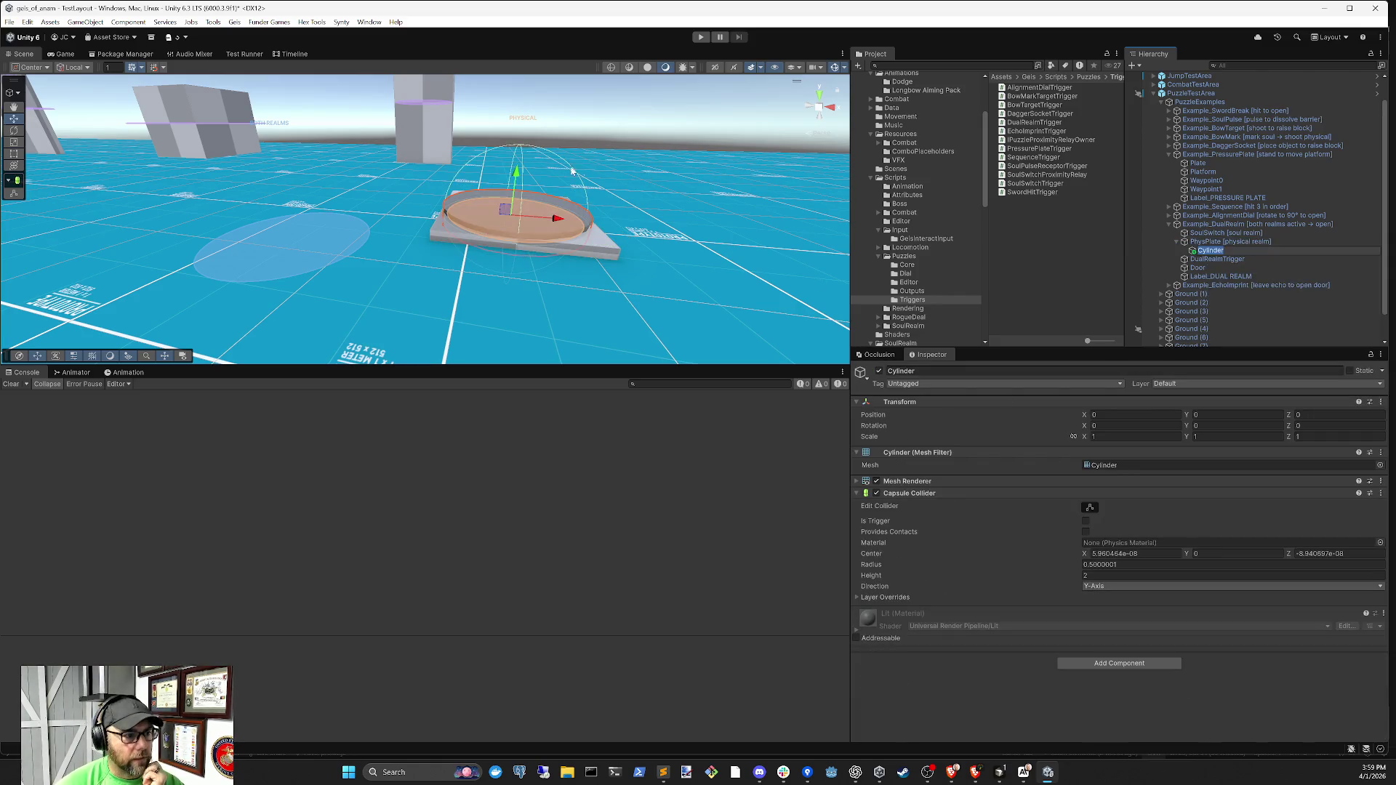
{"action": "left_click", "coordinate": [537, 138]}
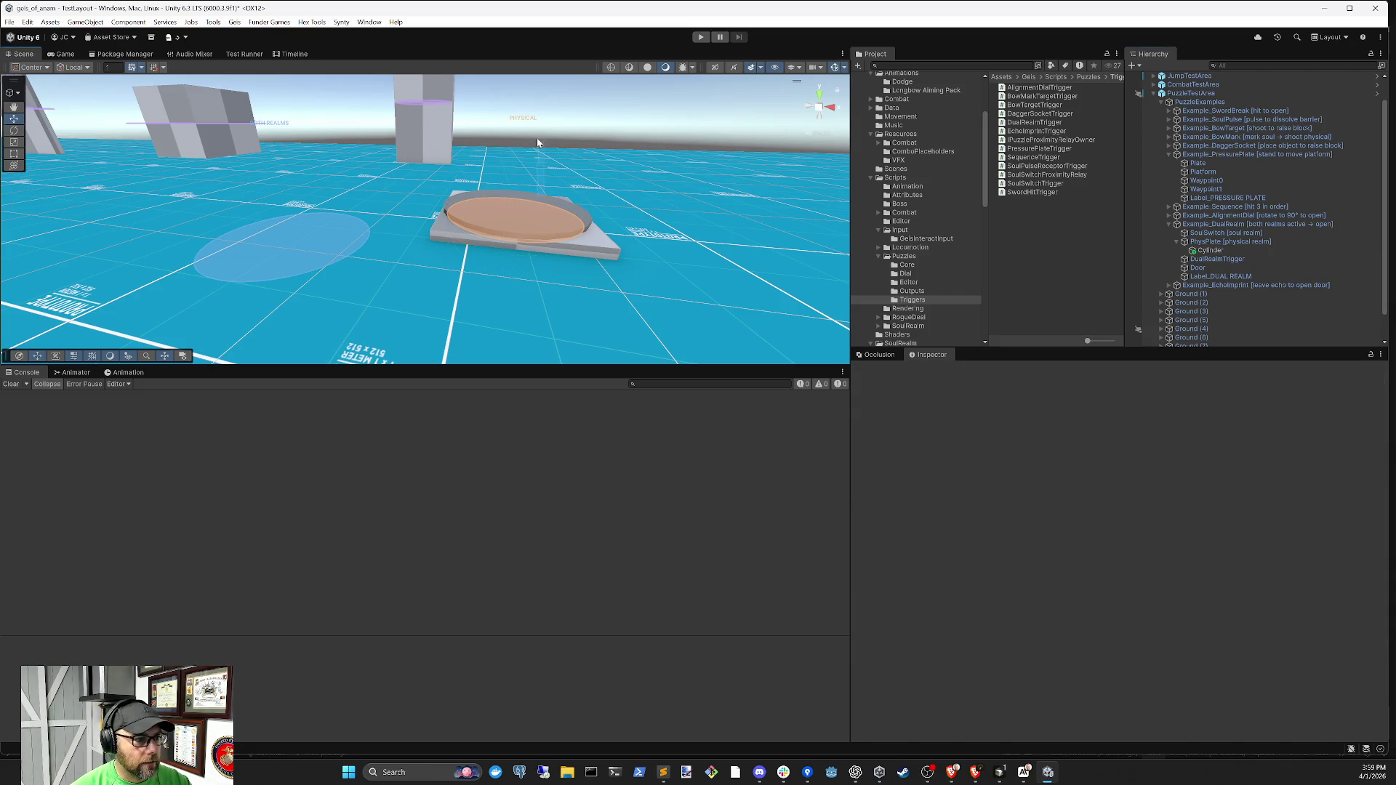
{"action": "left_click", "coordinate": [1221, 248]}
{"action": "mouse_move", "coordinate": [517, 172]}
{"action": "left_mouse_down"}
{"action": "mouse_move", "coordinate": [531, 117]}
{"action": "mouse_move", "coordinate": [534, 161]}
{"action": "left_mouse_up"}
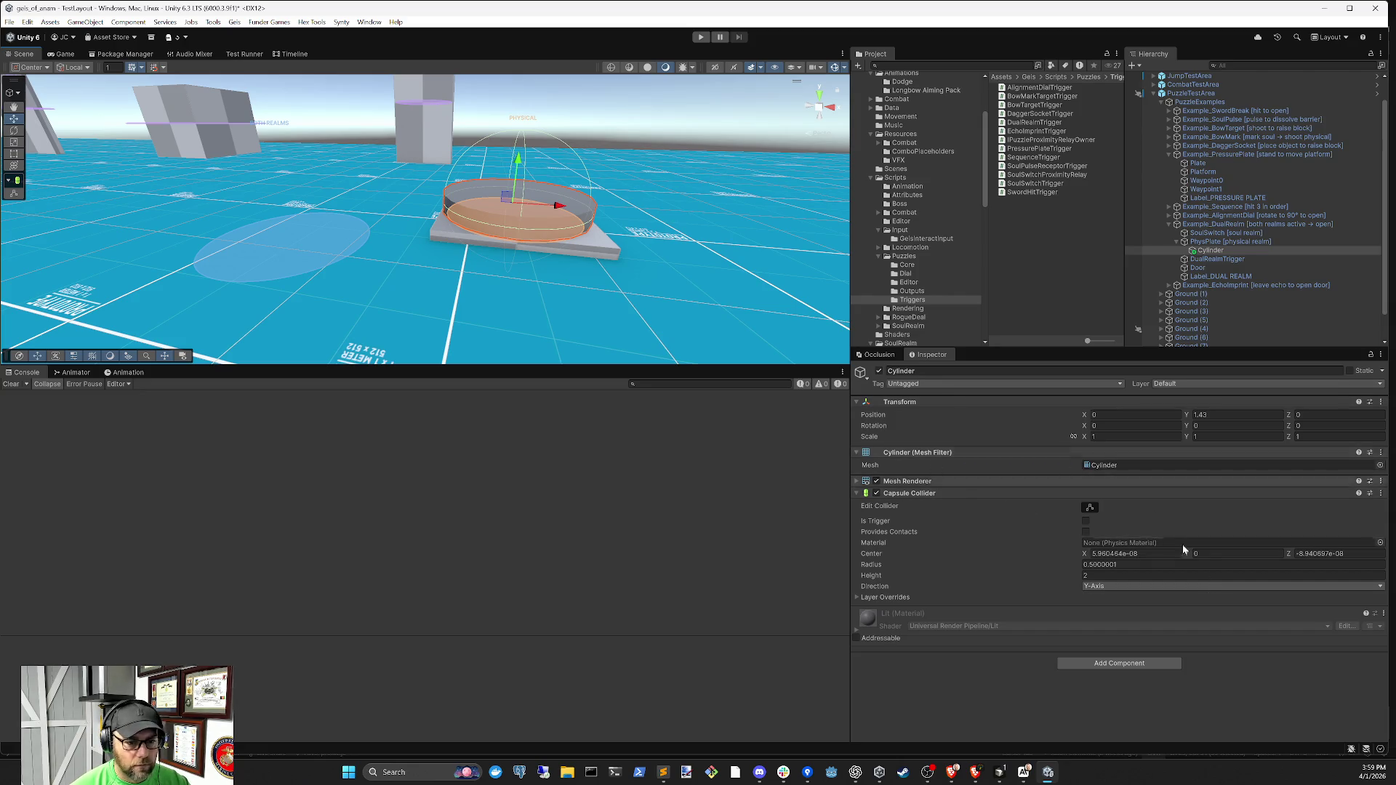
{"action": "mouse_move", "coordinate": [1187, 437]}
{"action": "left_mouse_down"}
{"action": "mouse_move", "coordinate": [1301, 438]}
{"action": "mouse_move", "coordinate": [1228, 436]}
{"action": "left_mouse_up"}
{"action": "left_click_drag", "start_coordinate": [515, 187], "coordinate": [517, 133]}
{"action": "left_click_drag", "start_coordinate": [516, 140], "coordinate": [515, 137]}
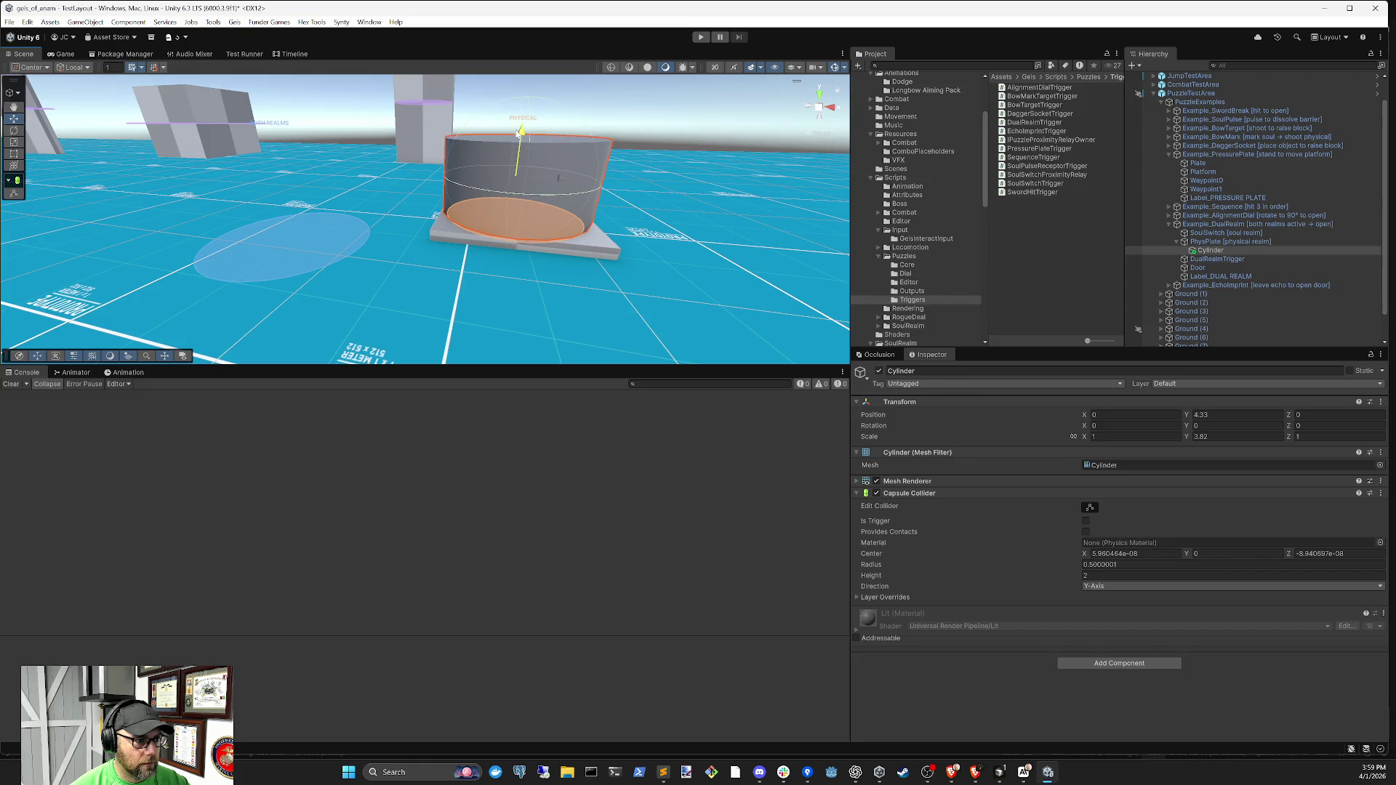
Remove the cylinder's Capsule Collider and assign it as the plate's Visual When Activated
{"action": "left_click", "coordinate": [877, 494]}
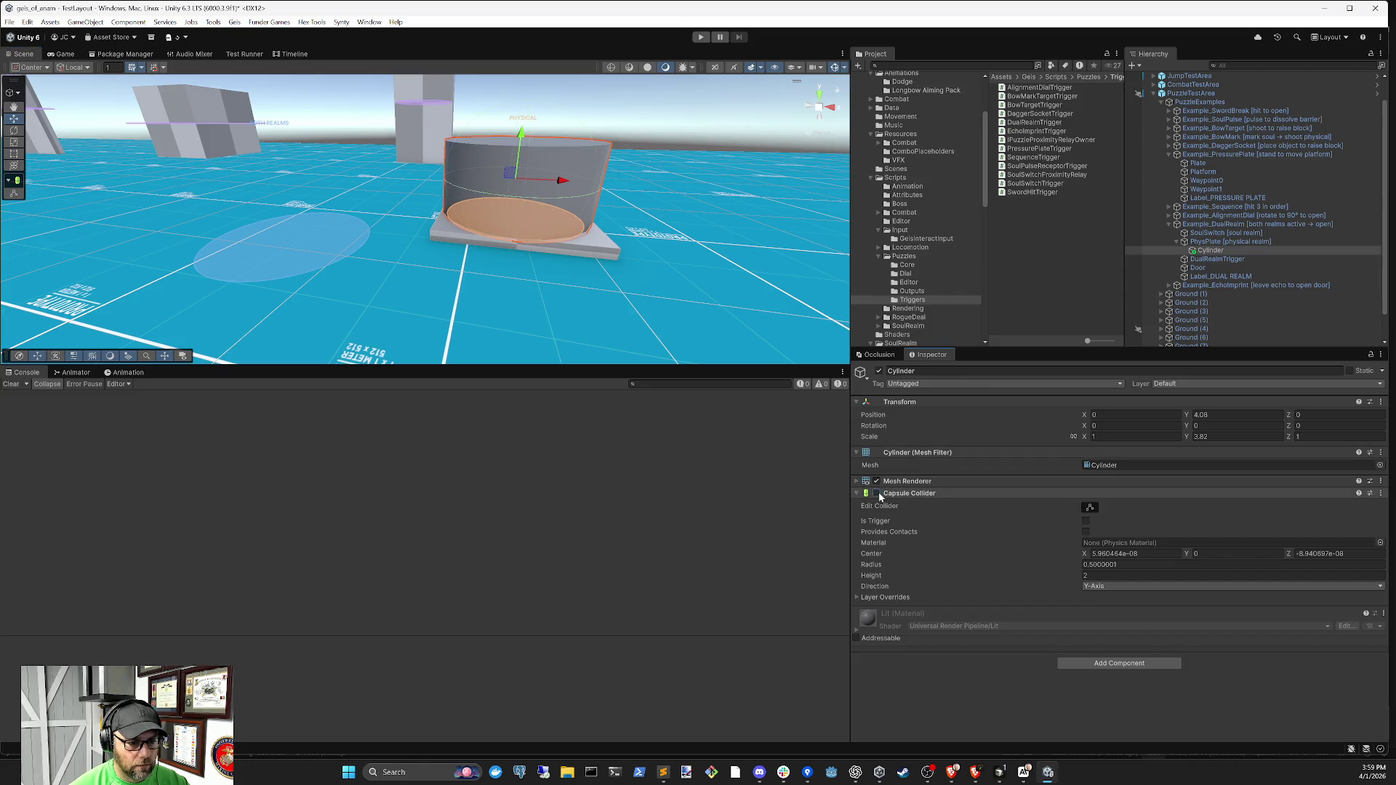
{"action": "right_click", "coordinate": [908, 497]}
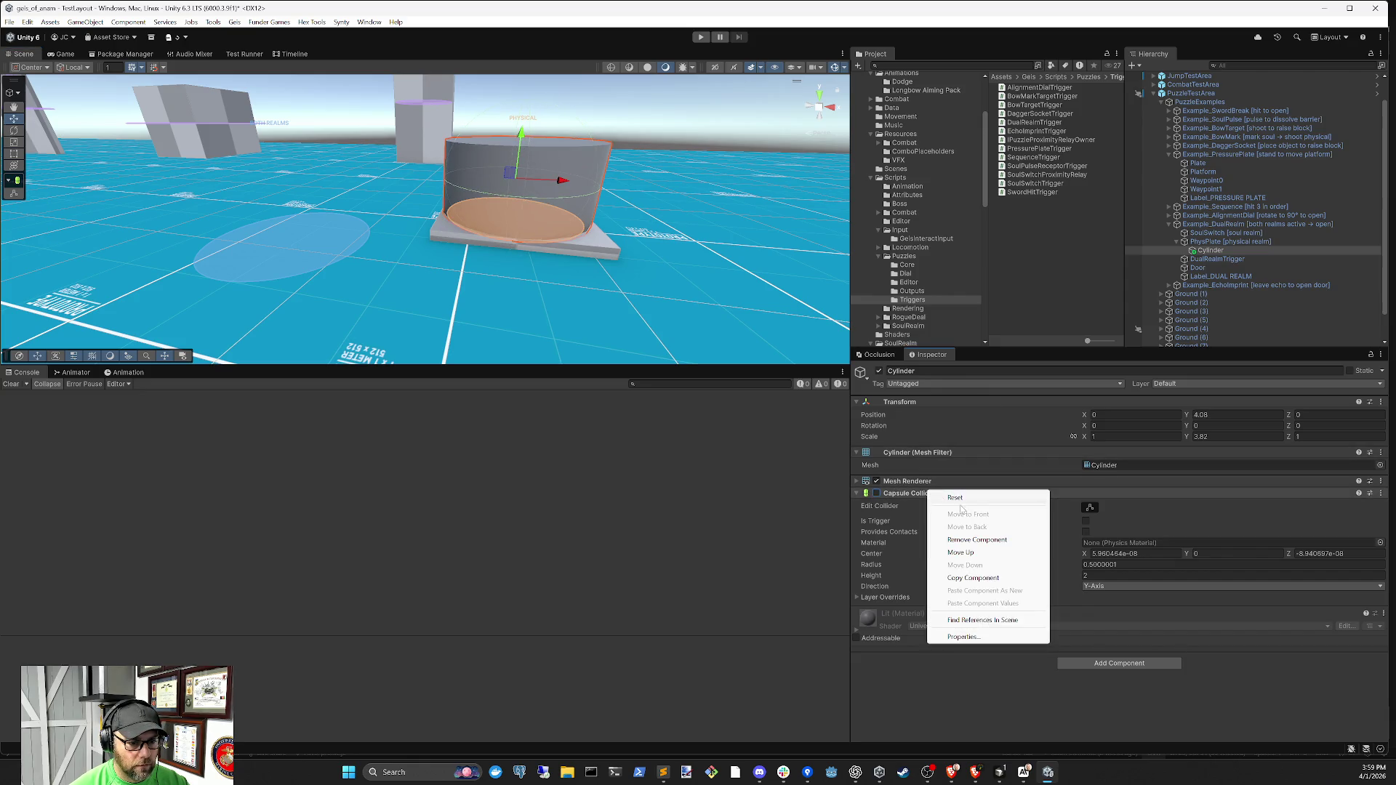
{"action": "left_click", "coordinate": [992, 543]}
{"action": "left_click", "coordinate": [1221, 242]}
{"action": "left_click_drag", "start_coordinate": [1213, 254], "coordinate": [1120, 638]}
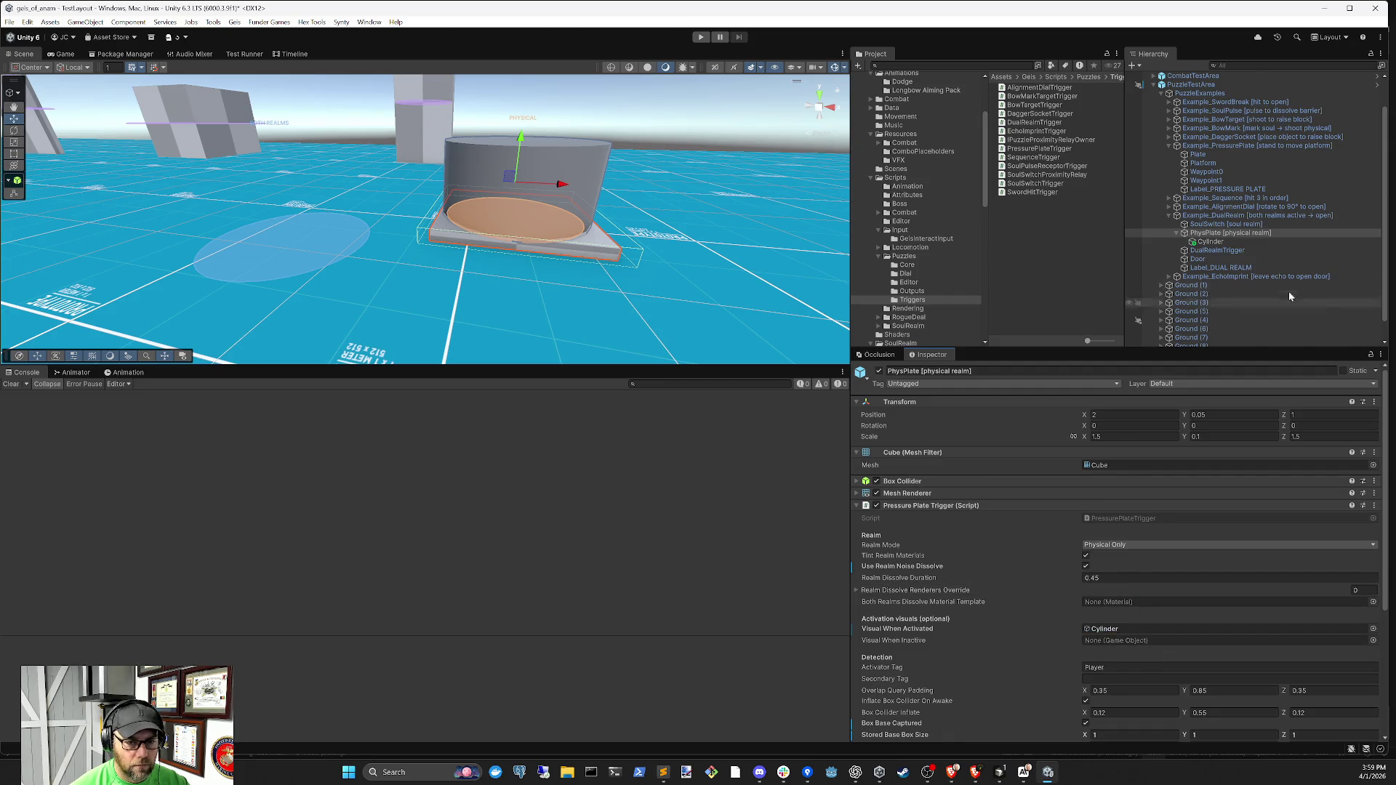
Start the playtest and walk the character onto the pressure plate
{"action": "left_click", "coordinate": [701, 39]}
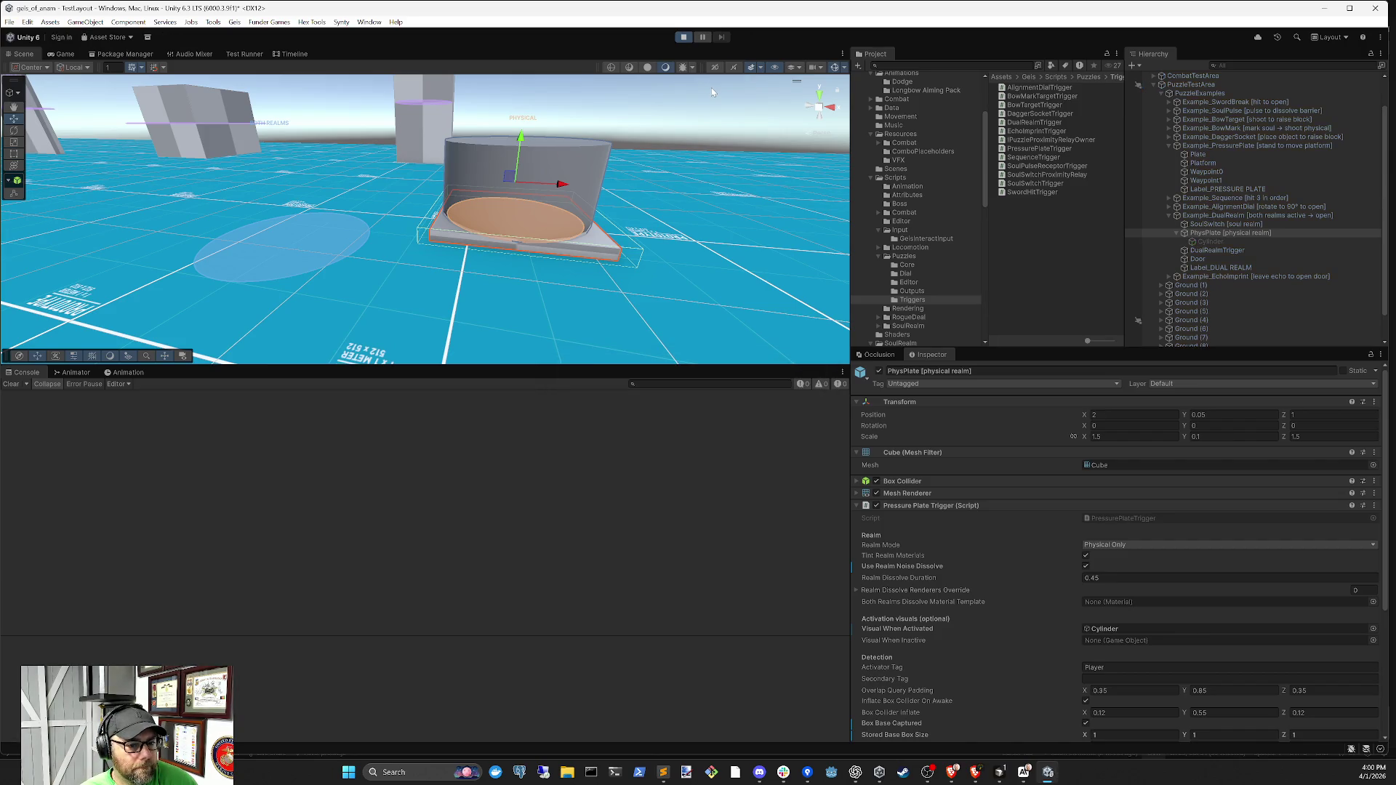
{"action": "key", "text": "w"}
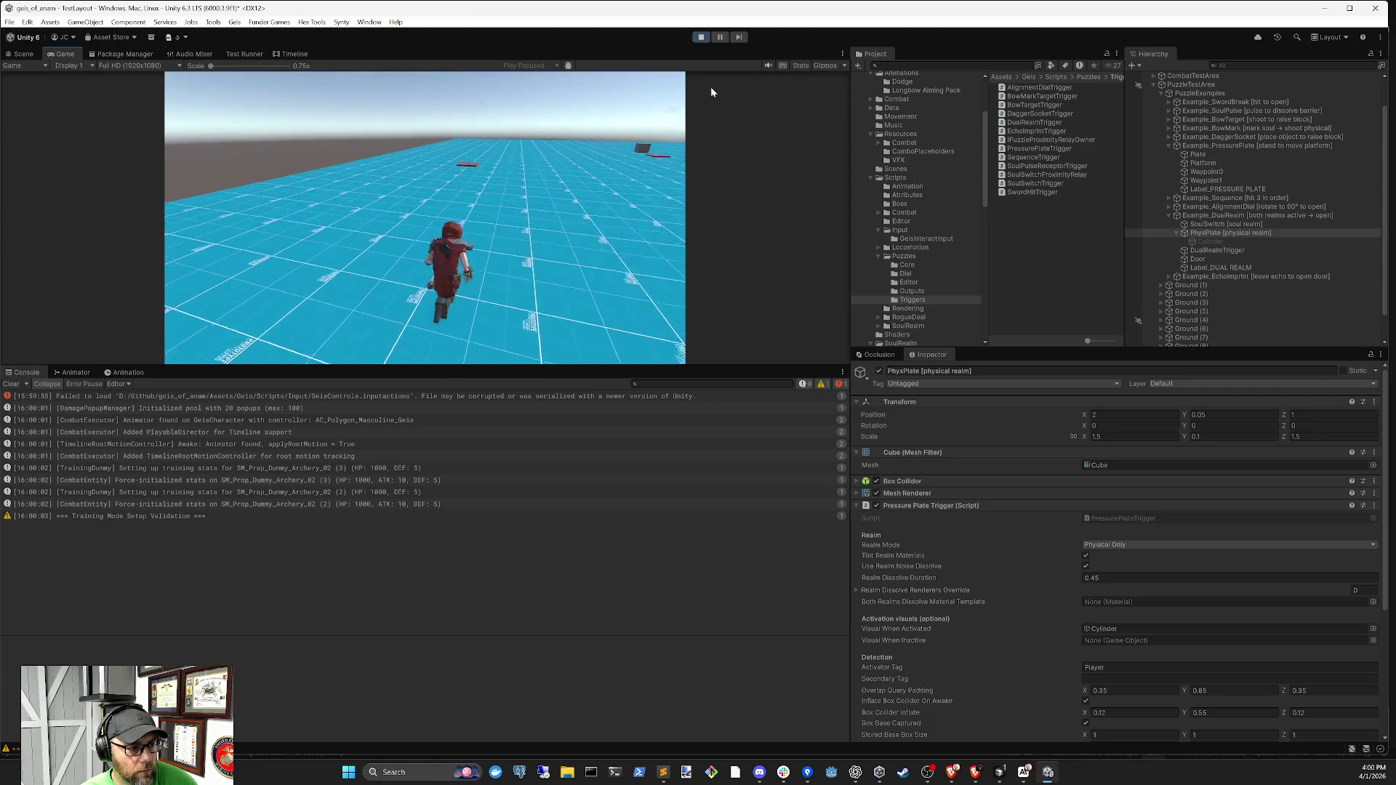
{"action": "key", "text": "d"}
{"action": "key", "text": "d"}
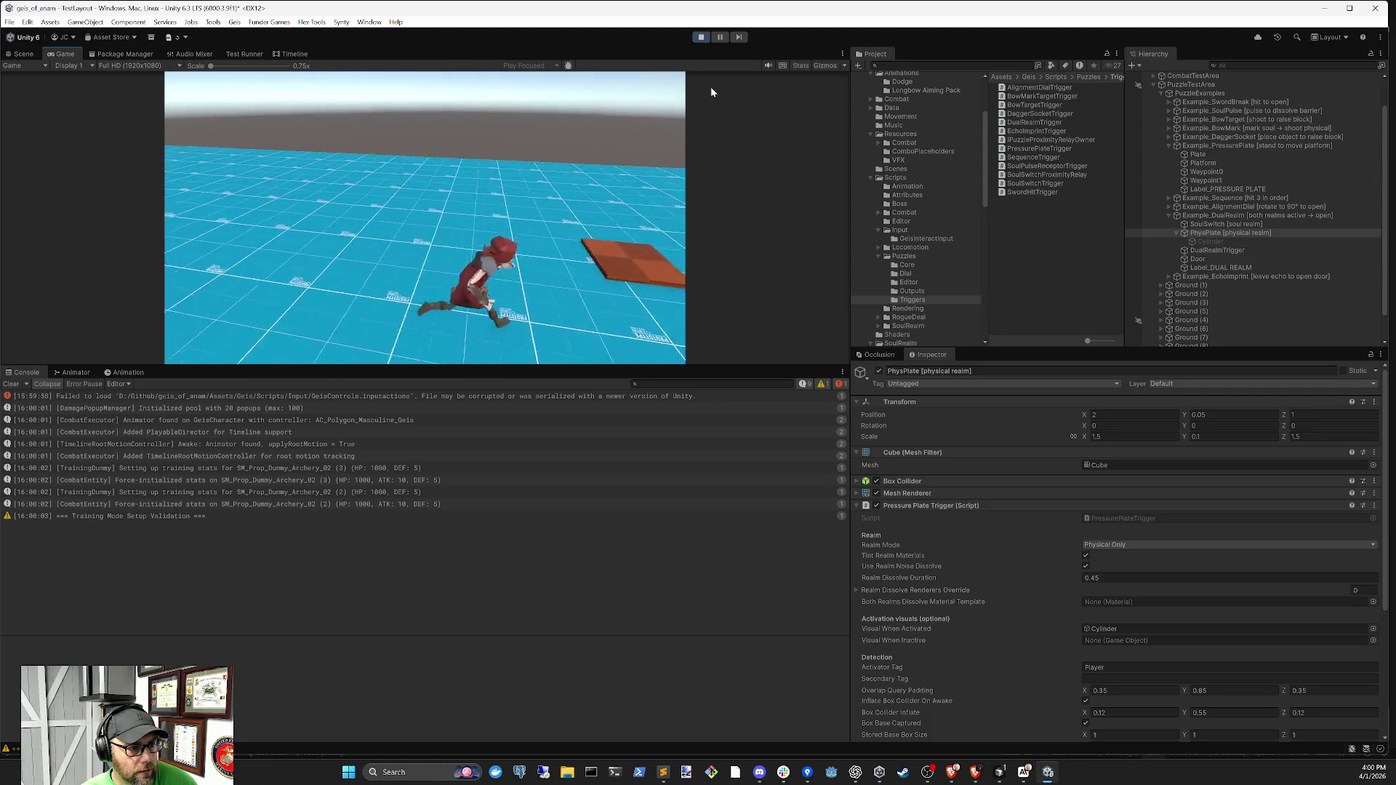
{"action": "key", "text": "s"}
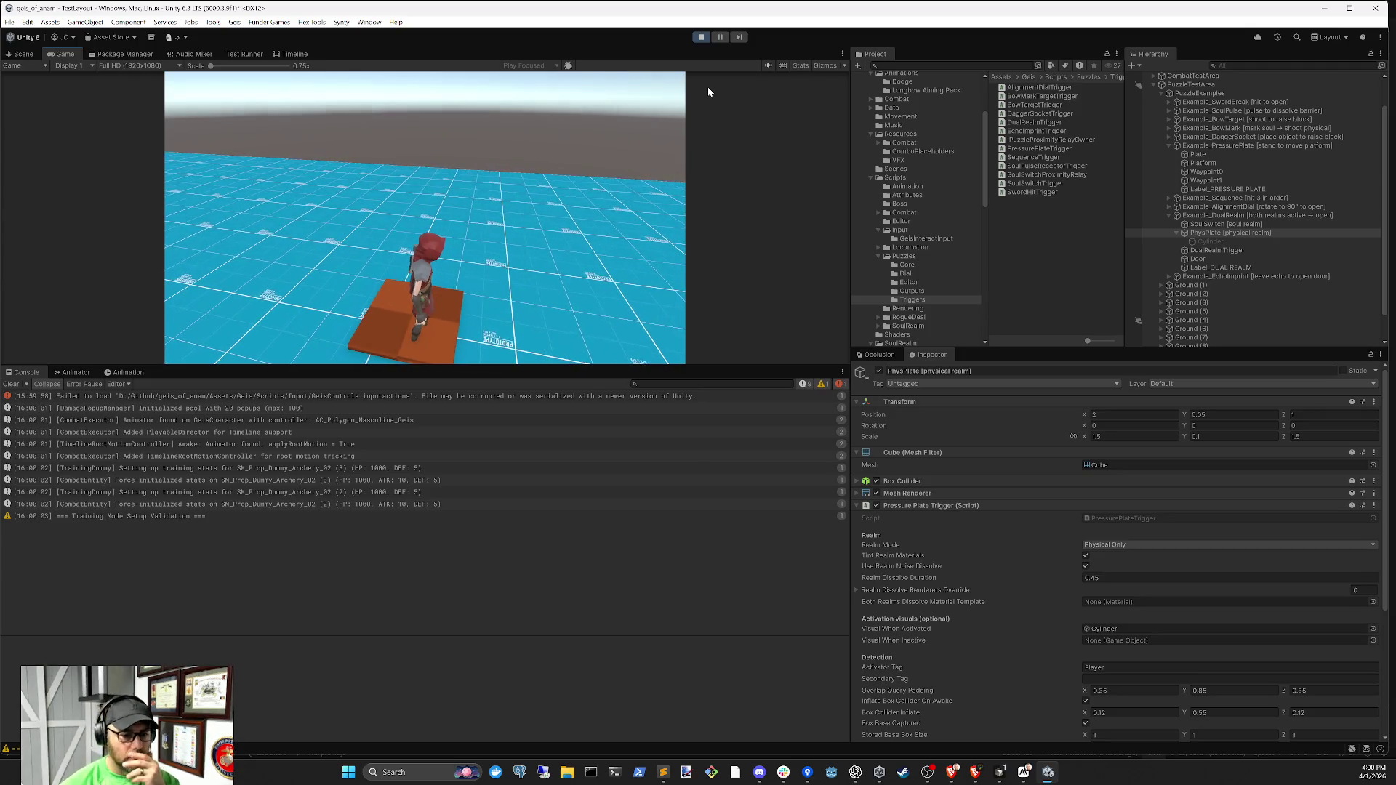
Lower PhysPlate's Y scale to 0.18 while the game is running
{"action": "scroll", "coordinate": [1156, 639], "scroll_direction": "down", "scroll_amount": 3}
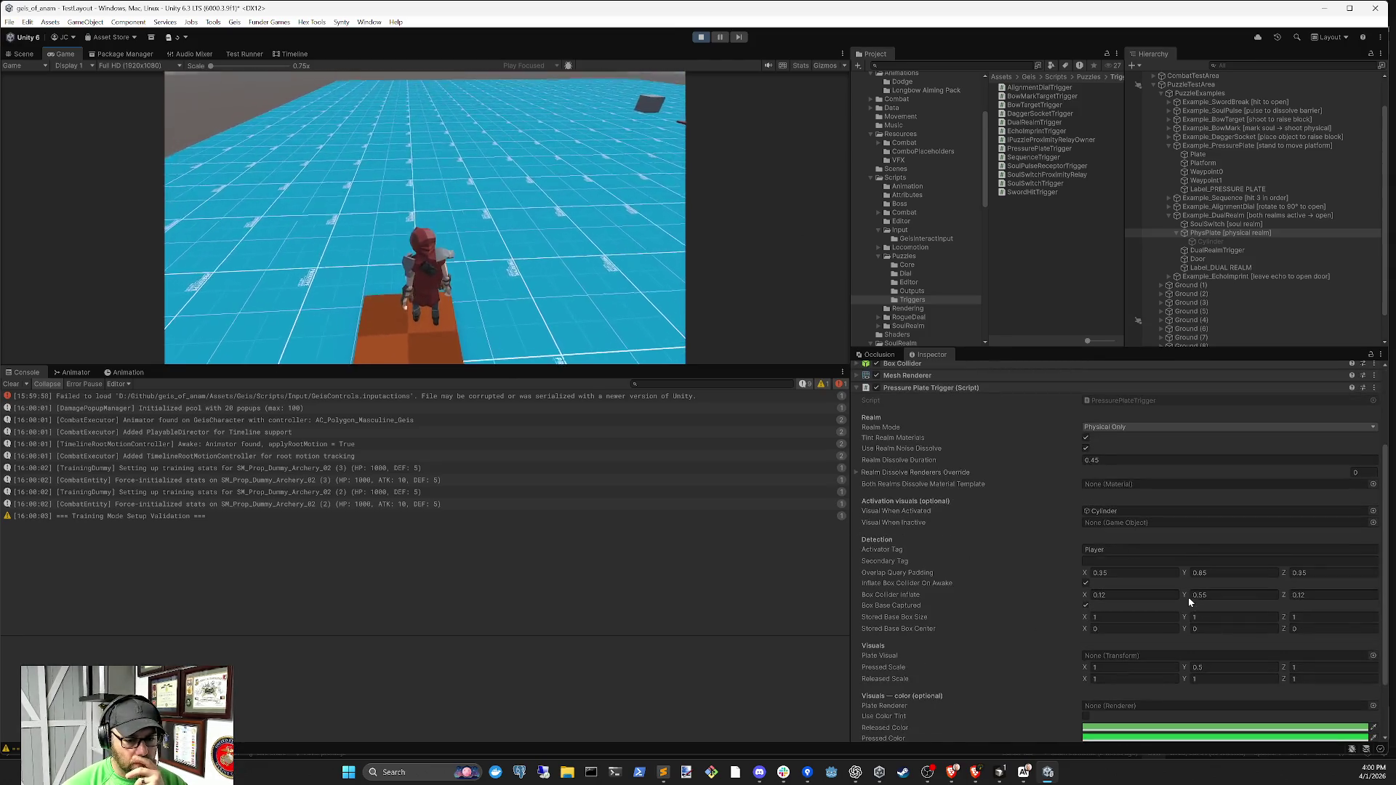
{"action": "scroll", "coordinate": [1180, 485], "scroll_direction": "up", "scroll_amount": 3}
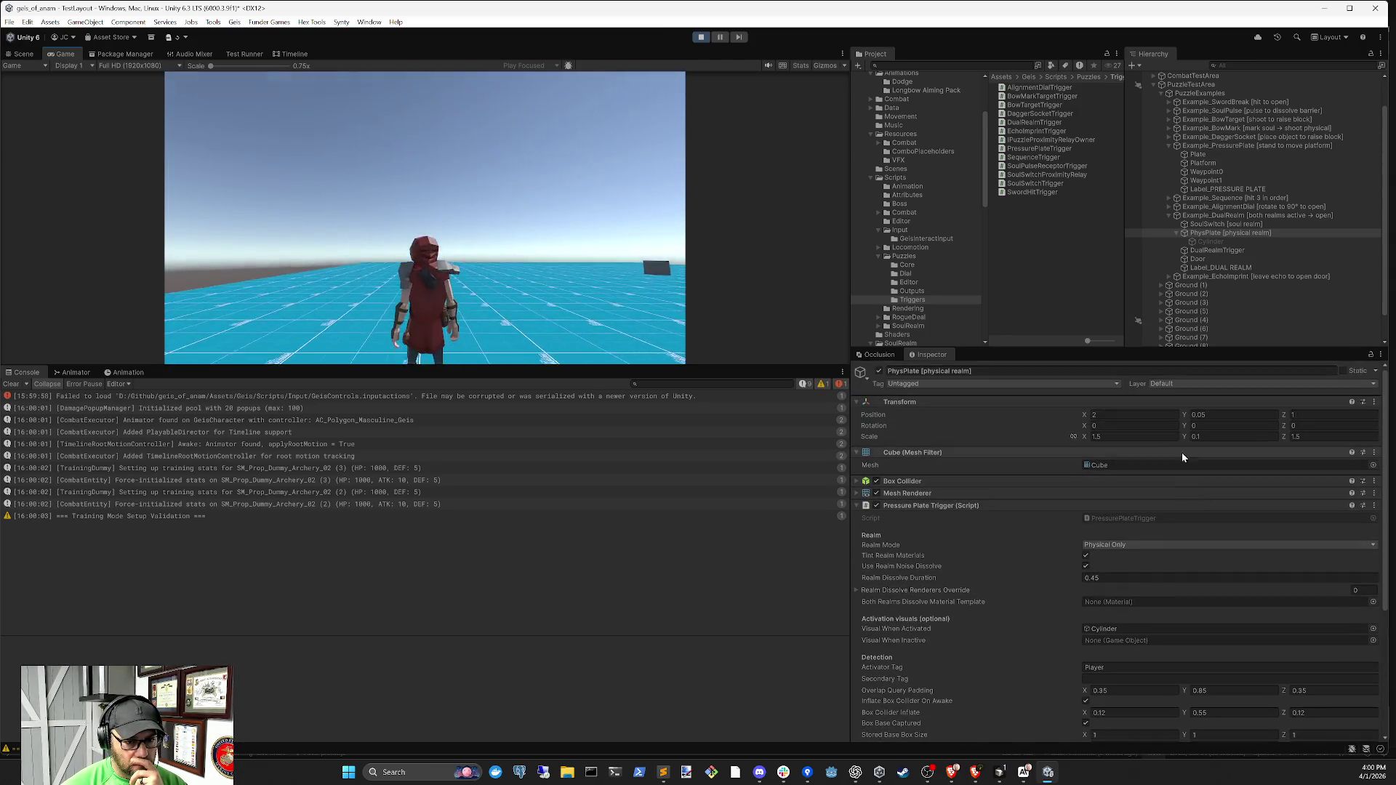
{"action": "left_click", "coordinate": [1185, 437]}
{"action": "type", "text": "0.08"}
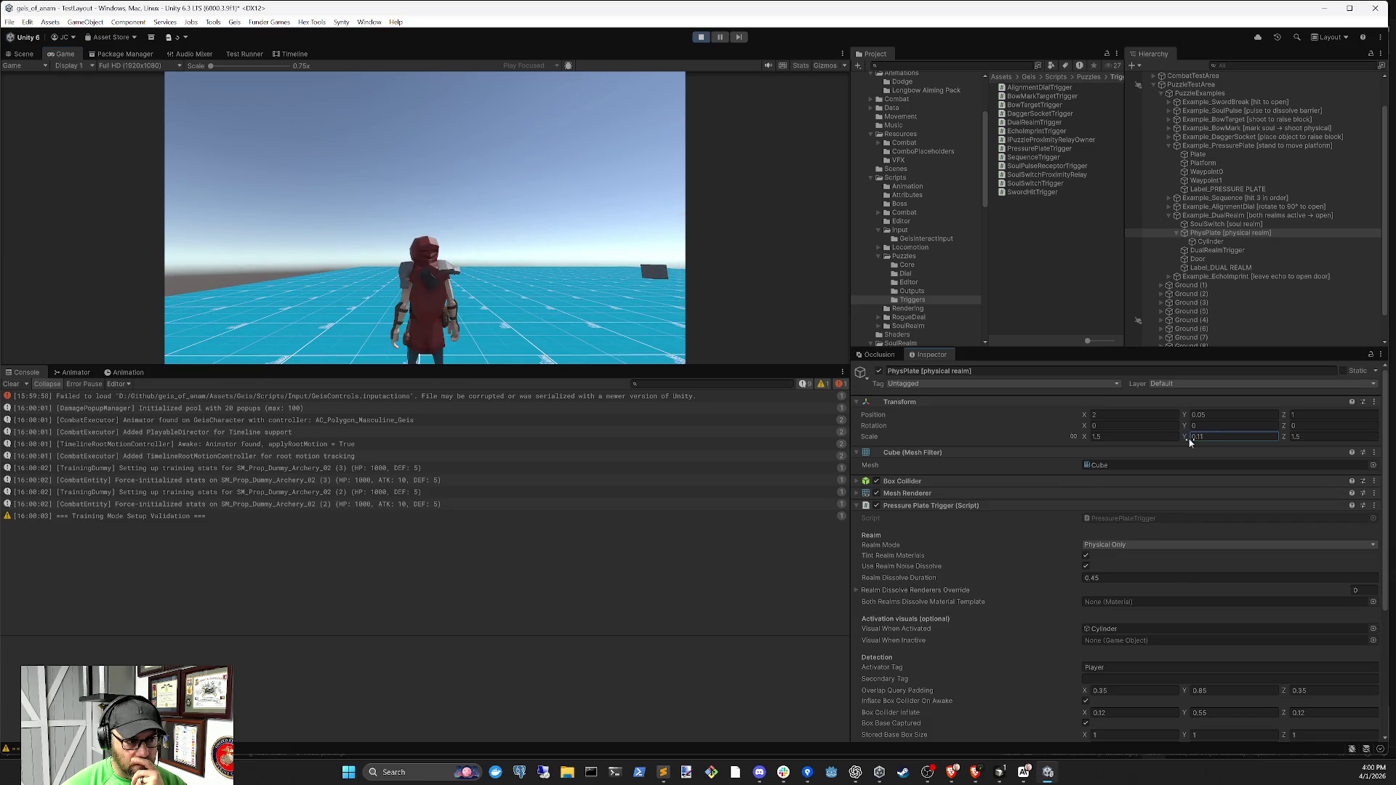
{"action": "left_click_drag", "start_coordinate": [1190, 444], "coordinate": [1192, 445]}
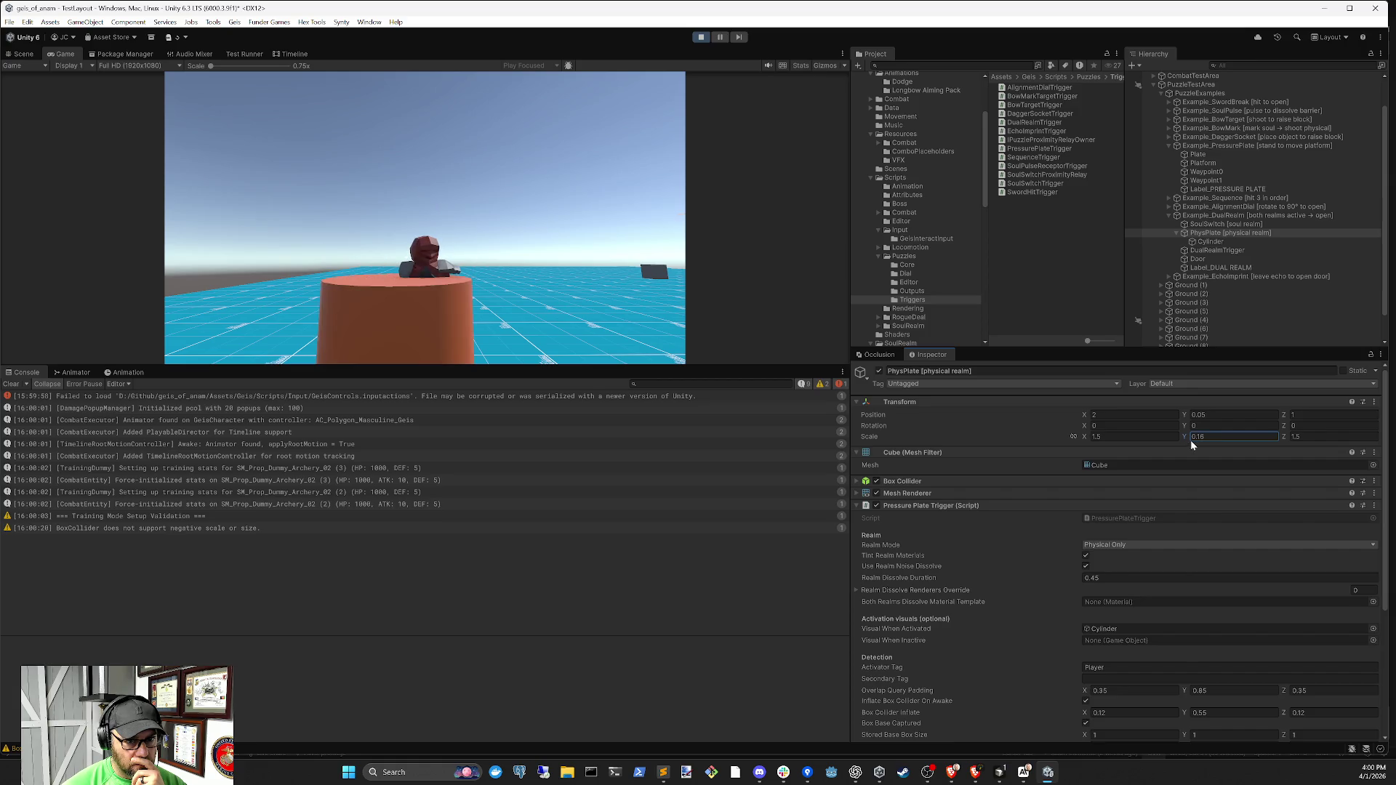
{"action": "left_click", "coordinate": [677, 371]}
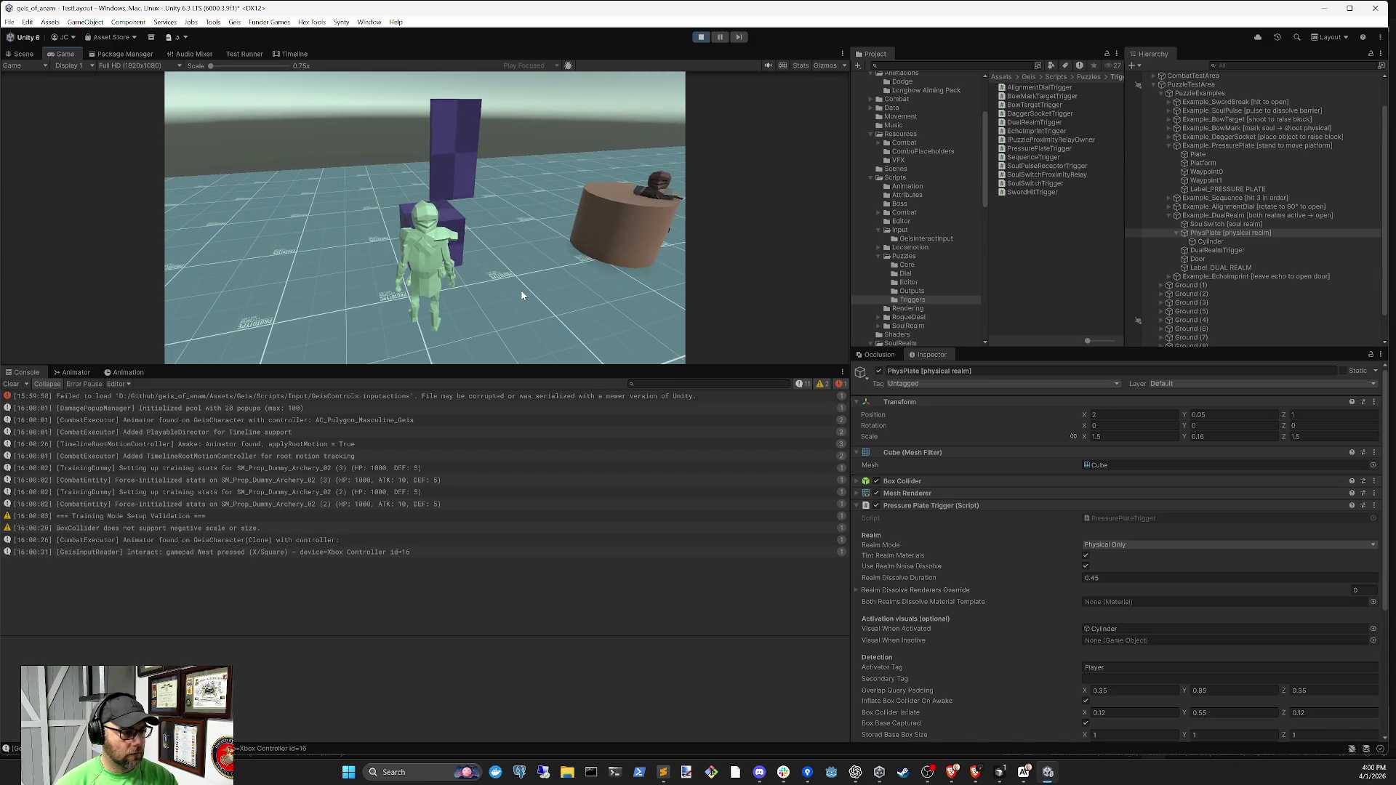
Assign PhysPlate as DualRealmTrigger's Physical Trigger, keeping SoulSwitch as Soul Trigger, then return to the game
{"action": "left_click", "coordinate": [1214, 224]}
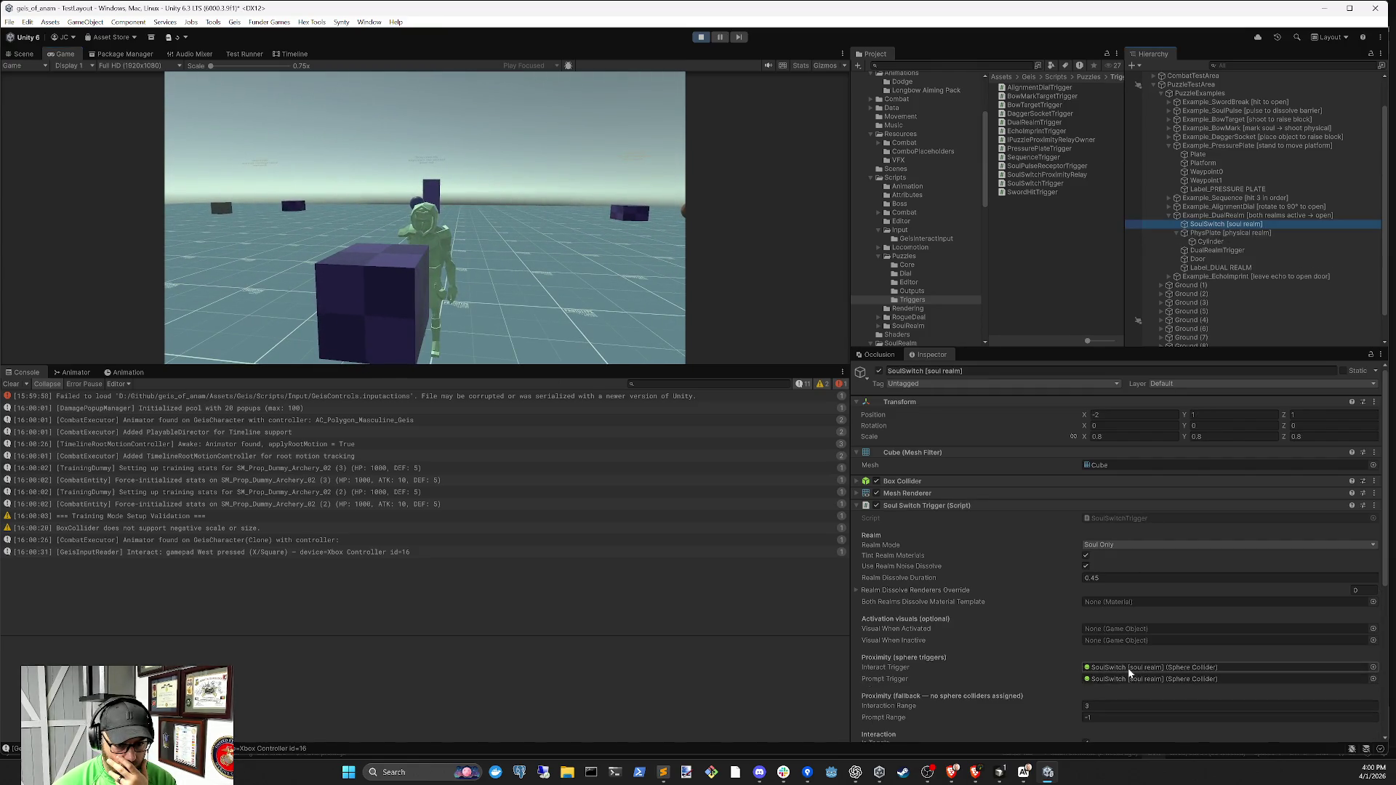
{"action": "scroll", "coordinate": [1129, 671], "scroll_direction": "down", "scroll_amount": 3}
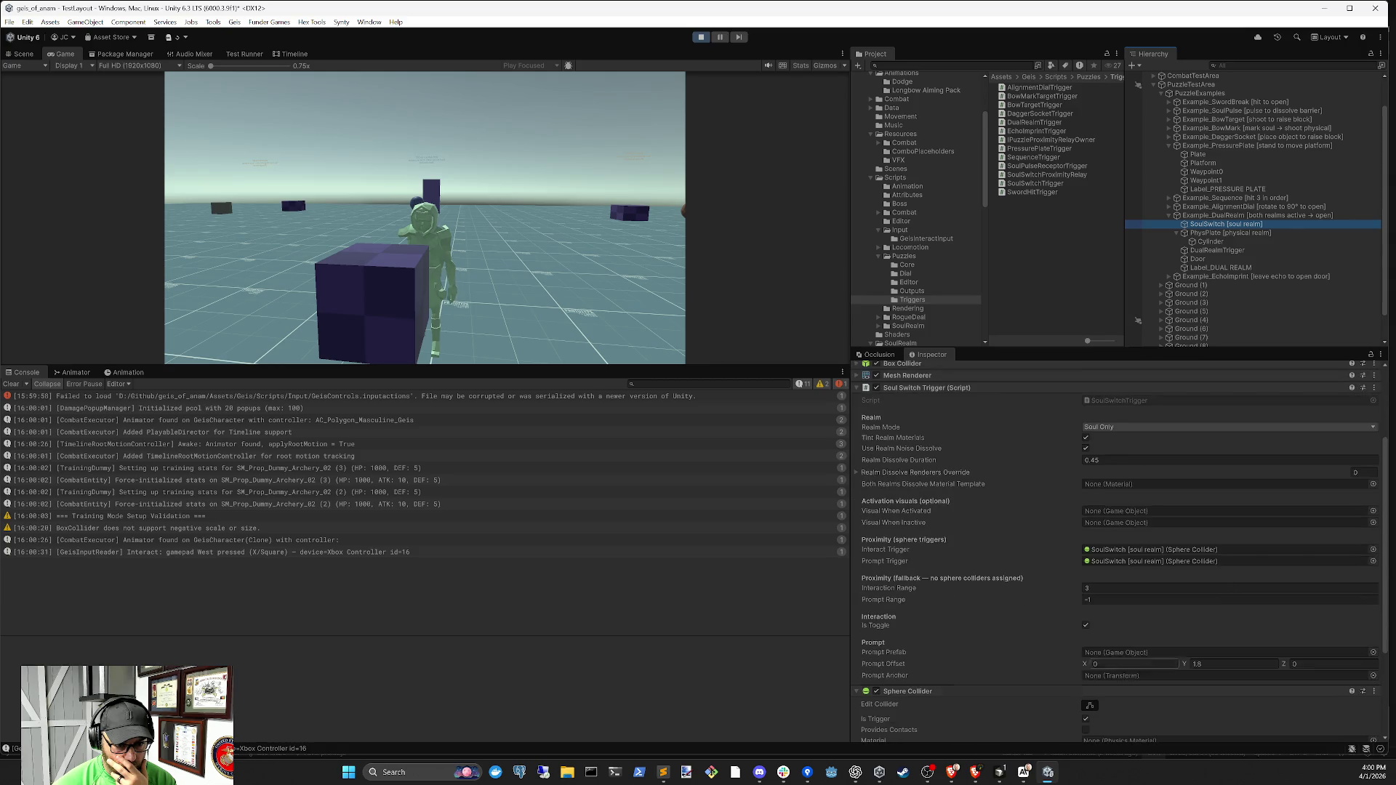
{"action": "left_click", "coordinate": [1215, 250]}
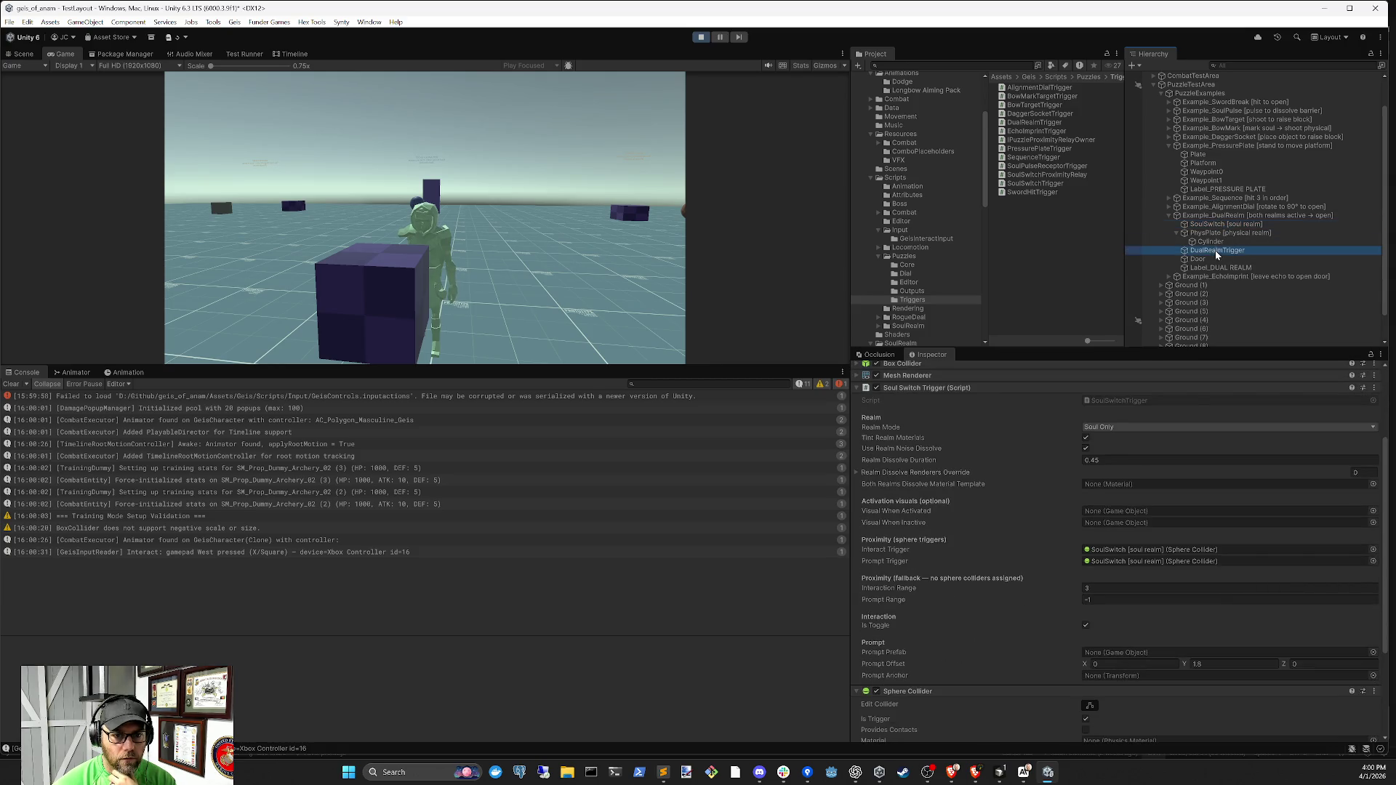
{"action": "left_click", "coordinate": [1131, 617]}
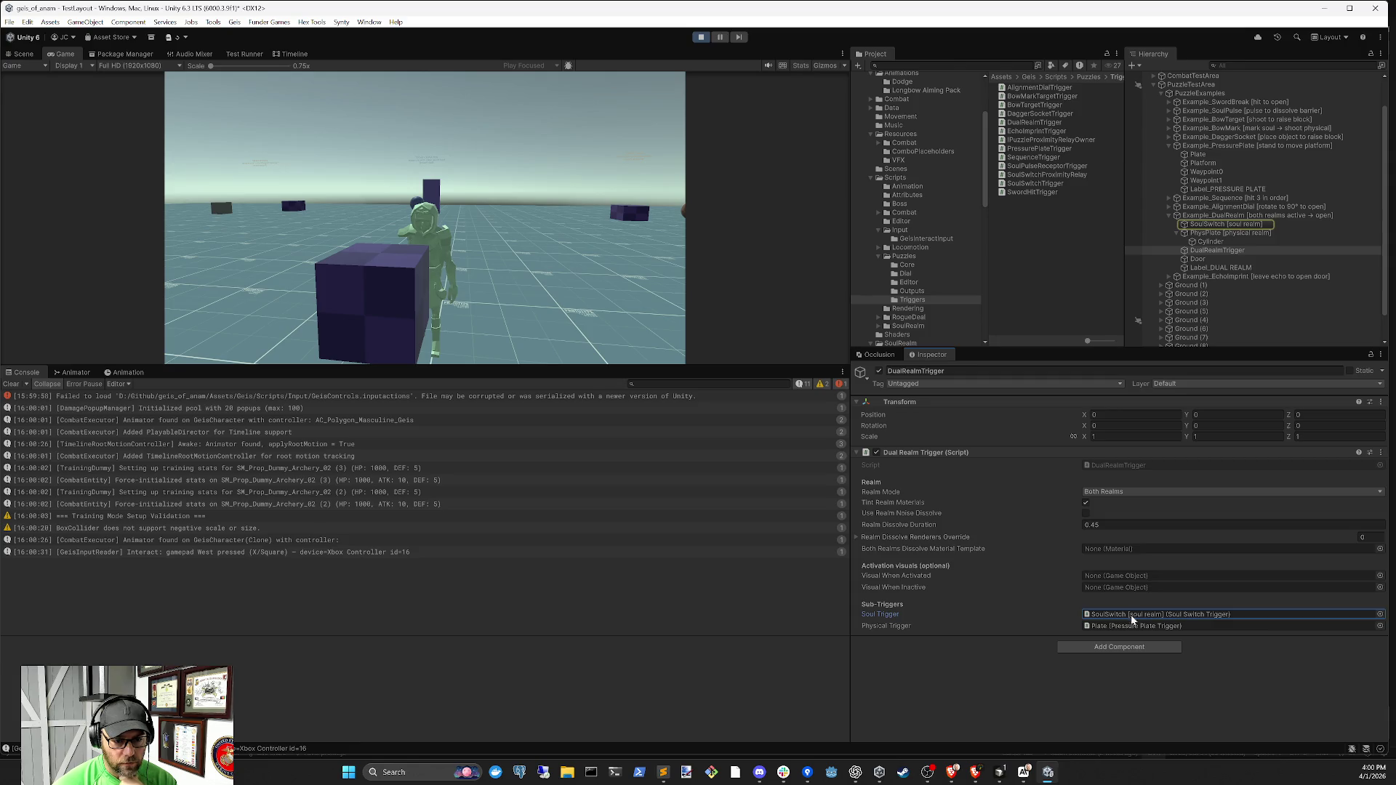
{"action": "left_click", "coordinate": [1138, 626]}
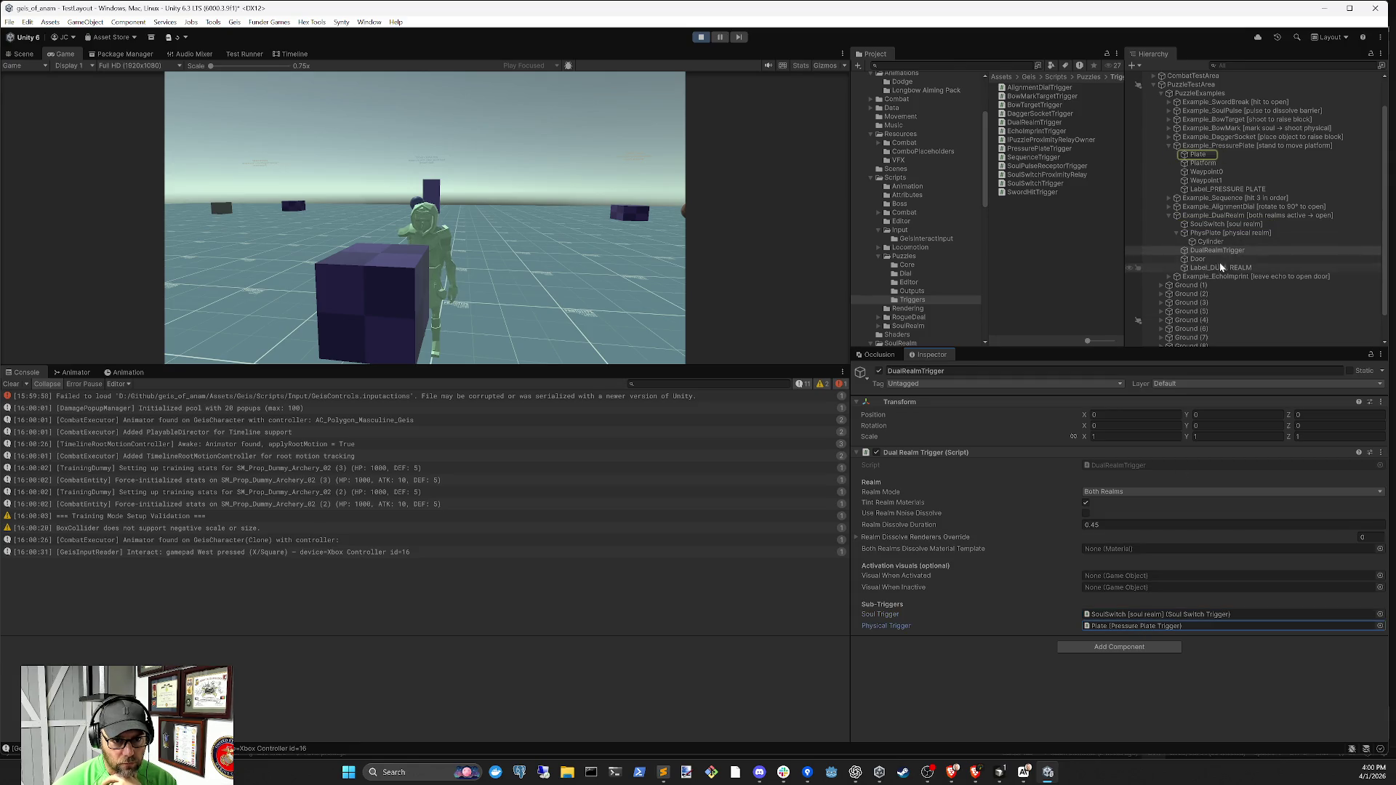
{"action": "left_click_drag", "start_coordinate": [1222, 233], "coordinate": [1151, 626]}
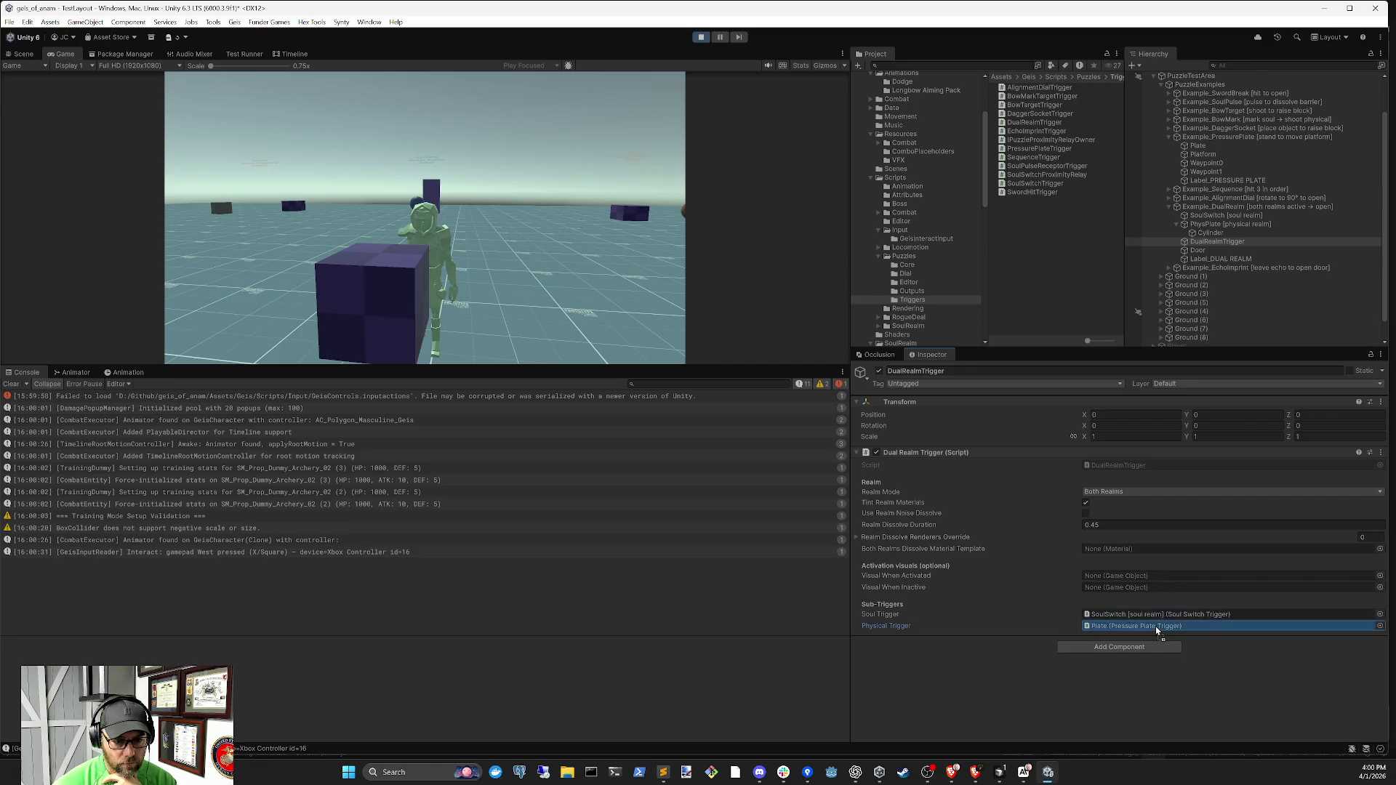
{"action": "left_click", "coordinate": [571, 289]}
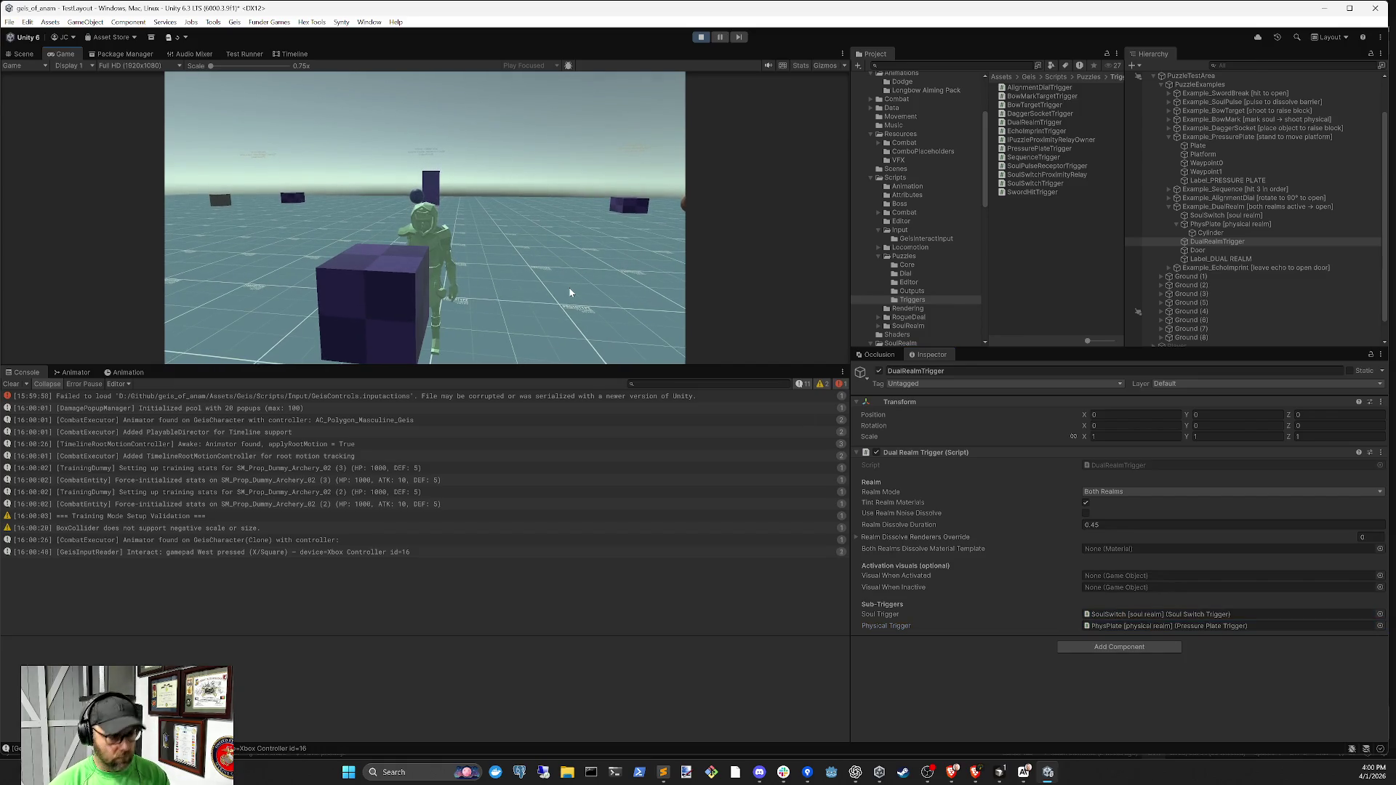
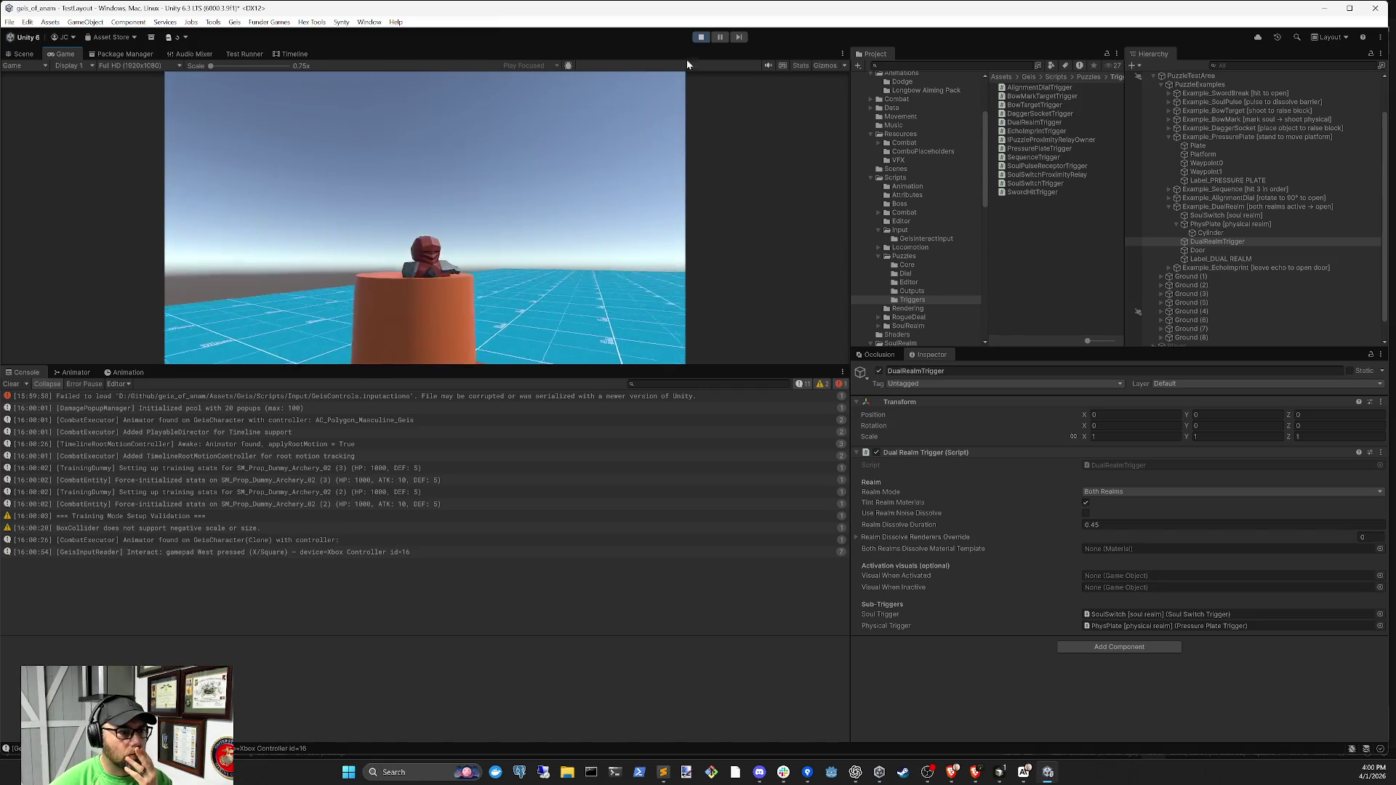
Exit Play mode and give PhysPlate a Transform Scale Y of 0.5
{"action": "left_click", "coordinate": [699, 38]}
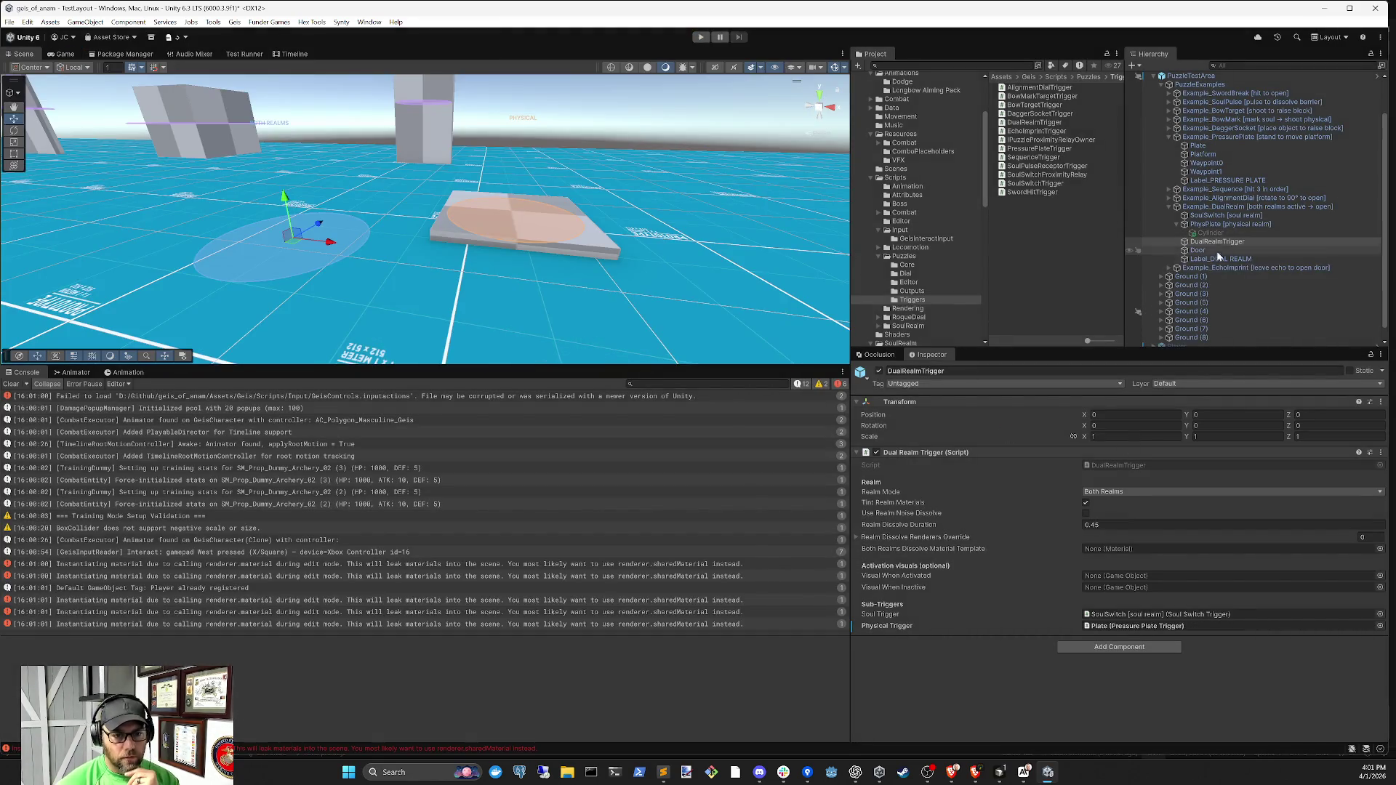
{"action": "left_click", "coordinate": [1211, 233]}
{"action": "left_click", "coordinate": [1215, 226]}
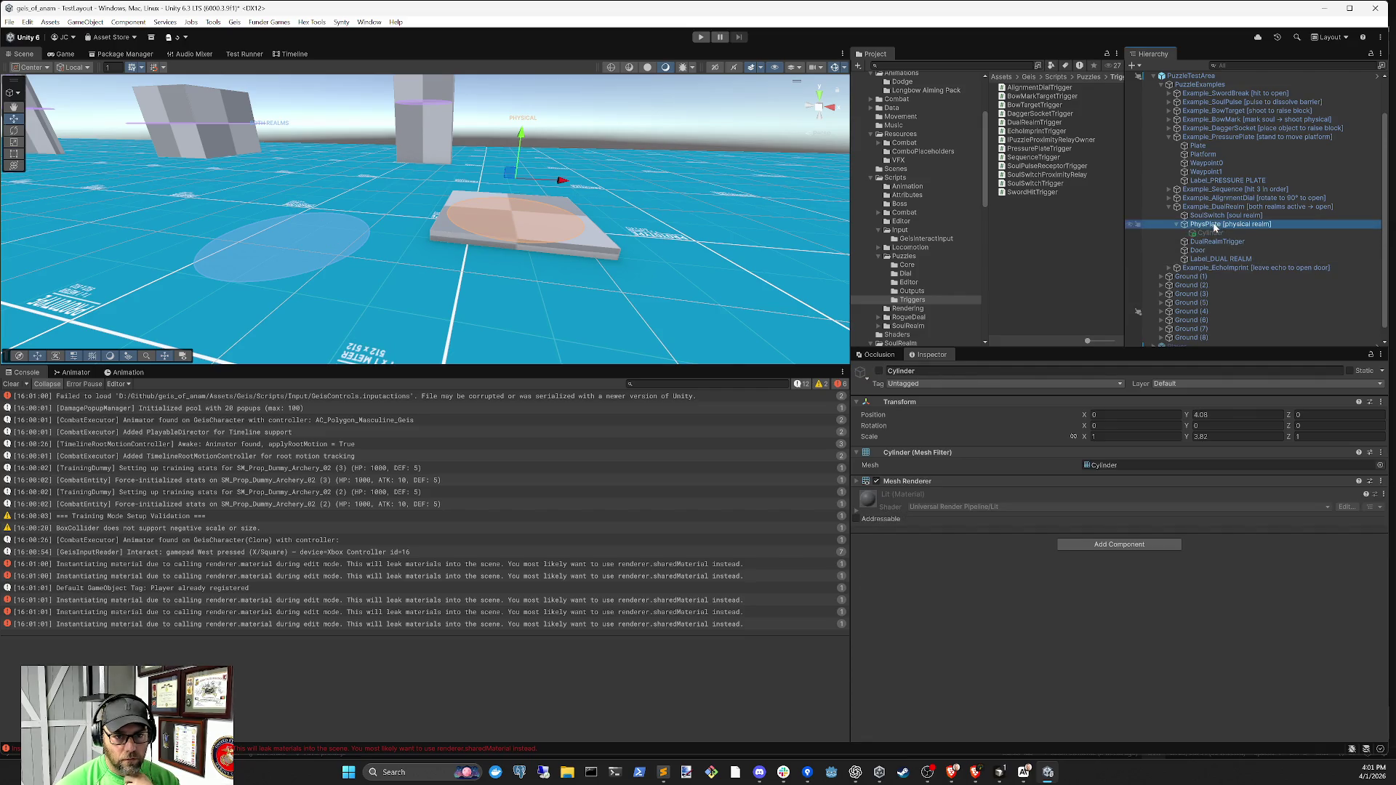
{"action": "left_click", "coordinate": [1212, 437]}
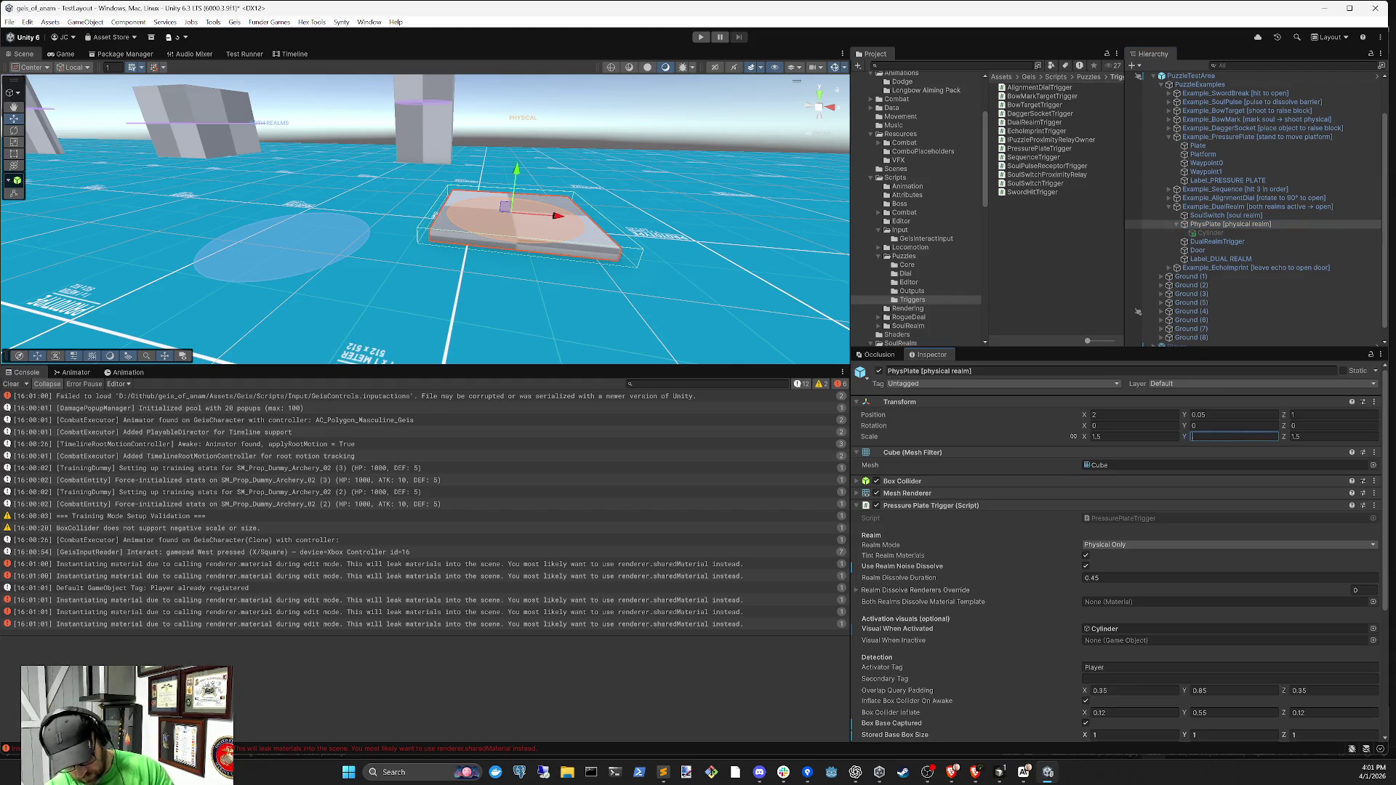
{"action": "type", "text": "0.5"}
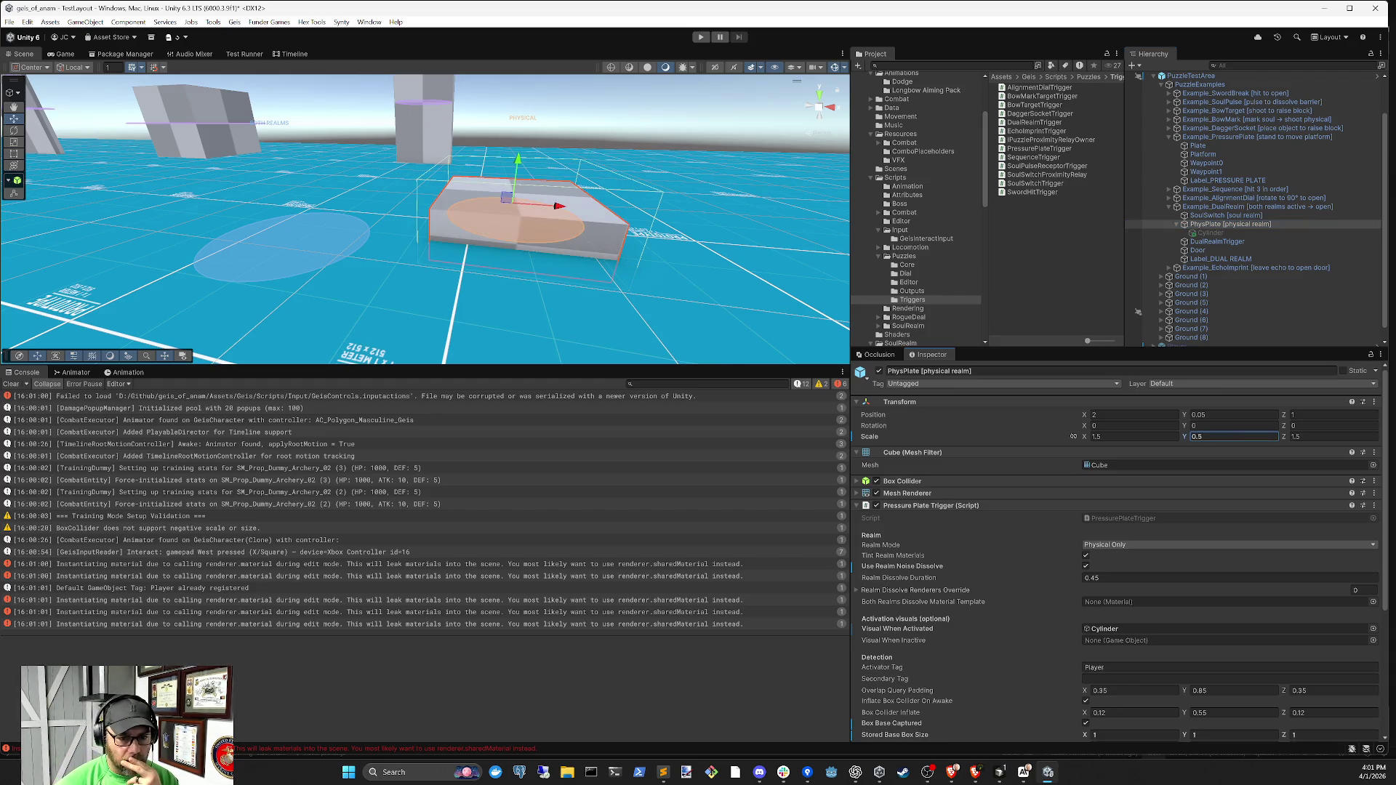
{"action": "left_click", "coordinate": [1213, 242]}
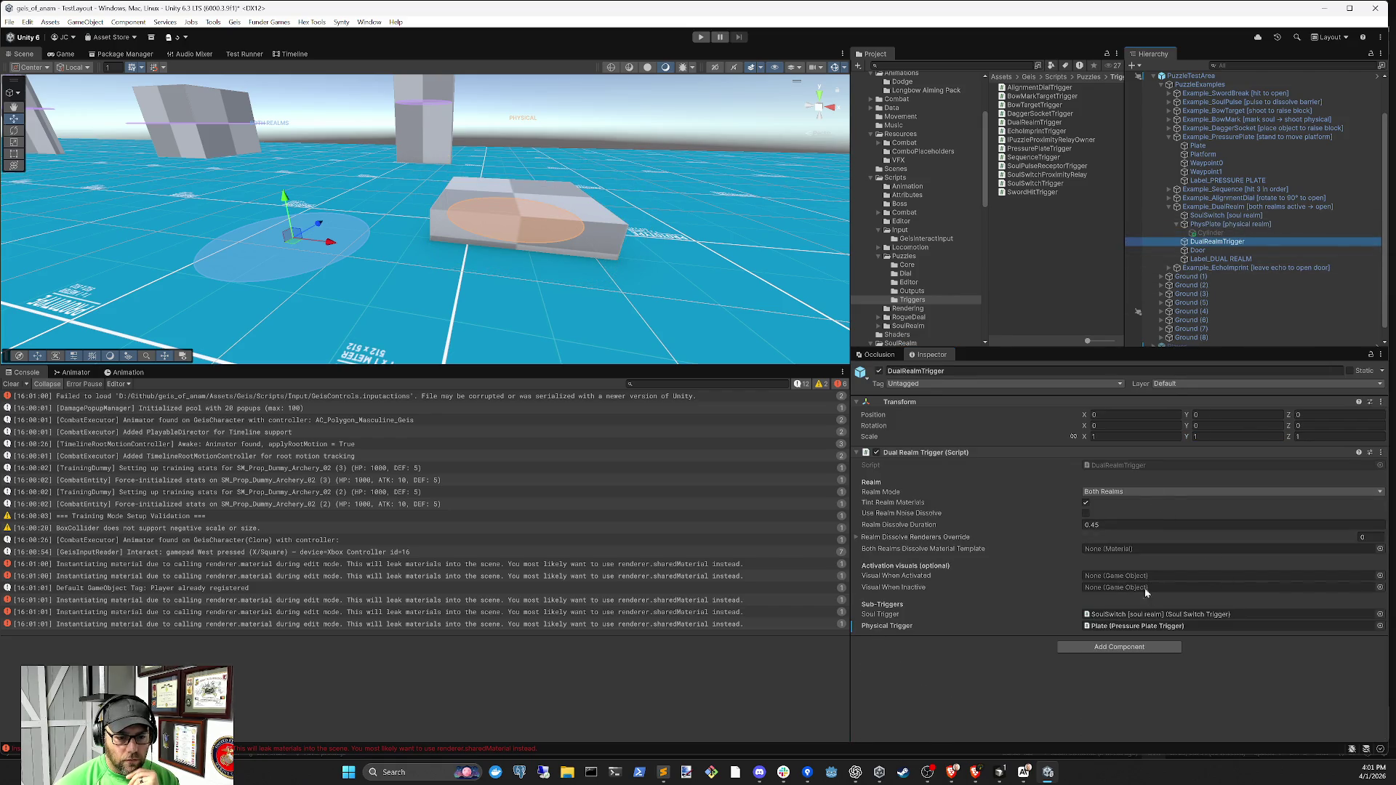
Assign PhysPlate to DualRealmTrigger's Physical Trigger field and review PhysPlate's pressure plate settings
{"action": "left_click_drag", "start_coordinate": [1214, 224], "coordinate": [1181, 627]}
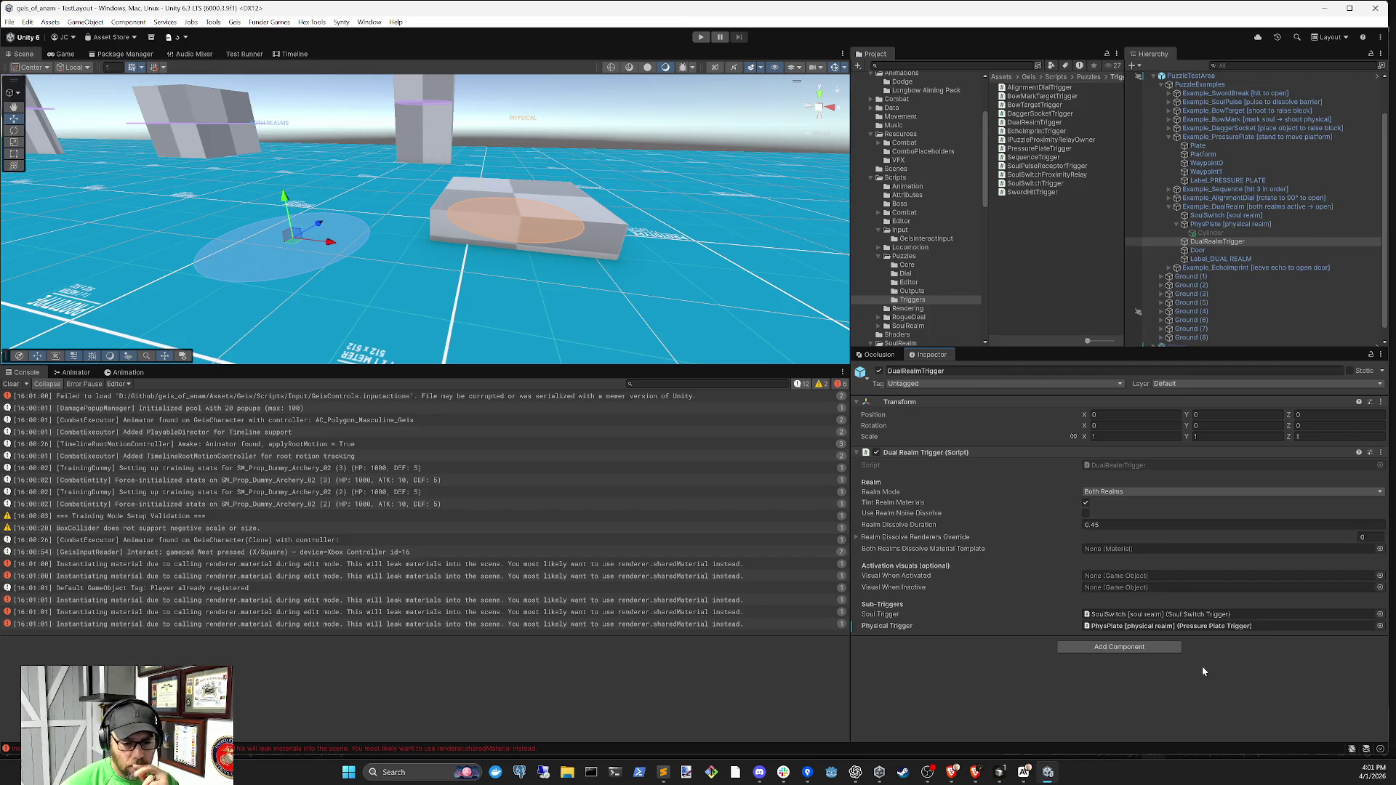
{"action": "left_click", "coordinate": [1212, 225]}
{"action": "scroll", "coordinate": [1198, 565], "scroll_direction": "down", "scroll_amount": 4}
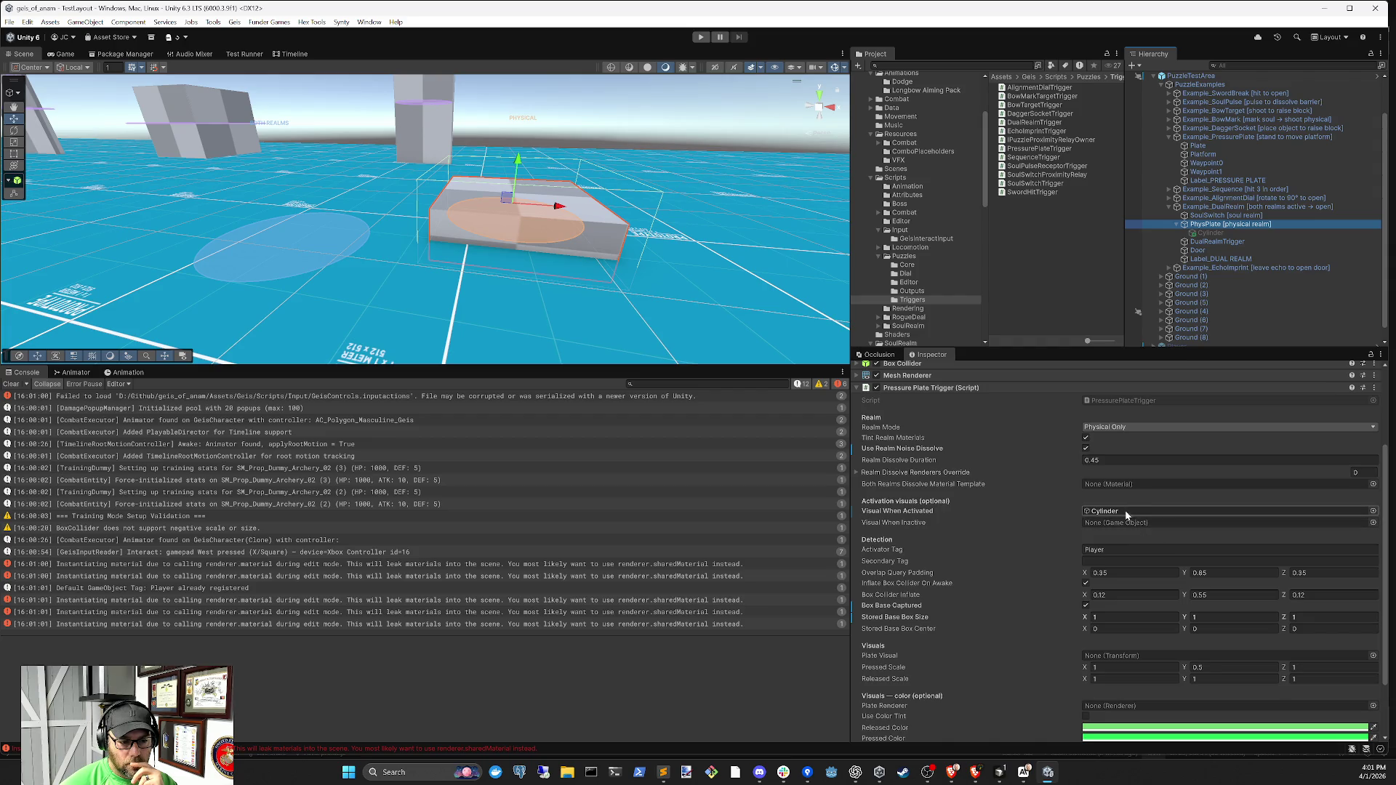
{"action": "left_click", "coordinate": [1125, 512]}
{"action": "scroll", "coordinate": [1134, 516], "scroll_direction": "up", "scroll_amount": 3}
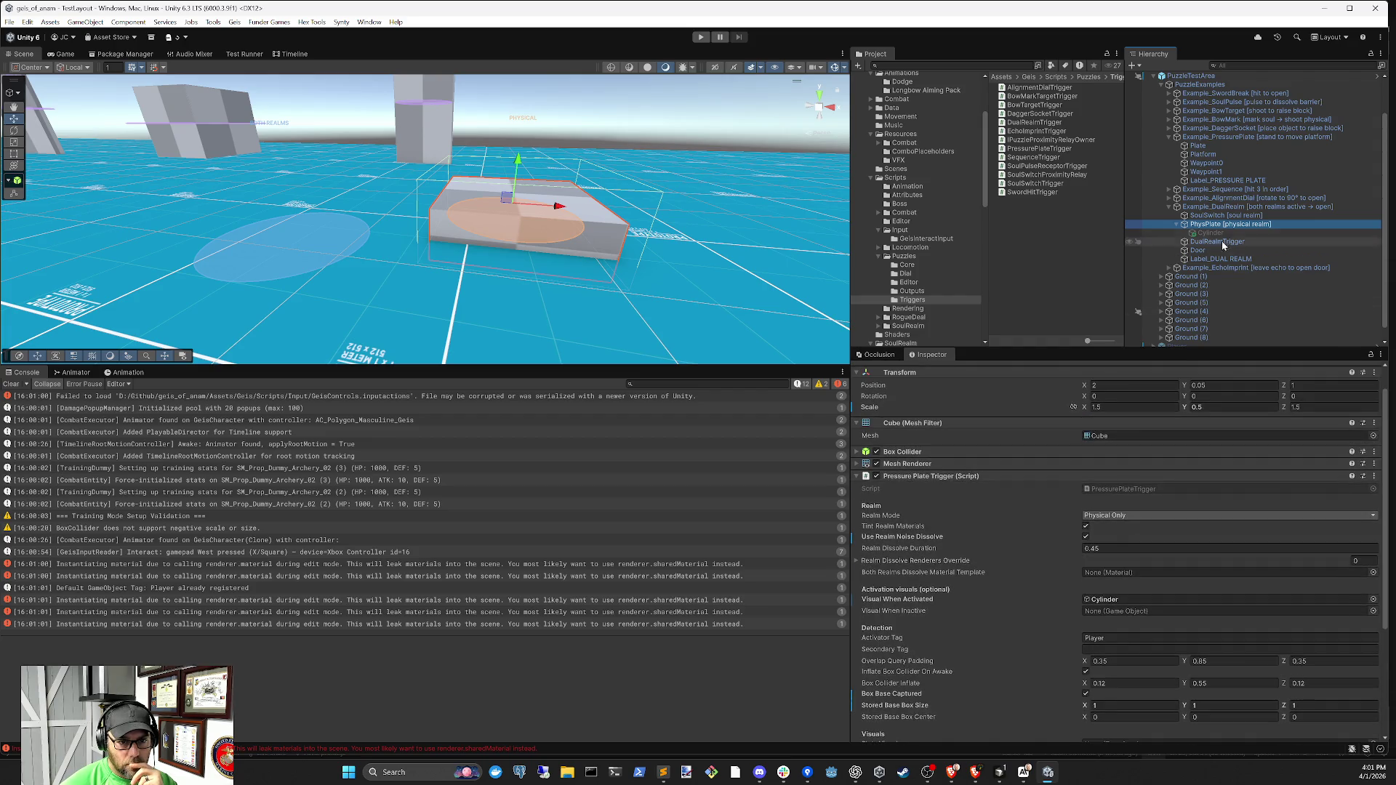
{"action": "left_click", "coordinate": [1125, 600]}
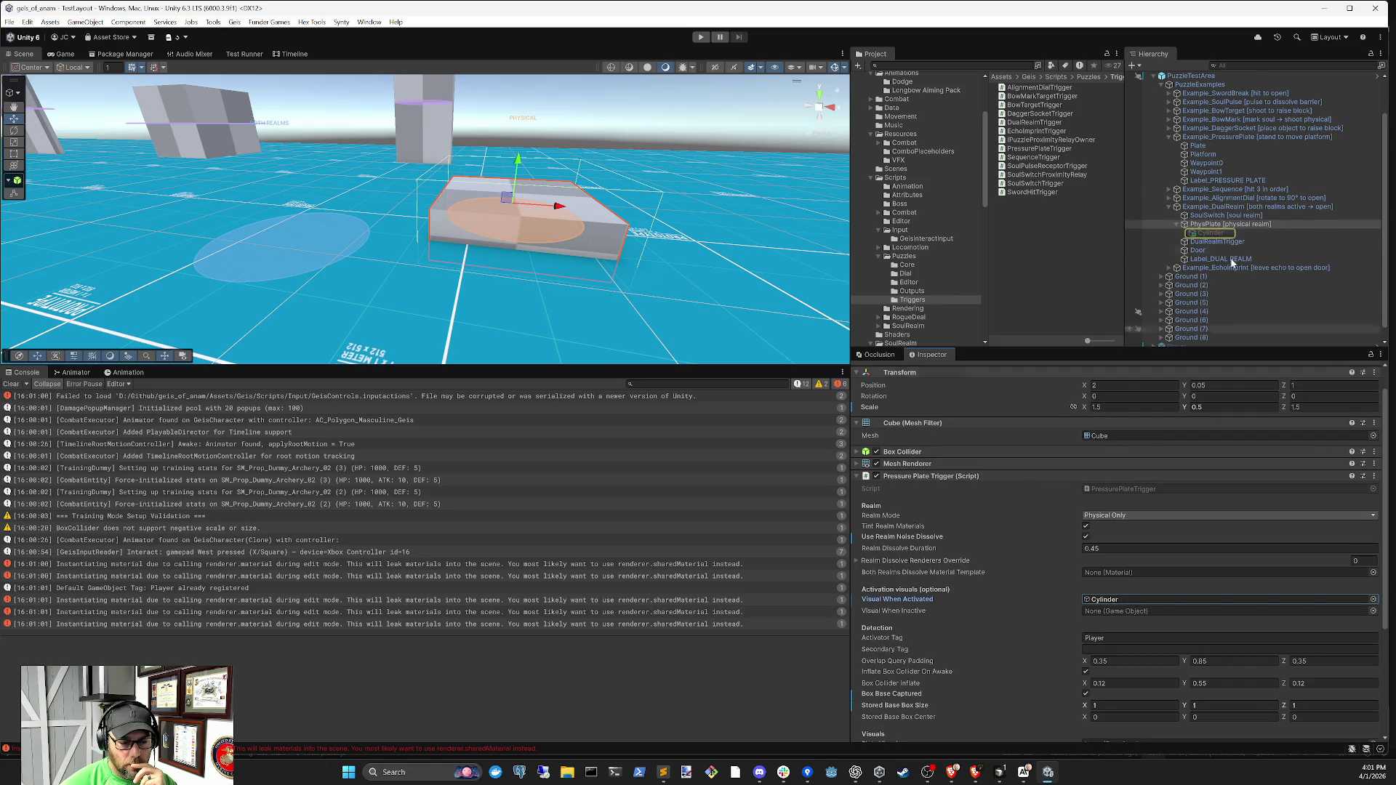
Check PhysPlate's Box Collider and SoulSwitch's trigger settings, then clear the Console
{"action": "left_click", "coordinate": [904, 454]}
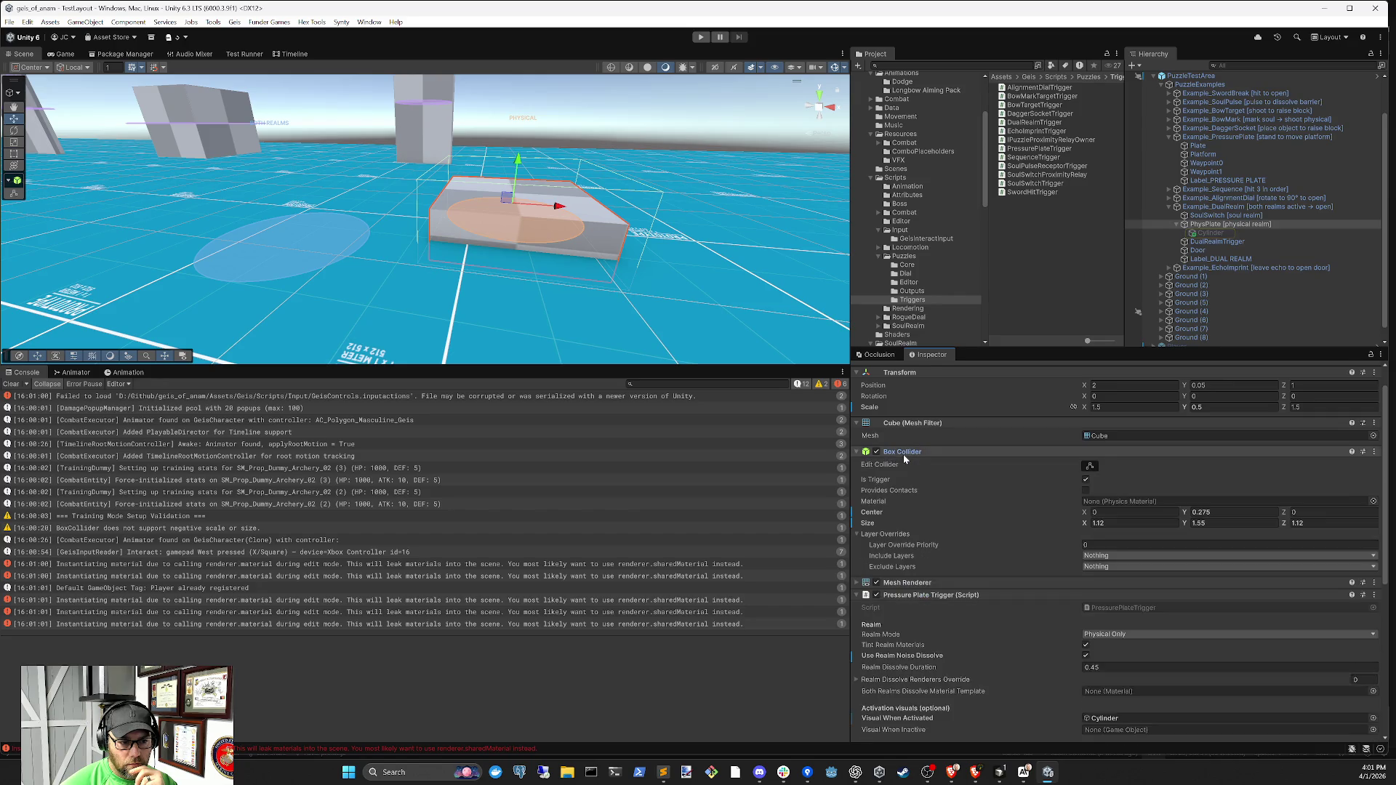
{"action": "left_click", "coordinate": [910, 453]}
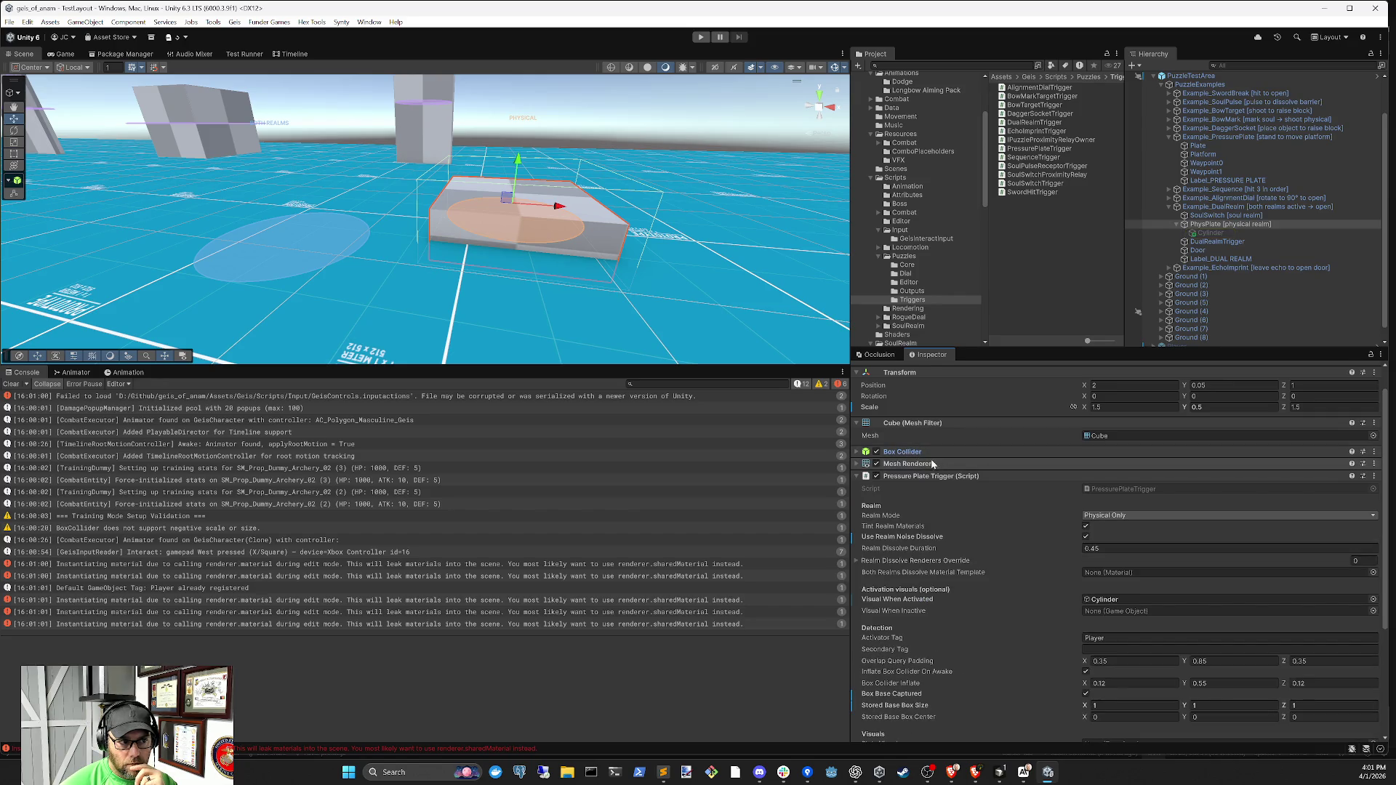
{"action": "scroll", "coordinate": [938, 482], "scroll_direction": "down", "scroll_amount": 5}
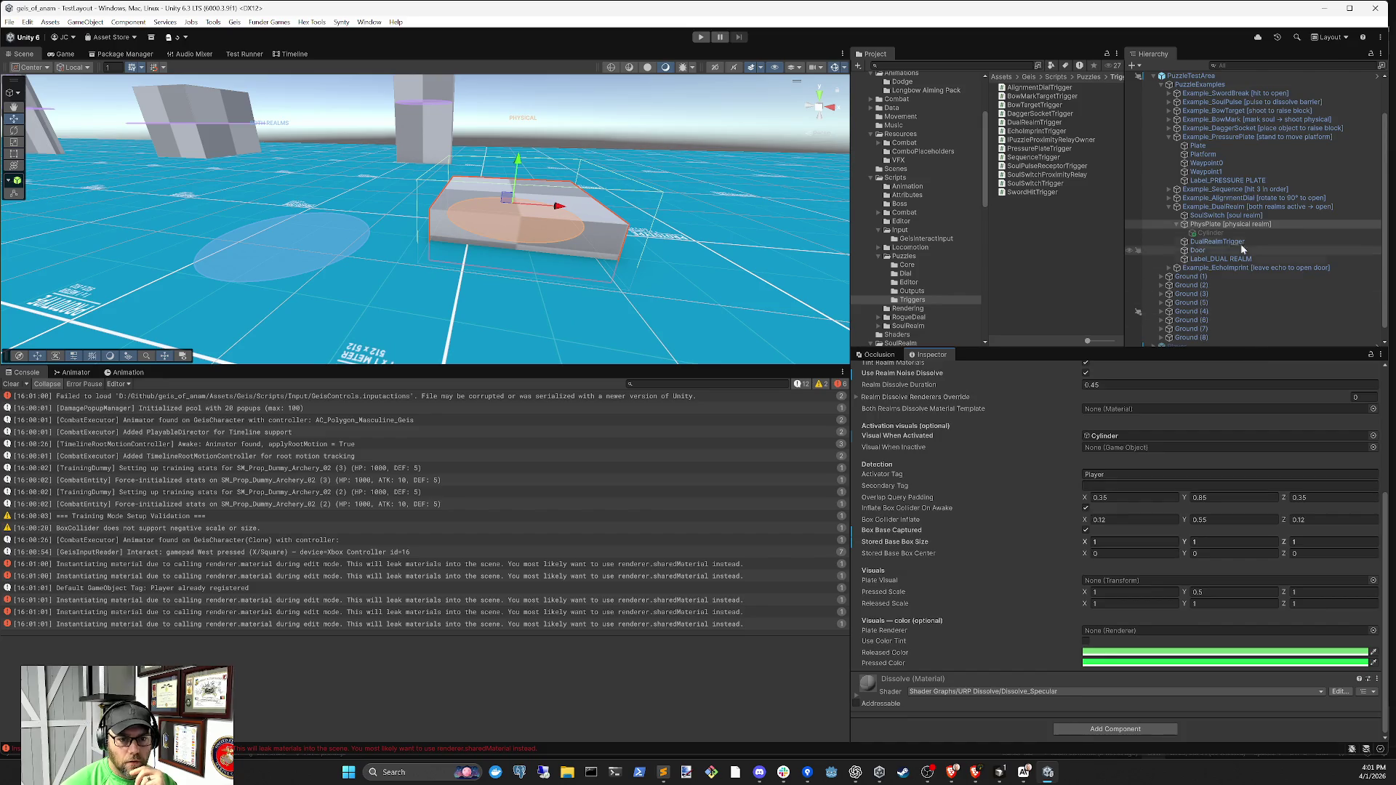
{"action": "left_click", "coordinate": [1208, 215]}
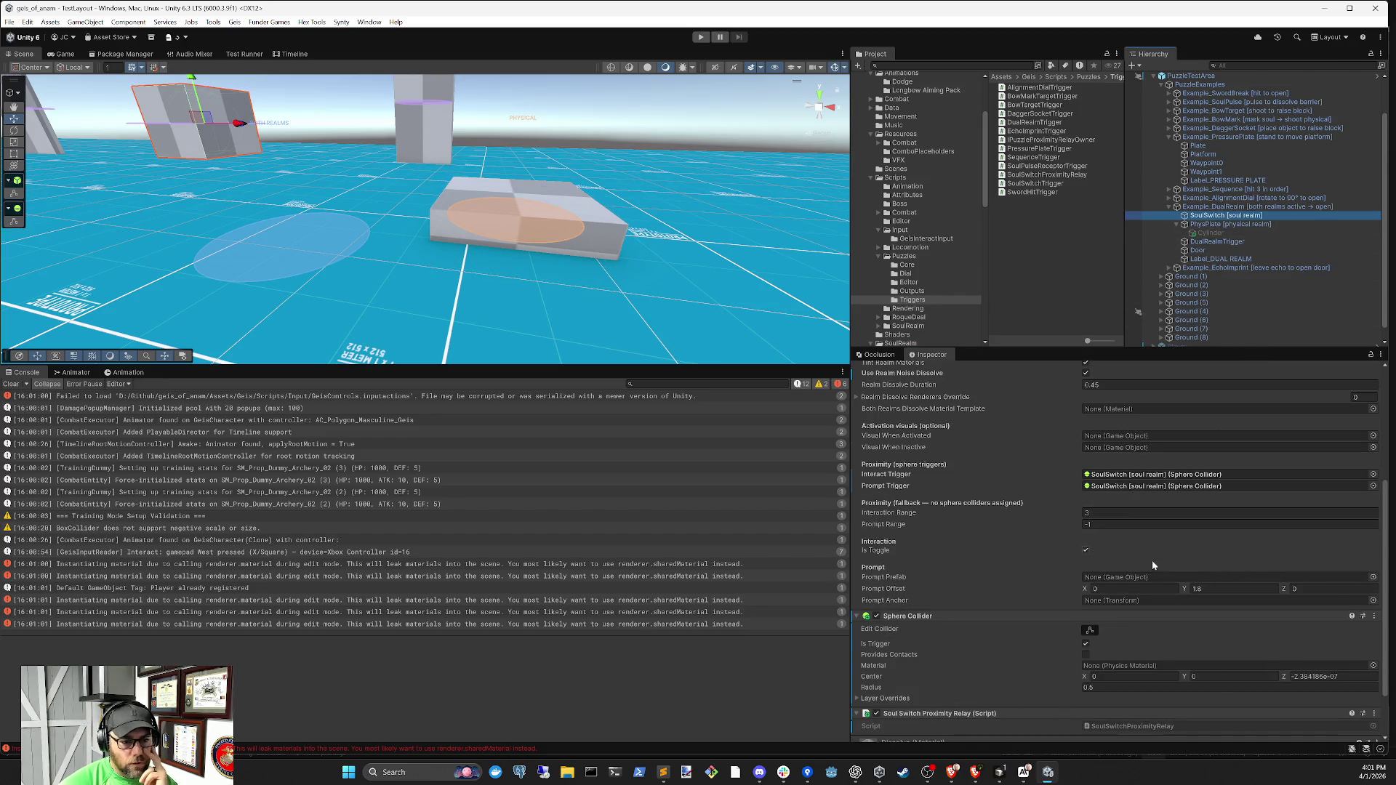
{"action": "left_click", "coordinate": [1150, 552]}
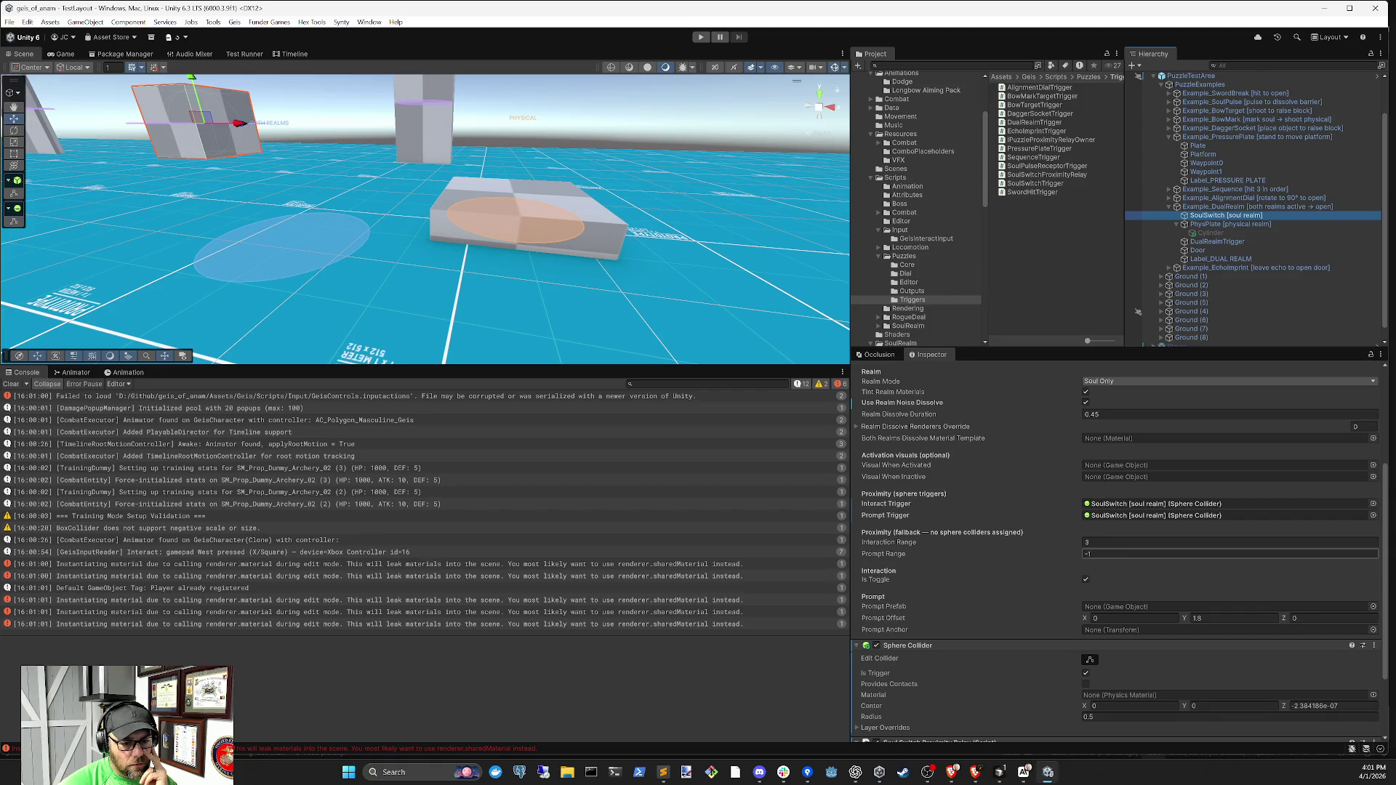
{"action": "scroll", "coordinate": [1147, 551], "scroll_direction": "down", "scroll_amount": 3}
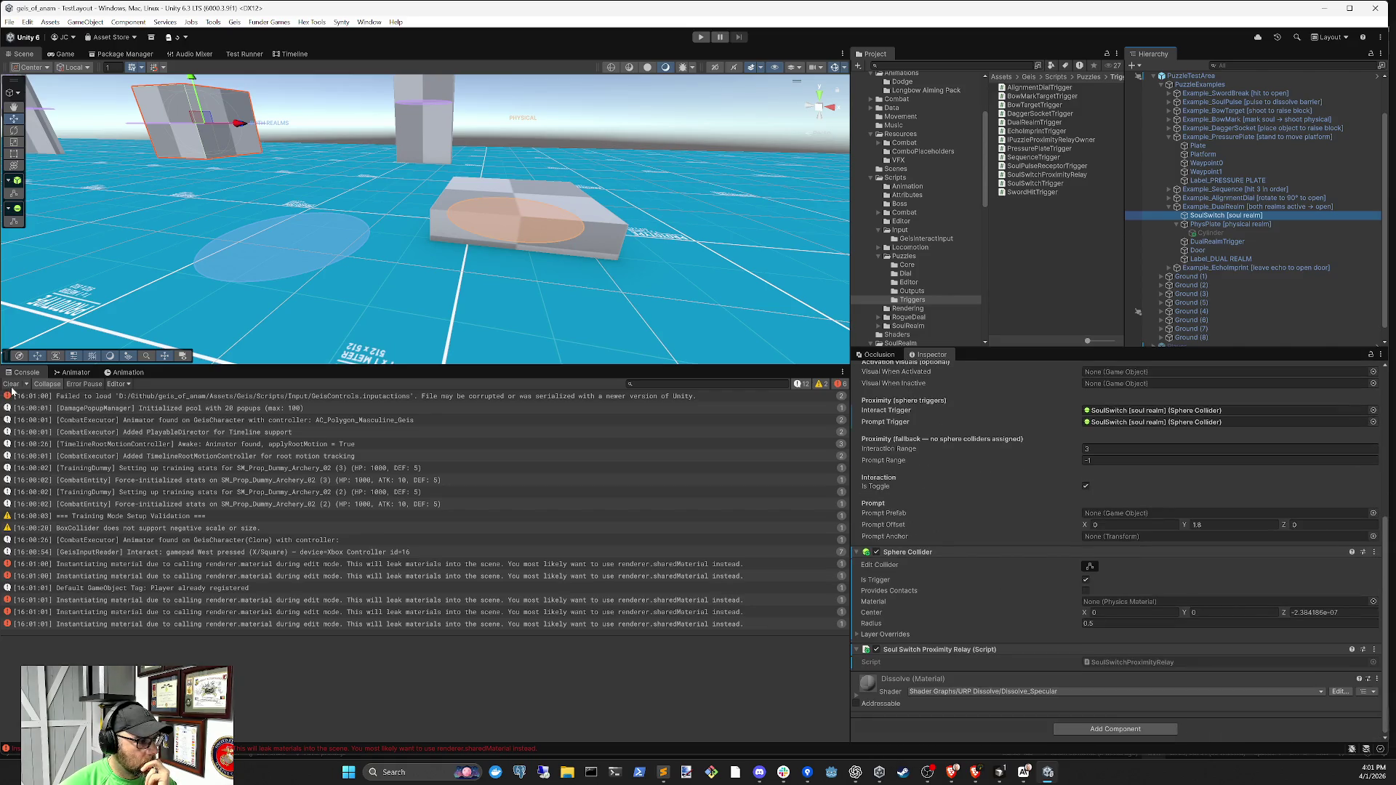
{"action": "left_click", "coordinate": [11, 385]}
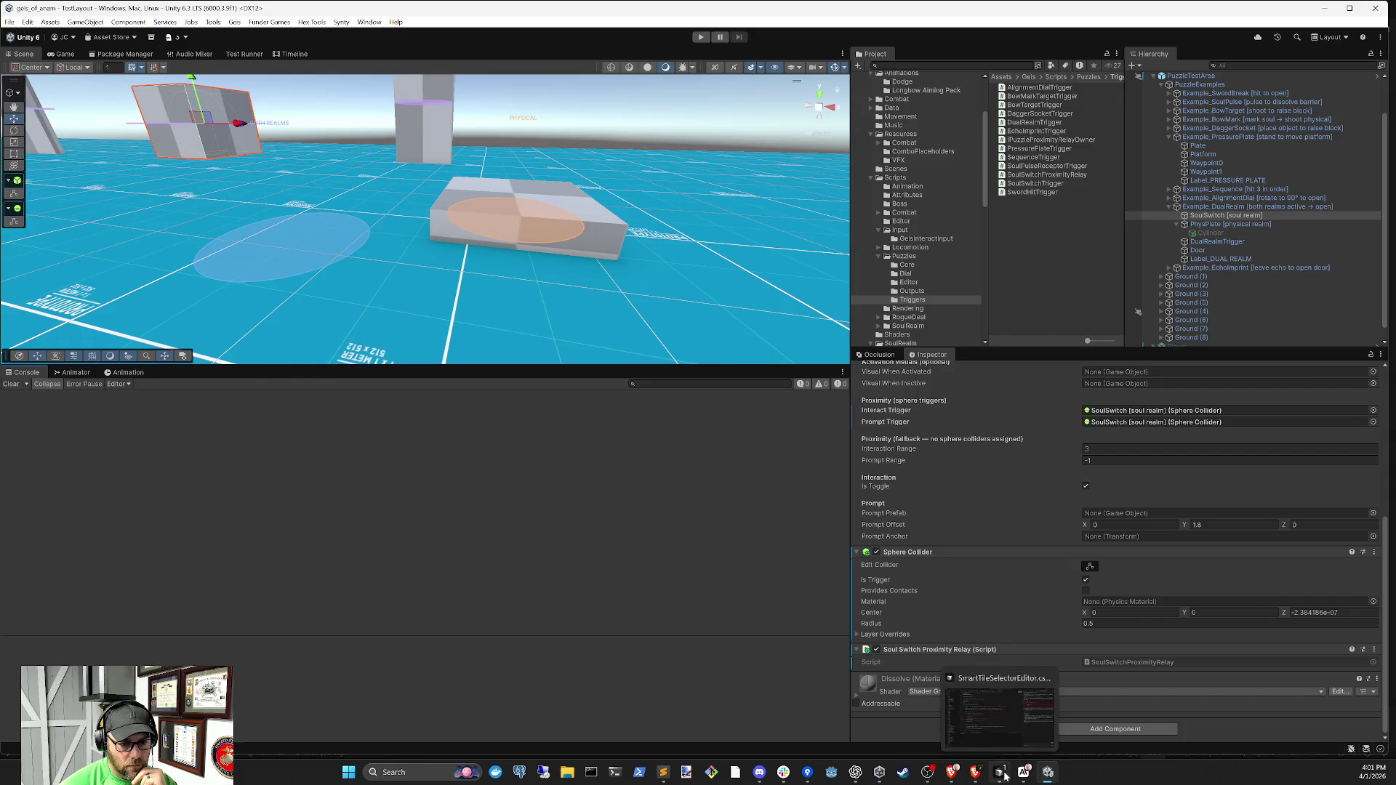
In Cursor, browse the agent conversations and approve the pending validation command
{"action": "left_click", "coordinate": [1010, 778]}
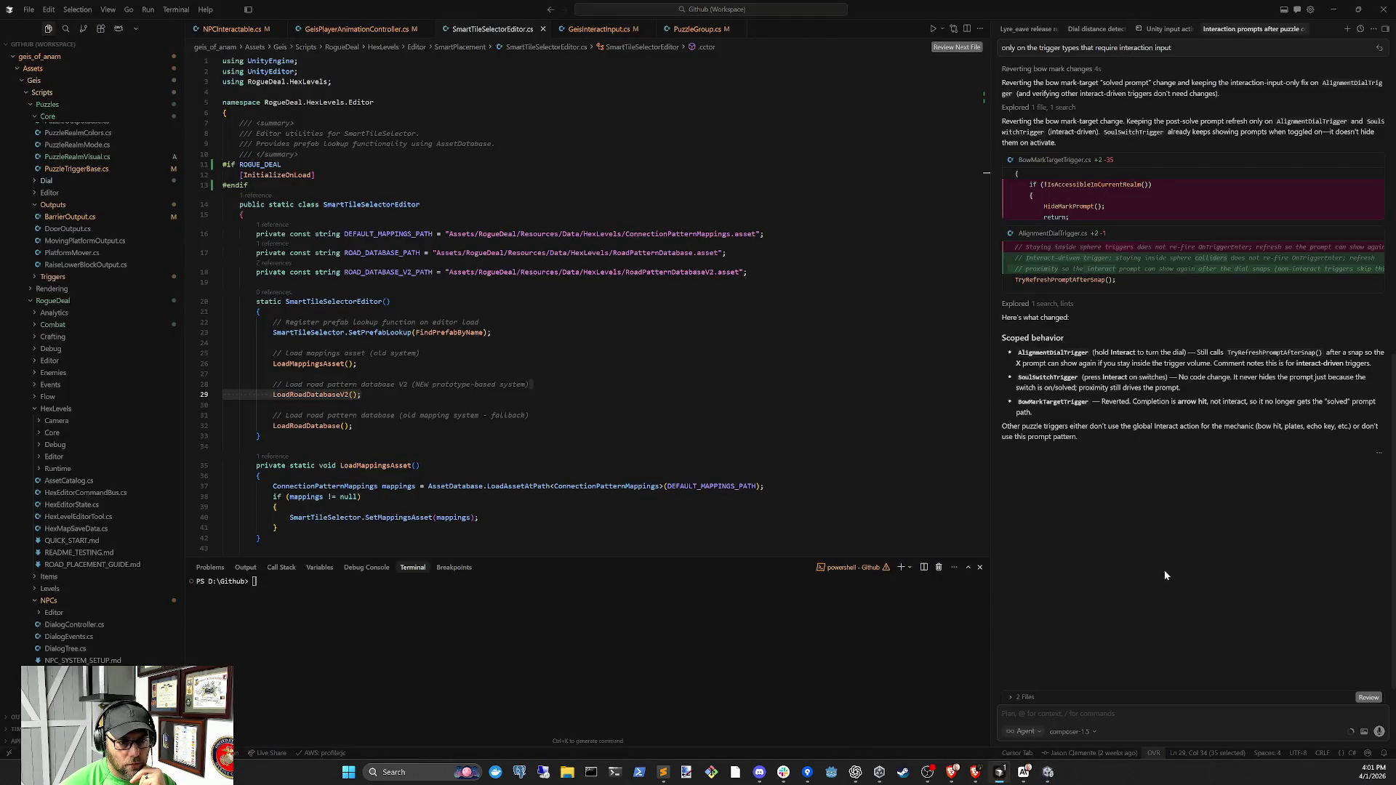
{"action": "left_click", "coordinate": [1151, 35]}
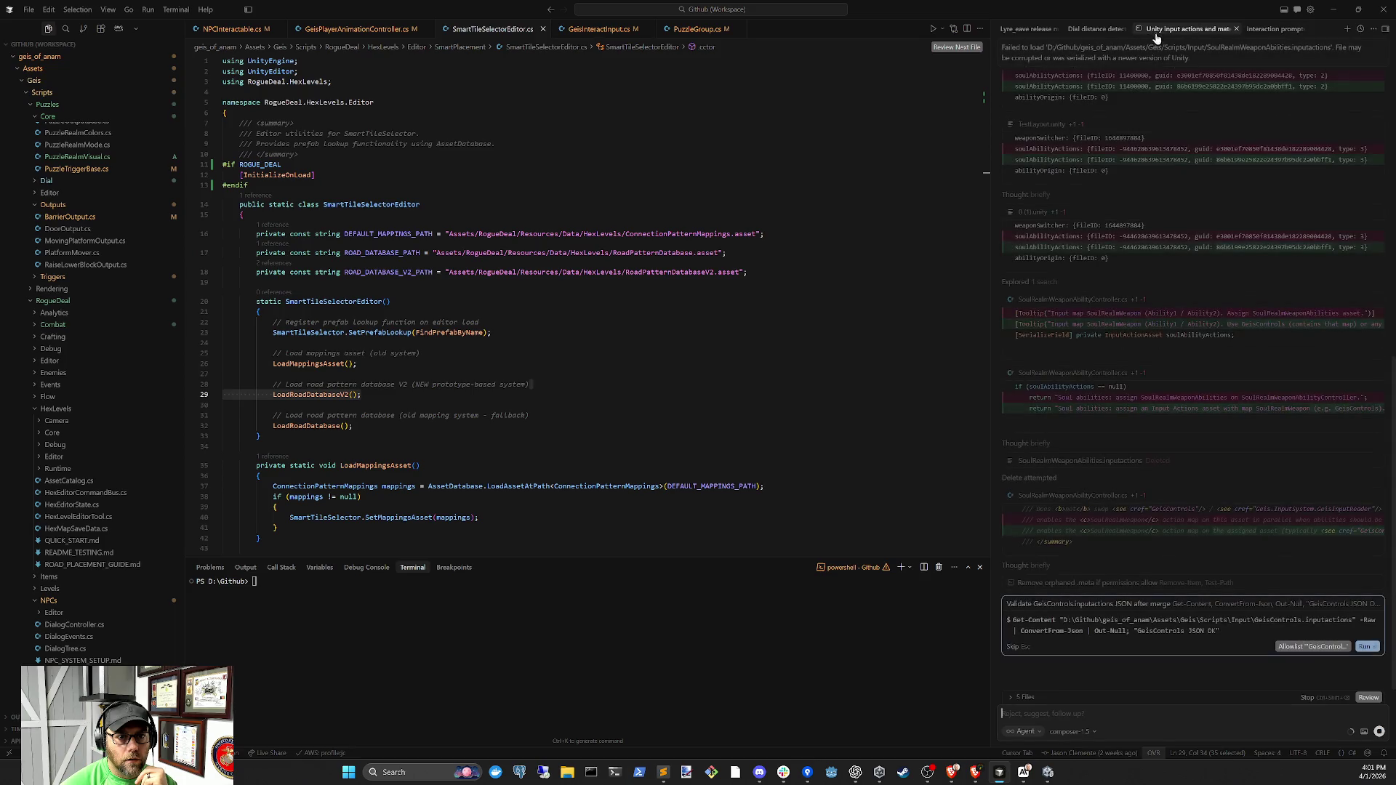
{"action": "left_click", "coordinate": [1306, 646]}
{"action": "left_click", "coordinate": [1097, 29]}
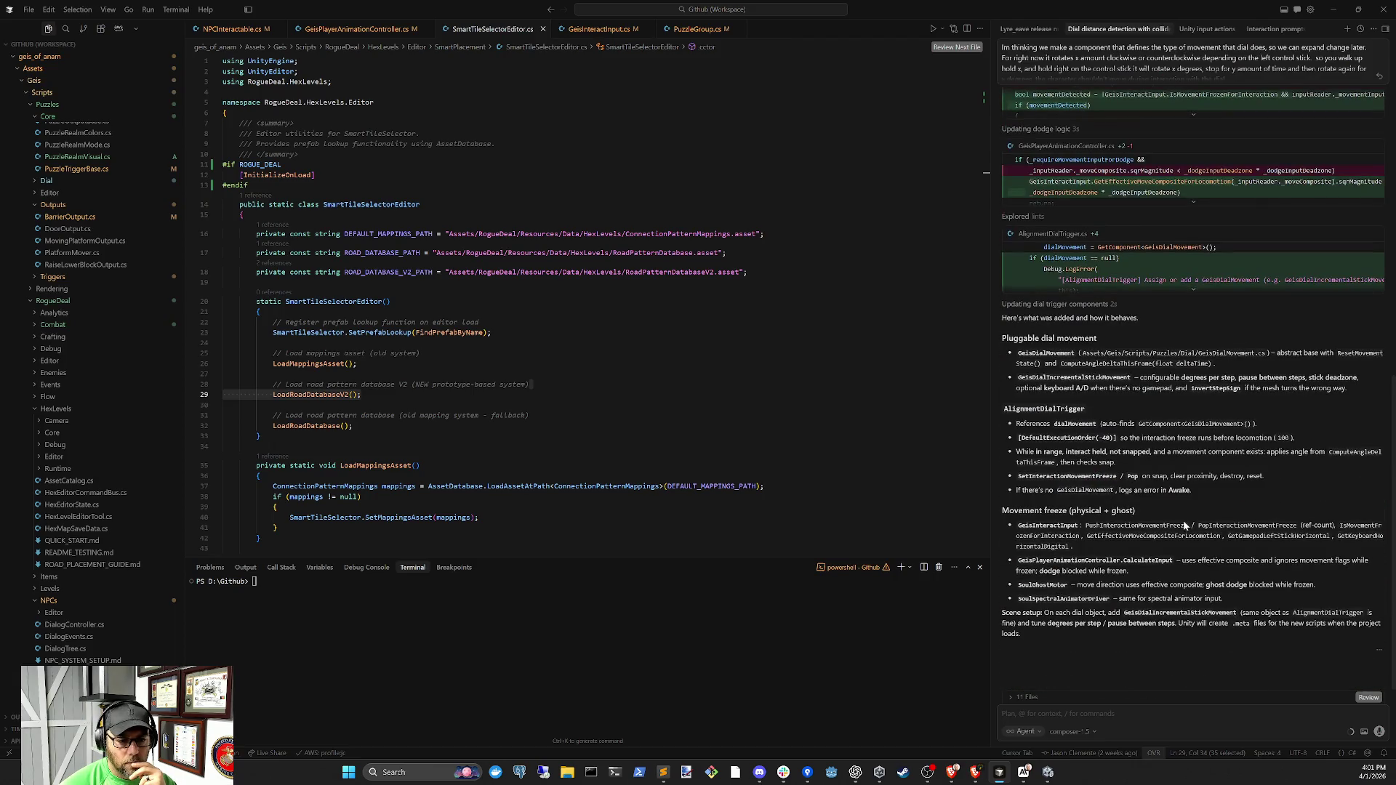
{"action": "left_click", "coordinate": [1206, 30]}
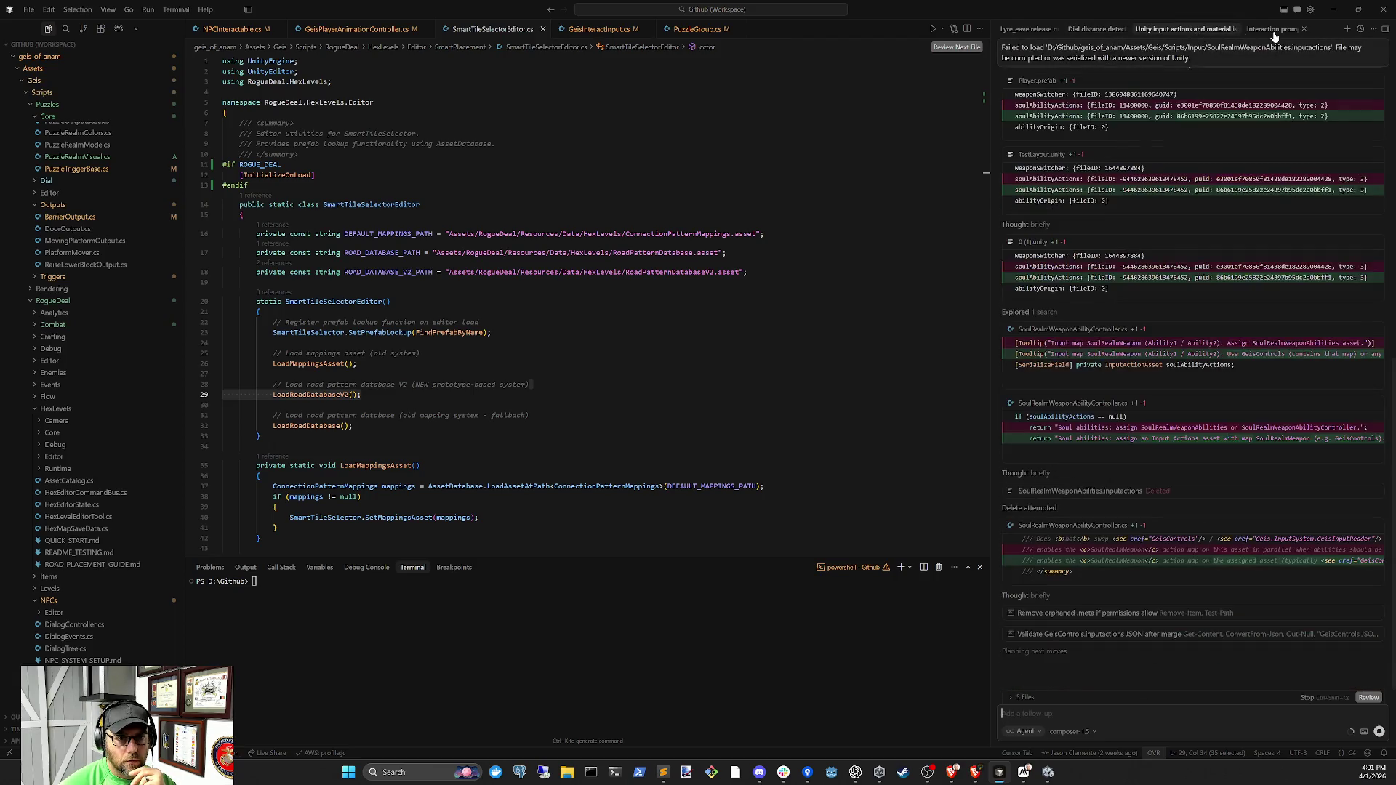
Begin a 'Did we fix' follow-up in the interaction prompts conversation, glancing back at Unity
{"action": "left_click", "coordinate": [1270, 31]}
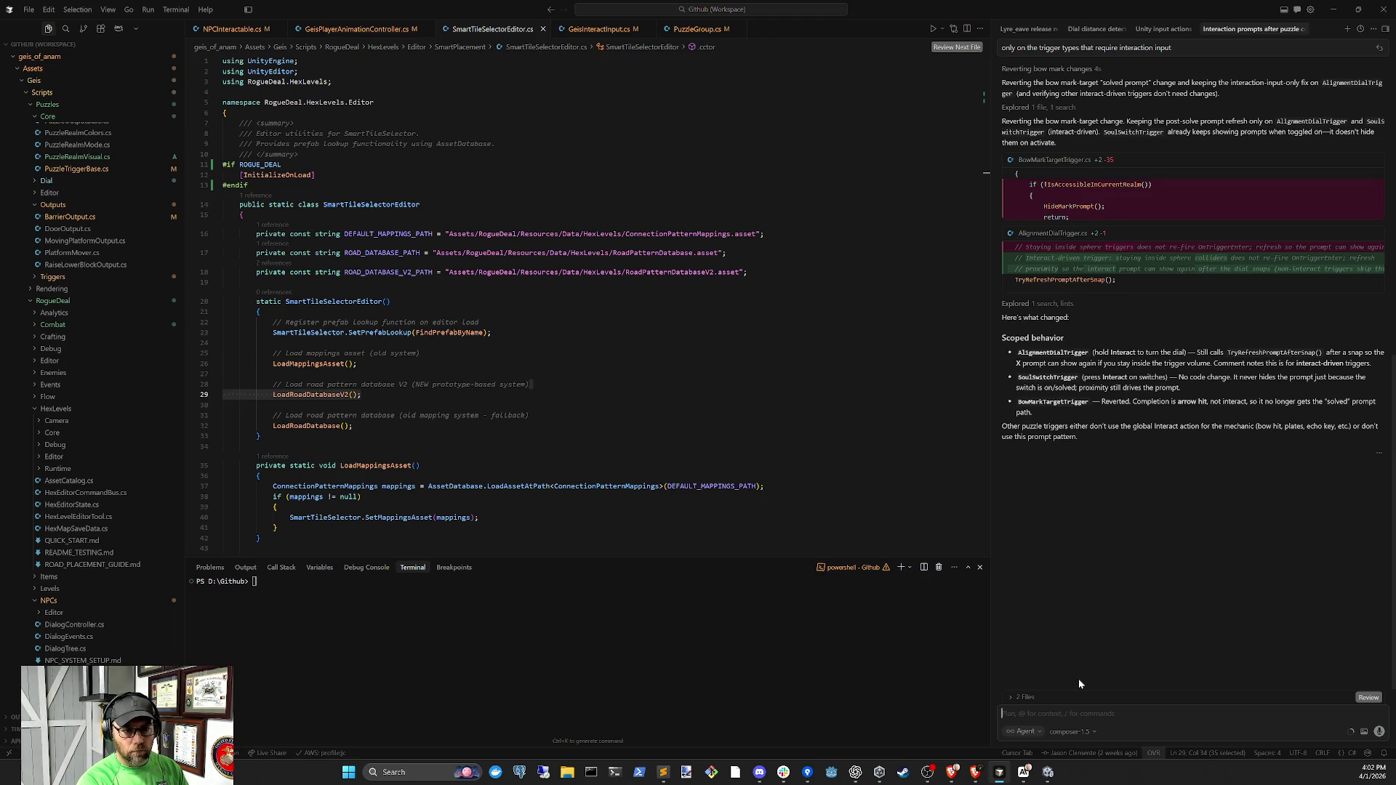
{"action": "type", "text": "Did we fix"}
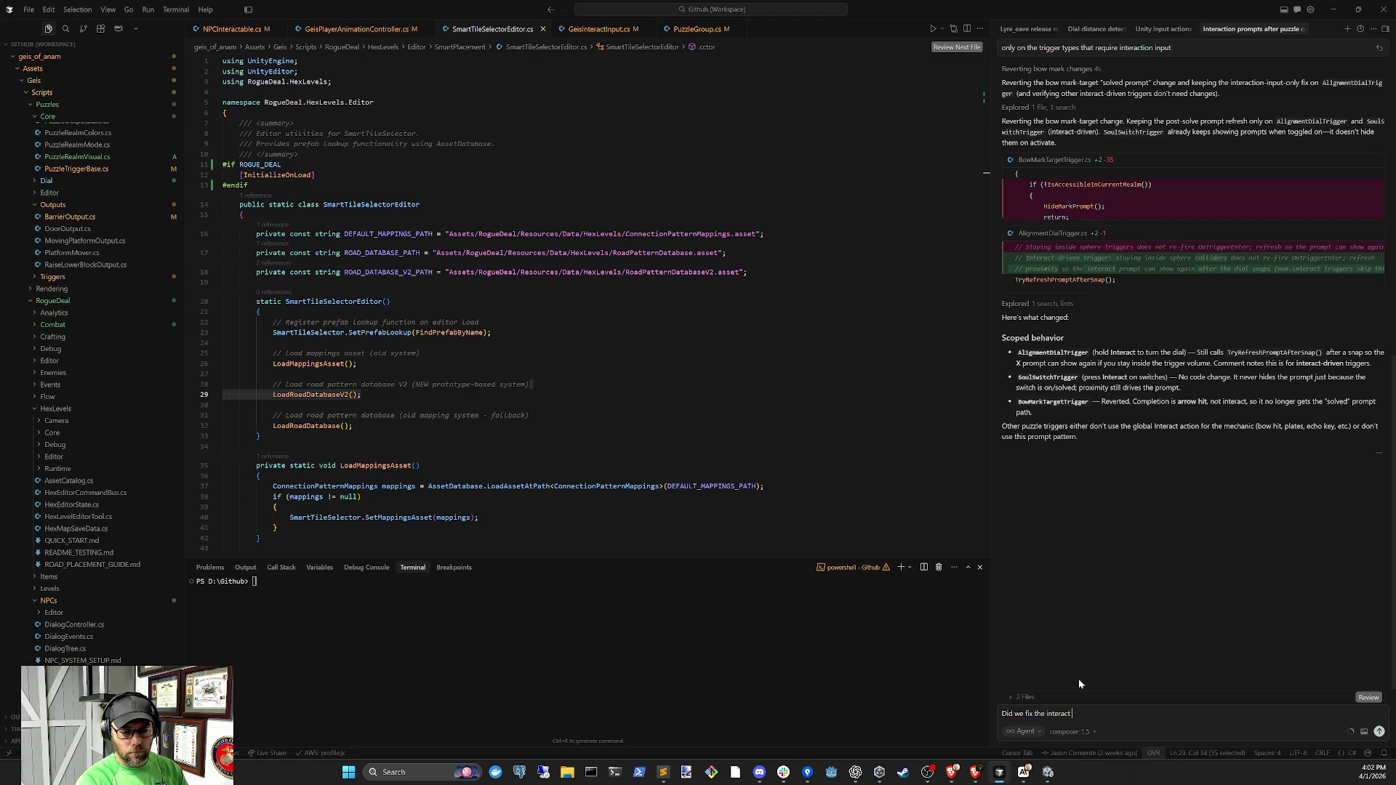
{"action": "left_click", "coordinate": [1048, 772]}
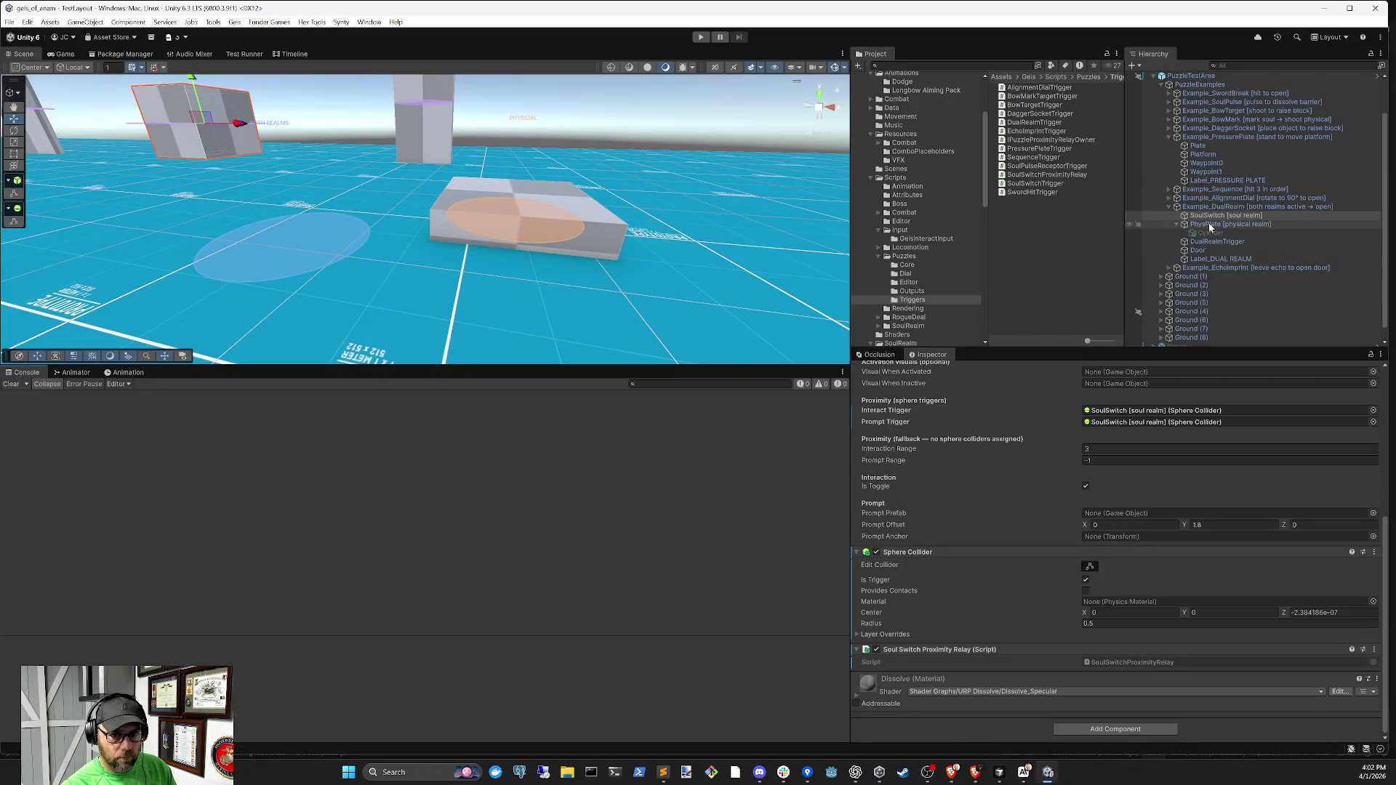
{"action": "scroll", "coordinate": [1163, 517], "scroll_direction": "up", "scroll_amount": 2}
{"action": "scroll", "coordinate": [1167, 515], "scroll_direction": "up", "scroll_amount": 2}
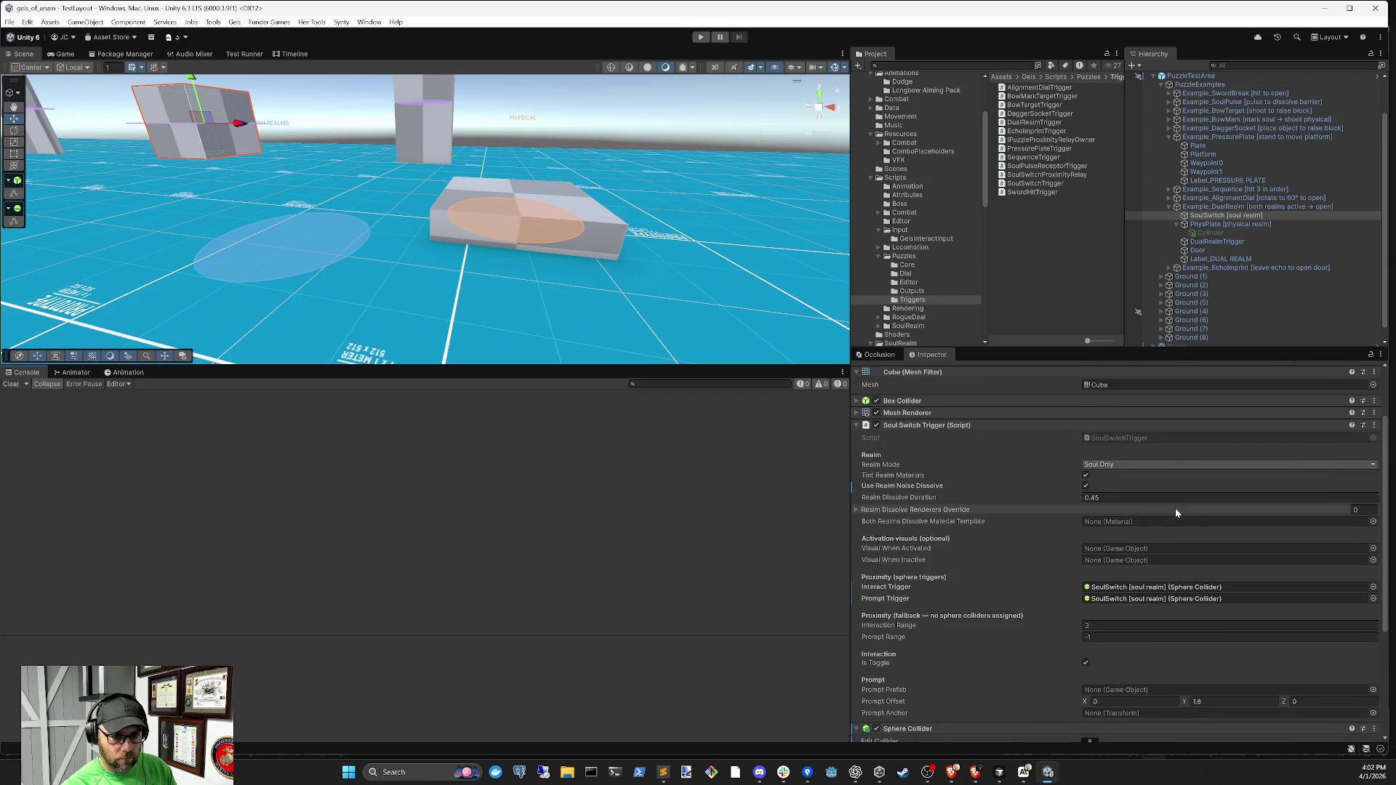
{"action": "left_click", "coordinate": [1006, 777]}
Send the agent the question about the SoulSwitchTrigger interact fix, then return to Unity
{"action": "type", "text": "Soul"}
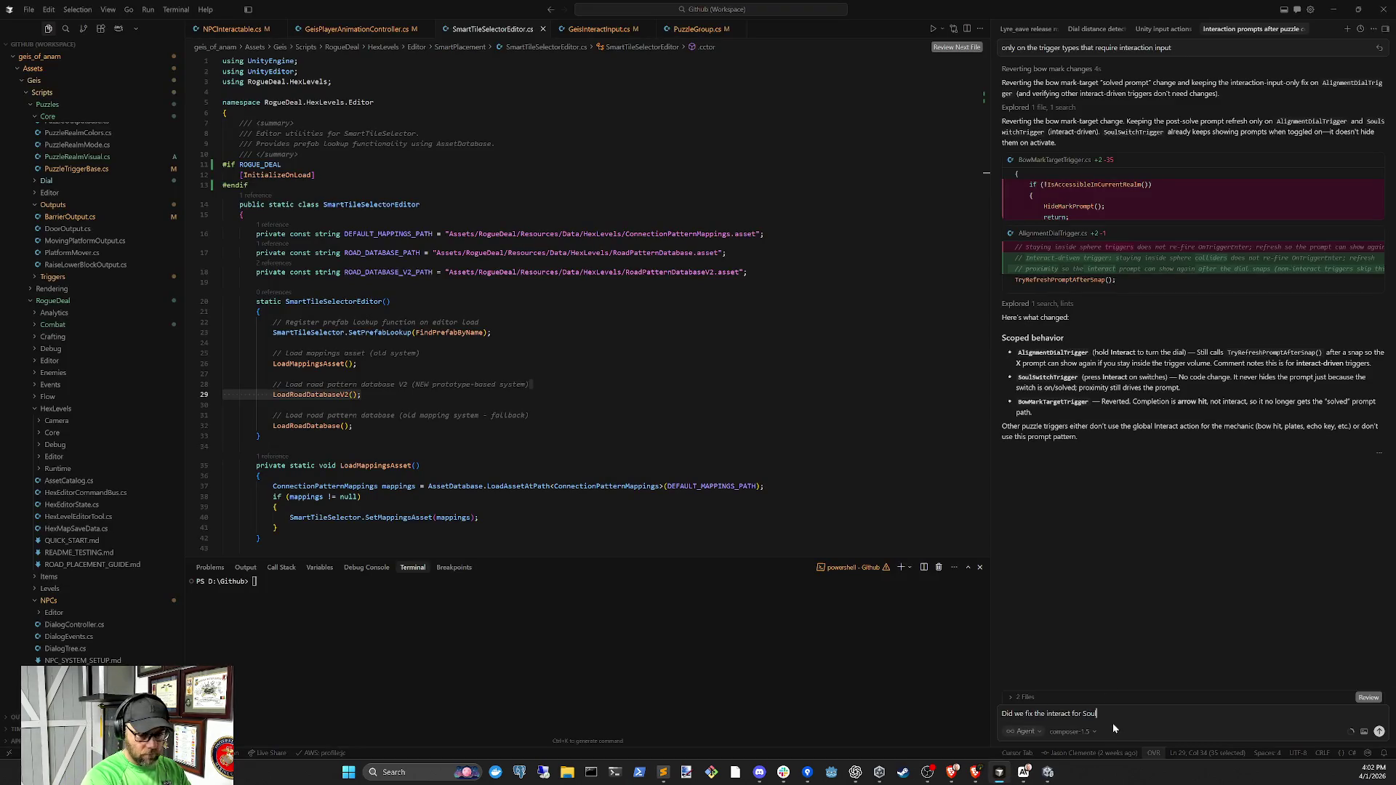
{"action": "type", "text": "ger"}
{"action": "key", "text": "Return"}
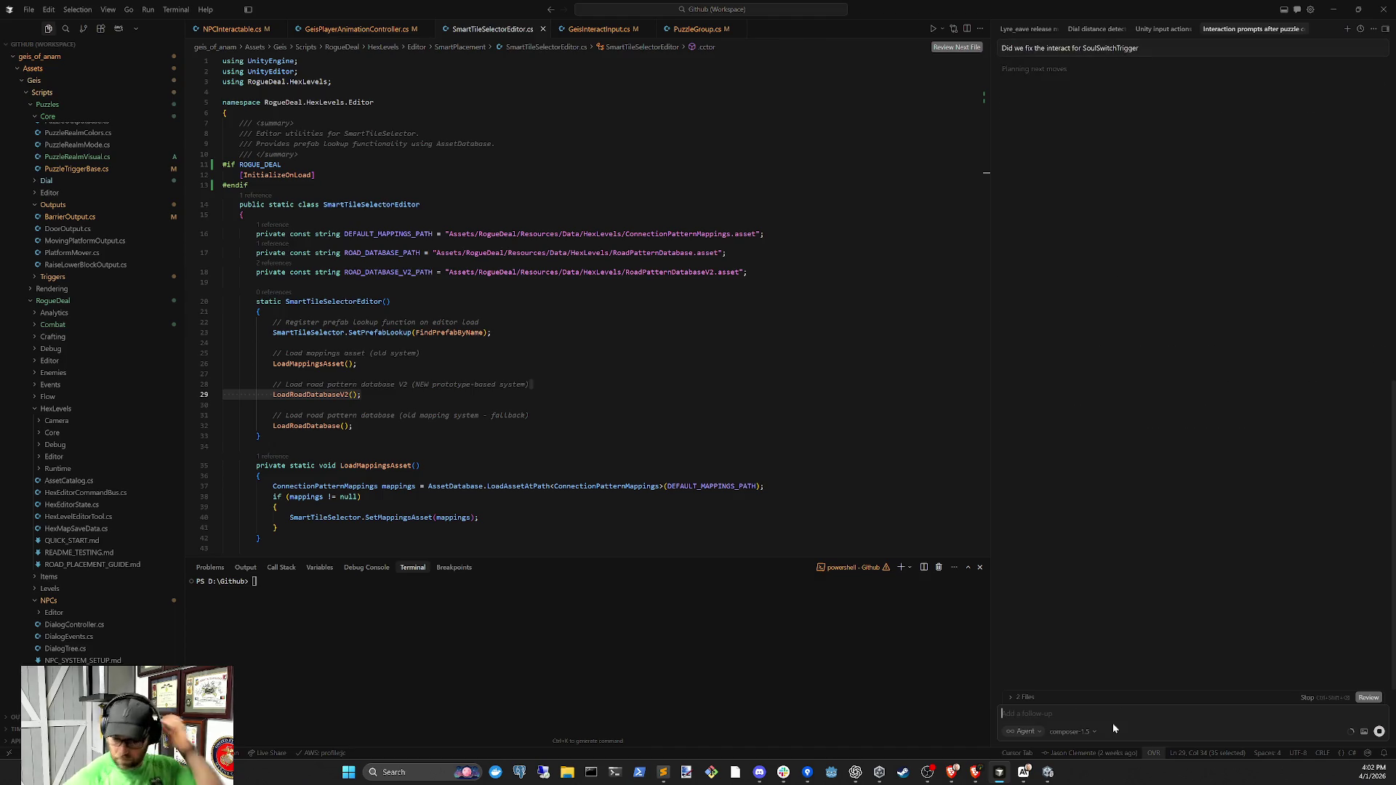
{"action": "scroll", "coordinate": [1108, 490], "scroll_direction": "up", "scroll_amount": 3}
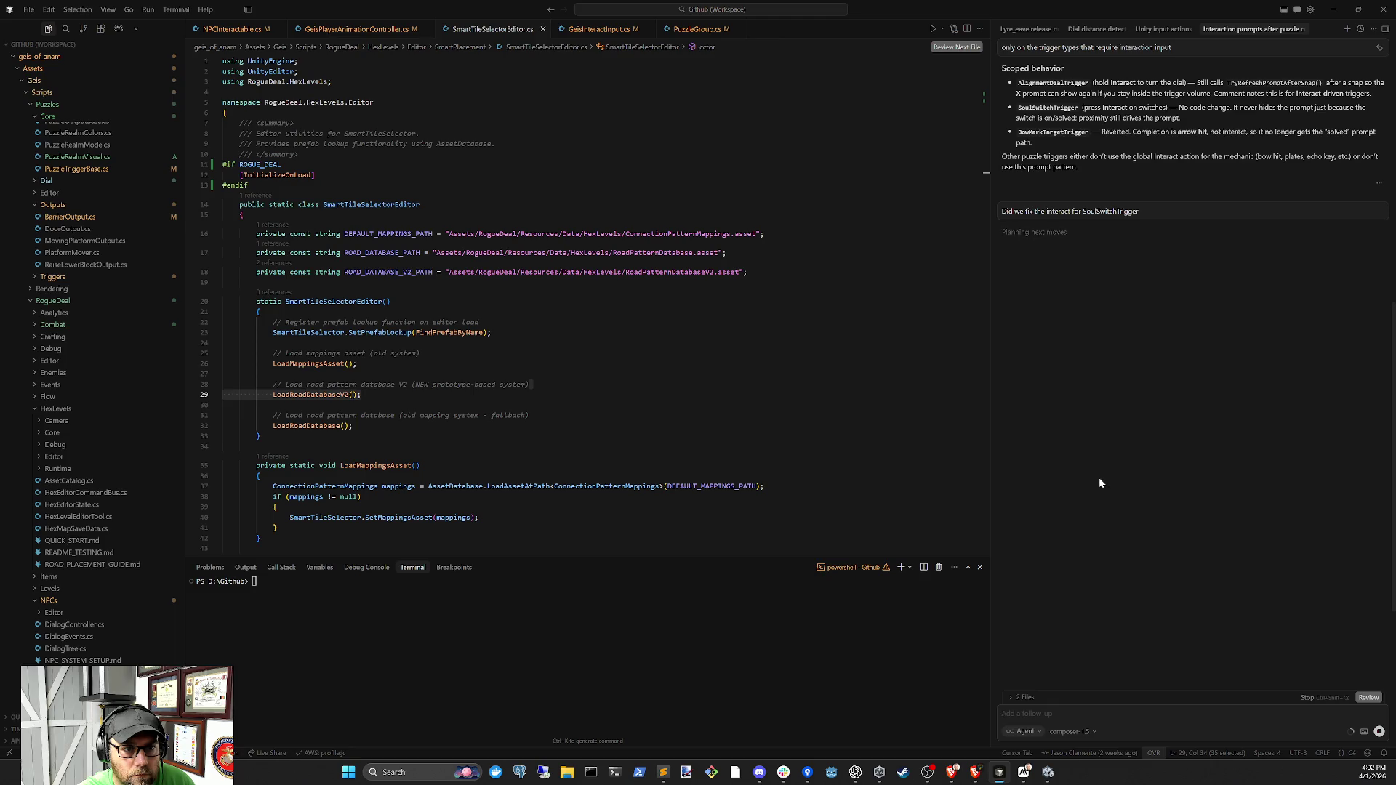
{"action": "scroll", "coordinate": [1098, 477], "scroll_direction": "up", "scroll_amount": 1}
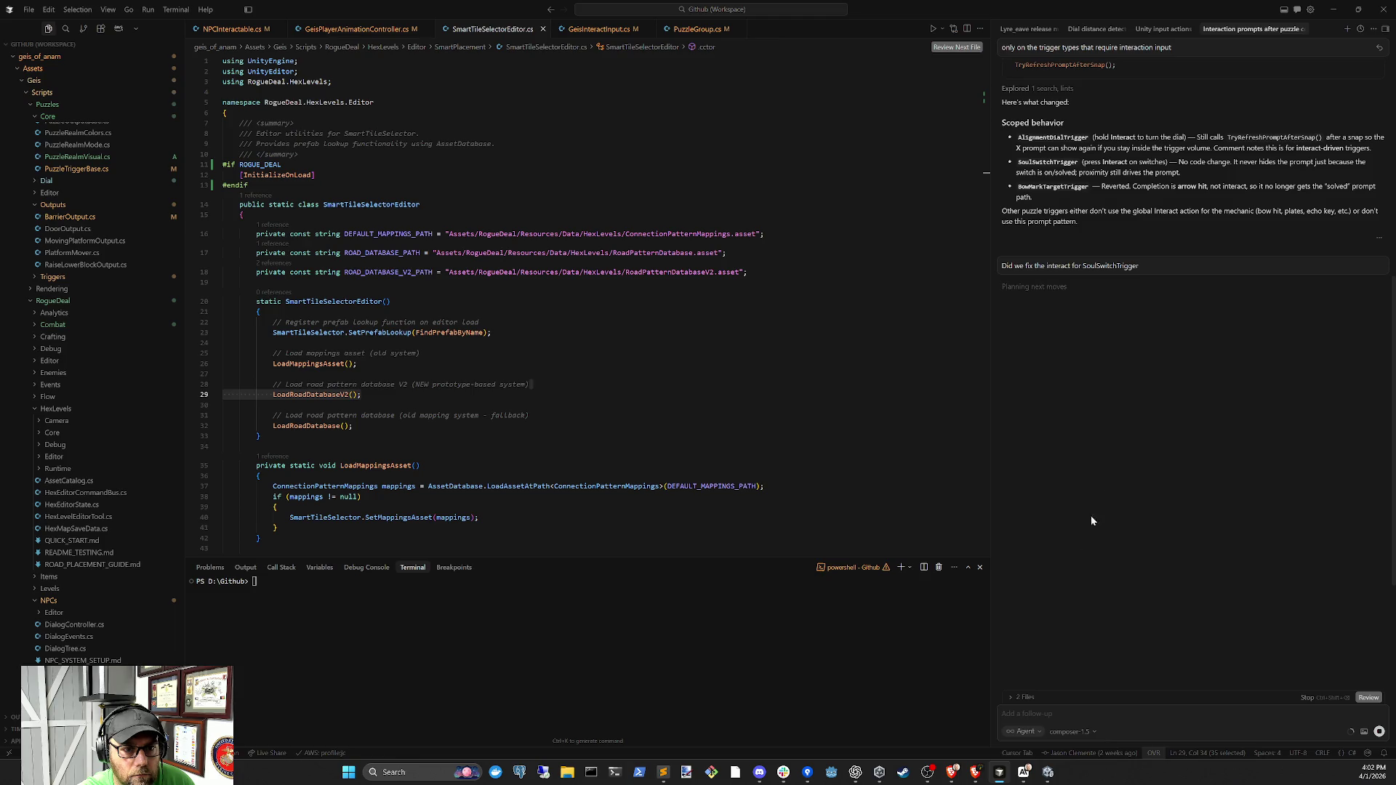
{"action": "left_click", "coordinate": [1049, 773]}
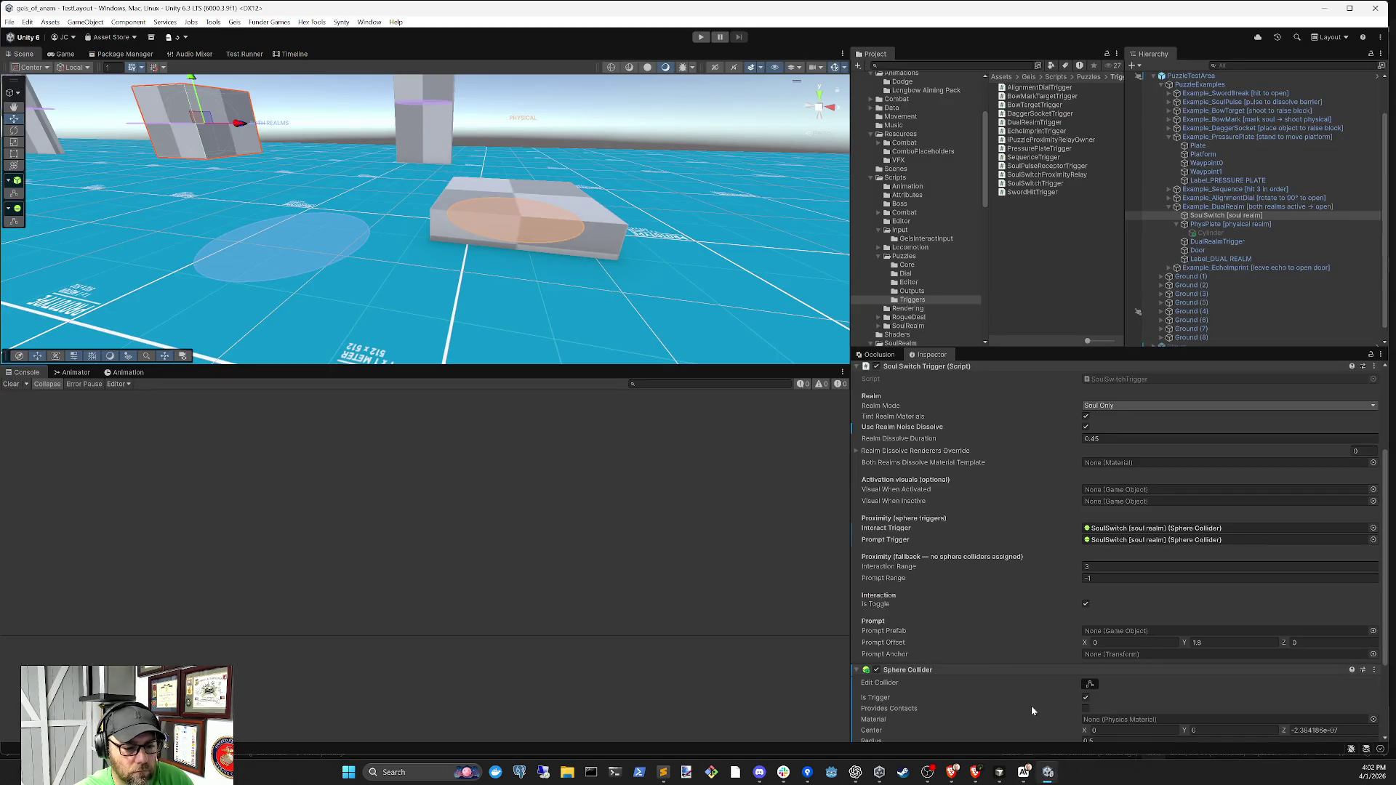
Start a playtest and raise SoulSwitch's Sphere Collider radius to 1.5 during play
{"action": "left_click", "coordinate": [701, 38]}
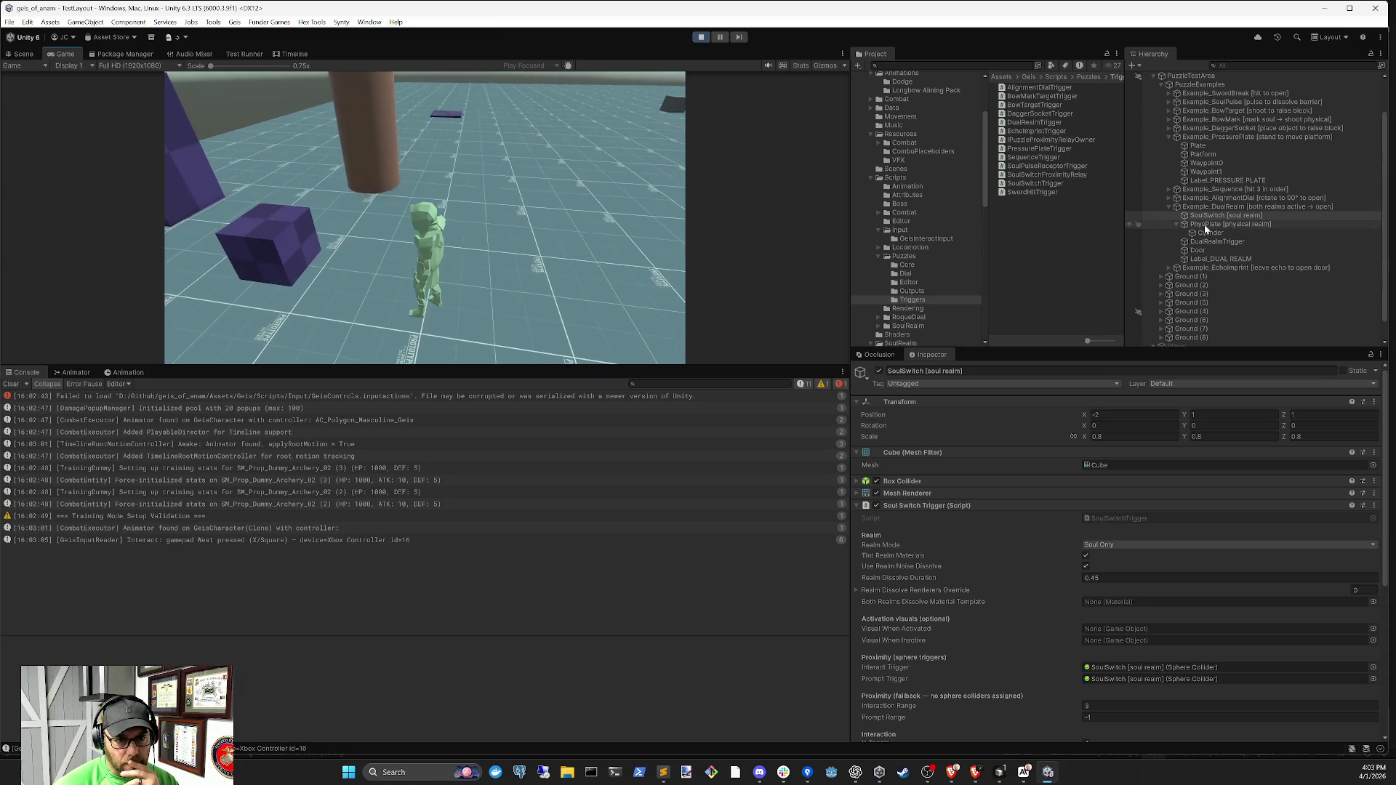
{"action": "left_click", "coordinate": [1045, 501]}
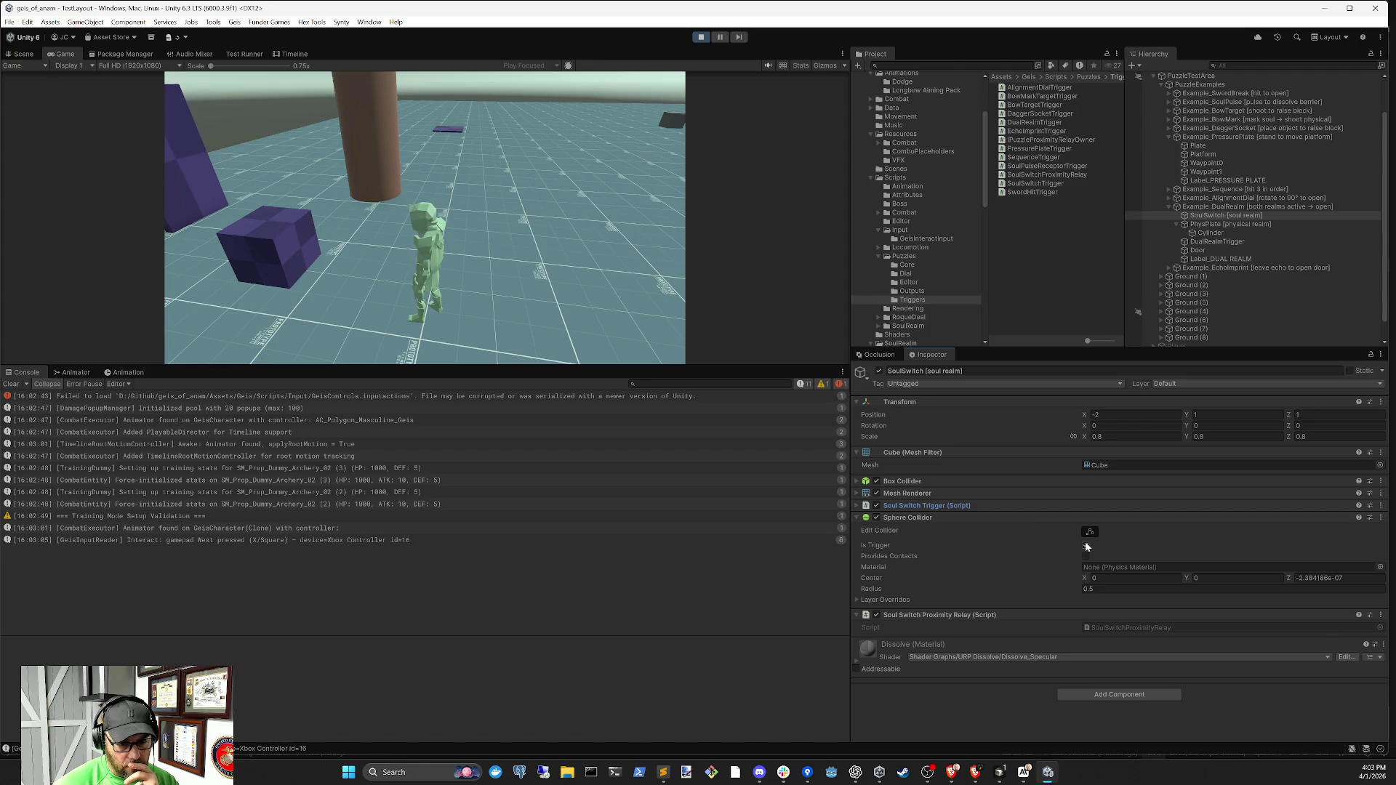
{"action": "left_click", "coordinate": [1097, 588]}
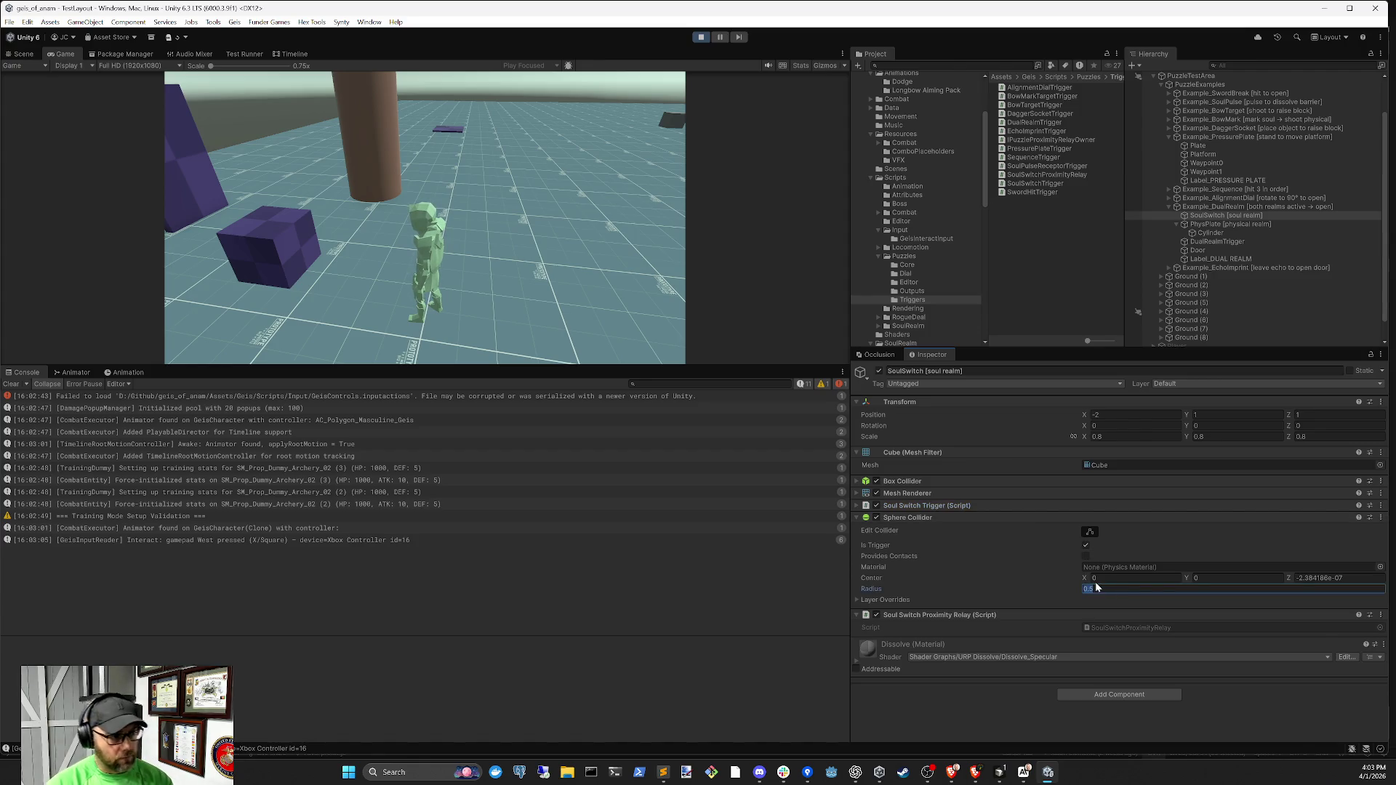
{"action": "type", "text": "1.5"}
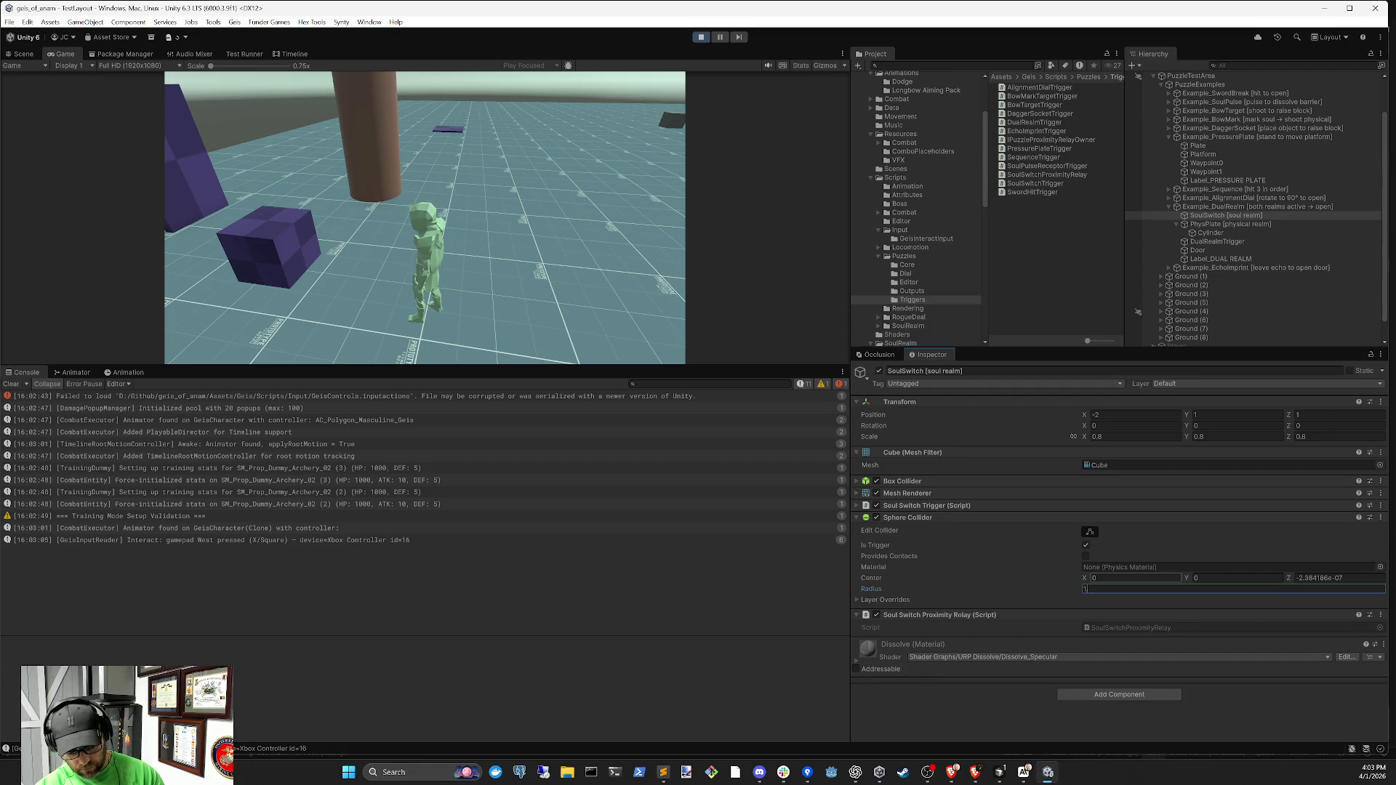
{"action": "left_click", "coordinate": [526, 186]}
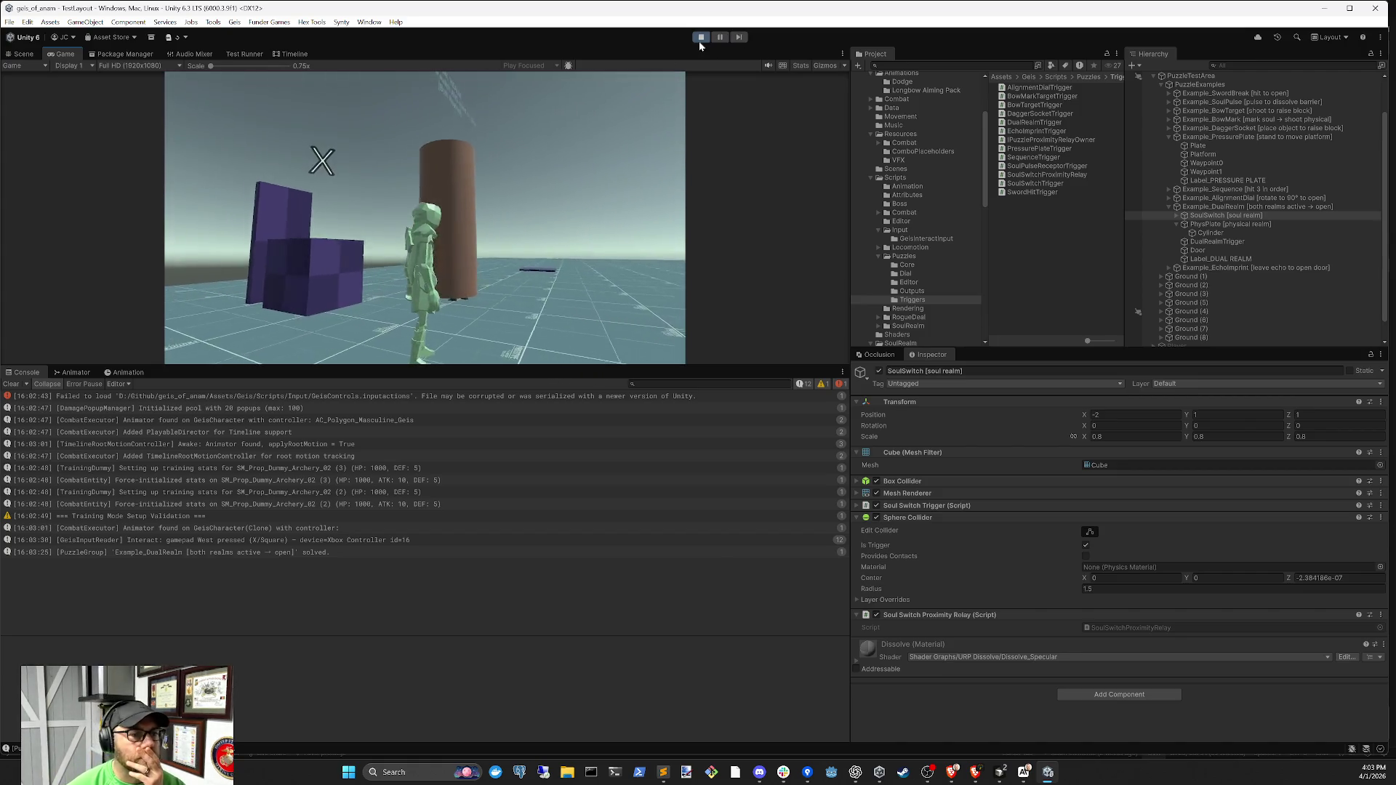
Stop Play mode, re-enter SoulSwitch's Sphere Collider radius as 1.5, and select Example_DualRealm
{"action": "left_click", "coordinate": [700, 37]}
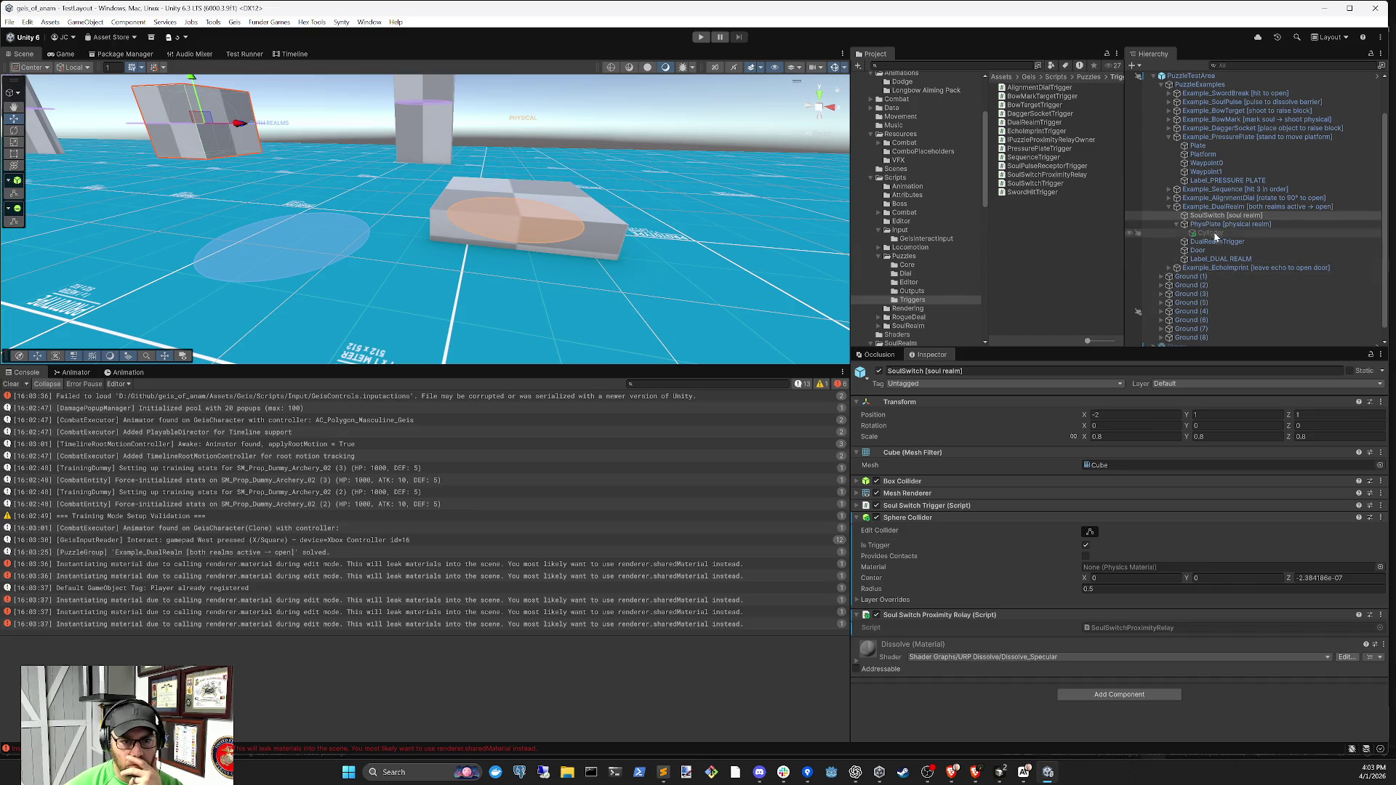
{"action": "left_click", "coordinate": [1214, 242]}
{"action": "left_click", "coordinate": [1215, 216]}
{"action": "left_click", "coordinate": [1124, 590]}
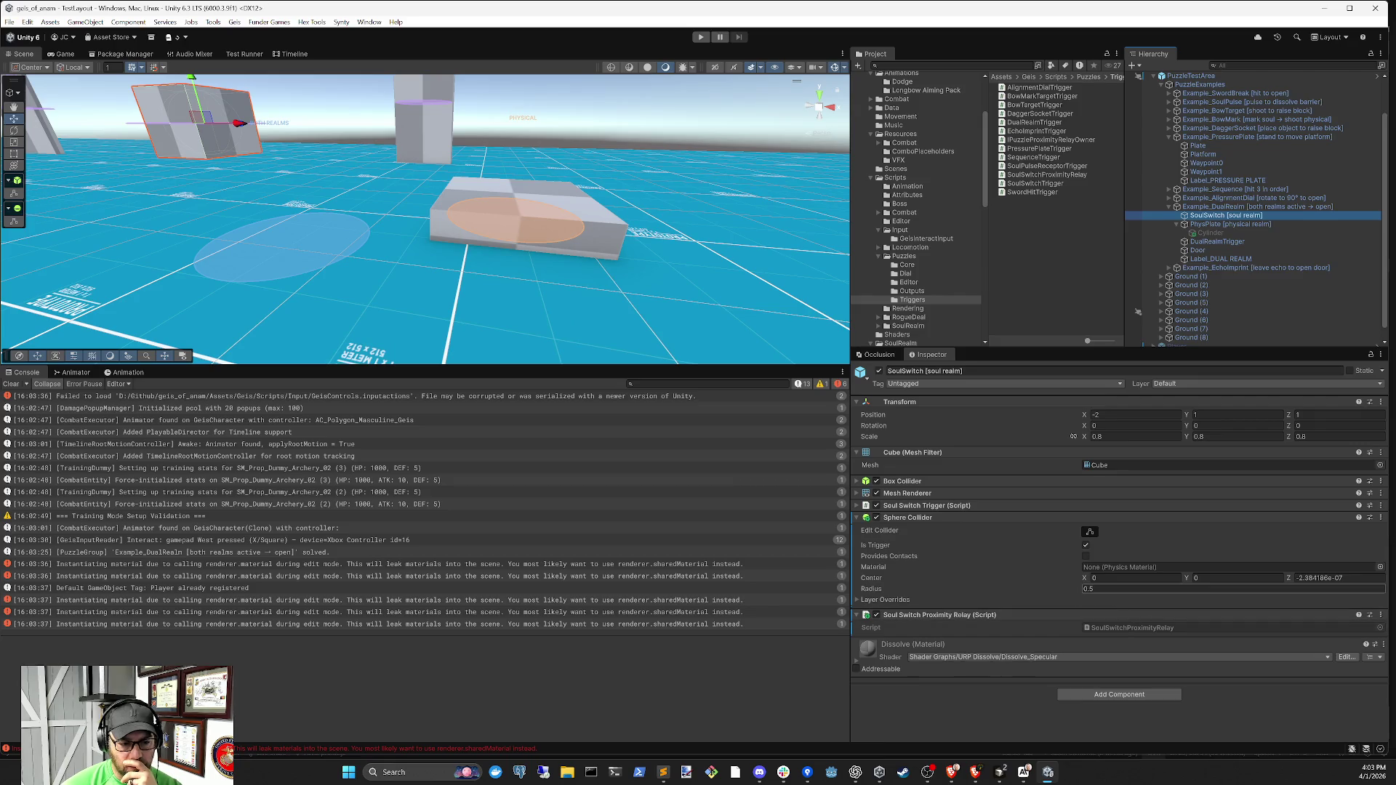
{"action": "type", "text": "1.5"}
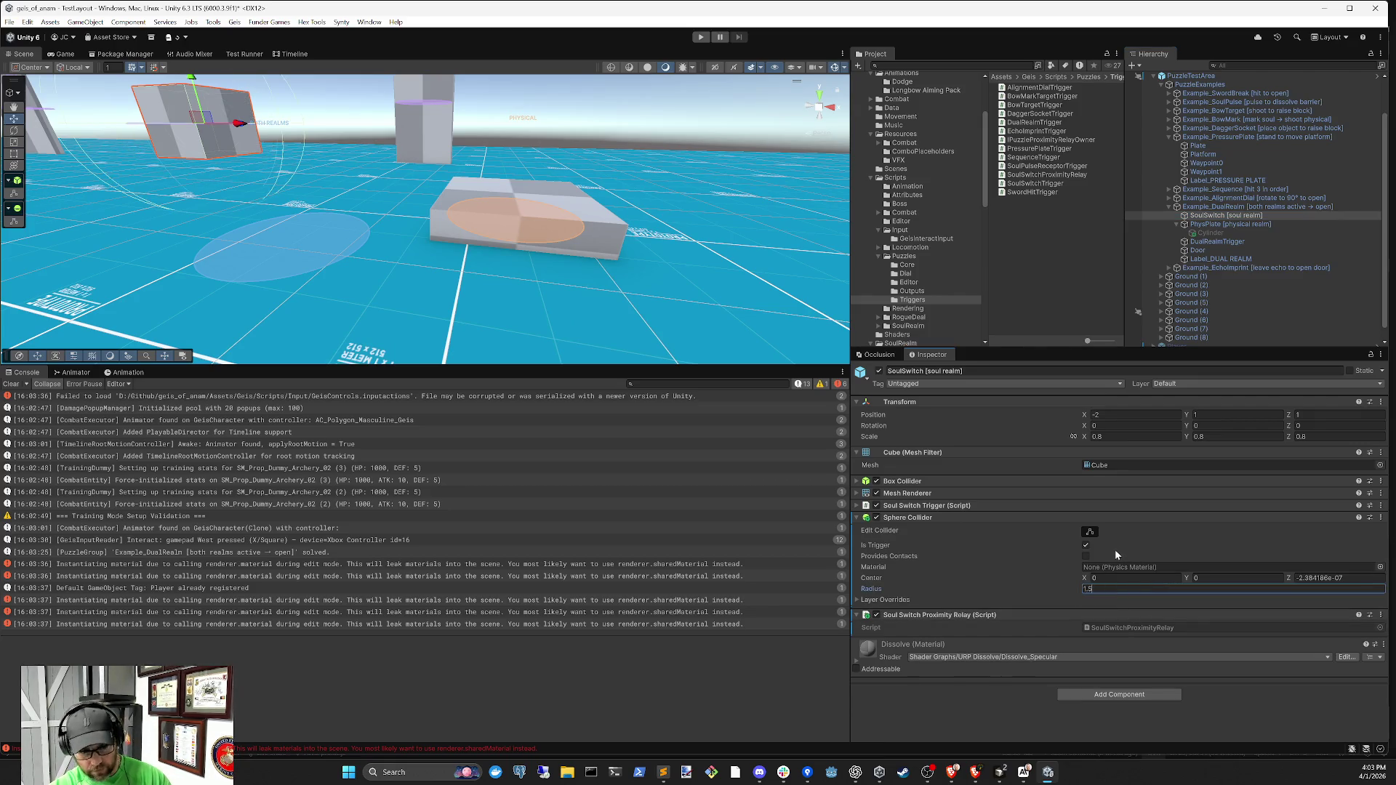
{"action": "left_click", "coordinate": [1216, 233]}
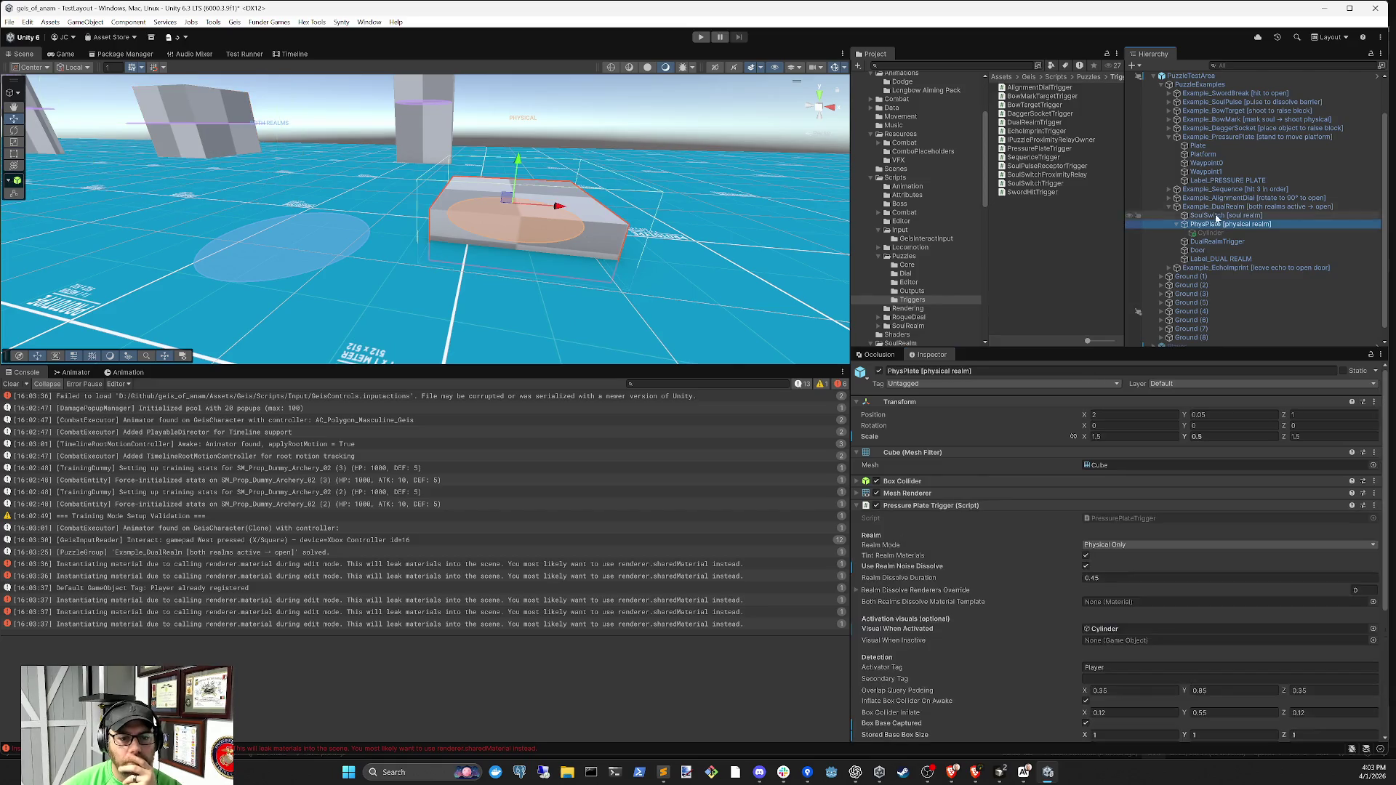
{"action": "left_click", "coordinate": [1218, 208]}
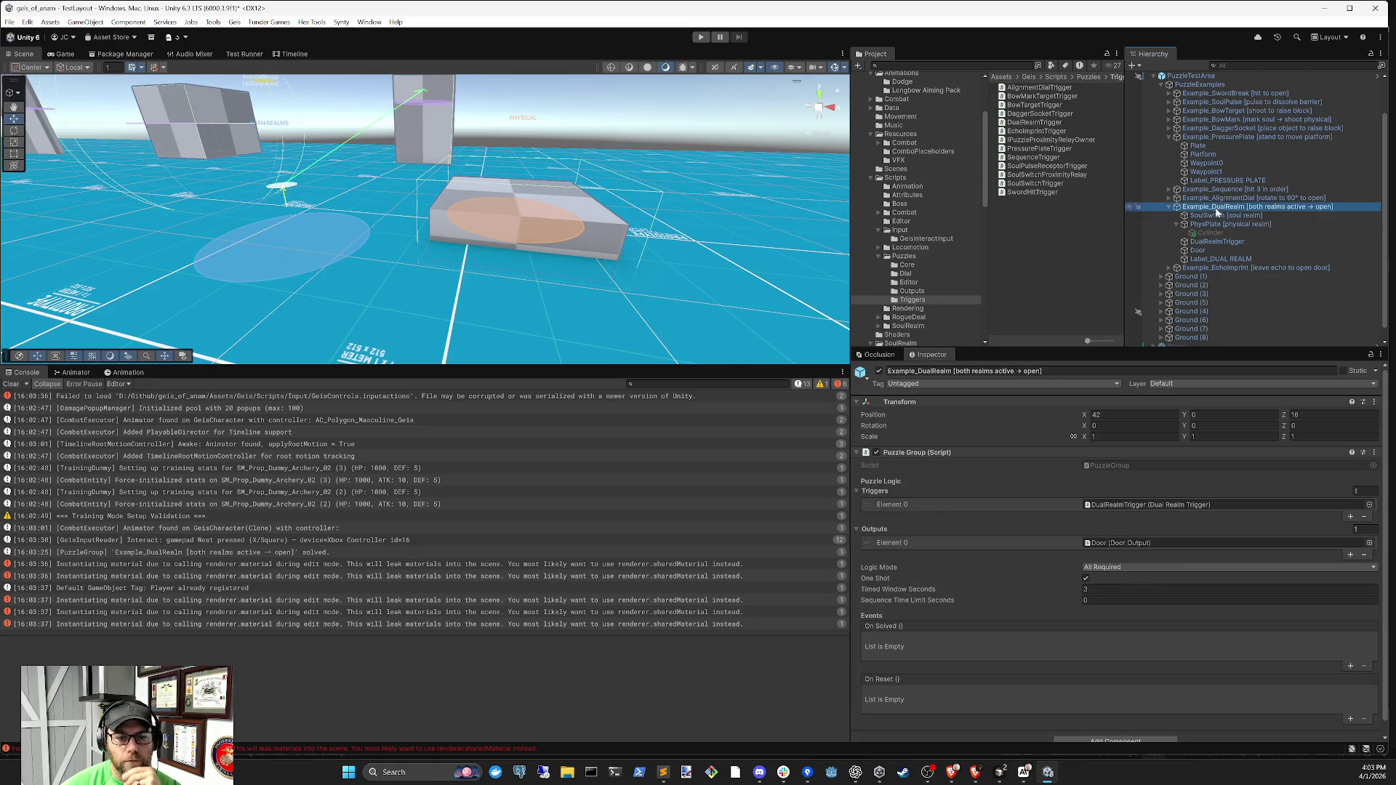
Locate Door from the Puzzle Group outputs and drag it into its own Door Output's Door field
{"action": "left_click", "coordinate": [1138, 545]}
{"action": "scroll", "coordinate": [1142, 561], "scroll_direction": "down", "scroll_amount": 1}
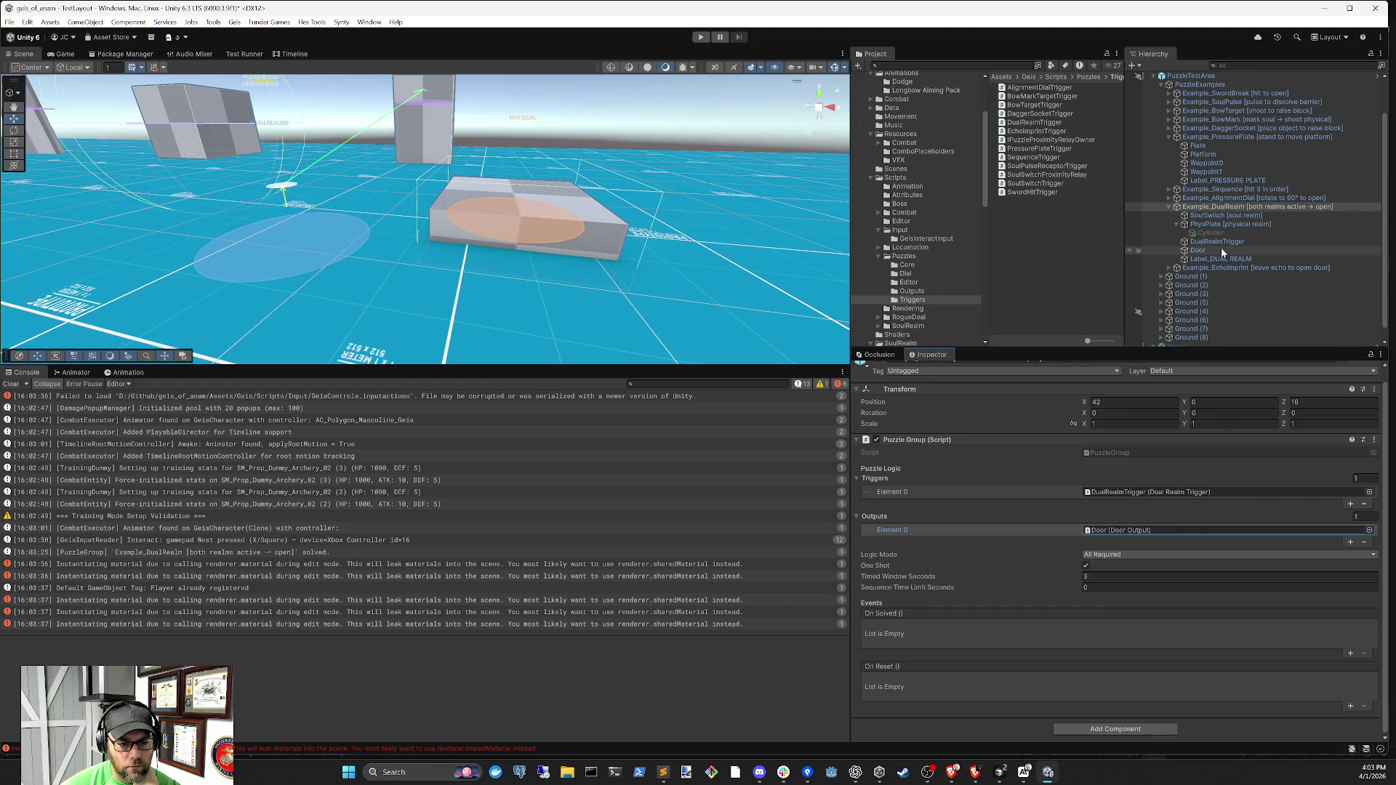
{"action": "left_click", "coordinate": [1151, 531]}
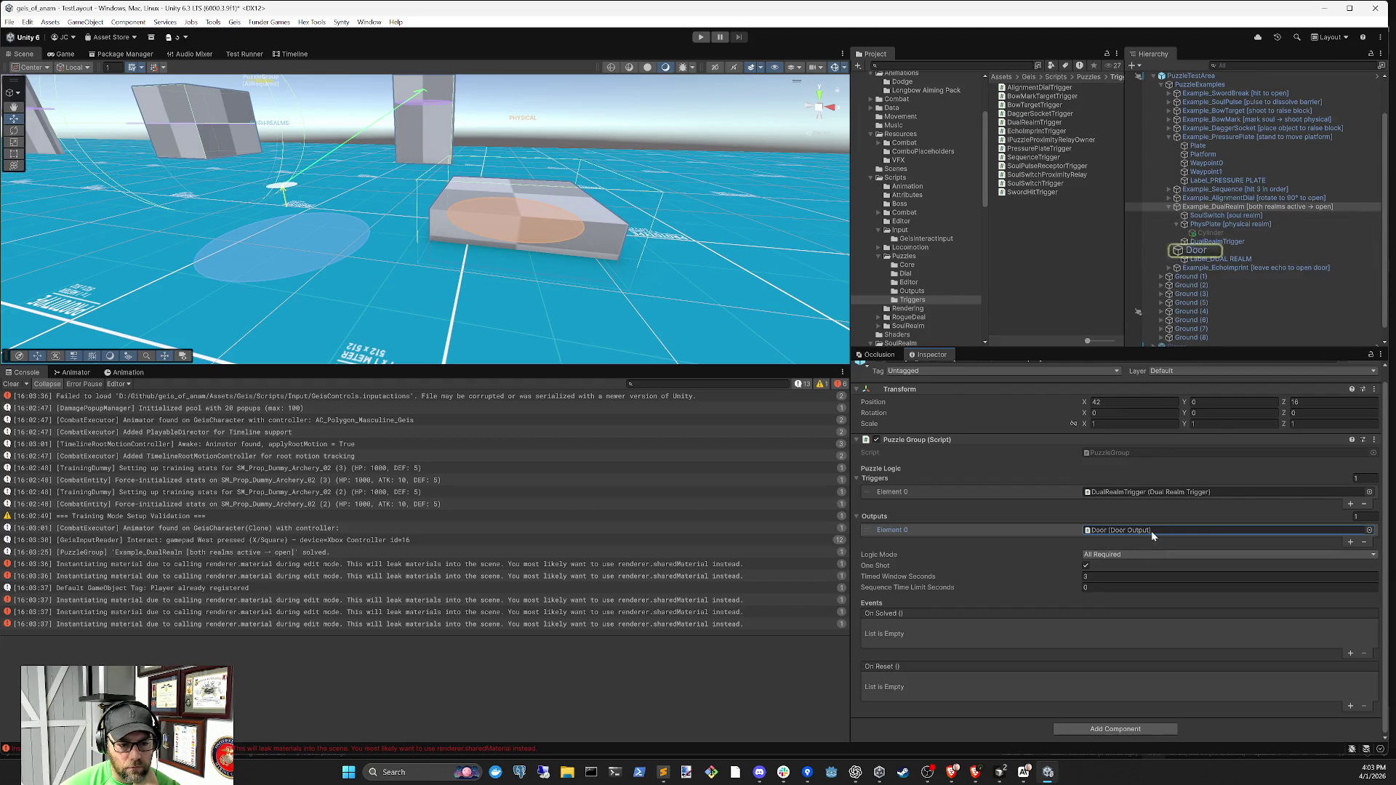
{"action": "left_click", "coordinate": [1198, 251]}
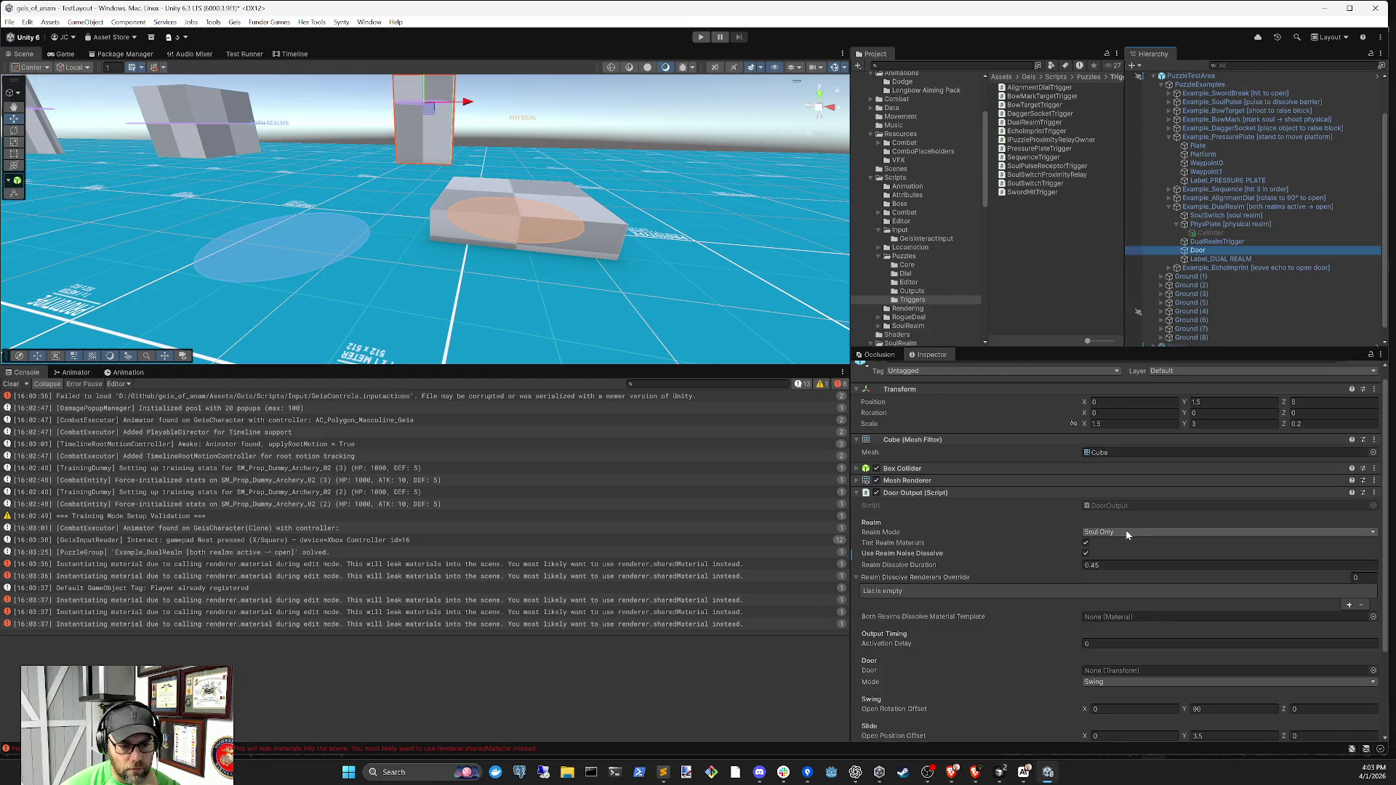
{"action": "scroll", "coordinate": [1120, 518], "scroll_direction": "down", "scroll_amount": 5}
{"action": "mouse_move", "coordinate": [1198, 250]}
{"action": "left_mouse_down"}
{"action": "mouse_move", "coordinate": [1186, 374]}
{"action": "mouse_move", "coordinate": [1124, 566]}
{"action": "left_mouse_up"}
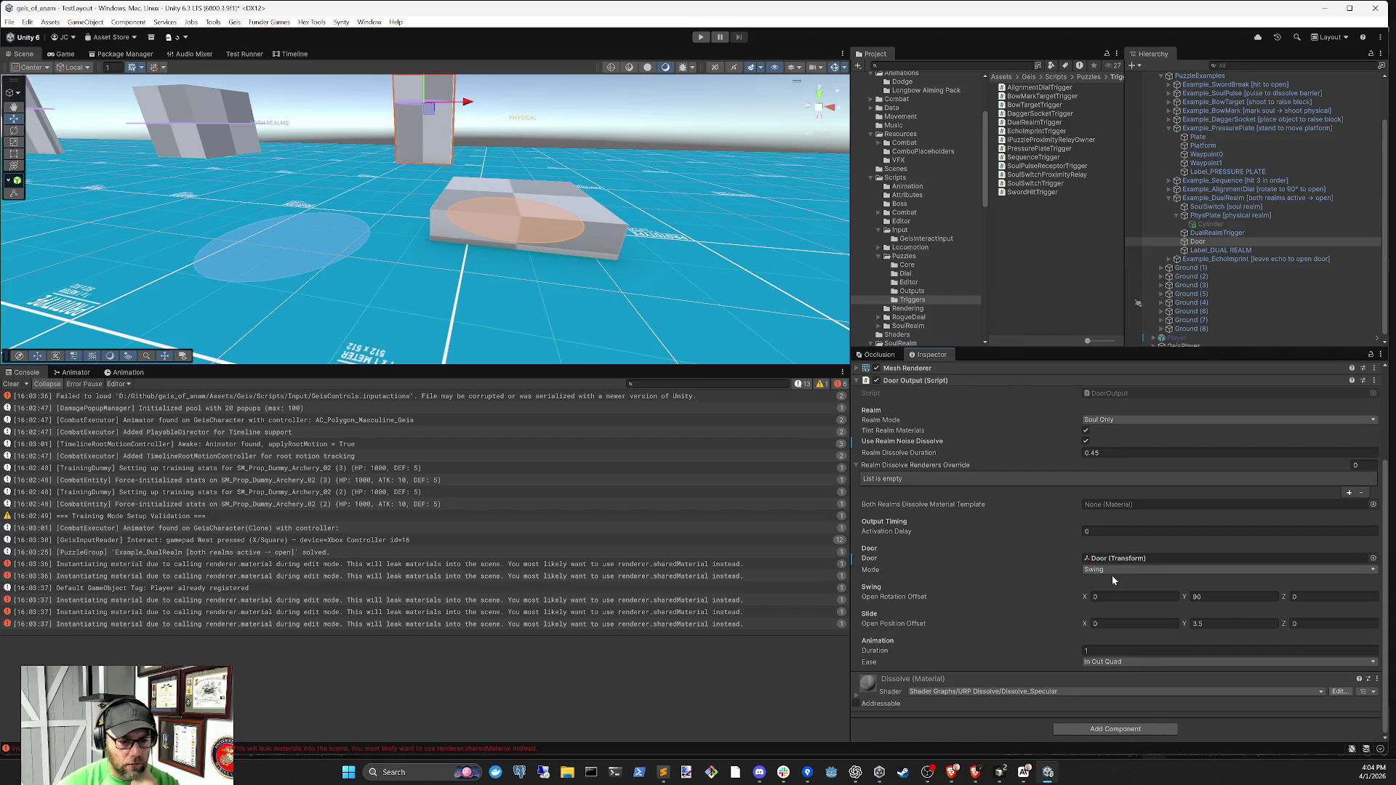
{"action": "left_click", "coordinate": [1095, 532]}
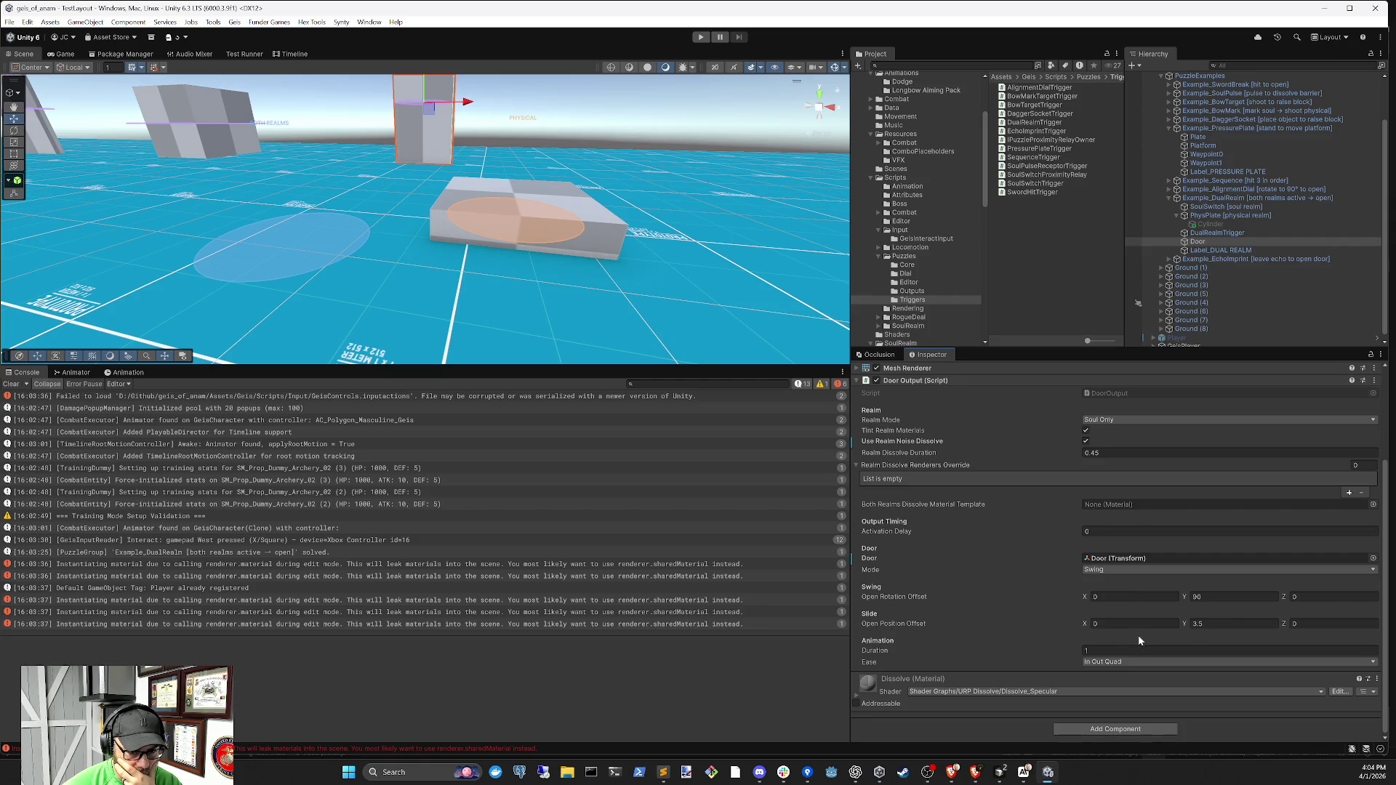
Change the Door Output Mode from Swing to Slide, clear the Console, and start Play mode
{"action": "left_click", "coordinate": [1147, 573]}
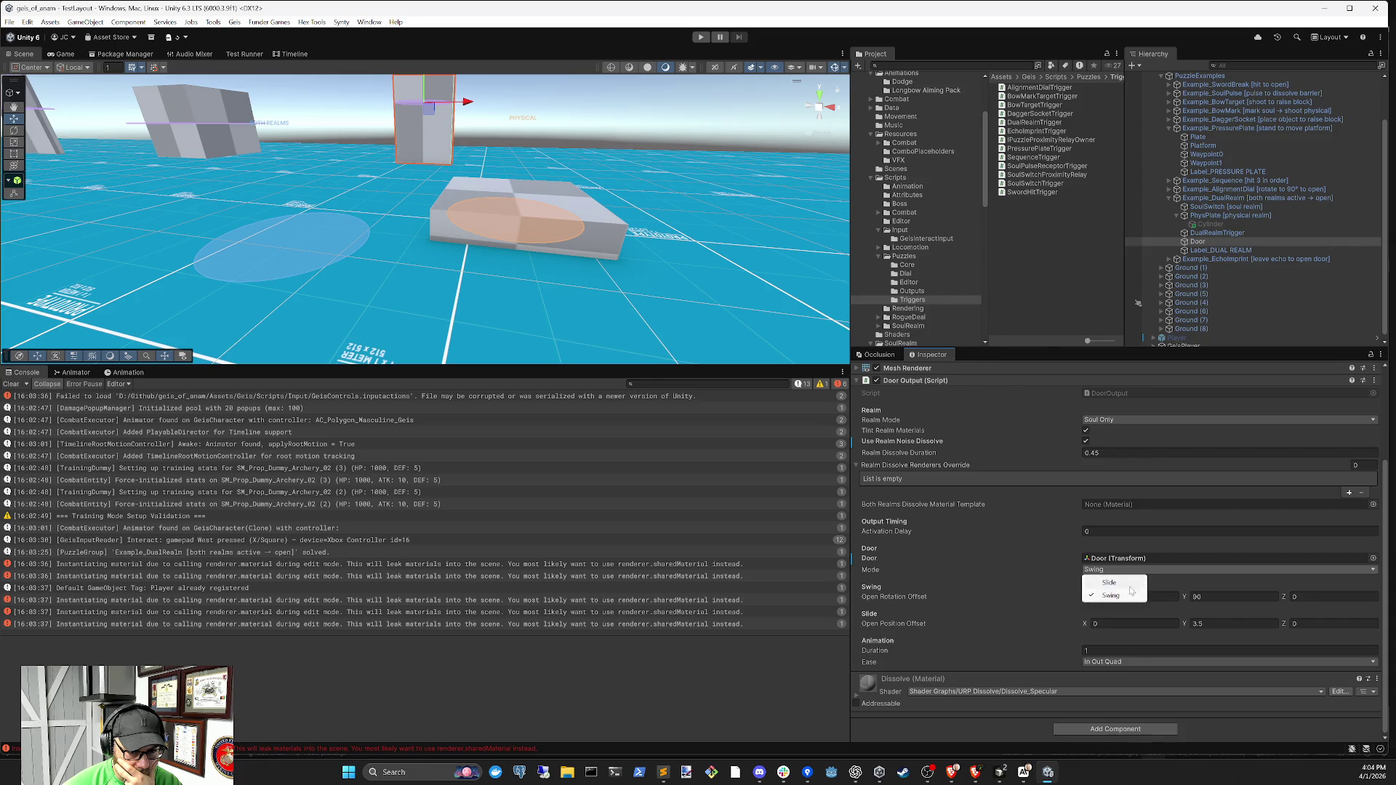
{"action": "left_click", "coordinate": [1124, 588]}
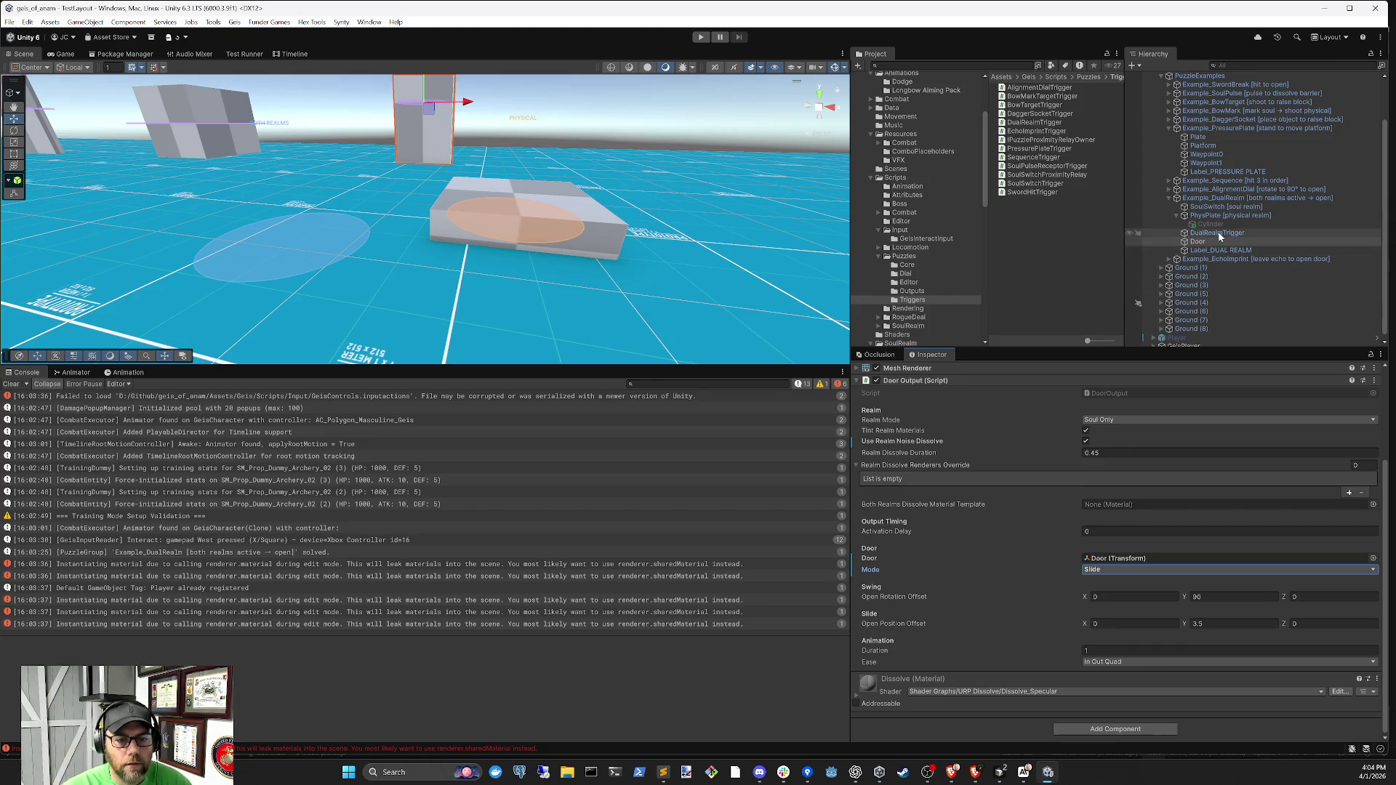
{"action": "left_click", "coordinate": [12, 384]}
{"action": "left_click", "coordinate": [696, 38]}
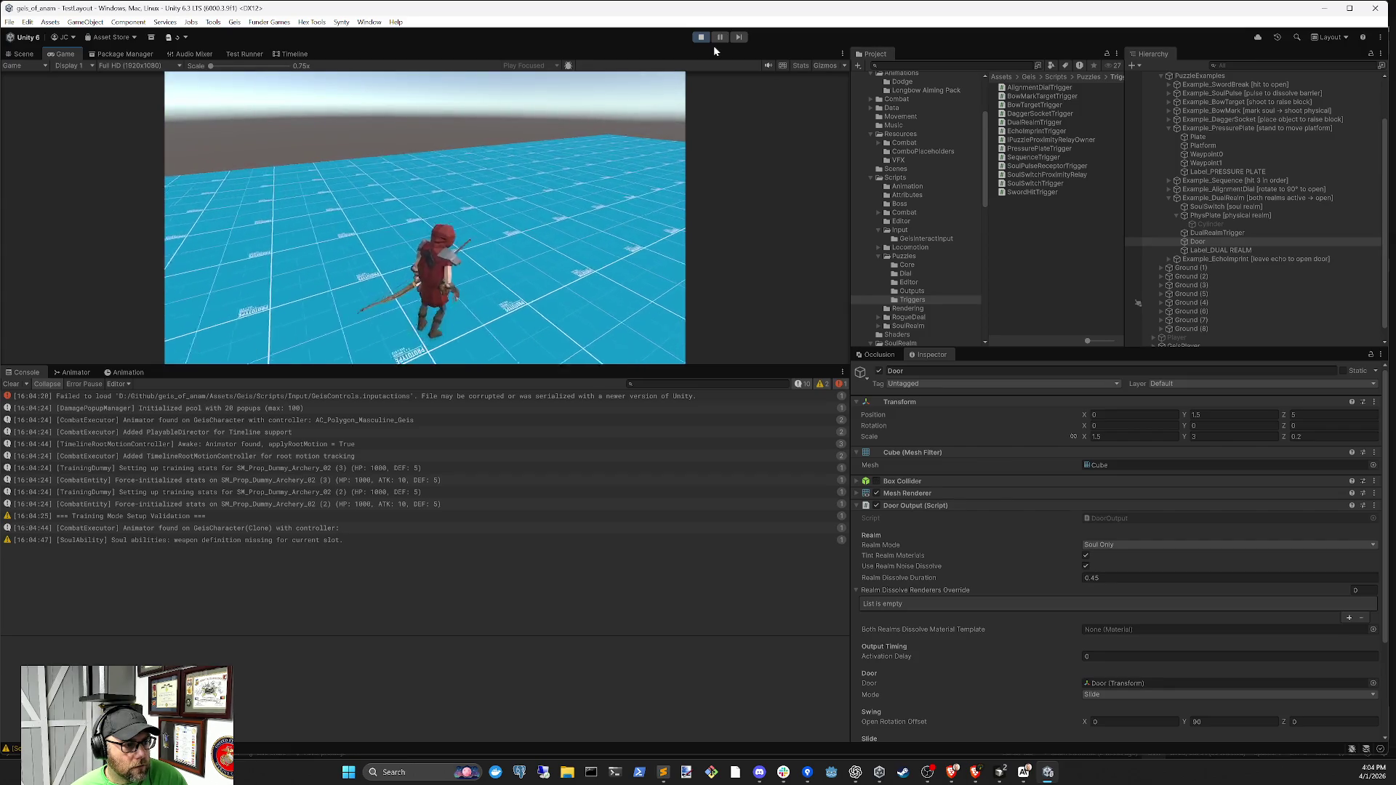
Trigger Soul Marking (key 1) and Path Reveal (key 2, twice), then stop the playtest
{"action": "key", "text": "1"}
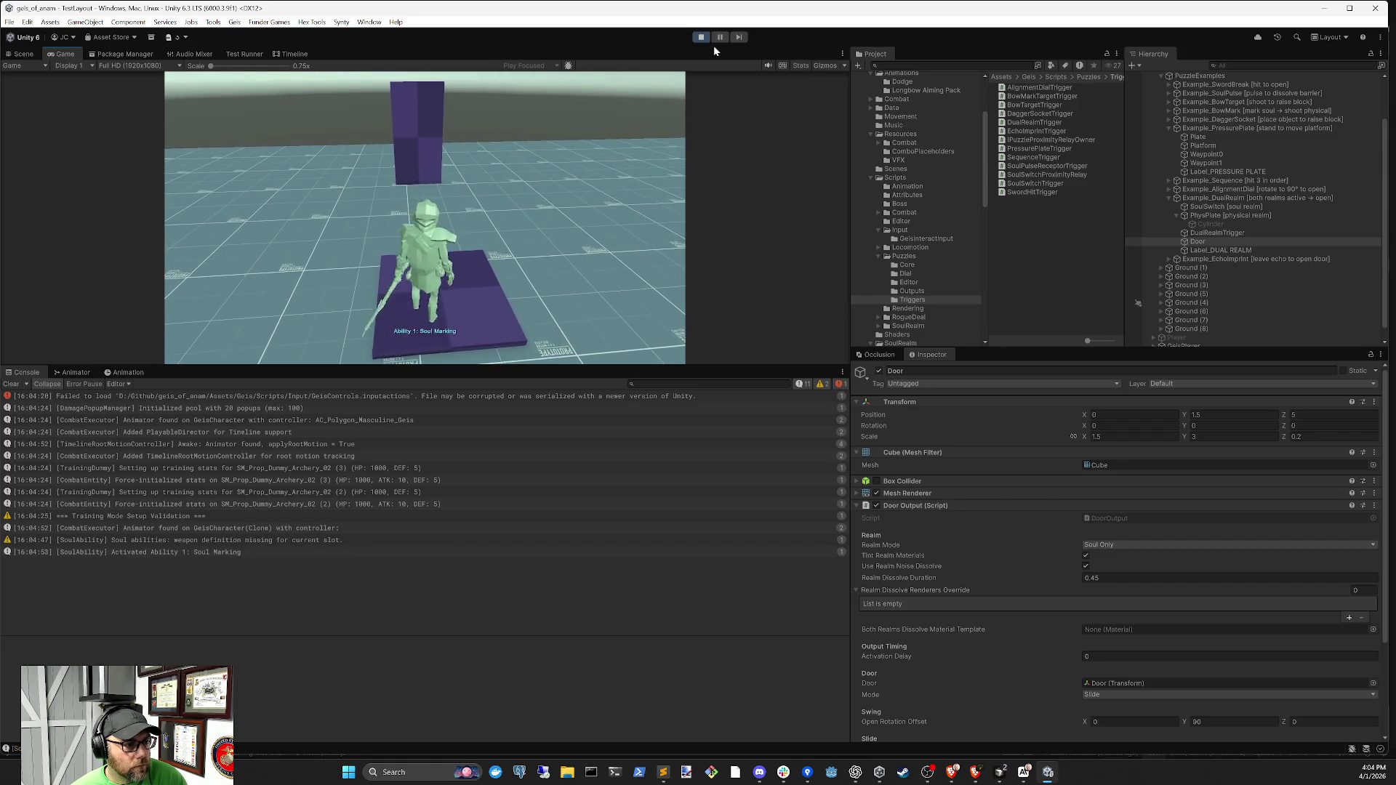
{"action": "key", "text": "2"}
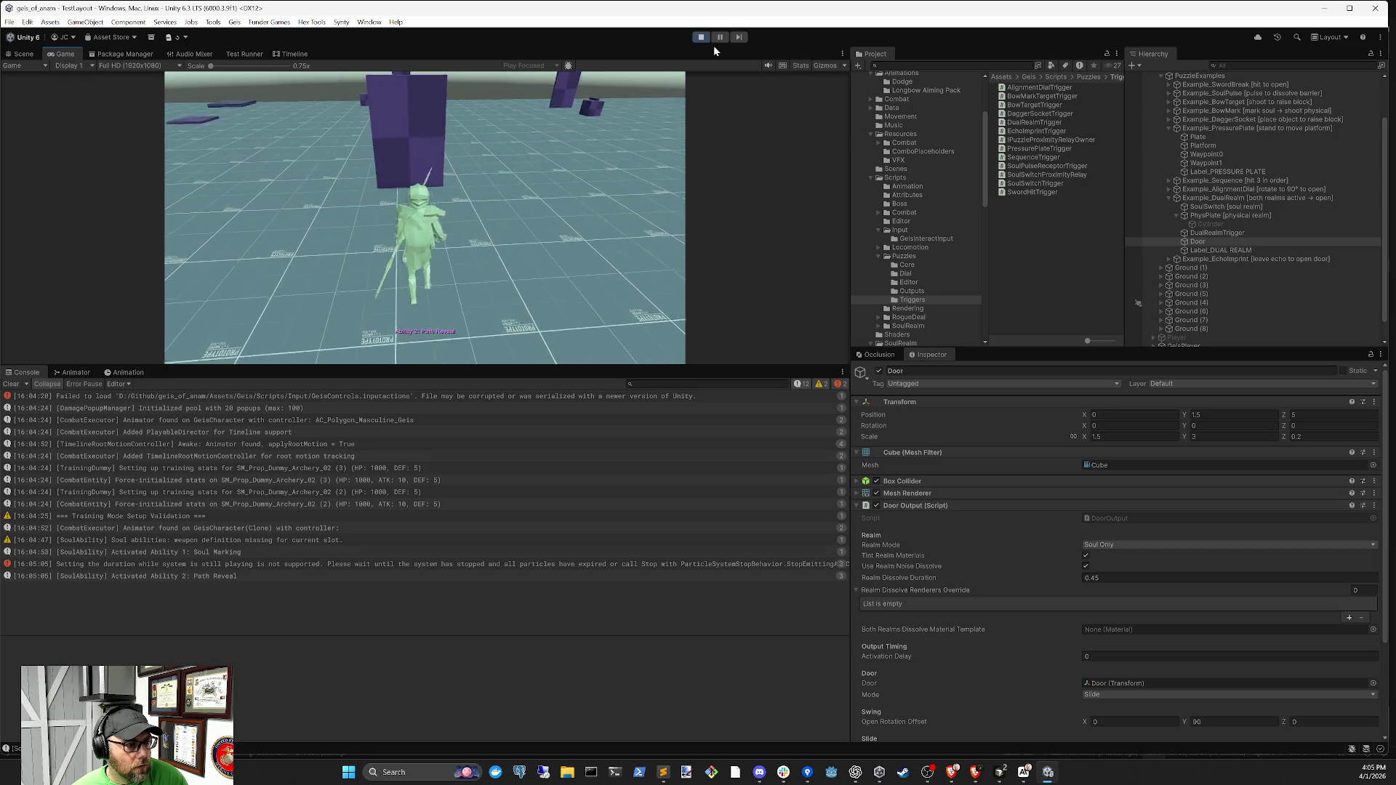
{"action": "key", "text": "2"}
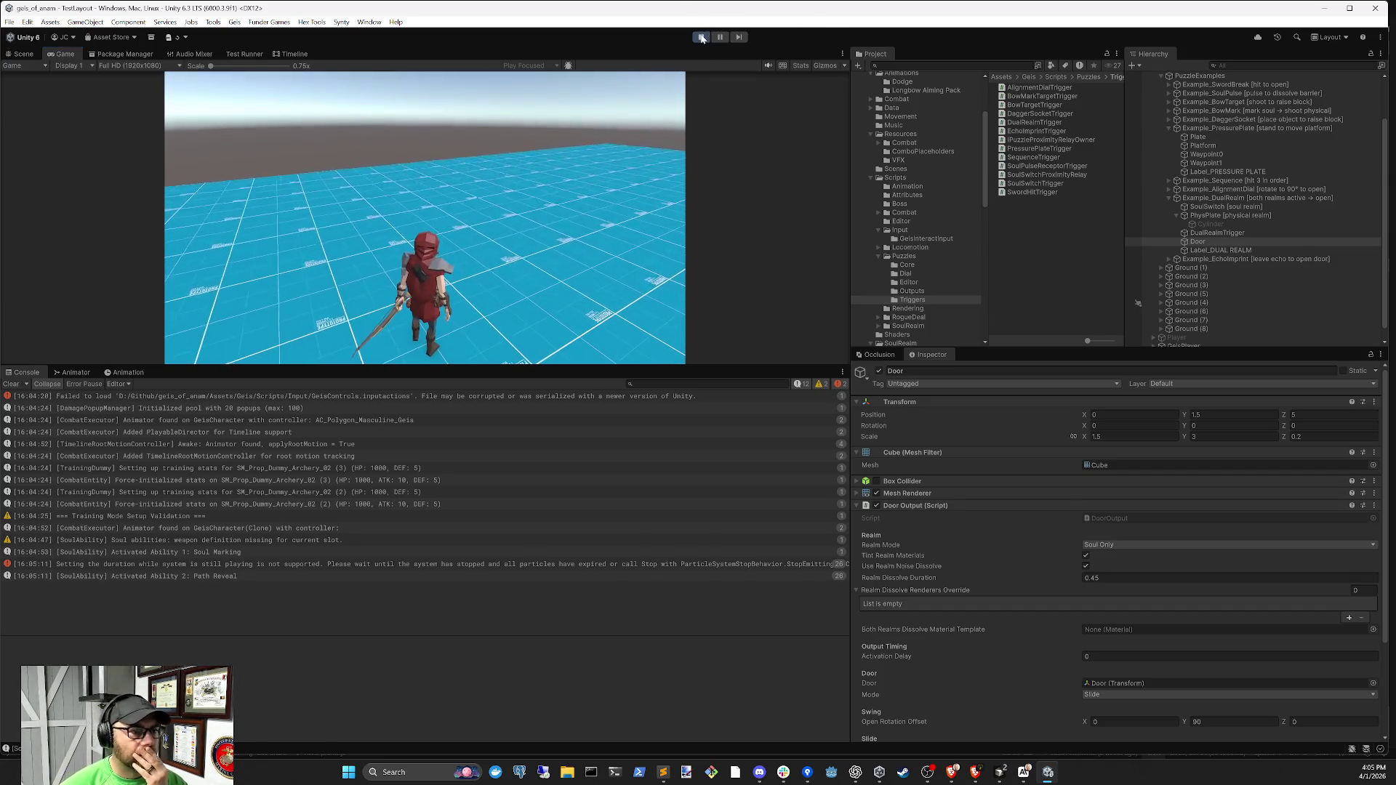
{"action": "left_click", "coordinate": [701, 37]}
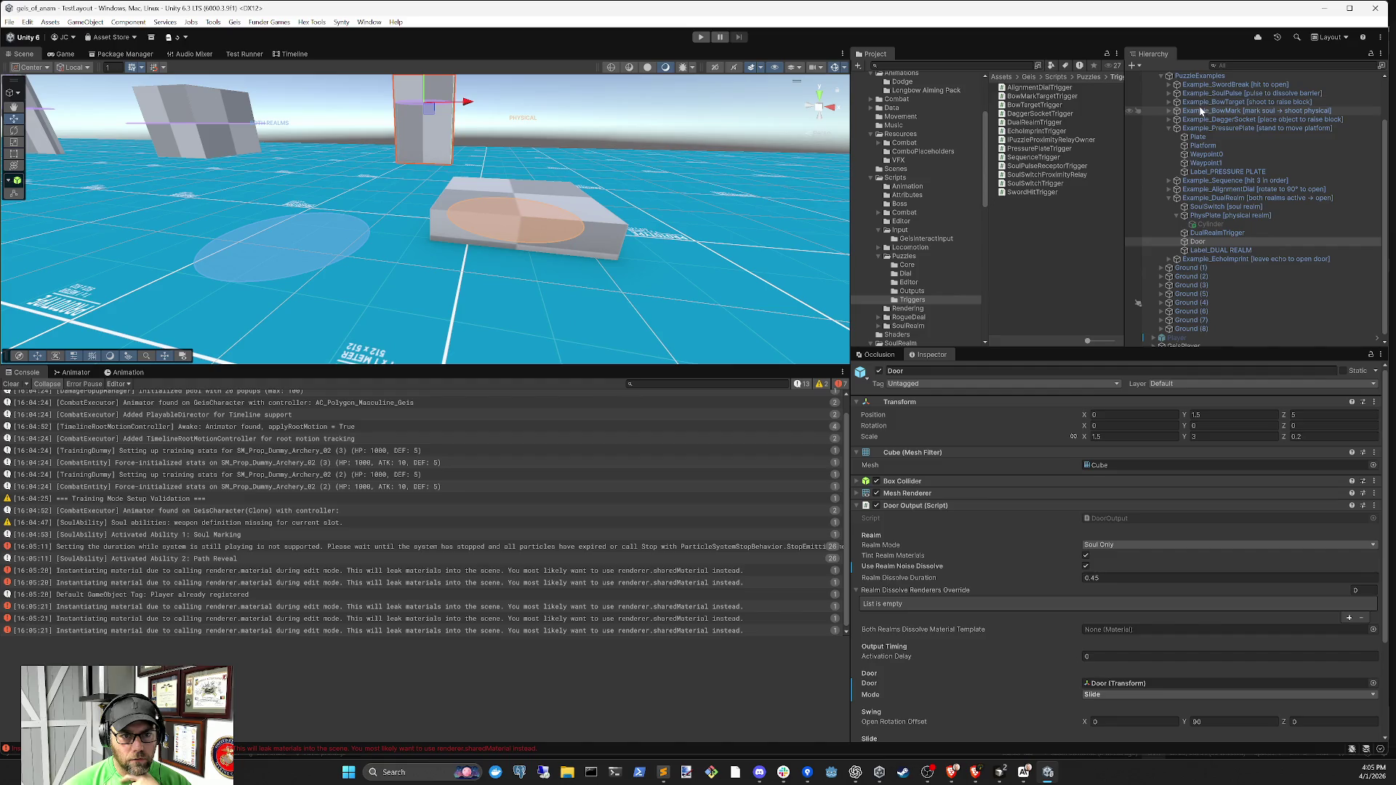
{"action": "left_click", "coordinate": [1170, 93]}
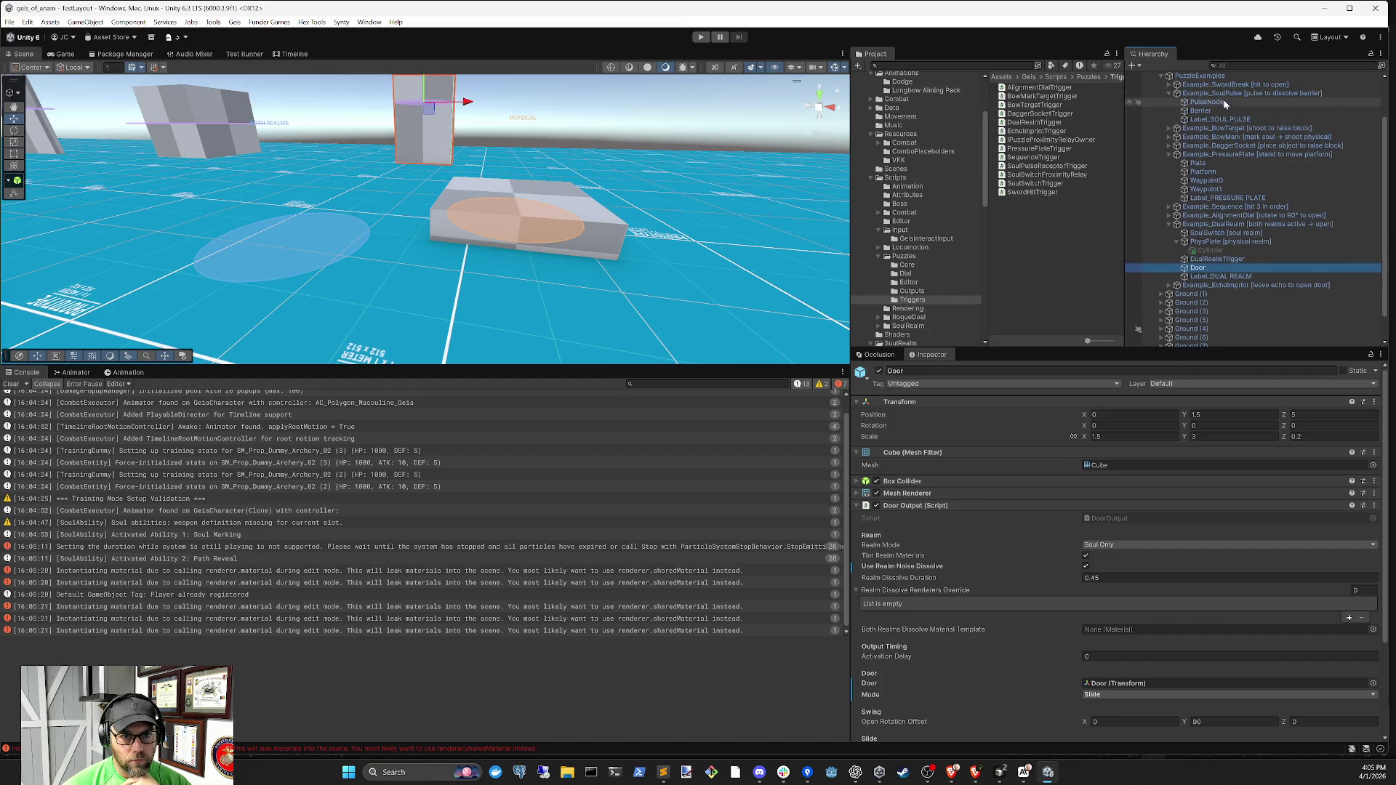
{"action": "left_click", "coordinate": [1210, 102]}
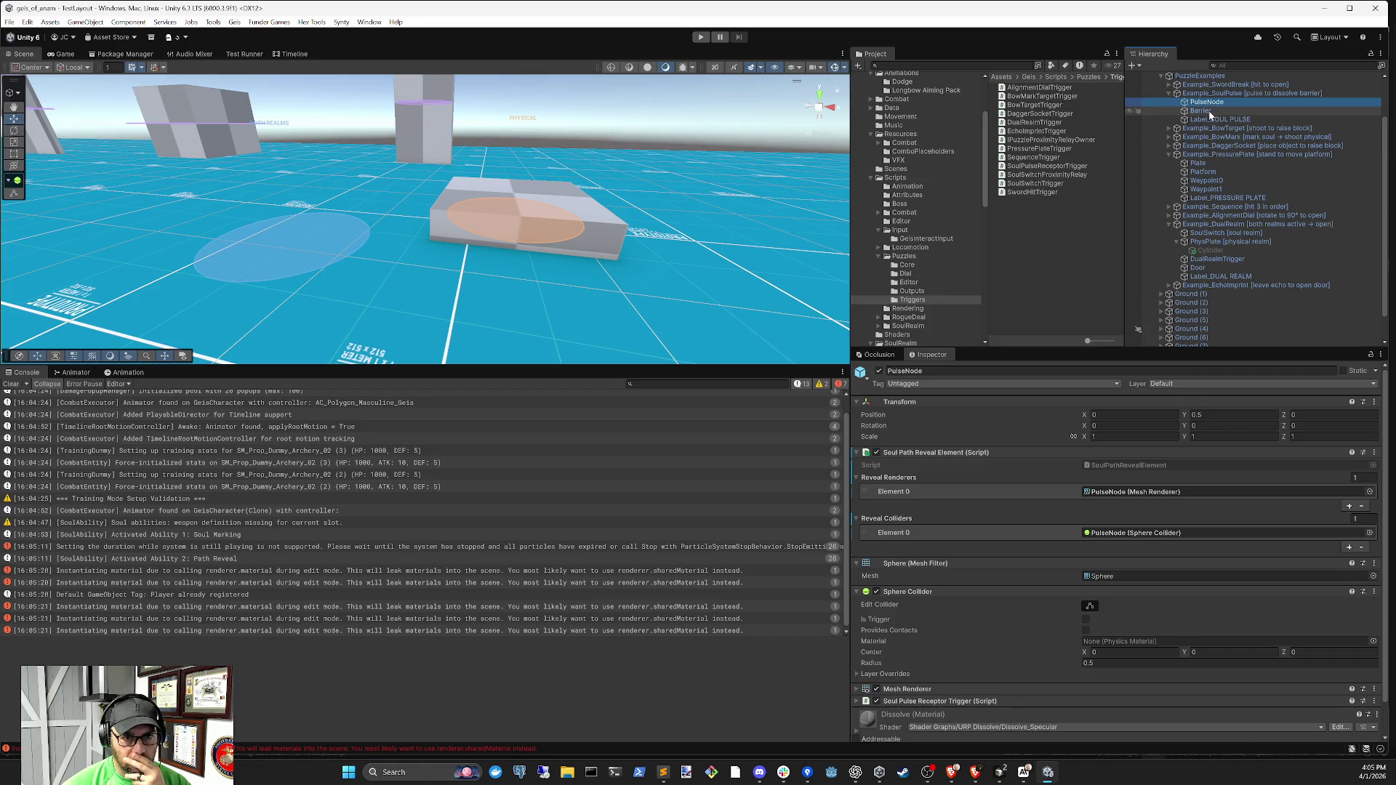
{"action": "left_click", "coordinate": [1206, 111]}
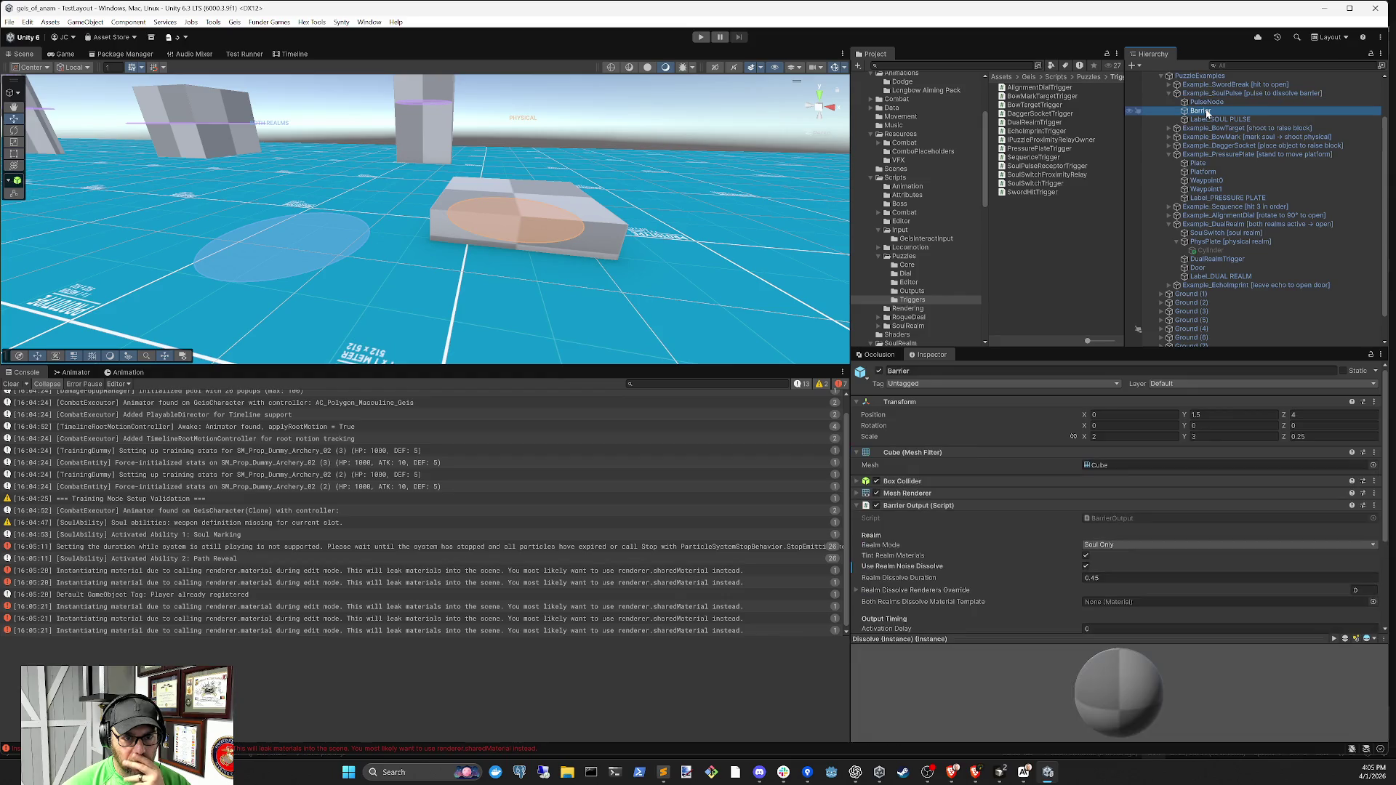
{"action": "scroll", "coordinate": [1159, 567], "scroll_direction": "down", "scroll_amount": 3}
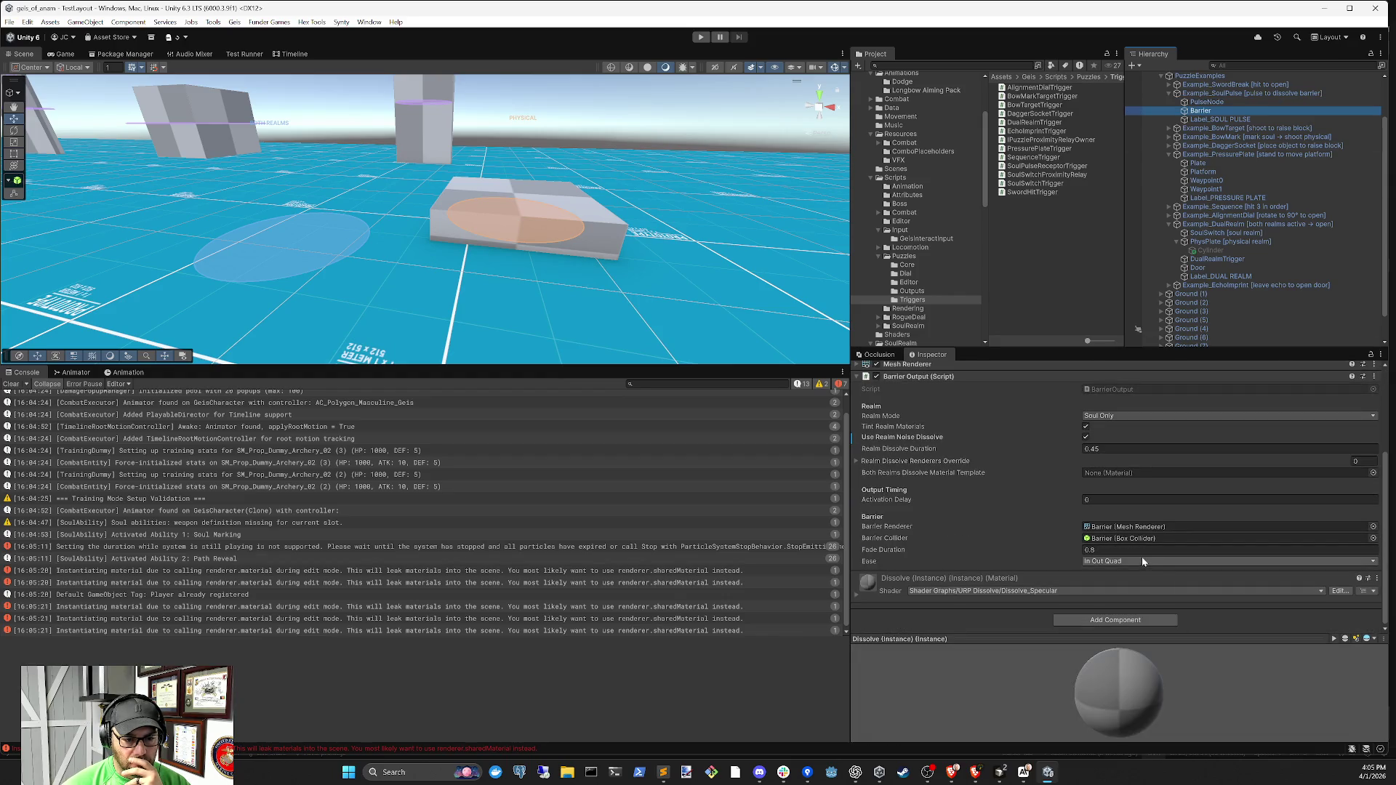
{"action": "scroll", "coordinate": [1142, 561], "scroll_direction": "up", "scroll_amount": 1}
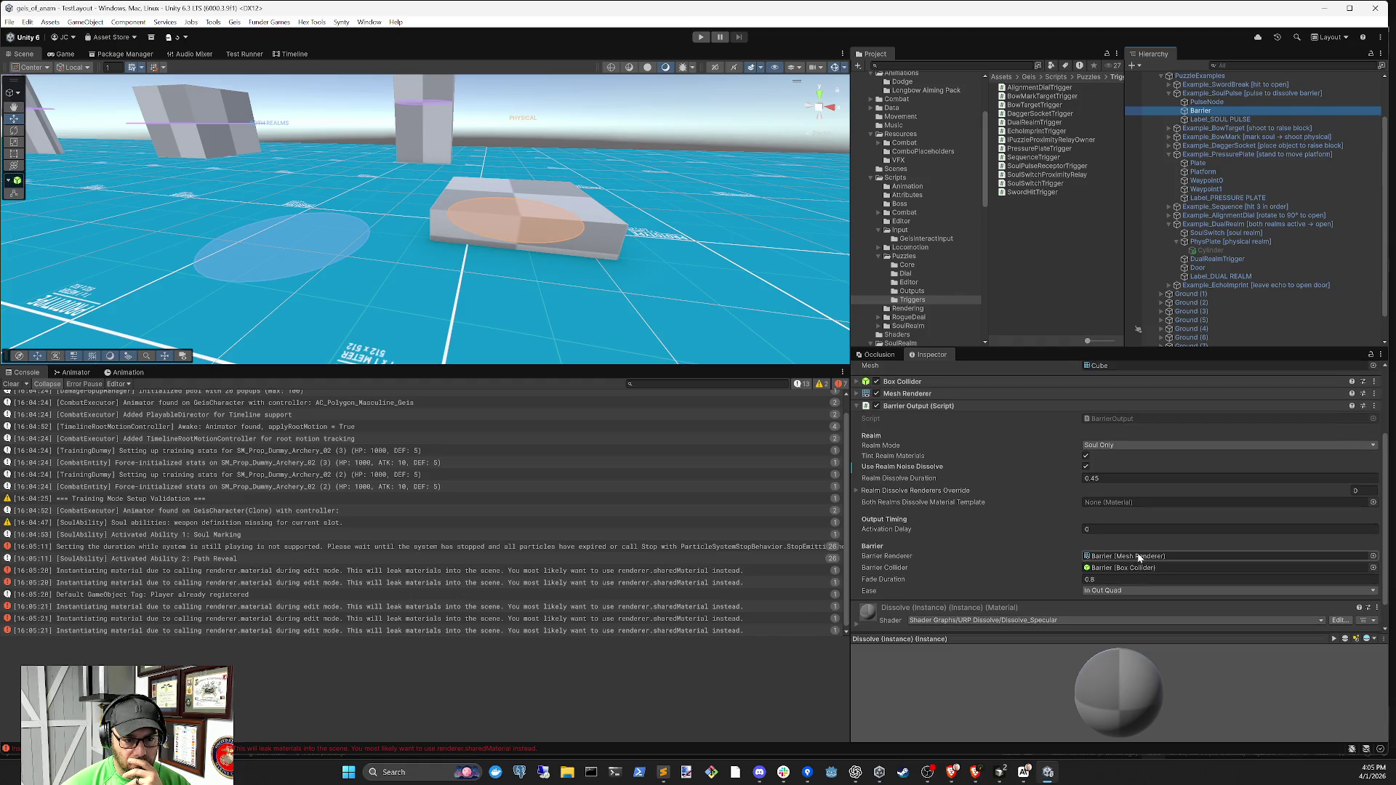
{"action": "scroll", "coordinate": [1138, 551], "scroll_direction": "down", "scroll_amount": 1}
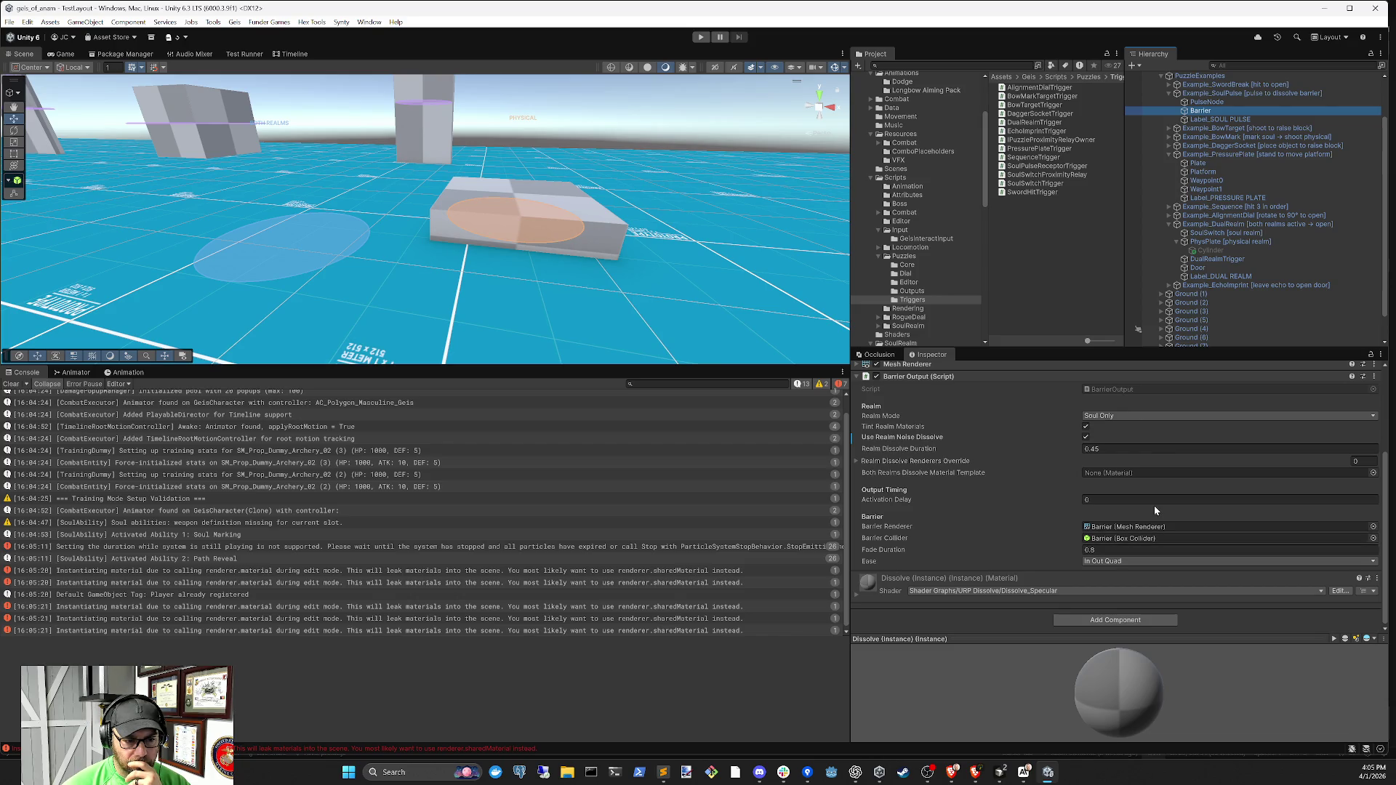
{"action": "scroll", "coordinate": [1150, 505], "scroll_direction": "up", "scroll_amount": 2}
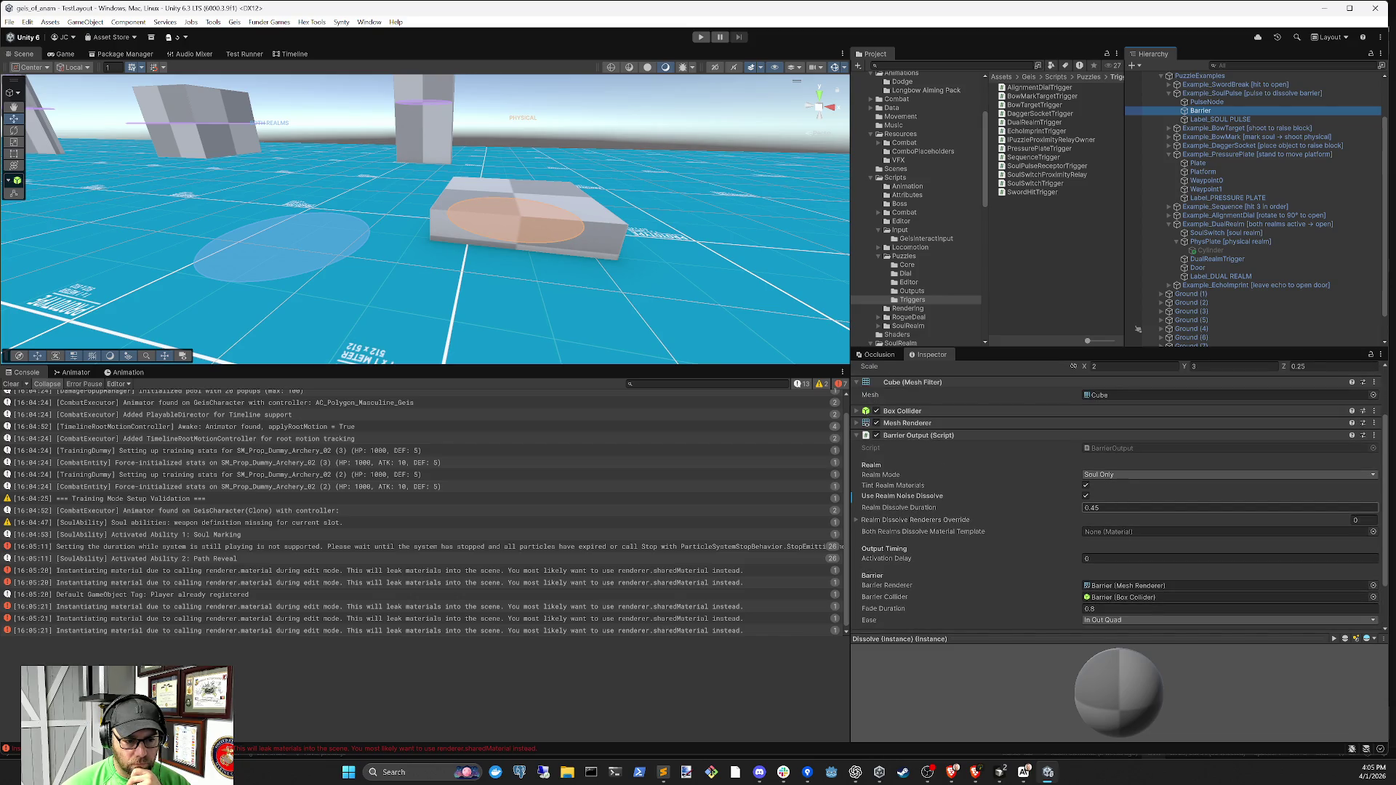
{"action": "left_click", "coordinate": [1209, 94]}
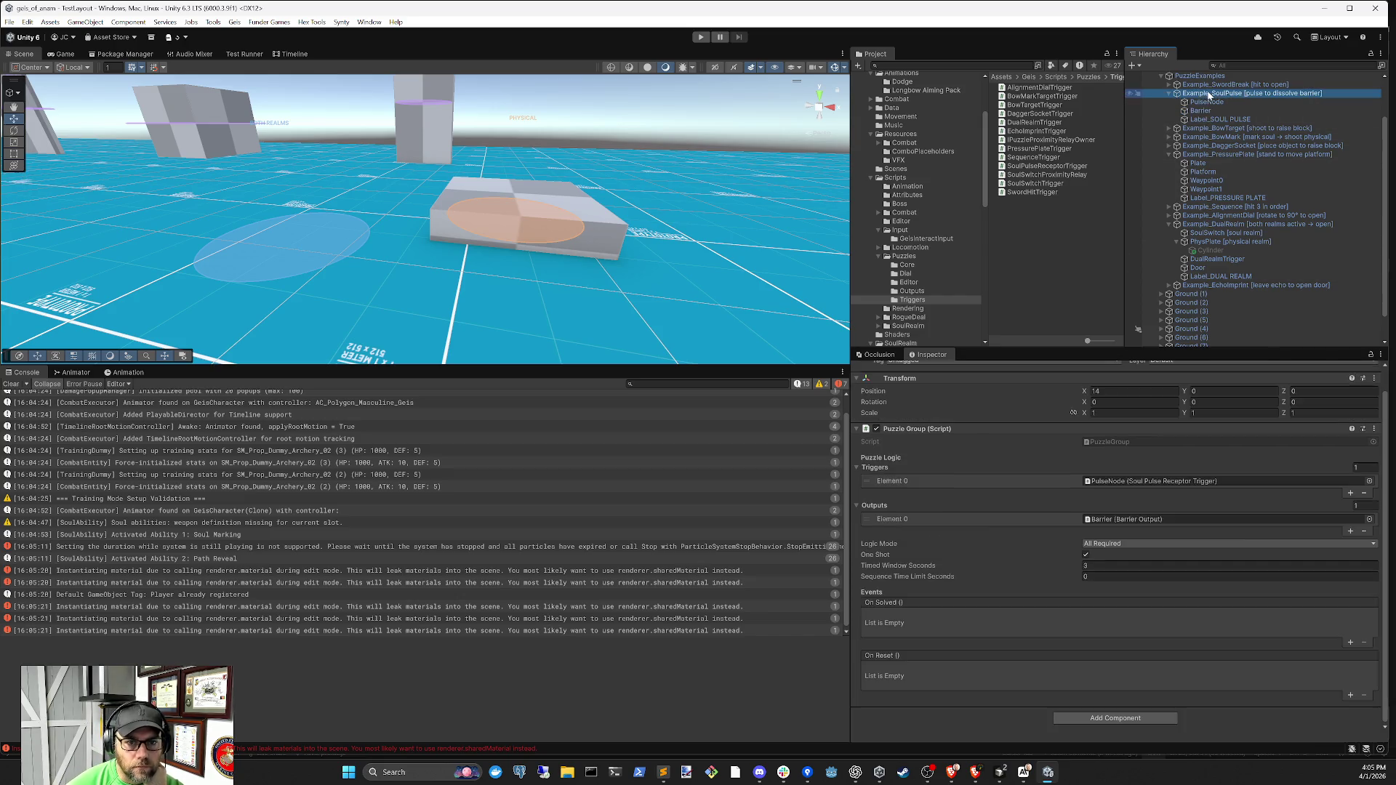
{"action": "left_click", "coordinate": [1160, 519]}
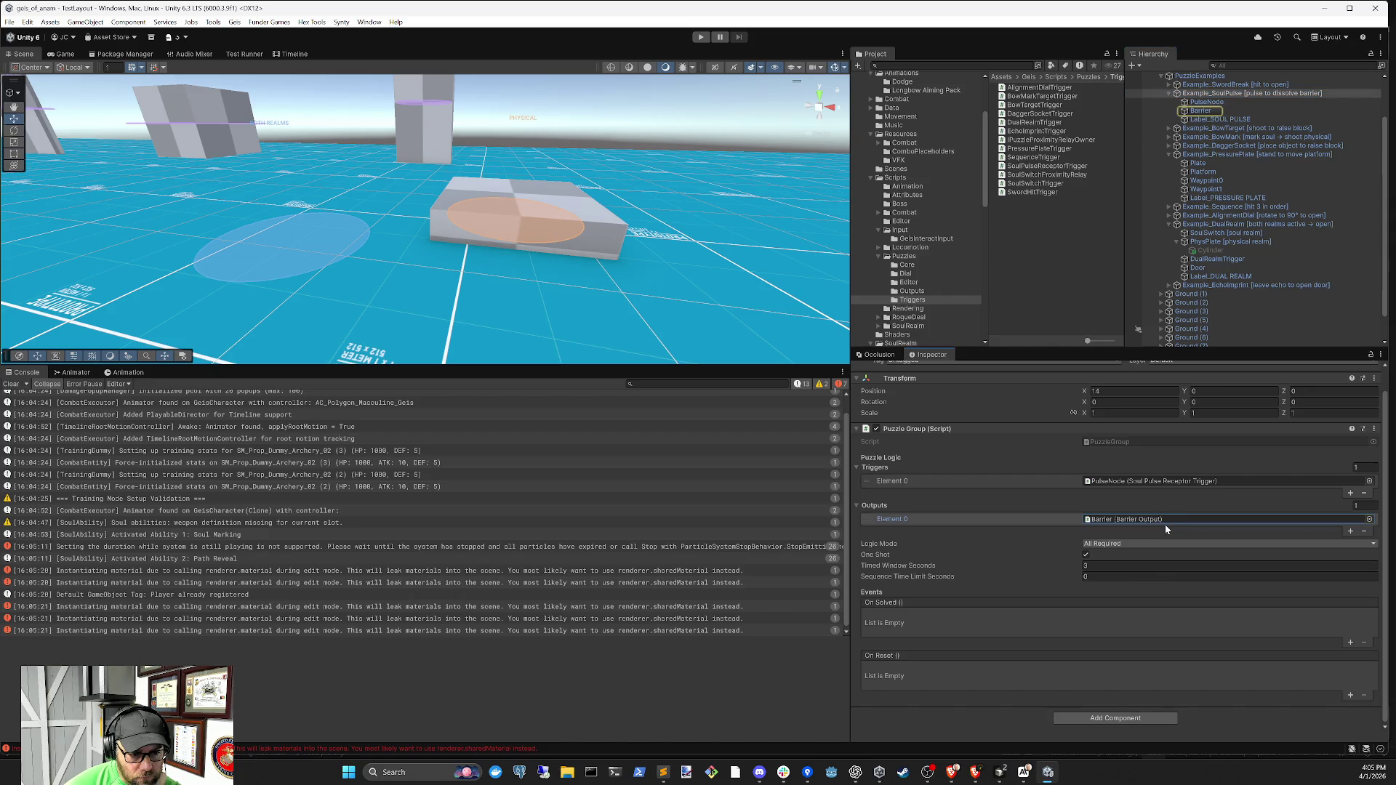
{"action": "left_click", "coordinate": [1106, 565]}
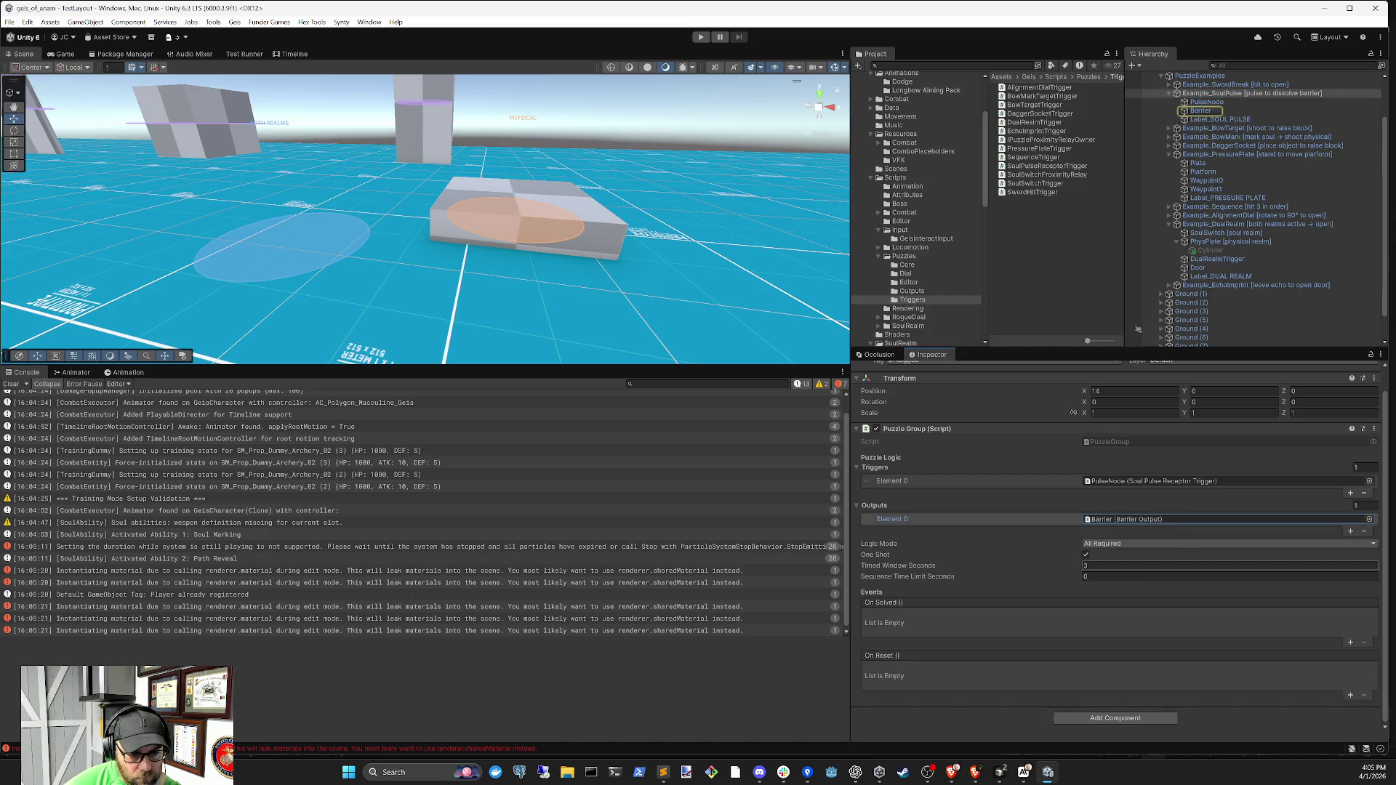
{"action": "left_click", "coordinate": [1211, 102]}
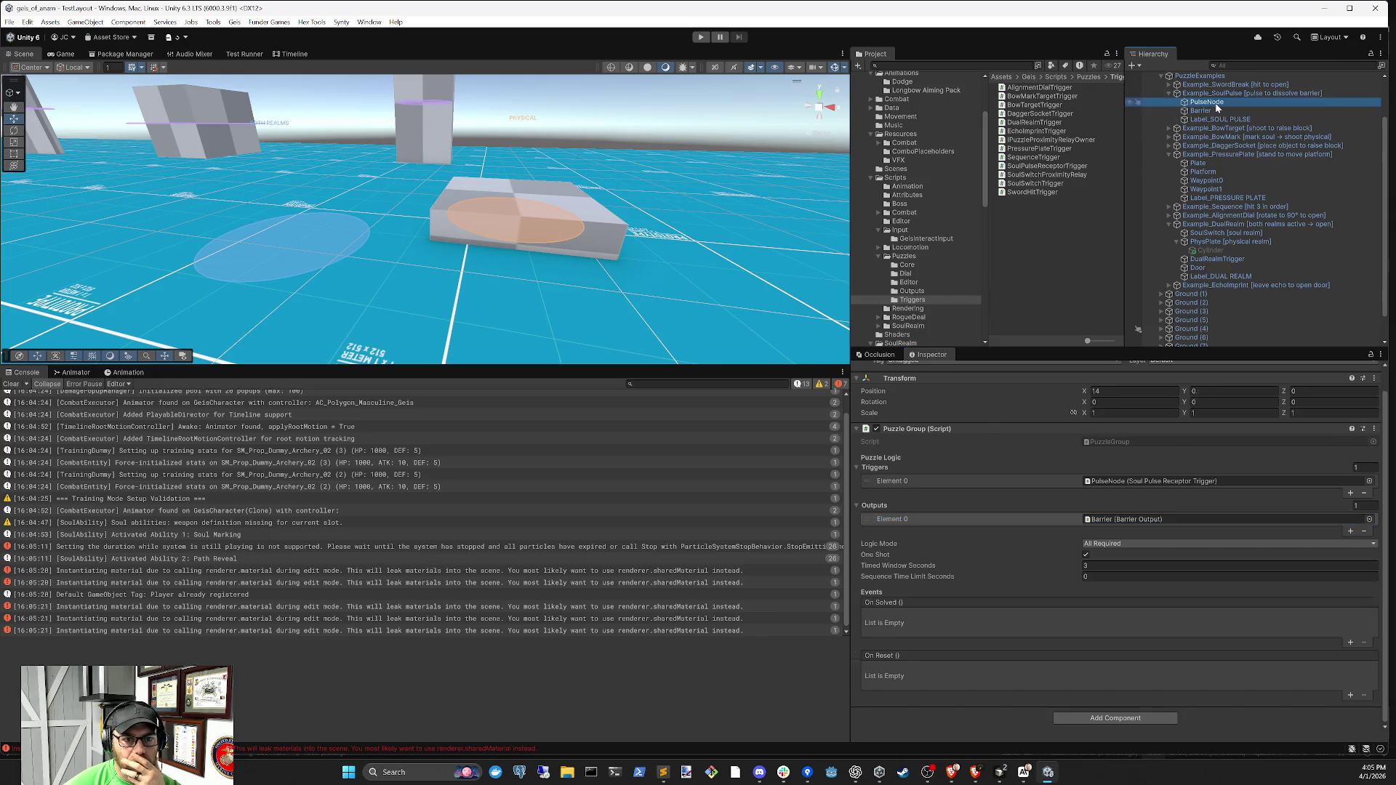
{"action": "left_click", "coordinate": [1210, 108]}
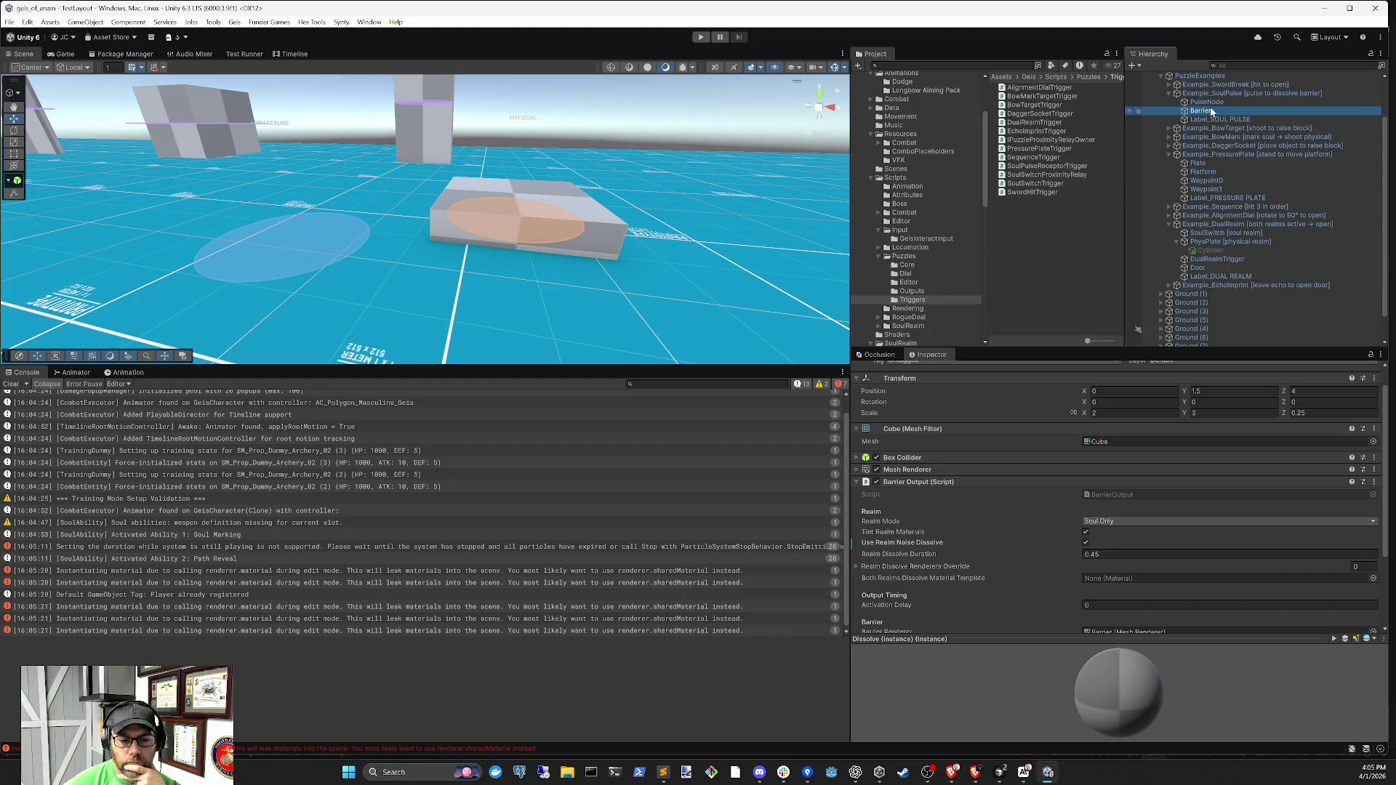
{"action": "scroll", "coordinate": [1179, 519], "scroll_direction": "down", "scroll_amount": 3}
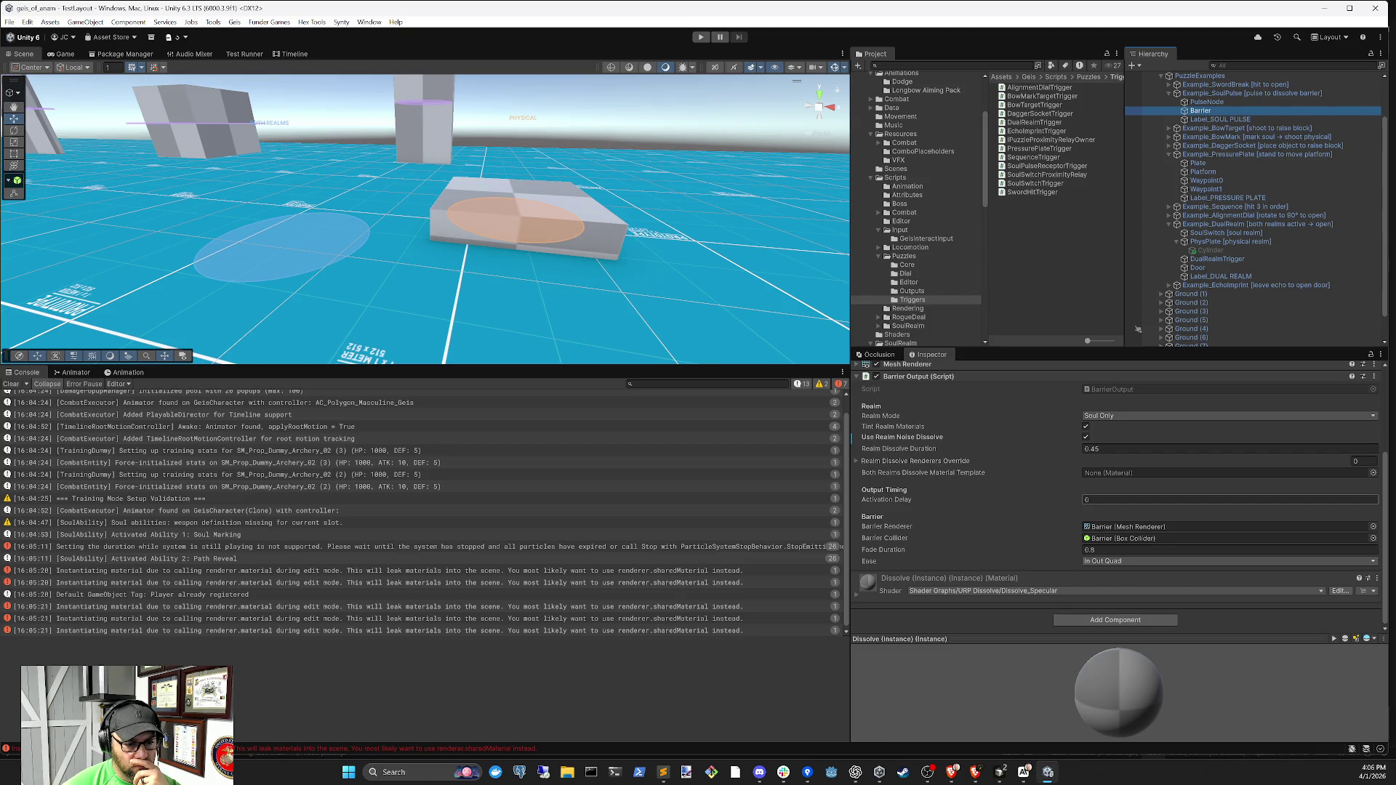
{"action": "left_click", "coordinate": [1221, 119]}
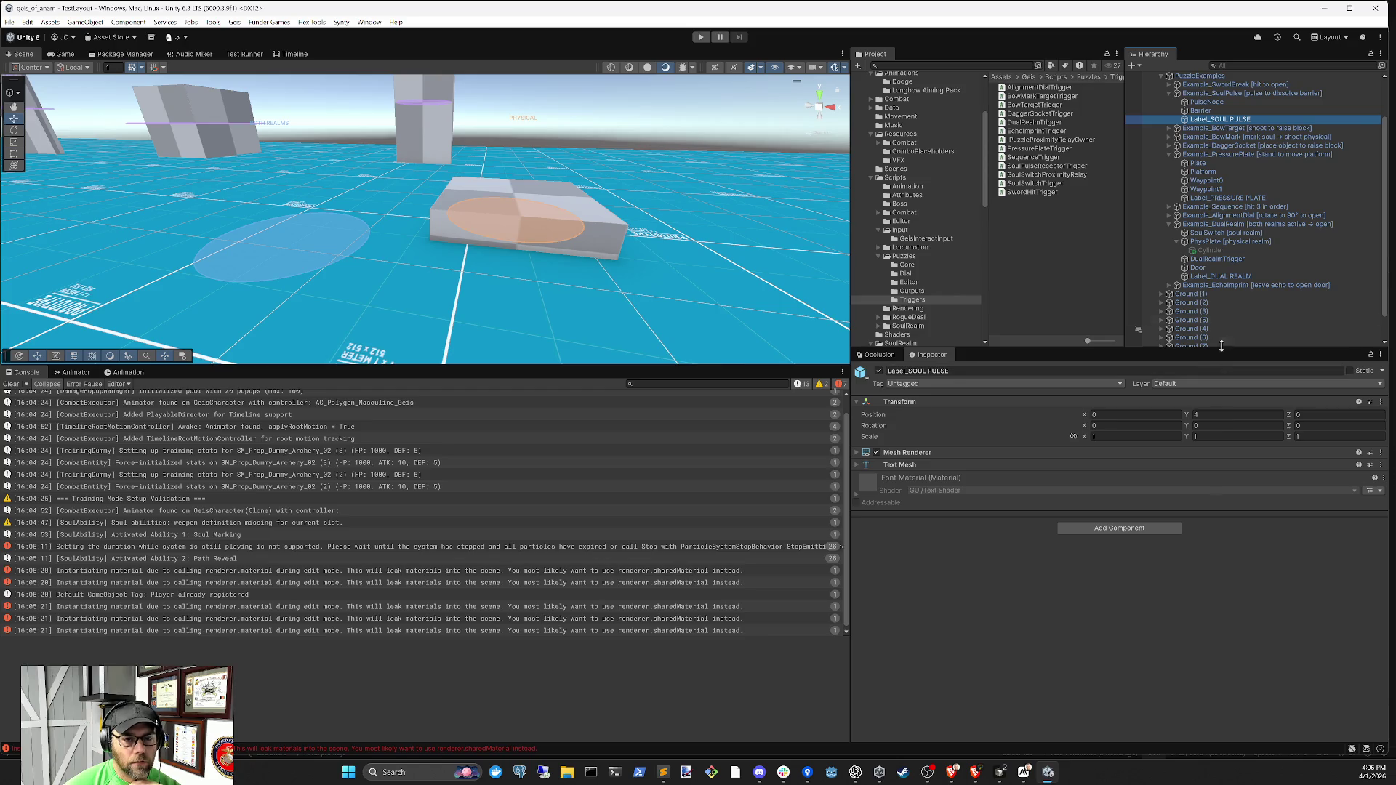
{"action": "left_click", "coordinate": [1222, 95]}
{"action": "left_click", "coordinate": [1170, 94]}
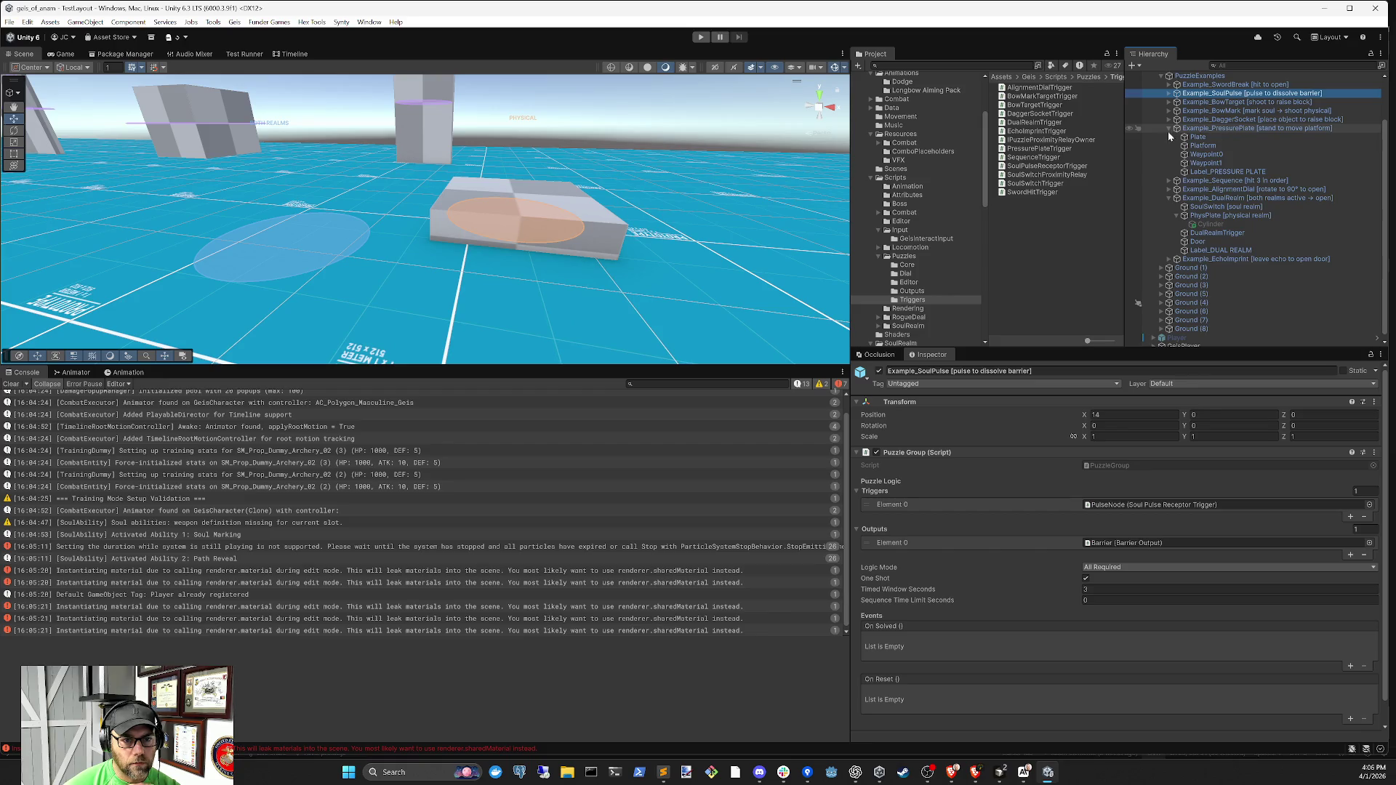
Start Play mode and walk the character forward with W
{"action": "left_click", "coordinate": [700, 37]}
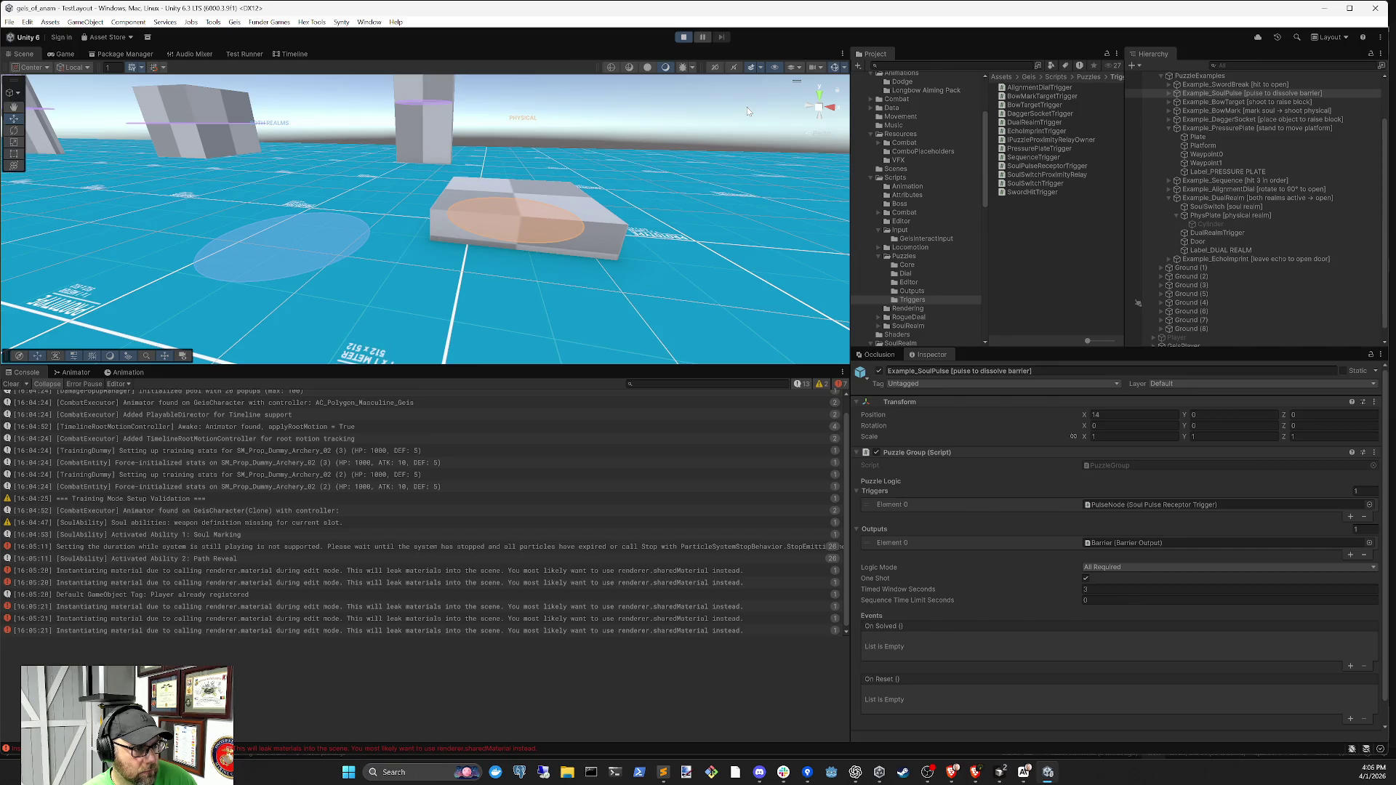
{"action": "key", "text": "w"}
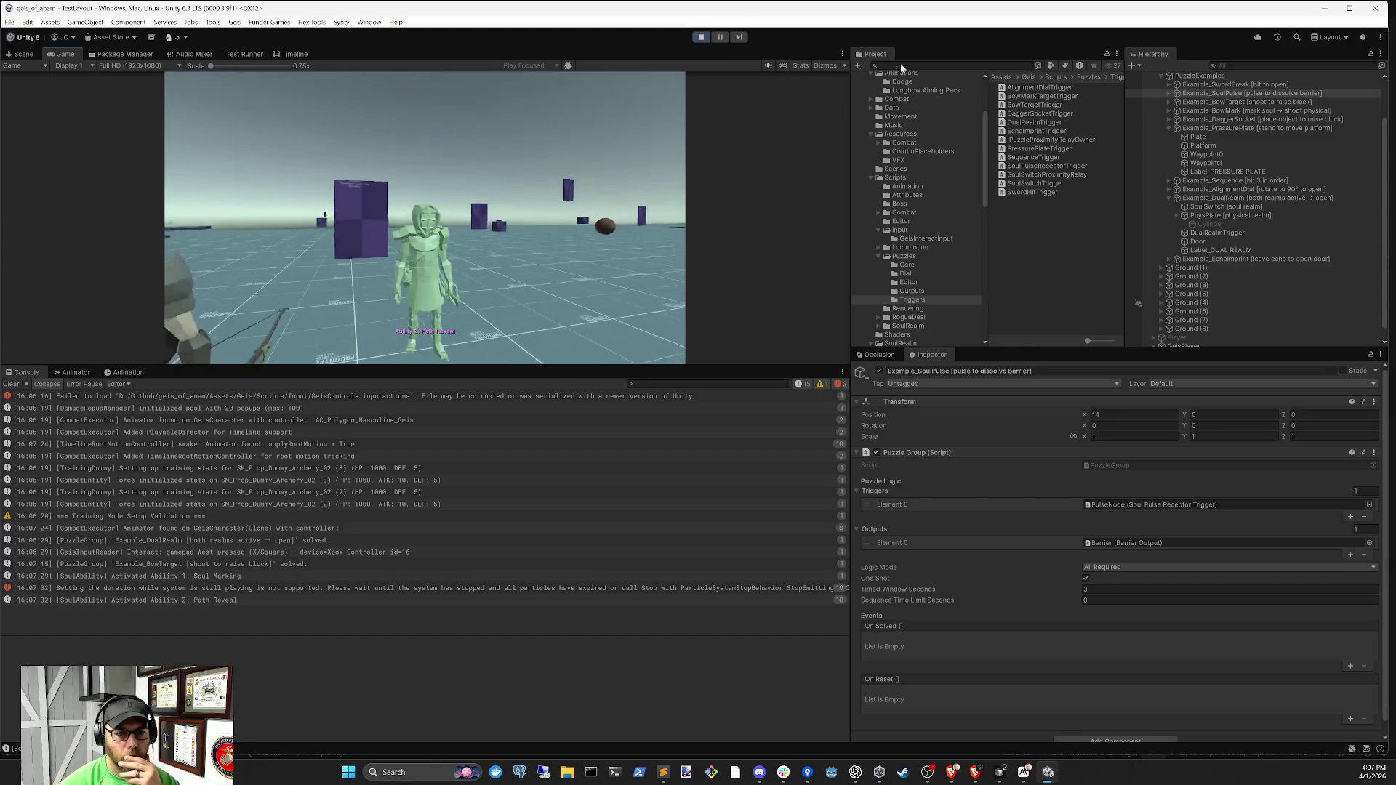
Collapse the DualRealm and PressurePlate groups, then select PulseNode under Example_SoulPulse
{"action": "left_click", "coordinate": [1169, 201]}
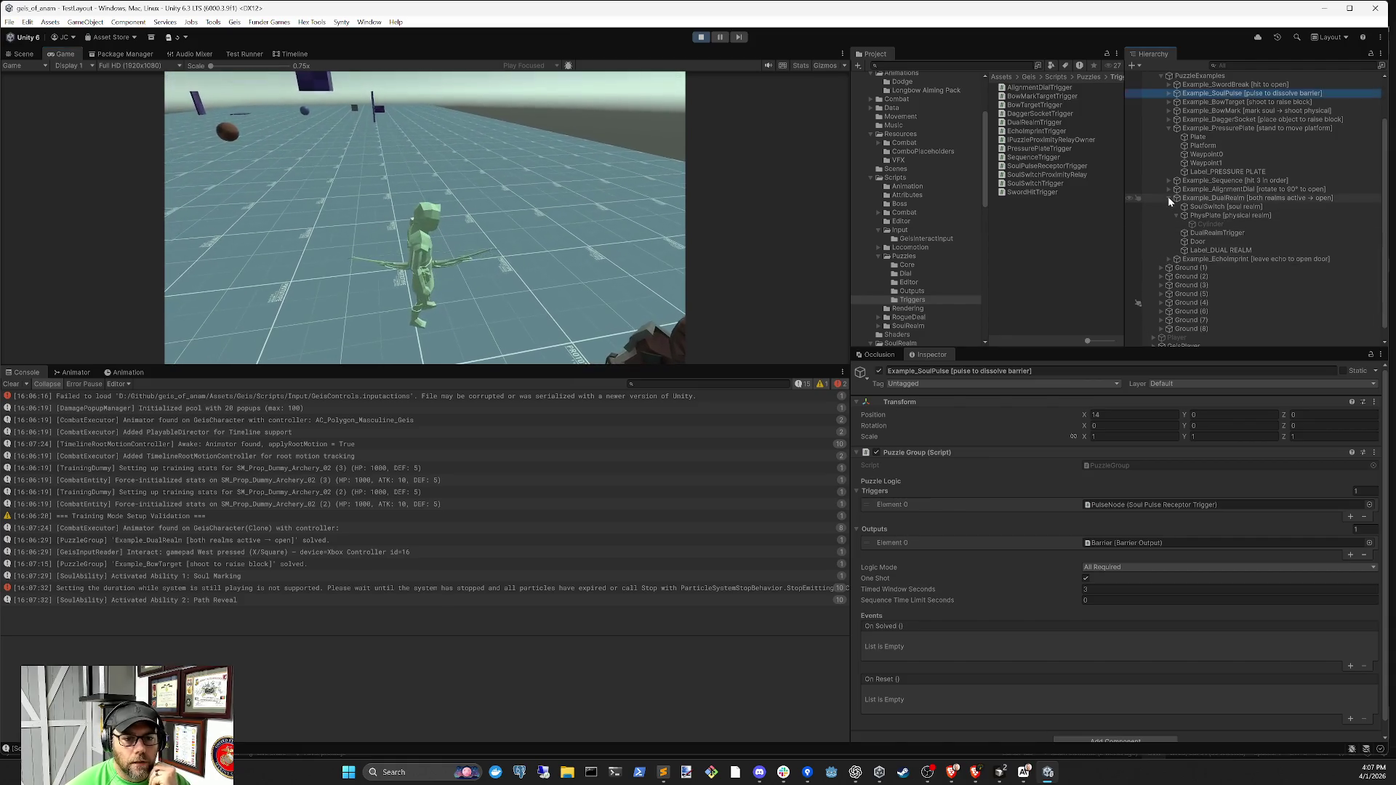
{"action": "left_click", "coordinate": [1169, 197]}
{"action": "left_click", "coordinate": [1169, 168]}
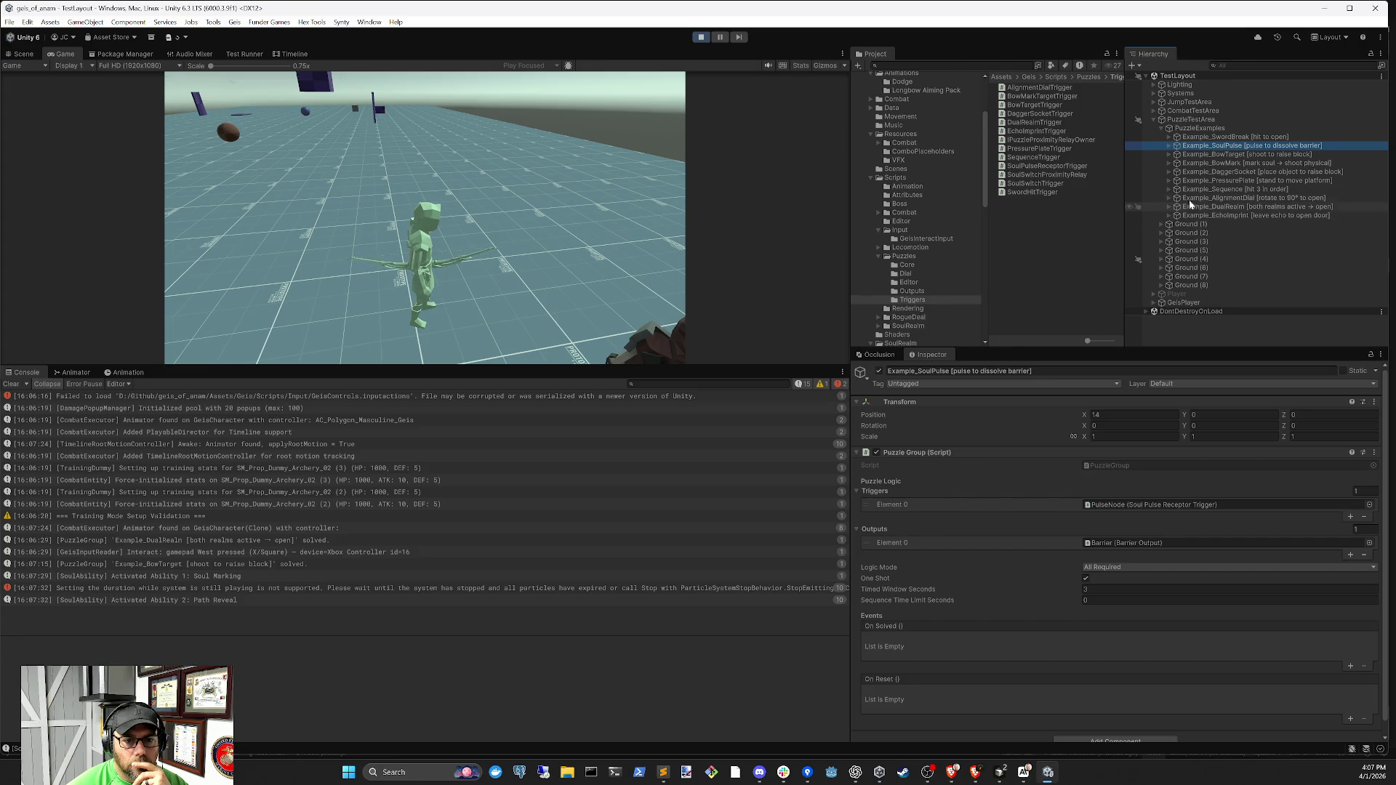
{"action": "left_click", "coordinate": [1168, 146]}
{"action": "left_click", "coordinate": [1229, 172]}
{"action": "left_click", "coordinate": [1216, 155]}
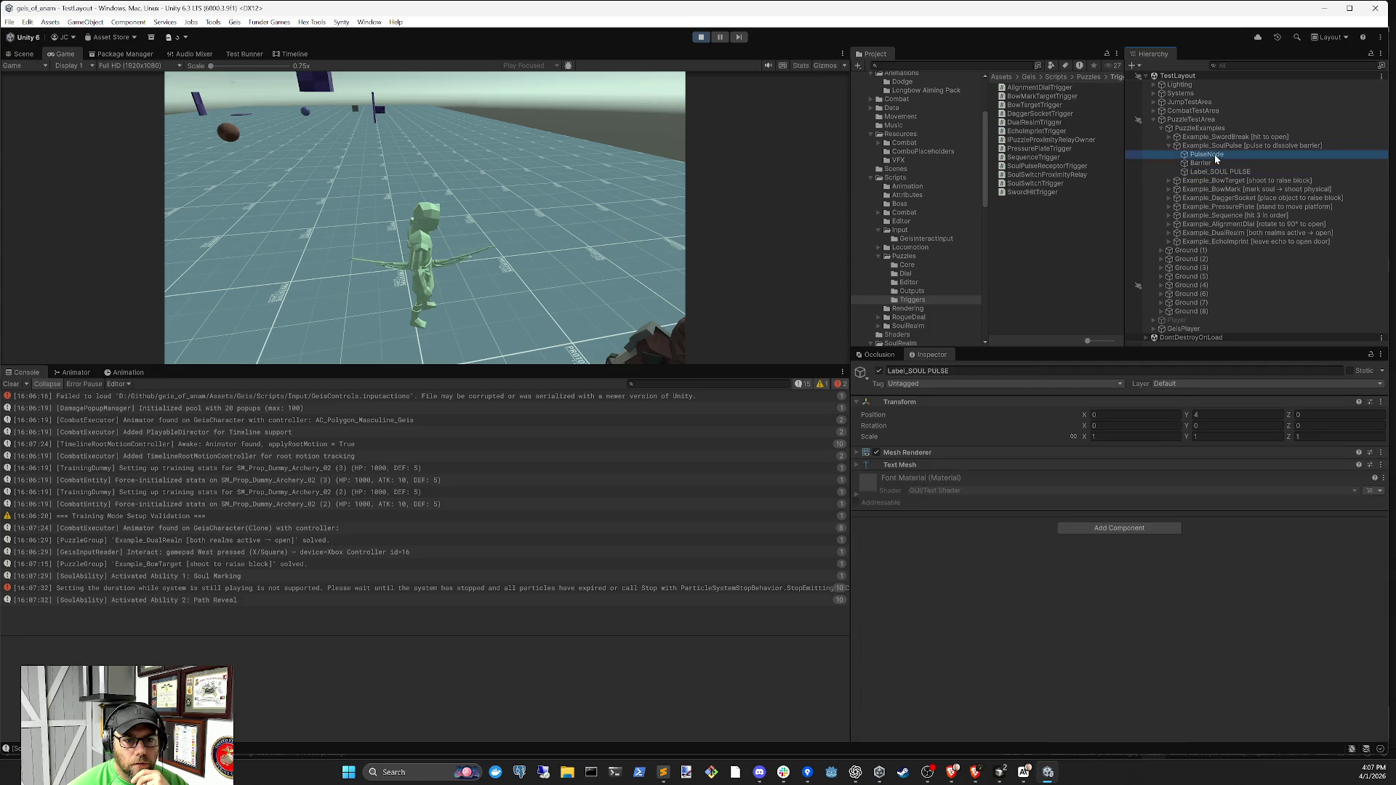
{"action": "scroll", "coordinate": [1139, 600], "scroll_direction": "down", "scroll_amount": 1}
Expand PulseNode's Soul Pulse Receptor Trigger settings, showing Soul Only and radius 2
{"action": "left_click", "coordinate": [1106, 664]}
{"action": "scroll", "coordinate": [1113, 669], "scroll_direction": "down", "scroll_amount": 4}
{"action": "scroll", "coordinate": [1120, 672], "scroll_direction": "down", "scroll_amount": 2}
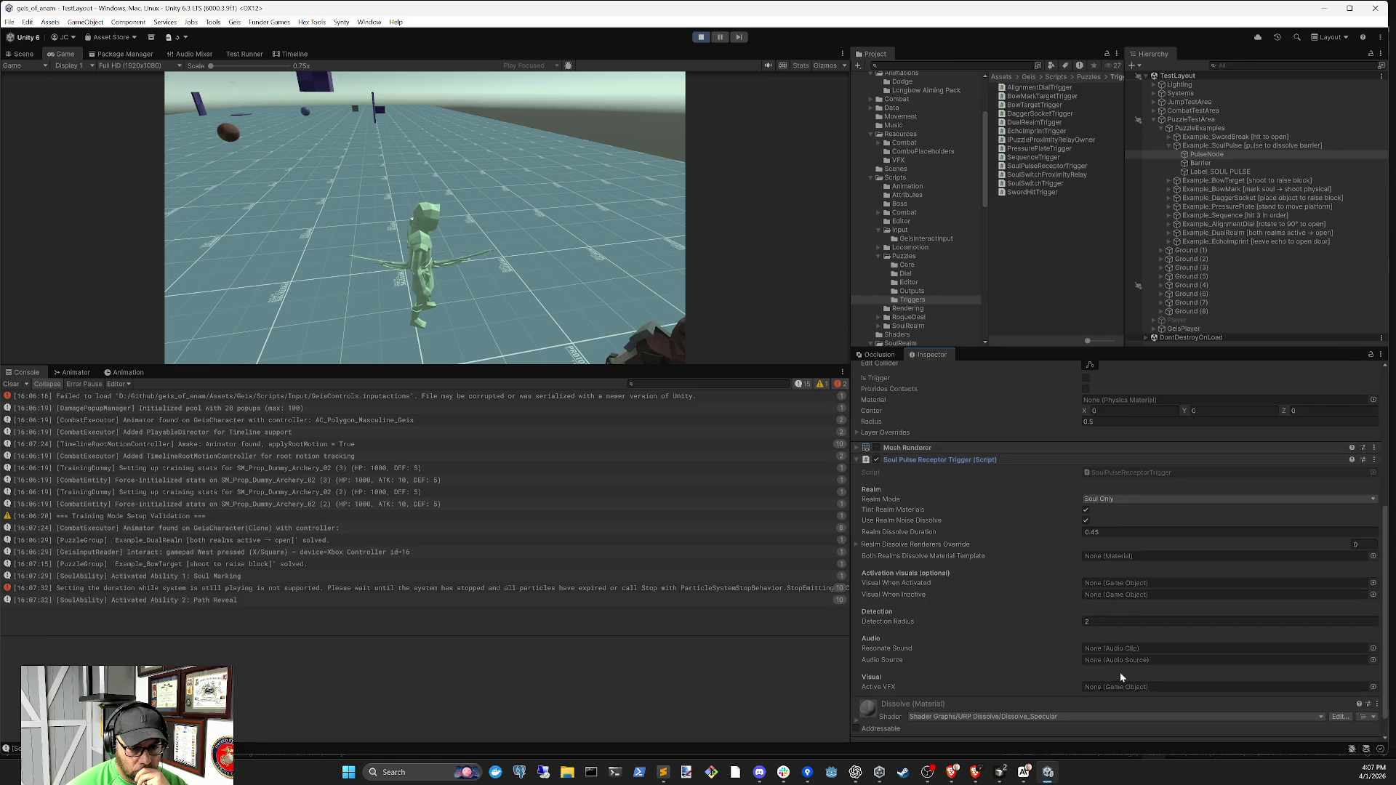
{"action": "scroll", "coordinate": [1120, 676], "scroll_direction": "down", "scroll_amount": 1}
Try adding a Soul Path Reveal Element via a 'dialpath' search and dismiss the already-exists warning
{"action": "left_click", "coordinate": [1113, 735]}
{"action": "type", "text": "dial"}
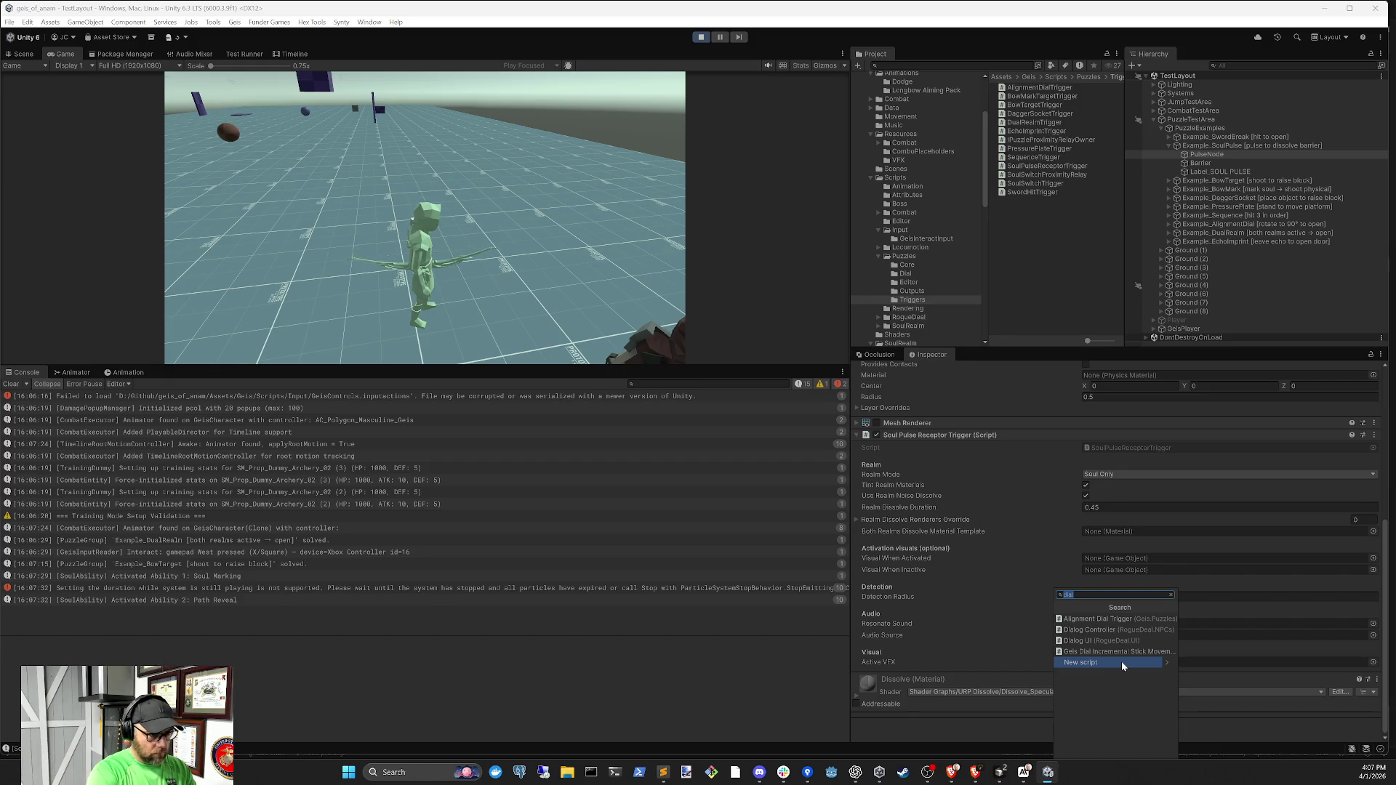
{"action": "type", "text": "path"}
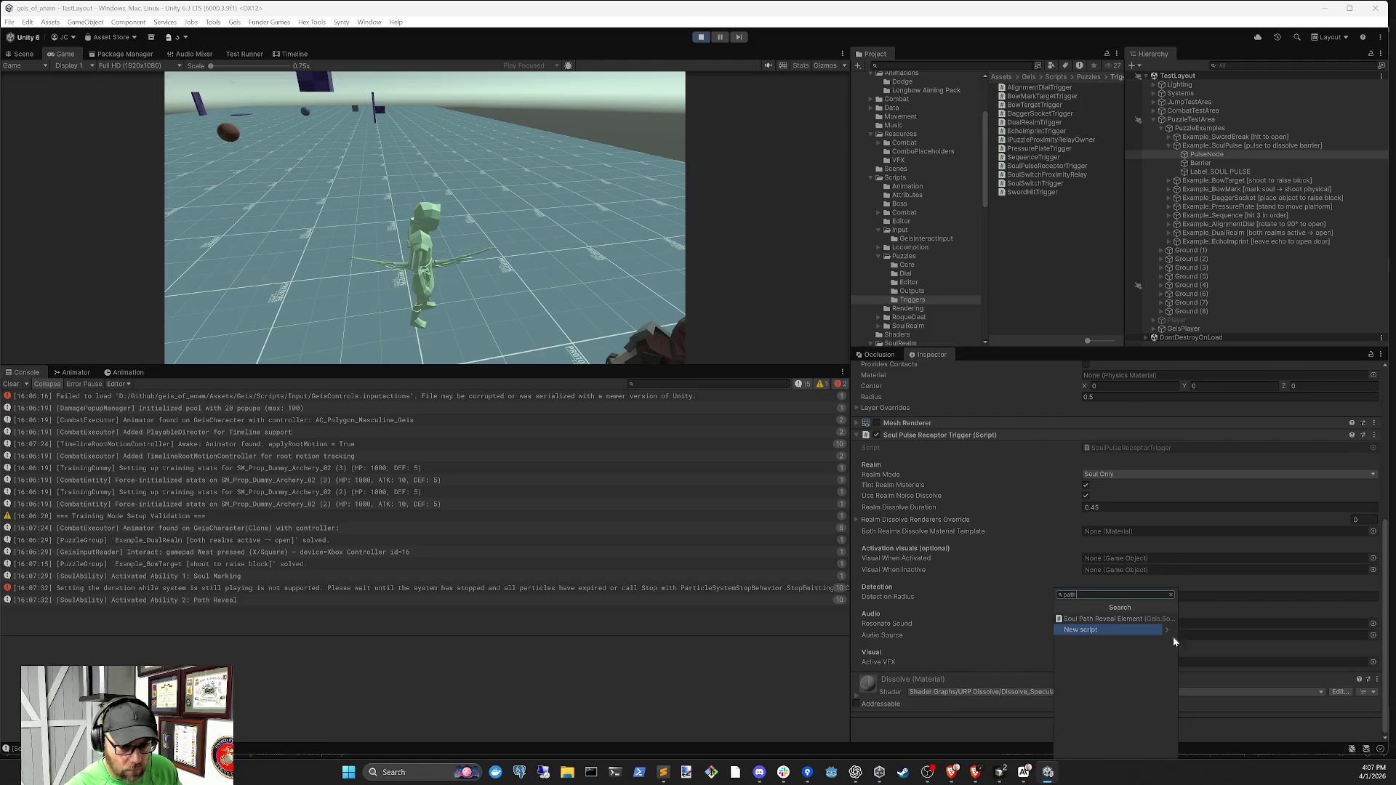
{"action": "left_click", "coordinate": [1124, 619]}
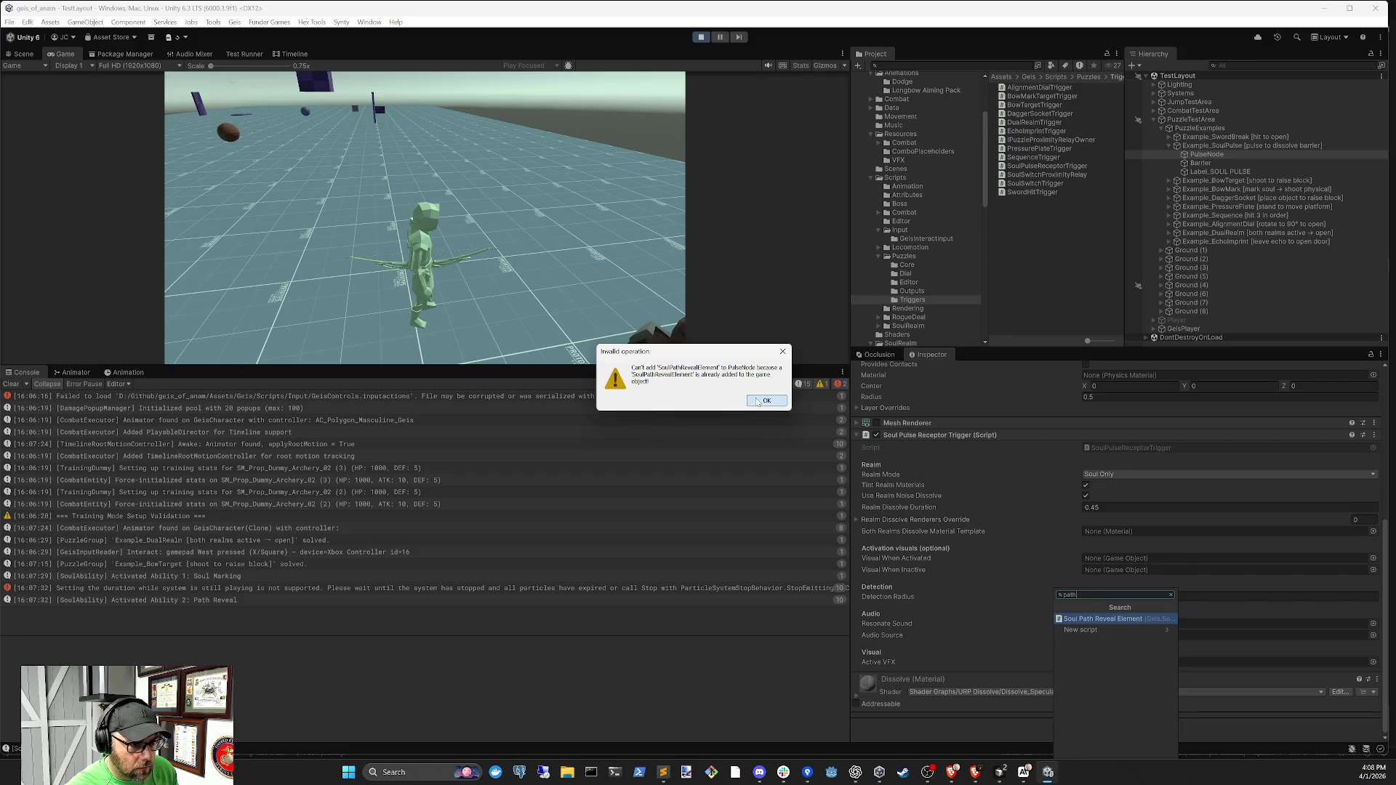
{"action": "left_click", "coordinate": [765, 401]}
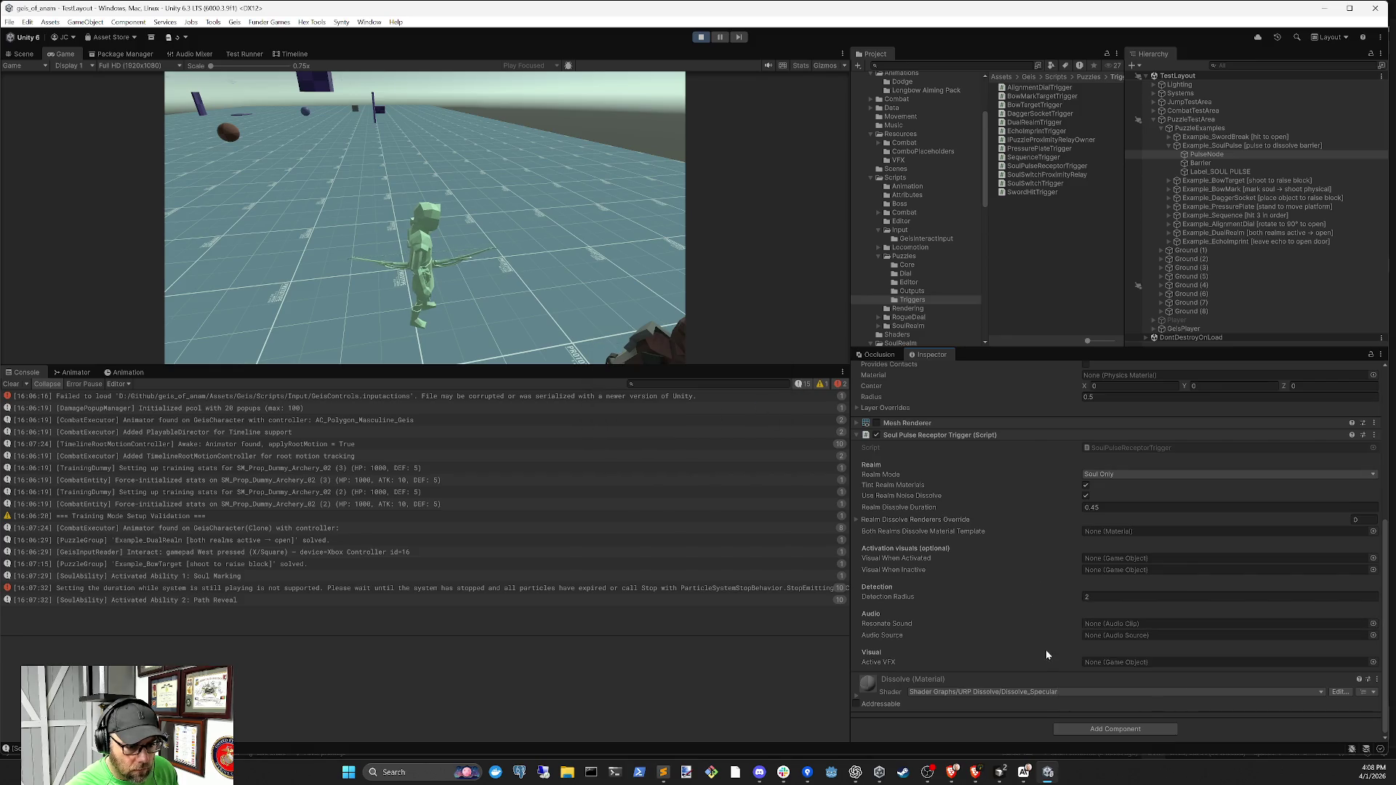
Disable the Soul Pulse Receptor Trigger component on PulseNode
{"action": "scroll", "coordinate": [1046, 647], "scroll_direction": "up", "scroll_amount": 2}
{"action": "scroll", "coordinate": [999, 538], "scroll_direction": "up", "scroll_amount": 6}
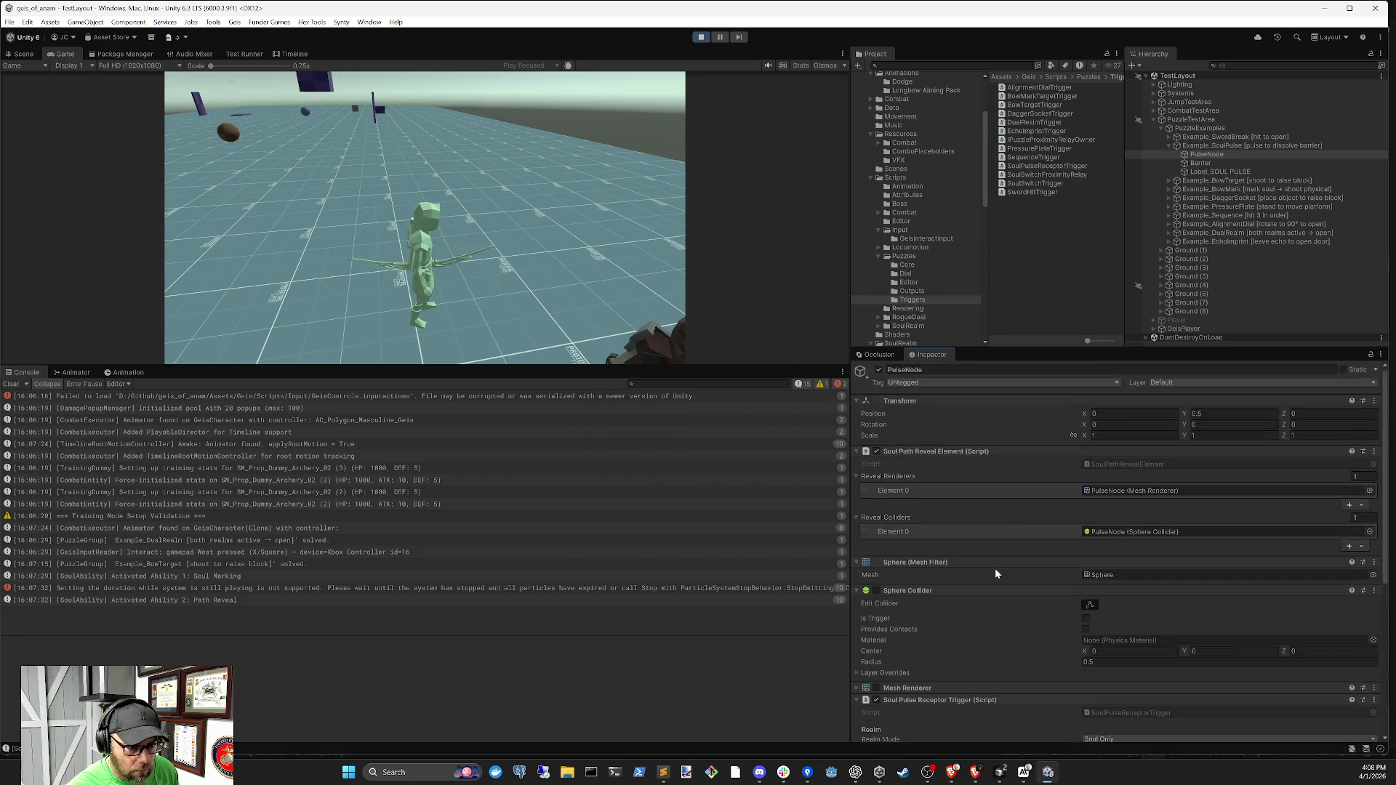
{"action": "scroll", "coordinate": [1003, 571], "scroll_direction": "down", "scroll_amount": 3}
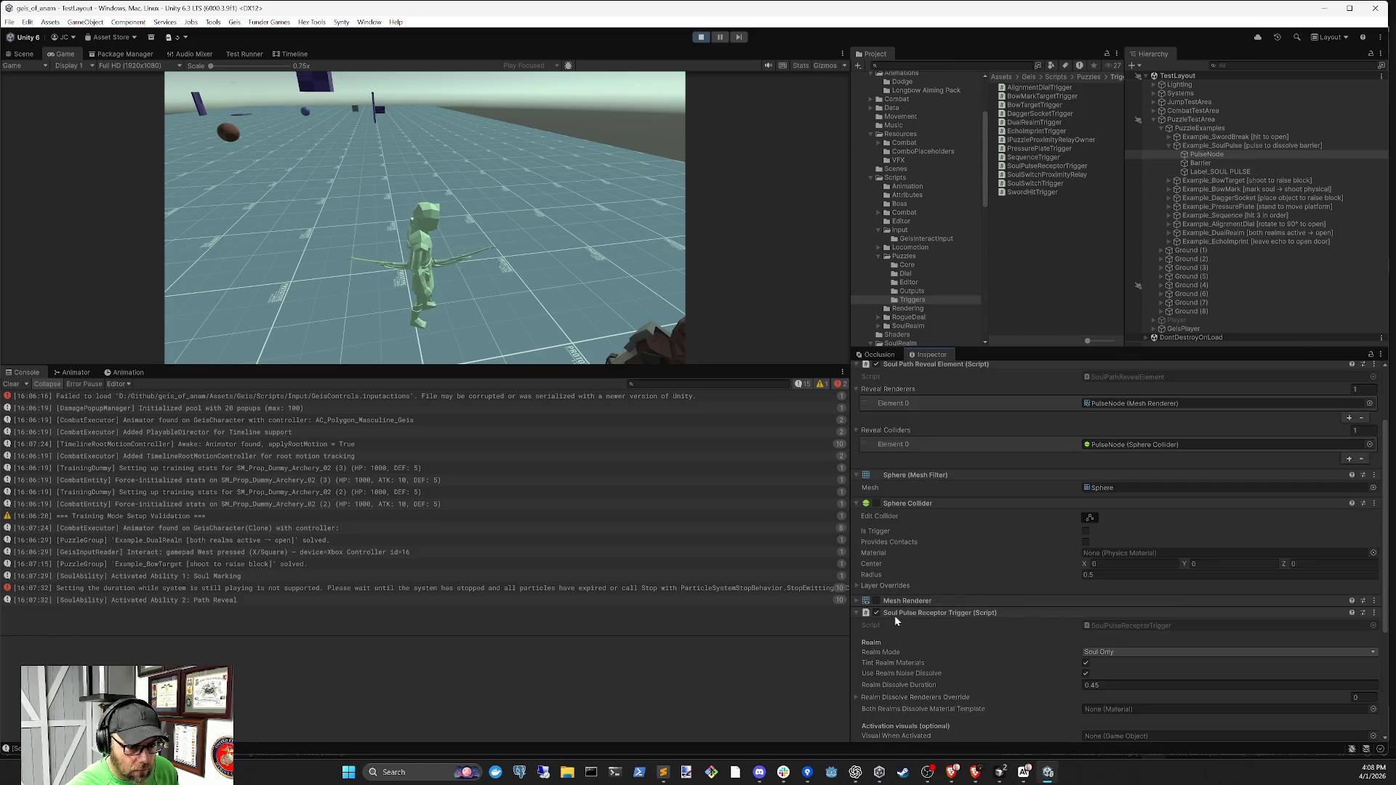
{"action": "left_click", "coordinate": [876, 613]}
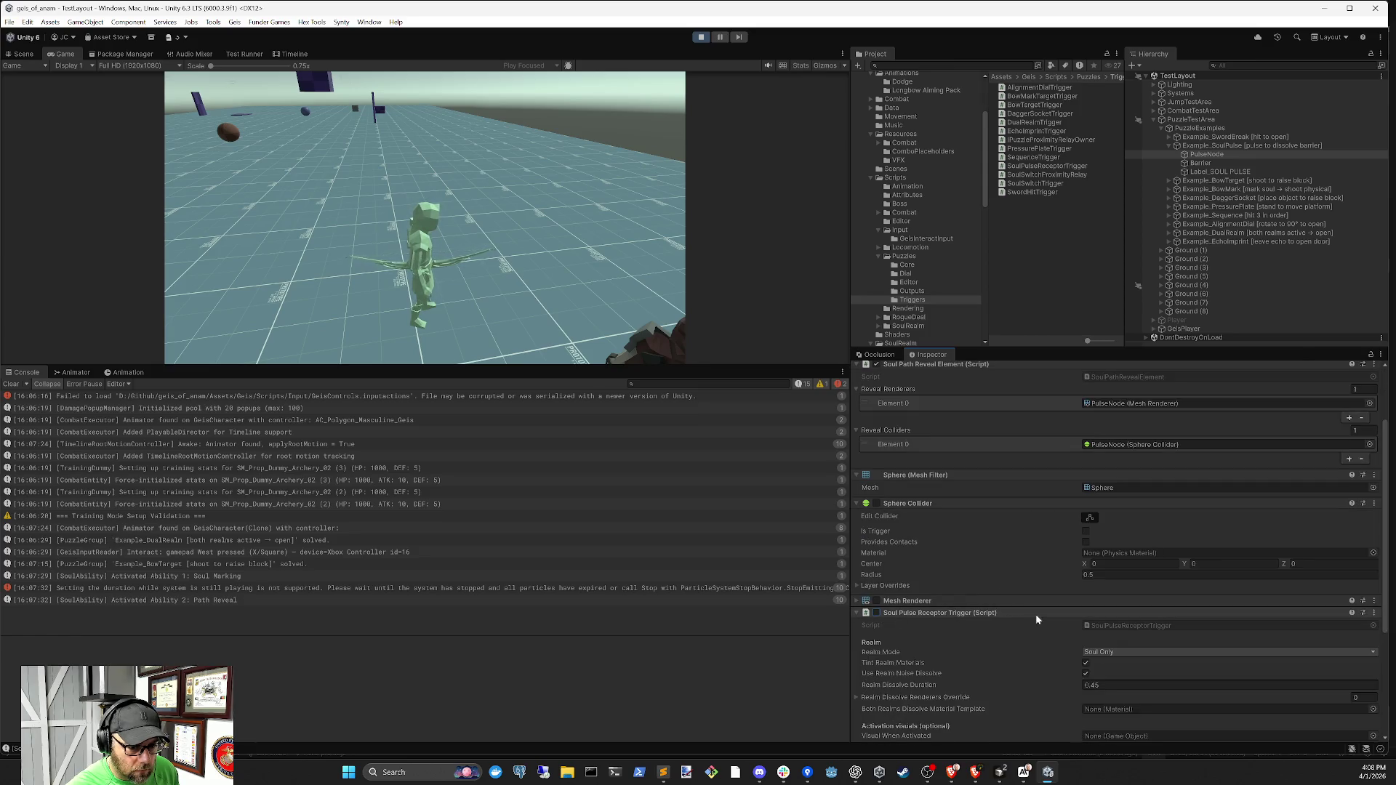
Make PulseNode's sphere collider a trigger, re-enable its mesh renderer, and stop Play mode
{"action": "scroll", "coordinate": [1067, 479], "scroll_direction": "up", "scroll_amount": 3}
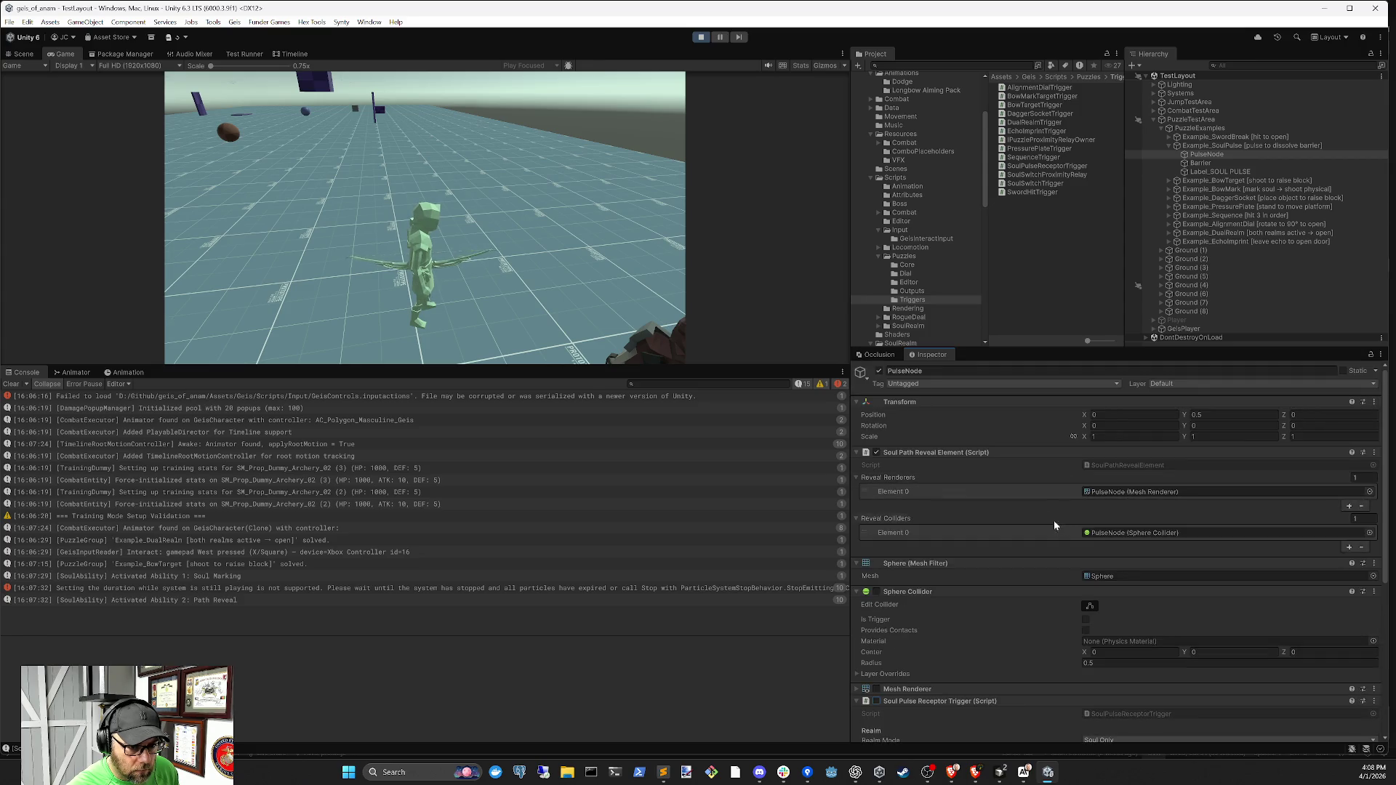
{"action": "left_click", "coordinate": [1111, 492]}
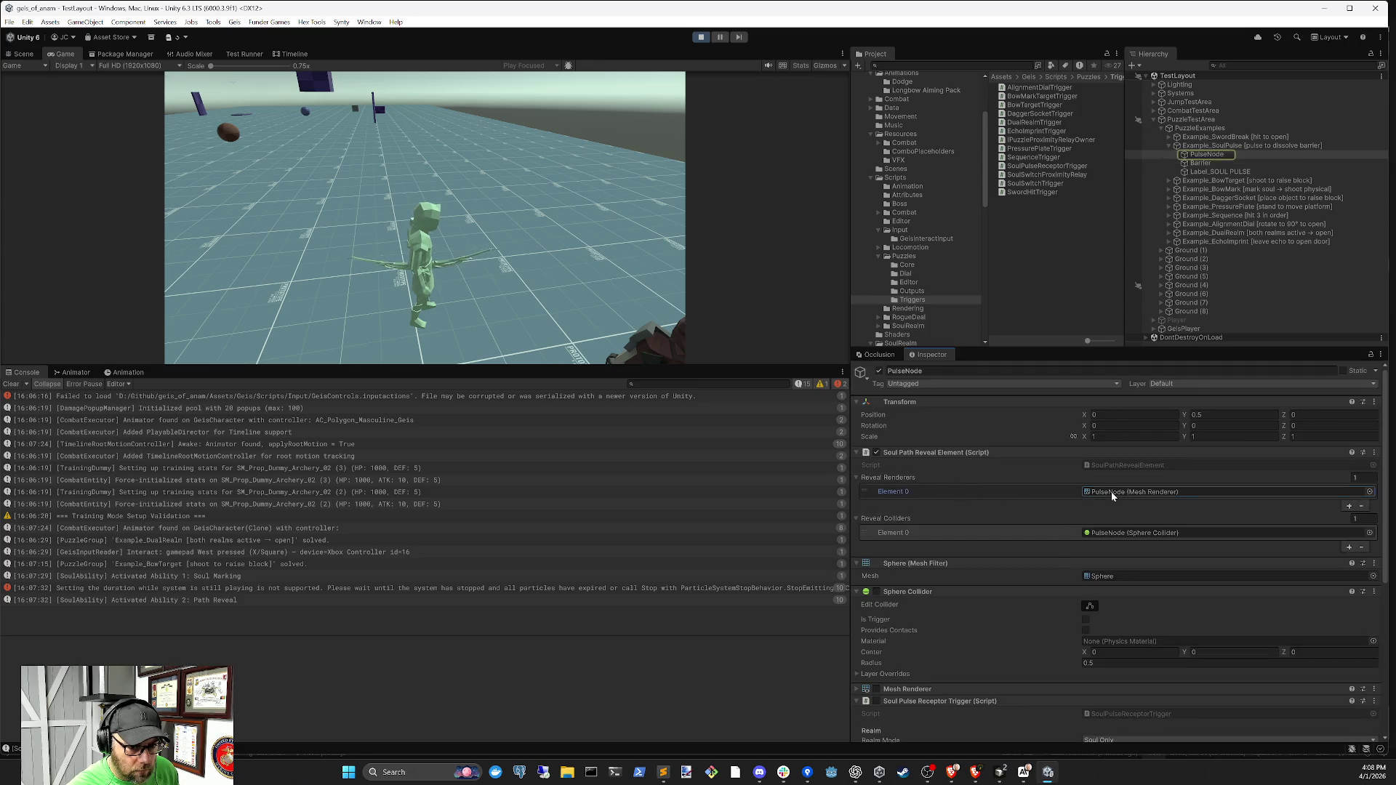
{"action": "left_click", "coordinate": [1114, 533]}
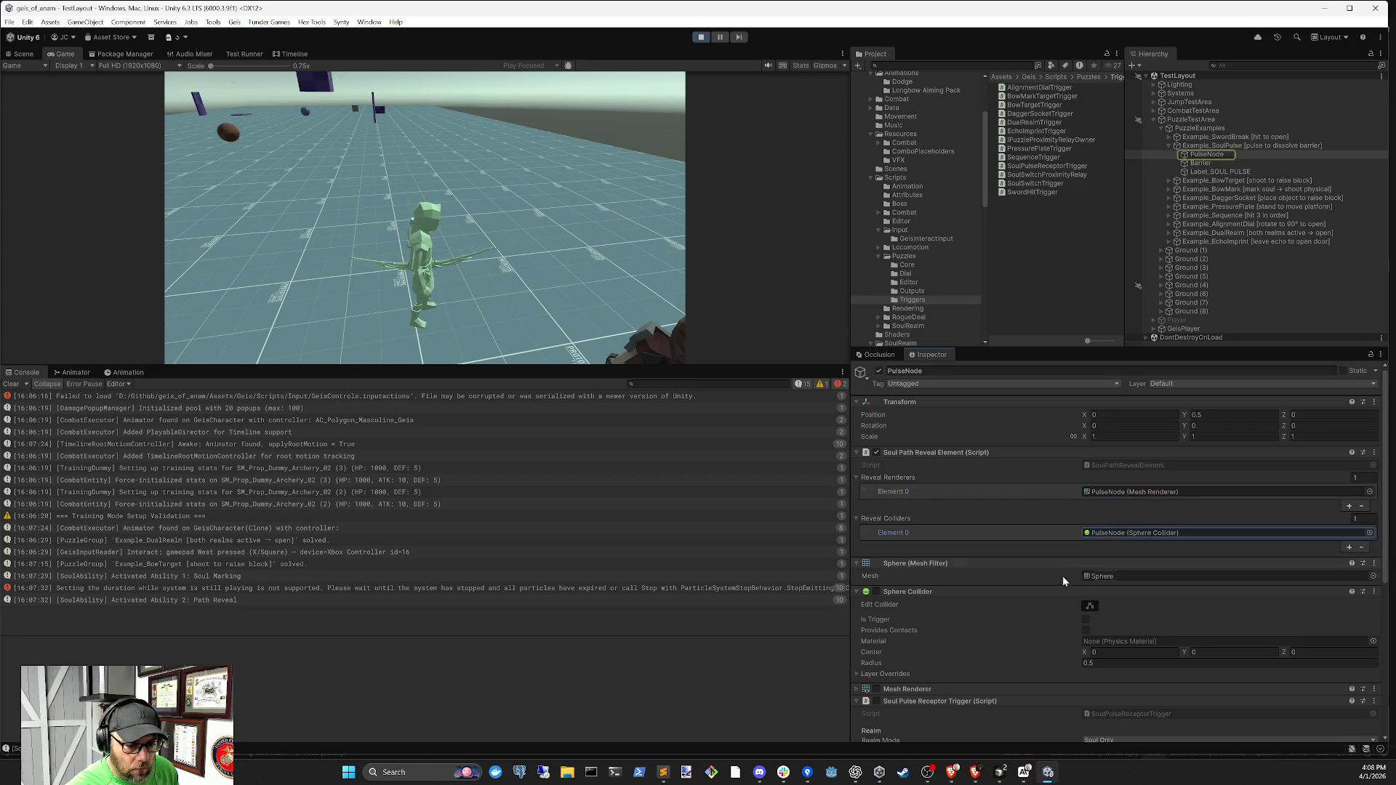
{"action": "scroll", "coordinate": [1063, 575], "scroll_direction": "down", "scroll_amount": 3}
{"action": "left_click", "coordinate": [1086, 531]}
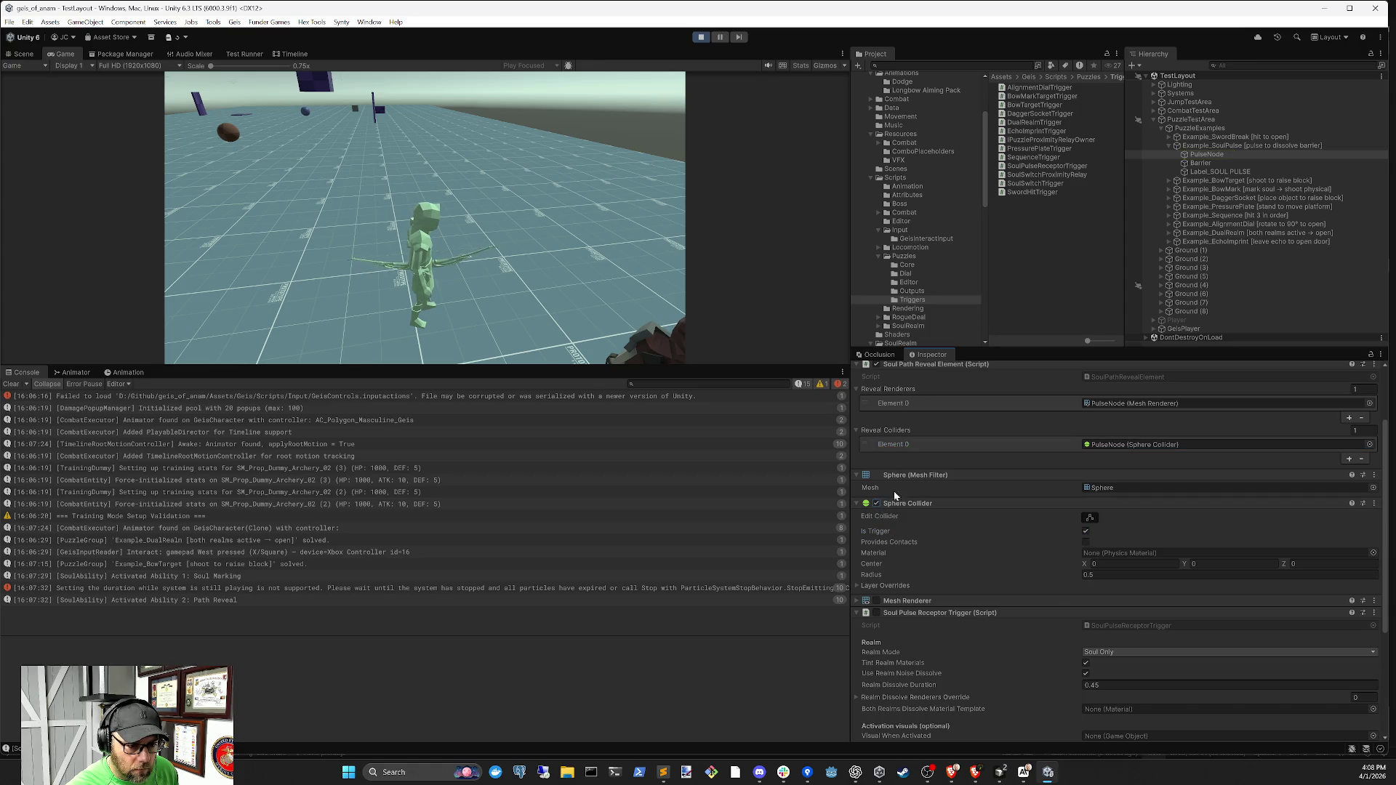
{"action": "left_click", "coordinate": [586, 251]}
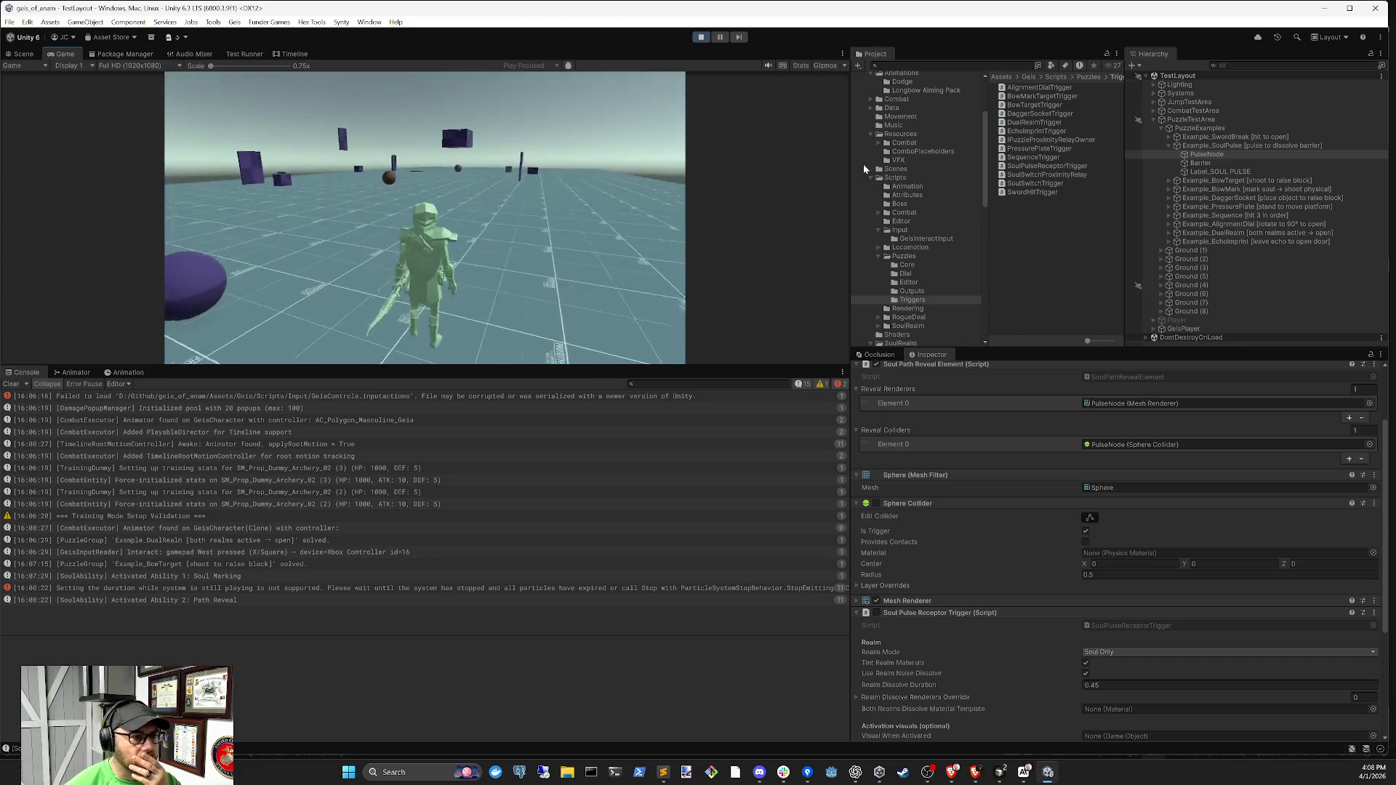
{"action": "key", "text": "ctrl+p"}
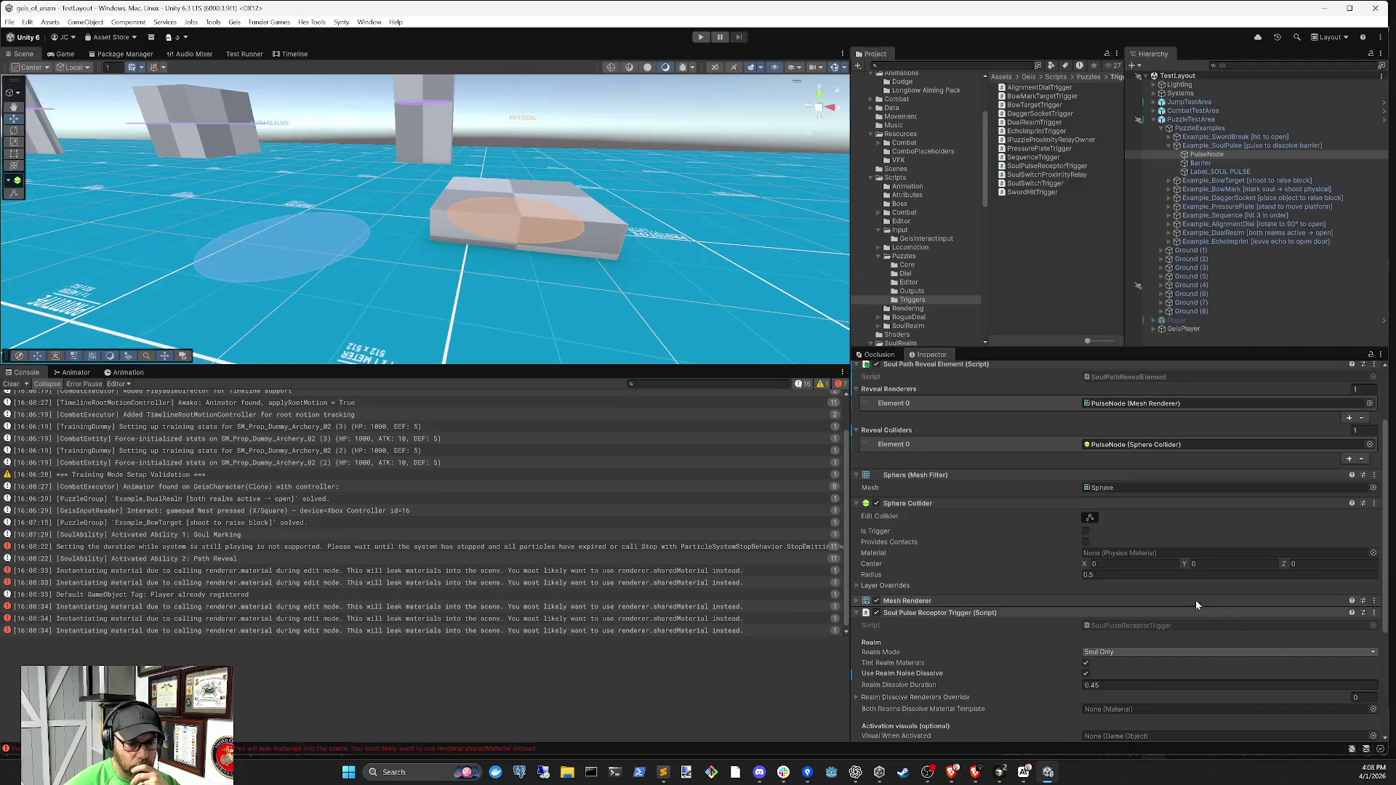
Re-tick Is Trigger on the sphere collider and collapse the Soul Pulse Receptor Trigger
{"action": "left_click", "coordinate": [1085, 532]}
{"action": "scroll", "coordinate": [1028, 613], "scroll_direction": "up", "scroll_amount": 3}
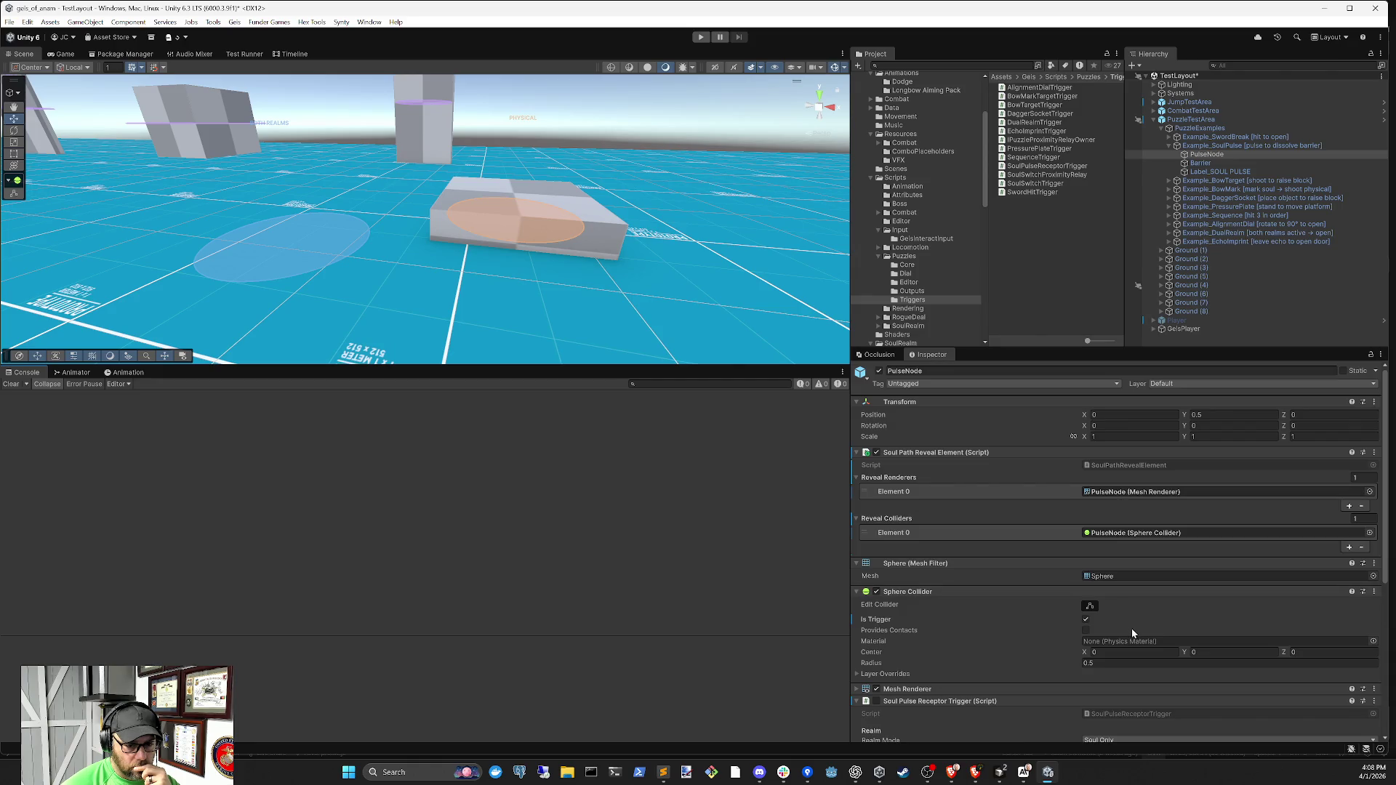
{"action": "scroll", "coordinate": [1091, 565], "scroll_direction": "down", "scroll_amount": 5}
{"action": "scroll", "coordinate": [1067, 569], "scroll_direction": "up", "scroll_amount": 1}
{"action": "scroll", "coordinate": [1068, 571], "scroll_direction": "down", "scroll_amount": 1}
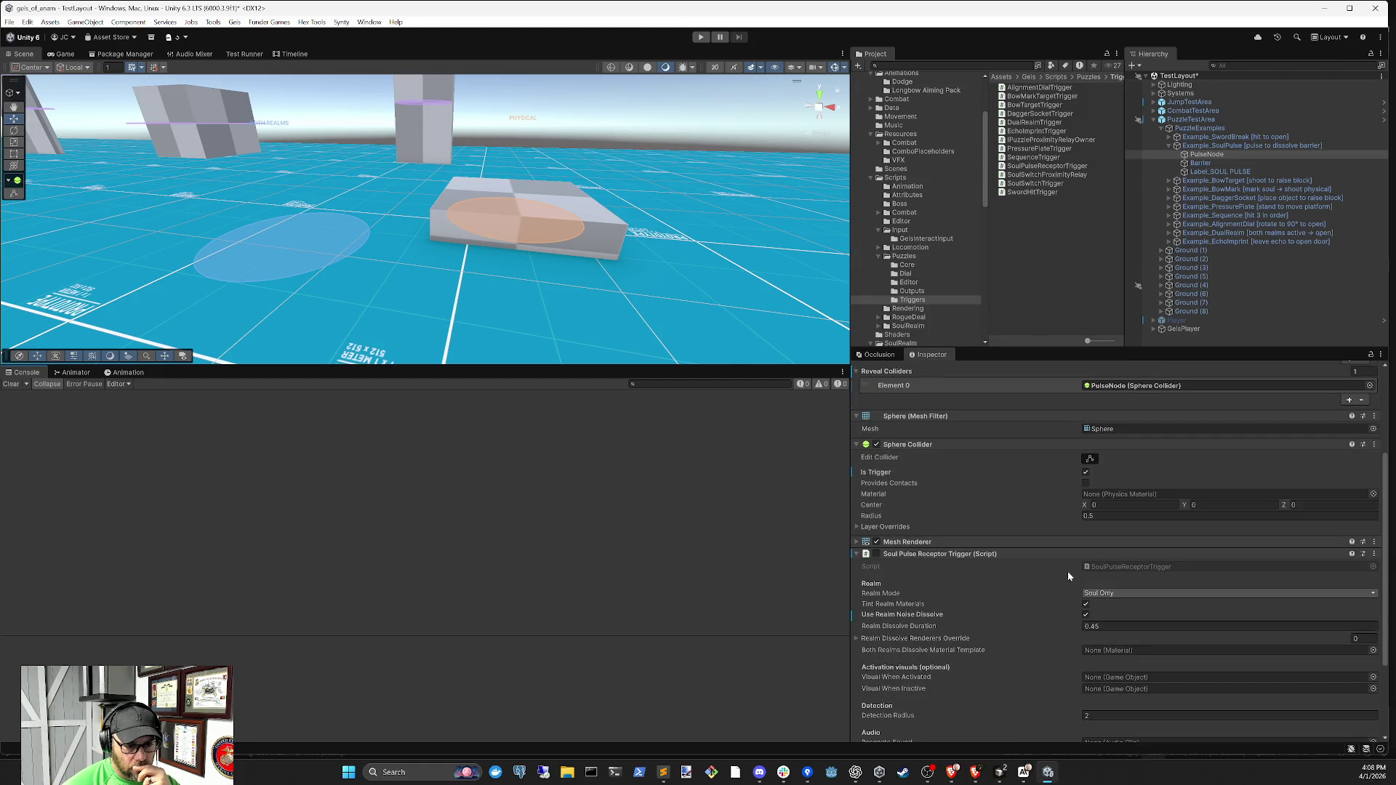
{"action": "left_click", "coordinate": [1085, 557]}
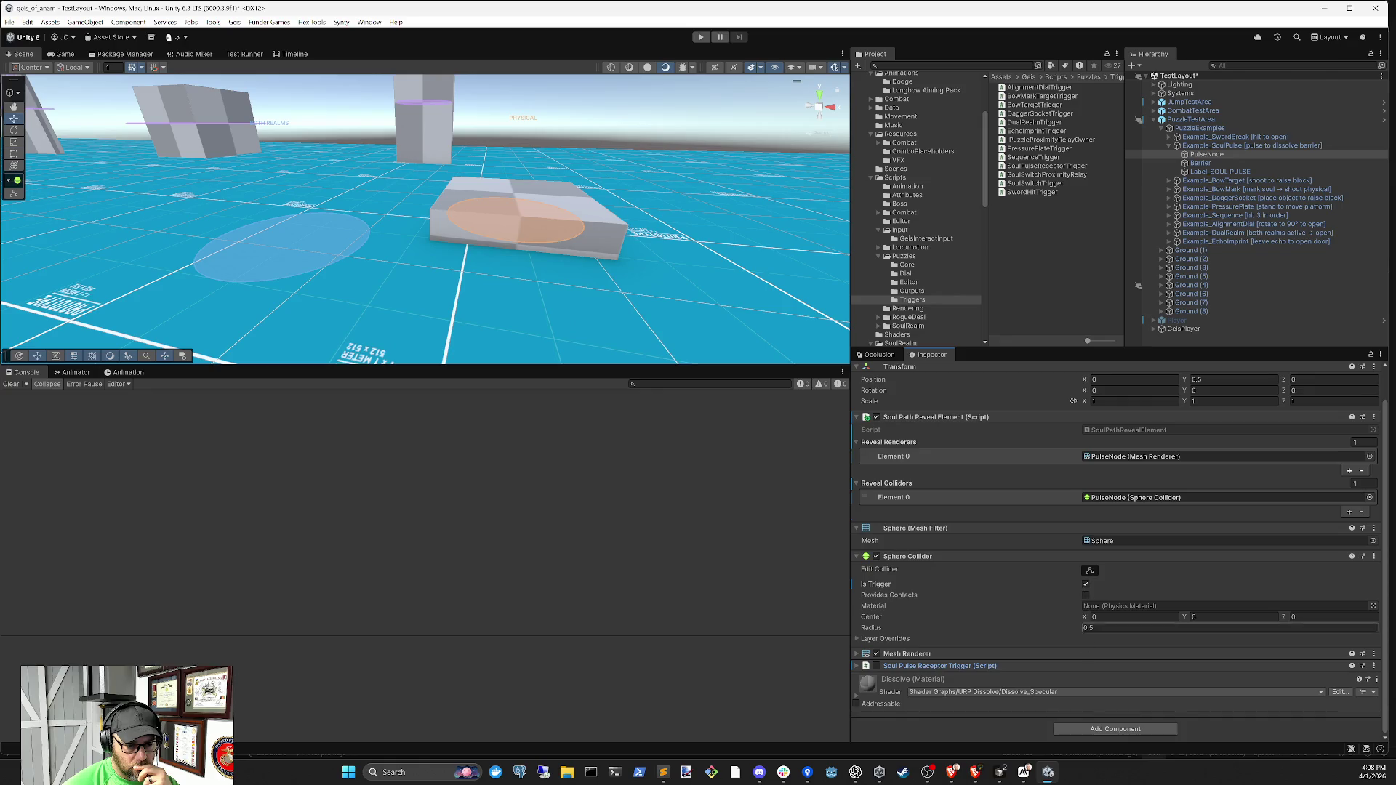
Attempt moving the receptor up, expand Mesh Renderer, view Example_BowTarget's Puzzle Group, then start Play
{"action": "left_click_drag", "start_coordinate": [1075, 666], "coordinate": [1078, 409]}
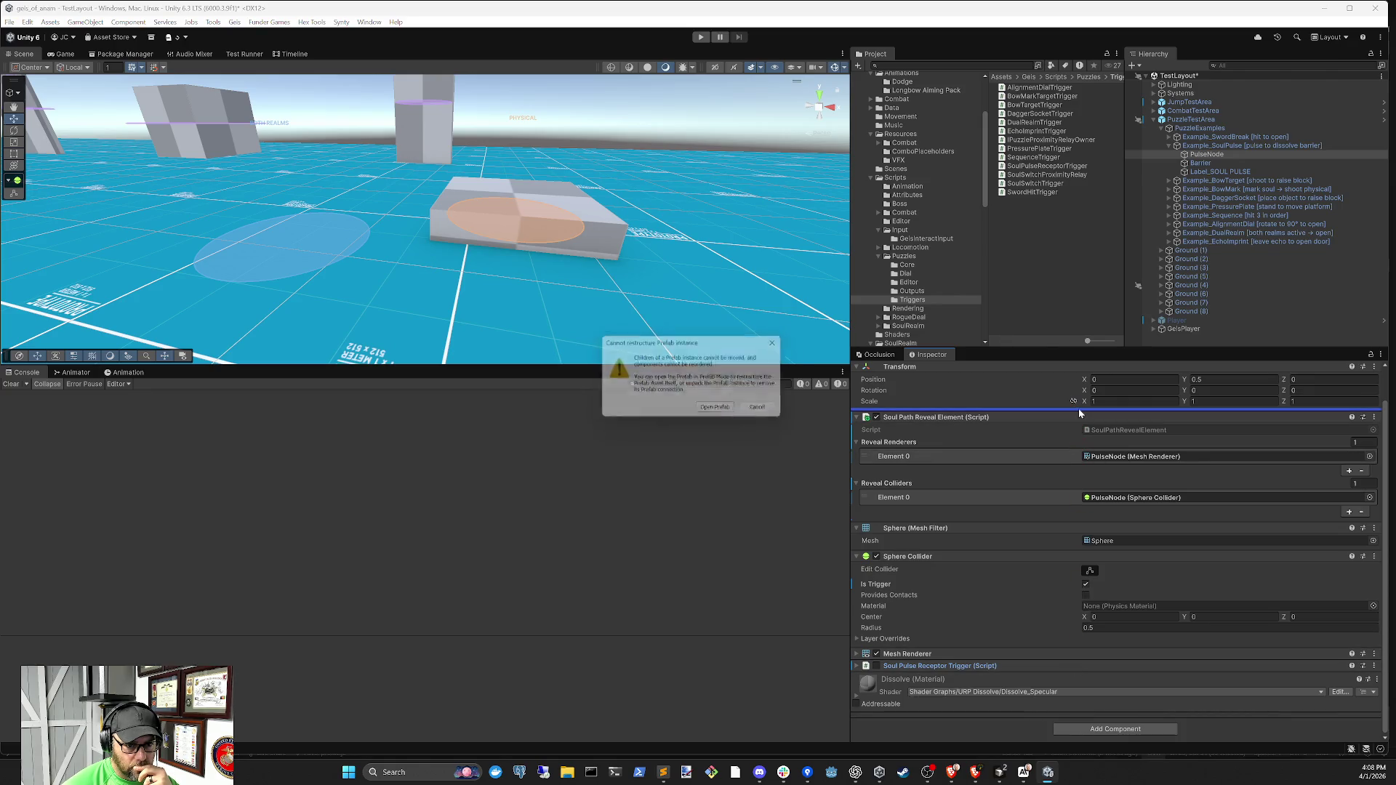
{"action": "left_click", "coordinate": [767, 413]}
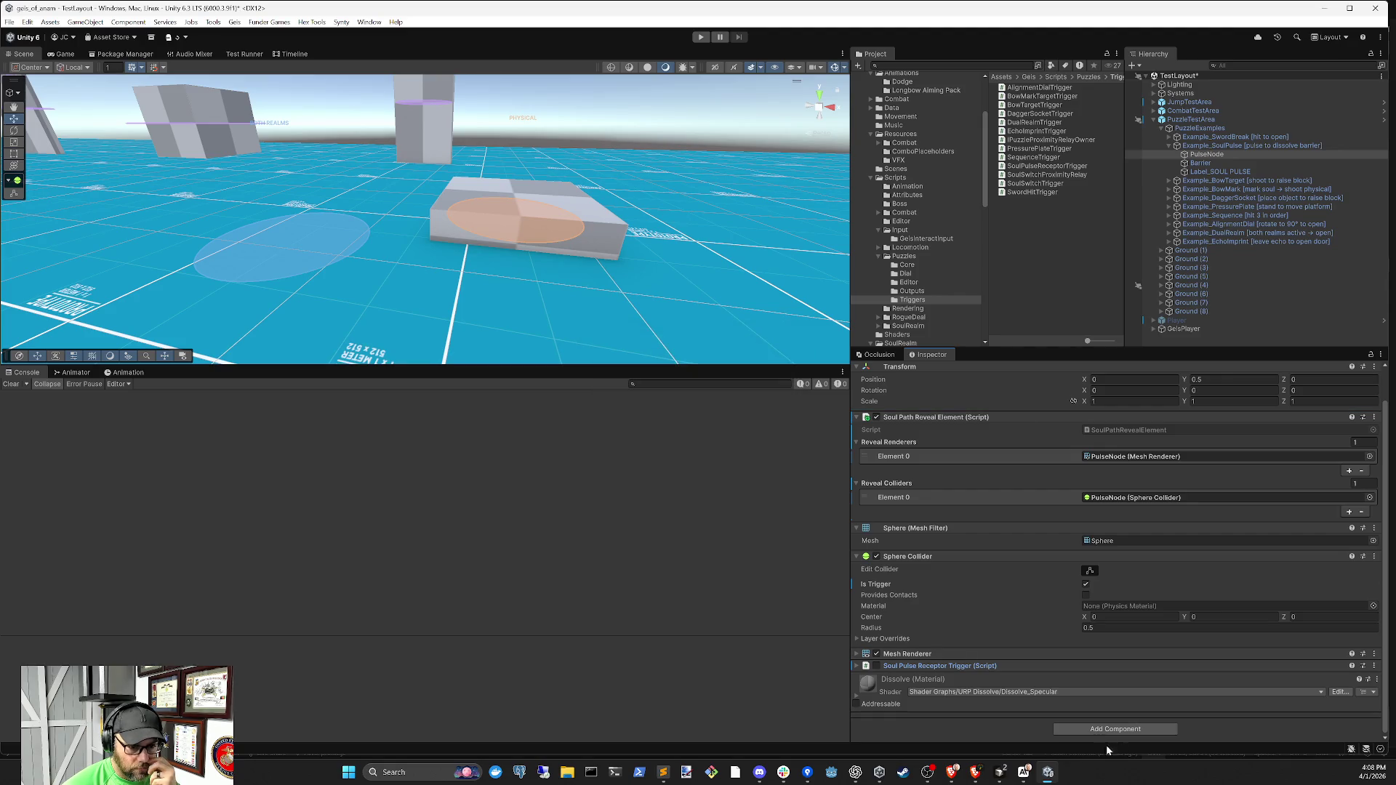
{"action": "left_click", "coordinate": [995, 655]}
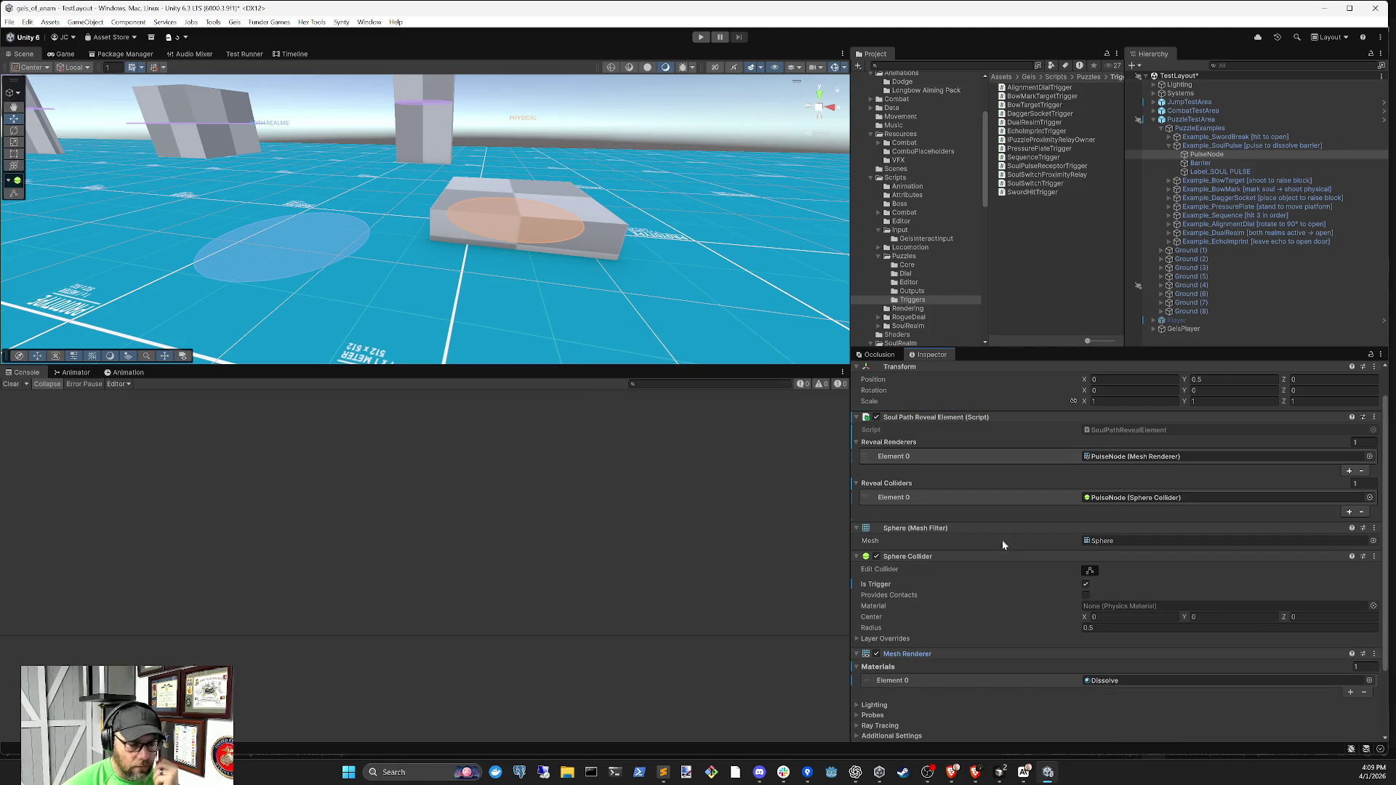
{"action": "left_click", "coordinate": [1236, 181]}
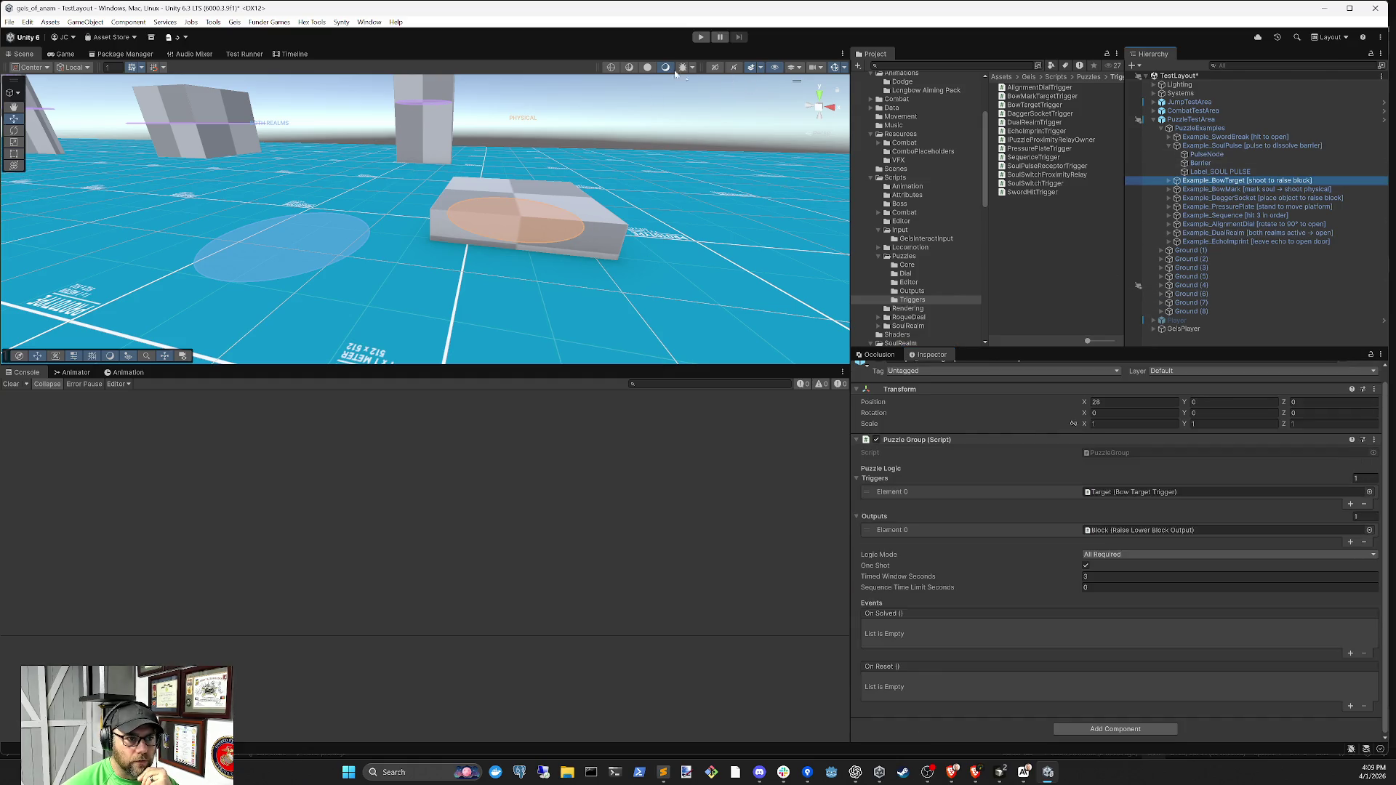
{"action": "left_click", "coordinate": [701, 37]}
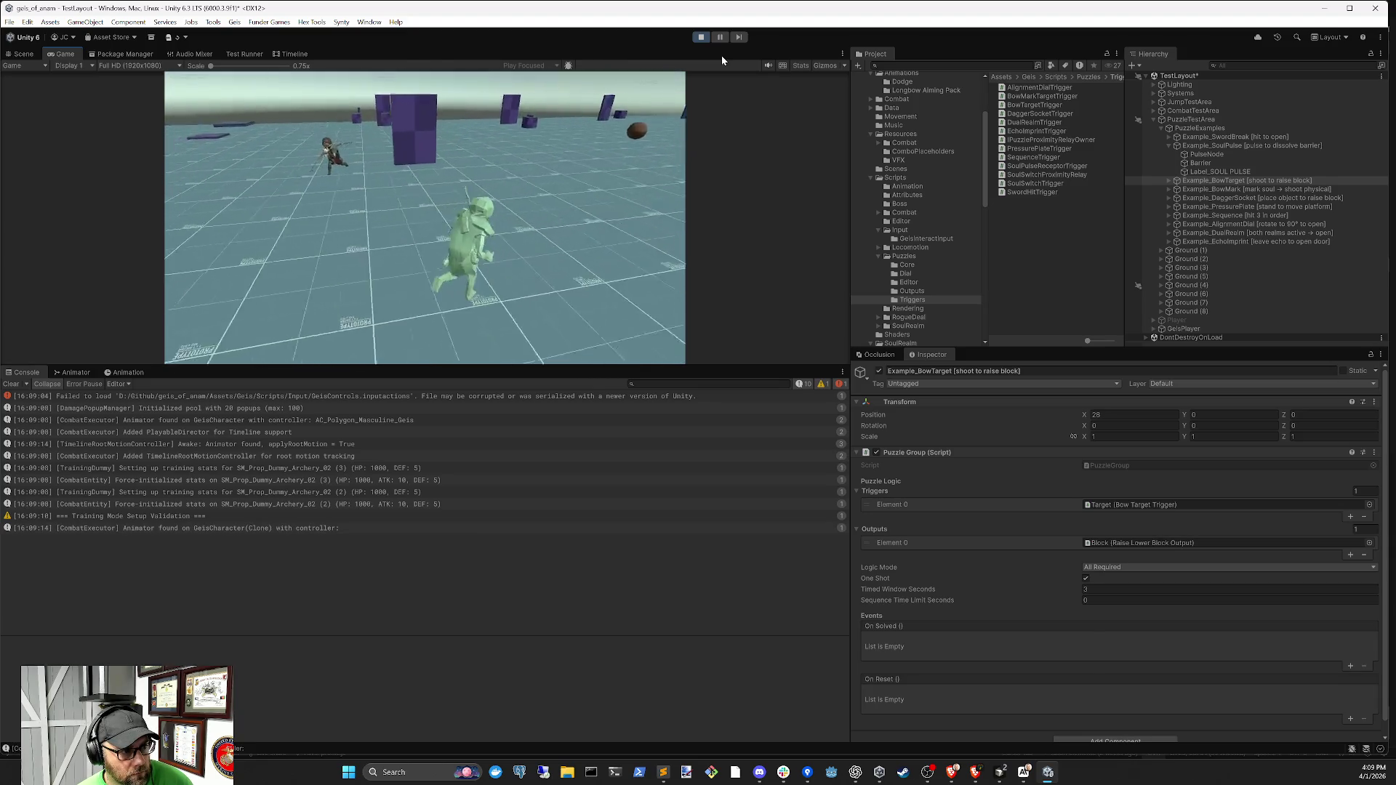
Fire Path Reveal (key 2) twice, enable PulseNode's sphere collider, and stop Play mode
{"action": "key", "text": "2"}
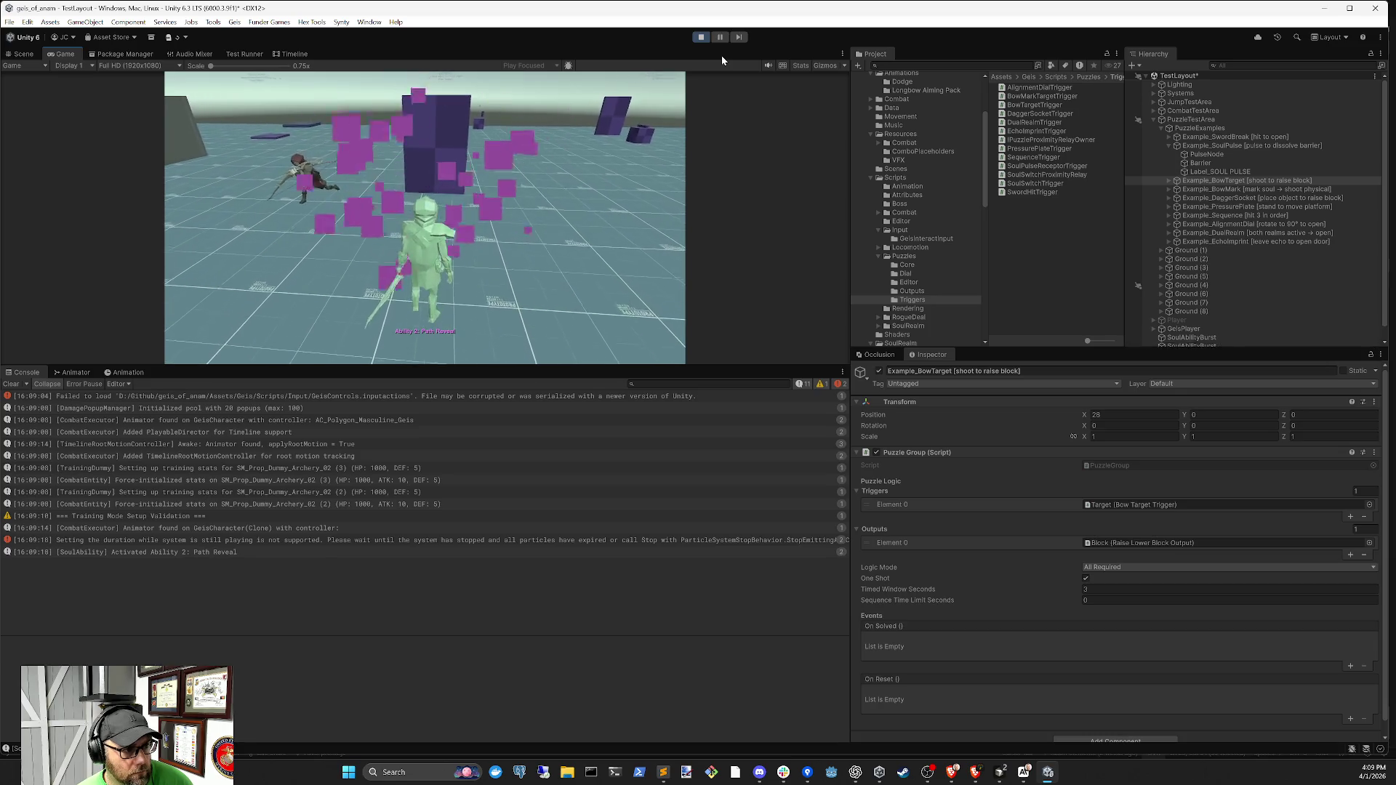
{"action": "key", "text": "2"}
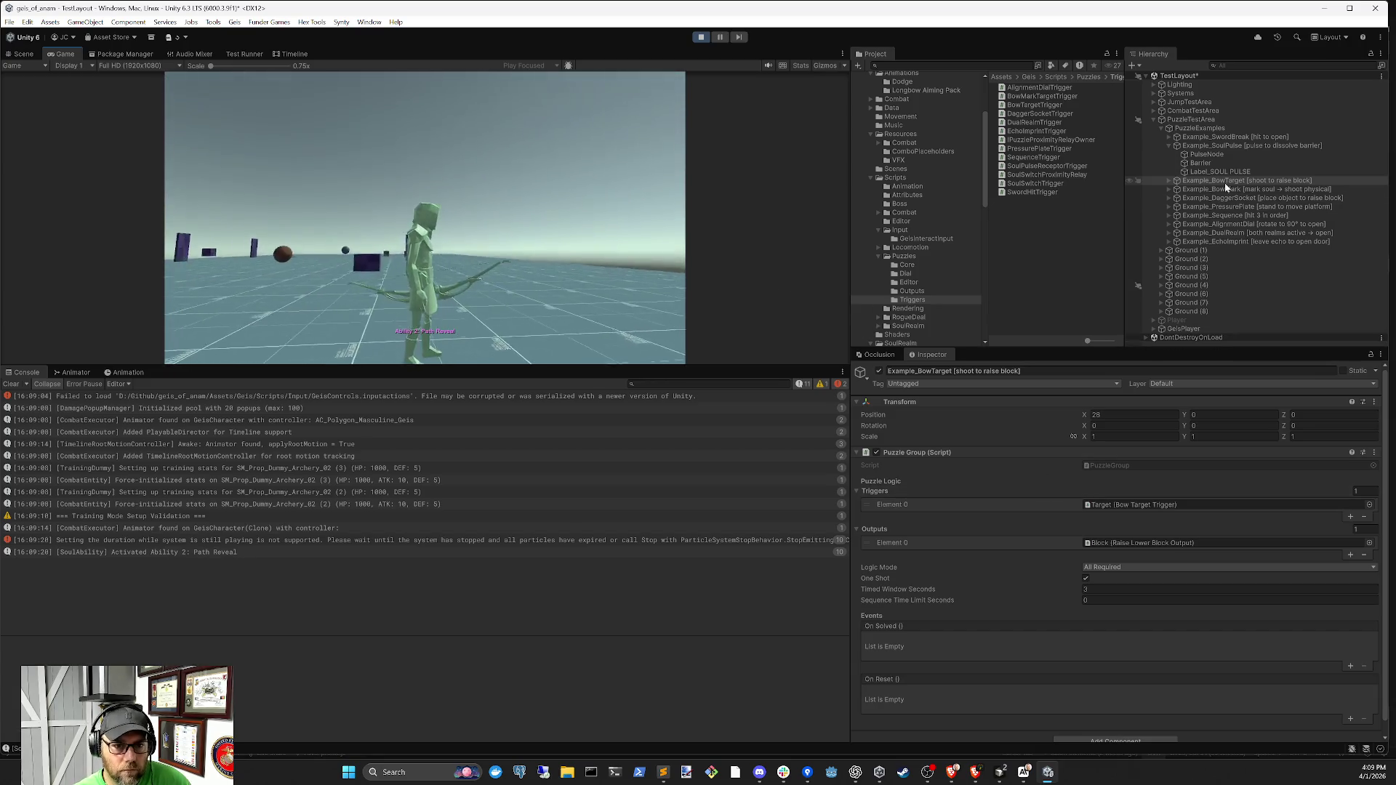
{"action": "left_click", "coordinate": [1207, 155]}
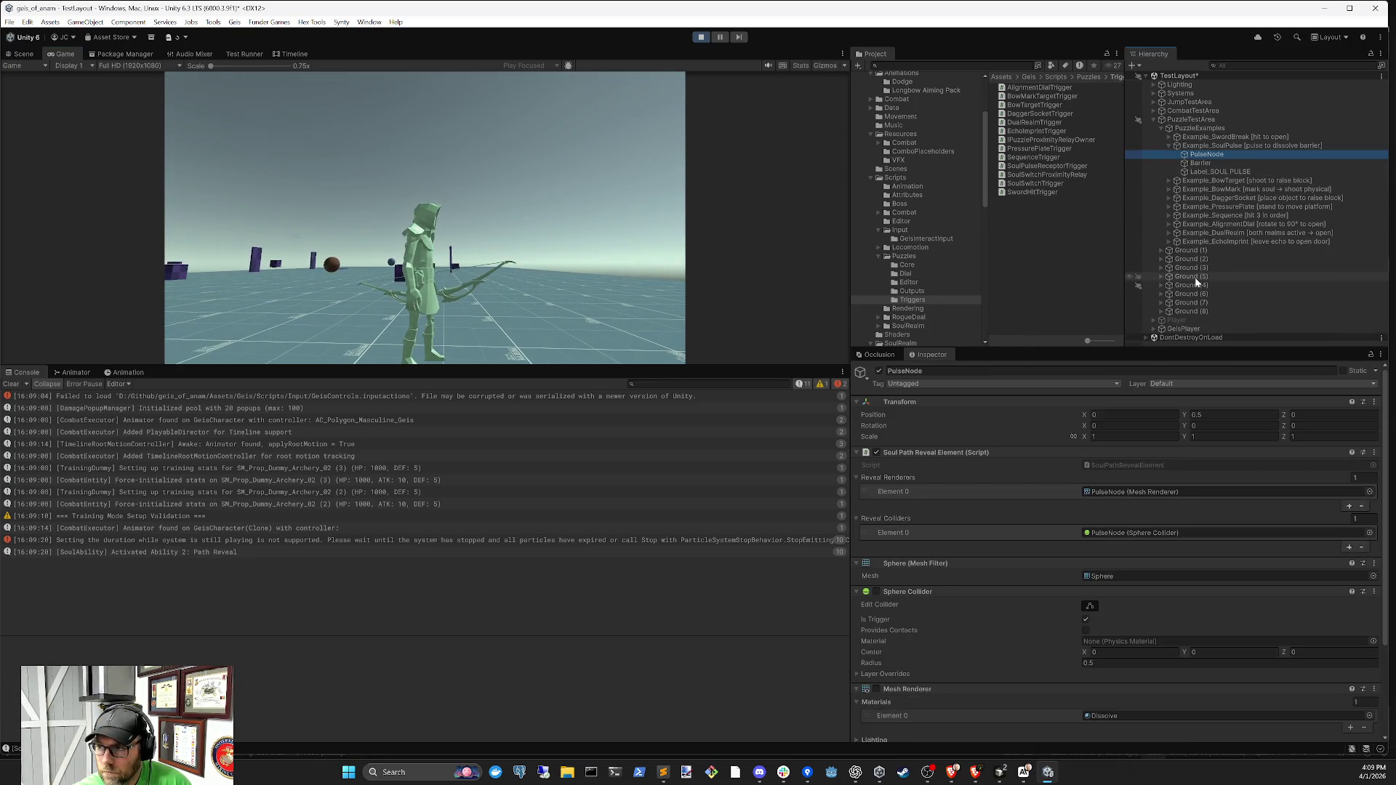
{"action": "key", "text": "alt+Tab"}
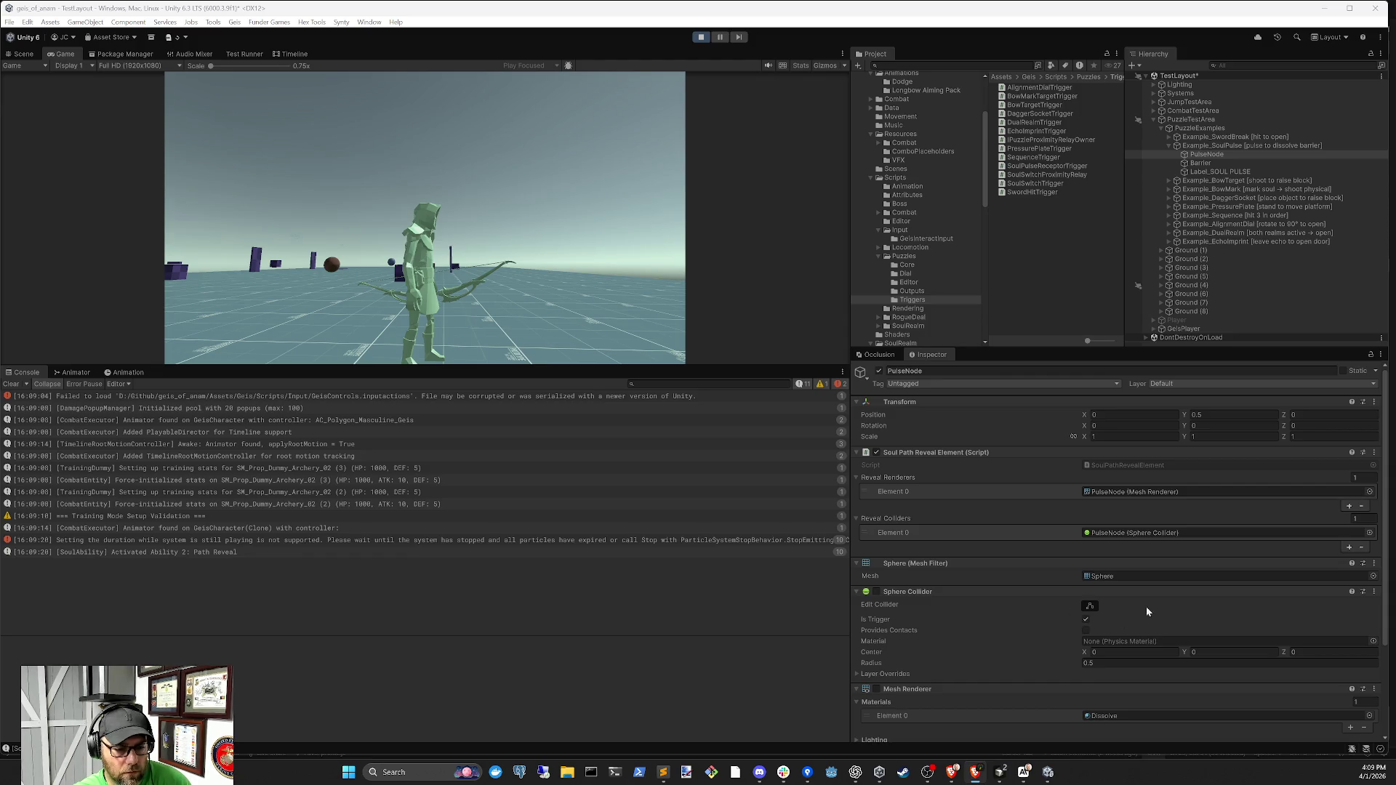
{"action": "left_click", "coordinate": [1227, 156]}
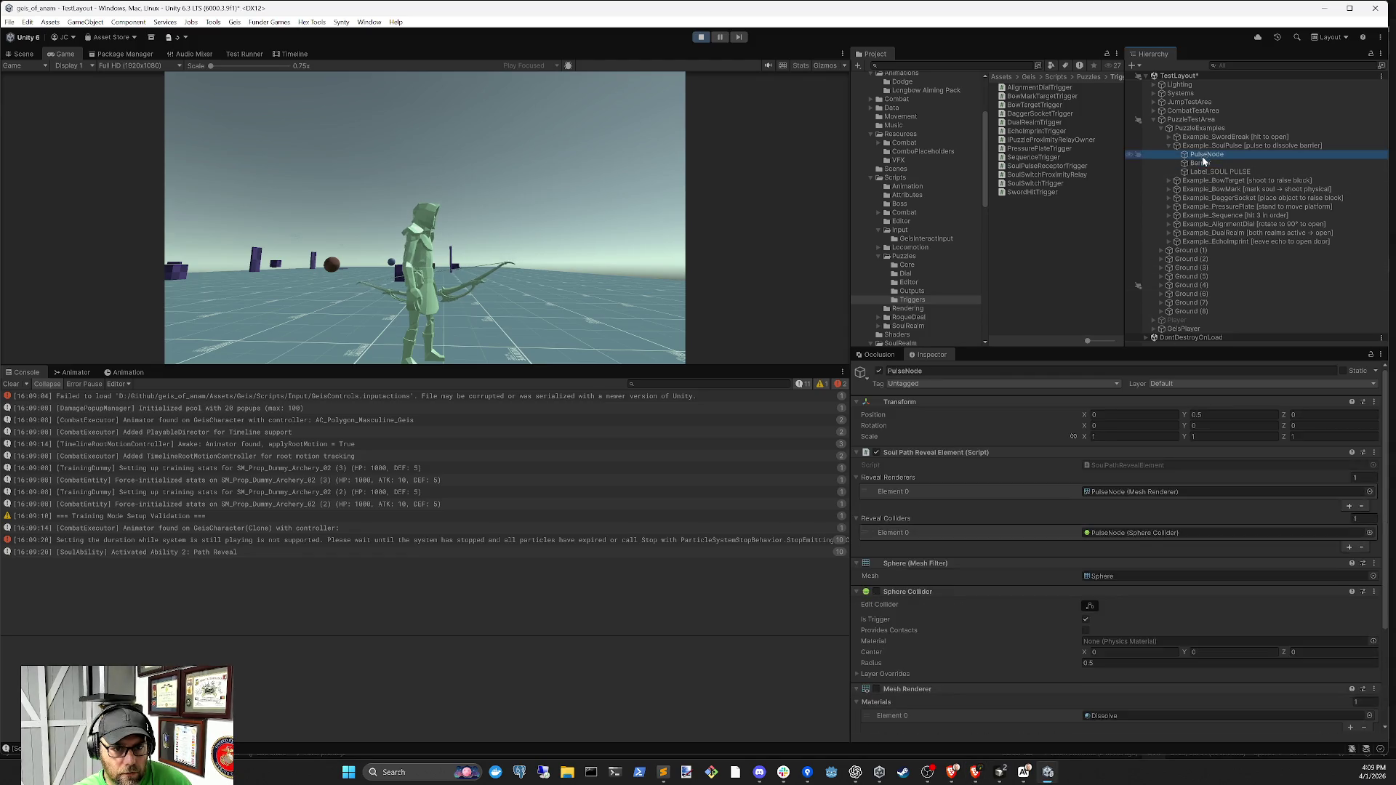
{"action": "left_click", "coordinate": [876, 591]}
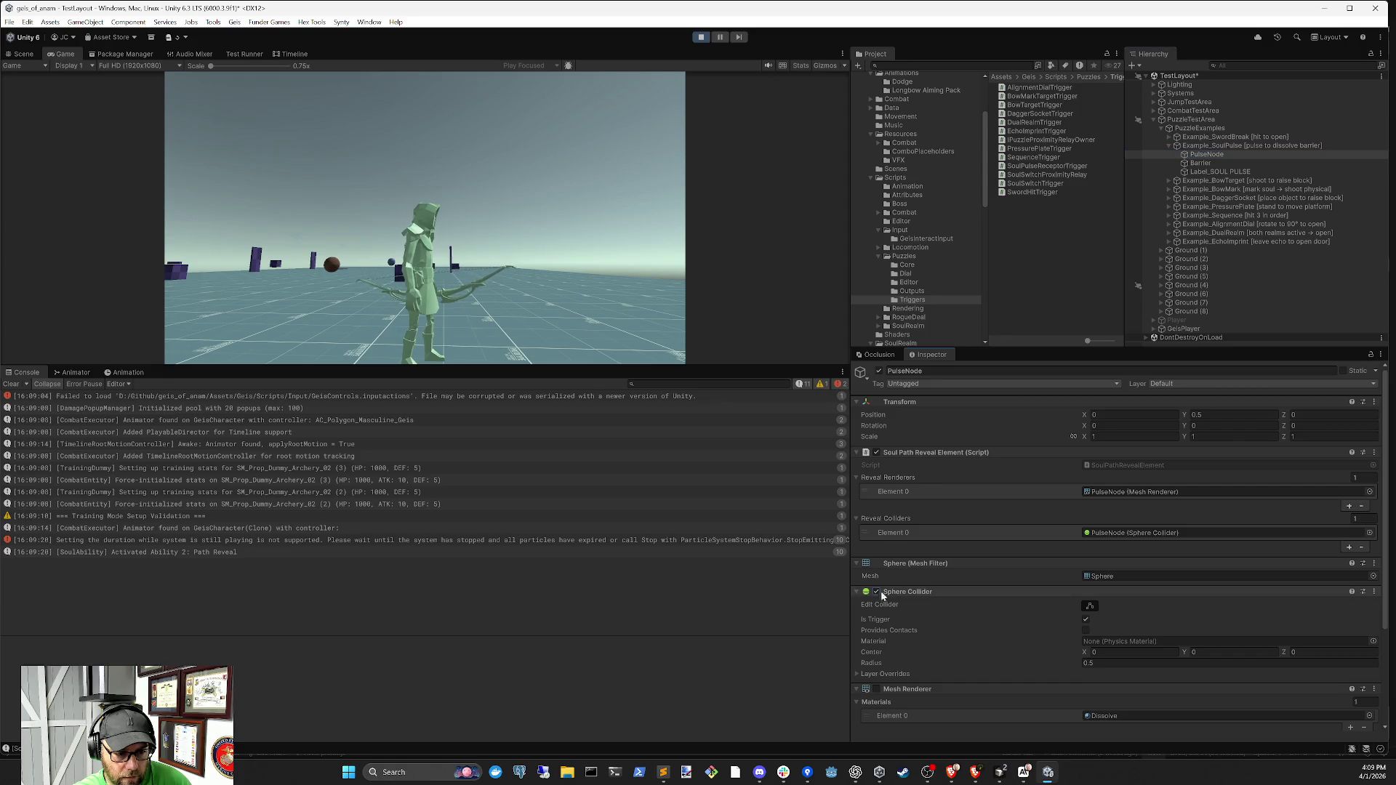
{"action": "left_click", "coordinate": [702, 37]}
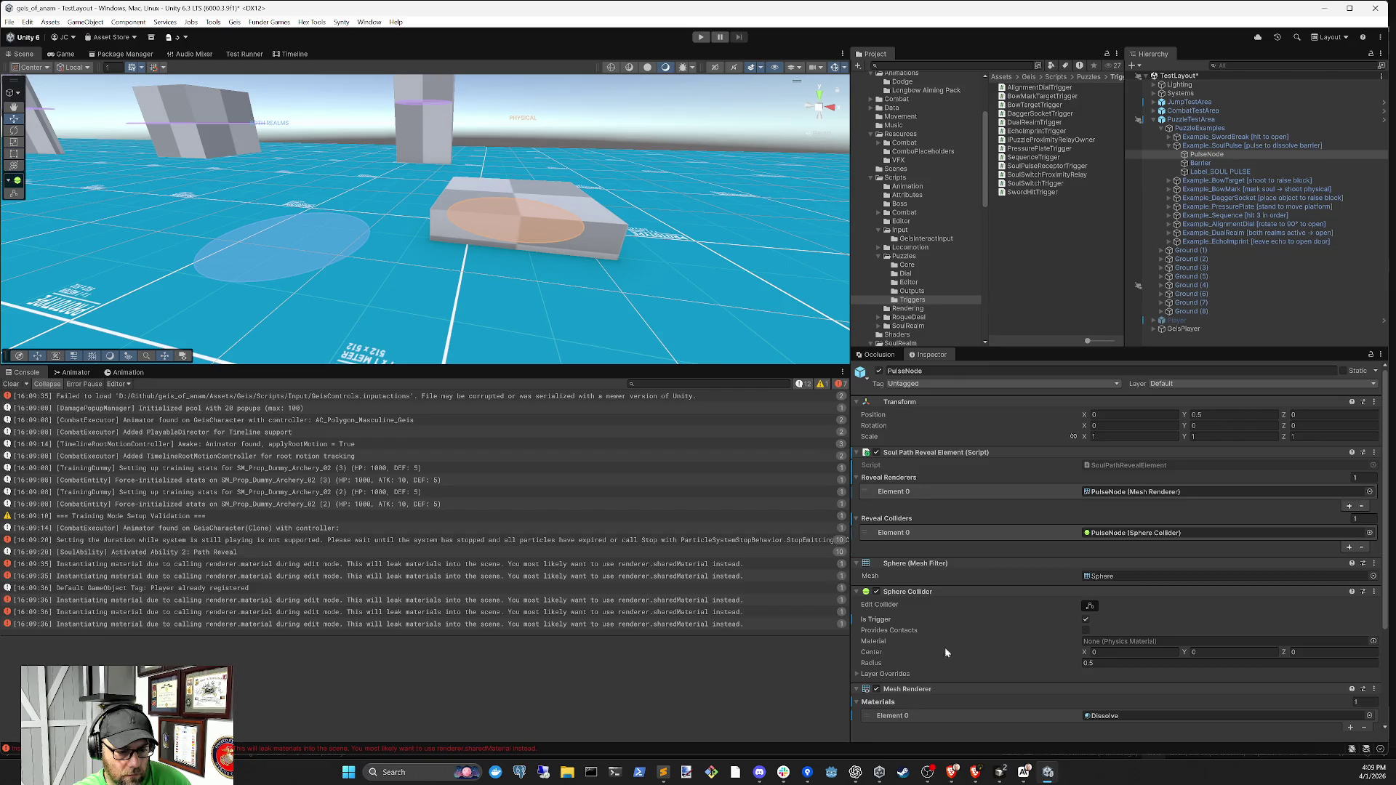
Clear the console and look over the Barrier and PulseNode objects
{"action": "left_click", "coordinate": [12, 384]}
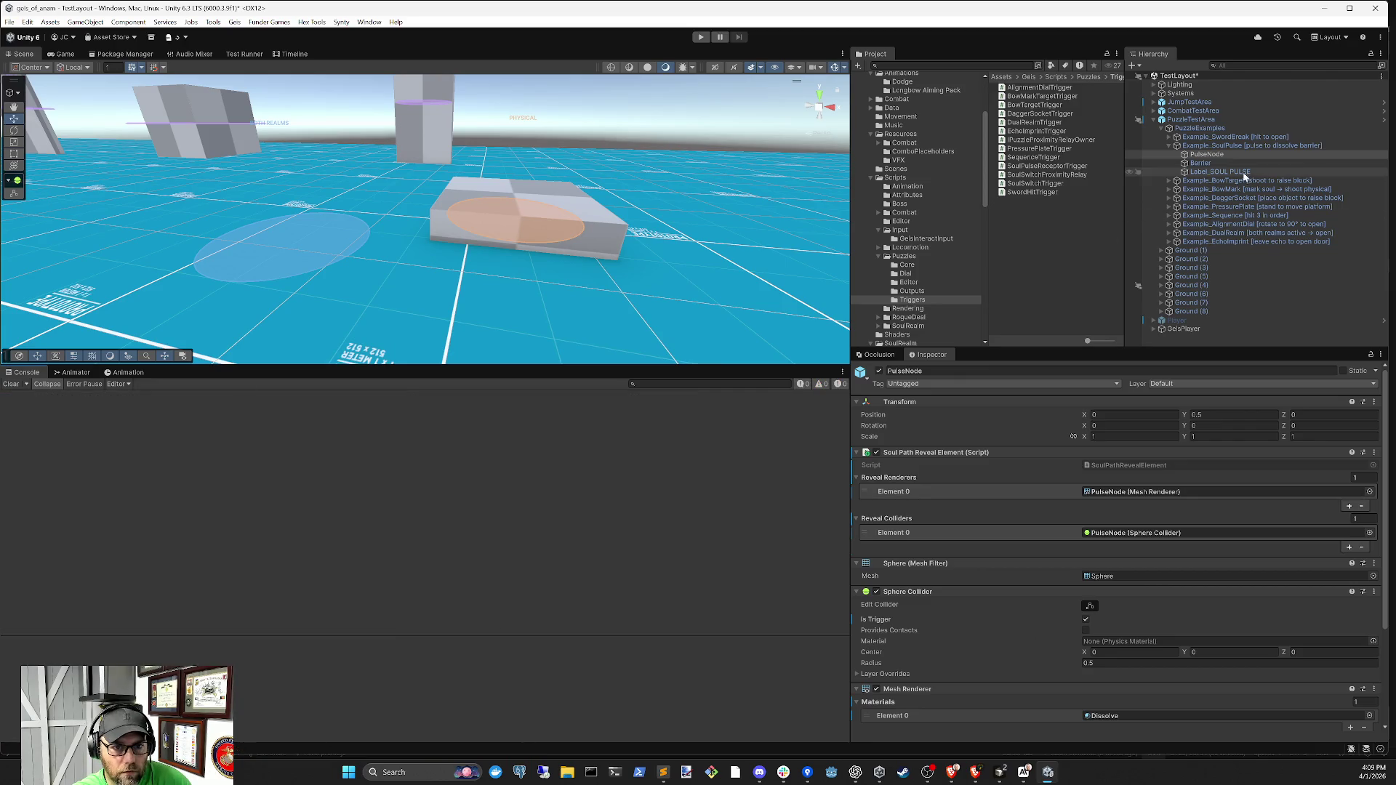
{"action": "left_click", "coordinate": [1206, 162]}
{"action": "left_click", "coordinate": [1208, 155]}
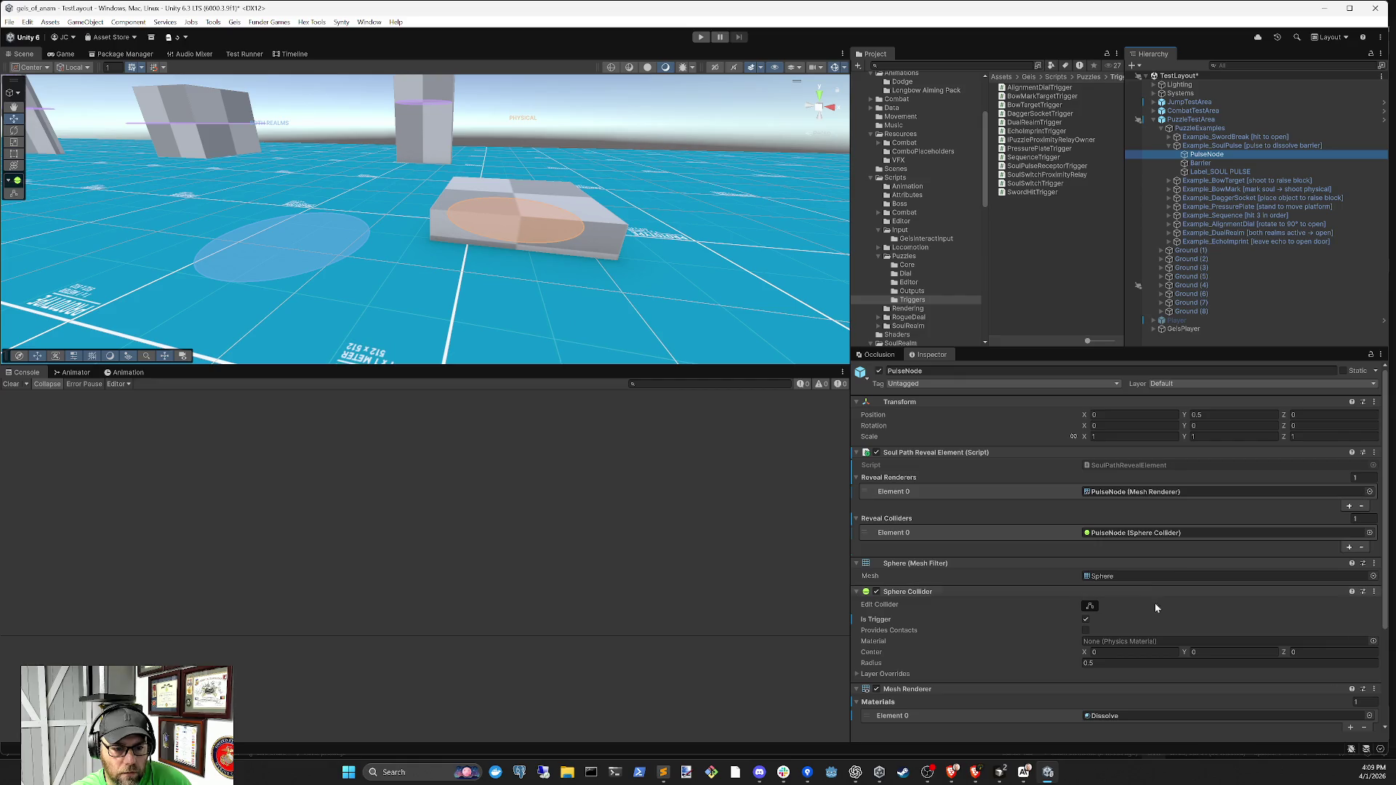
{"action": "scroll", "coordinate": [1155, 603], "scroll_direction": "down", "scroll_amount": 5}
{"action": "scroll", "coordinate": [1141, 626], "scroll_direction": "up", "scroll_amount": 5}
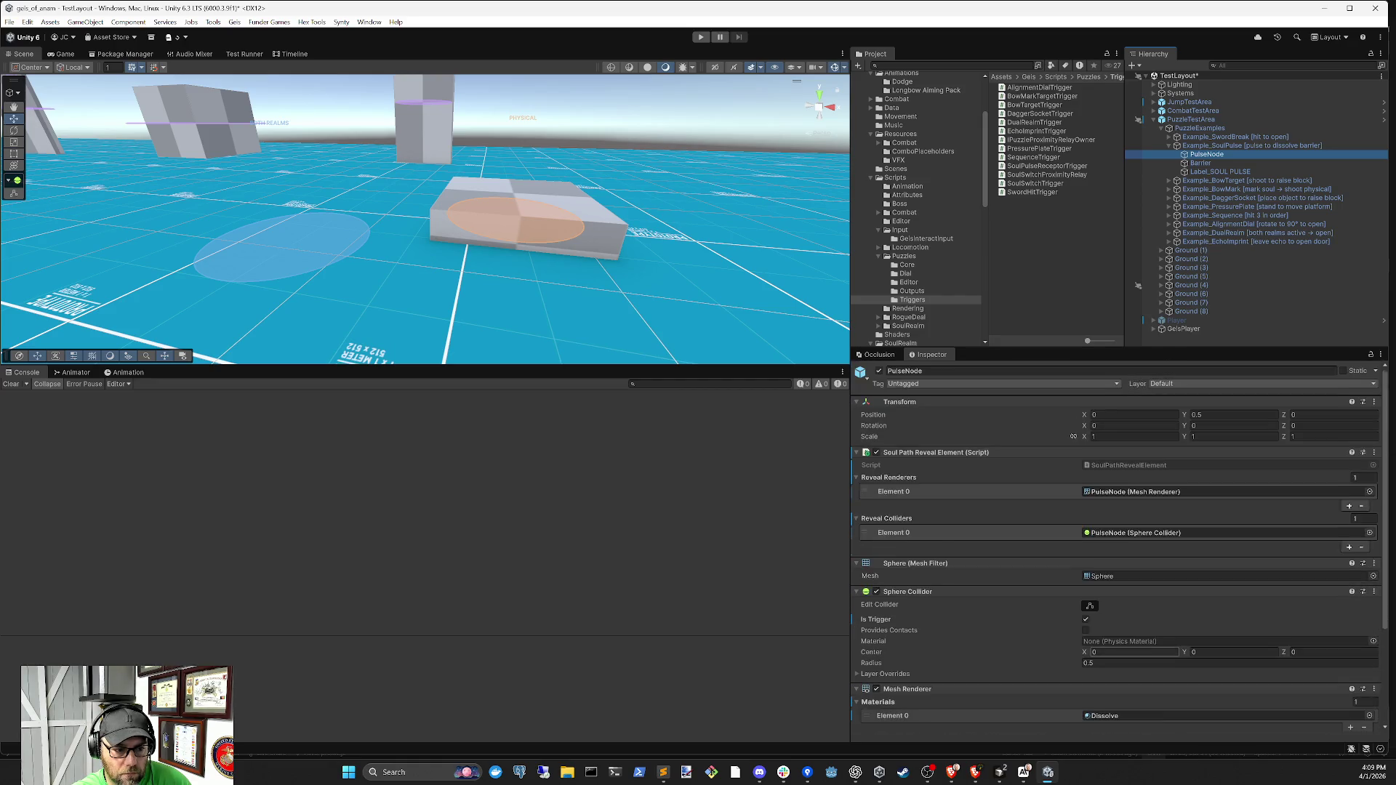
Review Example_SoulPulse's PulseNode trigger and Barrier output, then start adding a component to PulseNode
{"action": "left_click", "coordinate": [1239, 146]}
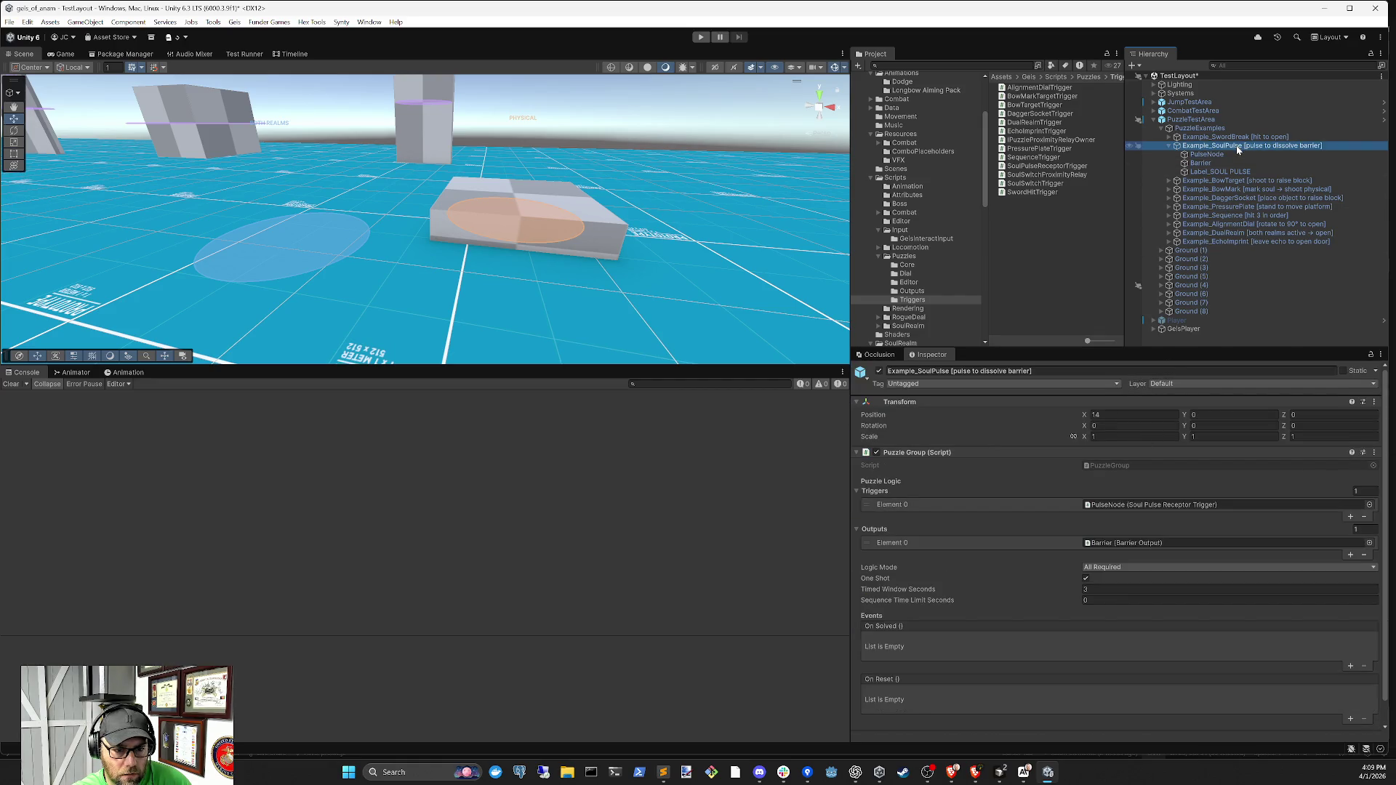
{"action": "scroll", "coordinate": [1181, 461], "scroll_direction": "down", "scroll_amount": 3}
{"action": "scroll", "coordinate": [1166, 481], "scroll_direction": "up", "scroll_amount": 3}
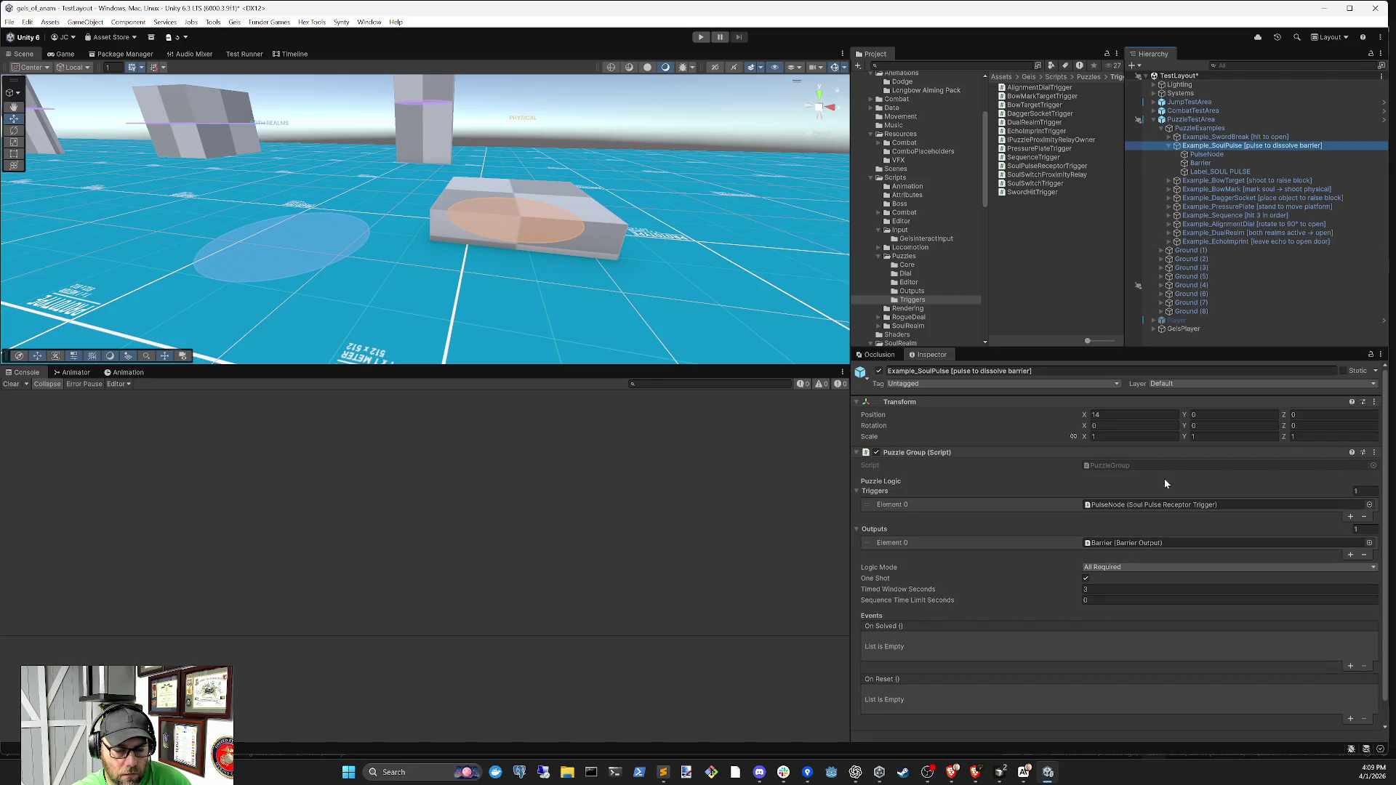
{"action": "left_click", "coordinate": [1214, 154]}
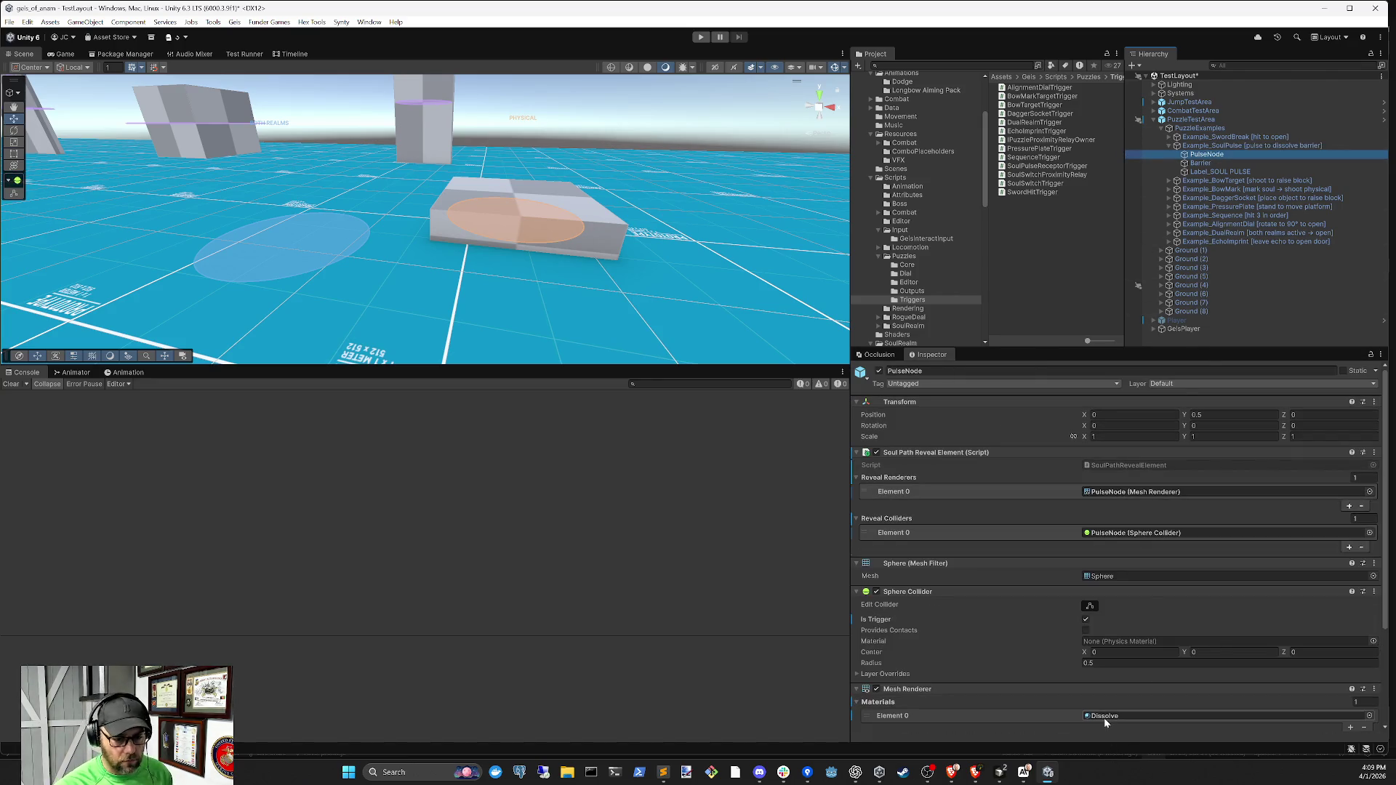
{"action": "scroll", "coordinate": [1104, 720], "scroll_direction": "down", "scroll_amount": 3}
{"action": "left_click", "coordinate": [1093, 719]}
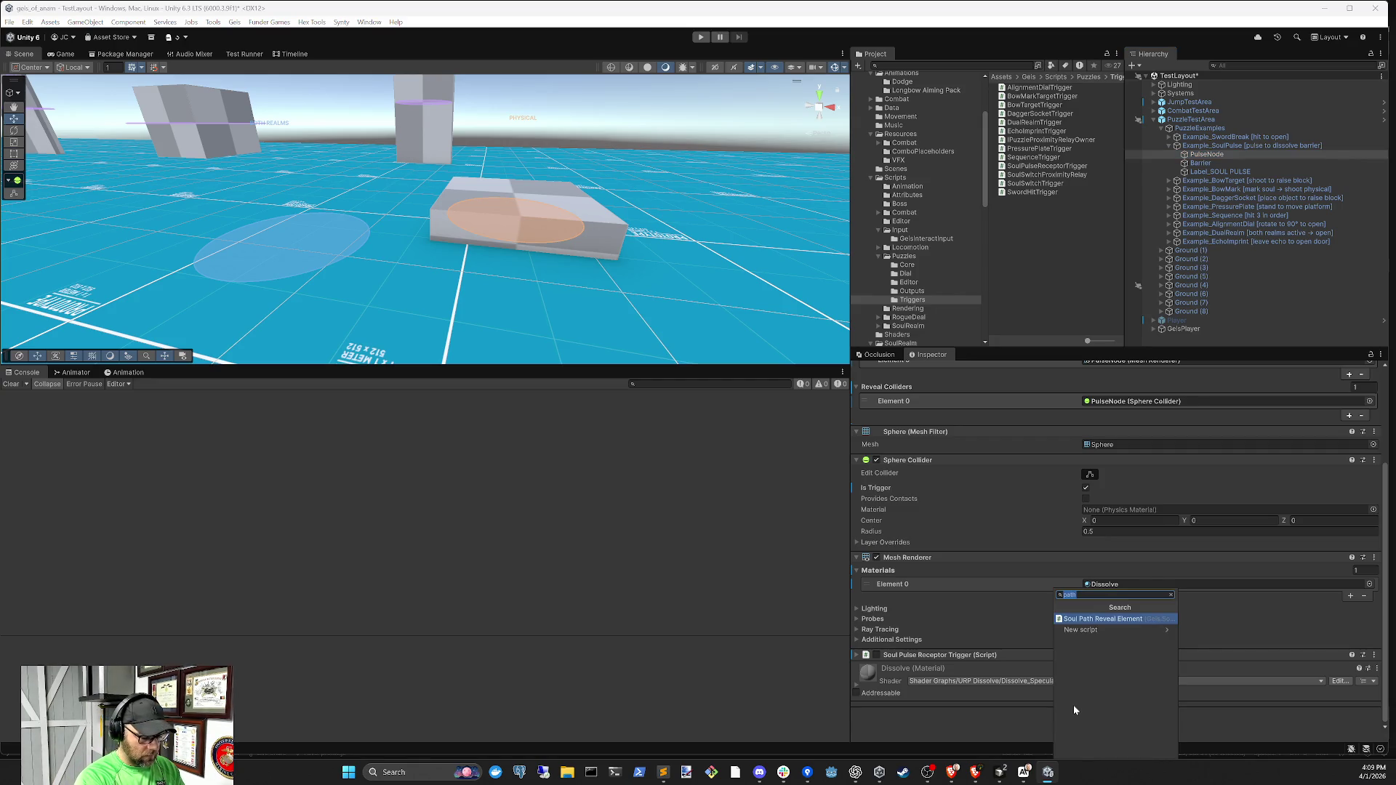
Add a Puzzle Realm Visual component to PulseNode via a 'realmvi' search, then start a play test
{"action": "type", "text": "soulre"}
{"action": "key", "text": "BackSpace"}
{"action": "key", "text": "BackSpace"}
{"action": "key", "text": "BackSpace"}
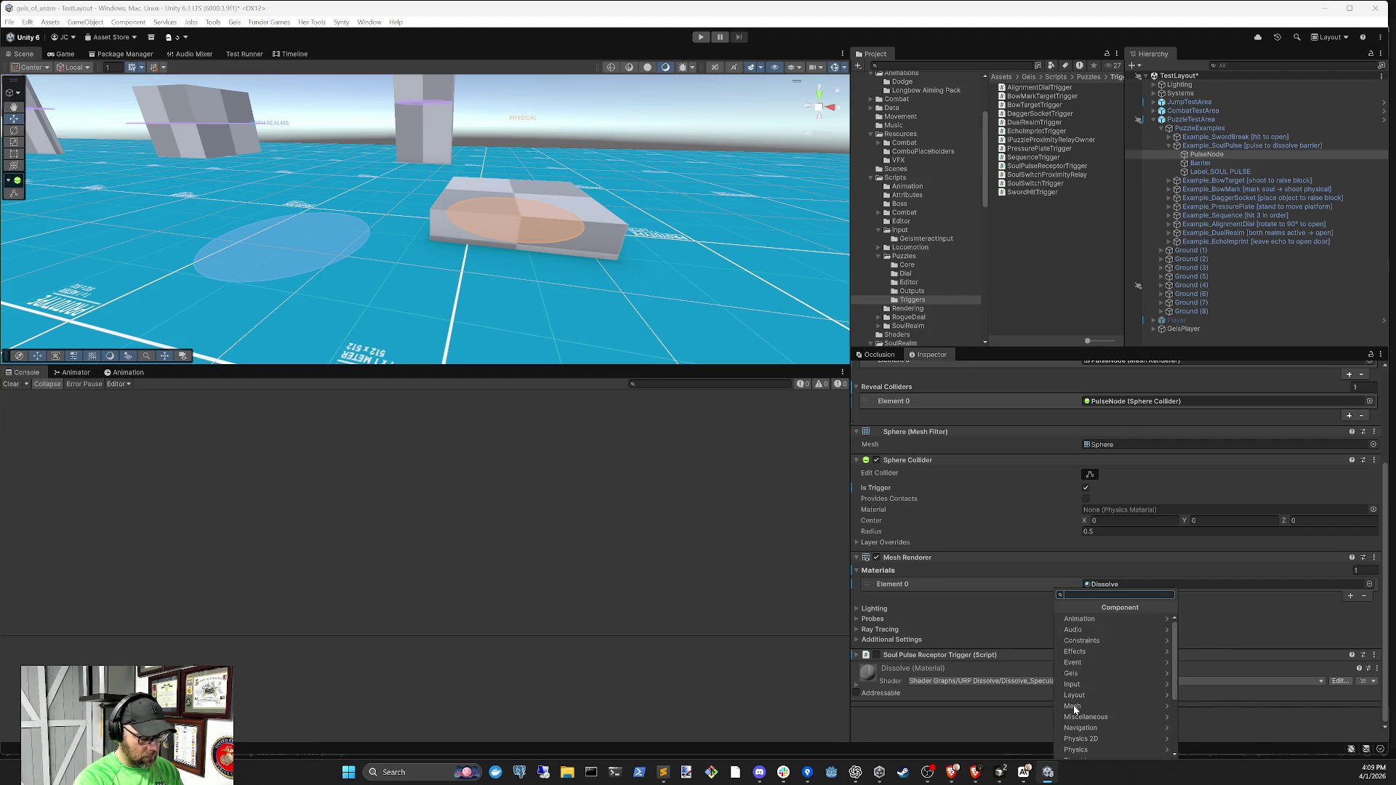
{"action": "type", "text": "realm"}
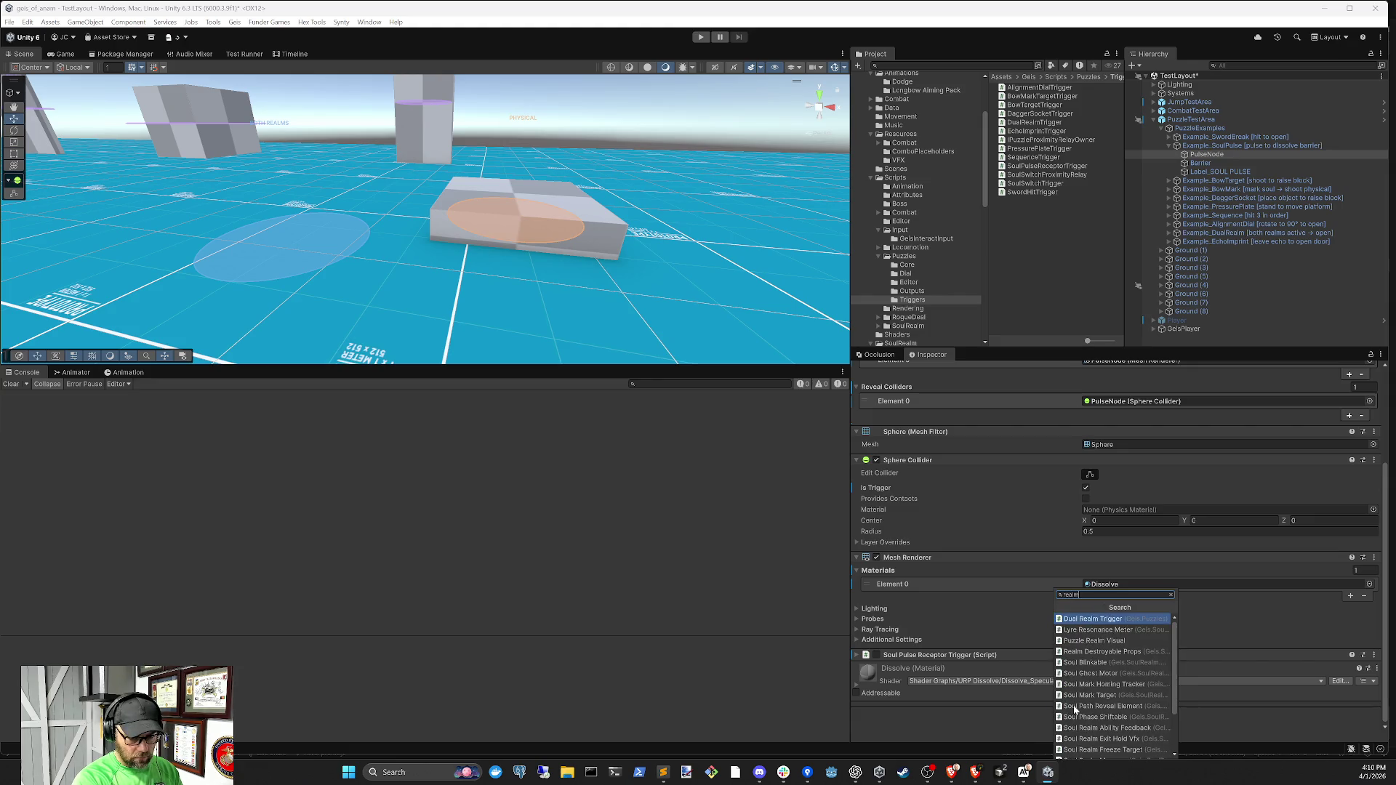
{"action": "type", "text": "vi"}
{"action": "key", "text": "Return"}
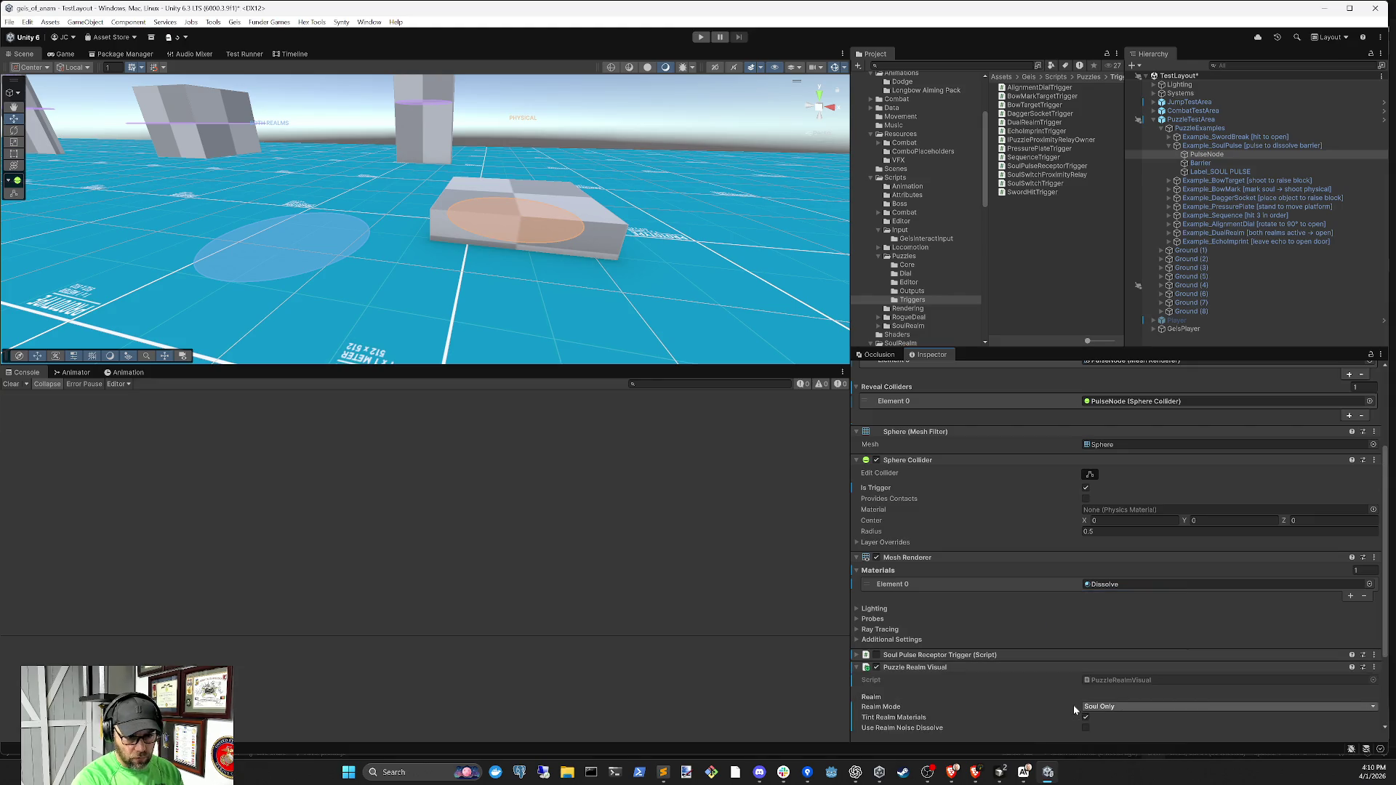
{"action": "scroll", "coordinate": [1057, 566], "scroll_direction": "down", "scroll_amount": 3}
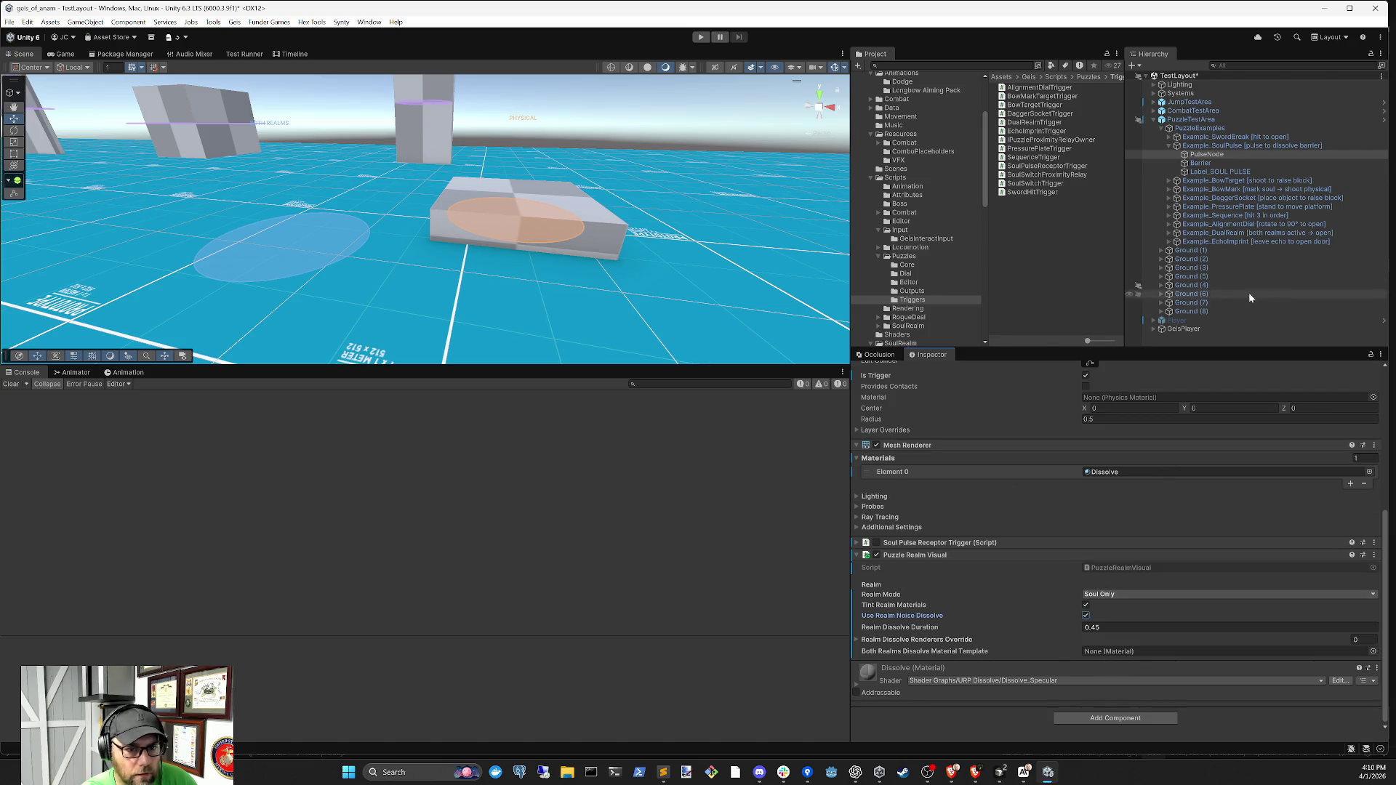
{"action": "left_click", "coordinate": [701, 37]}
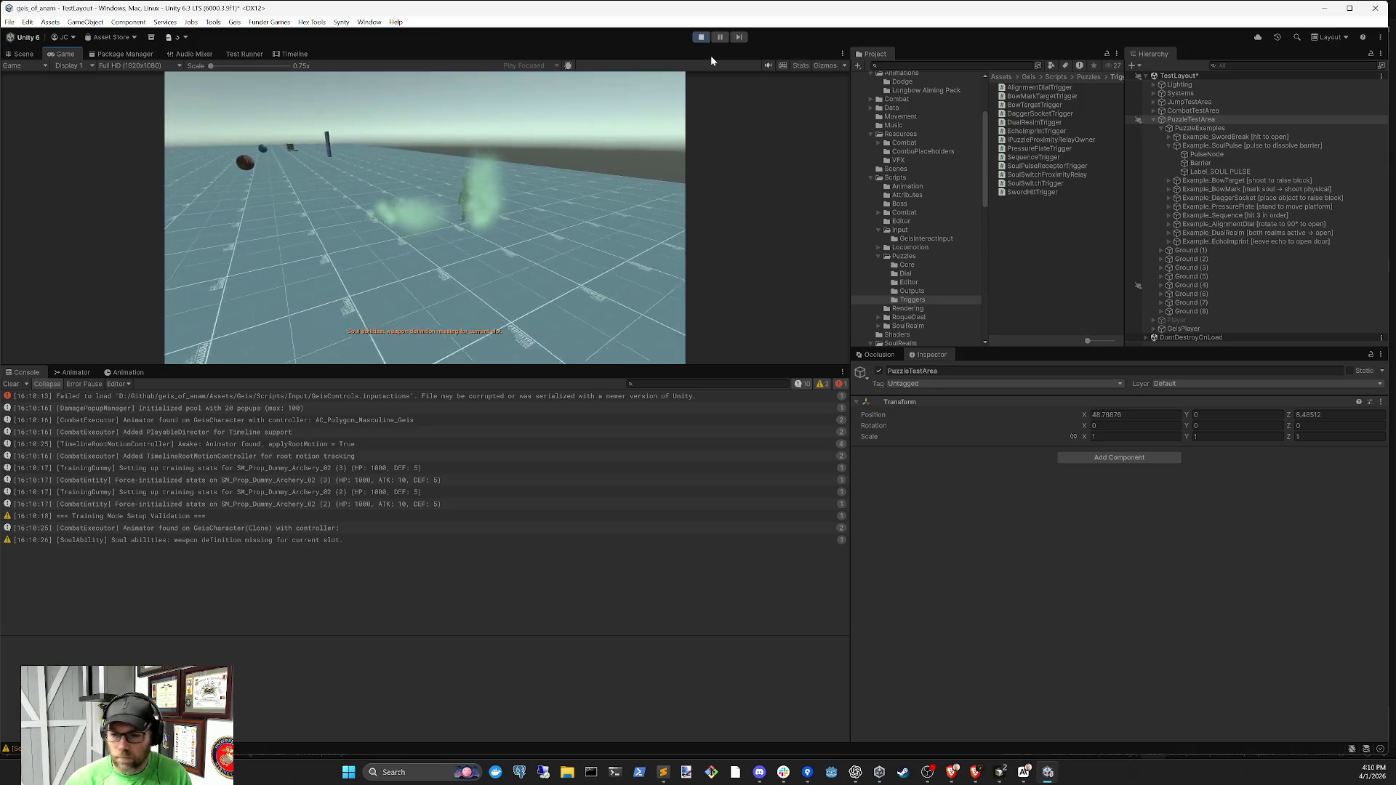
{"action": "key", "text": "2"}
{"action": "key", "text": "2"}
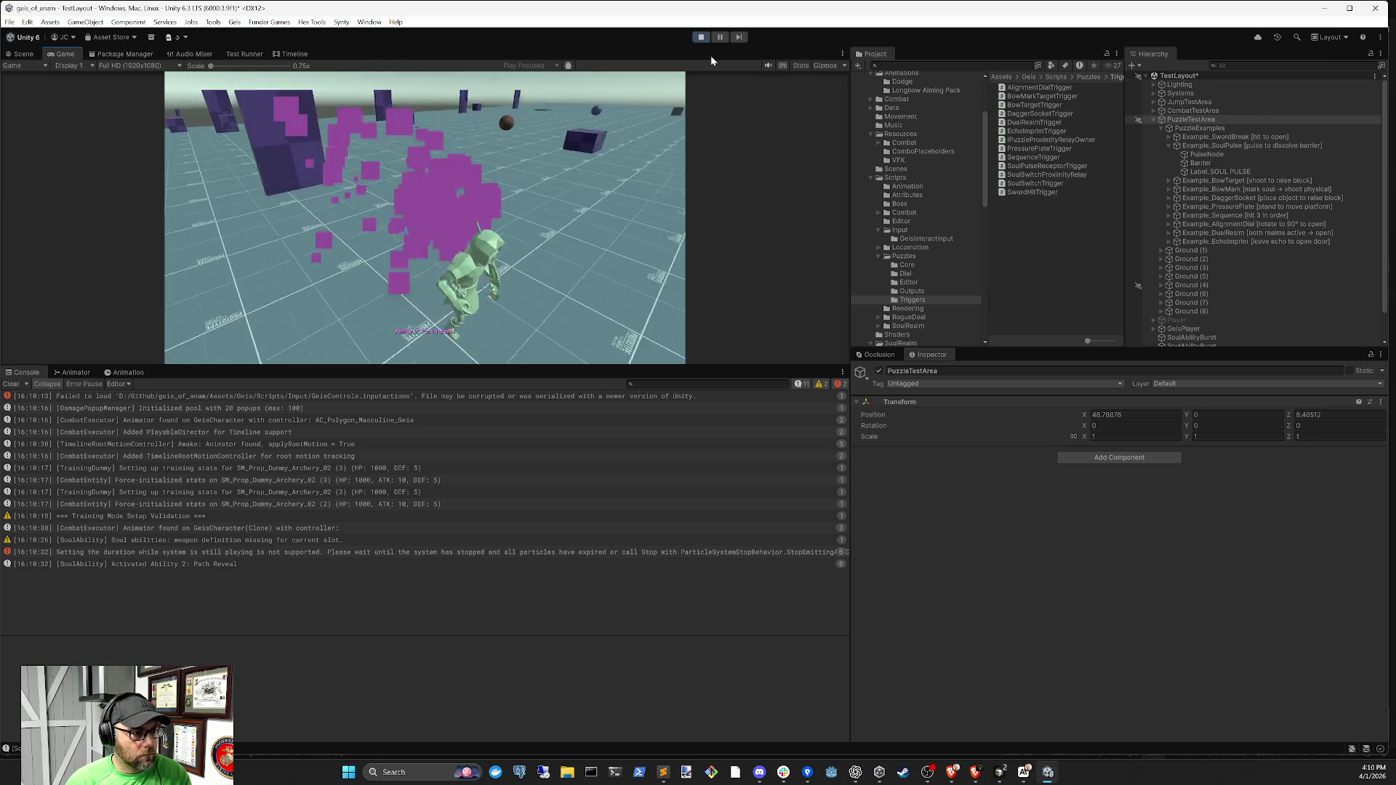
{"action": "key", "text": "2"}
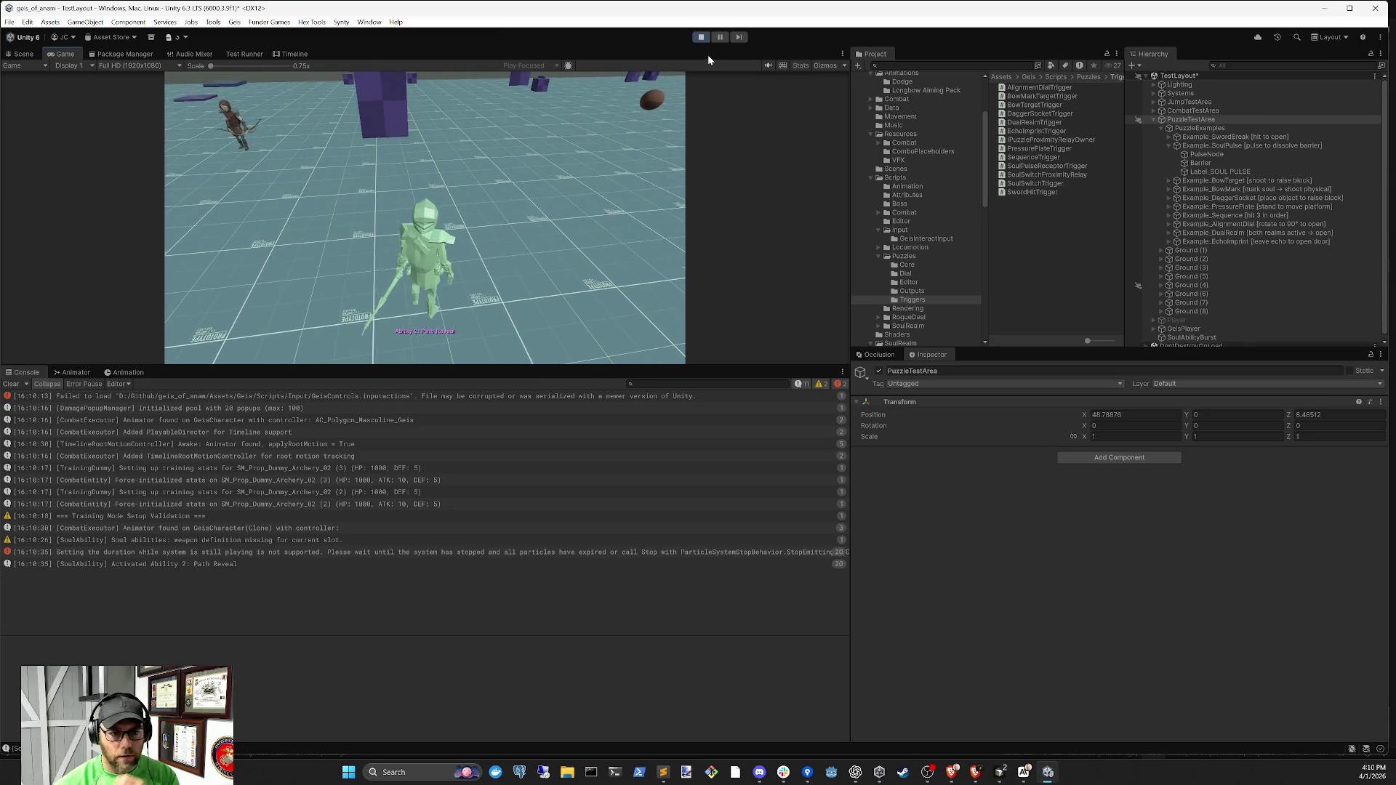
{"action": "left_click", "coordinate": [1203, 154]}
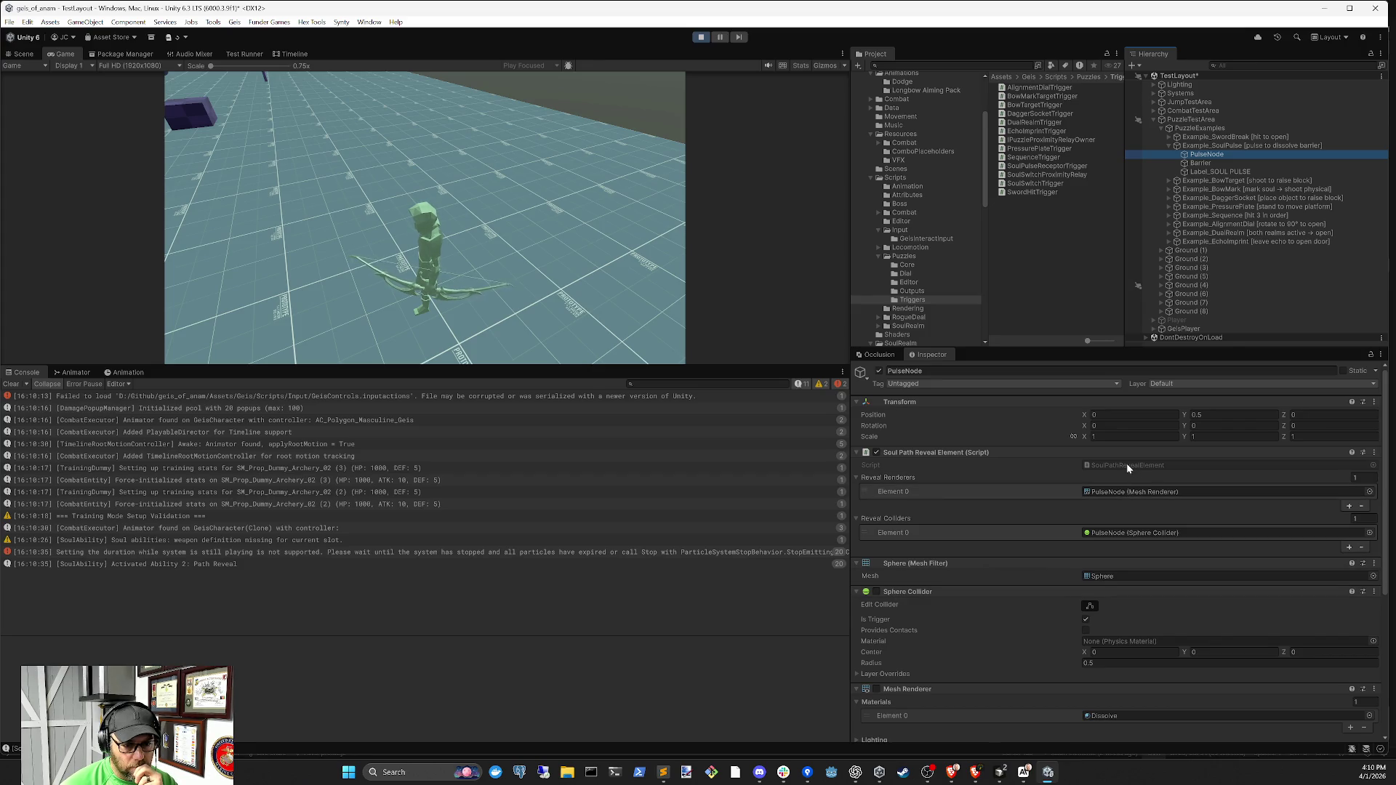
{"action": "scroll", "coordinate": [1108, 606], "scroll_direction": "down", "scroll_amount": 4}
{"action": "scroll", "coordinate": [1108, 613], "scroll_direction": "down", "scroll_amount": 2}
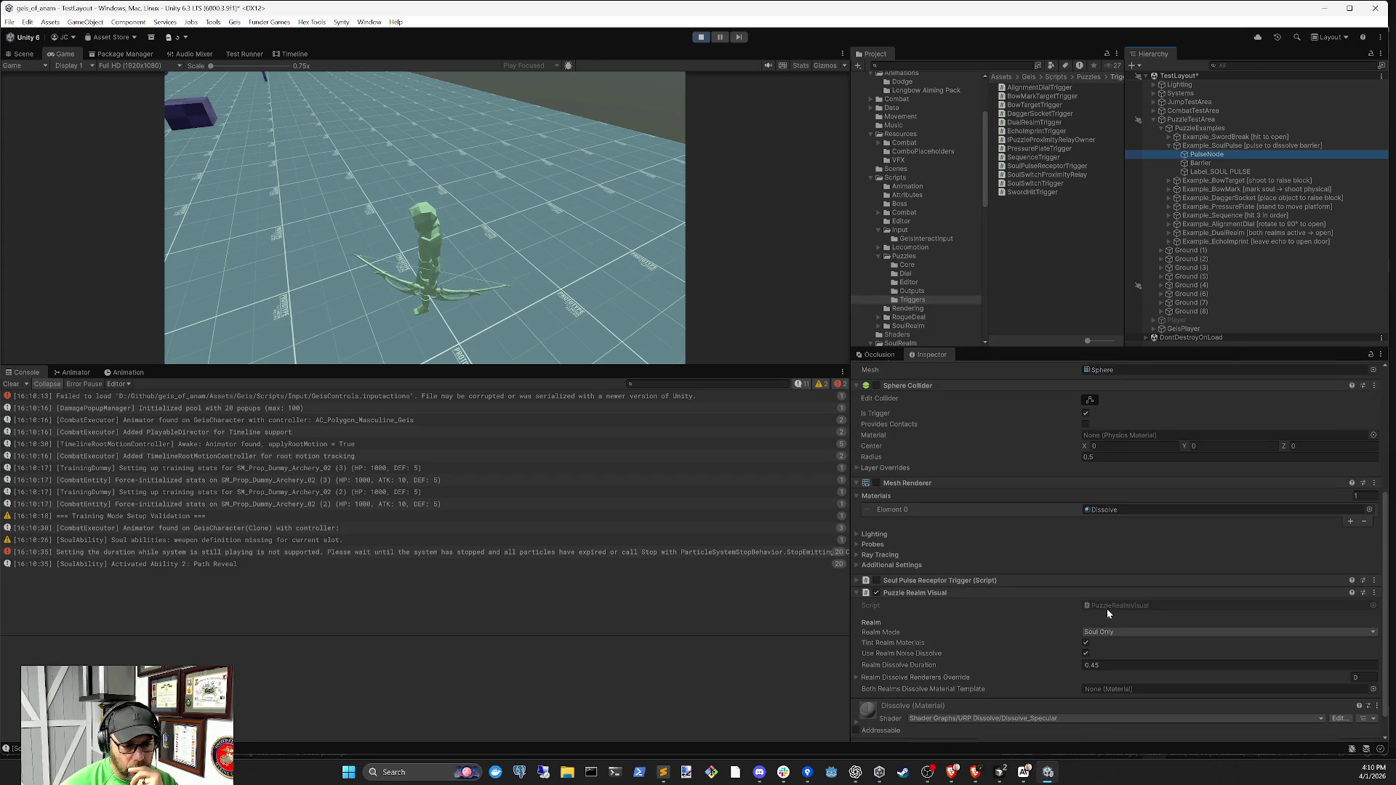
{"action": "scroll", "coordinate": [1090, 601], "scroll_direction": "up", "scroll_amount": 3}
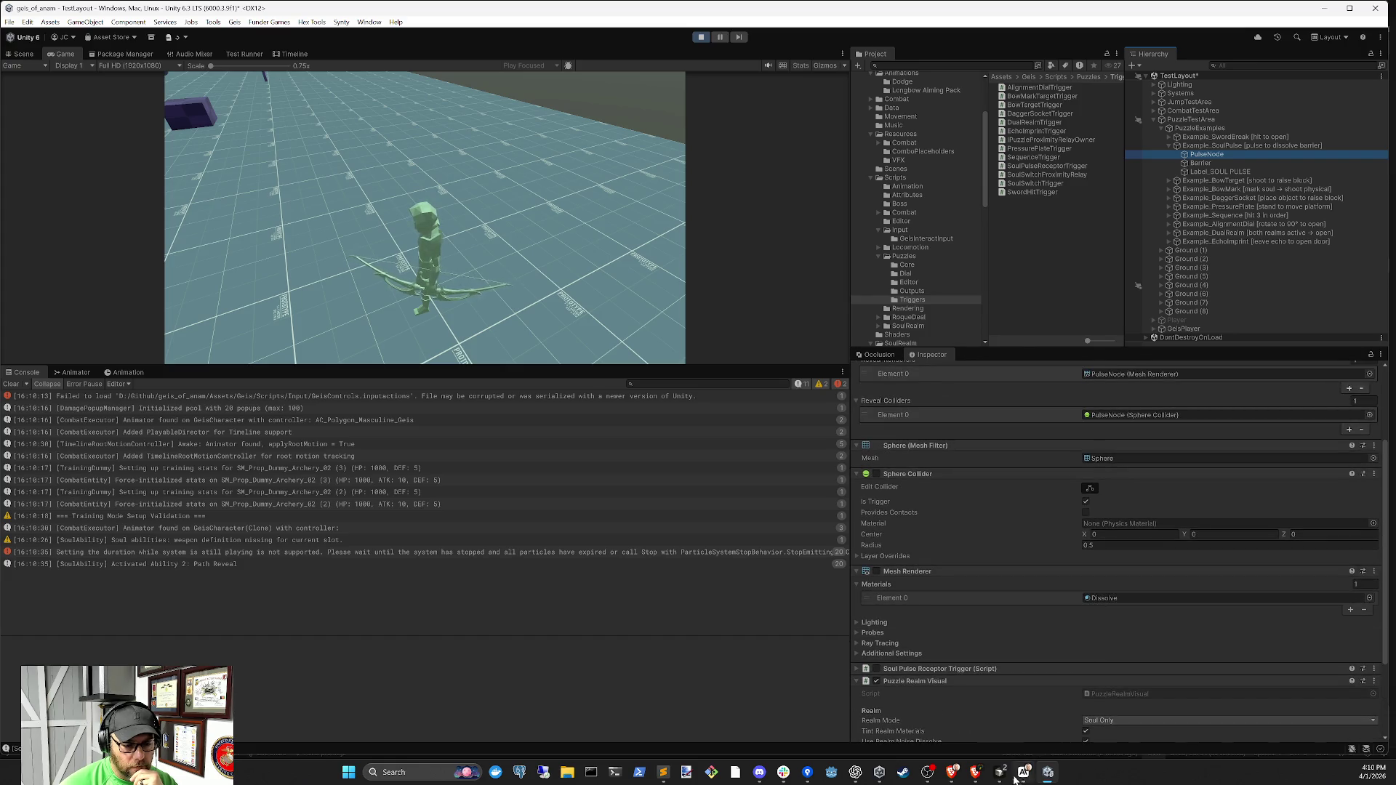
{"action": "mouse_move", "coordinate": [1007, 778]}
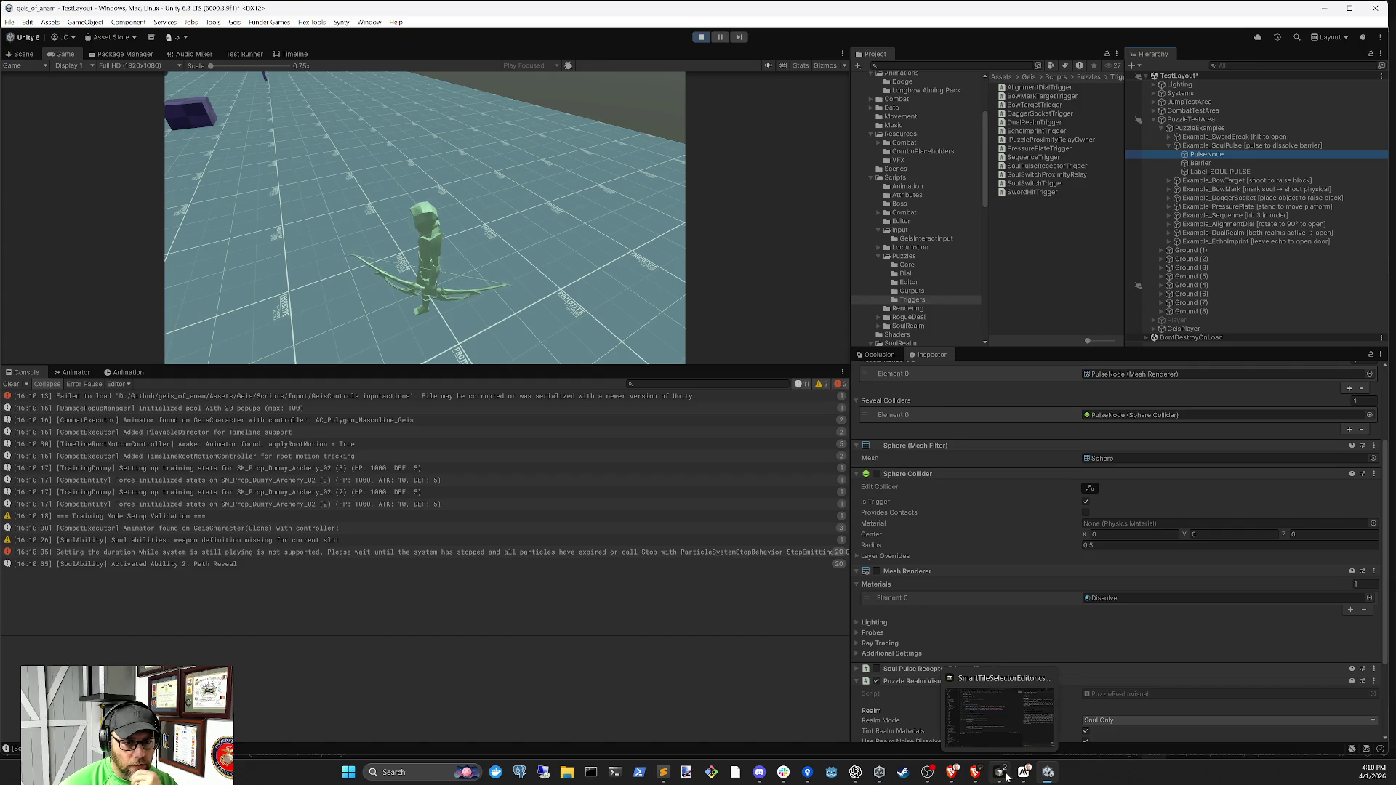
{"action": "scroll", "coordinate": [1000, 620], "scroll_direction": "down", "scroll_amount": 4}
Remove the Soul Pulse Receptor Trigger from PulseNode, enable its sphere collider, and fire Path Reveal and Soul Marking
{"action": "right_click", "coordinate": [953, 558]}
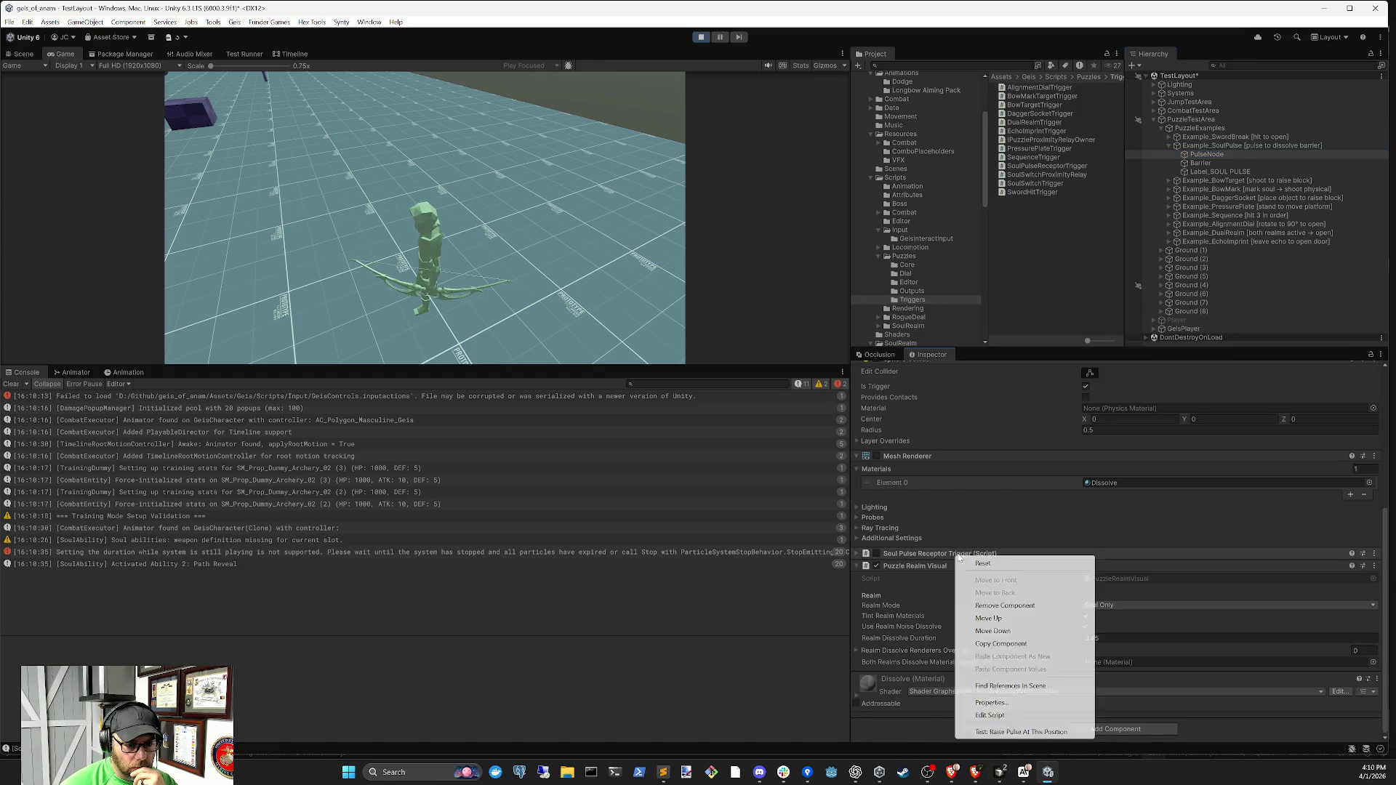
{"action": "left_click", "coordinate": [1010, 606]}
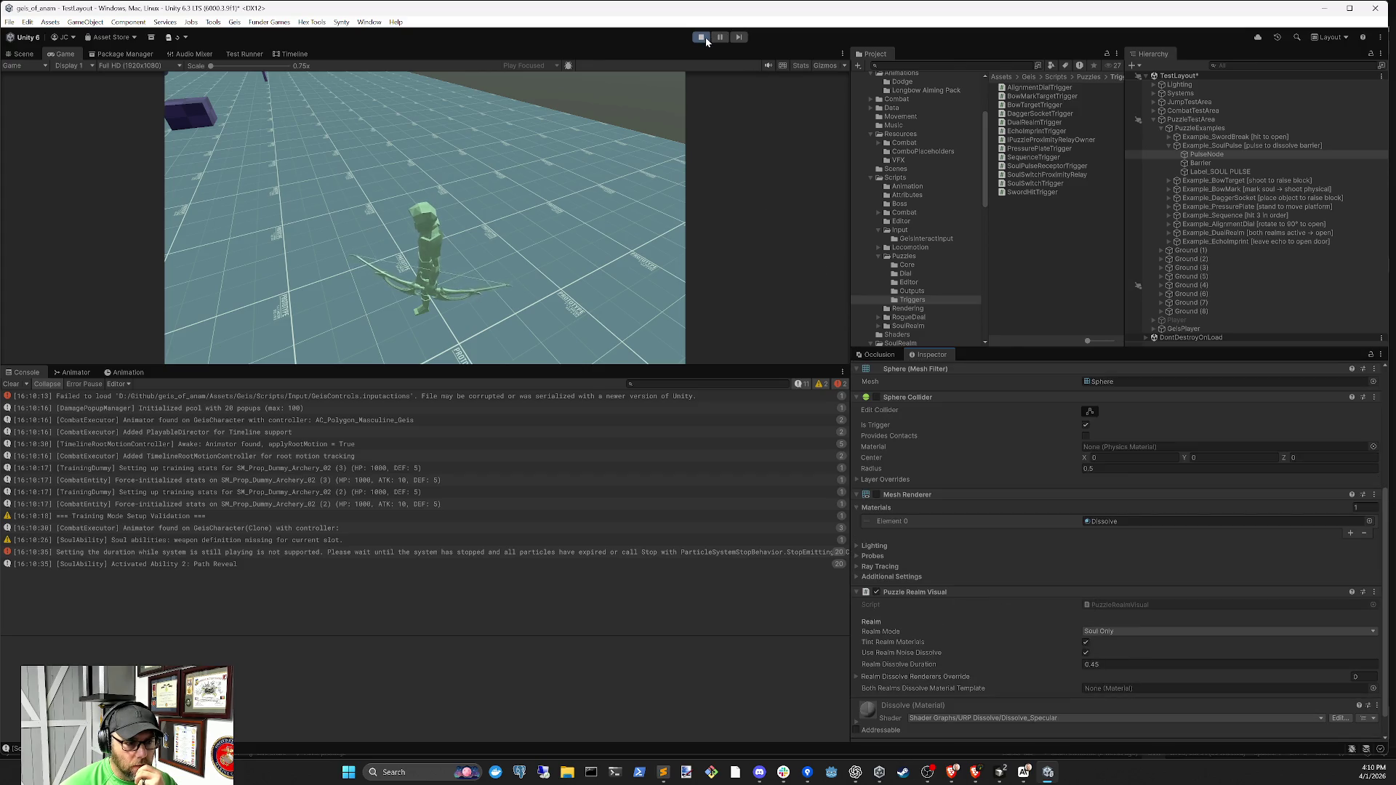
{"action": "left_click", "coordinate": [876, 398]}
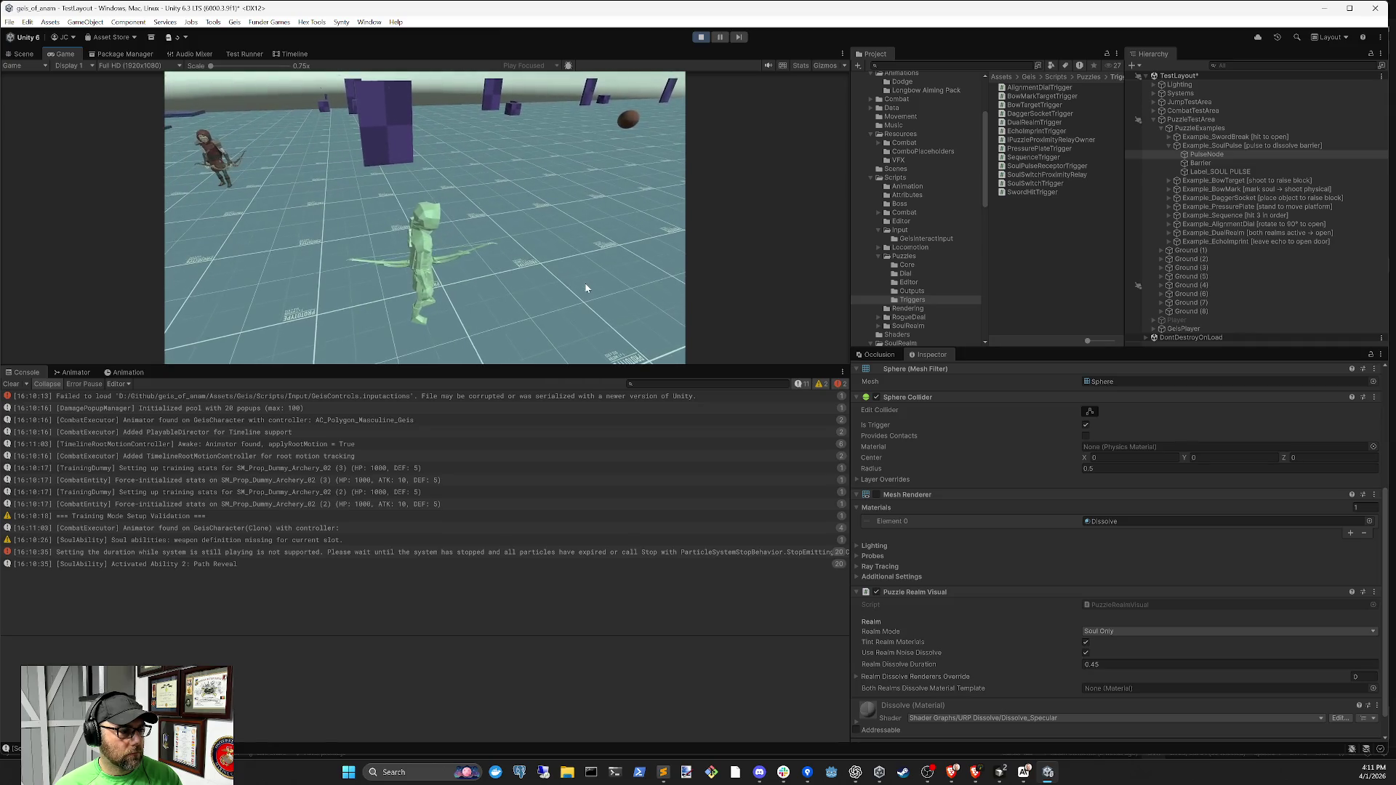
{"action": "key", "text": "2"}
{"action": "key", "text": "2"}
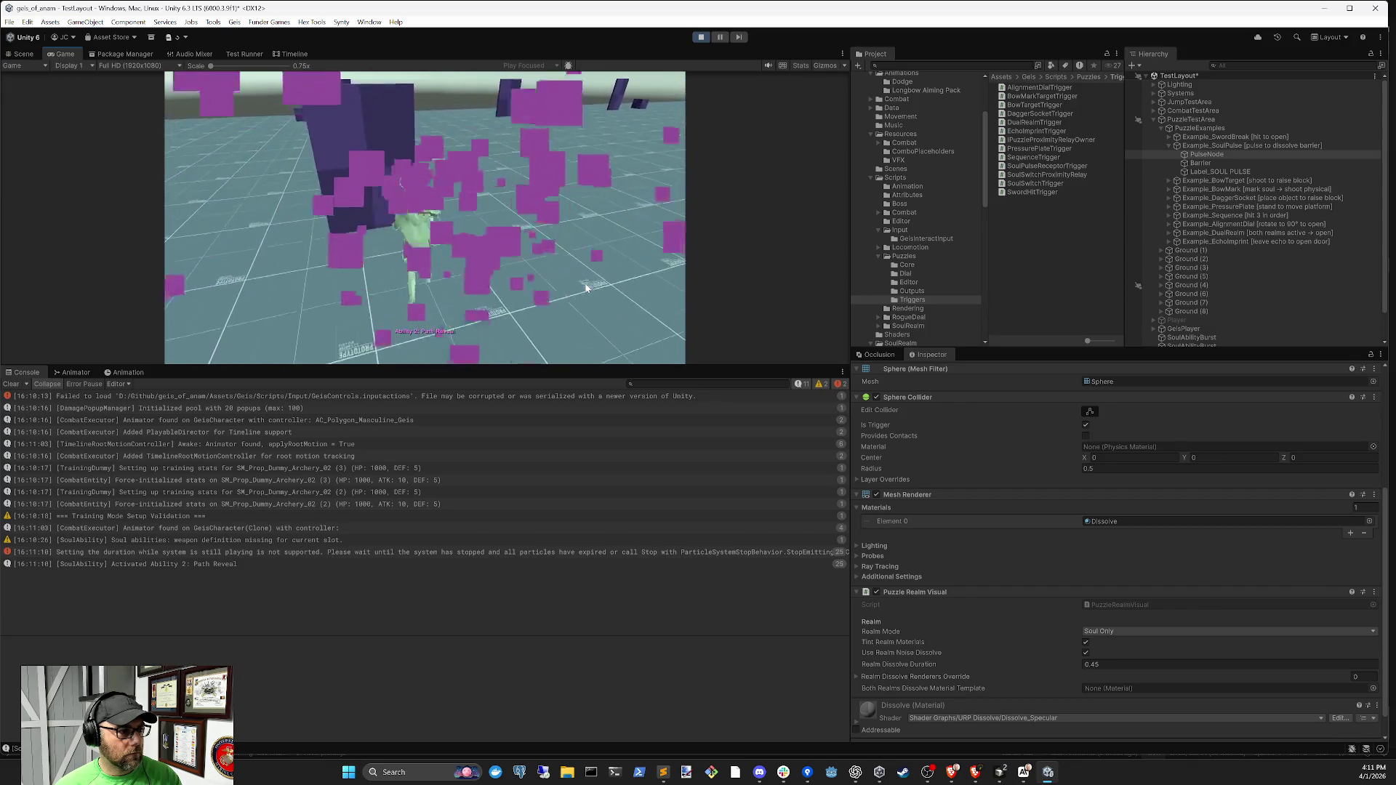
{"action": "key", "text": "2"}
{"action": "key", "text": "1"}
{"action": "key", "text": "2"}
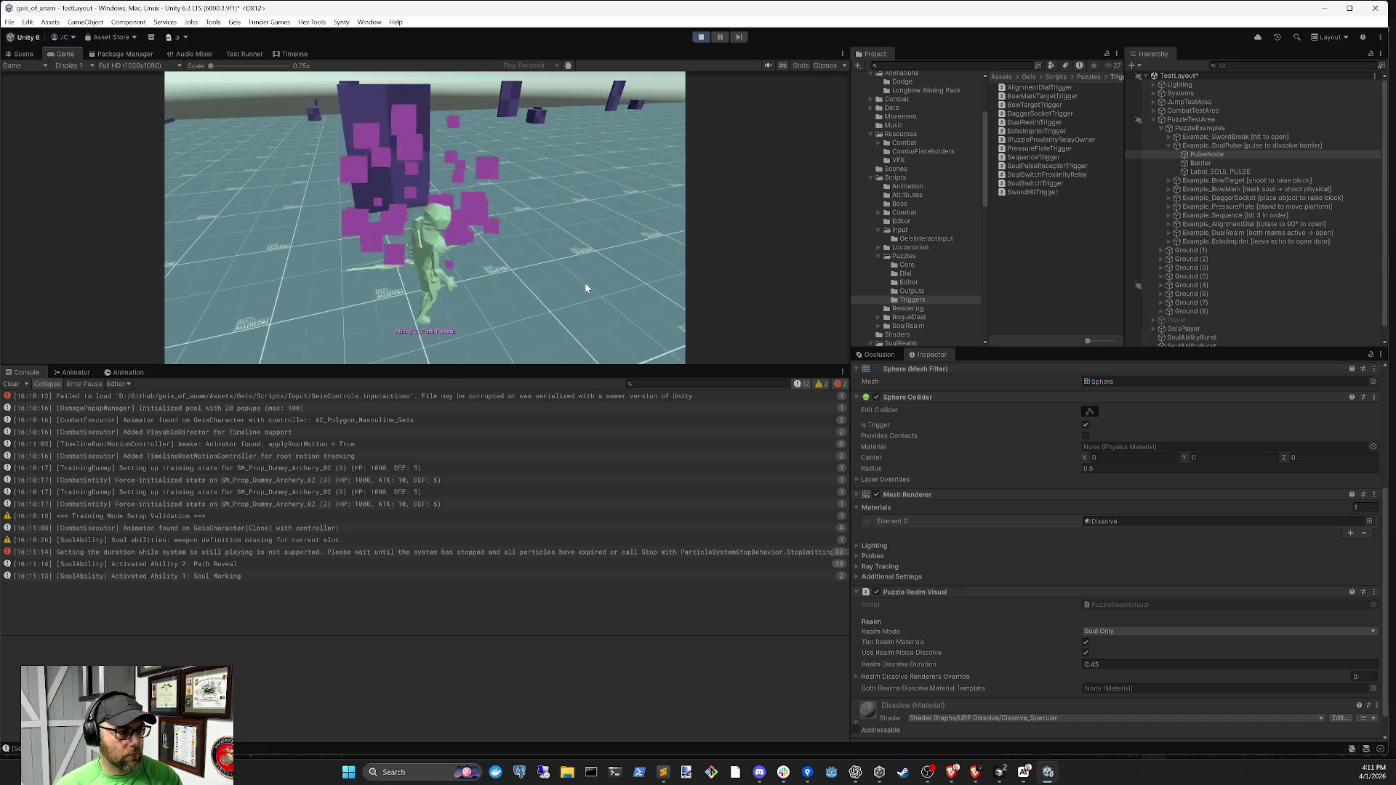
{"action": "key", "text": "2"}
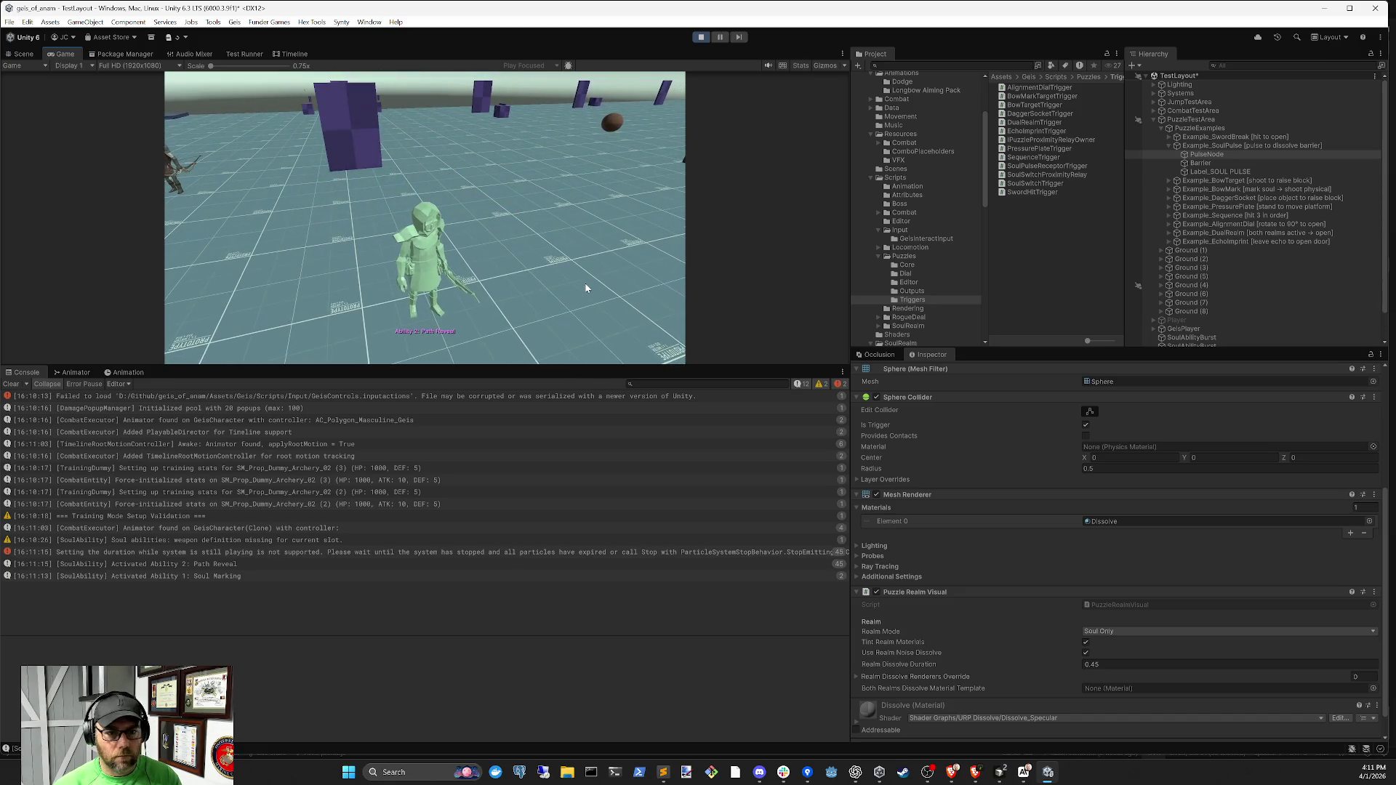
Re-enable the sphere collider, fire Path Reveal twice near the node, and check the Reveal Renderers reference
{"action": "scroll", "coordinate": [1224, 534], "scroll_direction": "down", "scroll_amount": 1}
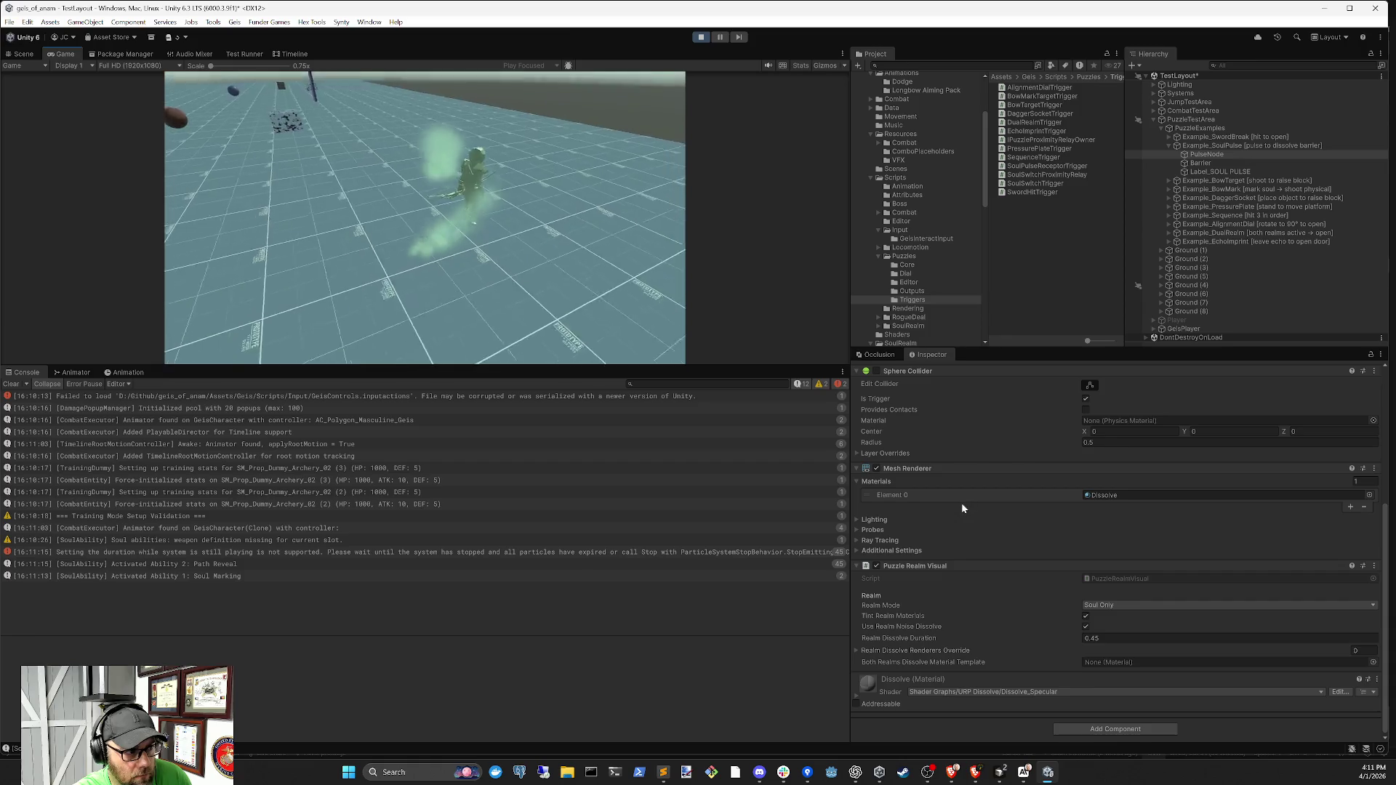
{"action": "scroll", "coordinate": [1030, 482], "scroll_direction": "up", "scroll_amount": 6}
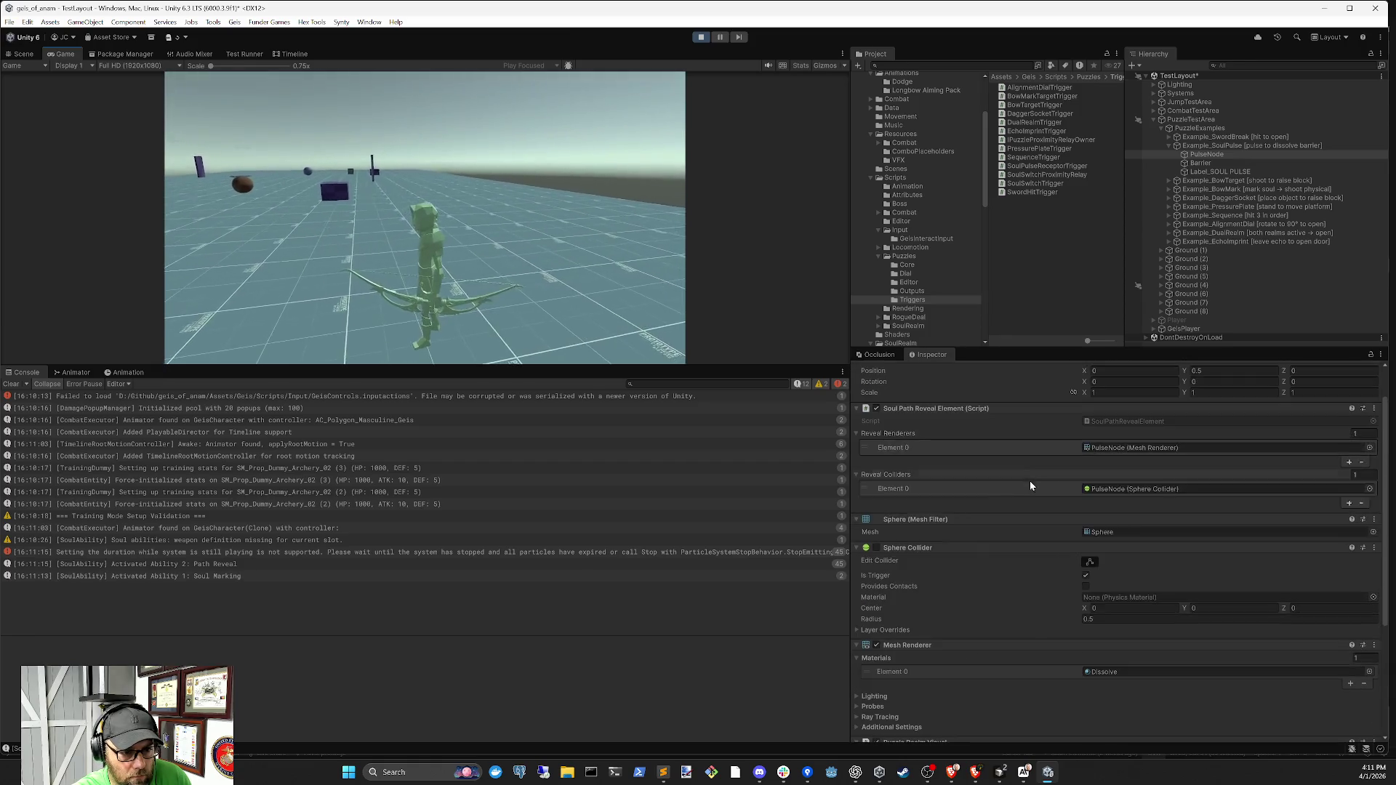
{"action": "left_click", "coordinate": [876, 547]}
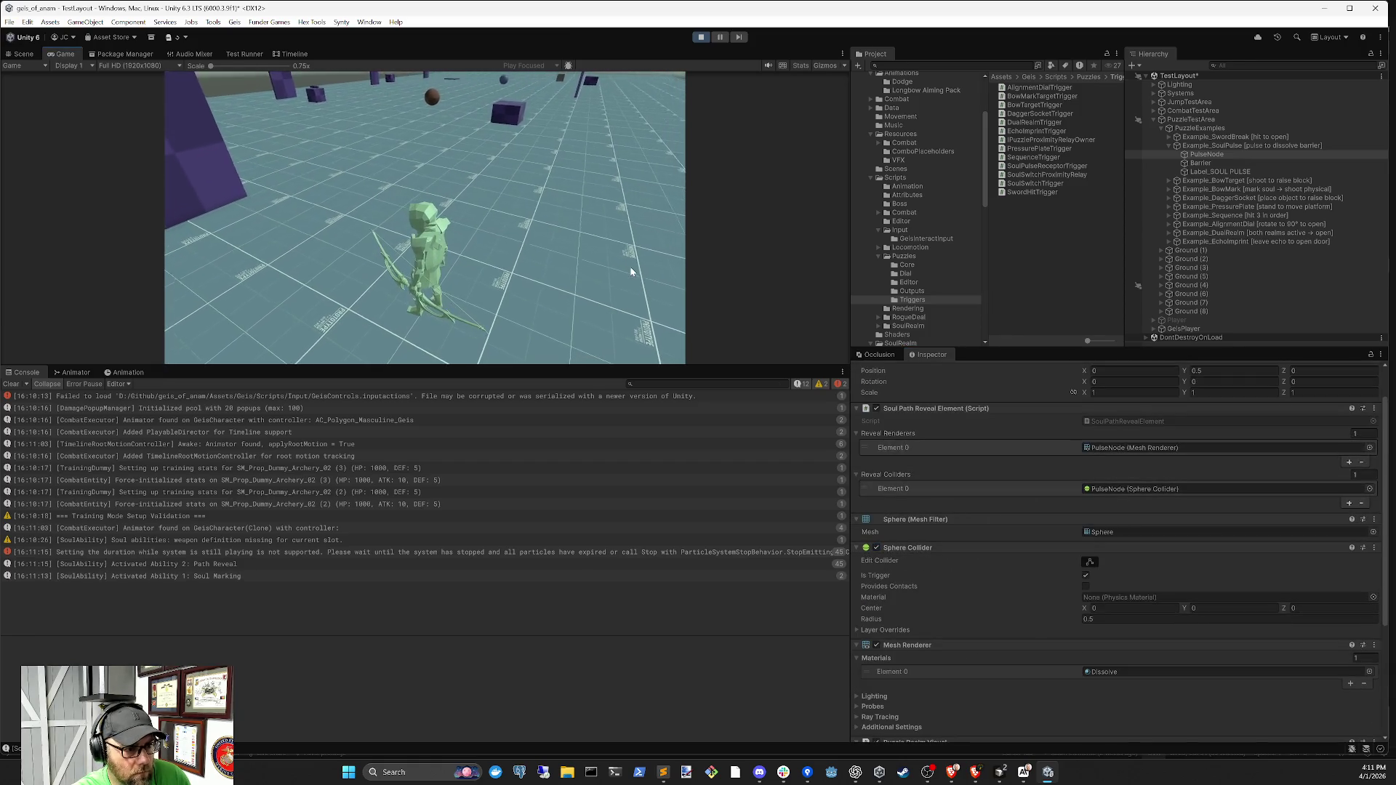
{"action": "key", "text": "2"}
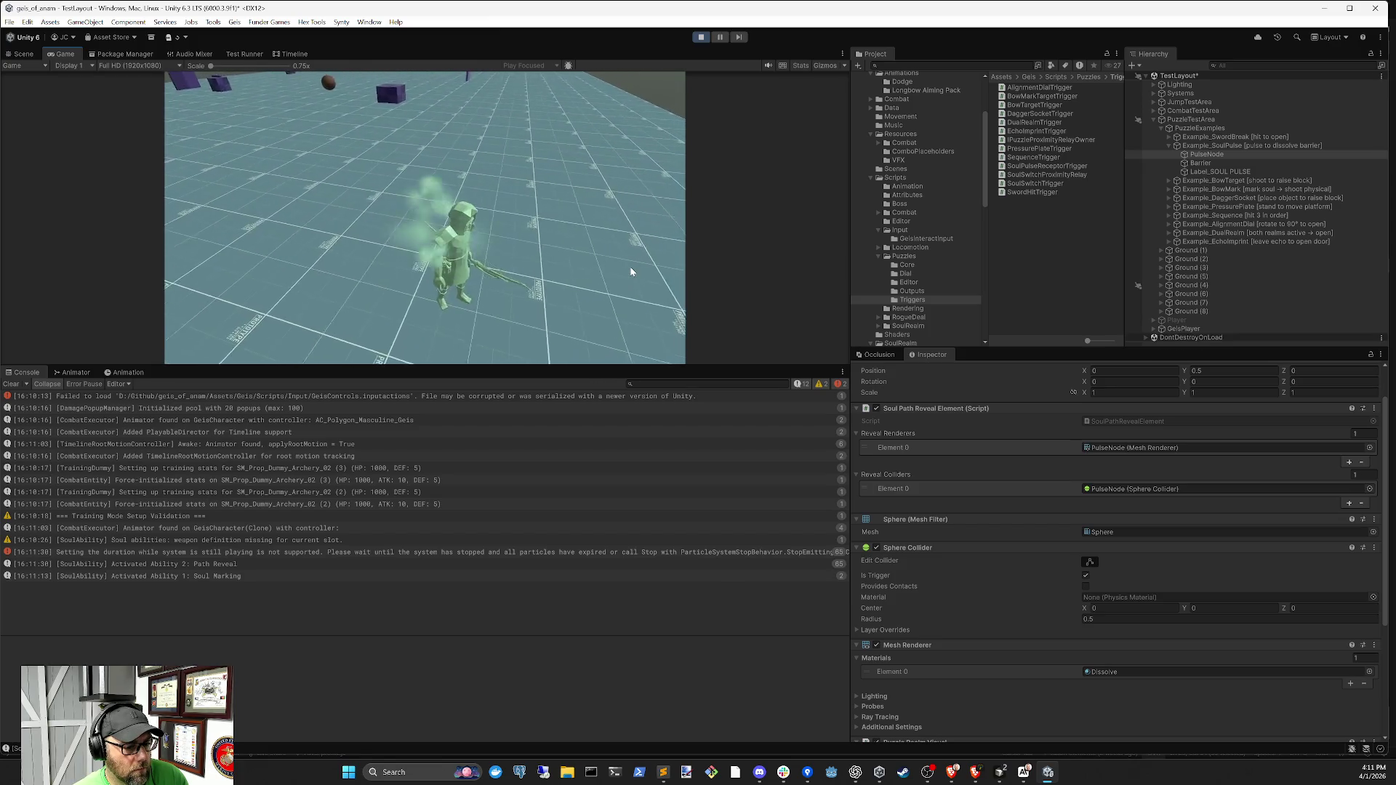
{"action": "key", "text": "2"}
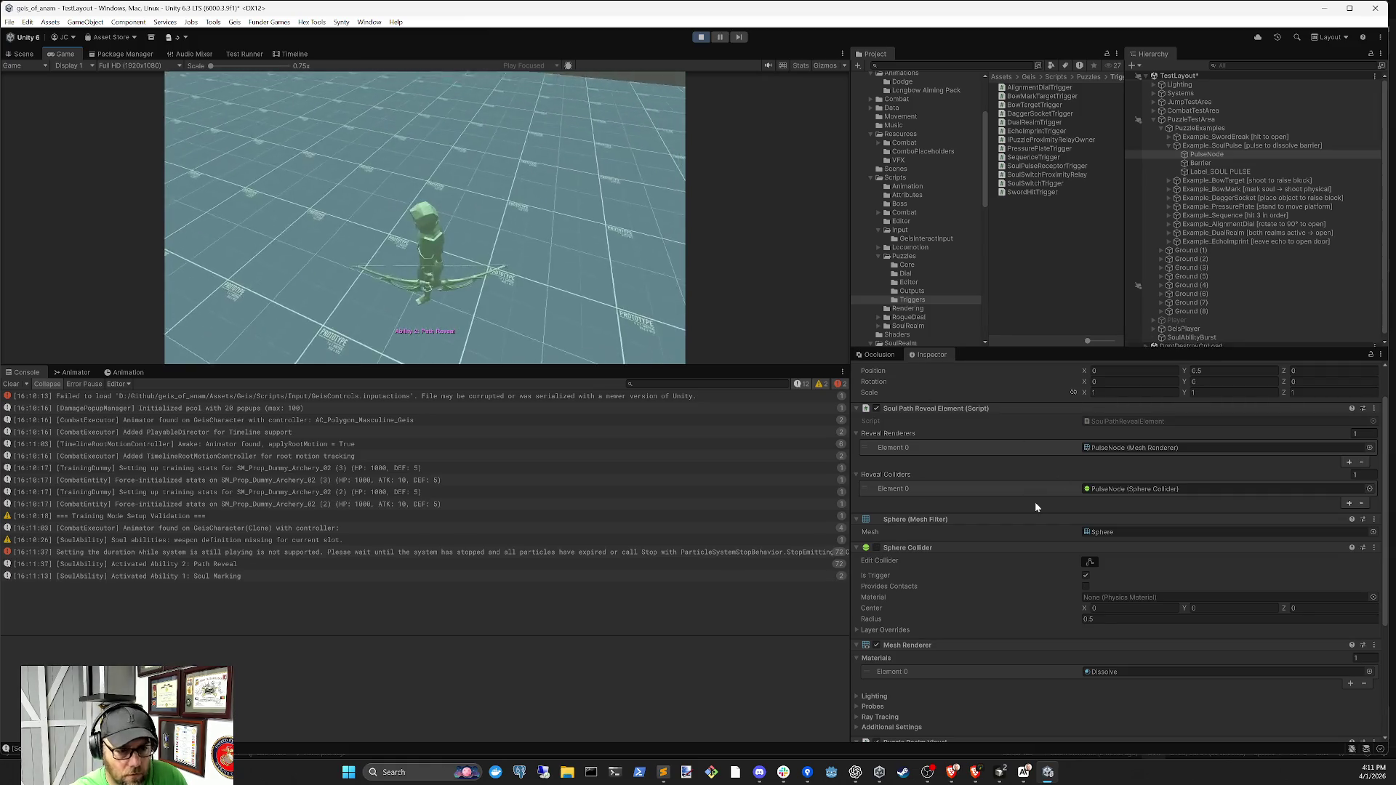
{"action": "scroll", "coordinate": [1077, 520], "scroll_direction": "up", "scroll_amount": 2}
{"action": "scroll", "coordinate": [1110, 515], "scroll_direction": "down", "scroll_amount": 1}
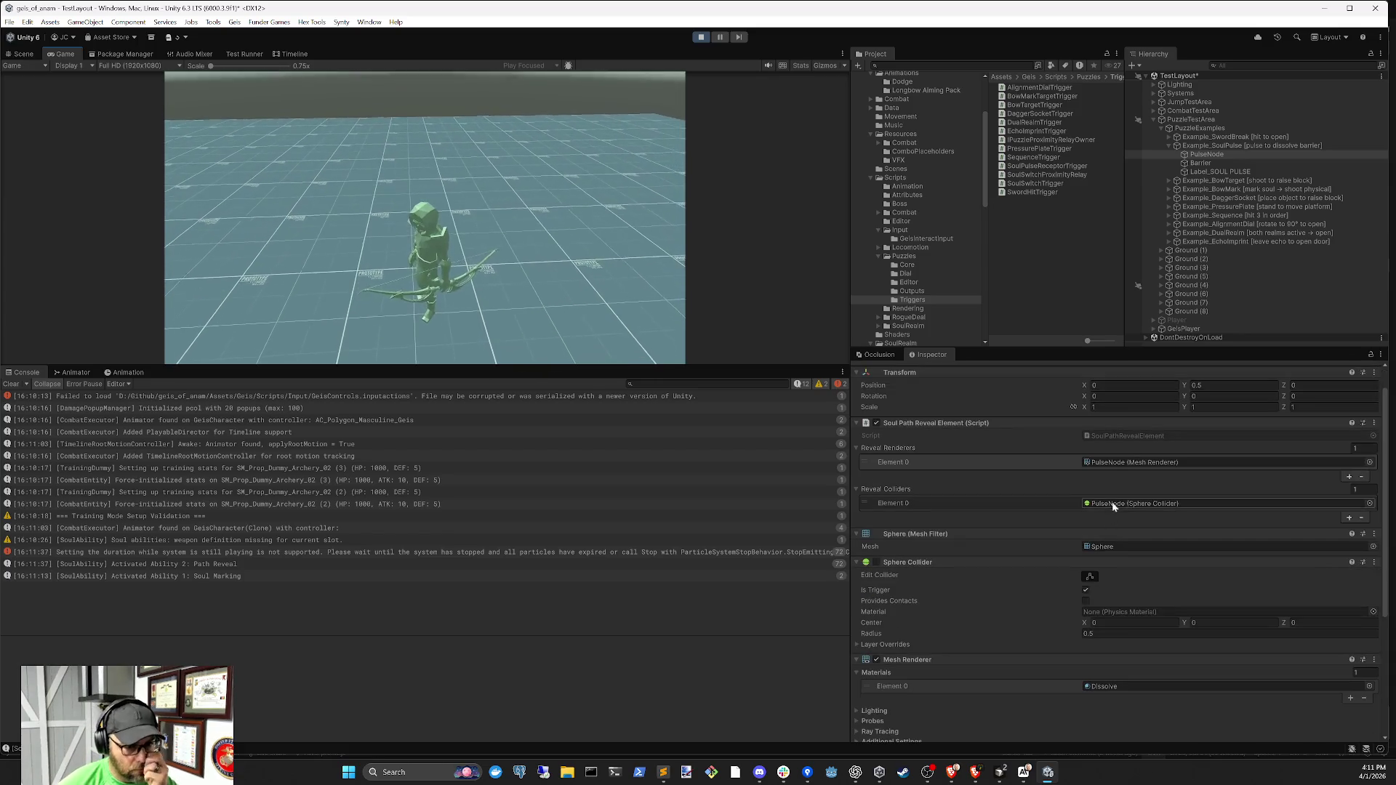
{"action": "left_click", "coordinate": [1137, 462]}
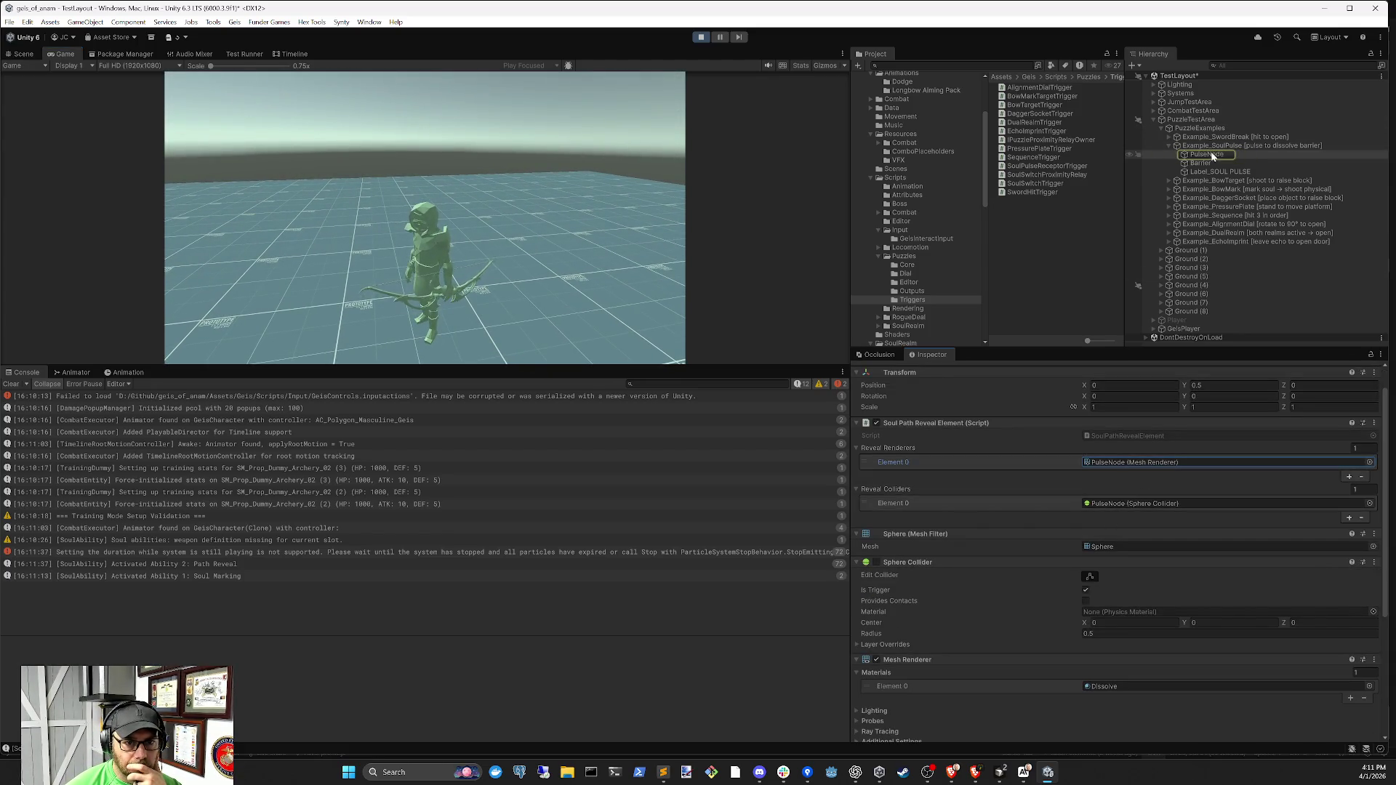
{"action": "scroll", "coordinate": [1033, 627], "scroll_direction": "down", "scroll_amount": 5}
{"action": "scroll", "coordinate": [1028, 615], "scroll_direction": "up", "scroll_amount": 1}
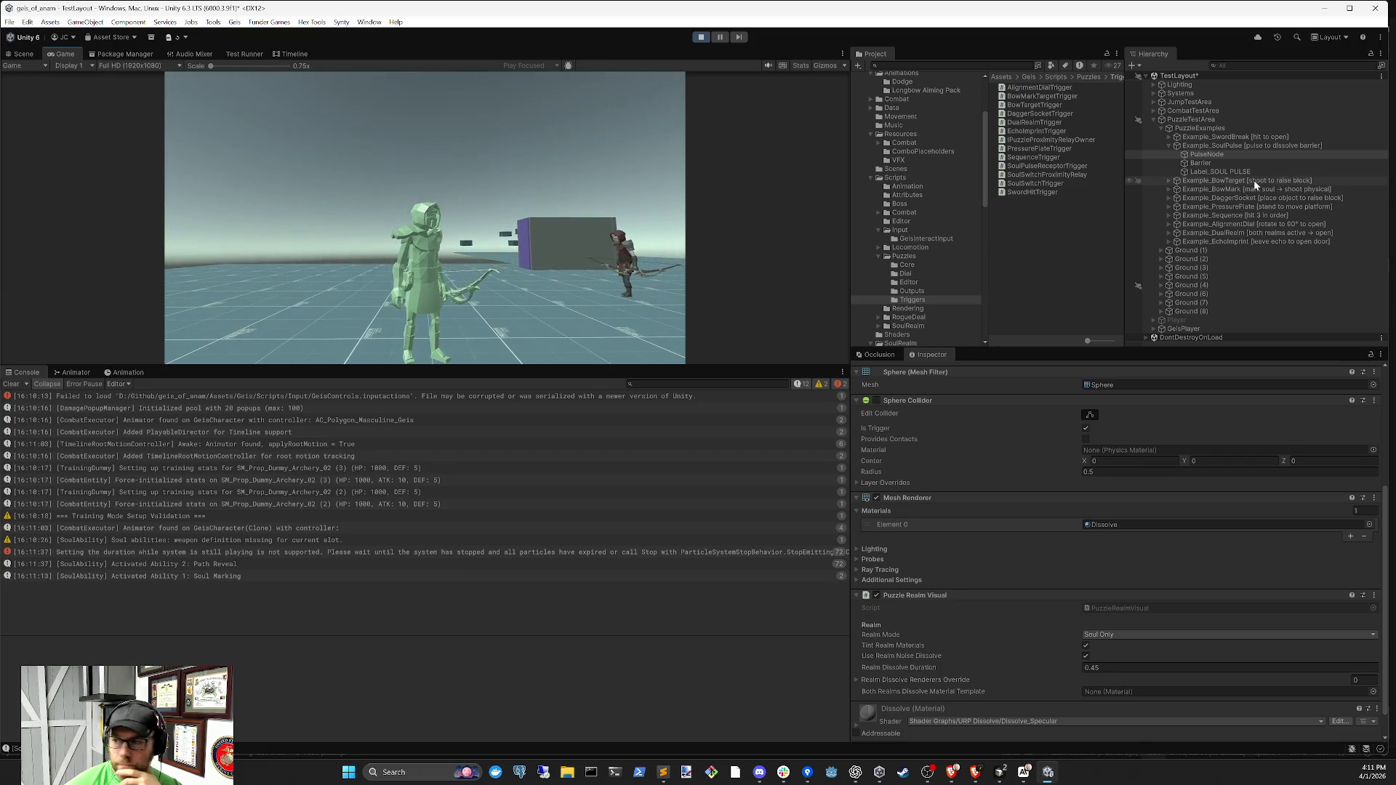
Inspect Barrier and Example_SoulPulse, try assigning Example_SoulPulse as a trigger, then stop play
{"action": "left_click", "coordinate": [1205, 164]}
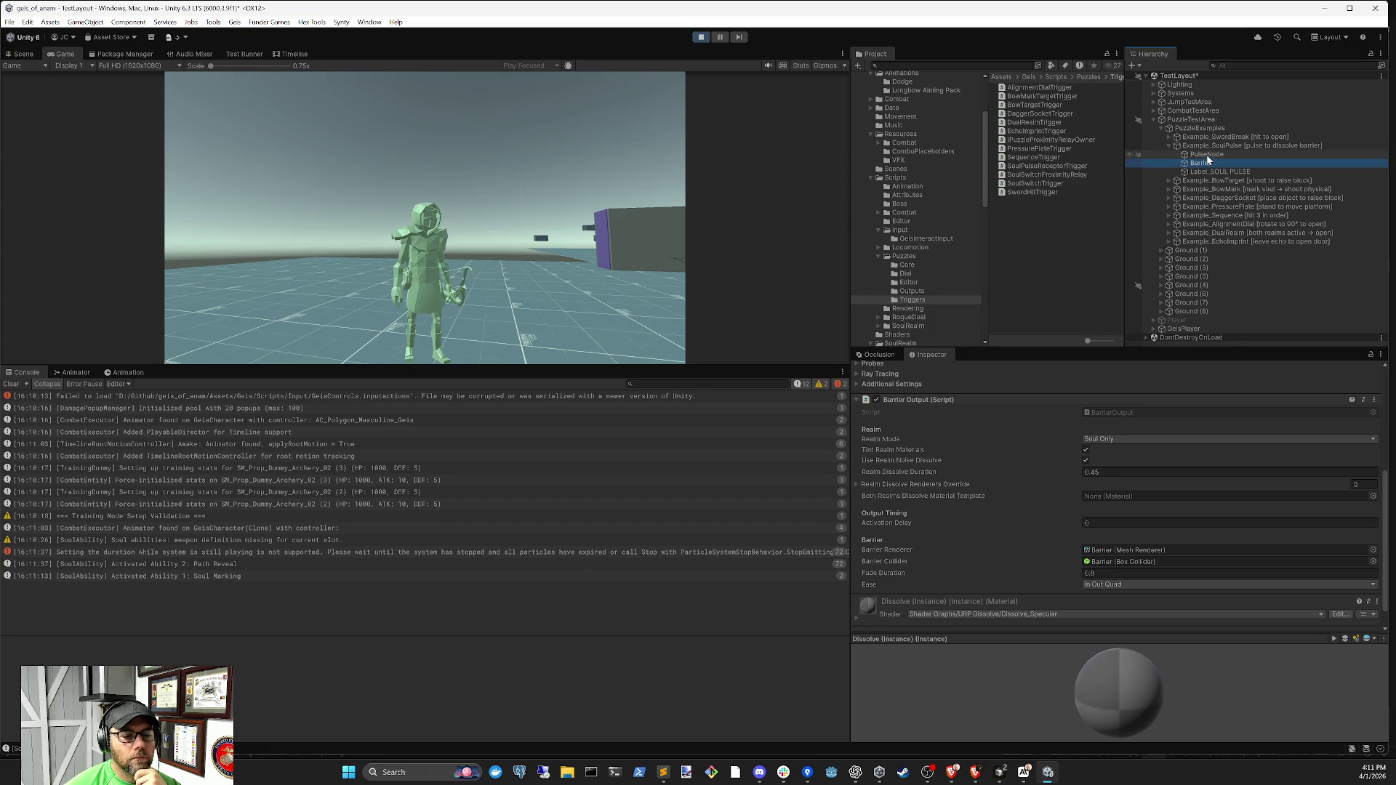
{"action": "left_click", "coordinate": [1212, 147]}
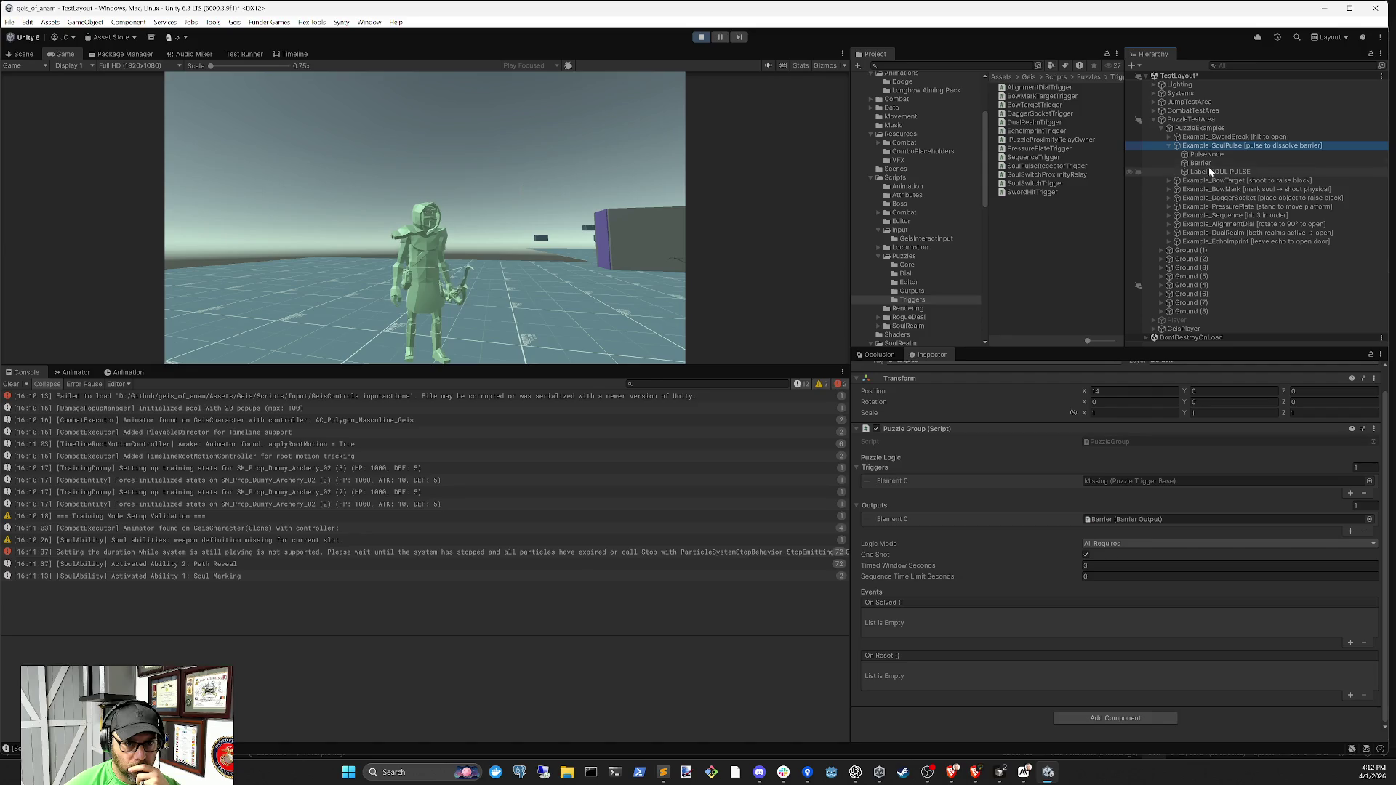
{"action": "left_click_drag", "start_coordinate": [1208, 147], "coordinate": [1136, 493]}
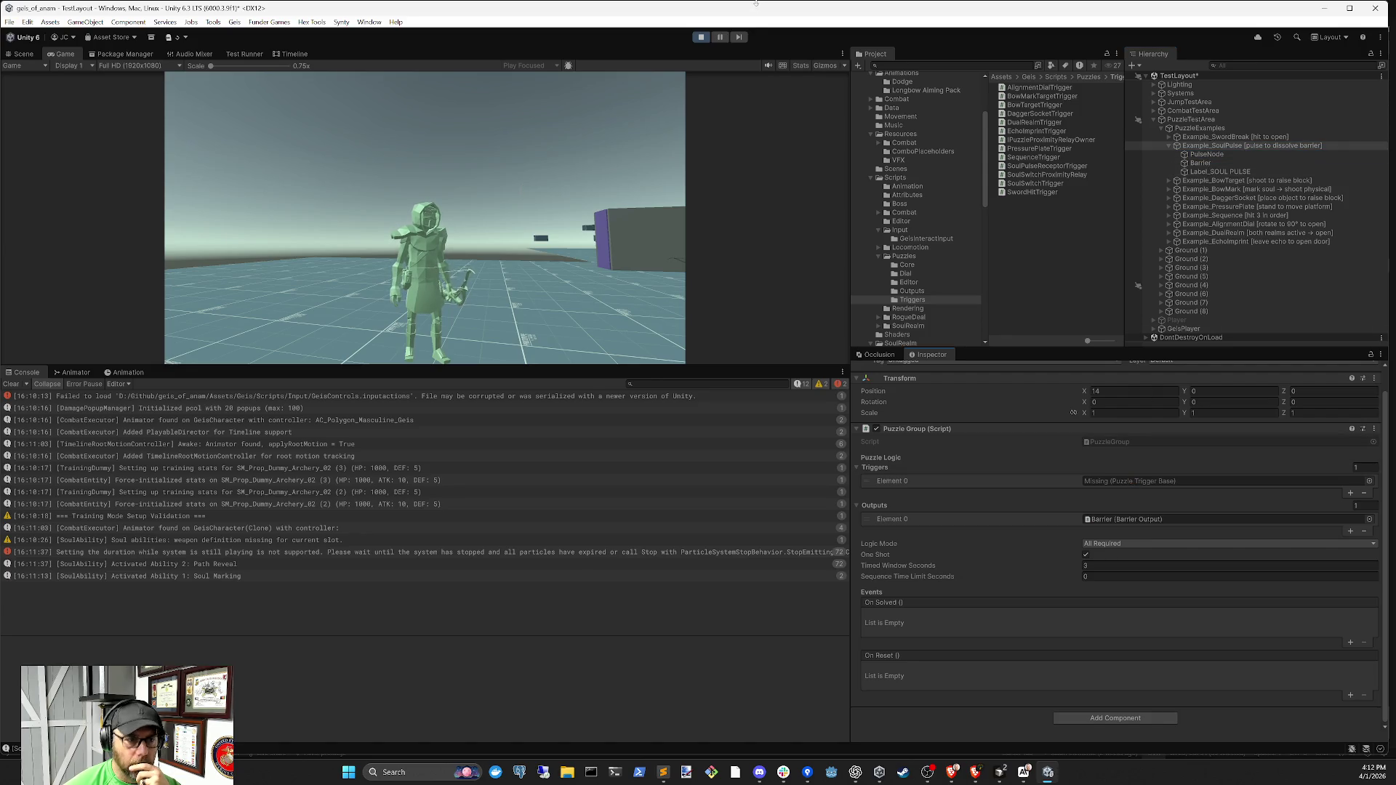
{"action": "left_click", "coordinate": [700, 36]}
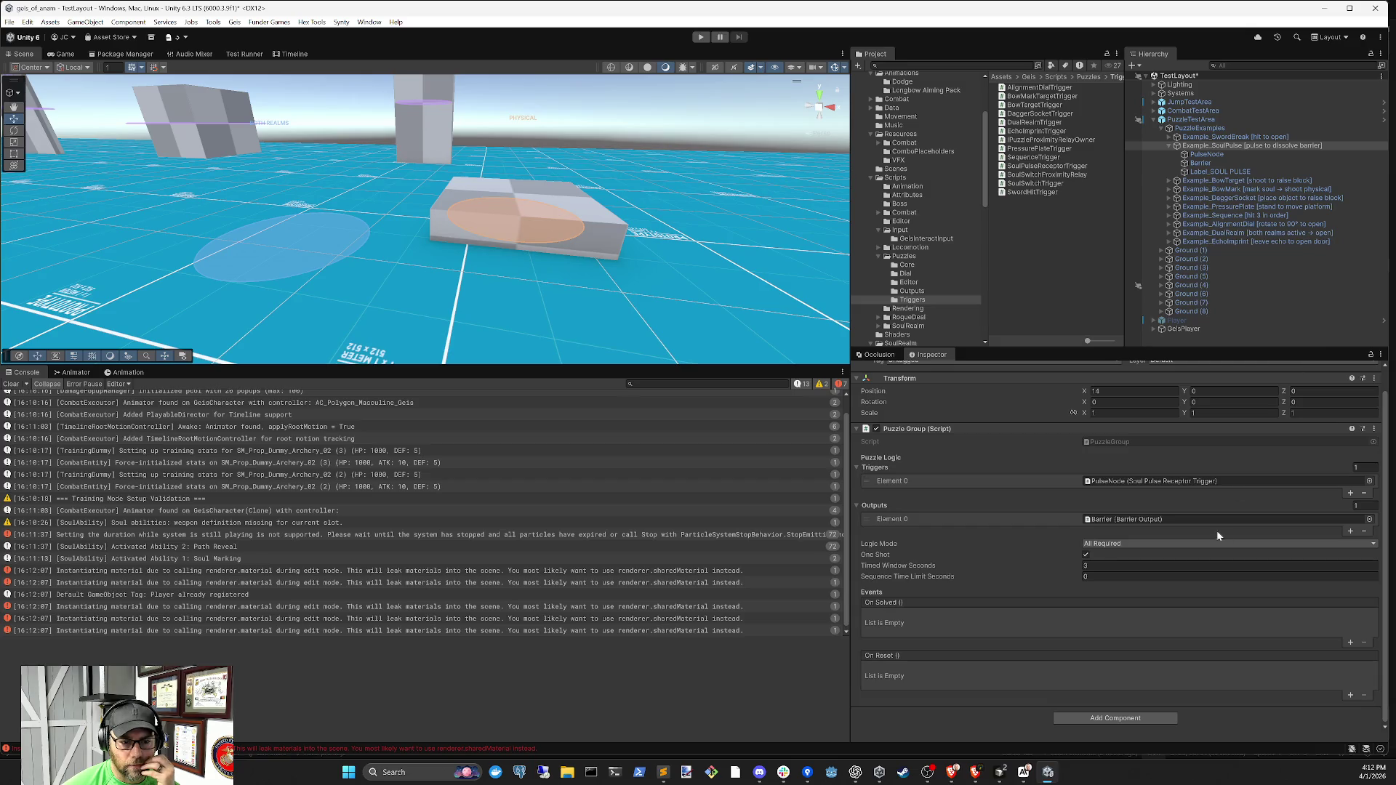
Confirm Example_SoulPulse's Puzzle Group lists PulseNode as its trigger, checking PulseNode and returning
{"action": "left_click", "coordinate": [1228, 146]}
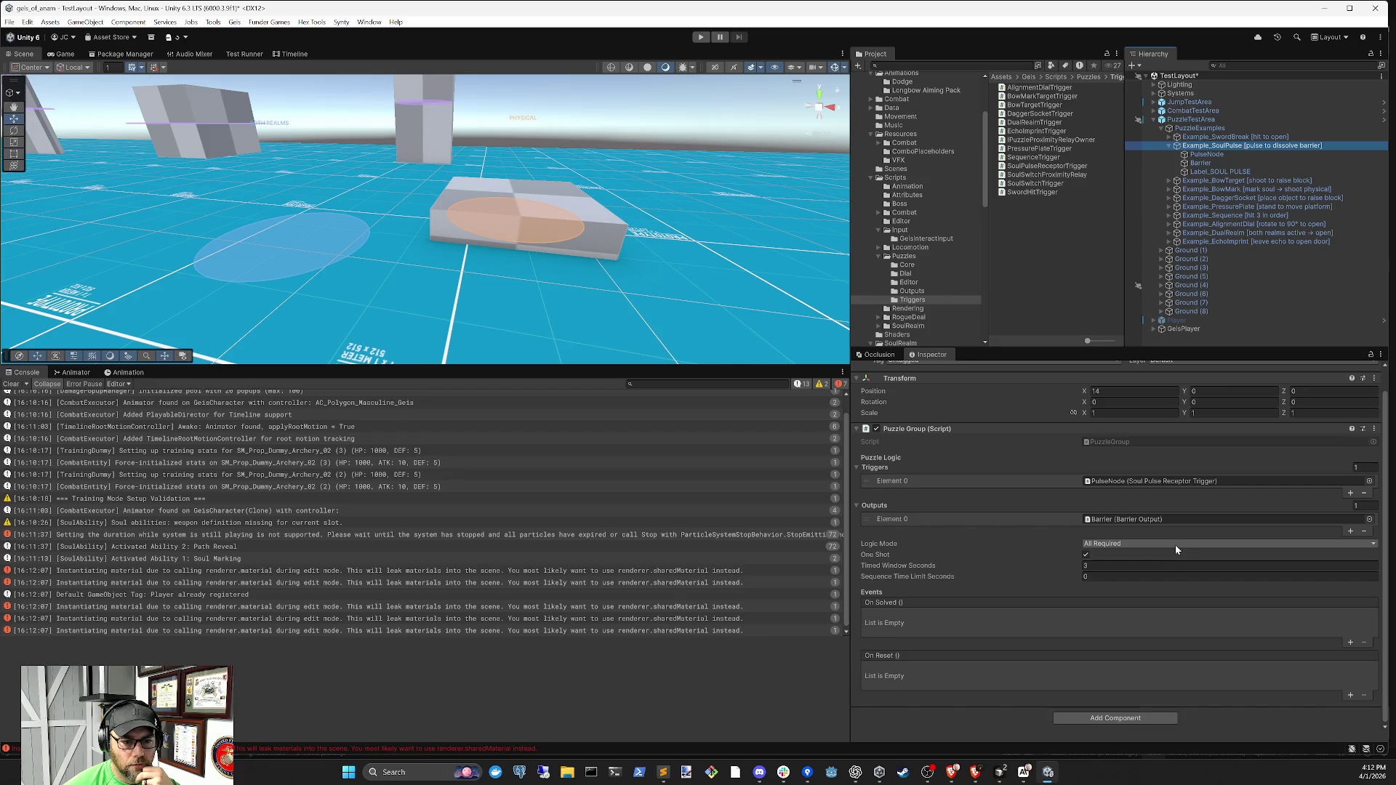
{"action": "left_click", "coordinate": [1156, 481]}
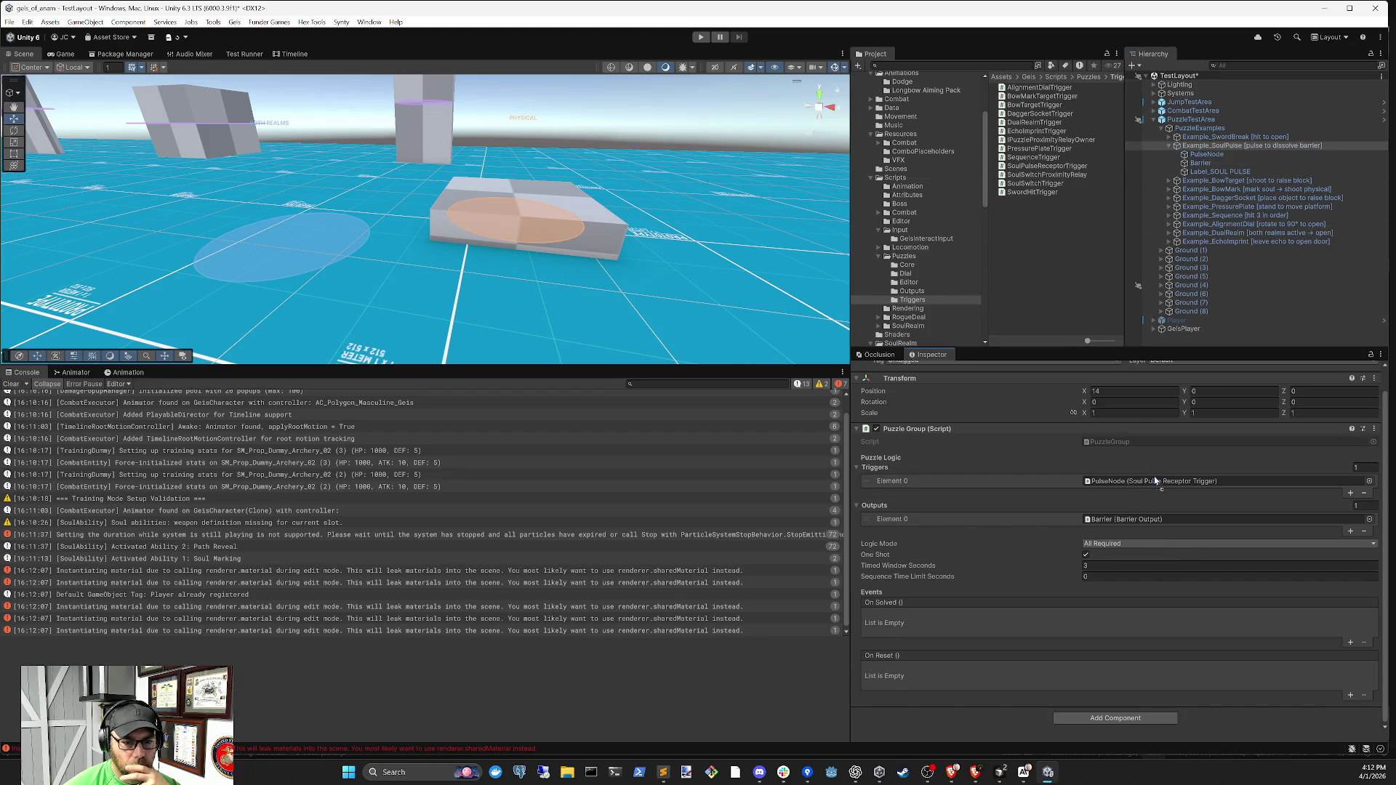
{"action": "left_click_drag", "start_coordinate": [1149, 481], "coordinate": [1158, 505]}
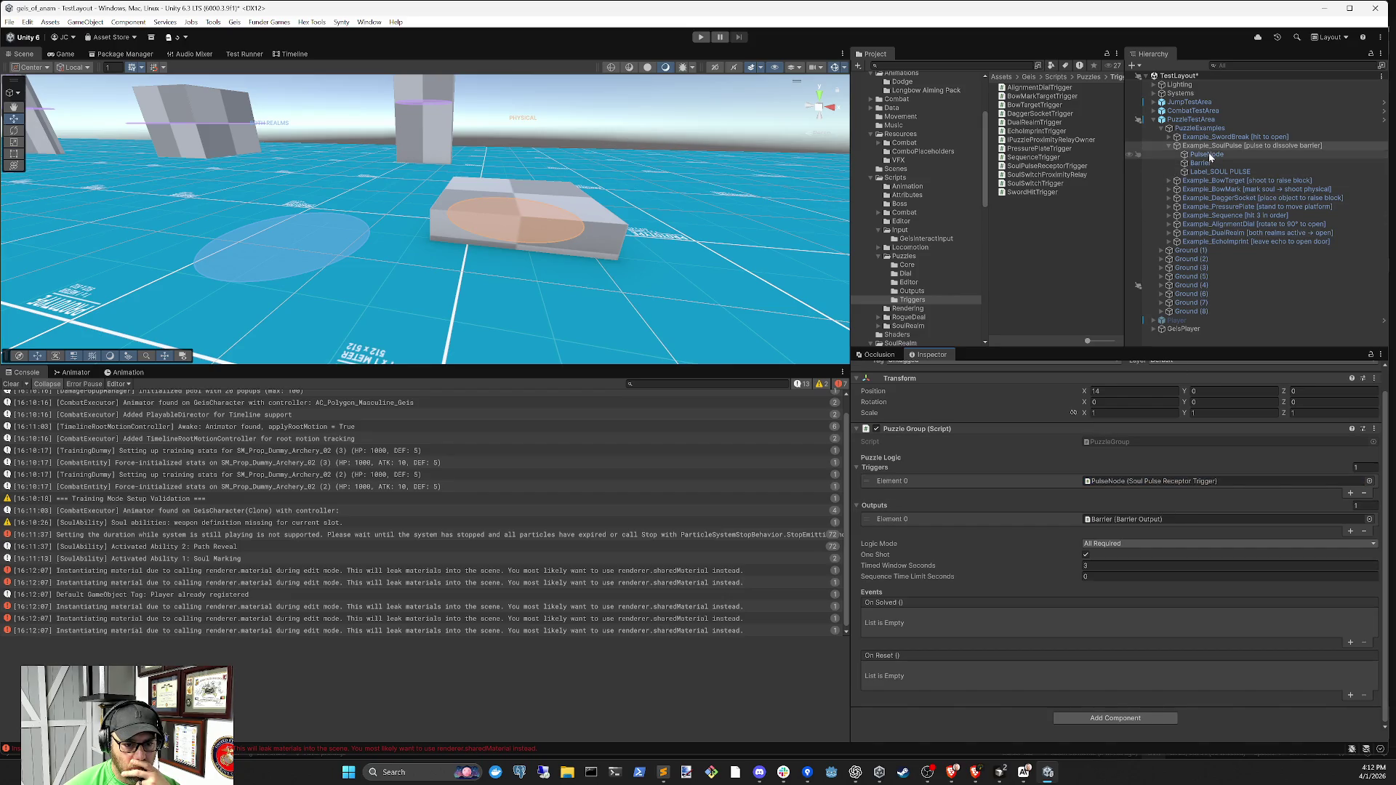
{"action": "left_click", "coordinate": [1207, 155]}
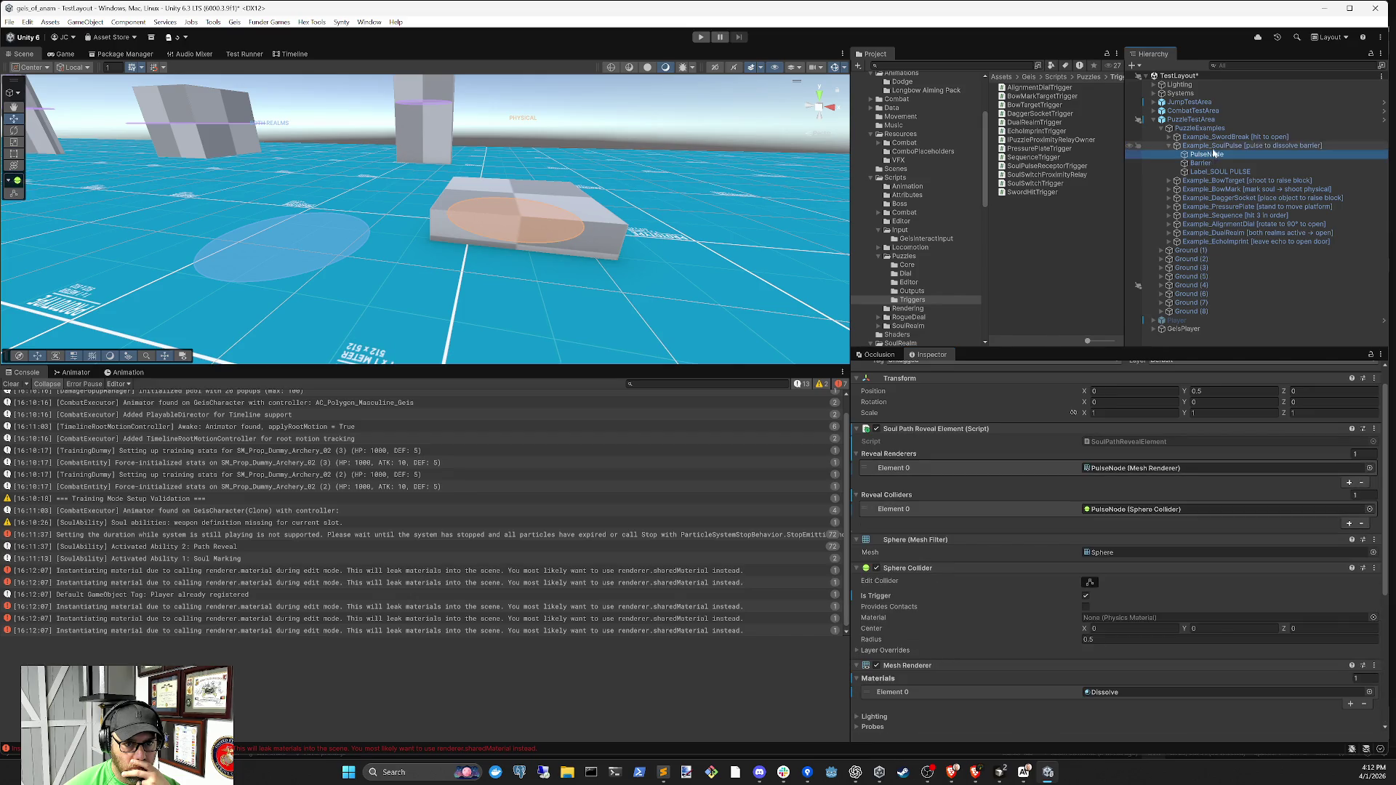
{"action": "left_click", "coordinate": [1212, 146]}
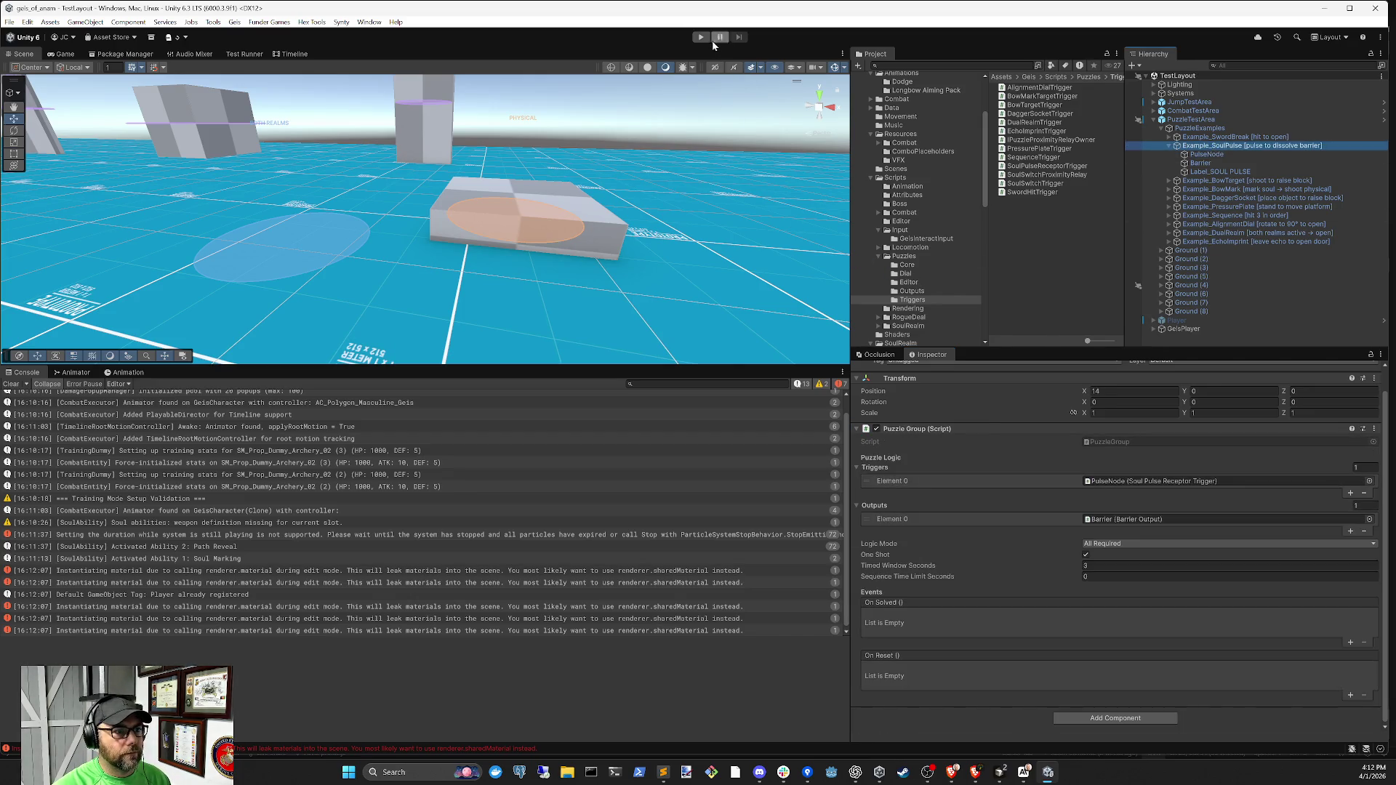
Start play and repeatedly fire Path Reveal while running toward the purple blocks
{"action": "left_click", "coordinate": [702, 37]}
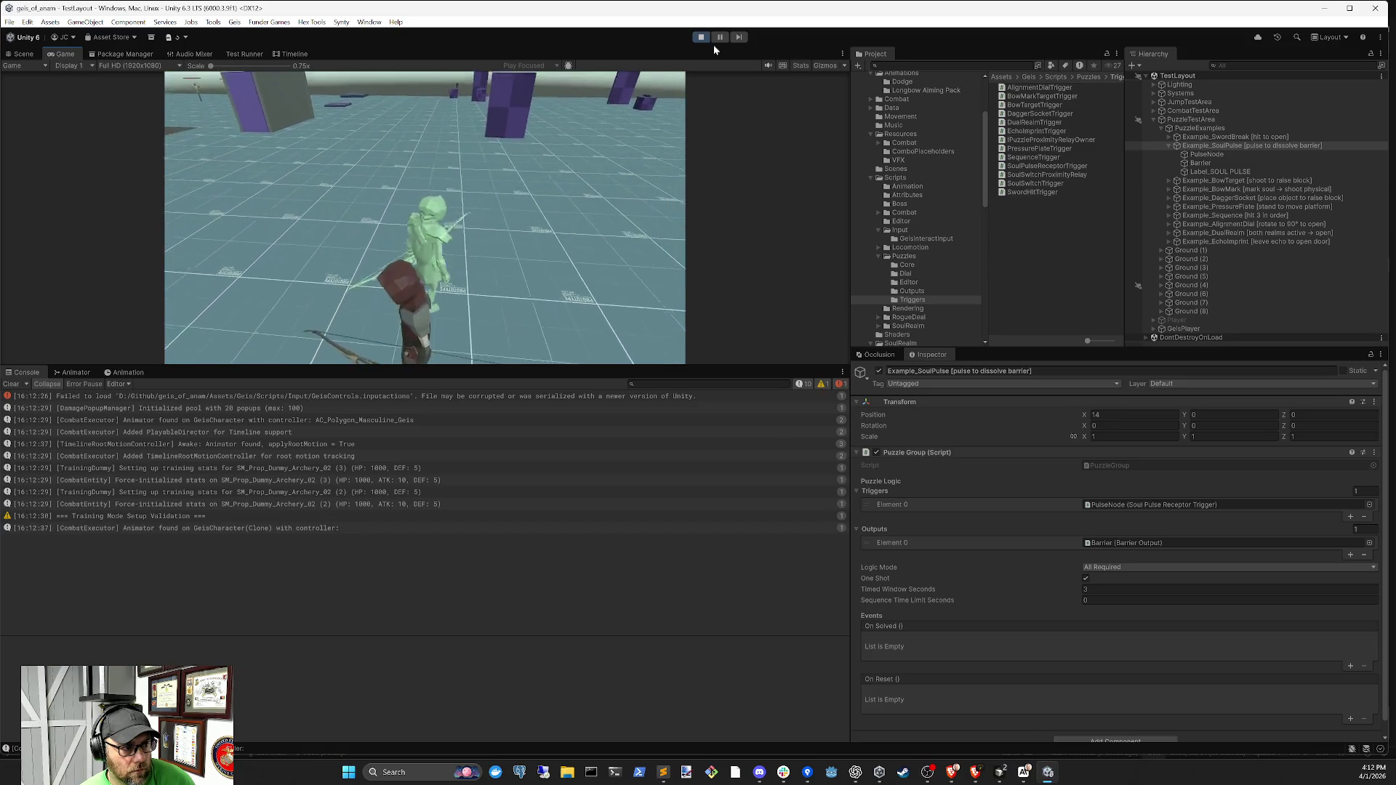
{"action": "key", "text": "2"}
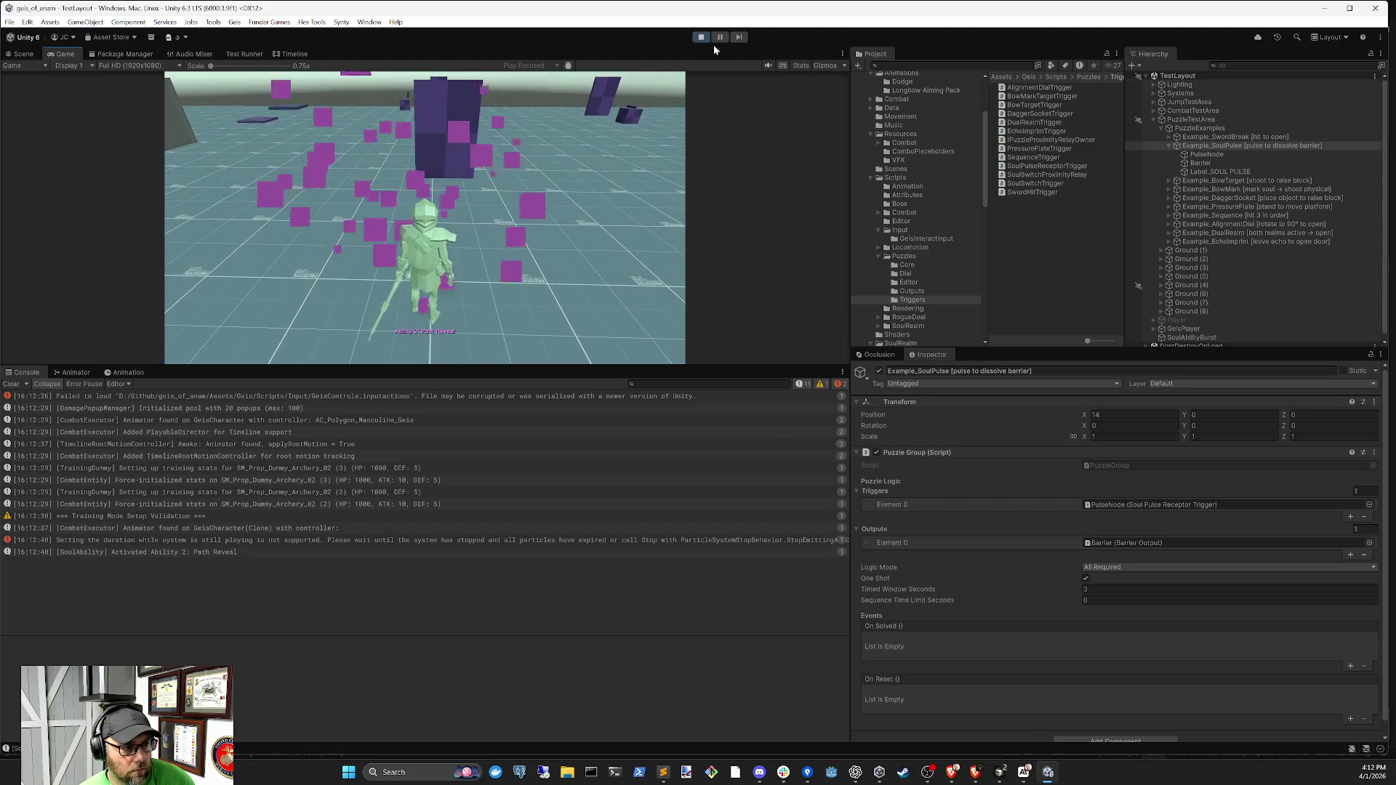
{"action": "key", "text": "2"}
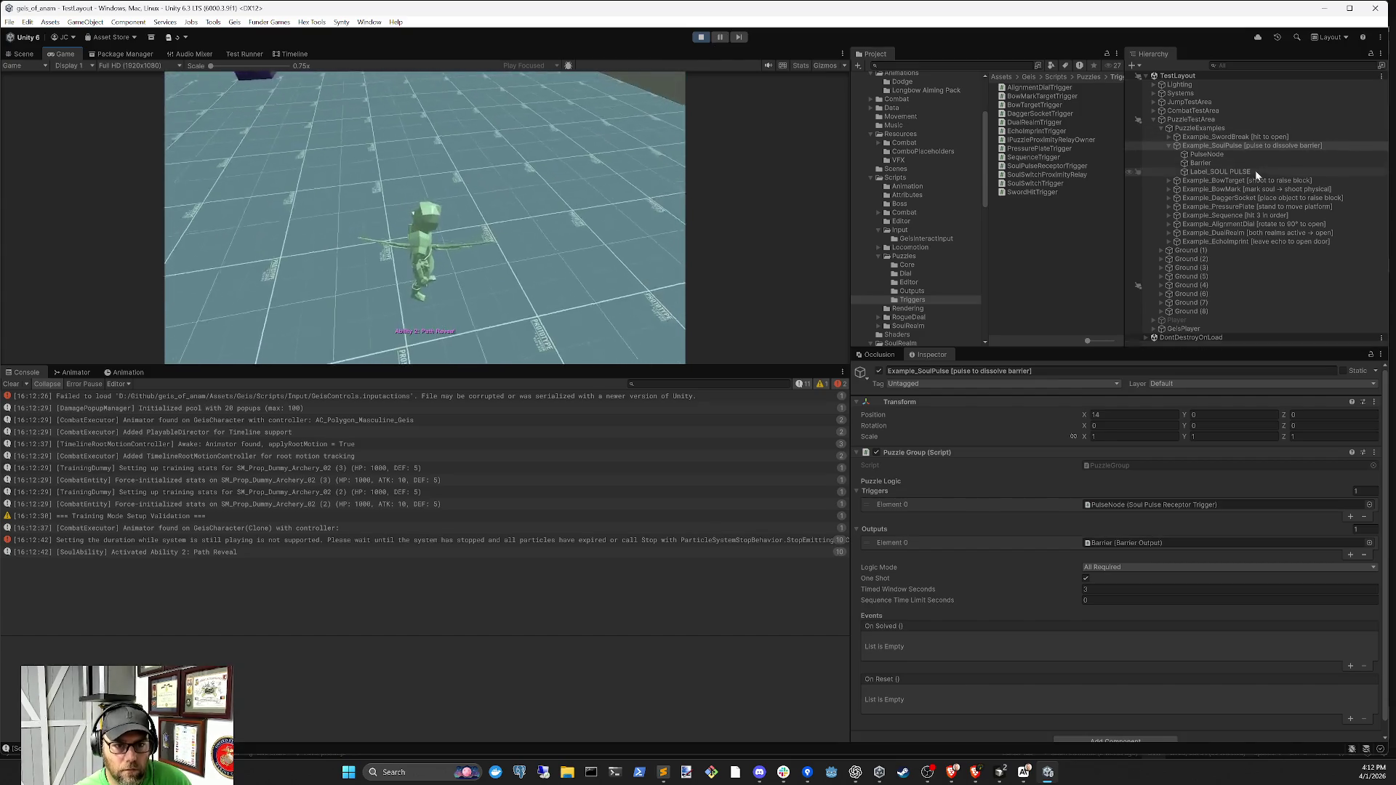
{"action": "left_click", "coordinate": [1211, 156]}
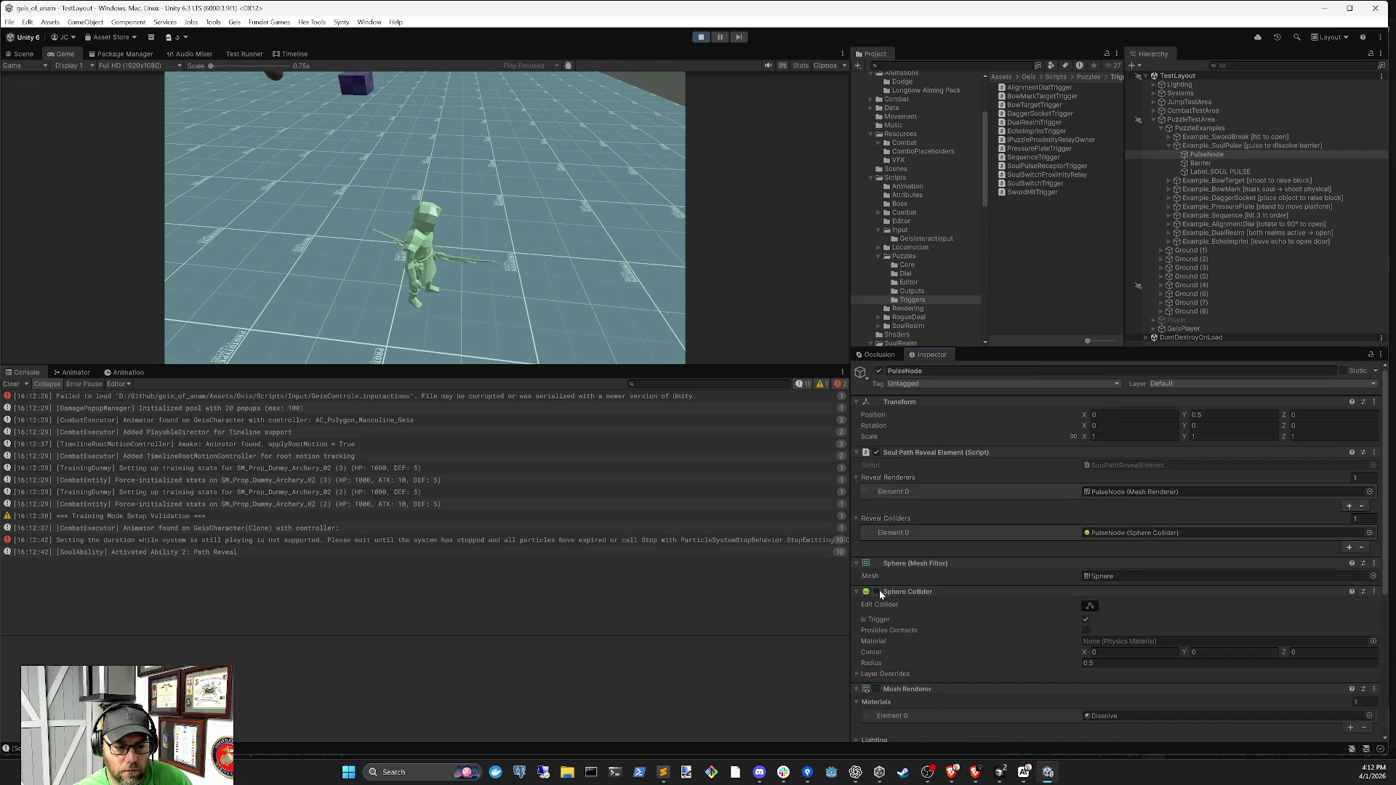
{"action": "key", "text": "w"}
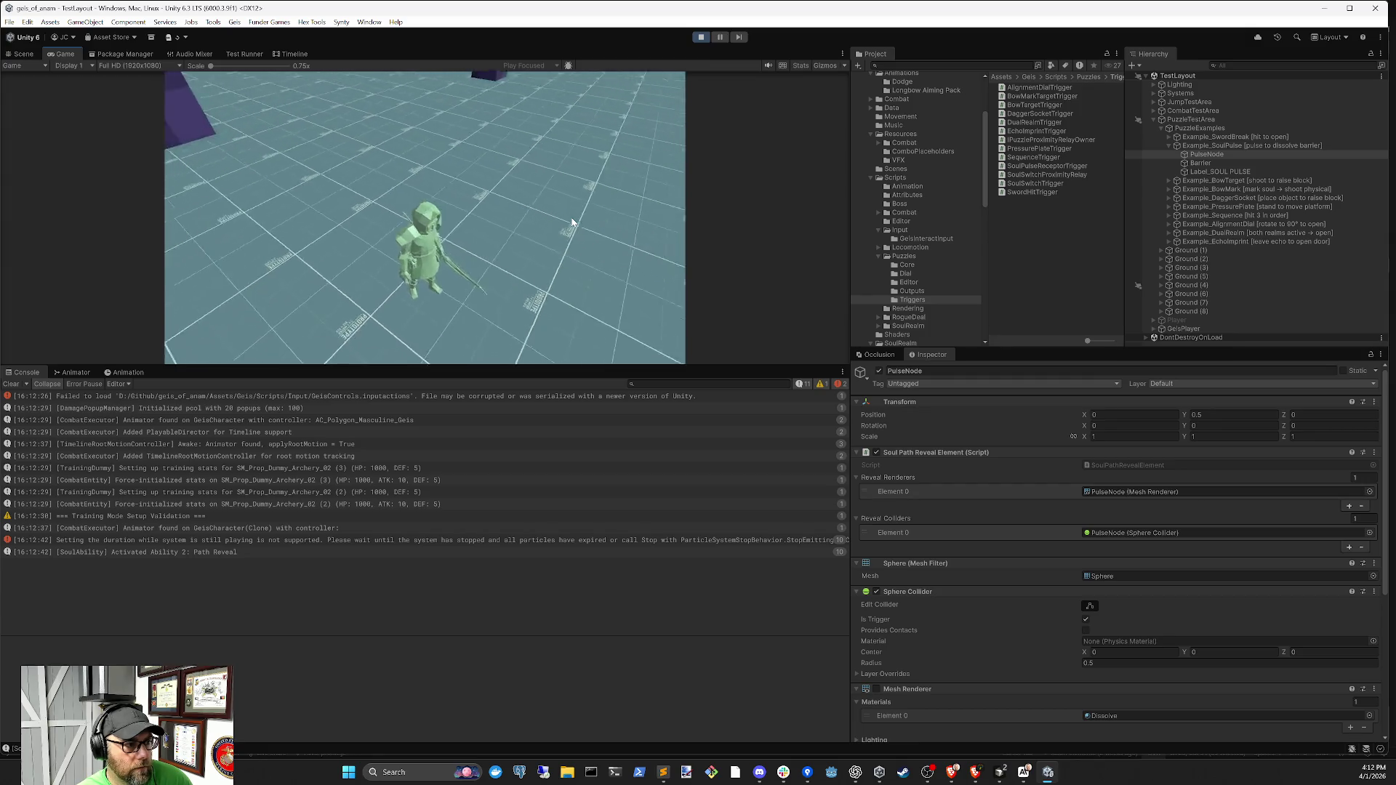
{"action": "key", "text": "2"}
{"action": "key", "text": "2"}
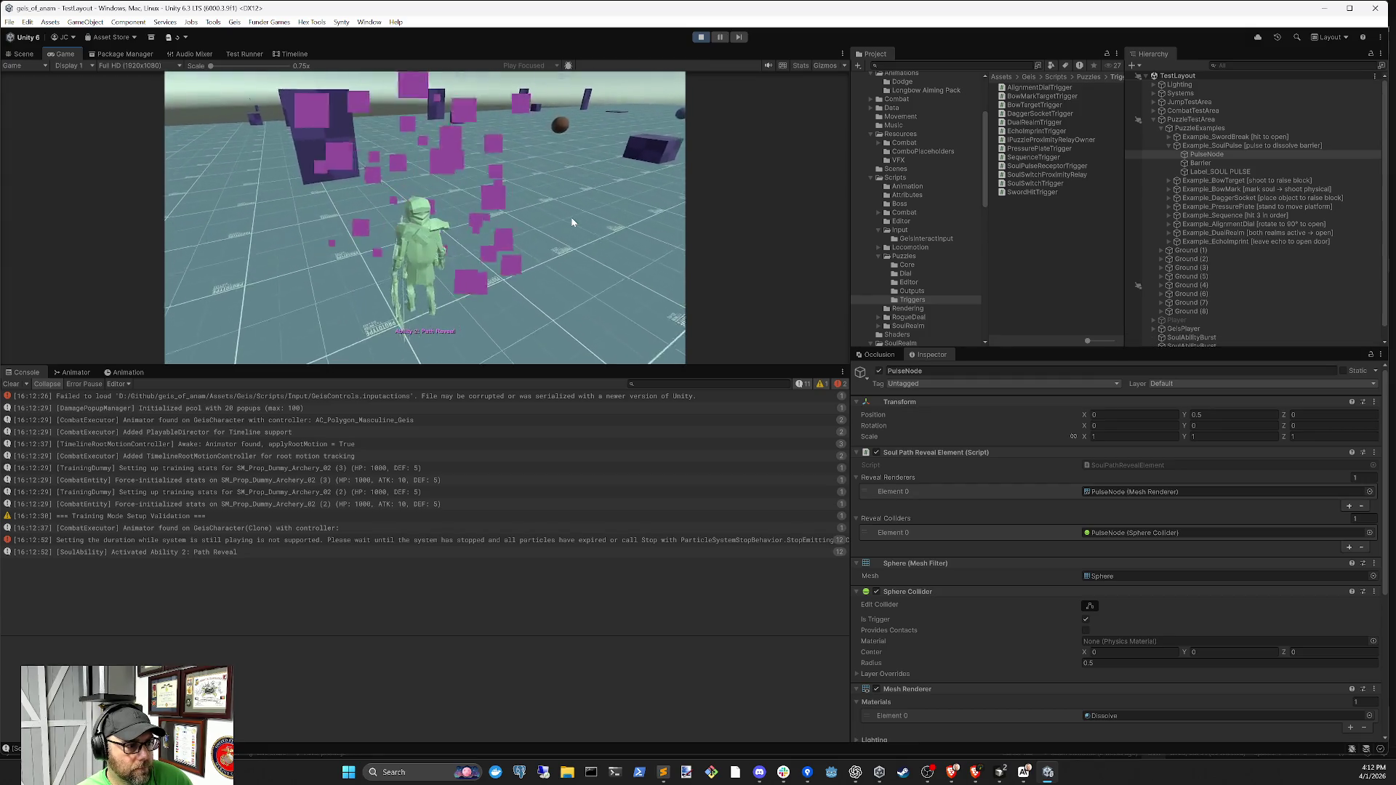
{"action": "key", "text": "2"}
{"action": "key", "text": "2"}
{"action": "key", "text": "2"}
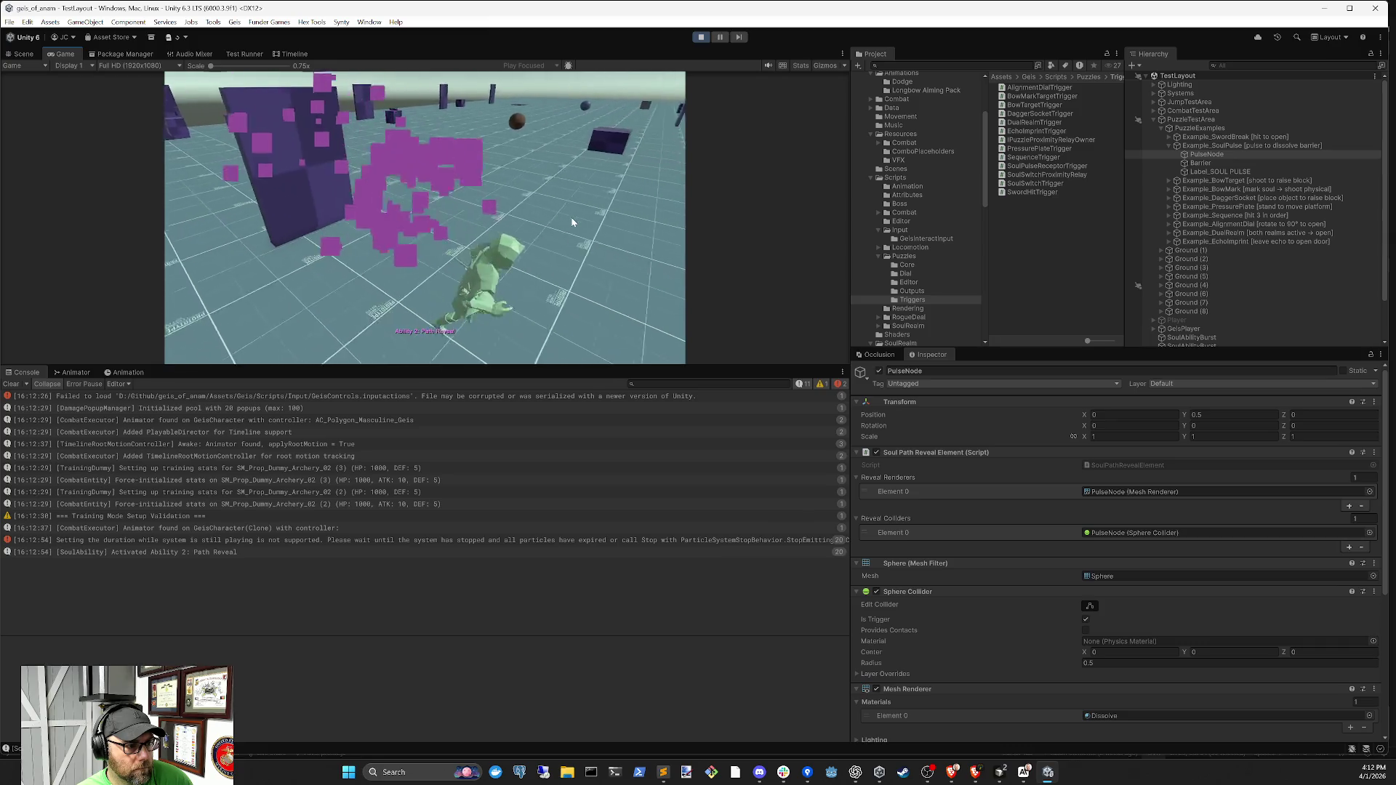
{"action": "key", "text": "2"}
{"action": "key", "text": "2"}
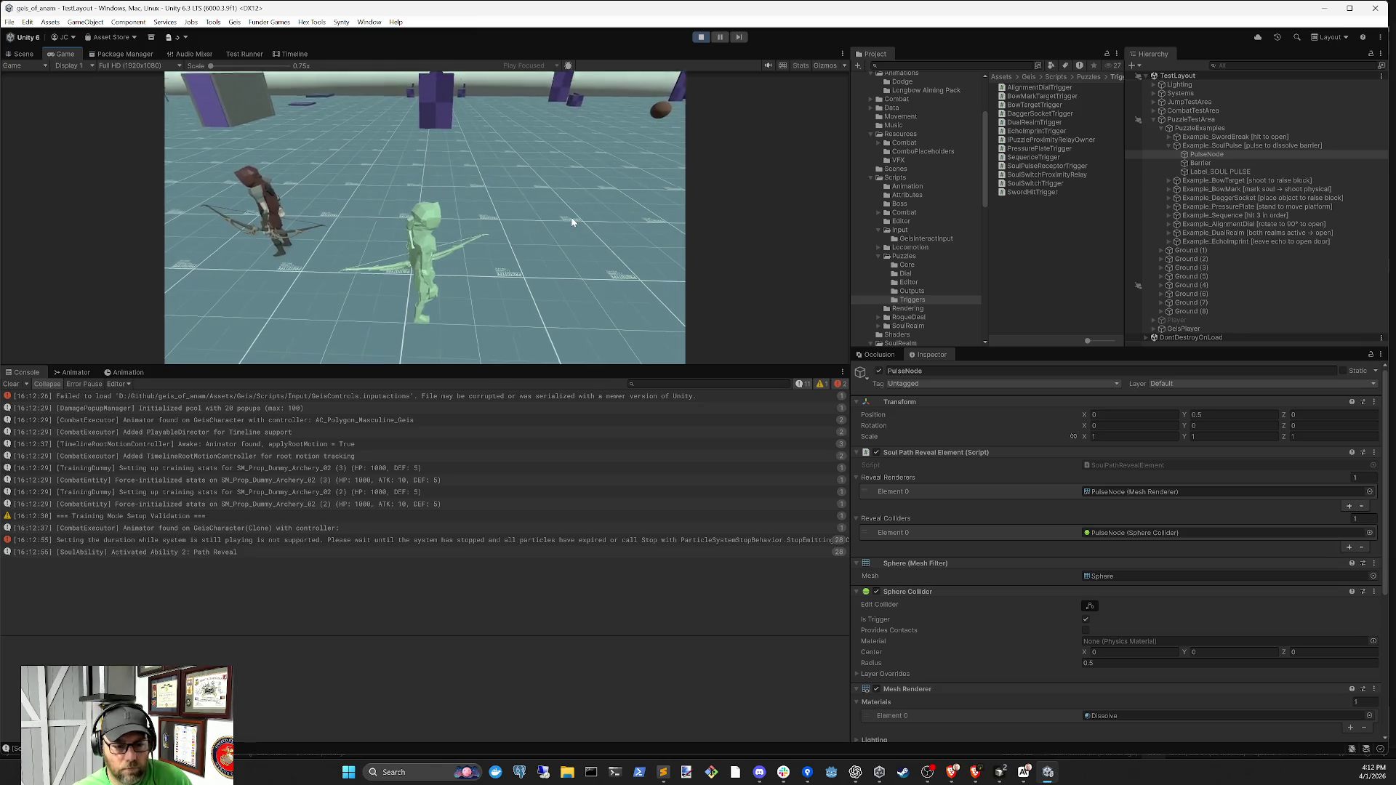
Enable PulseNode's Sphere Collider, fire Path Reveal twice beside the barrier, and stop the game
{"action": "left_click", "coordinate": [1147, 532]}
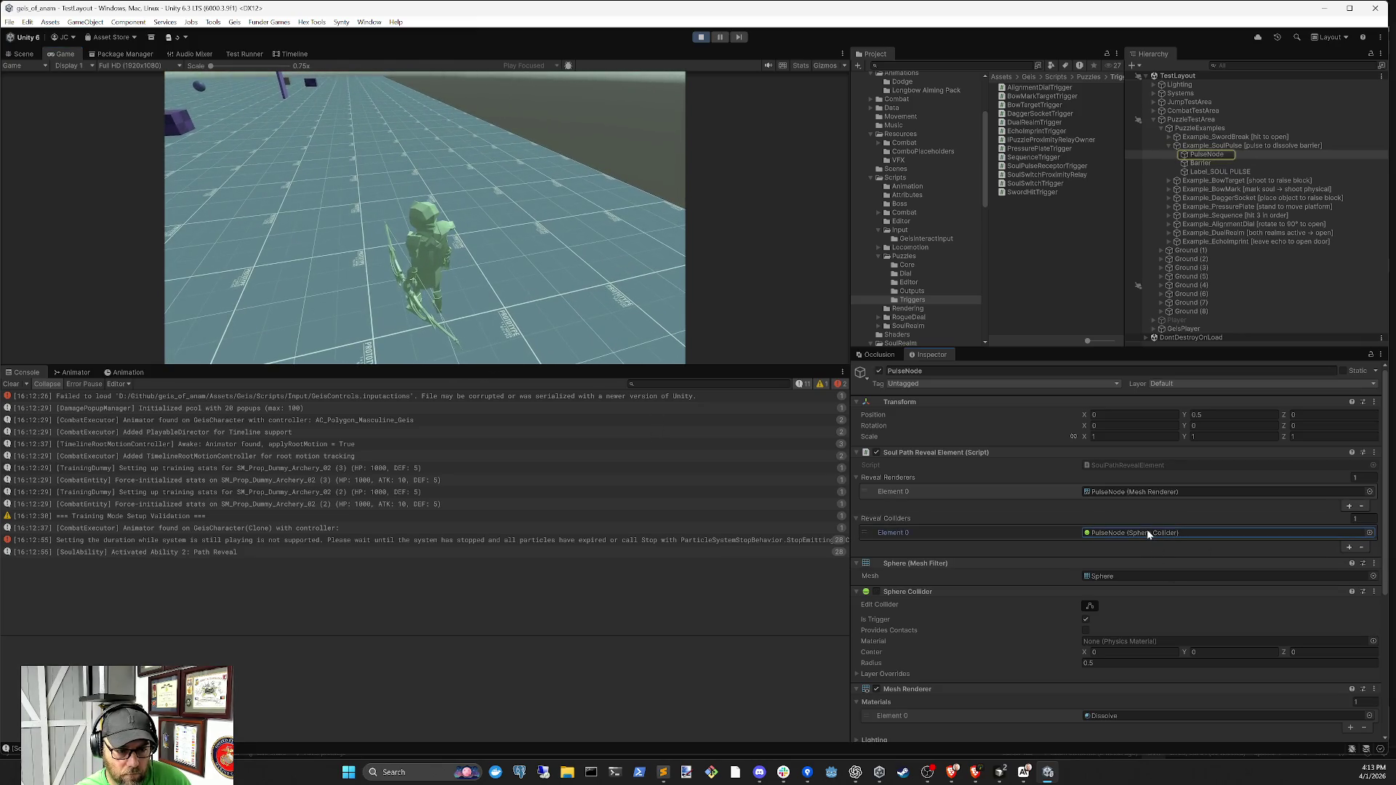
{"action": "left_click", "coordinate": [877, 591]}
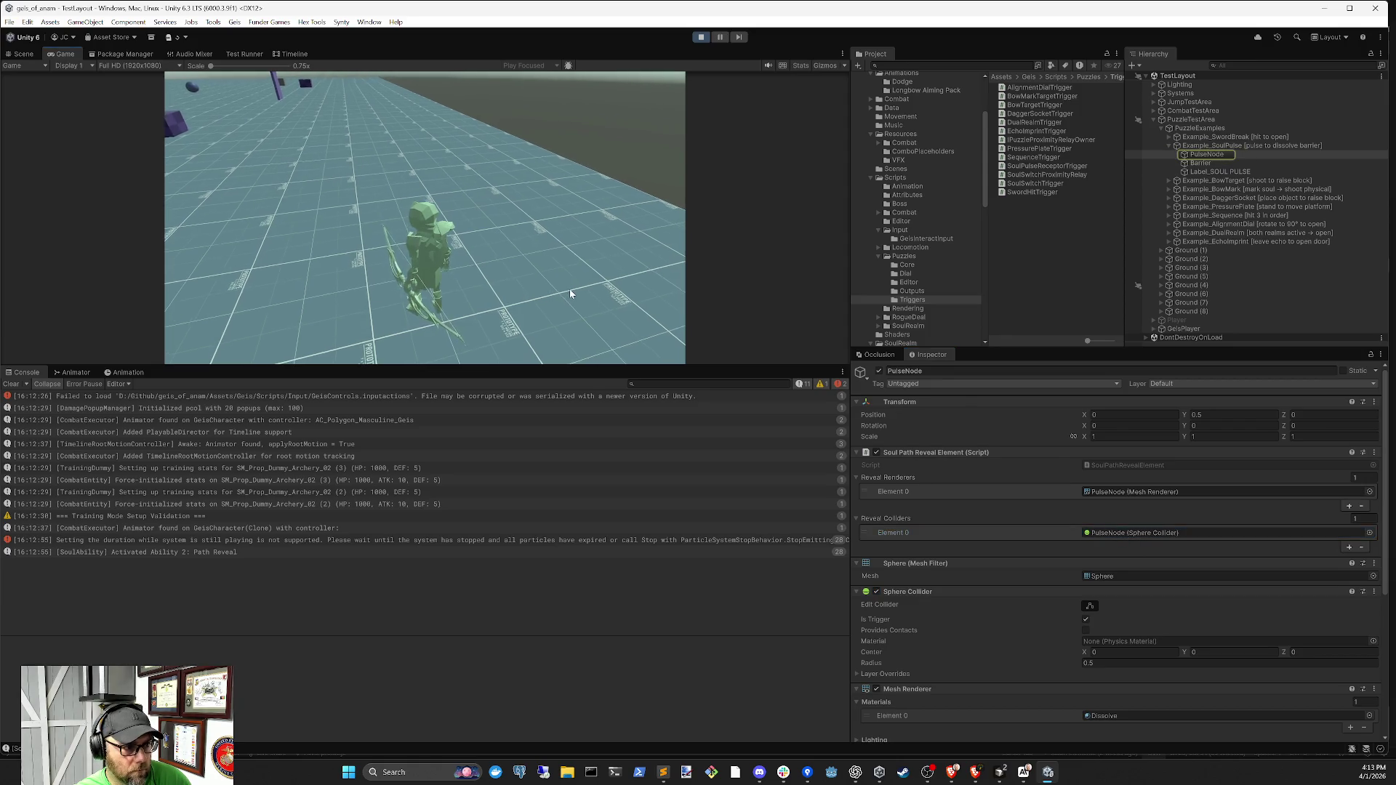
{"action": "key", "text": "2"}
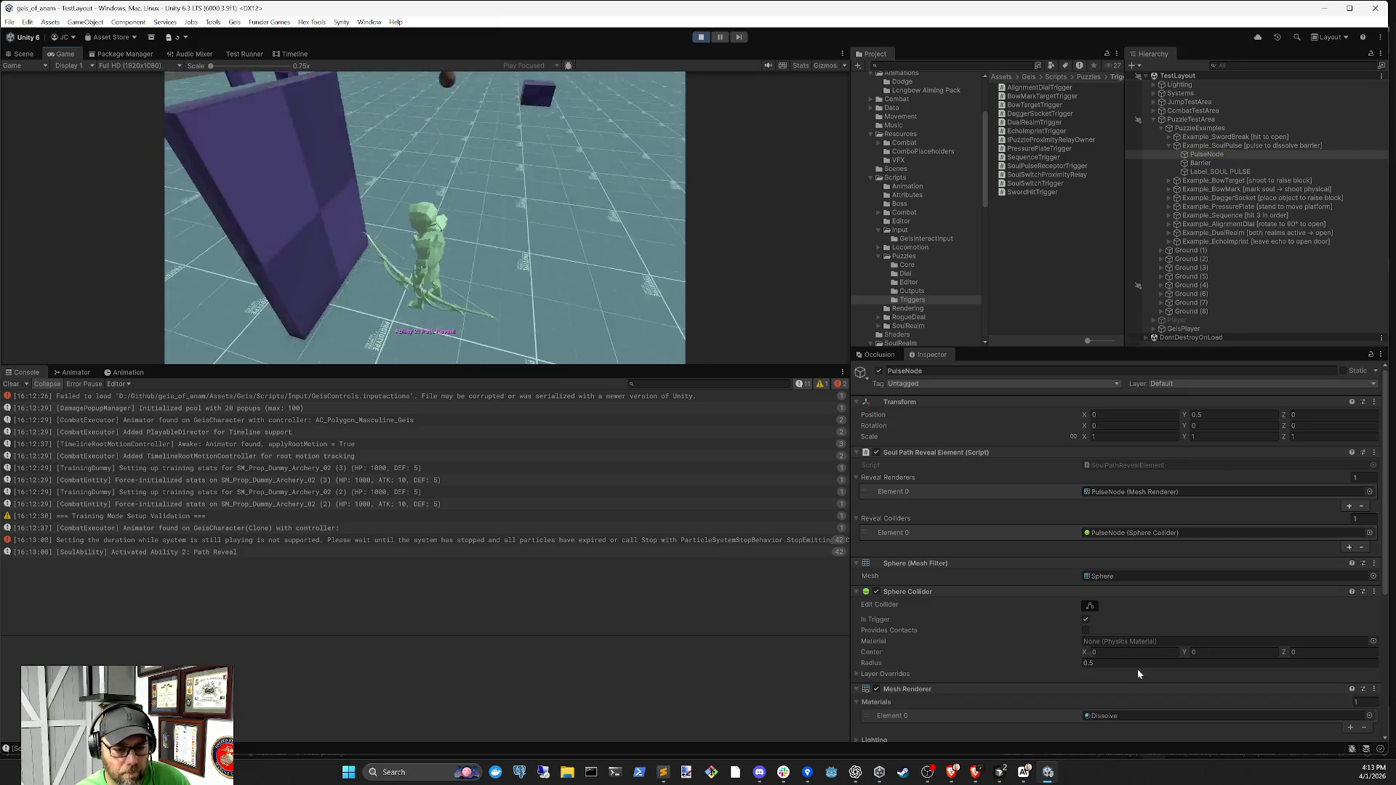
{"action": "scroll", "coordinate": [1120, 640], "scroll_direction": "down", "scroll_amount": 5}
{"action": "scroll", "coordinate": [1119, 621], "scroll_direction": "down", "scroll_amount": 2}
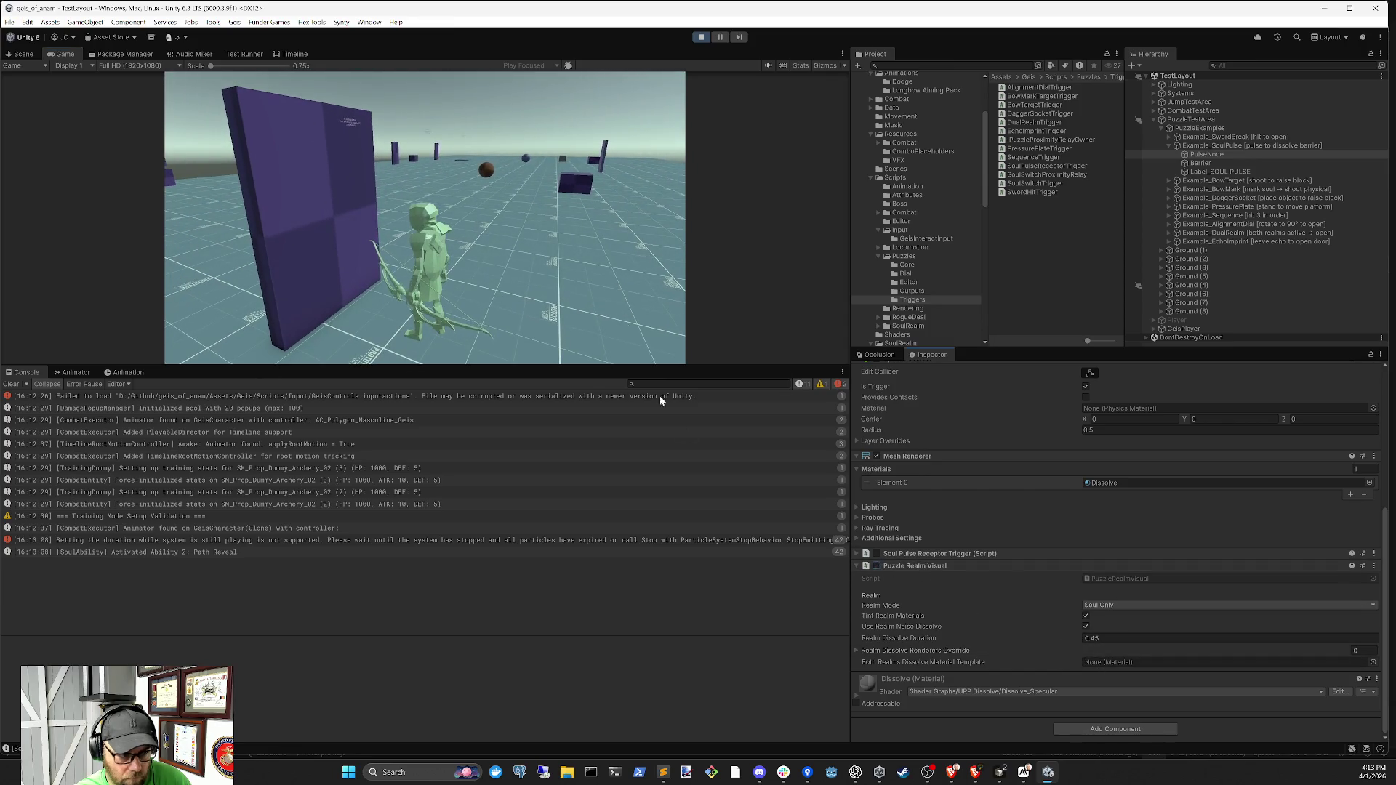
{"action": "key", "text": "2"}
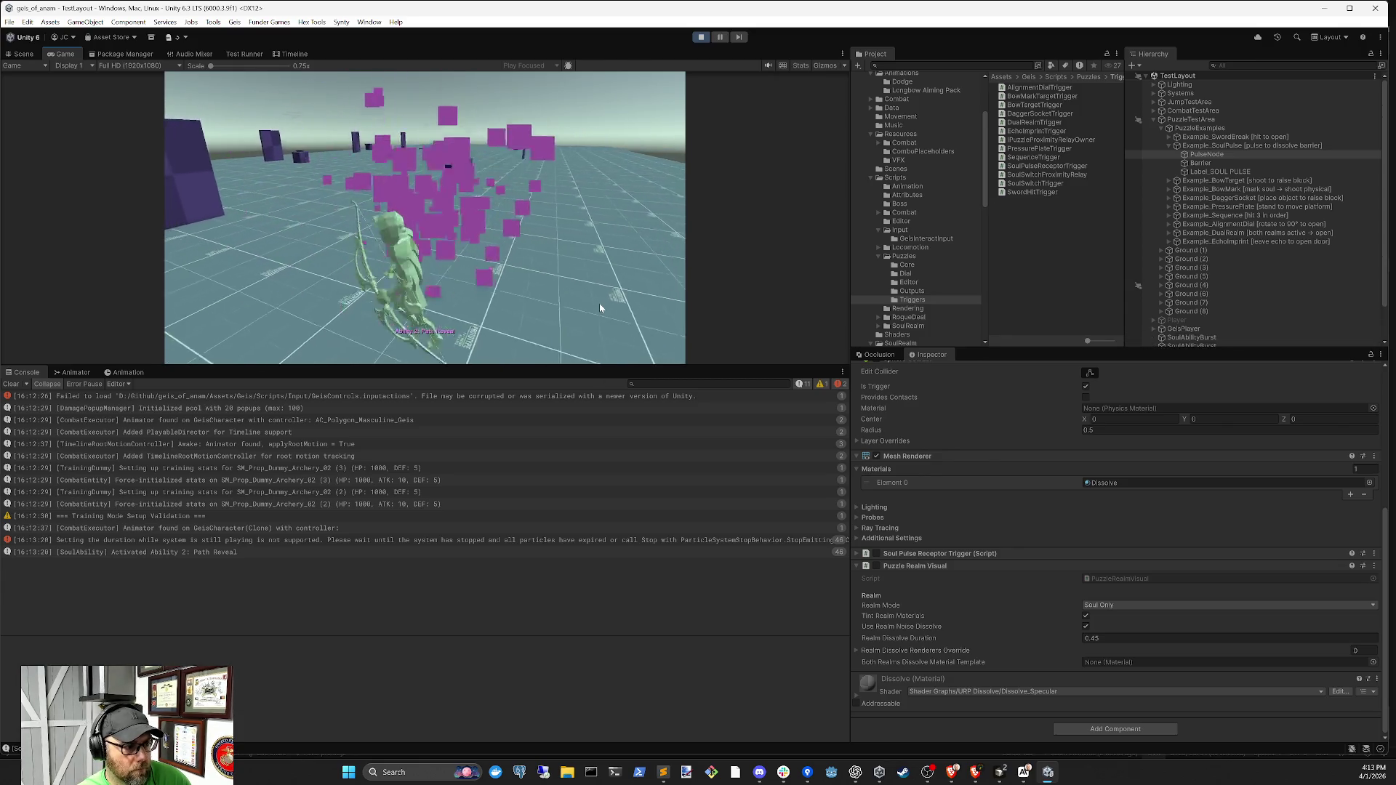
{"action": "left_click", "coordinate": [701, 37]}
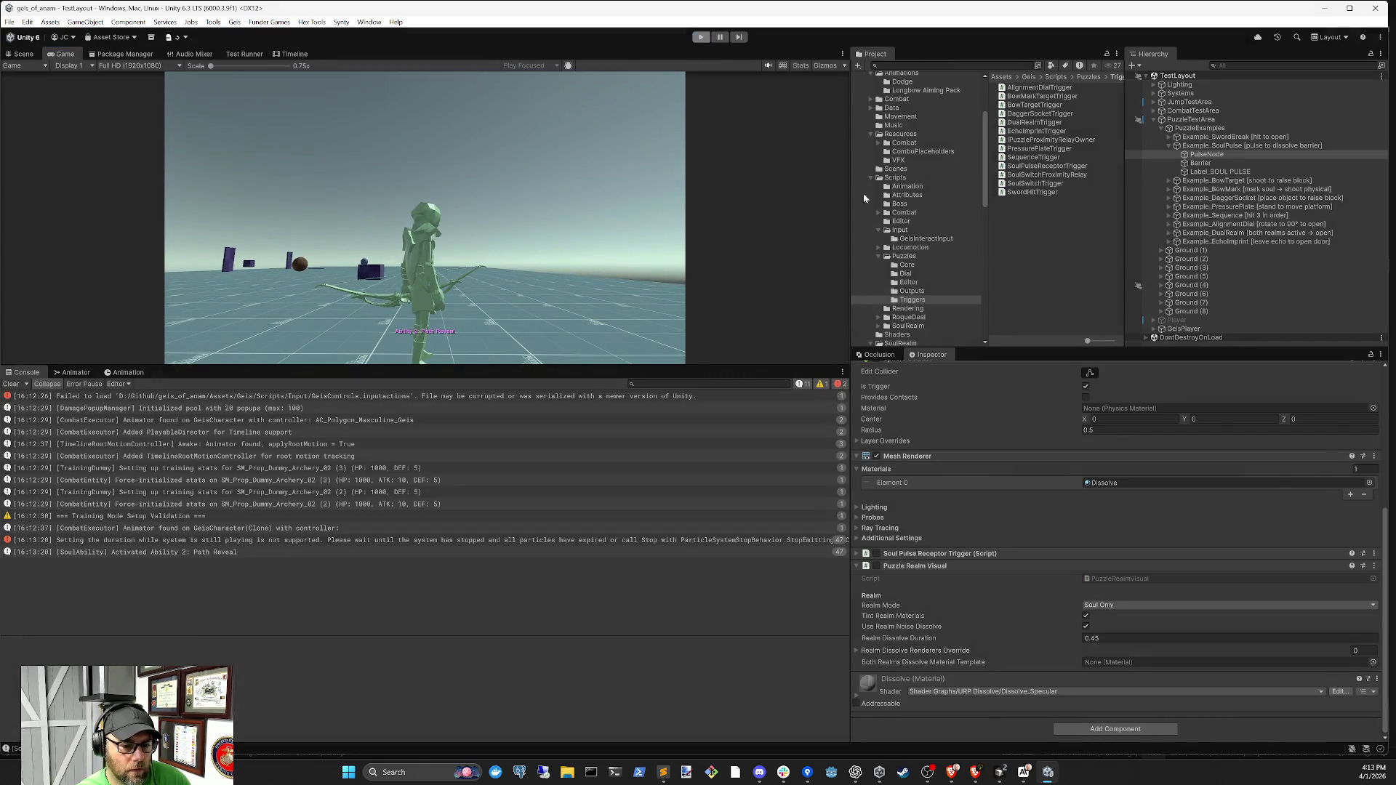
Clear the console, restart play, switch into the soul realm, and fire Path Reveal twice
{"action": "left_click", "coordinate": [11, 385]}
{"action": "left_click", "coordinate": [703, 43]}
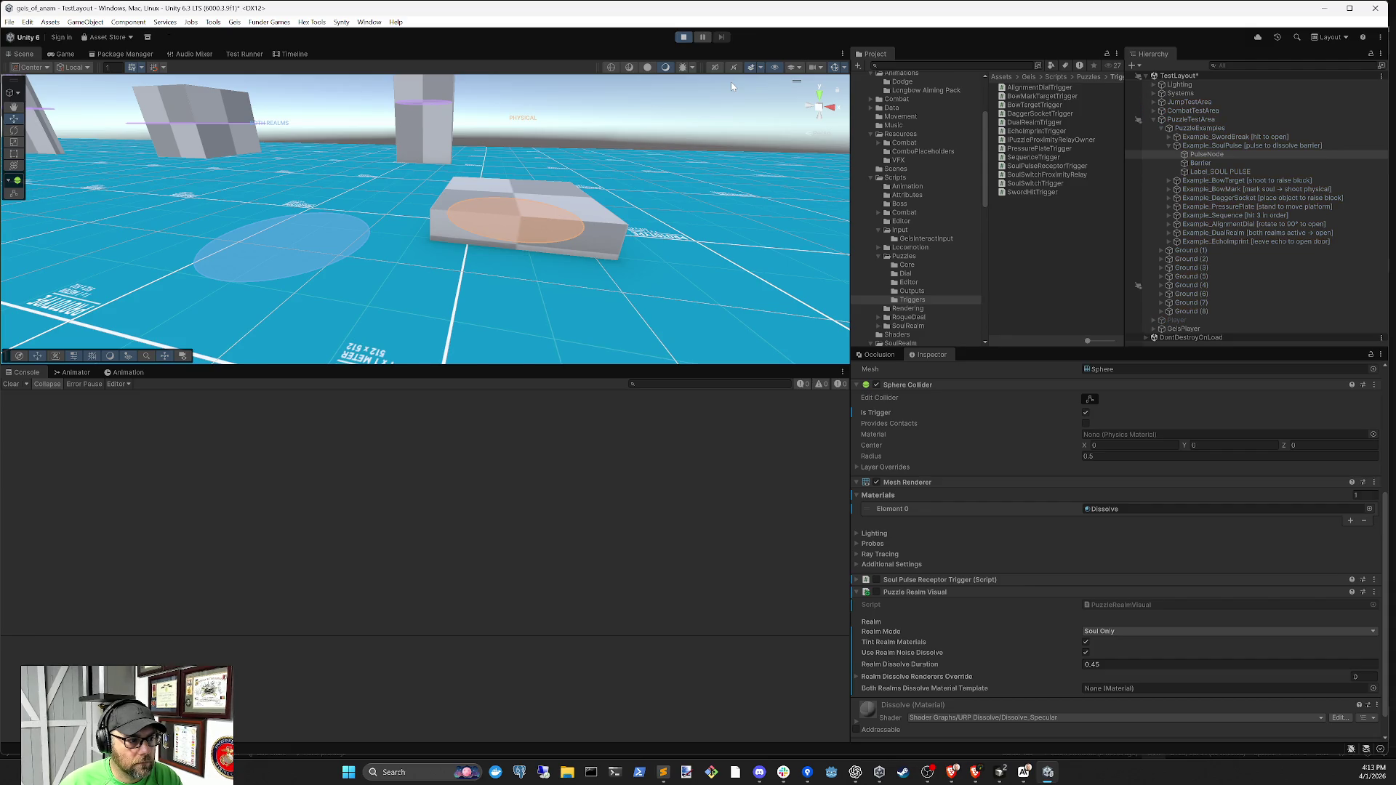
{"action": "key", "text": "w"}
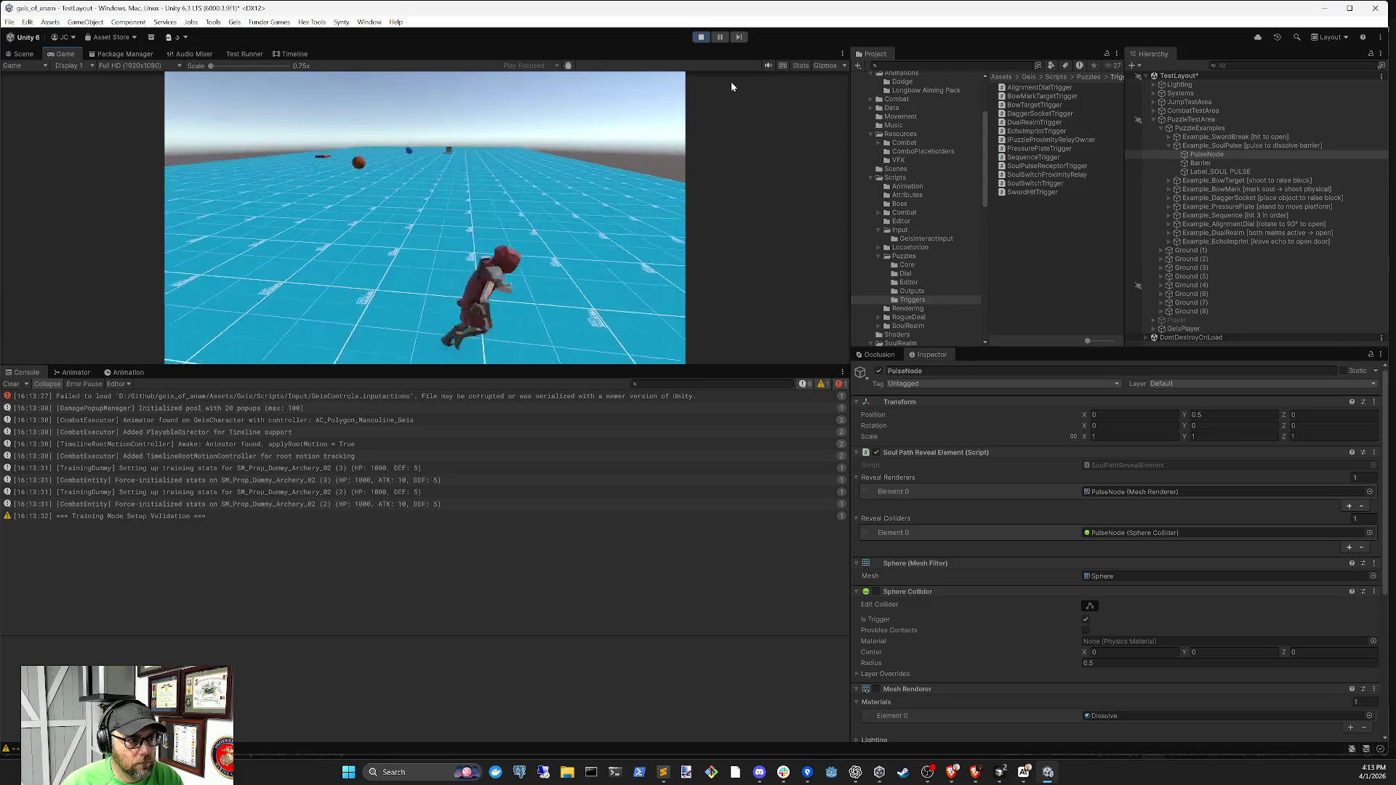
{"action": "key", "text": "q"}
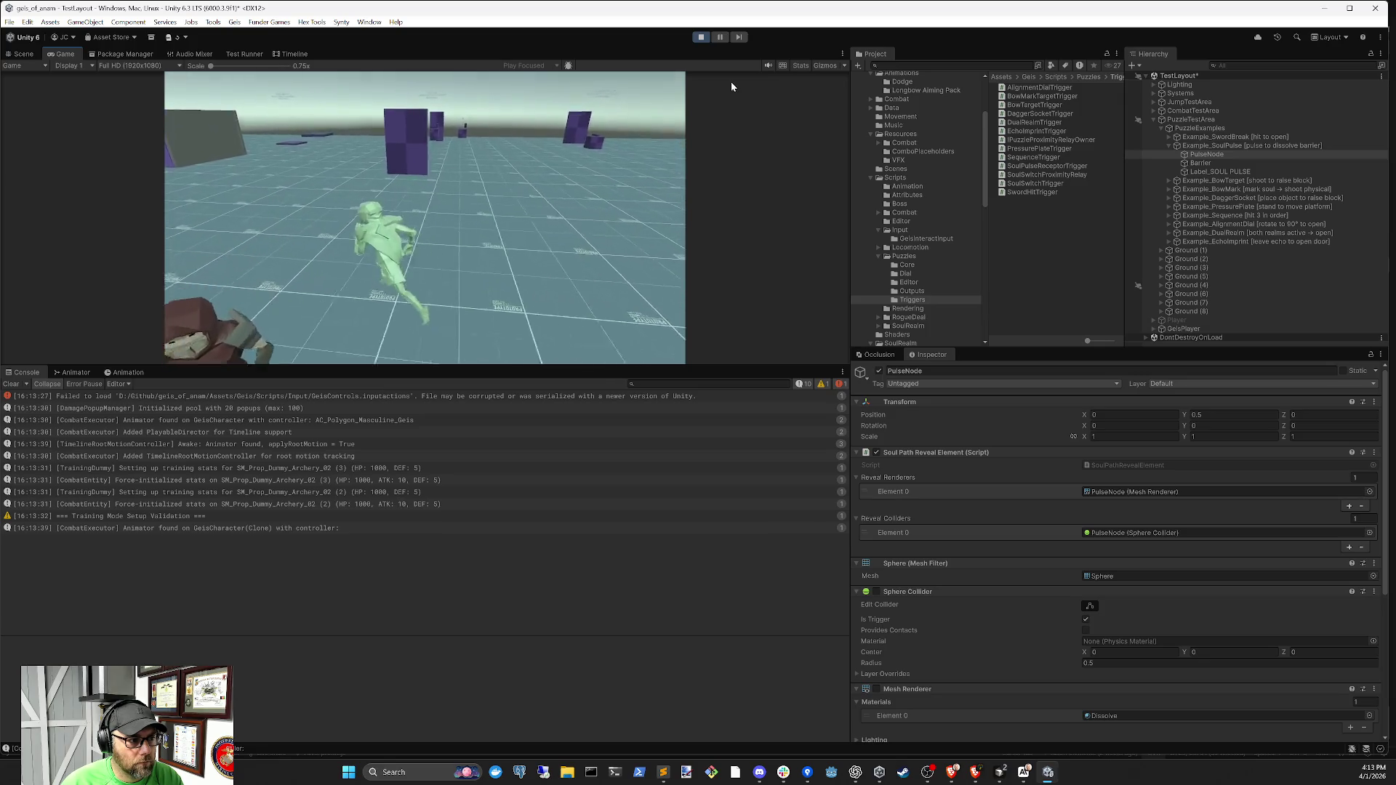
{"action": "key", "text": "e"}
{"action": "key", "text": "q"}
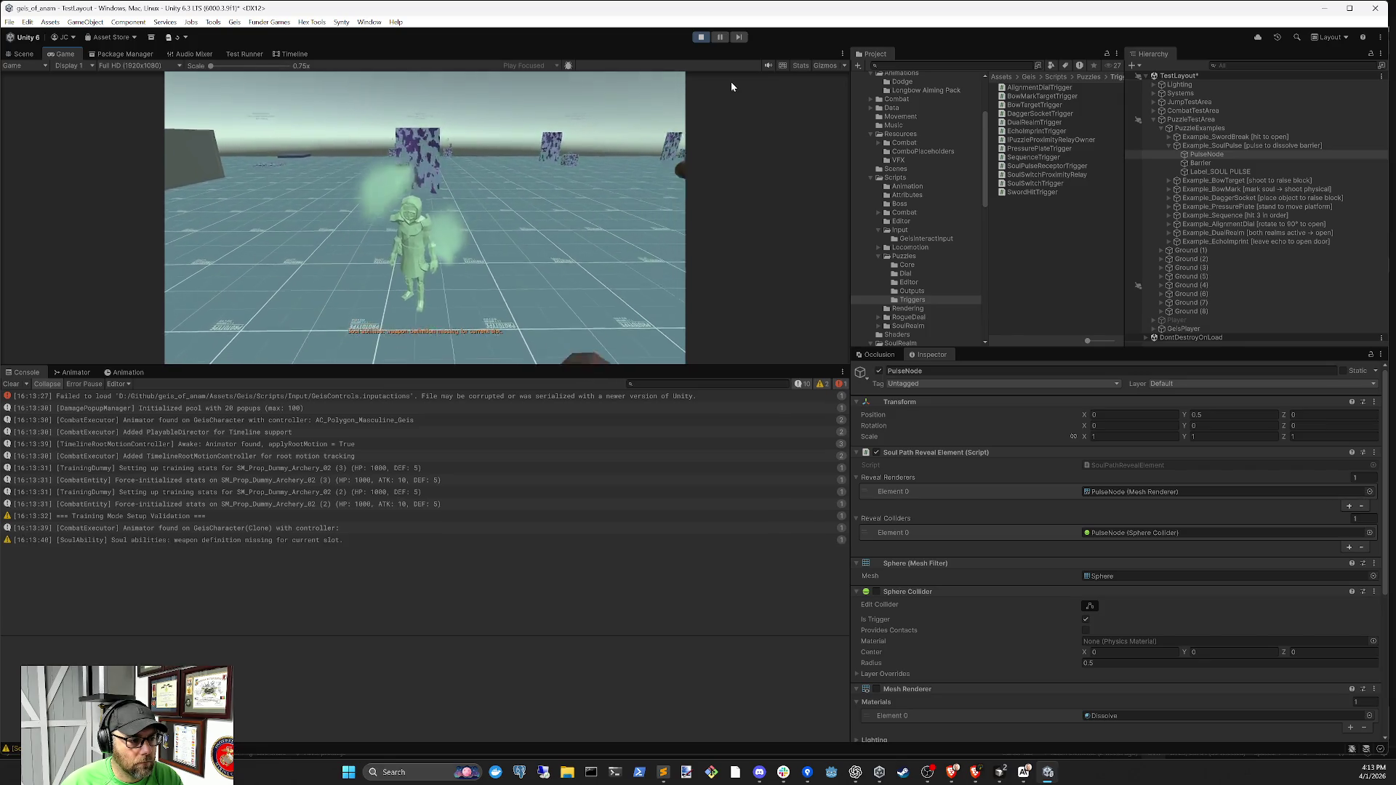
{"action": "key", "text": "q"}
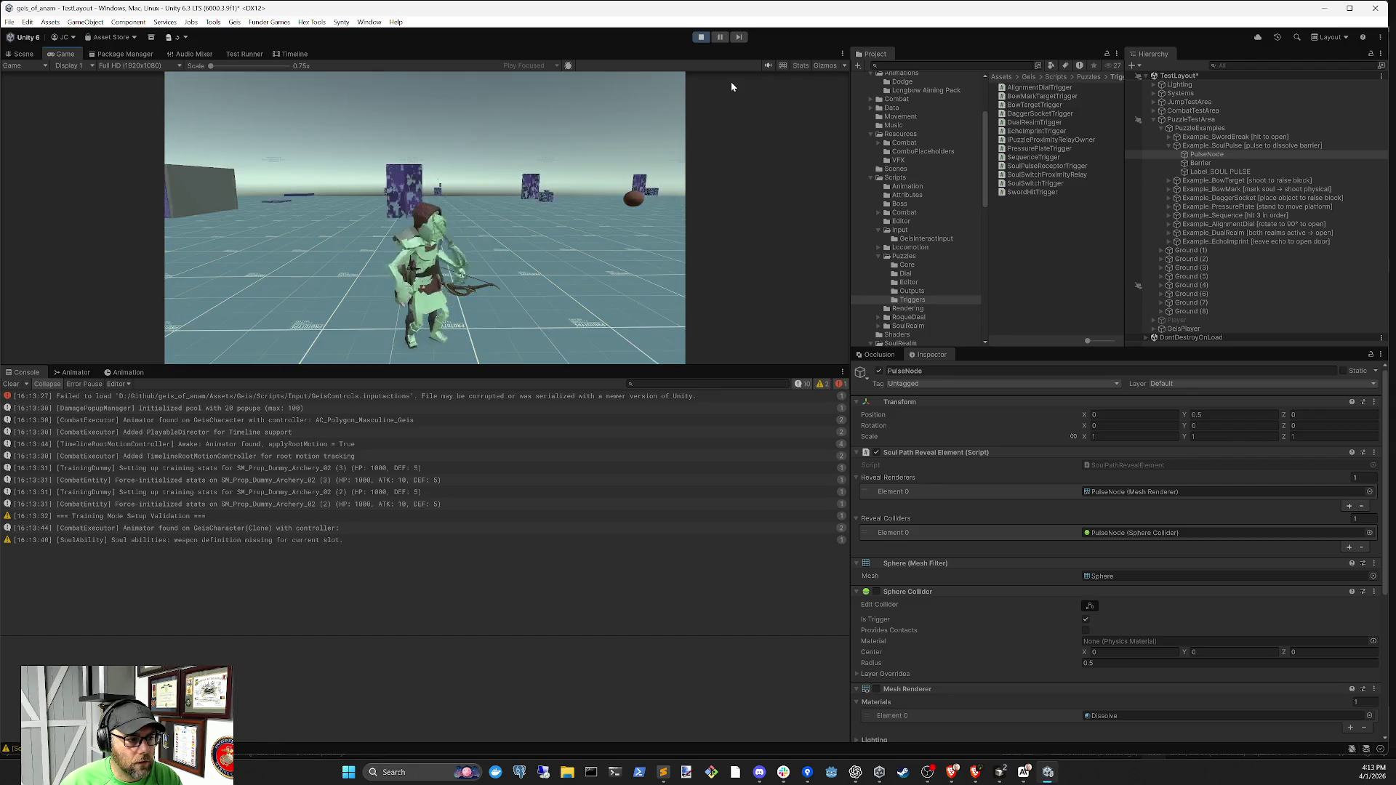
{"action": "key", "text": "2"}
{"action": "key", "text": "2"}
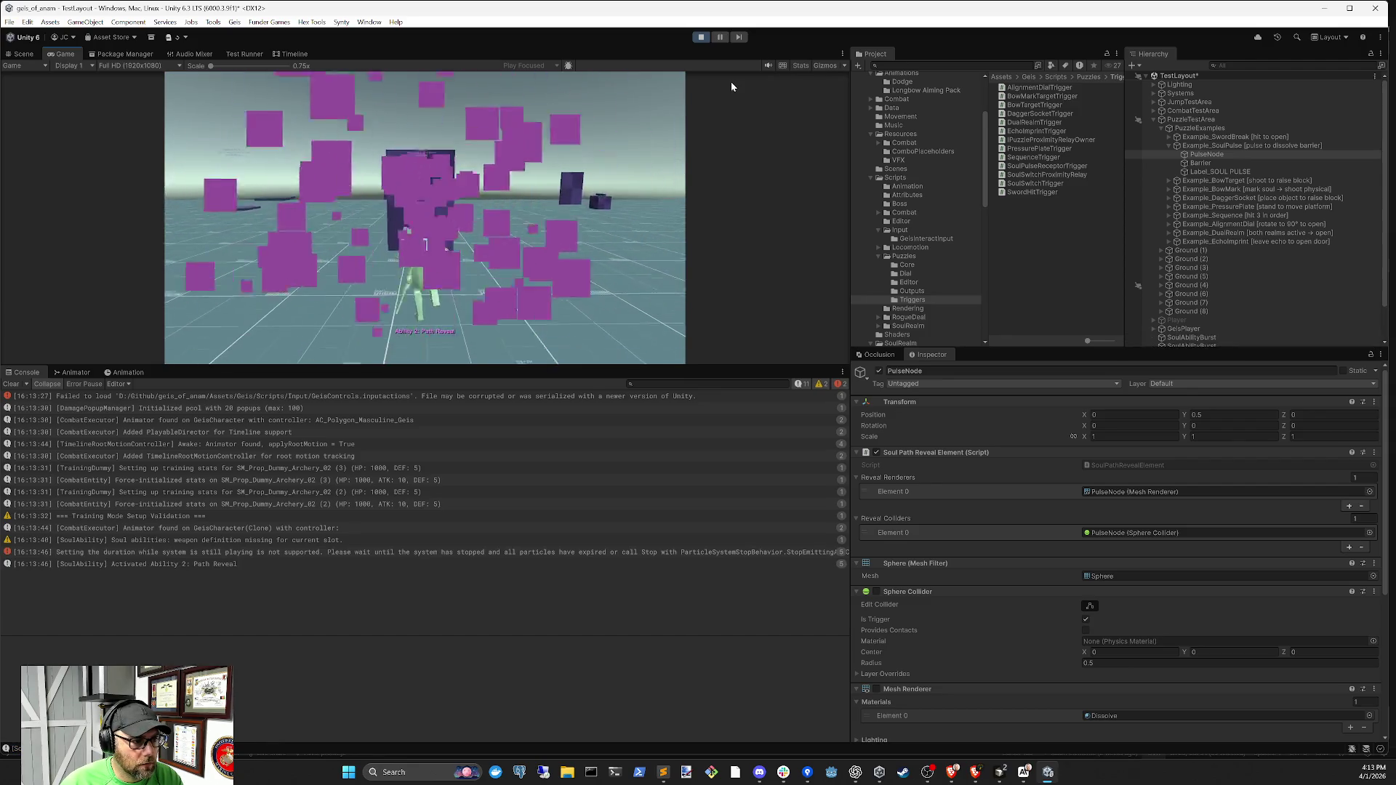
{"action": "key", "text": "2"}
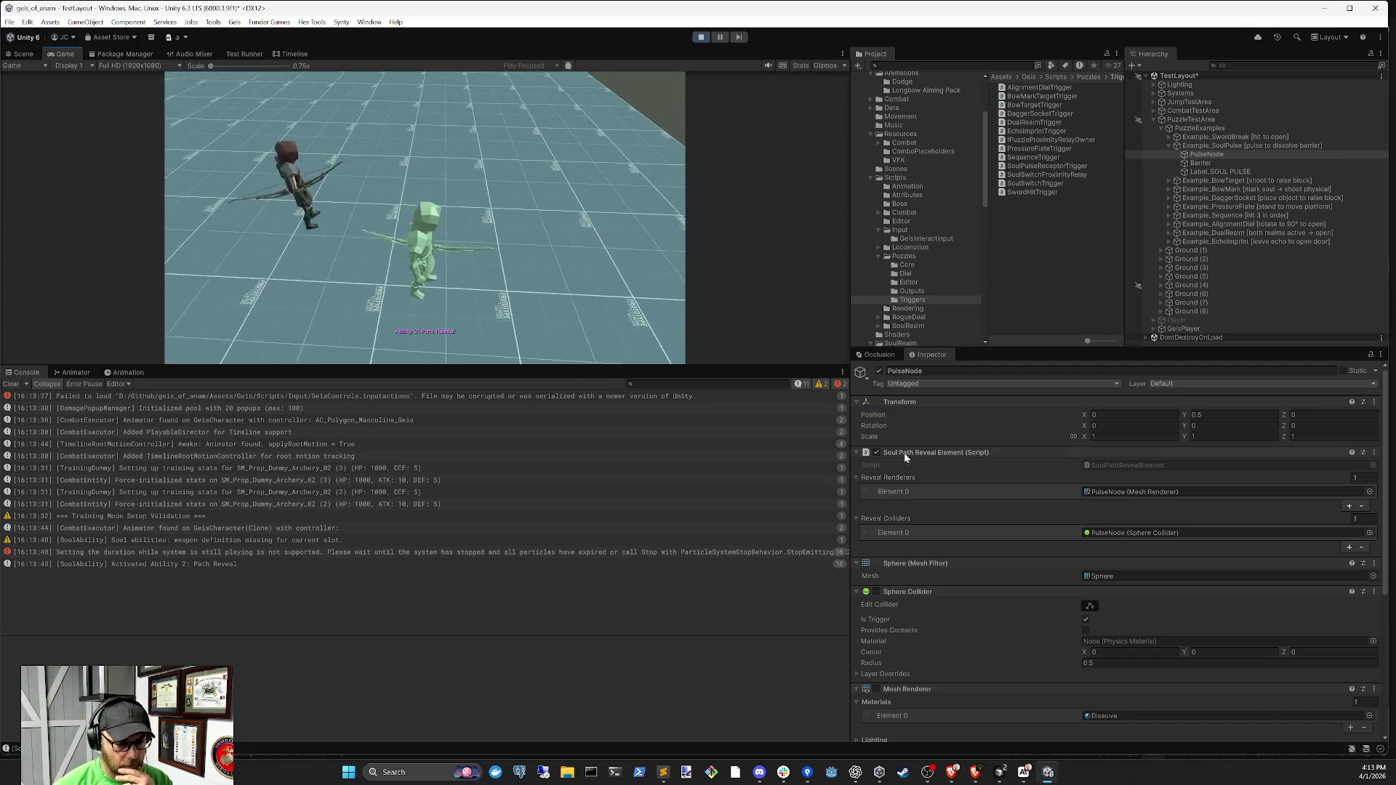
Select PulseNode, expand its Mesh Renderer, fire Path Reveal near it, and return to Scene view
{"action": "left_click", "coordinate": [1221, 180]}
{"action": "left_click", "coordinate": [1211, 156]}
{"action": "left_click", "coordinate": [907, 689]}
{"action": "scroll", "coordinate": [914, 665], "scroll_direction": "down", "scroll_amount": 5}
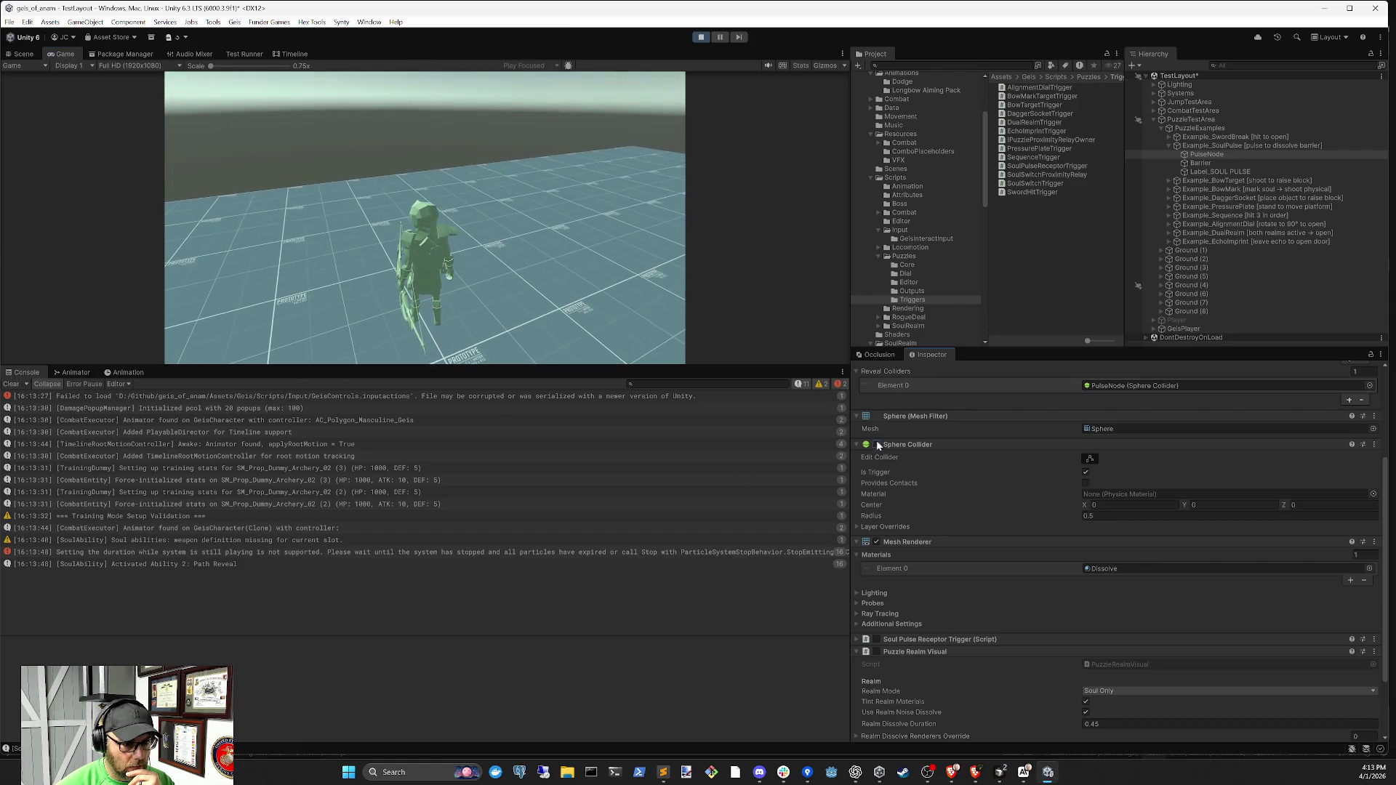
{"action": "key", "text": "2"}
{"action": "key", "text": "2"}
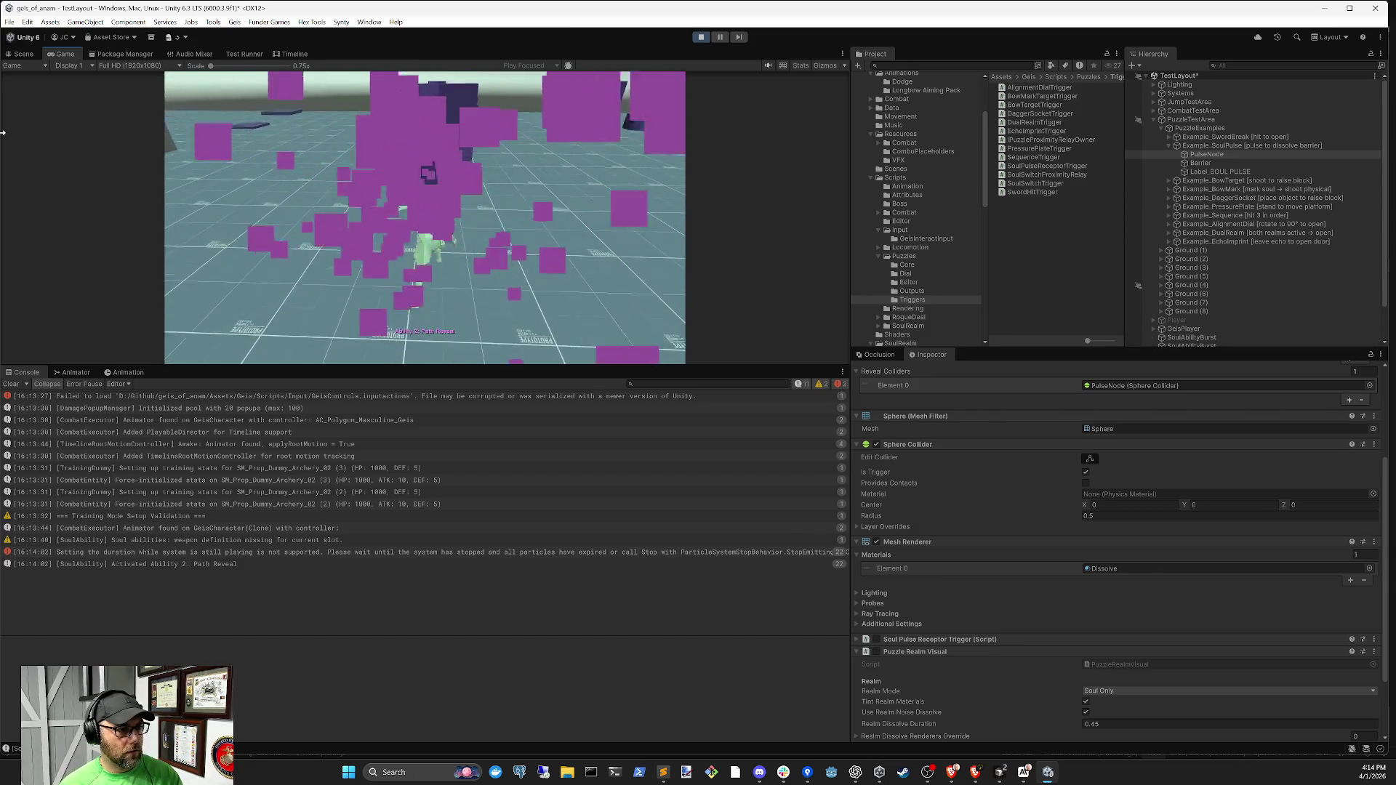
{"action": "key", "text": "2"}
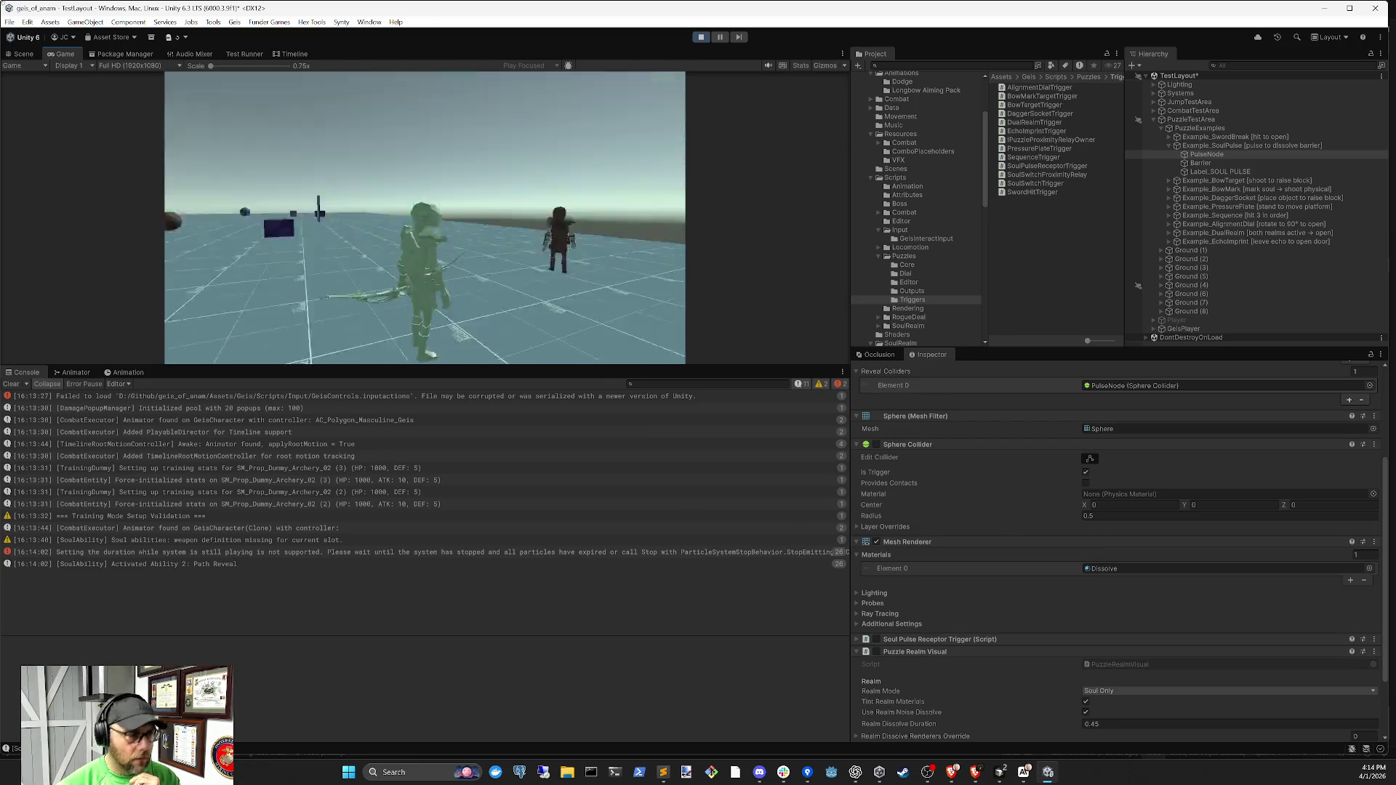
{"action": "left_click", "coordinate": [24, 54]}
{"action": "scroll", "coordinate": [492, 220], "scroll_direction": "down", "scroll_amount": 10}
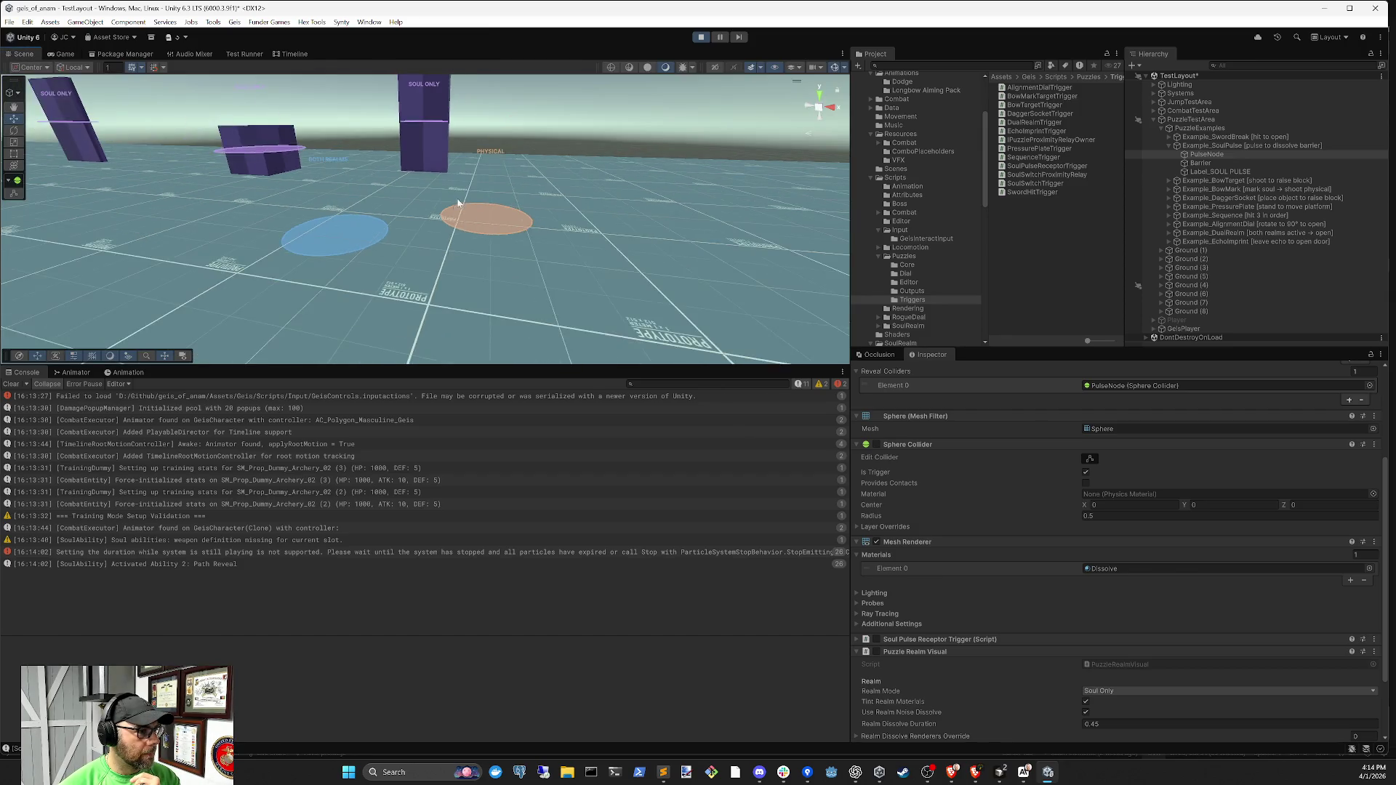
Frame PulseNode in the Scene view and pan over to the character
{"action": "scroll", "coordinate": [659, 293], "scroll_direction": "up", "scroll_amount": 10}
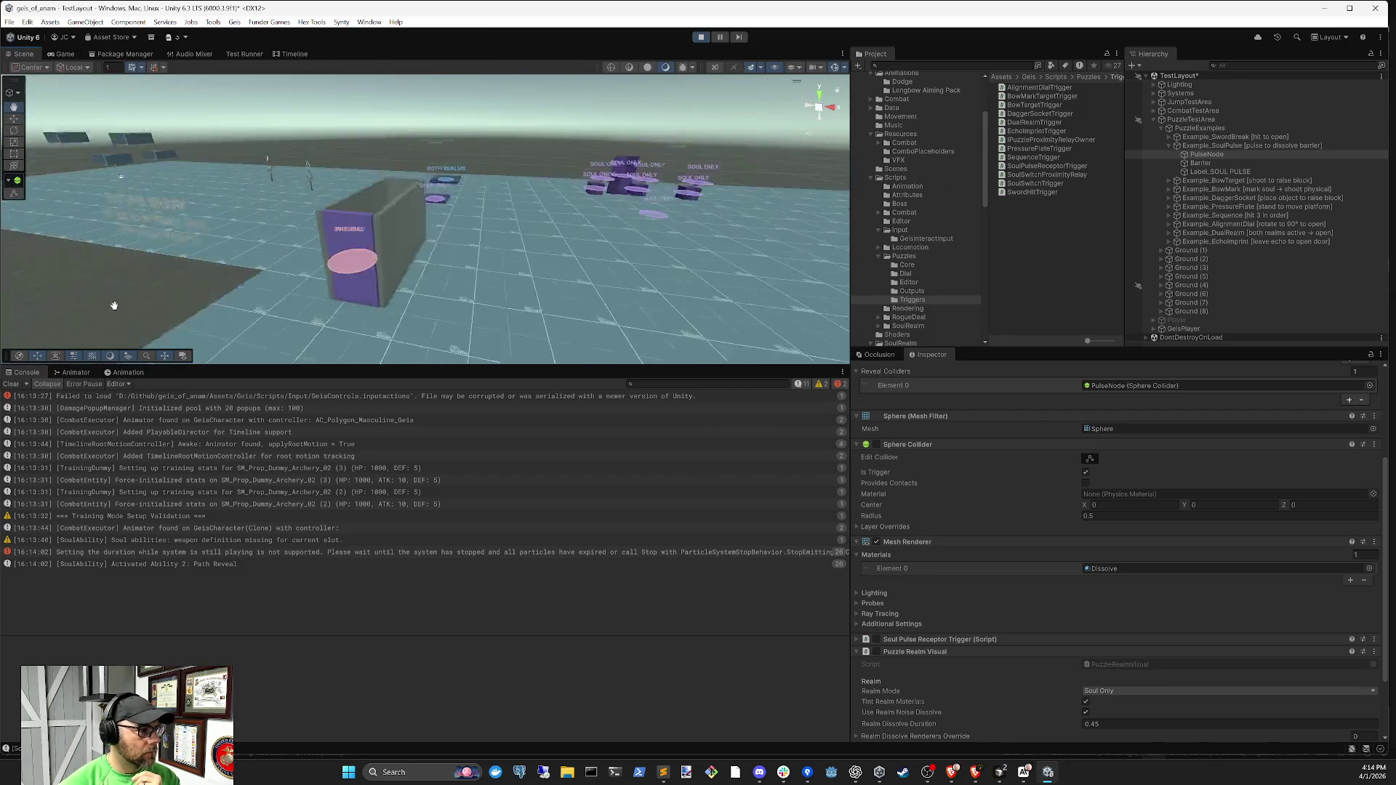
{"action": "key", "text": "f"}
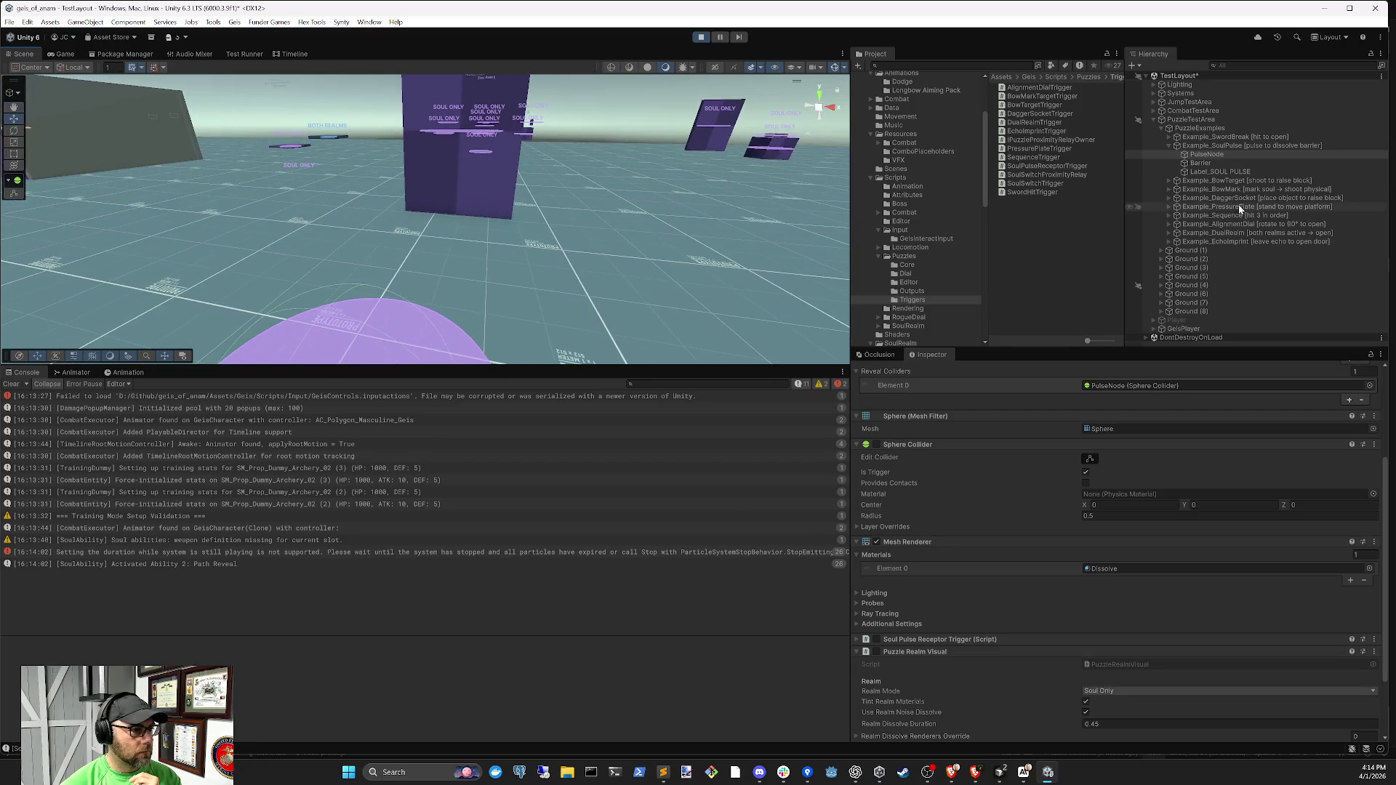
{"action": "mouse_move", "coordinate": [644, 184]}
{"action": "left_mouse_down"}
{"action": "mouse_move", "coordinate": [530, 264]}
{"action": "mouse_move", "coordinate": [530, 280]}
{"action": "left_mouse_up"}
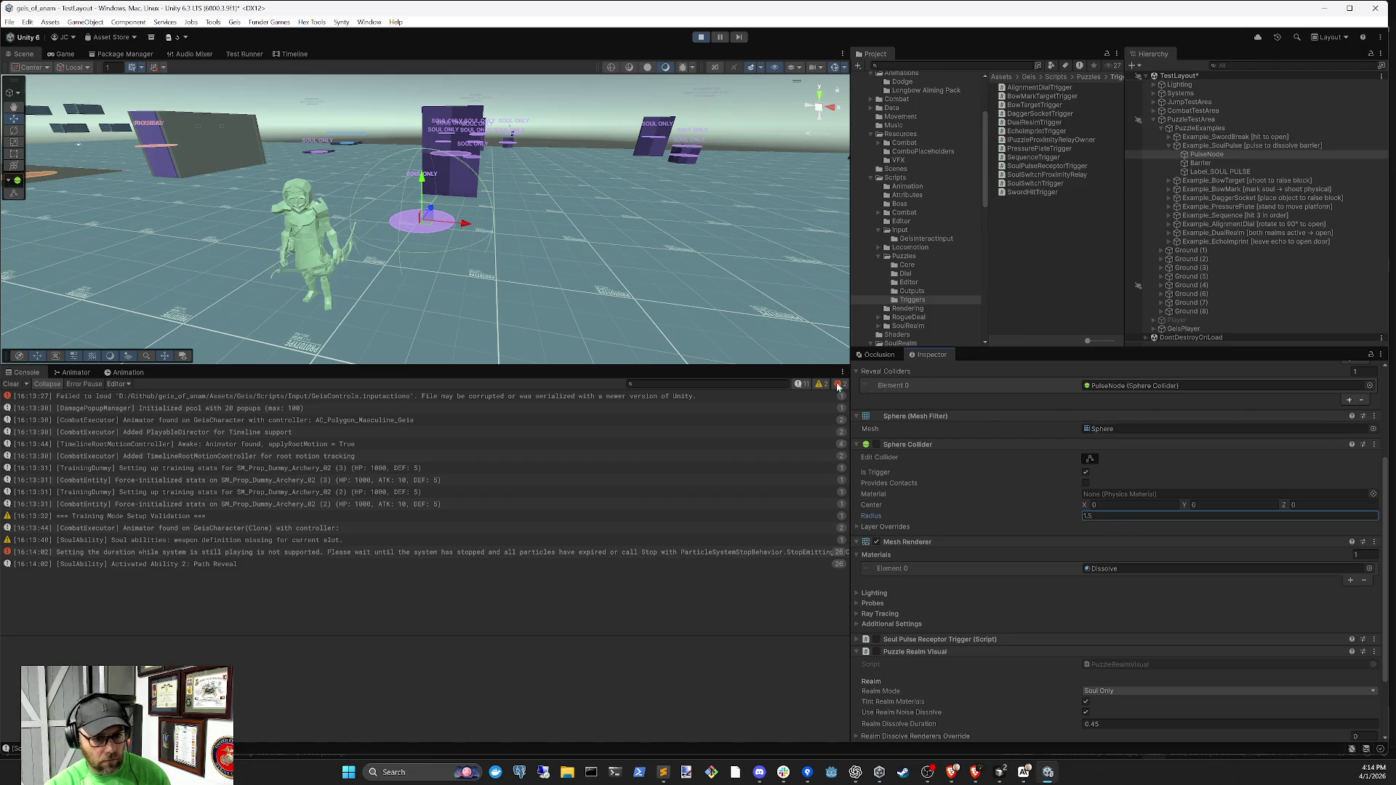
Back in the Game view, fire the Path Reveal ability twice with key 2
{"action": "left_click", "coordinate": [62, 54]}
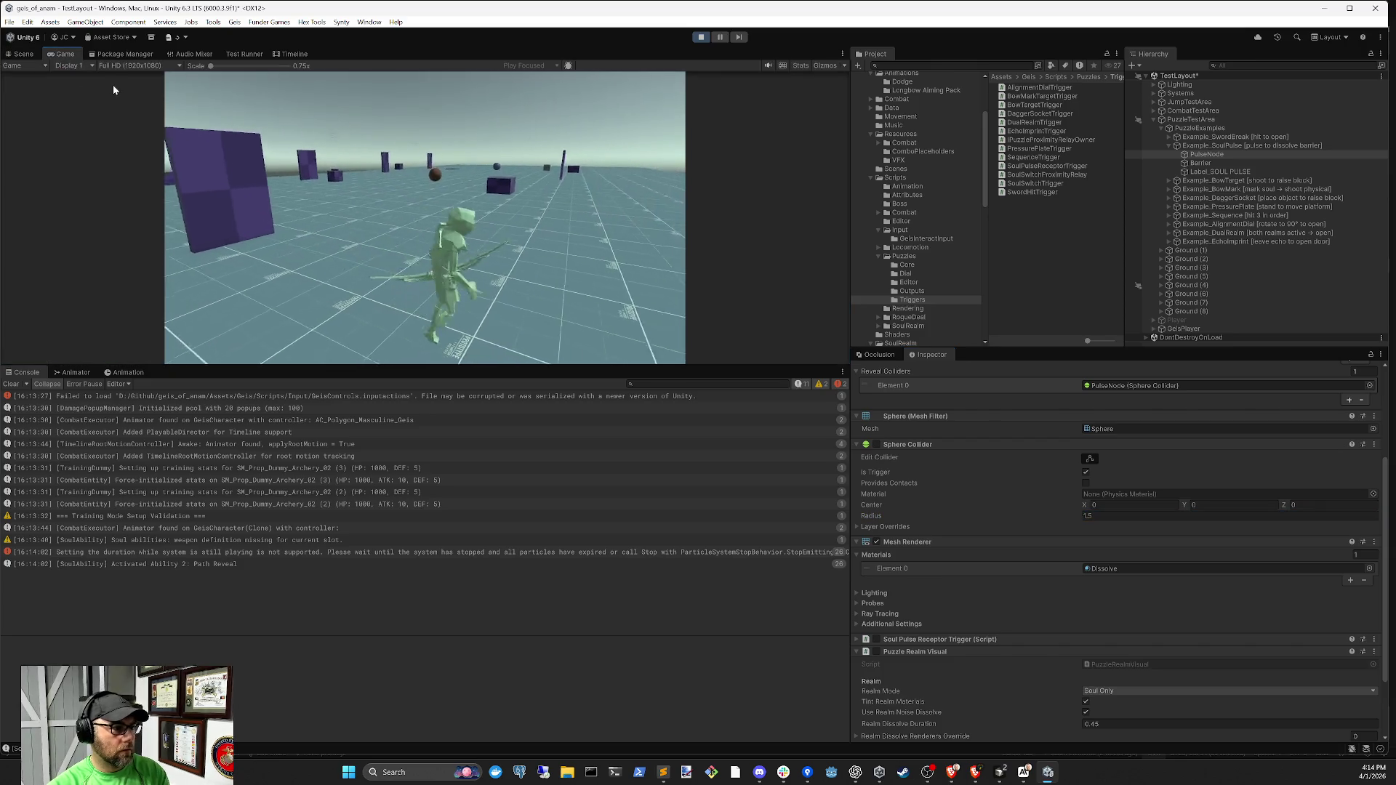
{"action": "key", "text": "2"}
{"action": "key", "text": "2"}
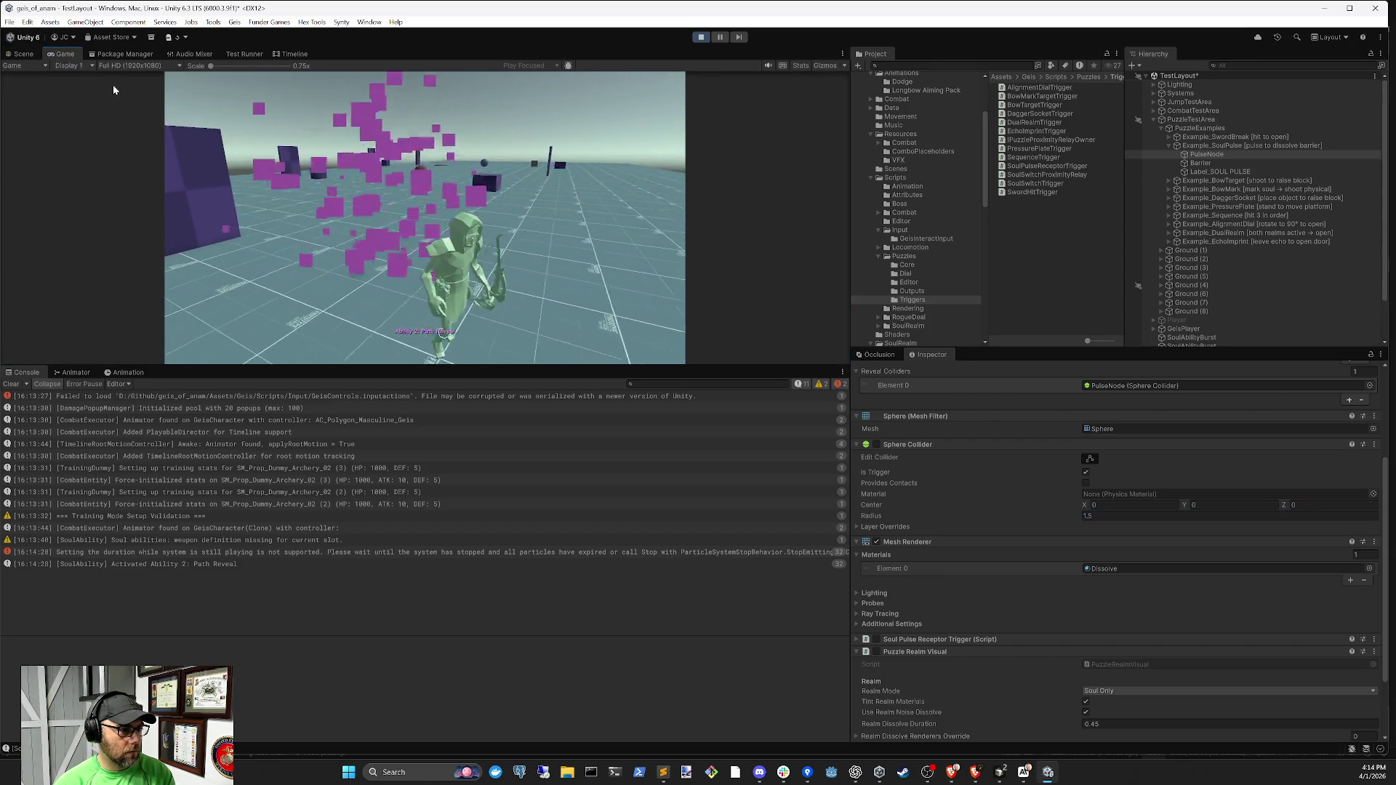
{"action": "key", "text": "2"}
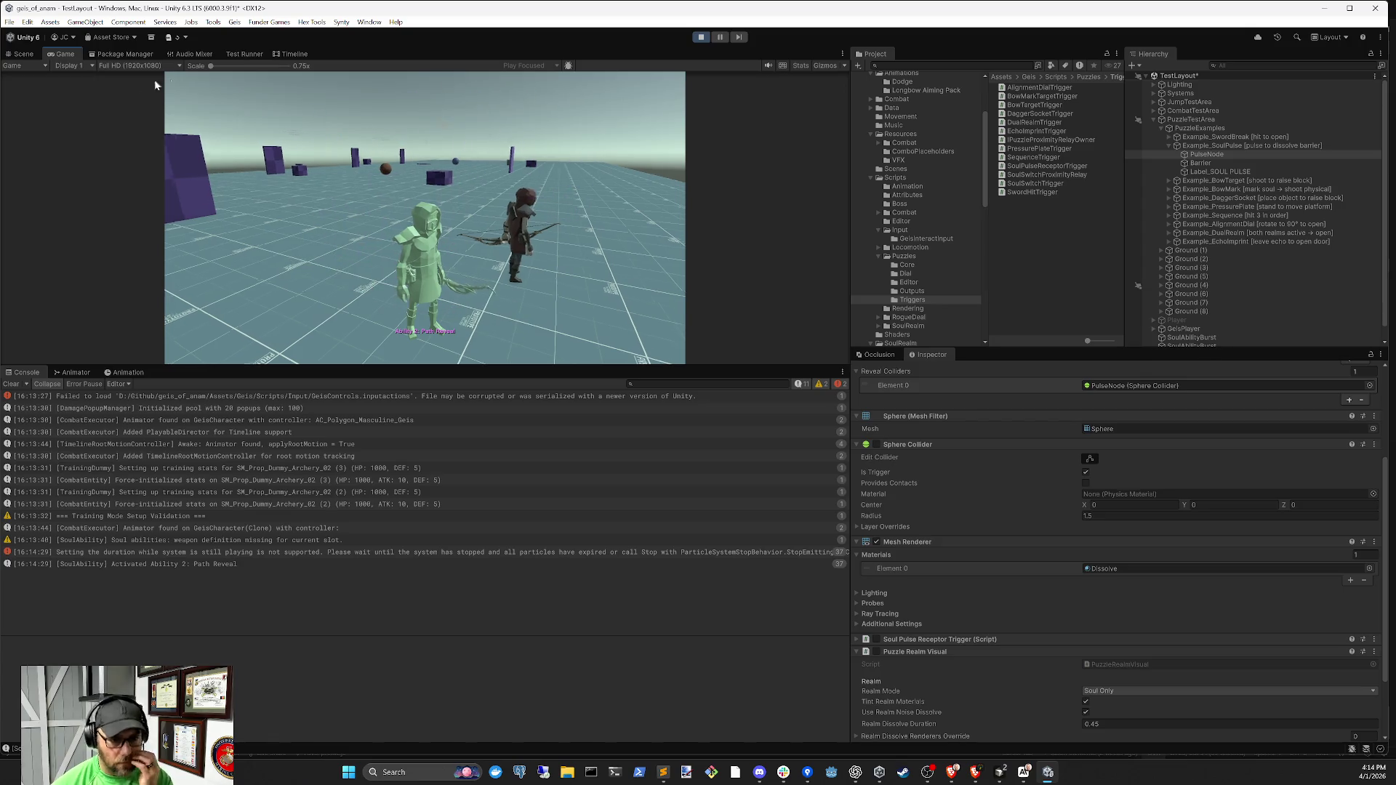